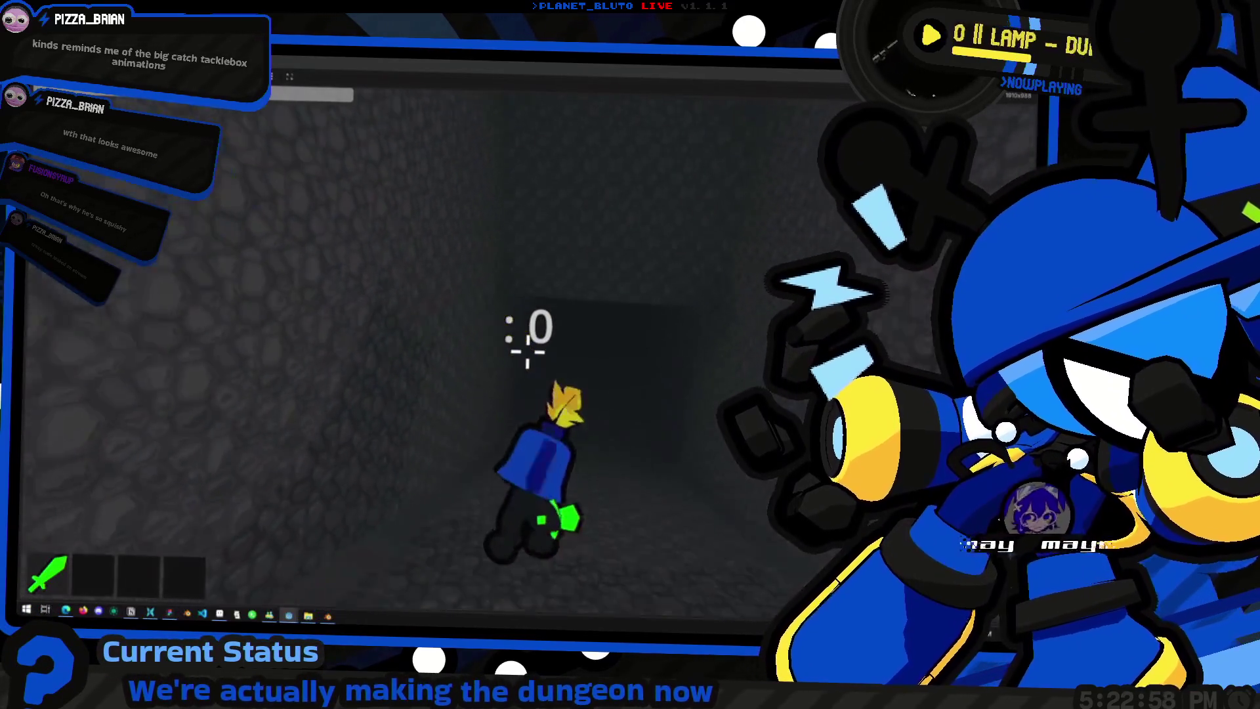
Step: Walk the knight forward through the corridor toward the back wall, testing a jump landing
{"action": "key", "text": "w"}
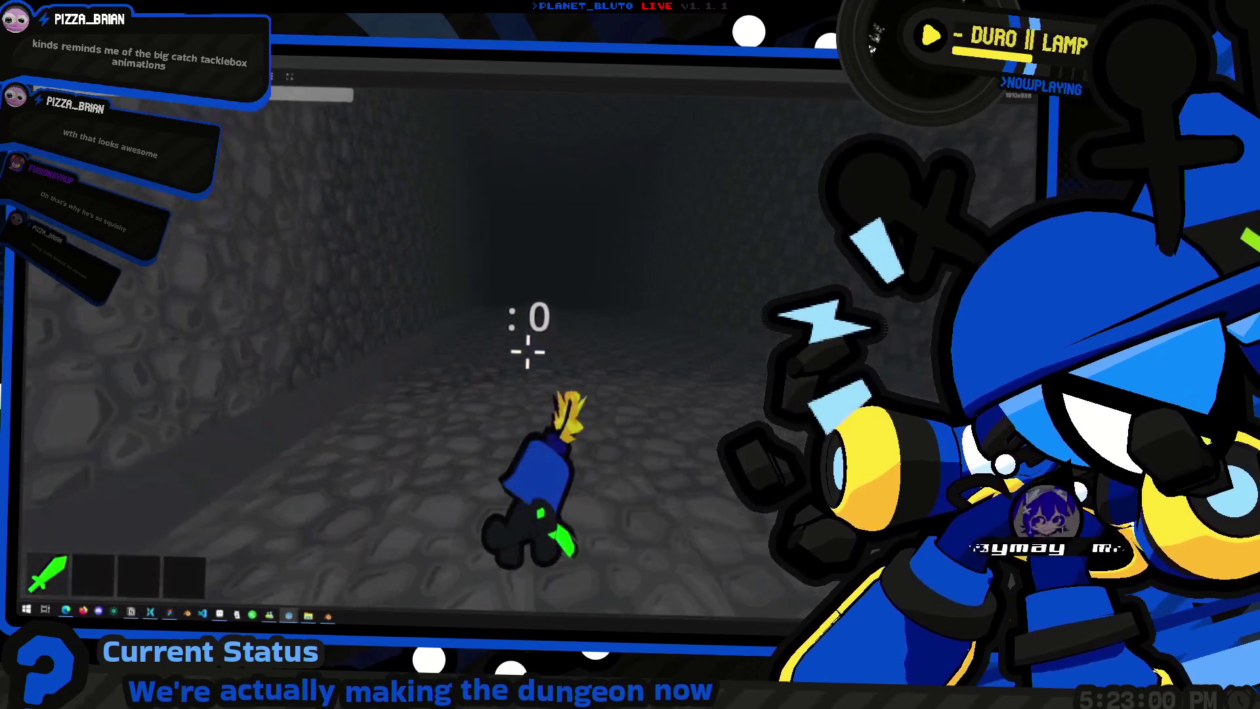
{"action": "key", "text": "w"}
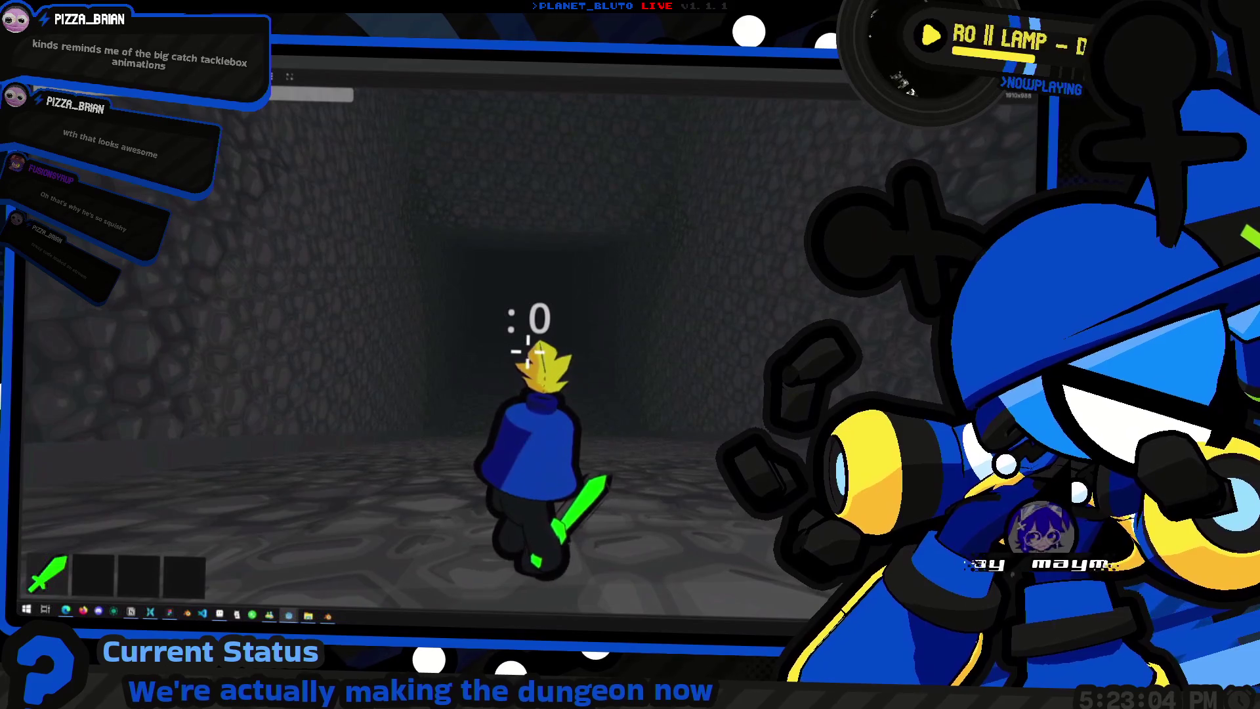
{"action": "key", "text": "w"}
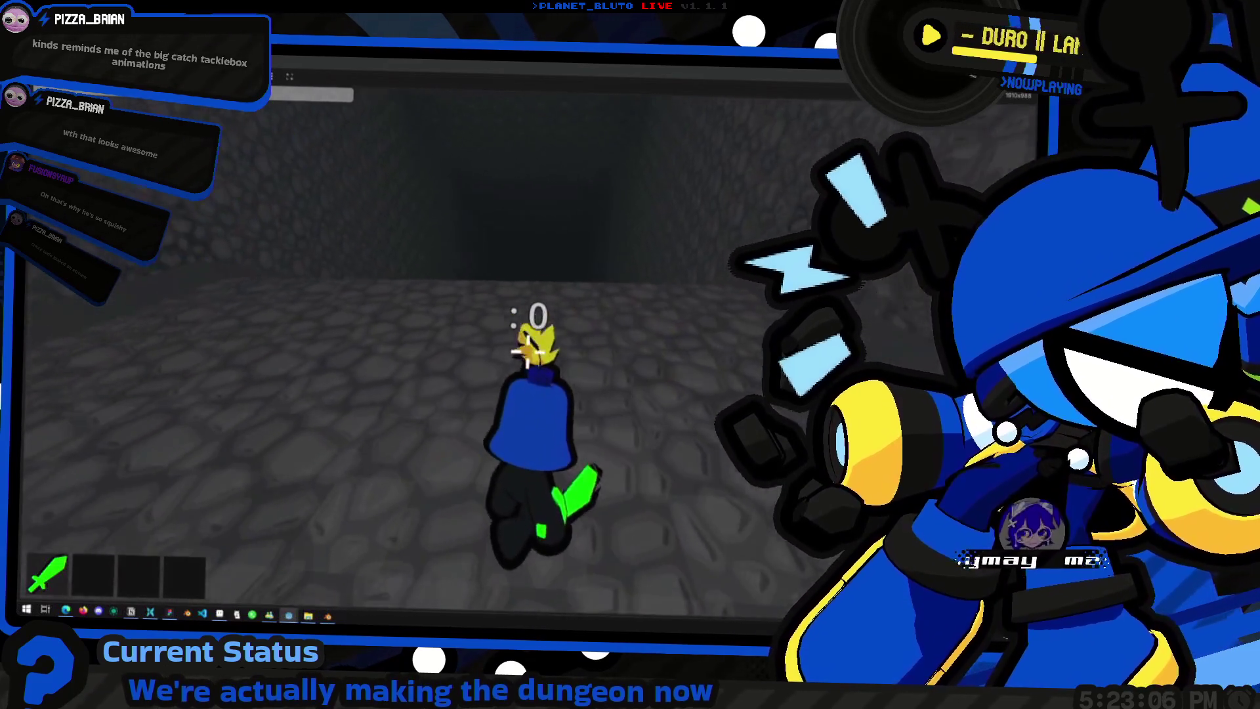
{"action": "key", "text": "w"}
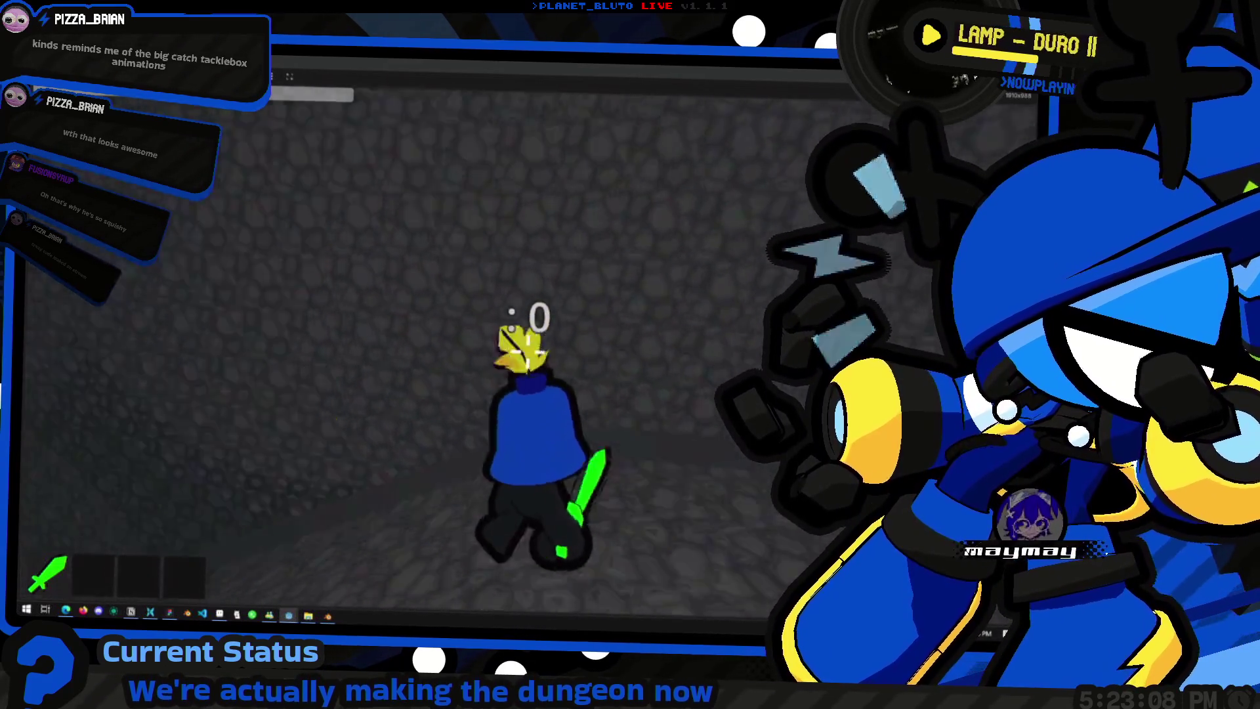
{"action": "key", "text": "w"}
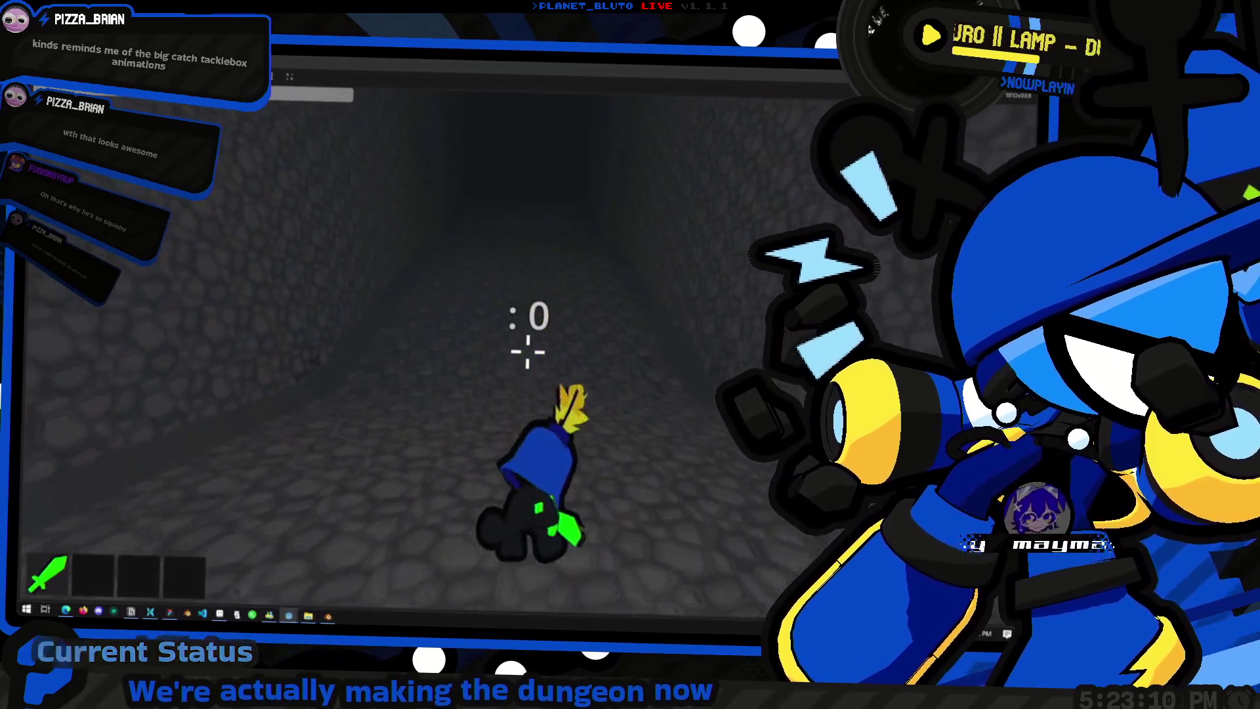
{"action": "key", "text": "w"}
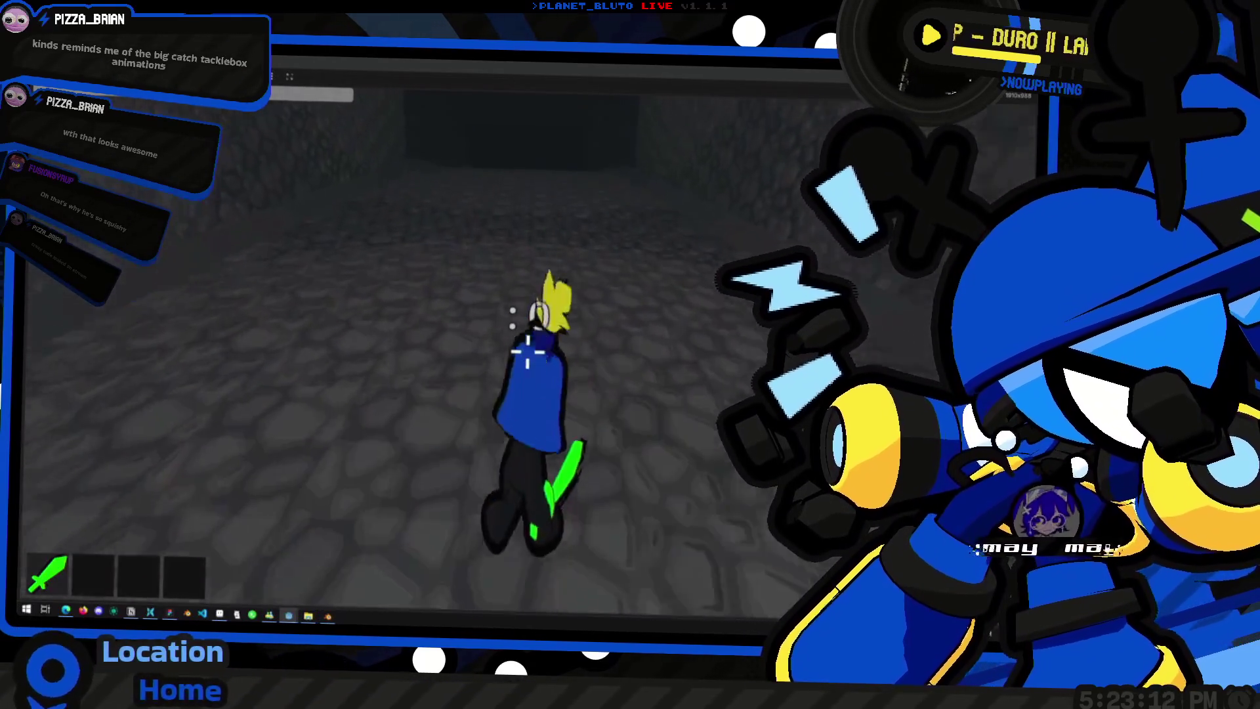
{"action": "key", "text": "w"}
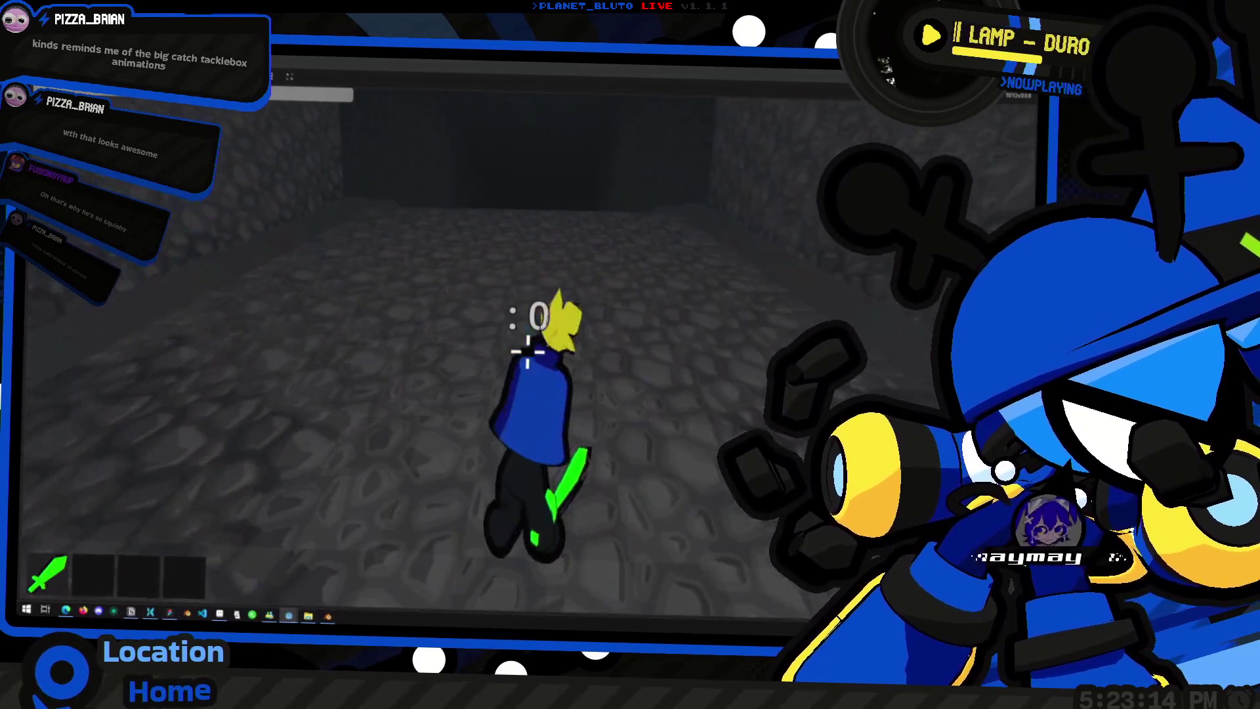
{"action": "key", "text": "w"}
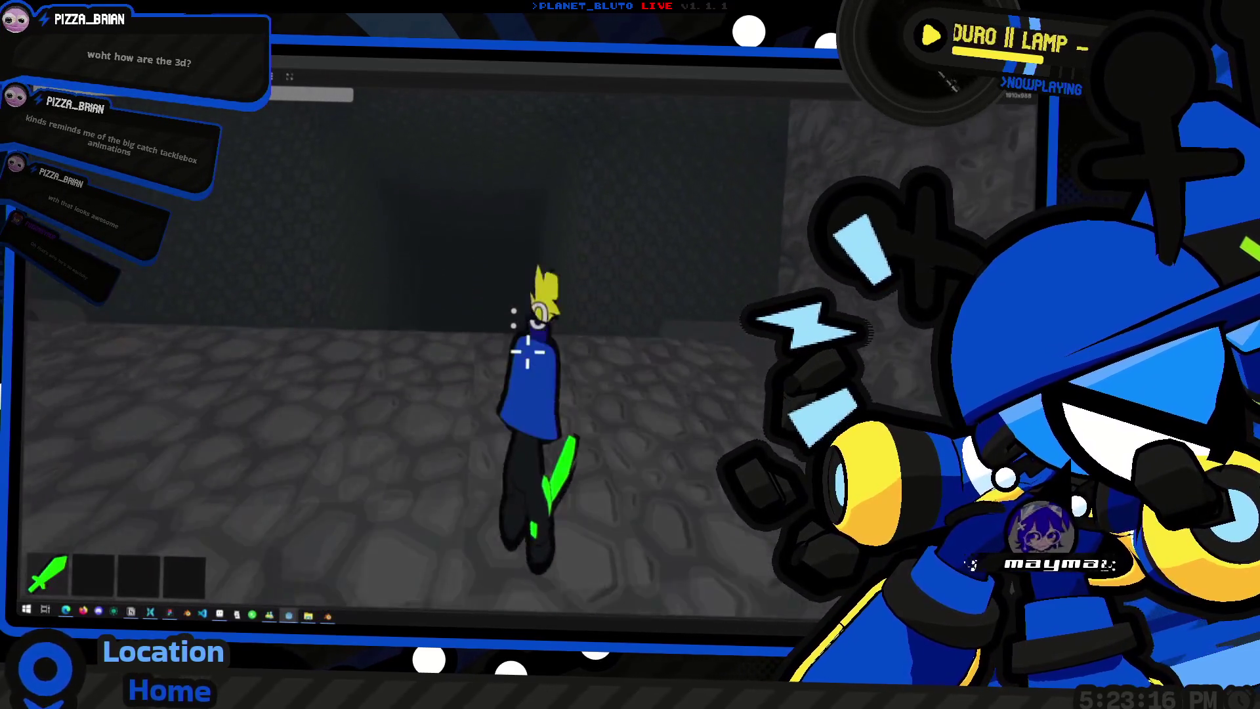
{"action": "key", "text": "w"}
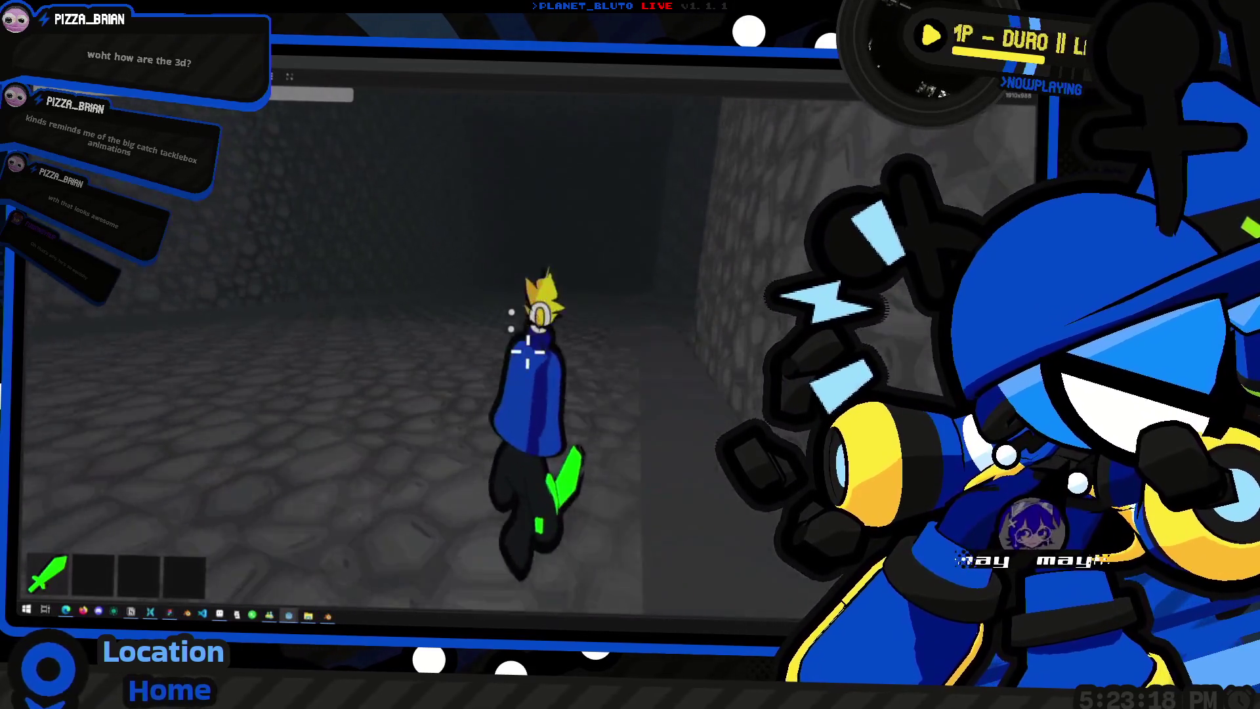
Step: Run the knight farther down the corridor, turning to view the walls, then switch to Blender
{"action": "key", "text": "w"}
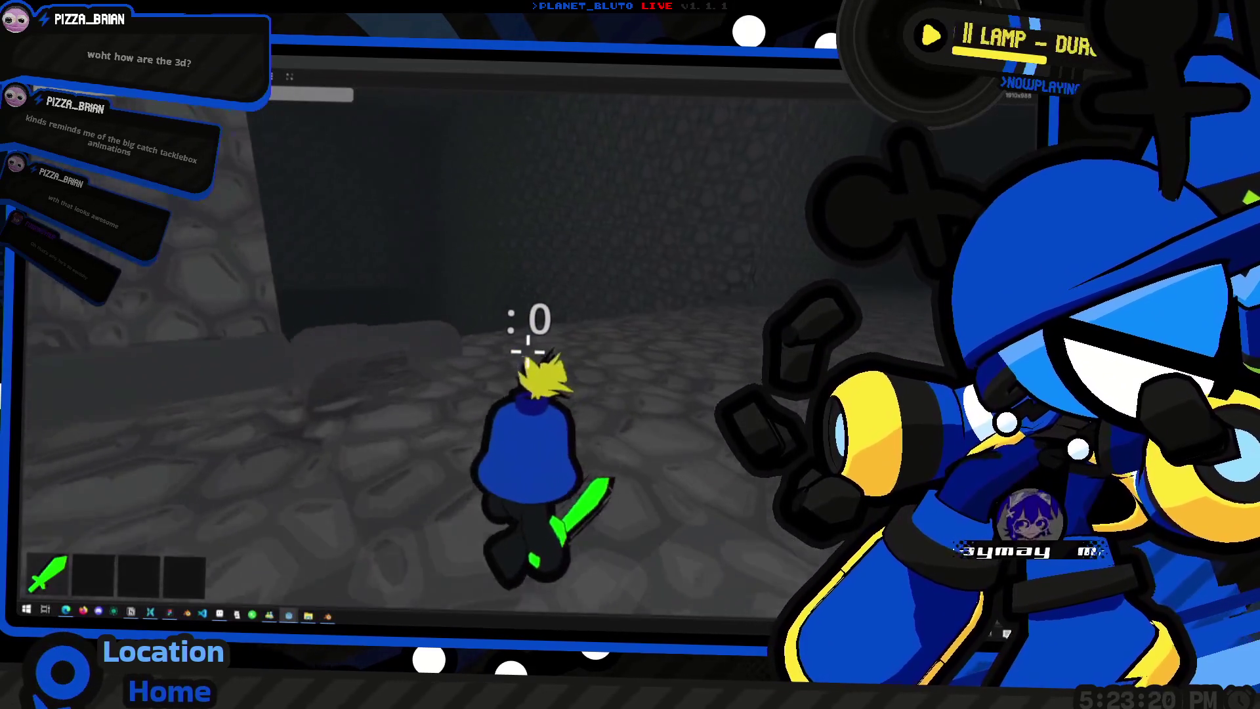
{"action": "key", "text": "w"}
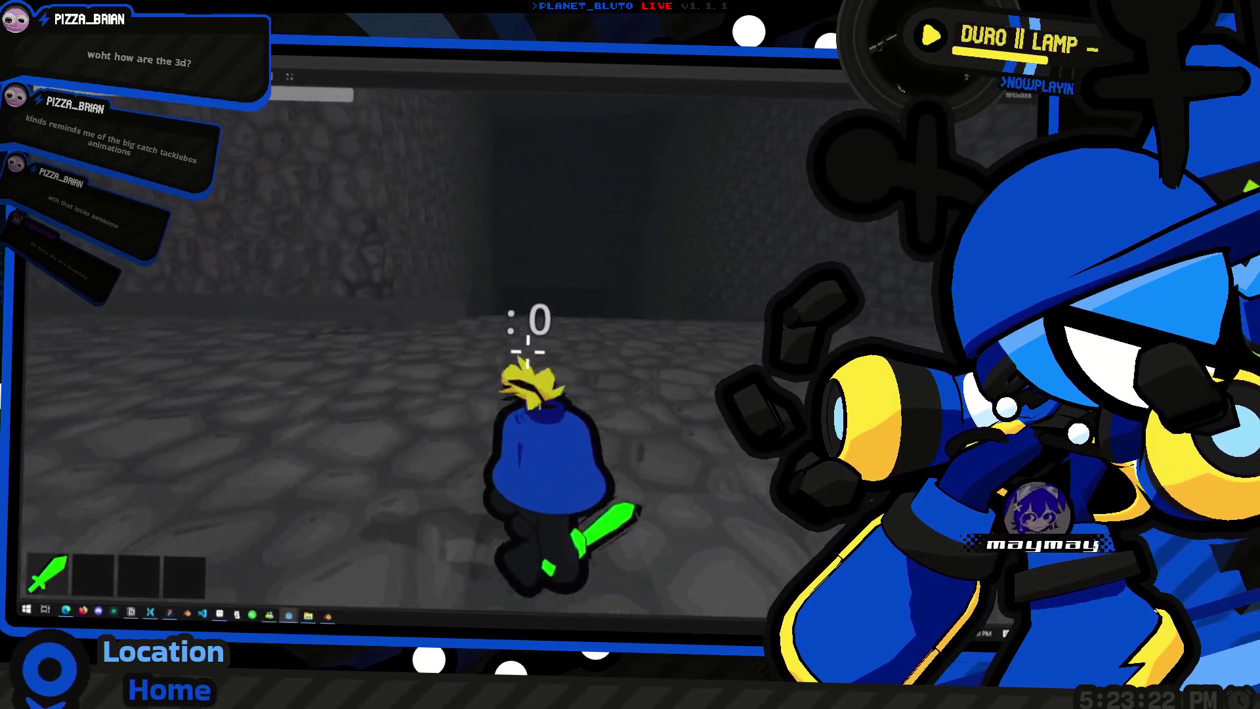
{"action": "key", "text": "w"}
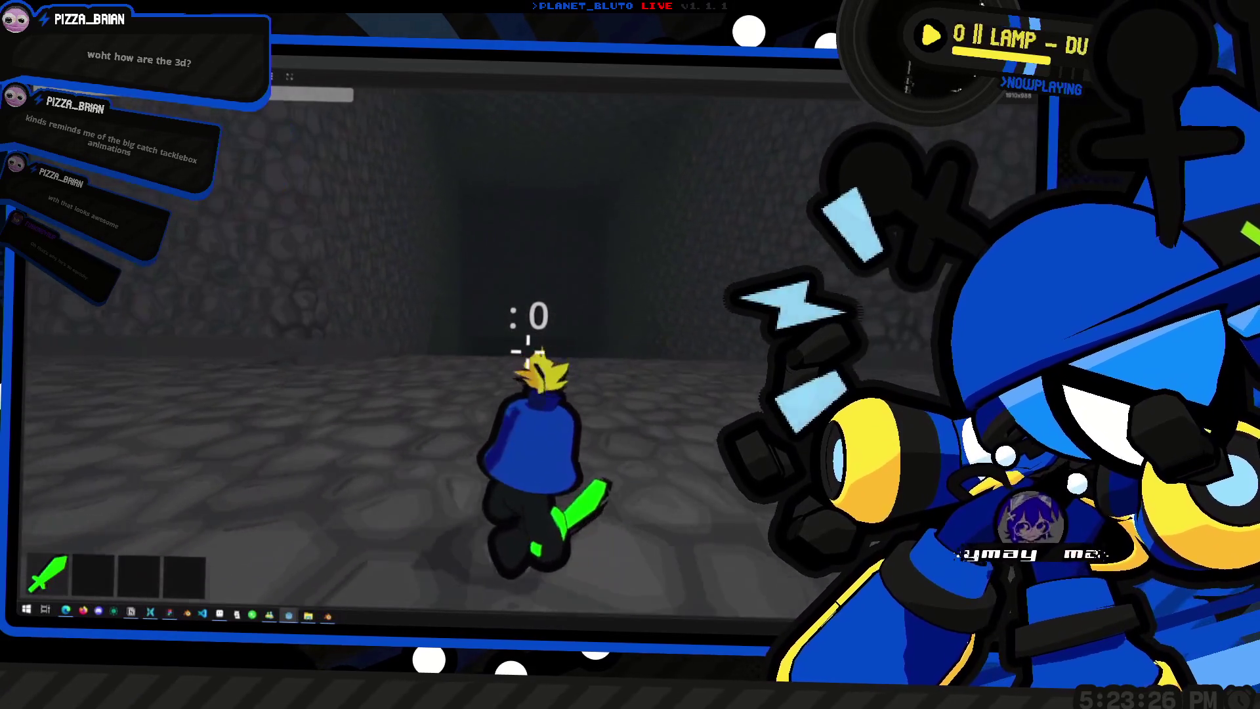
{"action": "key", "text": "a"}
{"action": "key", "text": "w"}
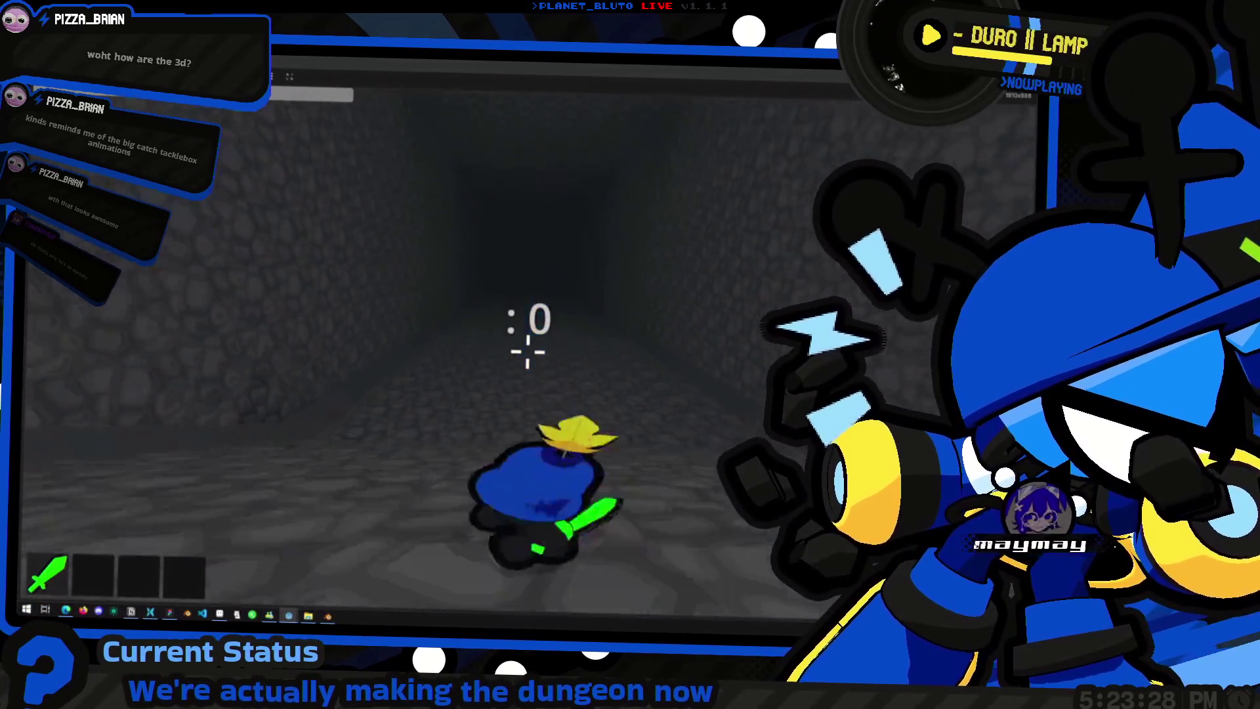
{"action": "key", "text": "w"}
{"action": "key", "text": "d"}
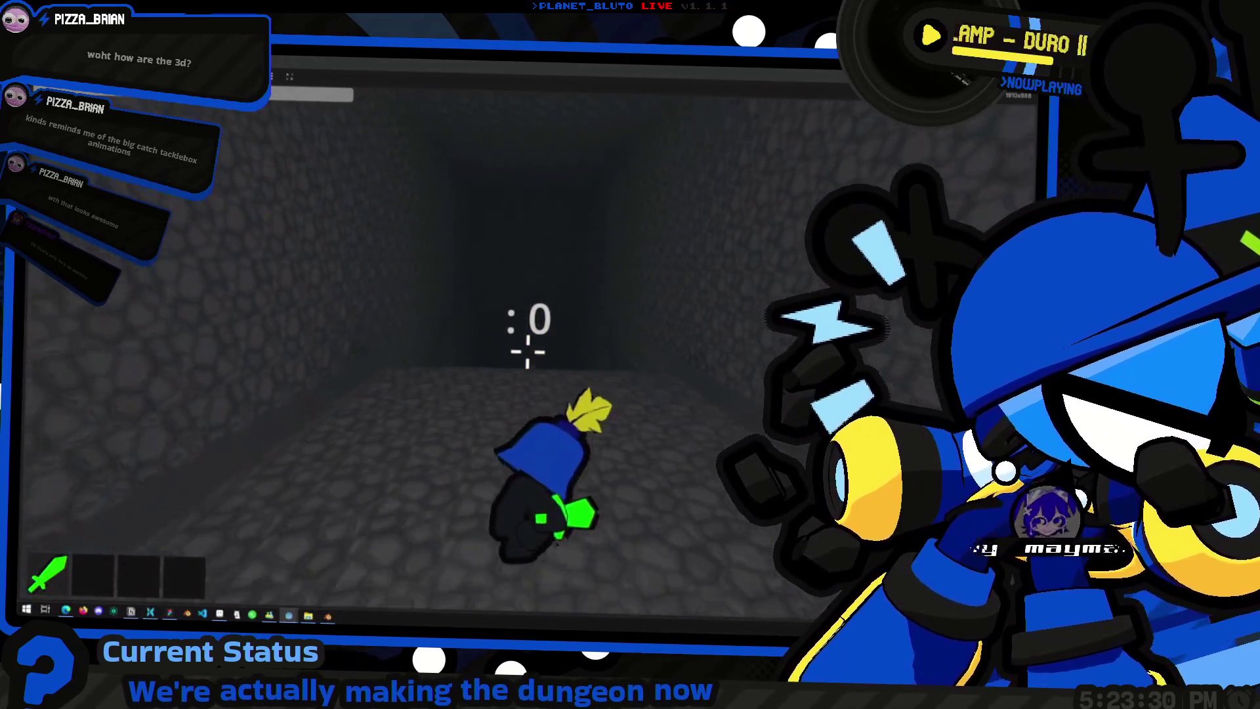
{"action": "key", "text": "d"}
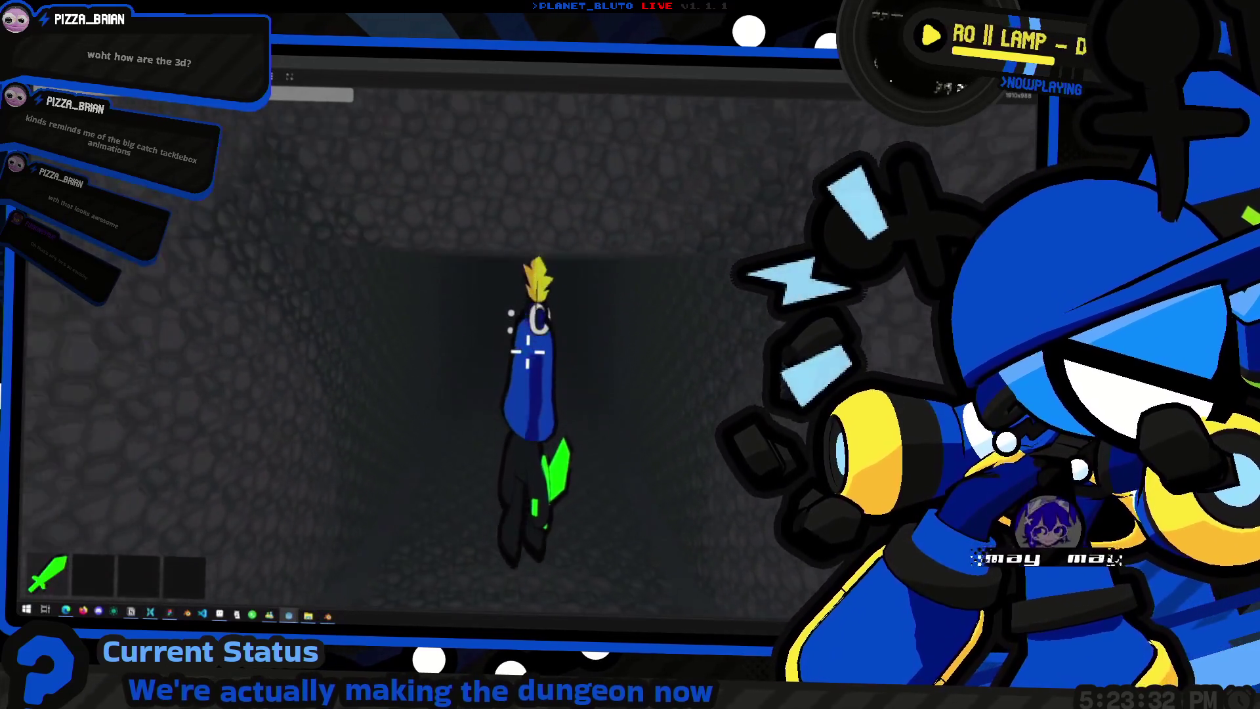
{"action": "key", "text": "w"}
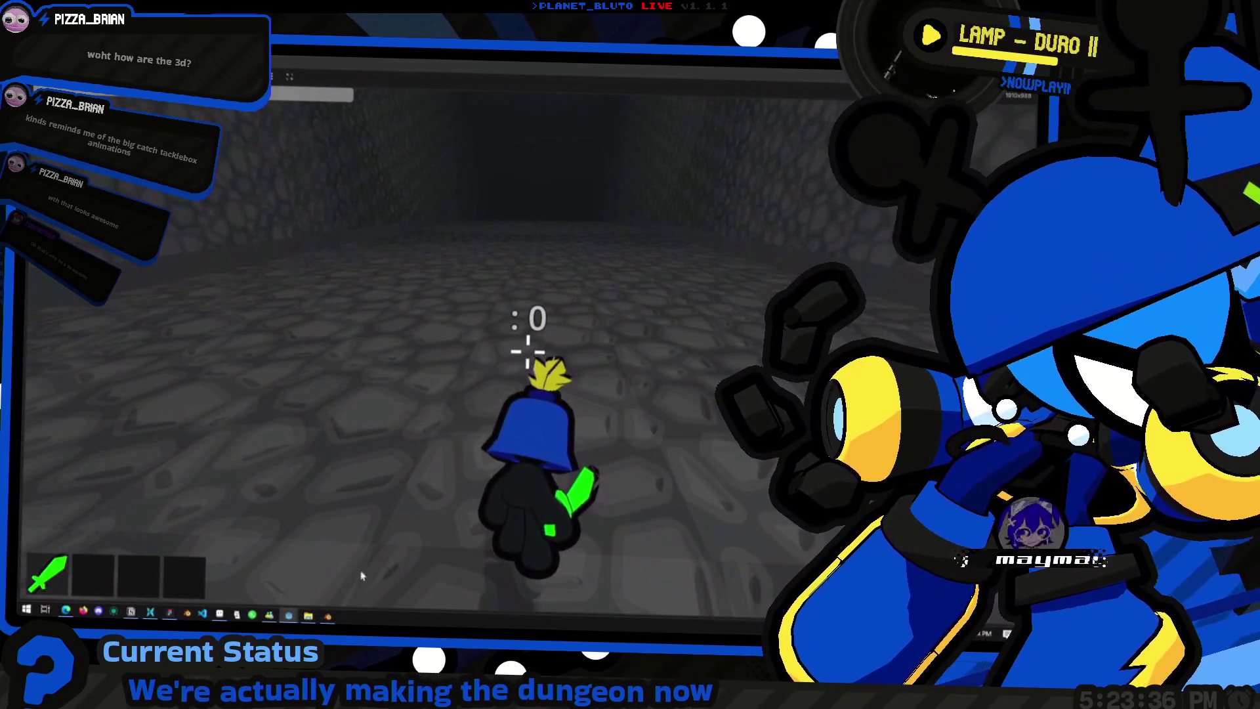
{"action": "key", "text": "alt+Tab"}
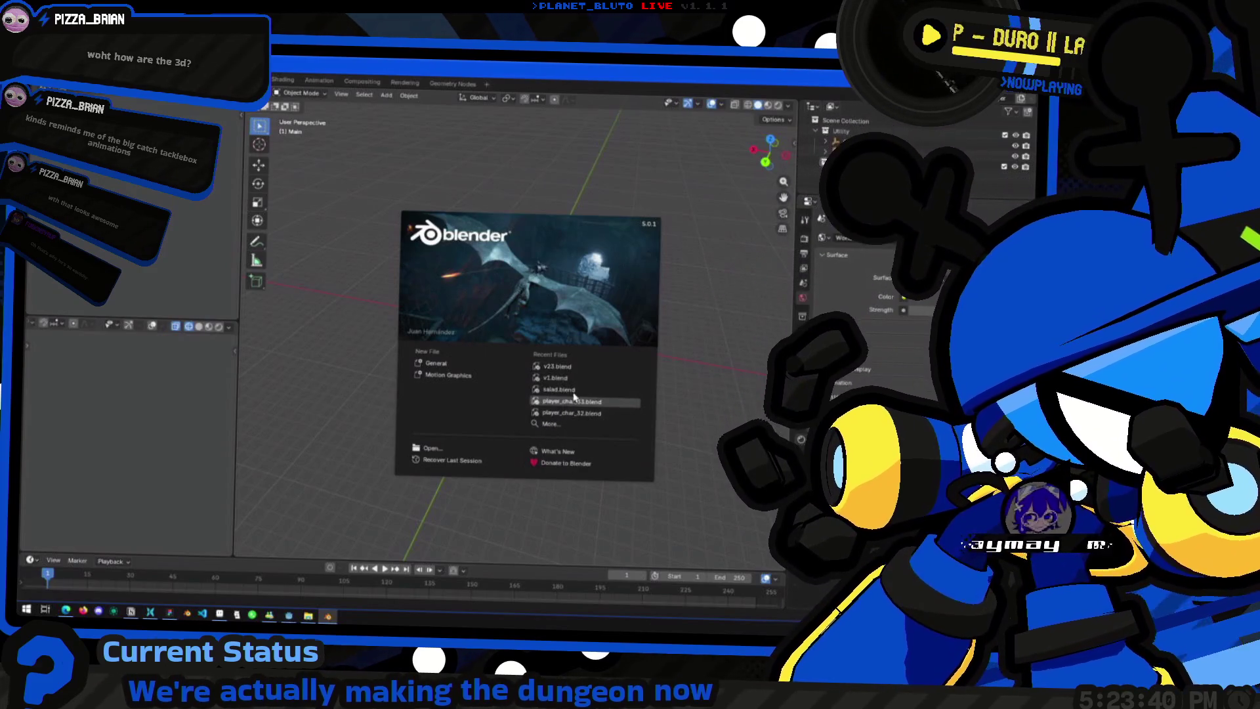
Step: Load the recent knight character file, select knight_helmet to view its materials, then return to the game
{"action": "left_click", "coordinate": [577, 402]}
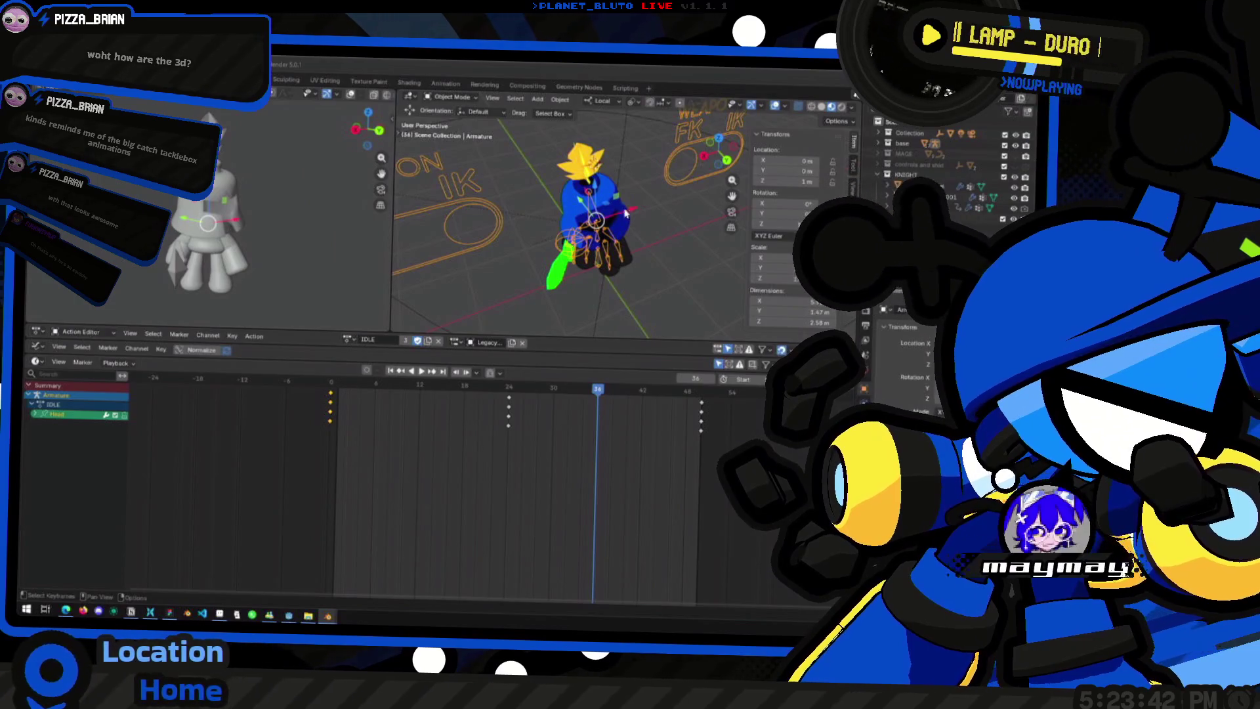
{"action": "left_click", "coordinate": [598, 187]}
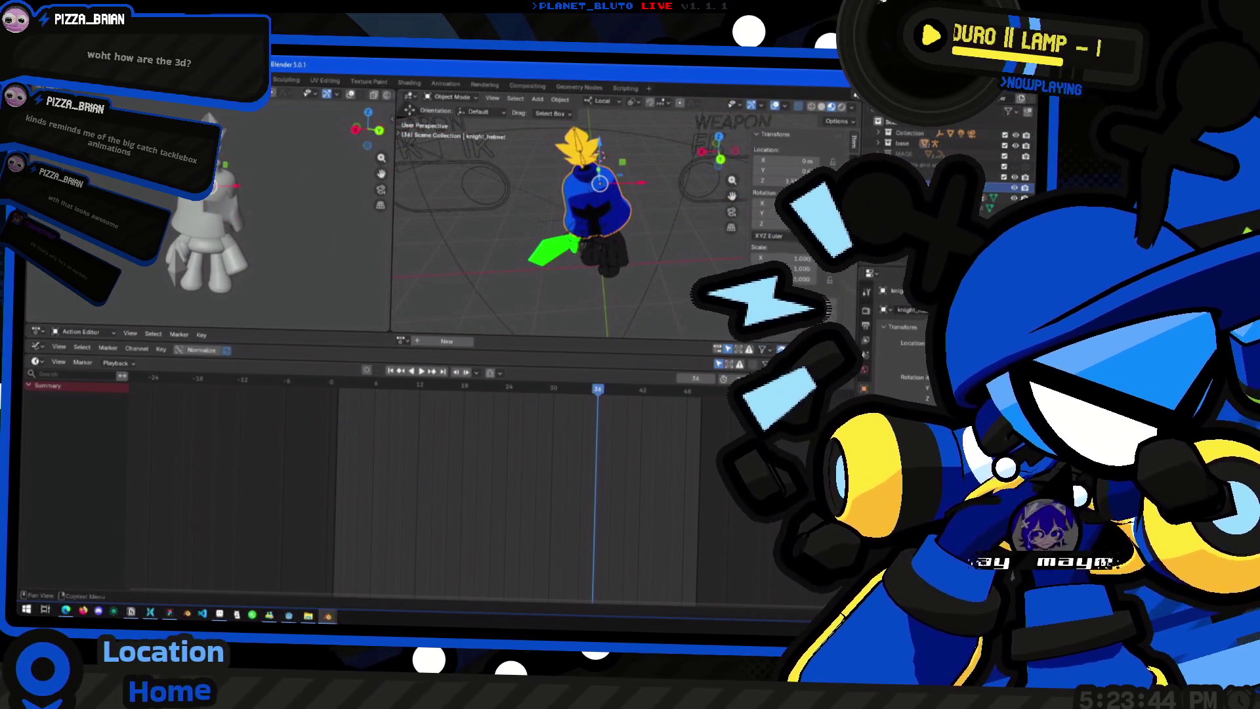
{"action": "left_click", "coordinate": [865, 370]}
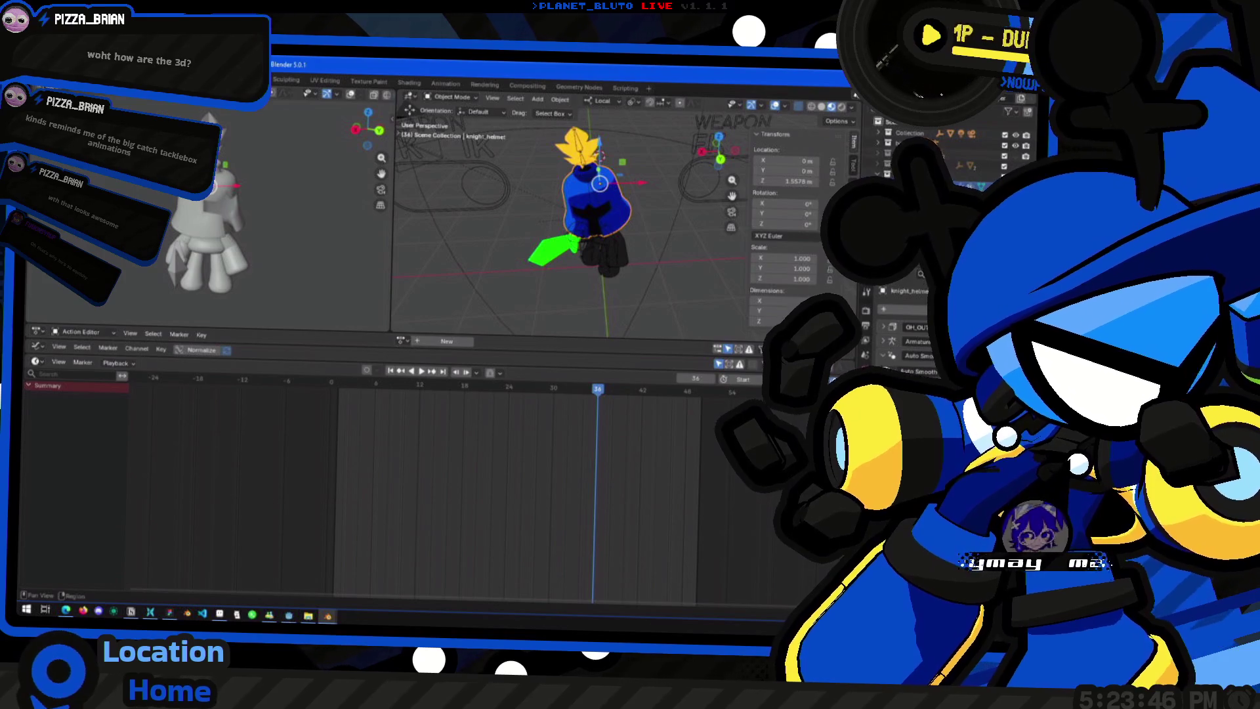
{"action": "key", "text": "alt+Tab"}
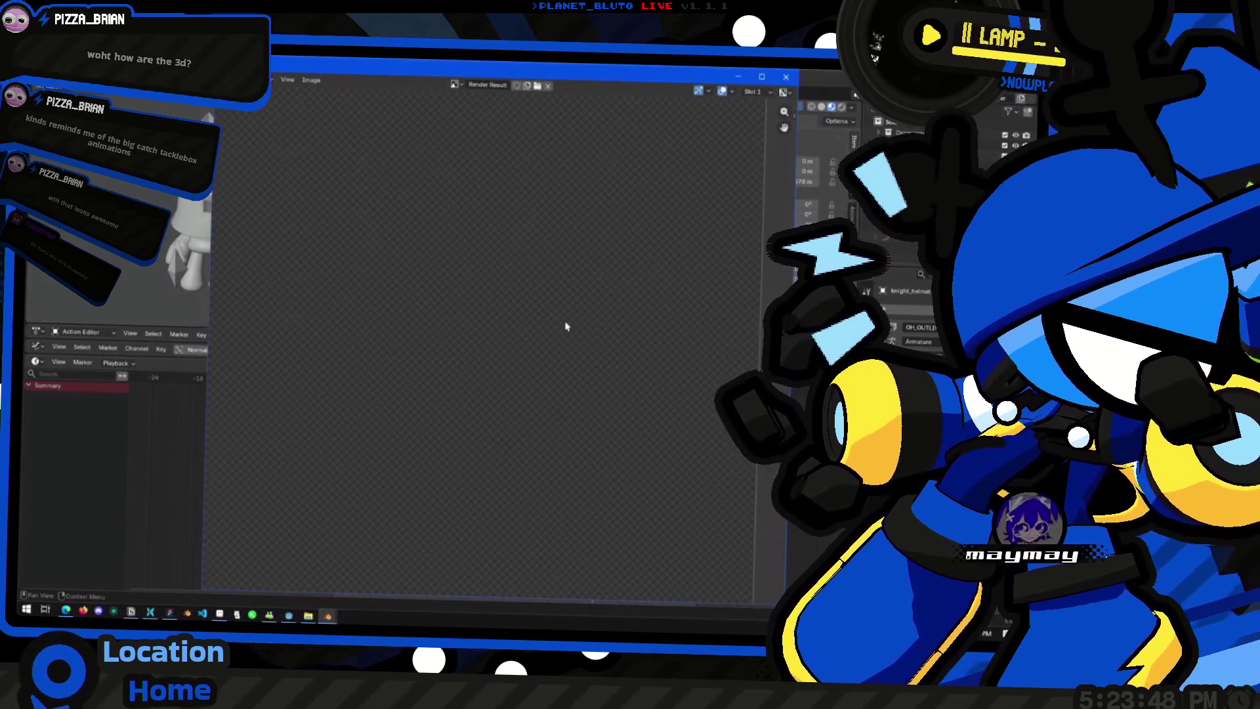
{"action": "key", "text": "alt+Tab"}
Step: Walk the knight deeper into the cave tunnel, turning it toward and away from the camera
{"action": "key", "text": "w"}
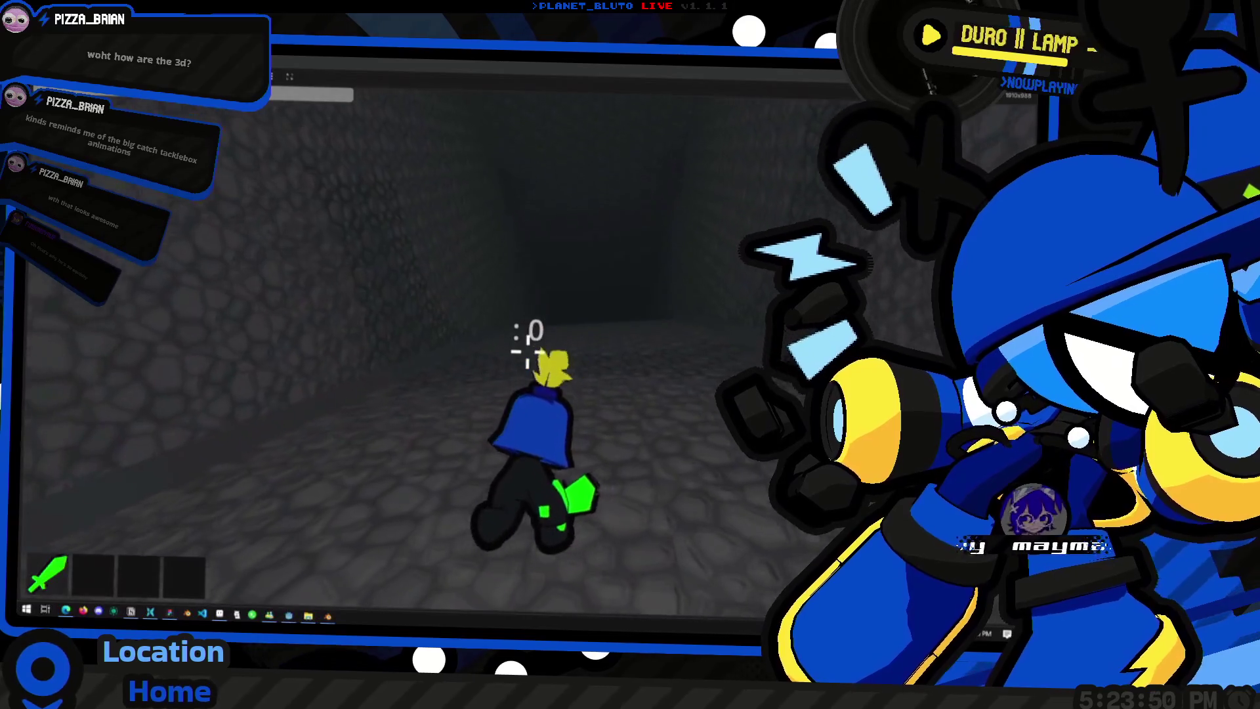
{"action": "key", "text": "w"}
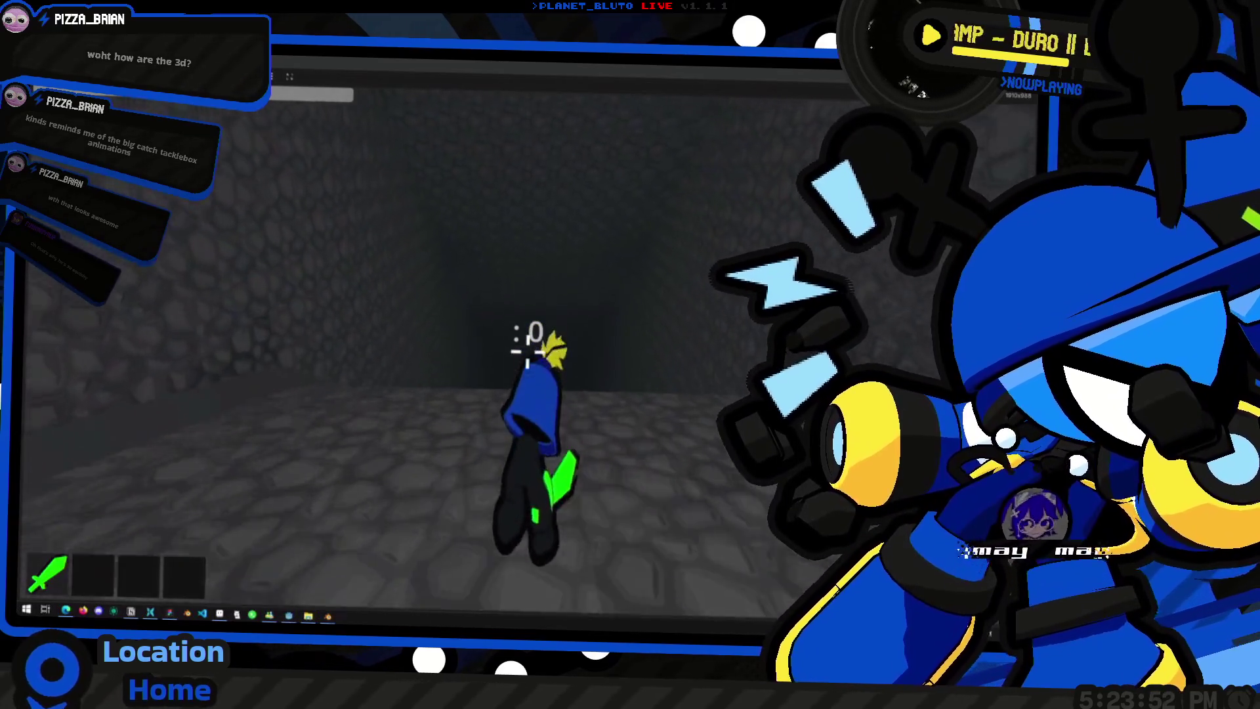
{"action": "key", "text": "w"}
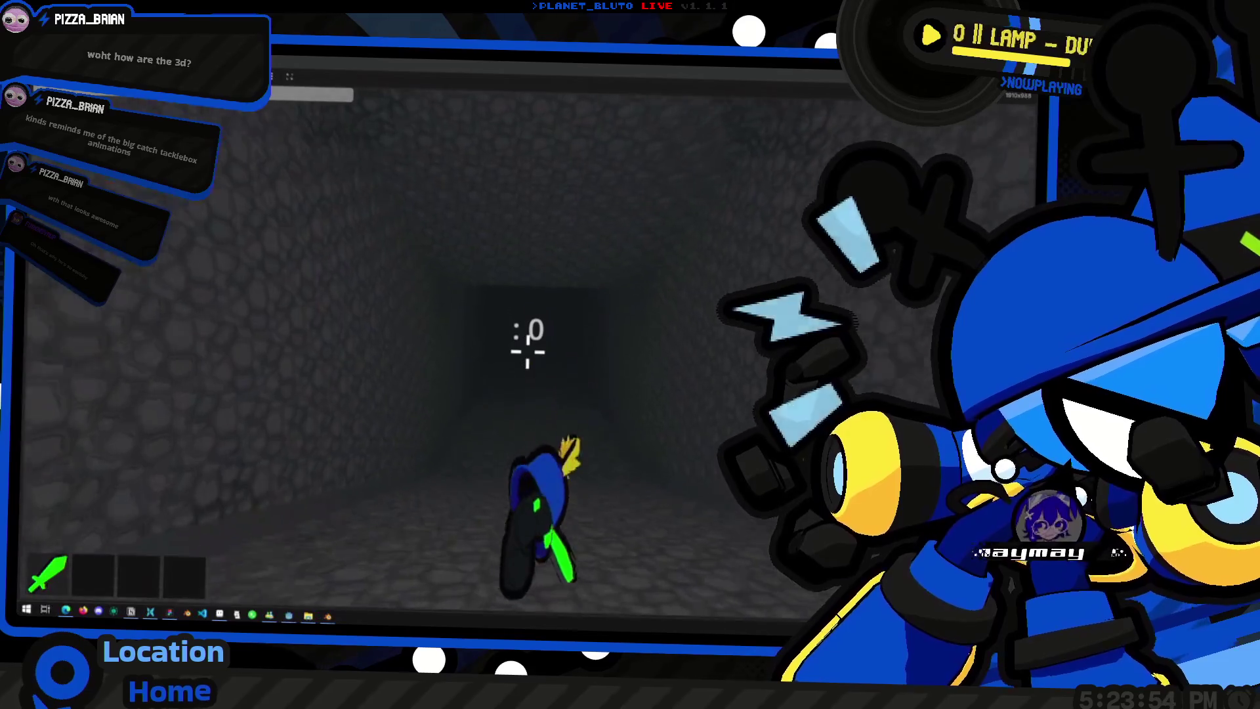
{"action": "key", "text": "s"}
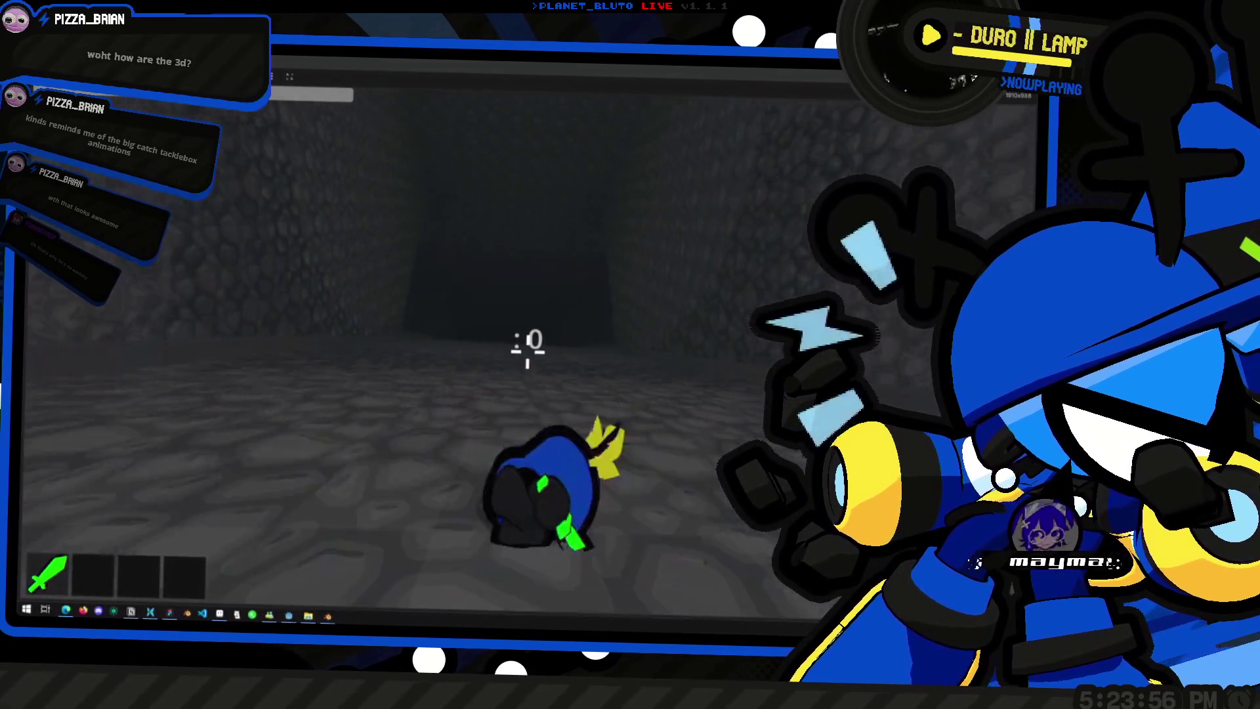
{"action": "key", "text": "w"}
{"action": "key", "text": "w"}
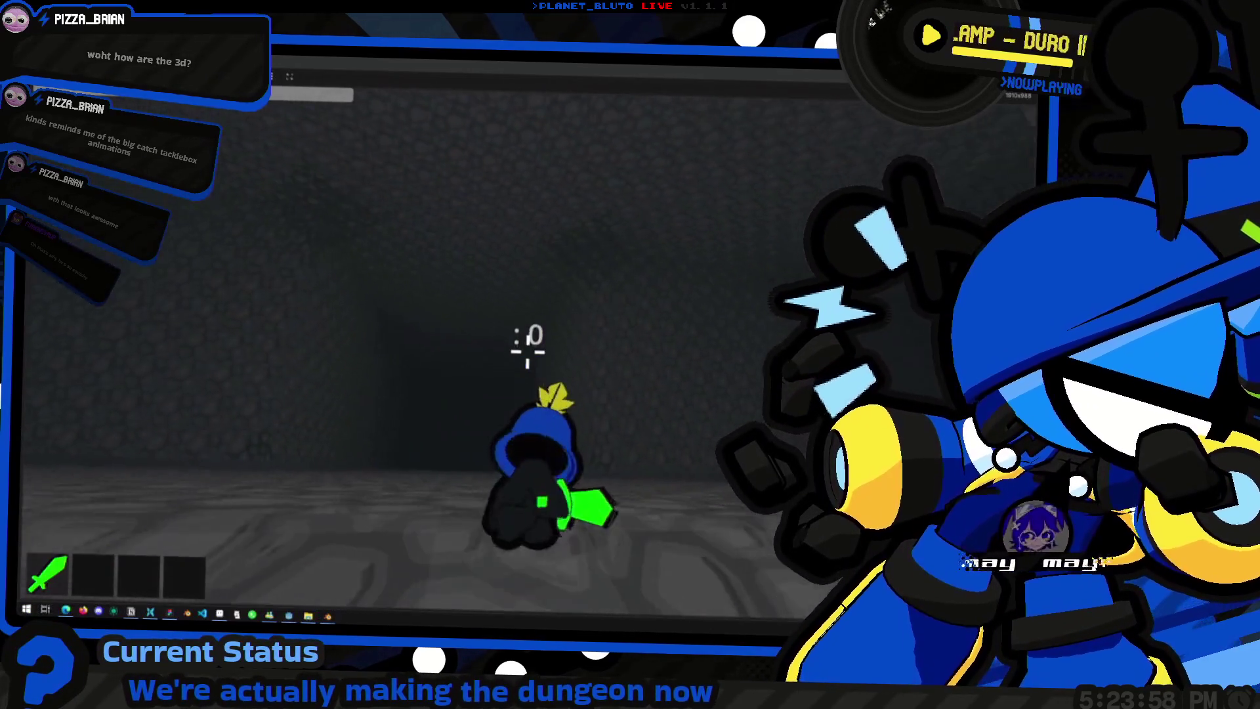
{"action": "key", "text": "w"}
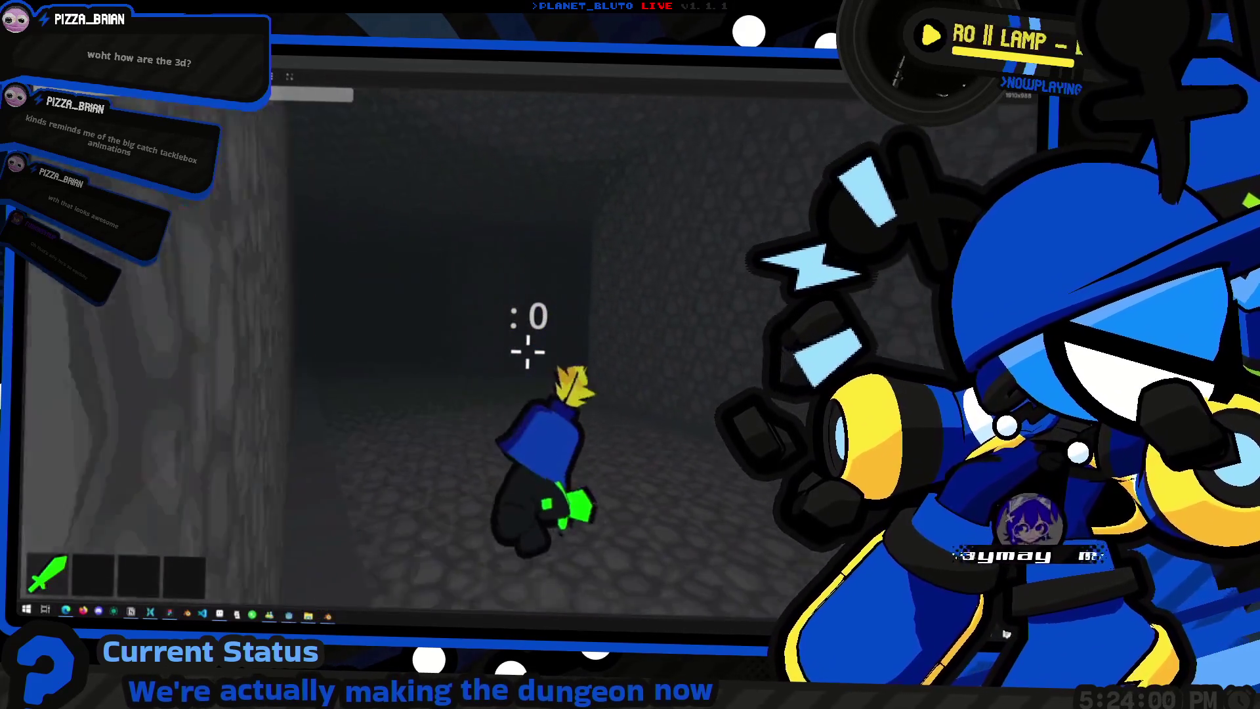
{"action": "key", "text": "w"}
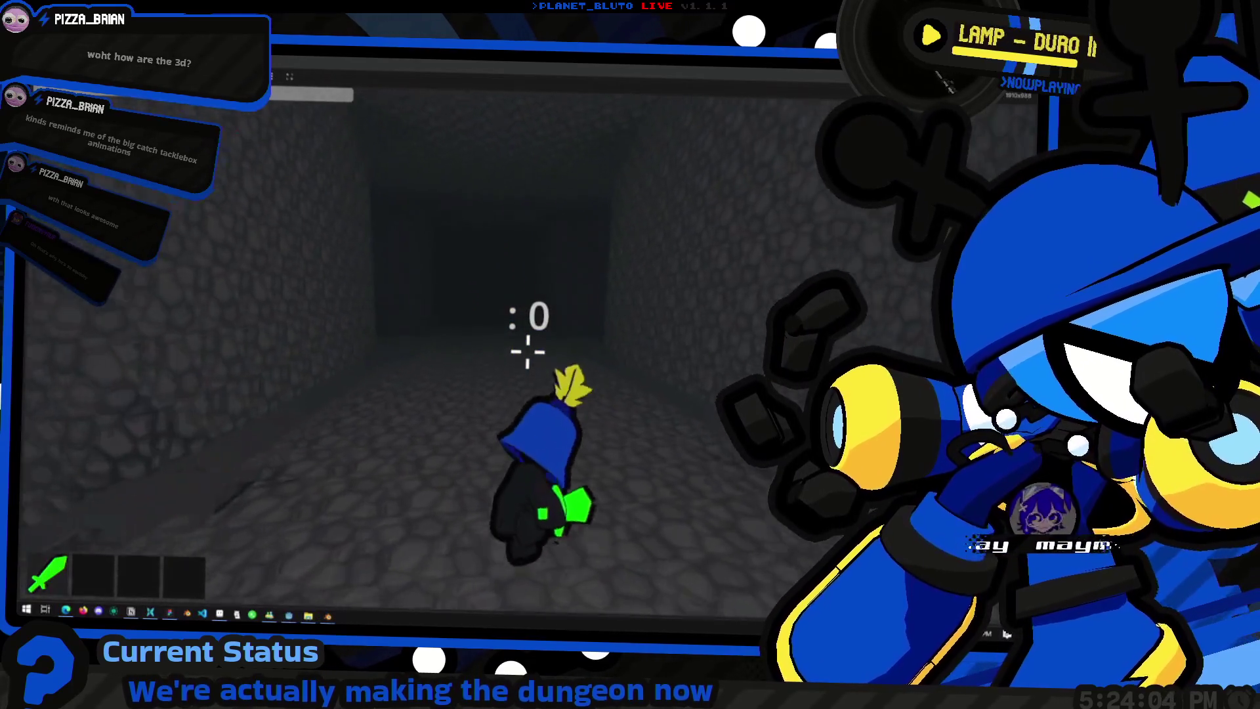
{"action": "key", "text": "w"}
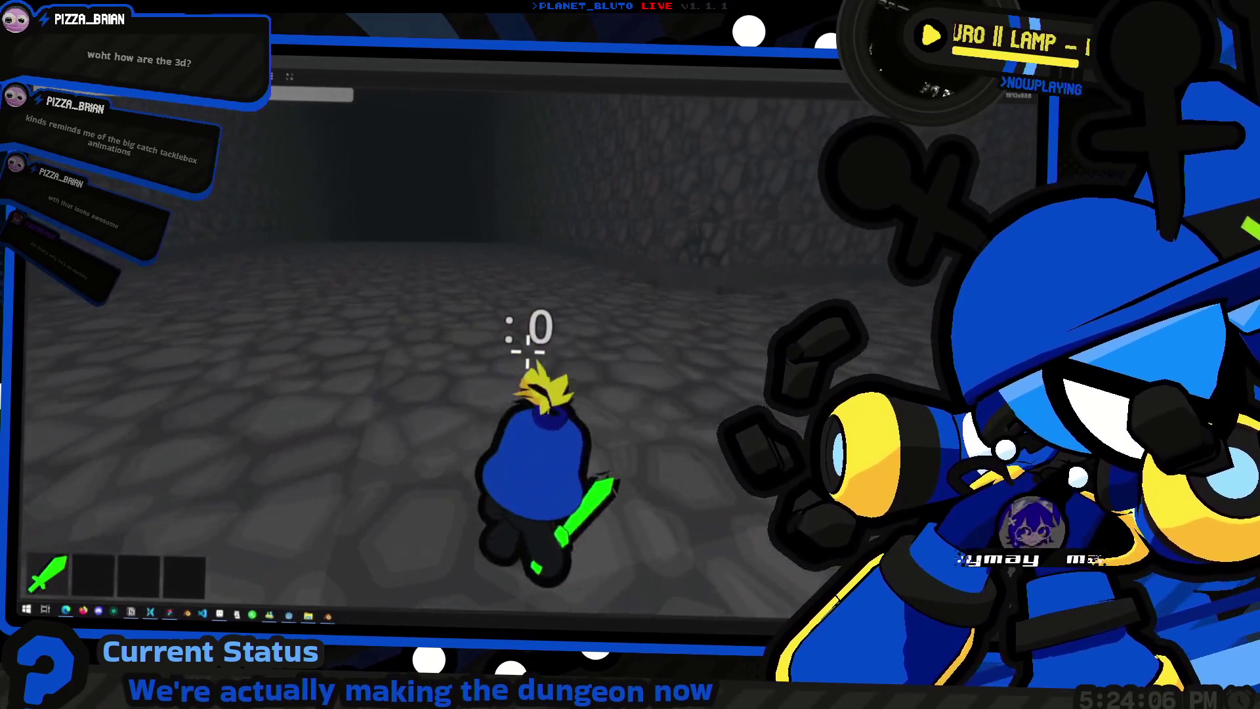
Step: Roll the knight toward the wall, swing the sword, and leave it standing facing the dark tunnel
{"action": "key", "text": "w"}
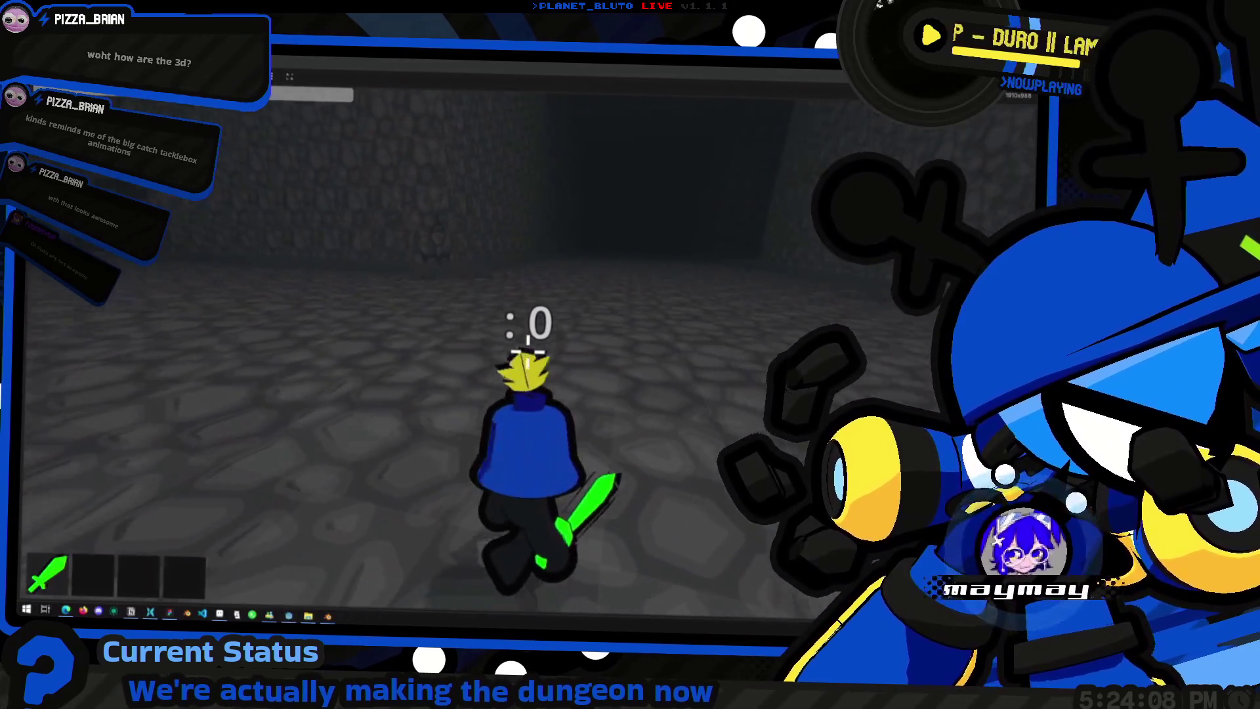
{"action": "key", "text": "w"}
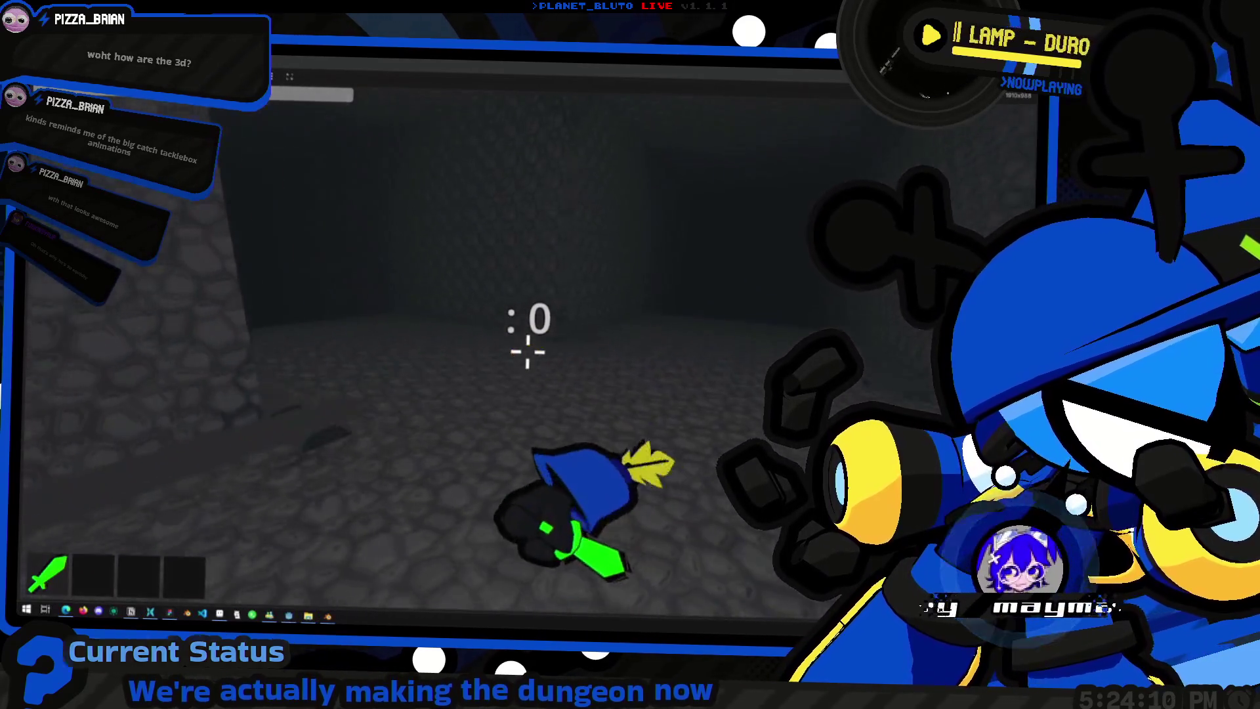
{"action": "key", "text": "w"}
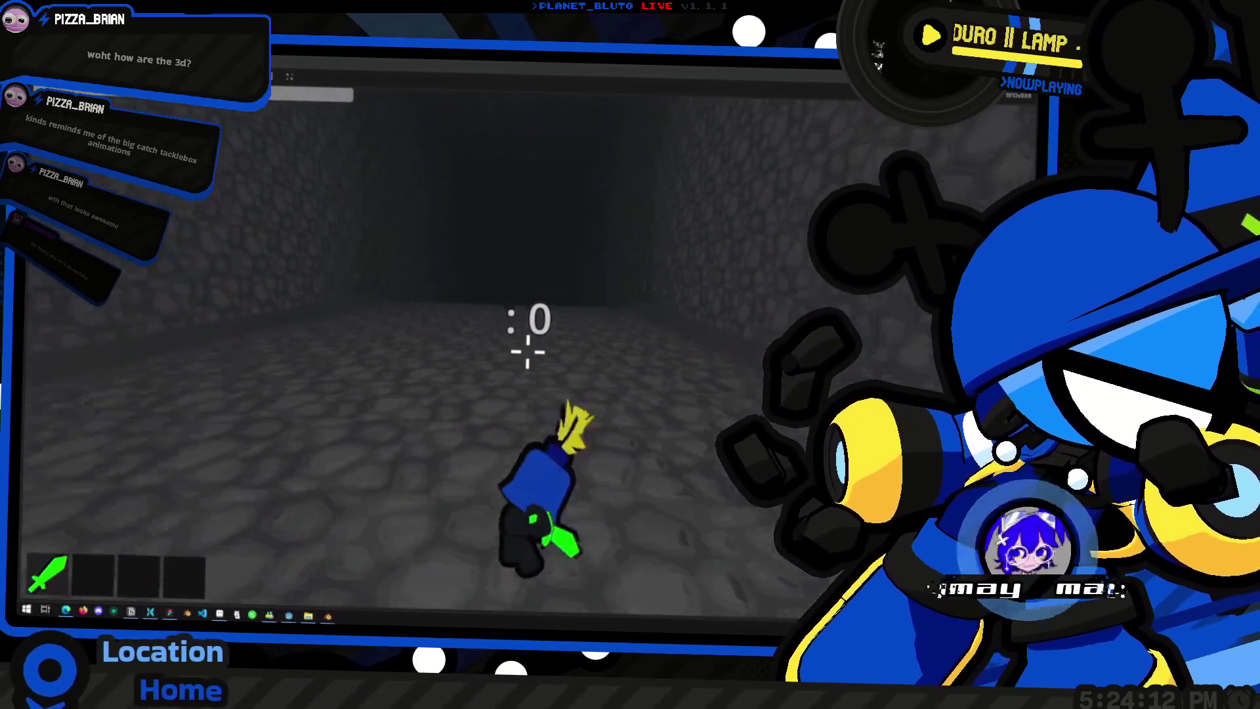
{"action": "key", "text": "w"}
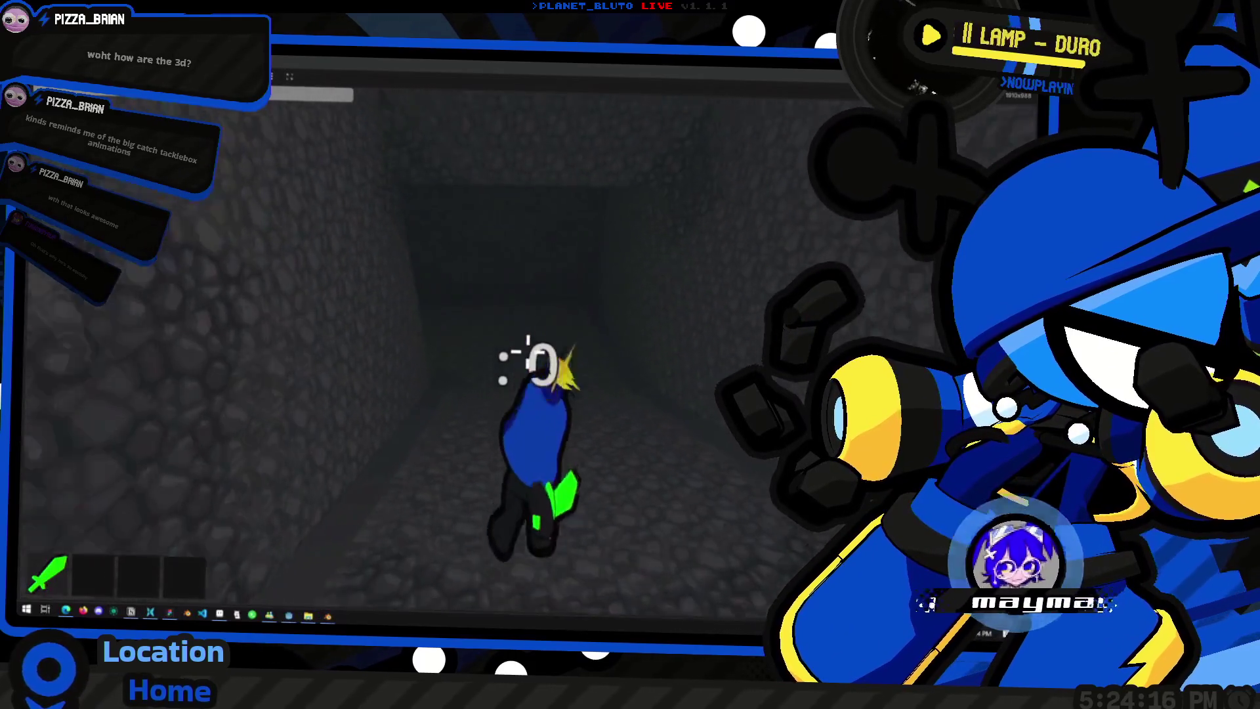
{"action": "key", "text": "w"}
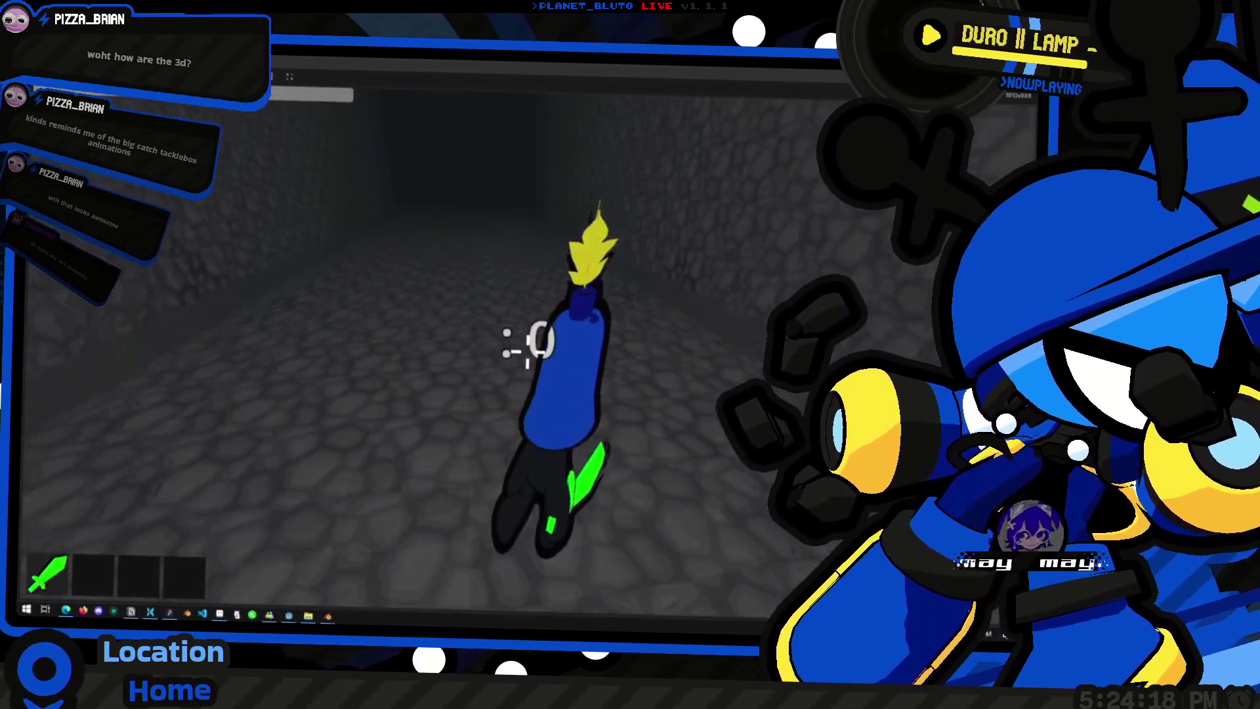
{"action": "key", "text": "w"}
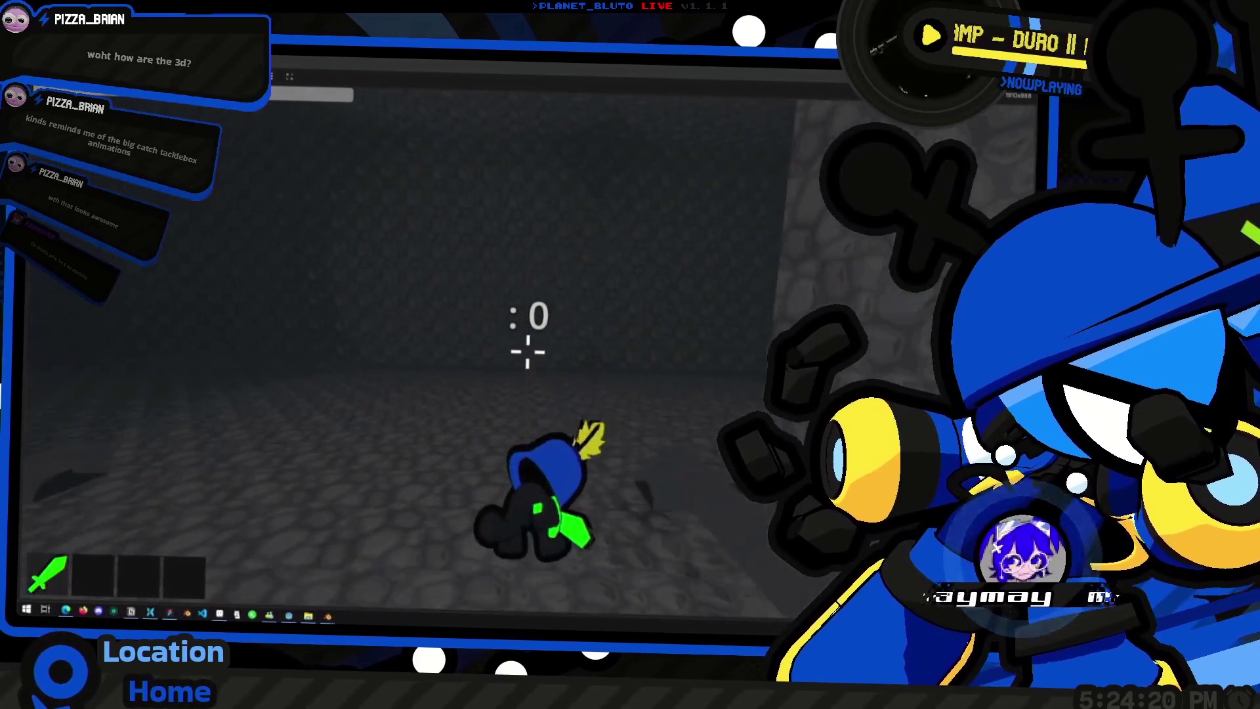
{"action": "key", "text": "w"}
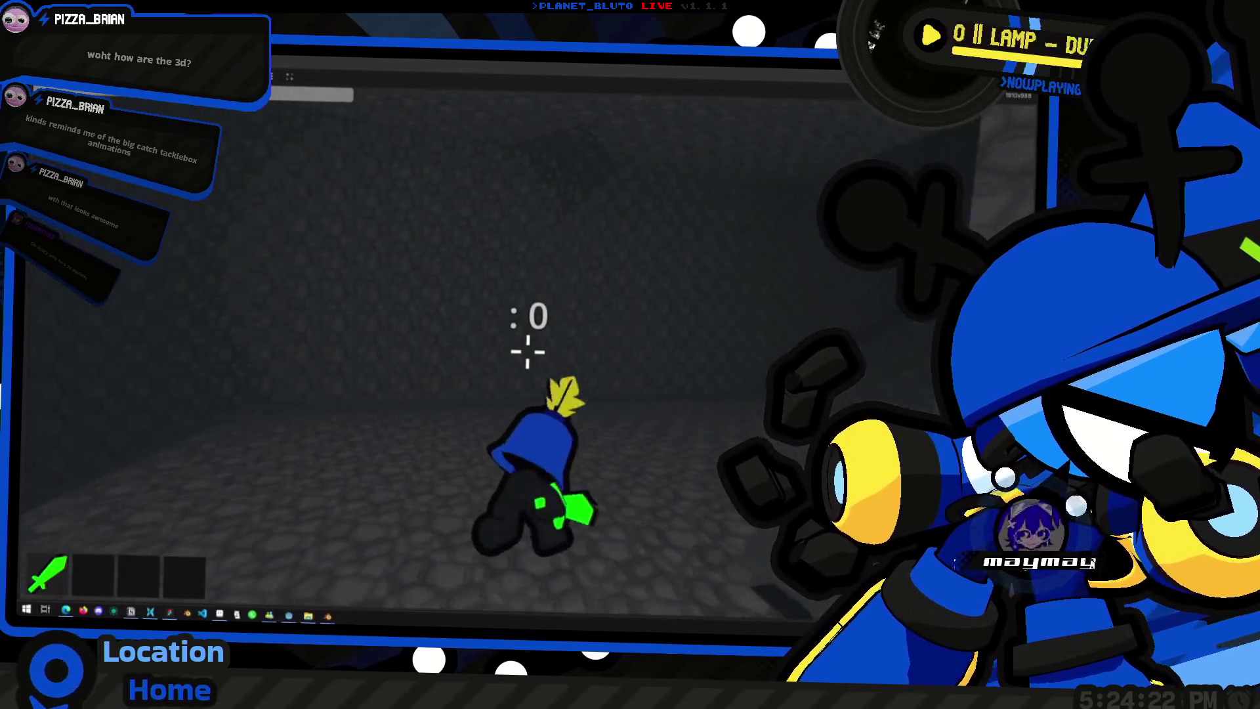
{"action": "key", "text": "w"}
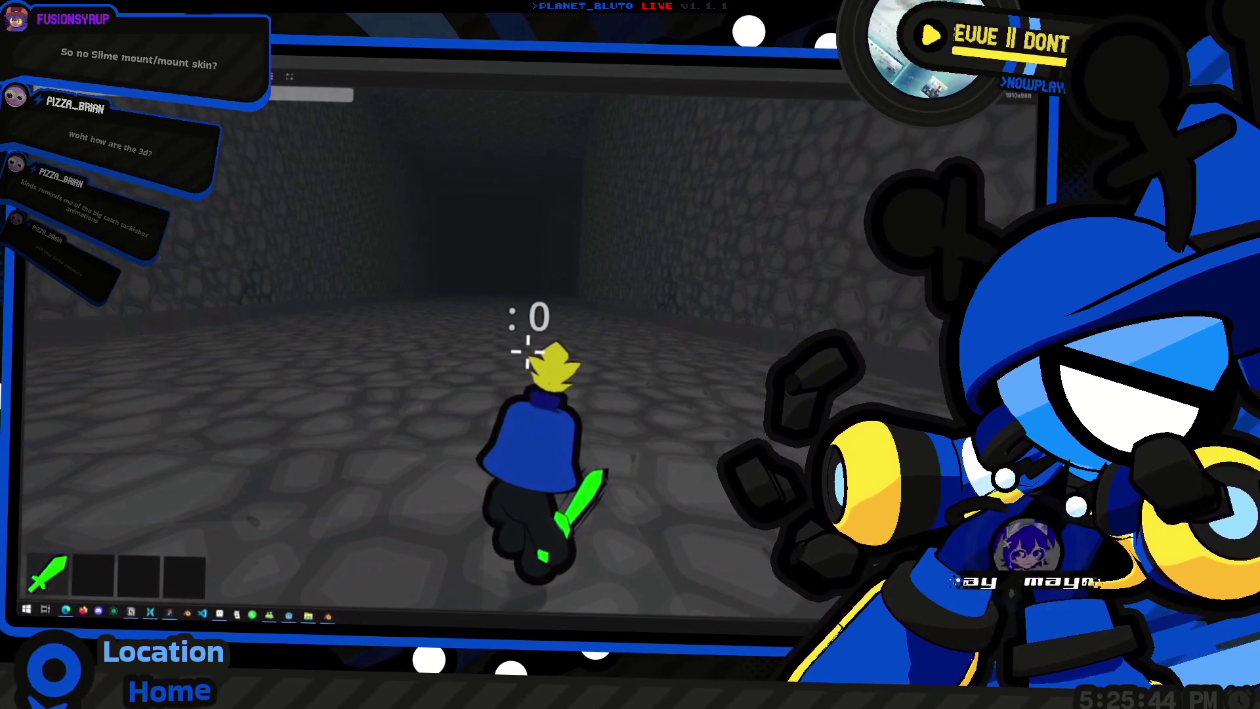
Step: Dive the knight flat onto the floor twice and walk it into the open corridor
{"action": "right_click_drag", "start_coordinate": [677, 282], "coordinate": [689, 282]}
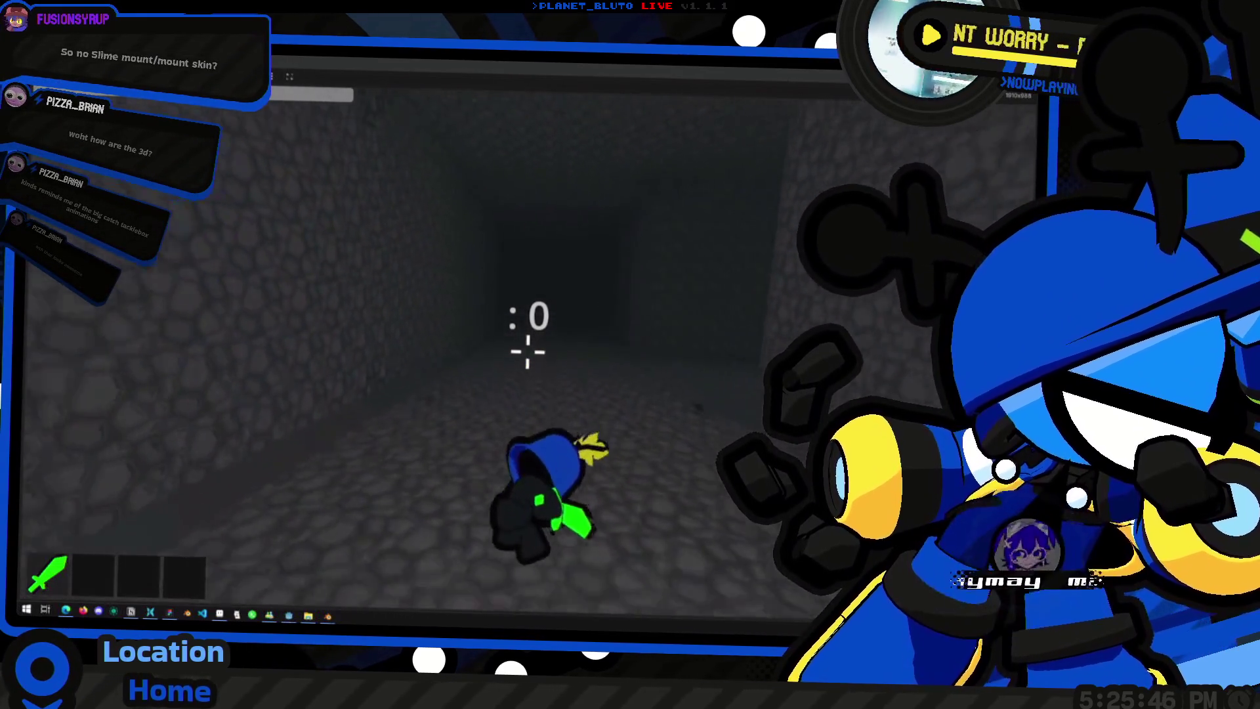
{"action": "key", "text": "ctrl"}
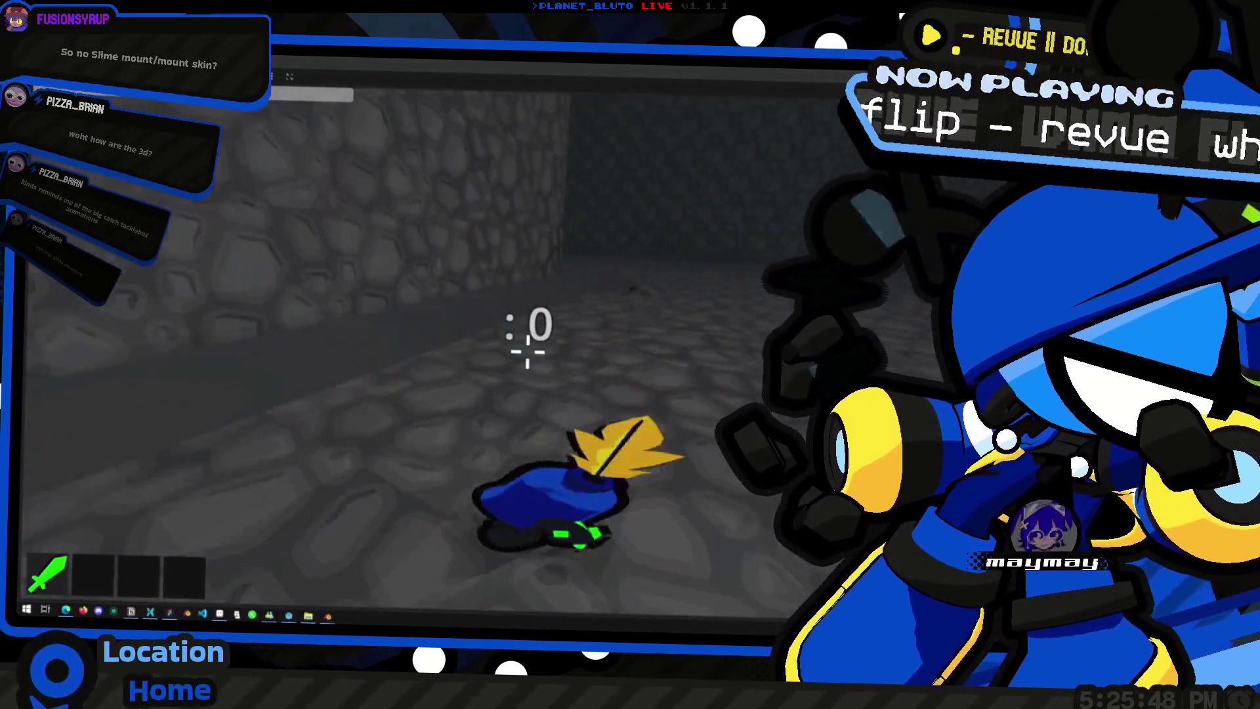
{"action": "key", "text": "w"}
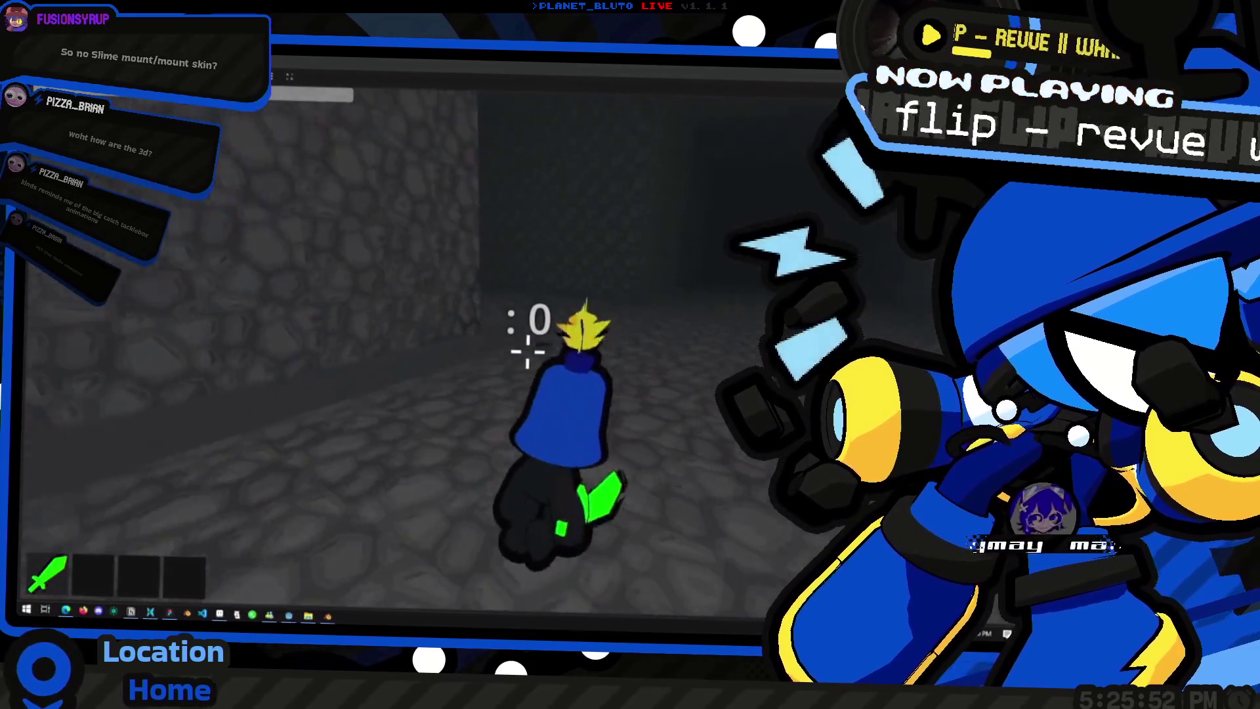
{"action": "key", "text": "ctrl"}
{"action": "key", "text": "w"}
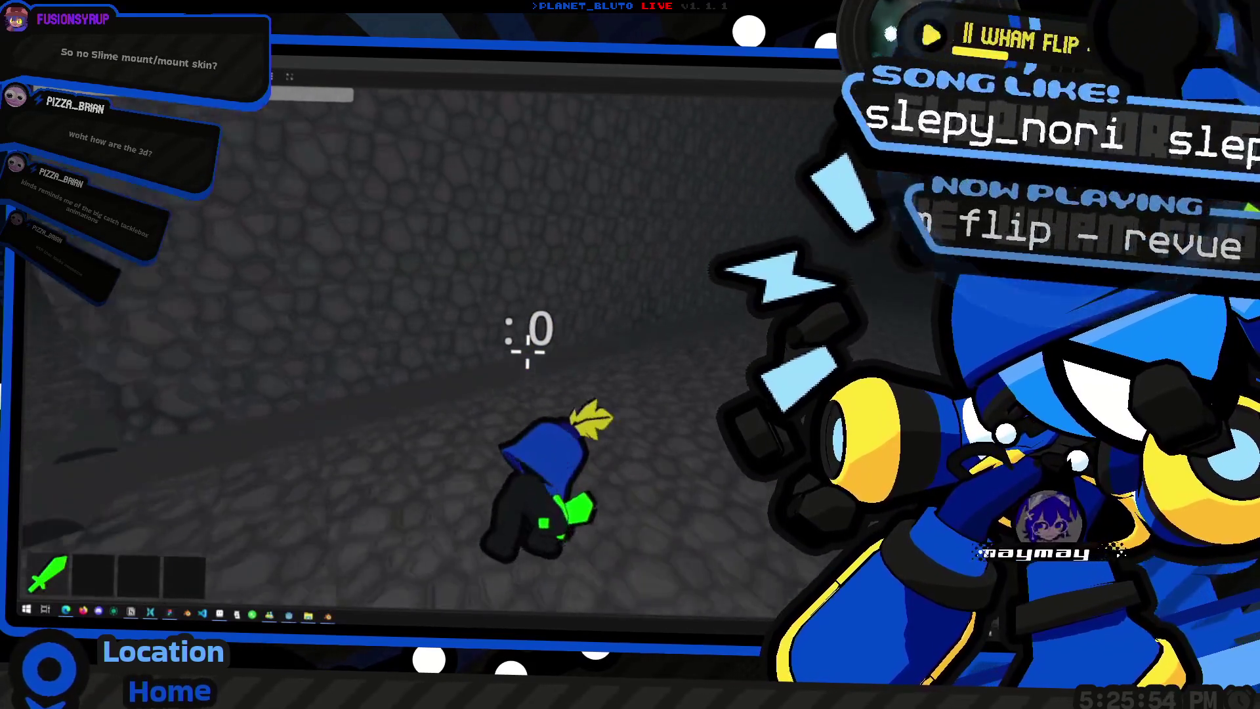
{"action": "key", "text": "w"}
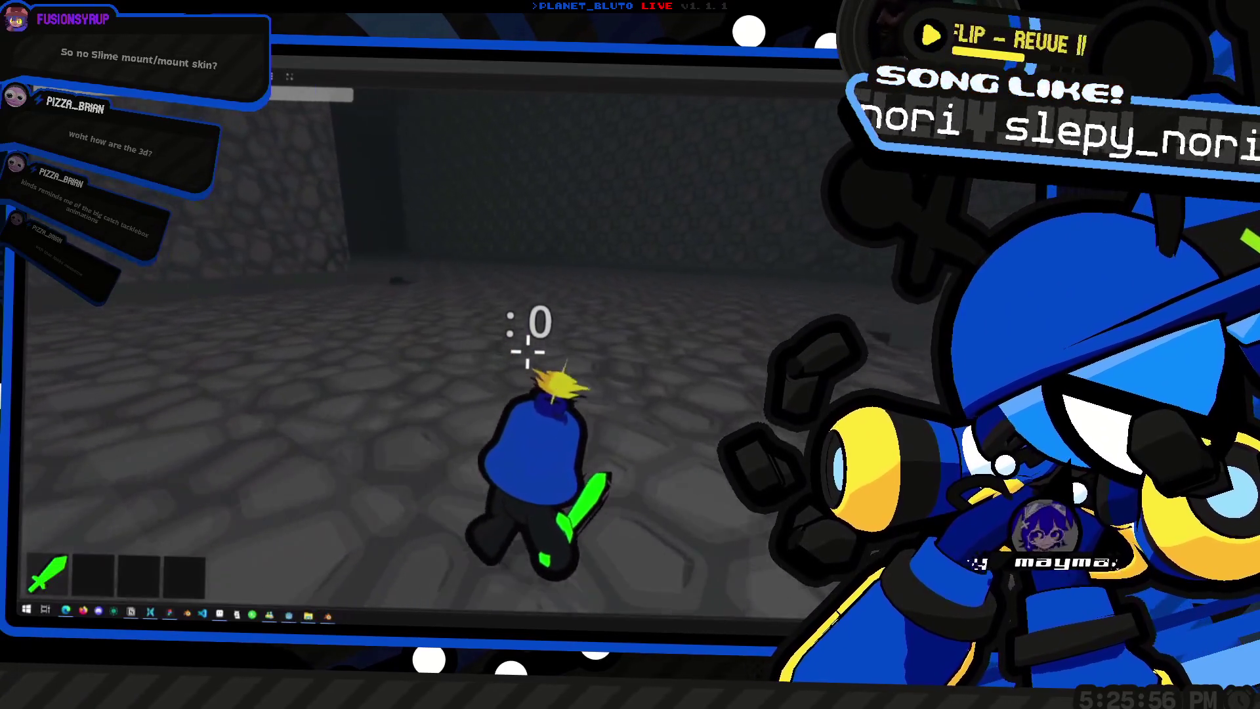
Step: Steer the knight right and walk it along the left wall toward the darker corridor
{"action": "key", "text": "d"}
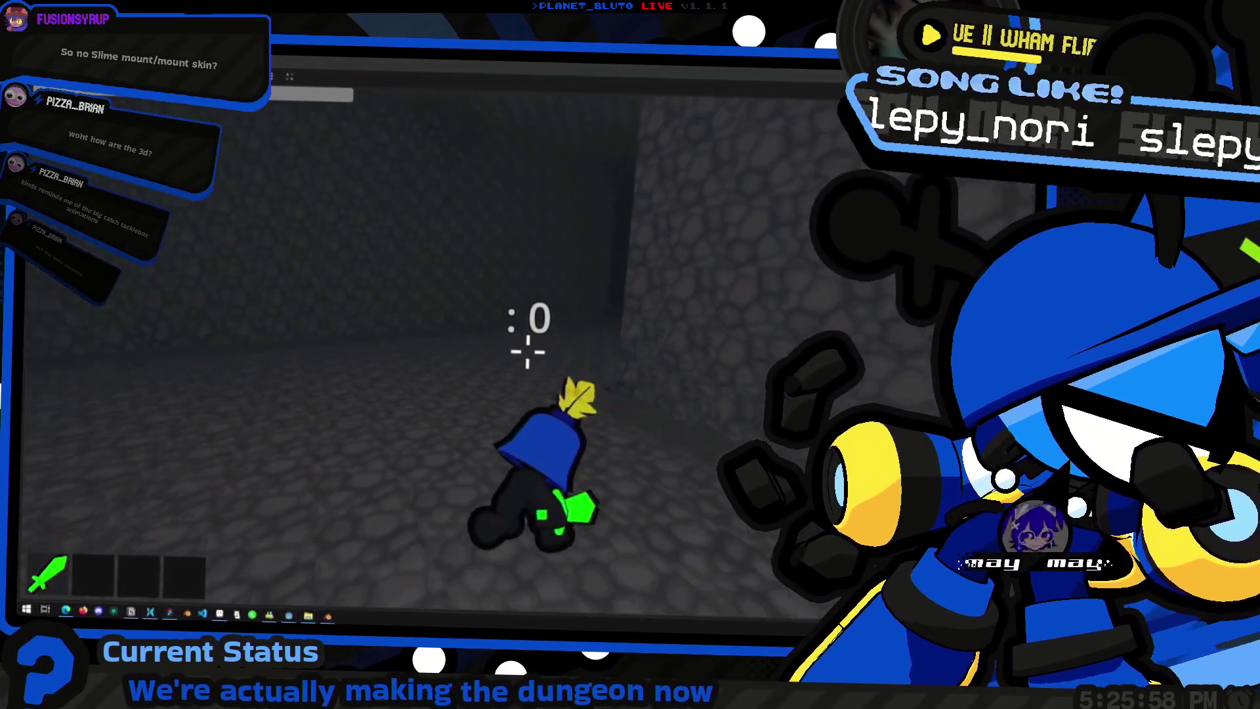
{"action": "key", "text": "d"}
{"action": "key", "text": "w"}
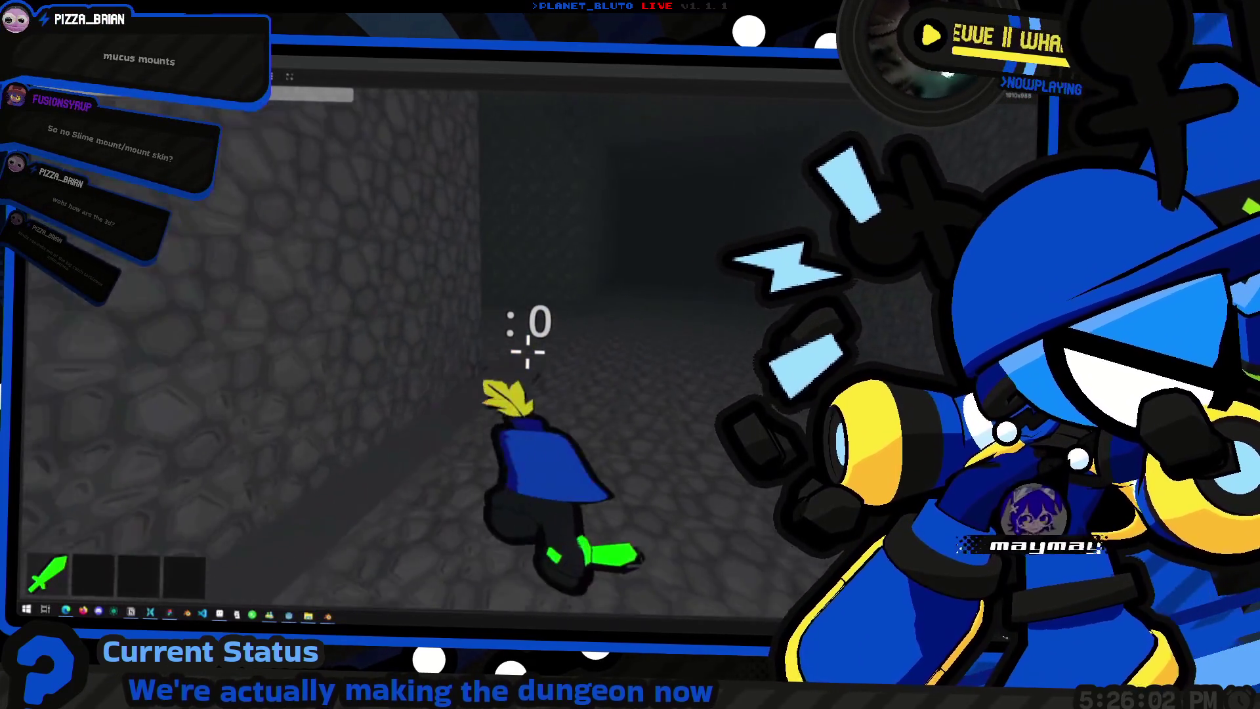
{"action": "key", "text": "d"}
{"action": "key", "text": "w"}
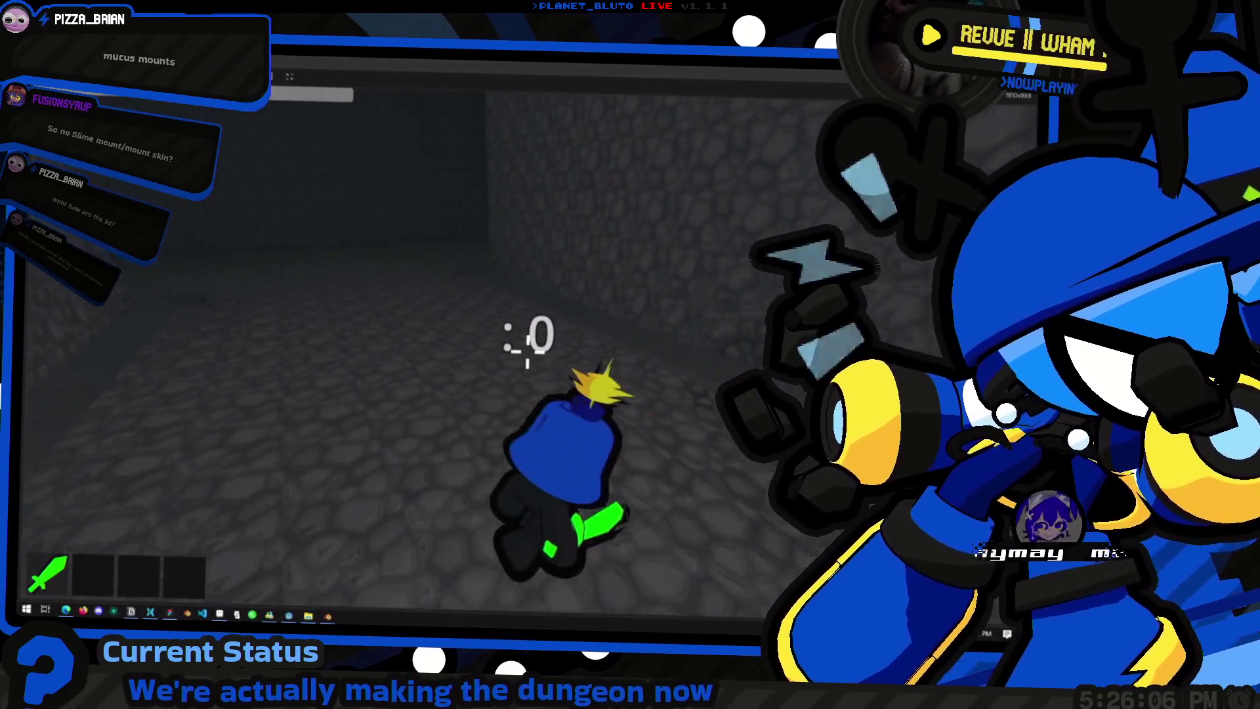
{"action": "key", "text": "d"}
{"action": "key", "text": "w"}
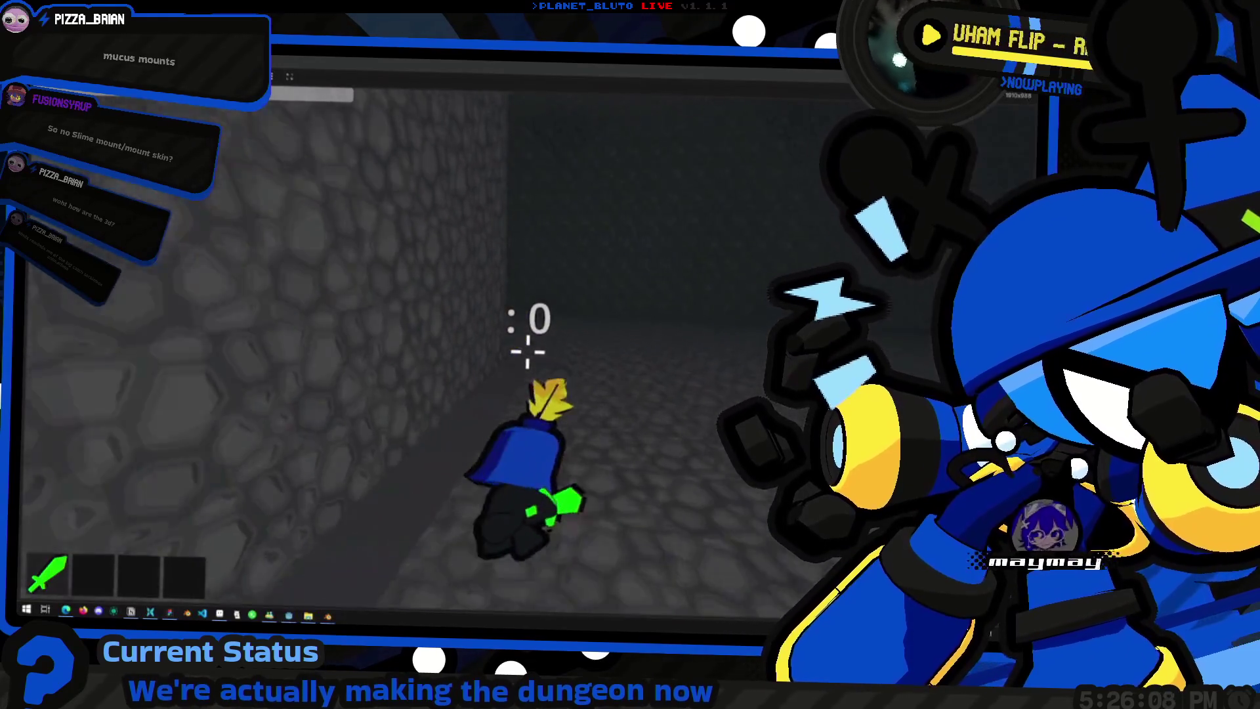
{"action": "key", "text": "w"}
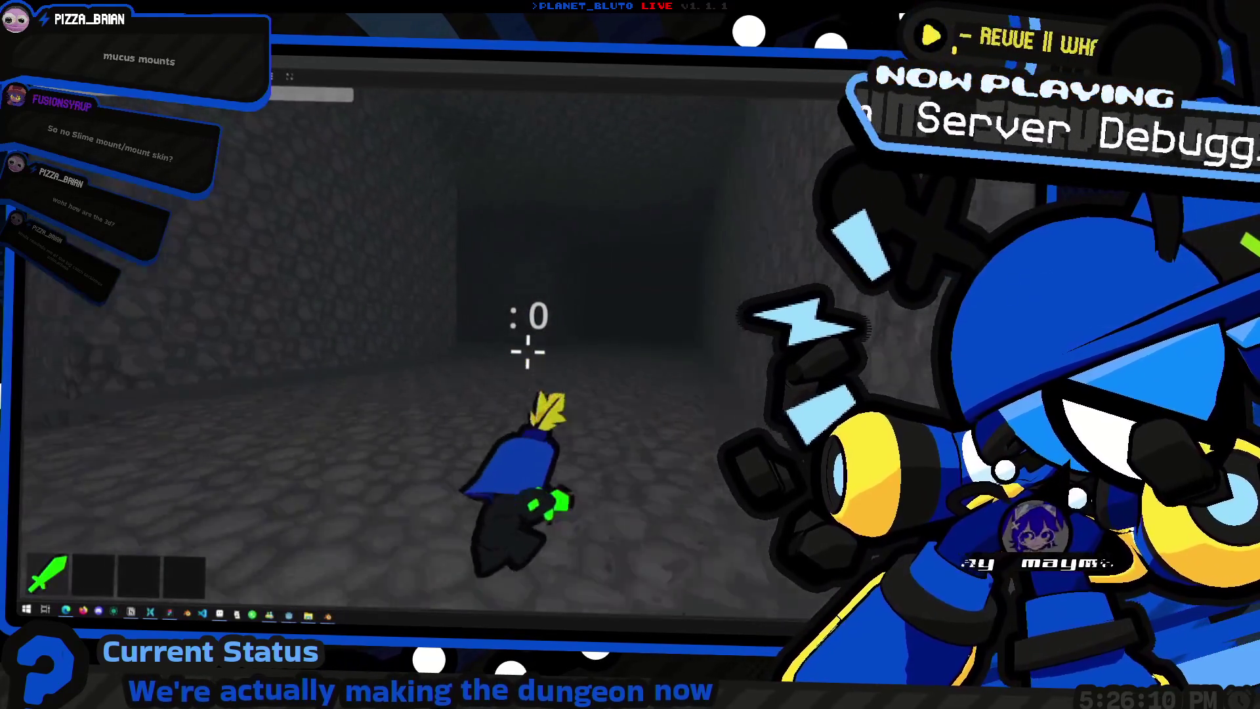
Step: Run the knight past the wall toward the dark corridor and drop into a low slide
{"action": "left_click_drag", "start_coordinate": [527, 349], "coordinate": [590, 349]}
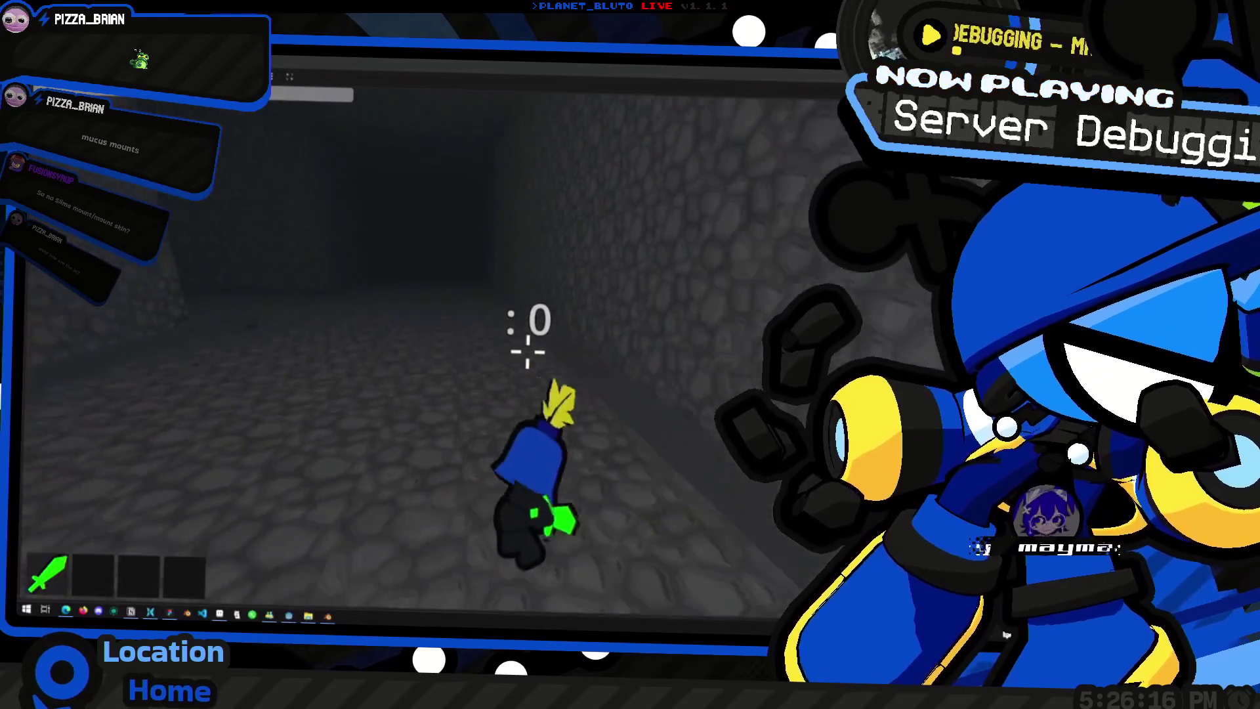
{"action": "key", "text": "d"}
{"action": "key", "text": "w"}
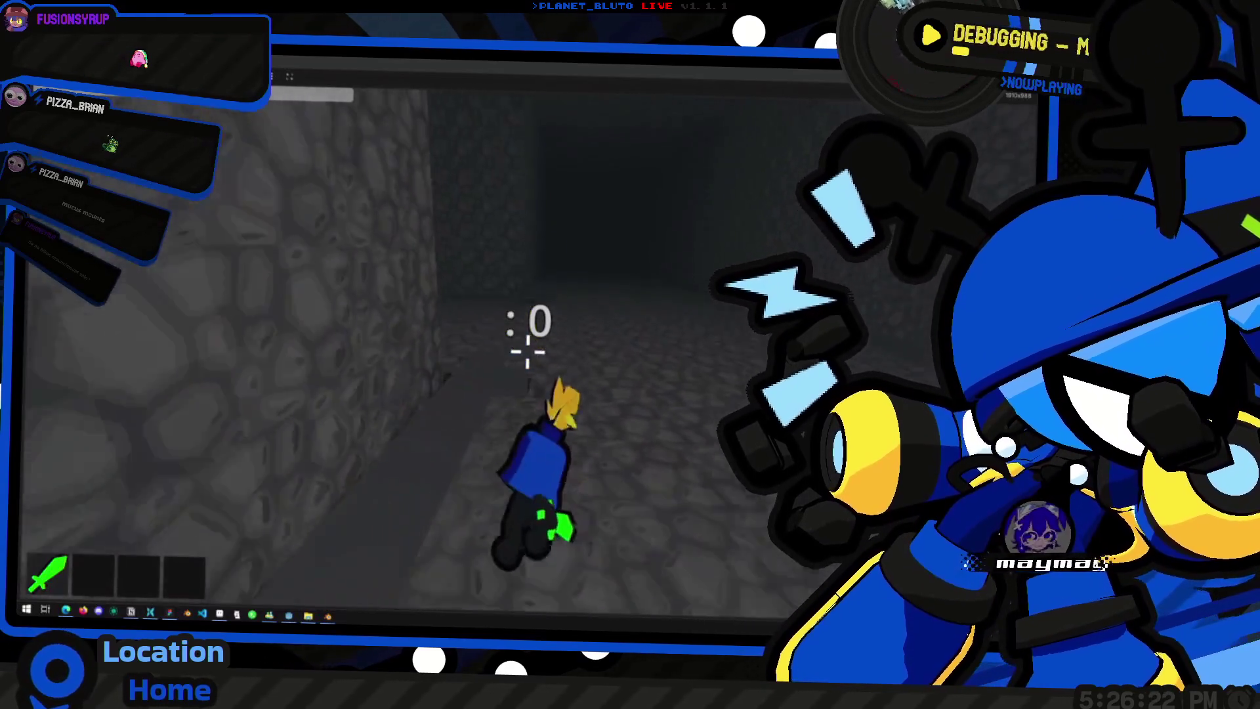
{"action": "key", "text": "ctrl"}
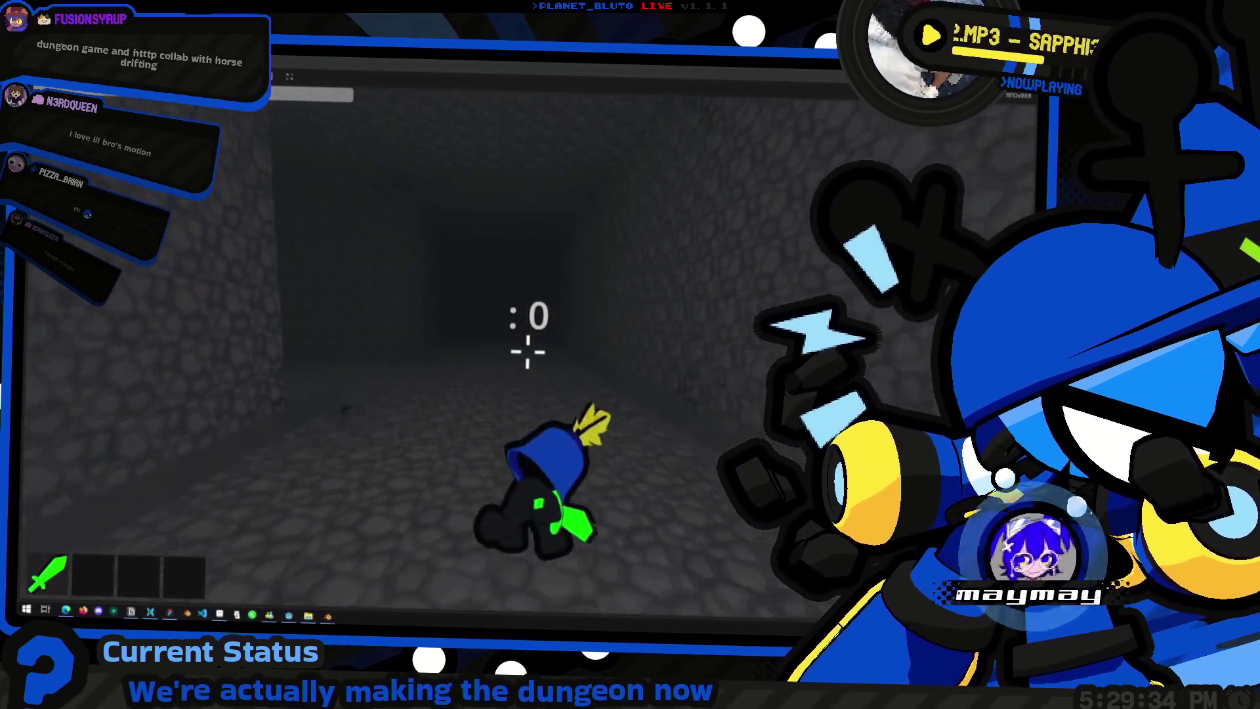
{"action": "key", "text": "w"}
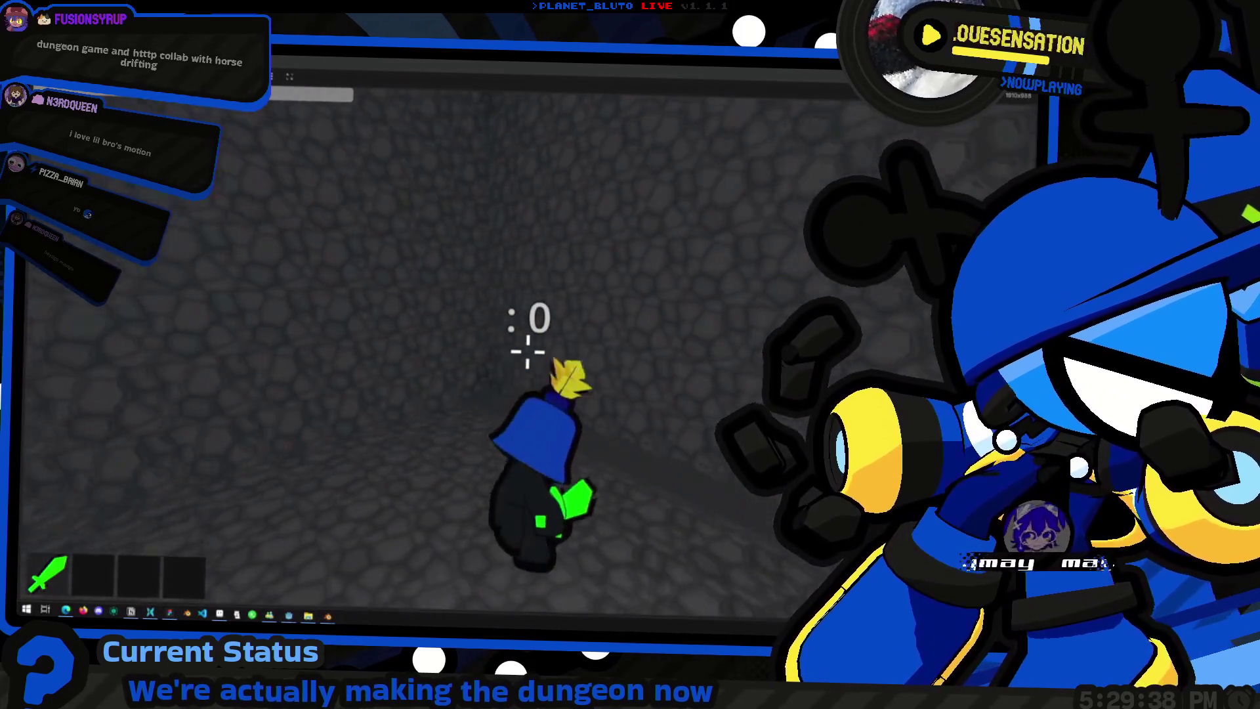
Step: Run the knight down the dark corridor swinging the green sword, then bring up the command console
{"action": "key", "text": "w"}
{"action": "key", "text": "w"}
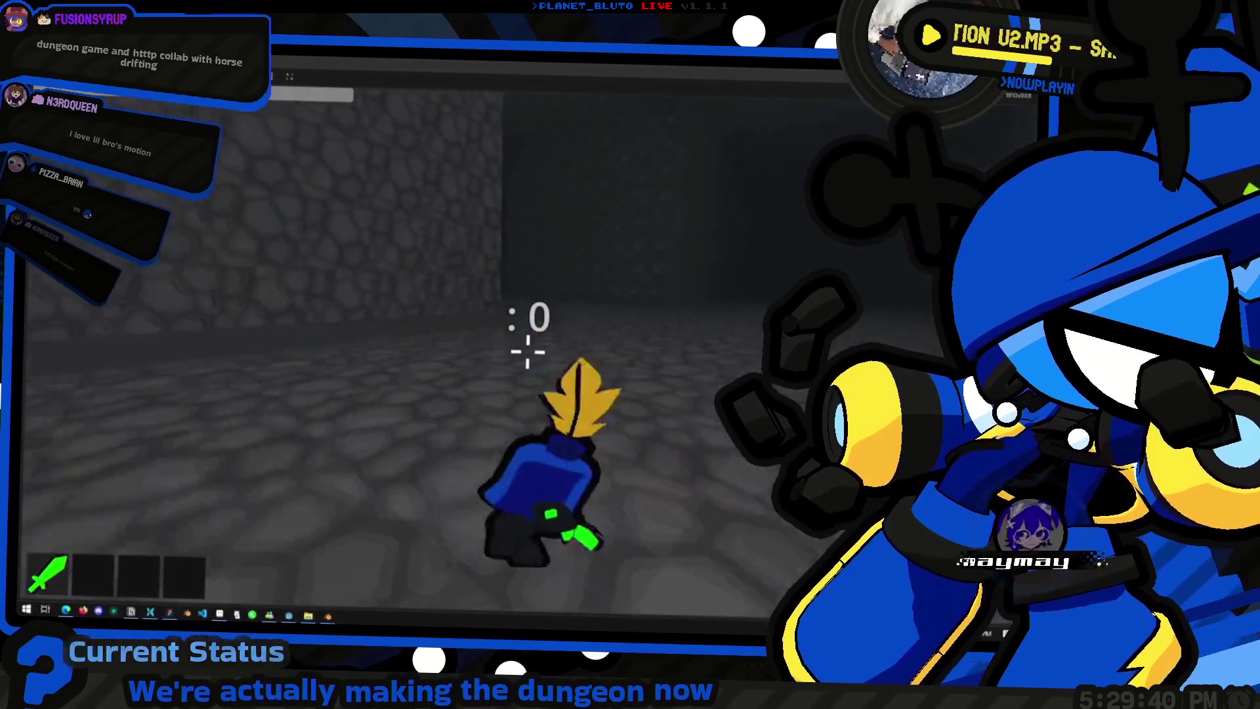
{"action": "key", "text": "w"}
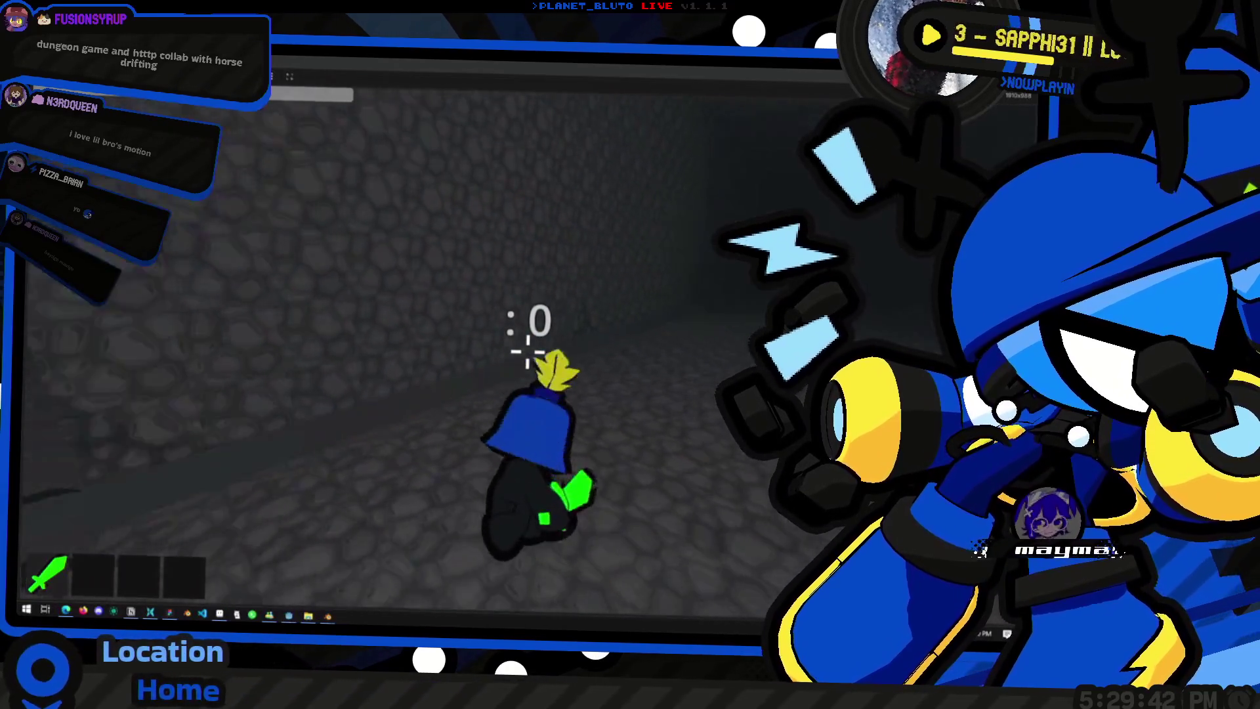
{"action": "key", "text": "w"}
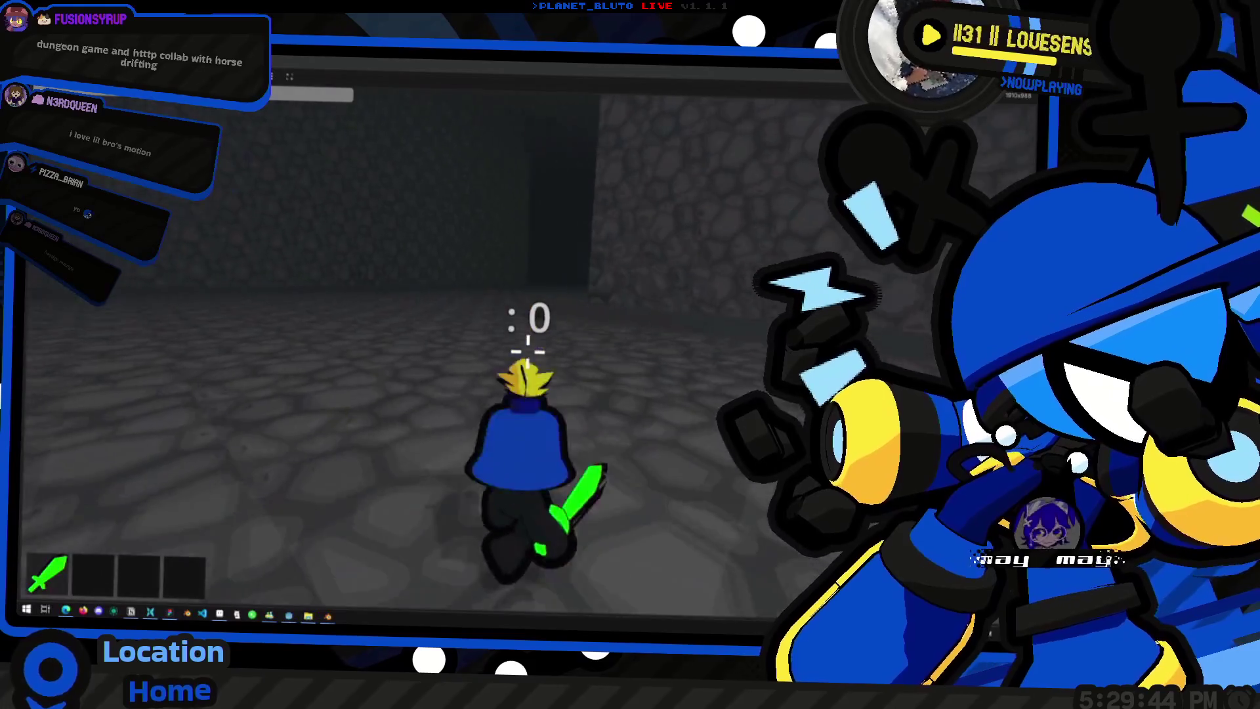
{"action": "key", "text": "w"}
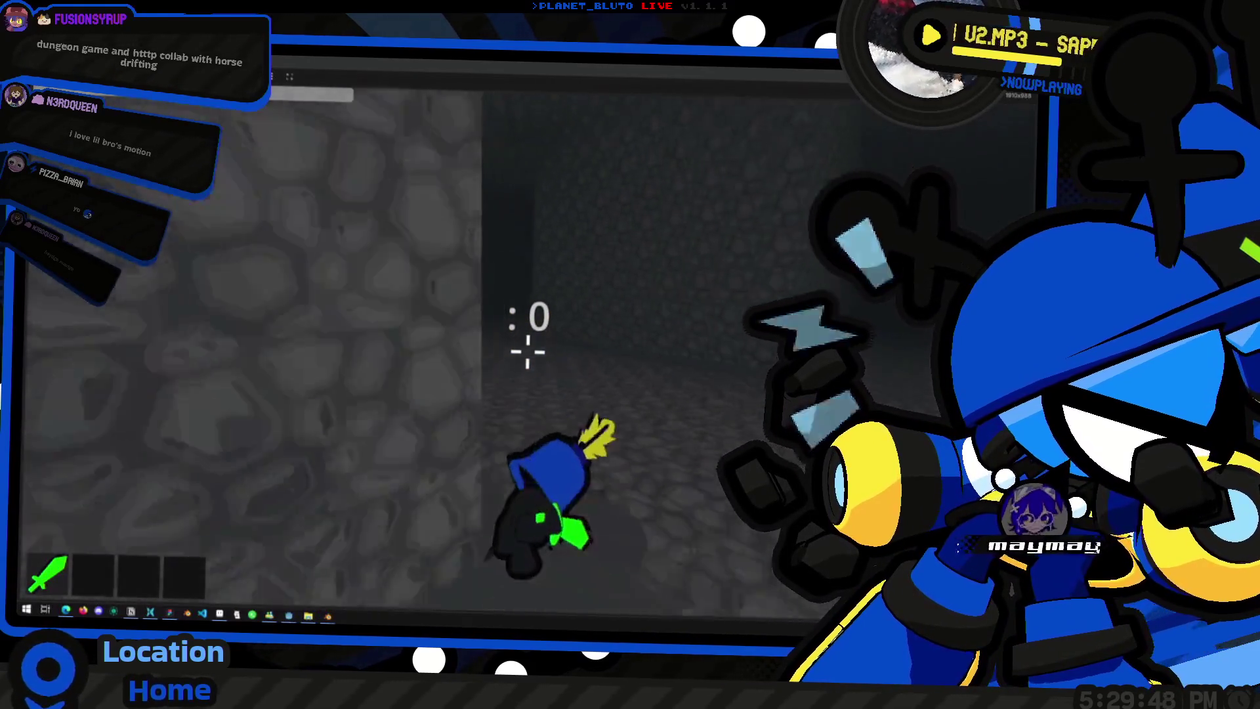
{"action": "left_click", "coordinate": [527, 345]}
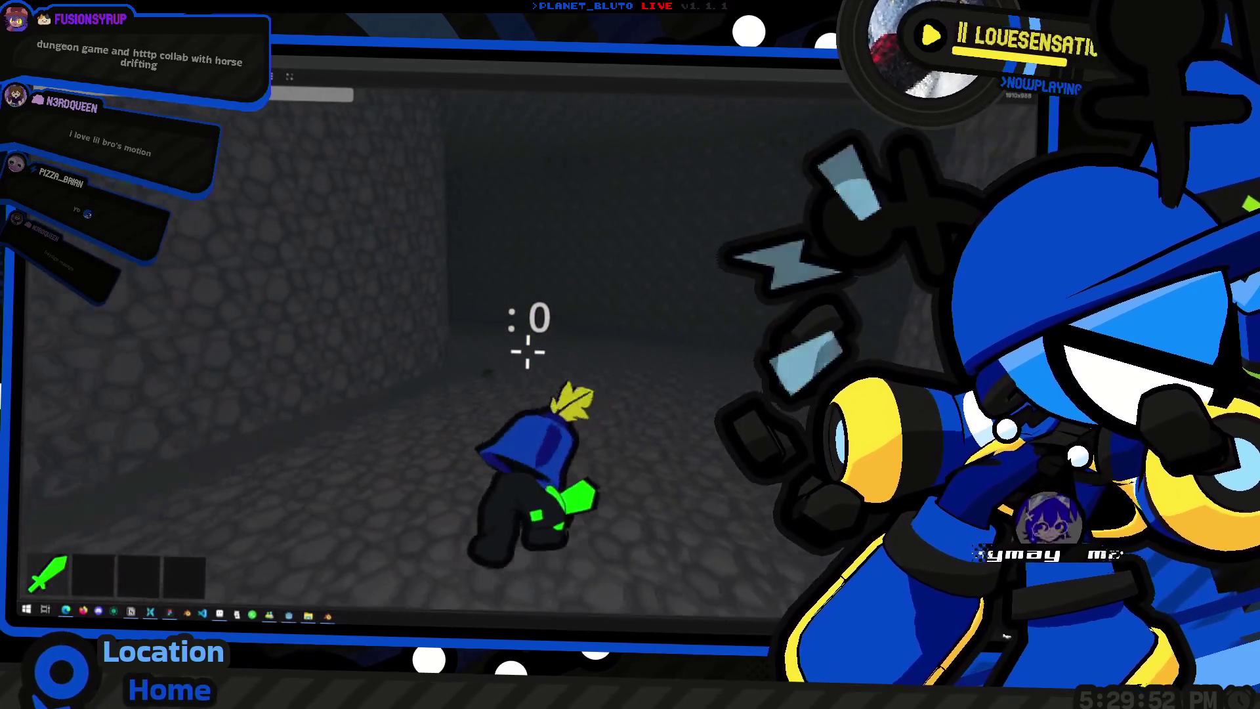
{"action": "key", "text": "w"}
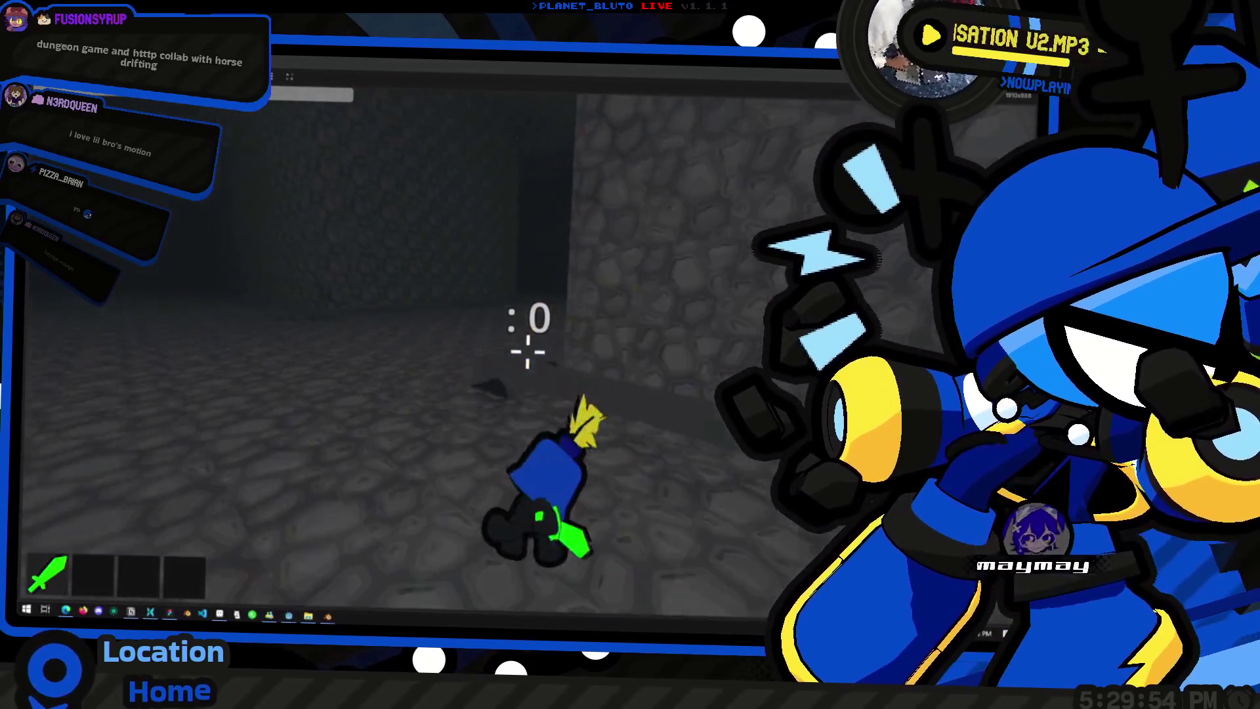
{"action": "key", "text": "a"}
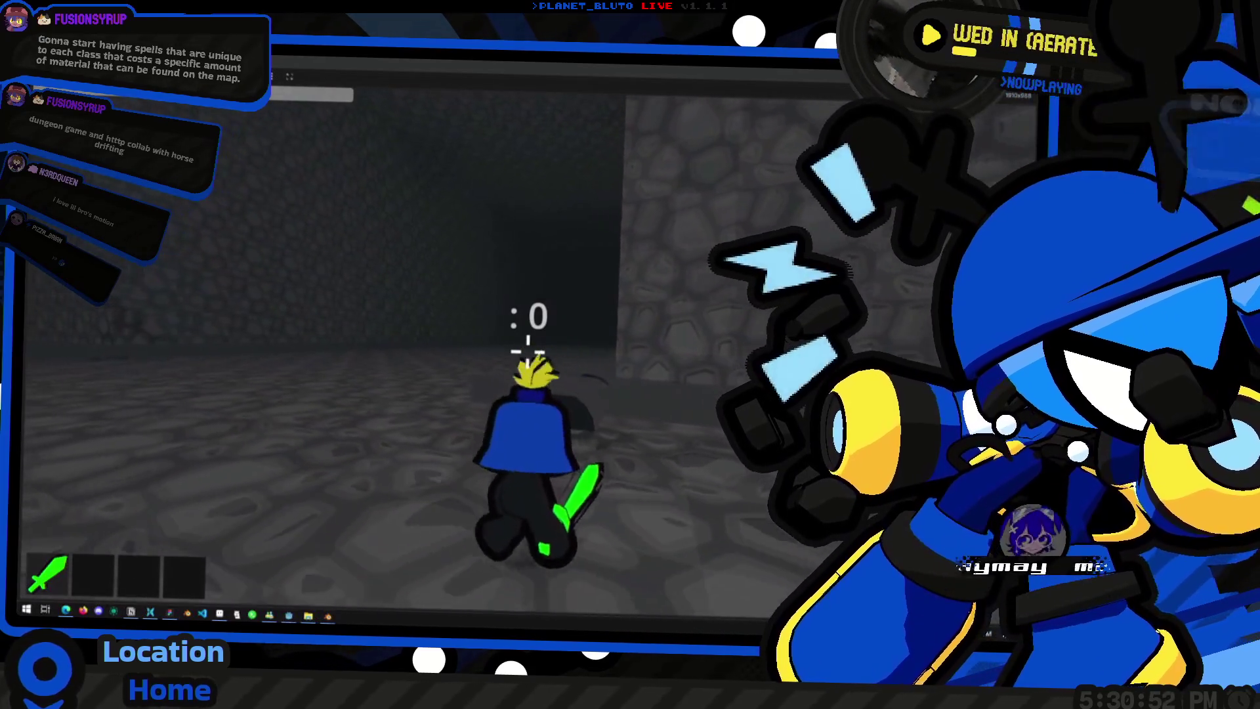
{"action": "key", "text": "grave"}
{"action": "type", "text": "sc Mage"}
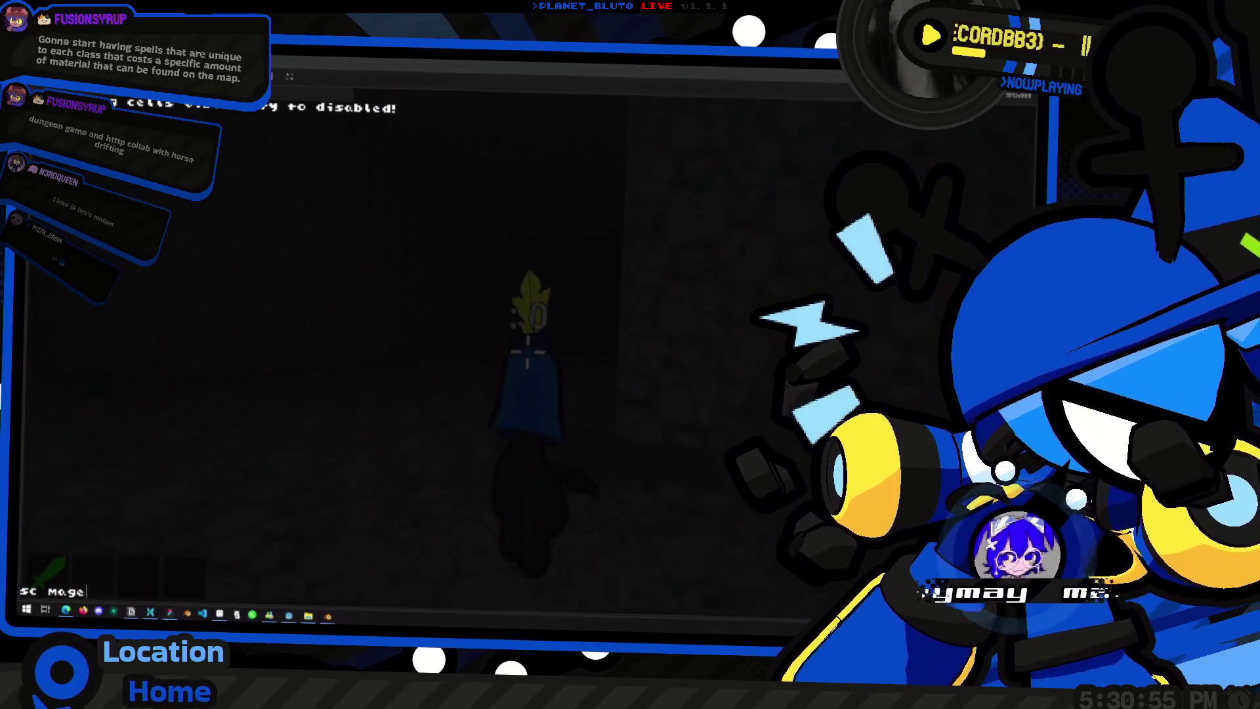
Step: Run the console command switching the character to the Mage and walk it into the longer corridor
{"action": "key", "text": "Return"}
{"action": "key", "text": "grave"}
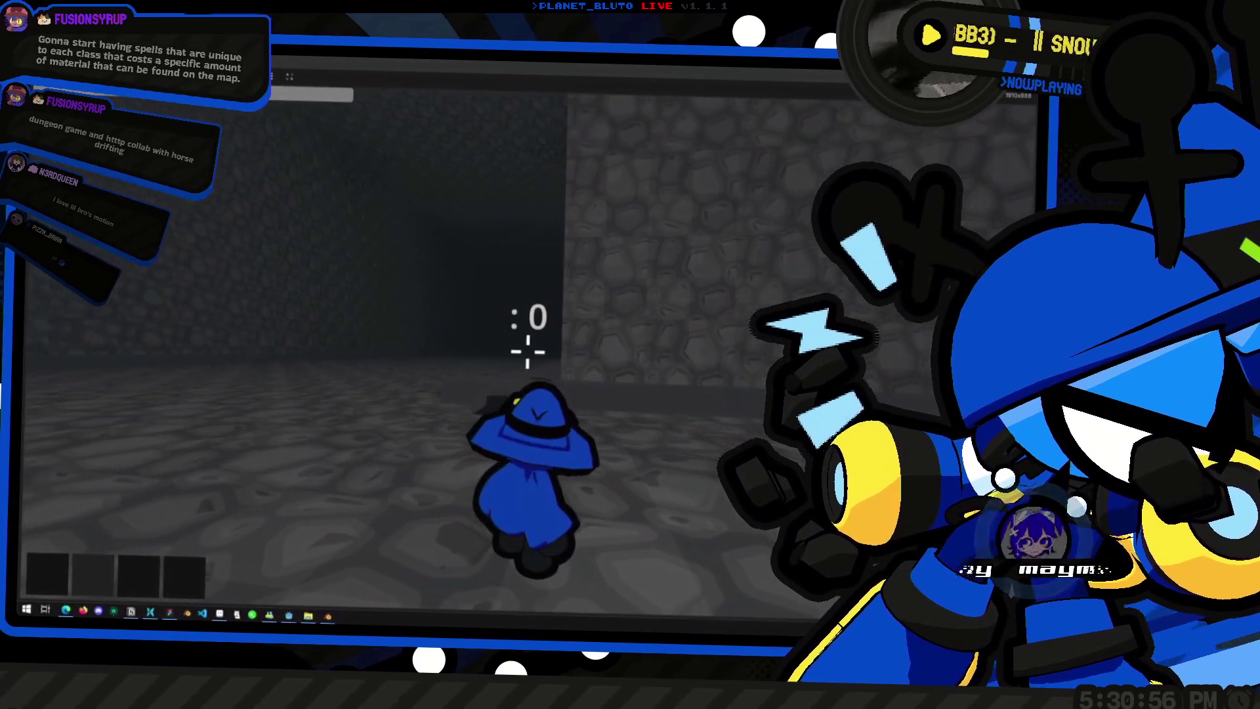
{"action": "key", "text": "w"}
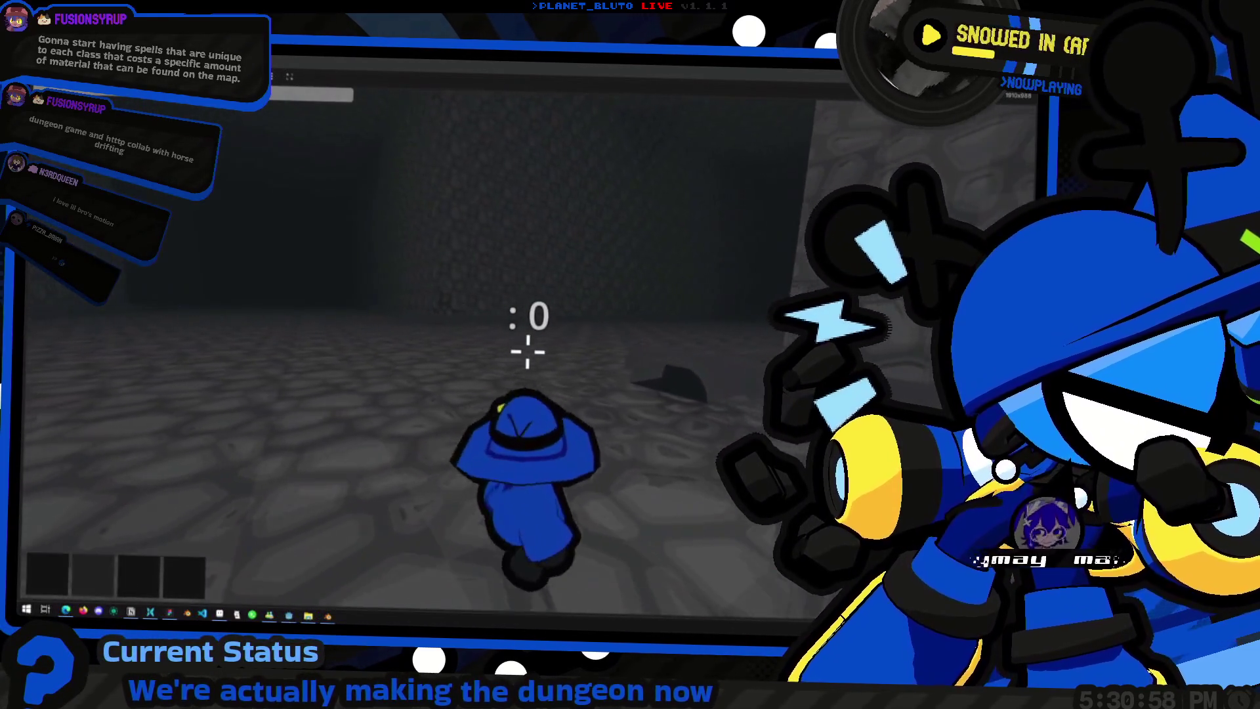
{"action": "key", "text": "w"}
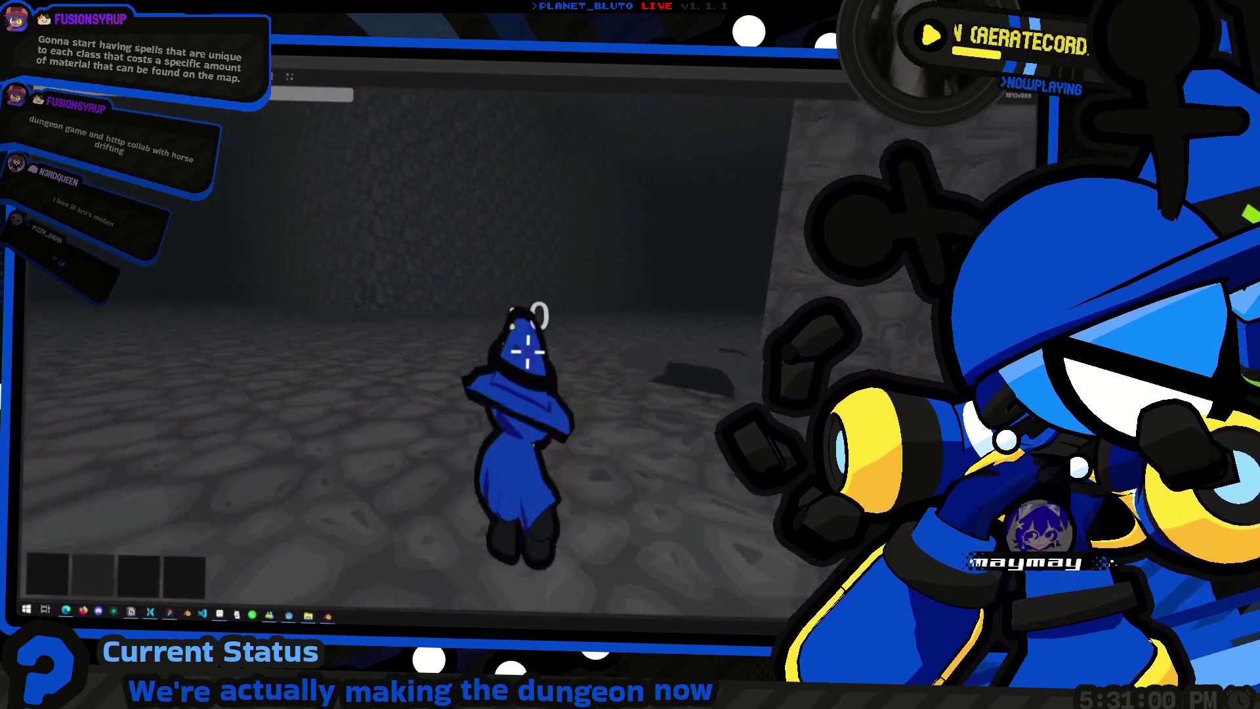
{"action": "key", "text": "w"}
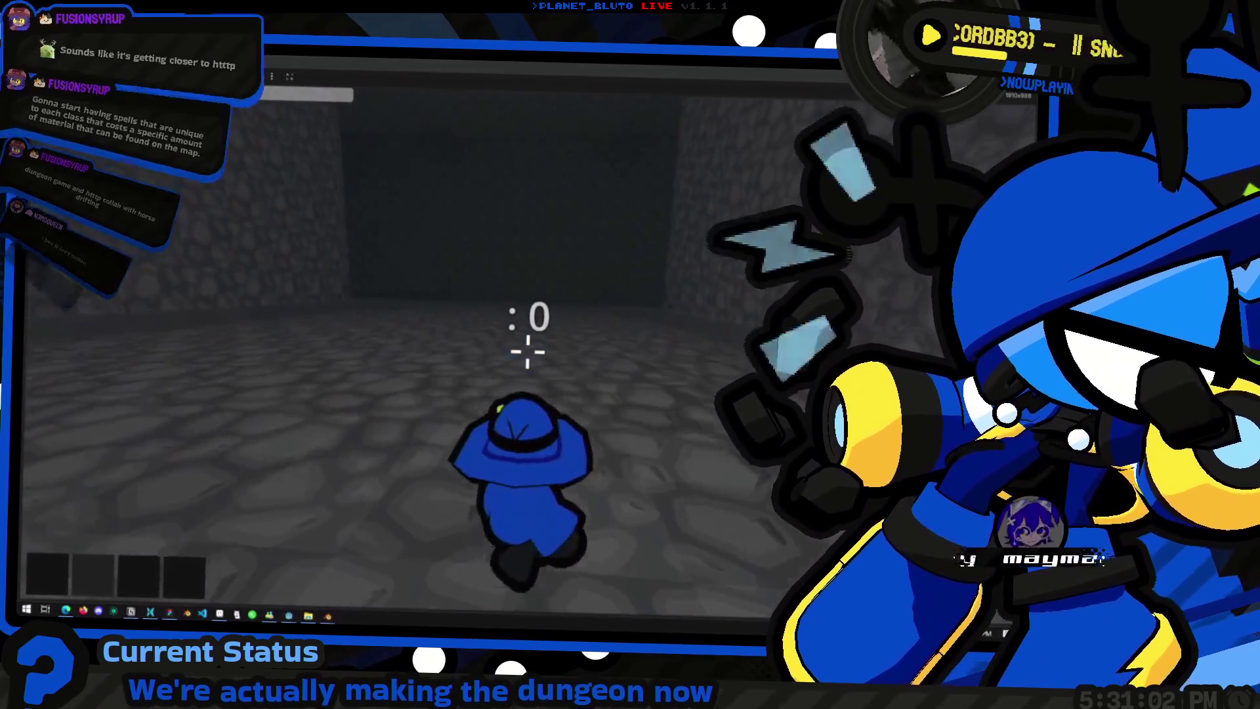
{"action": "key", "text": "w"}
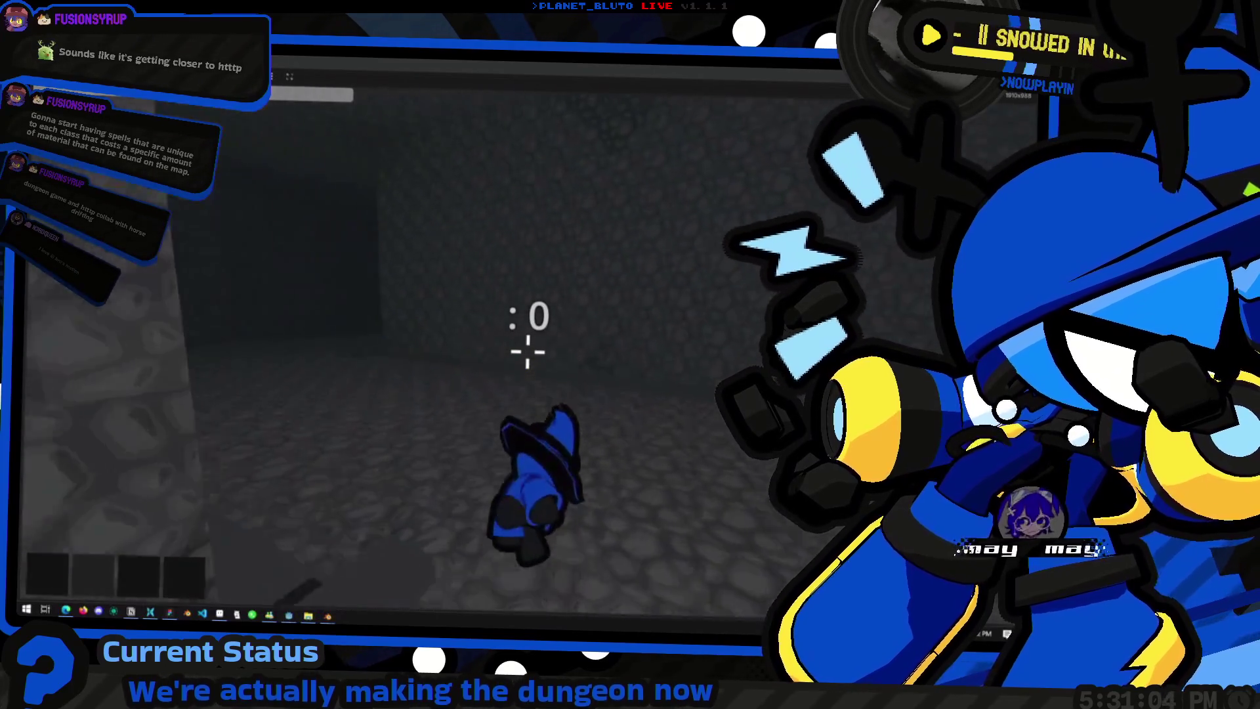
Step: Walk the mage deeper toward the dark corridor and bring up the developer console
{"action": "key", "text": "w"}
{"action": "key", "text": "w"}
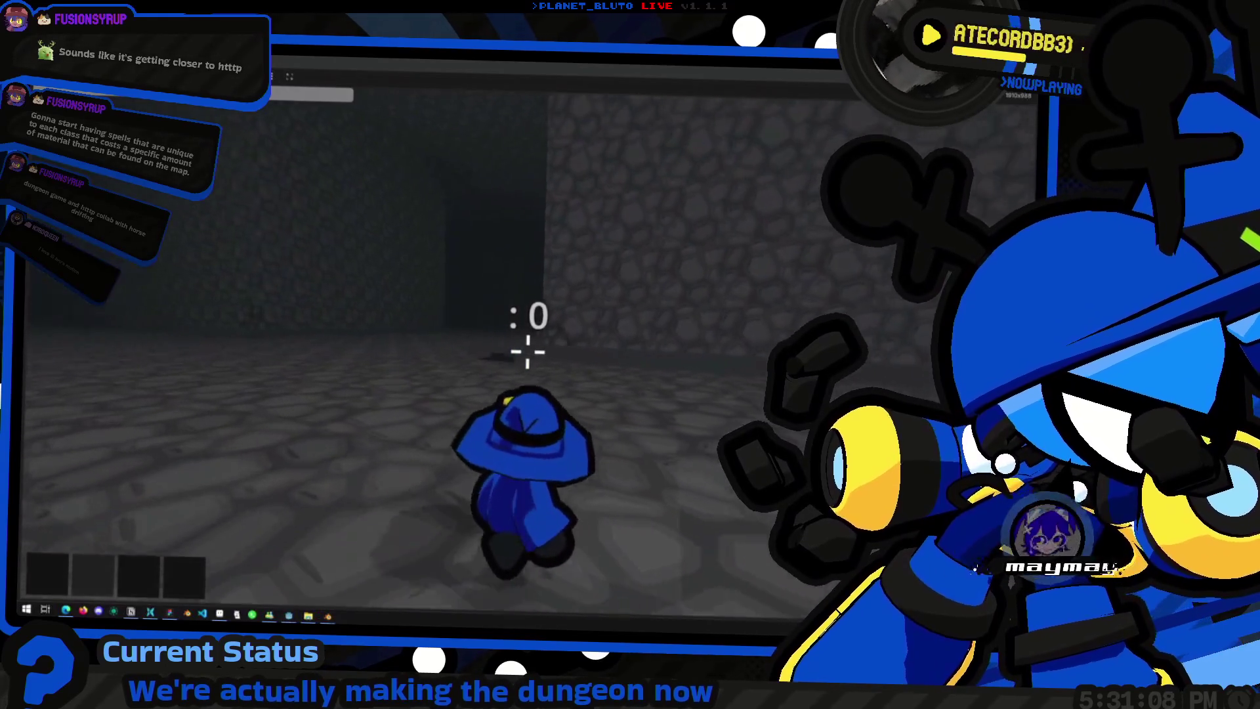
{"action": "key", "text": "w"}
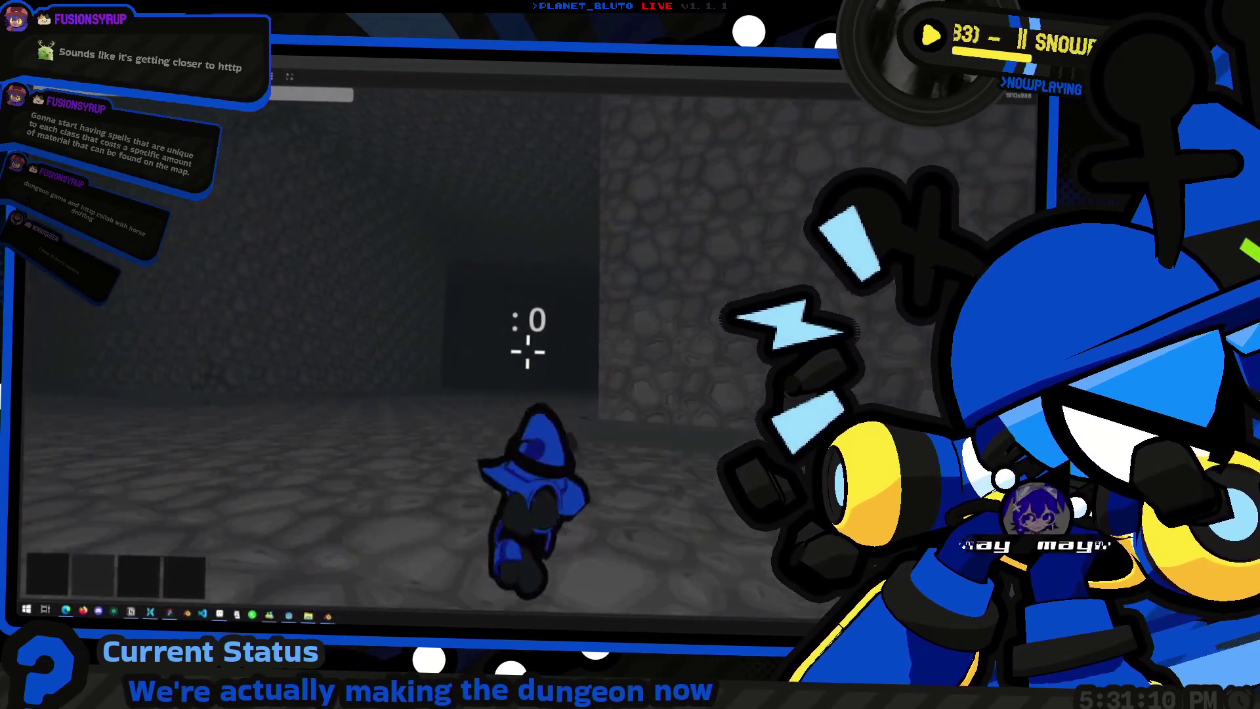
{"action": "key", "text": "w"}
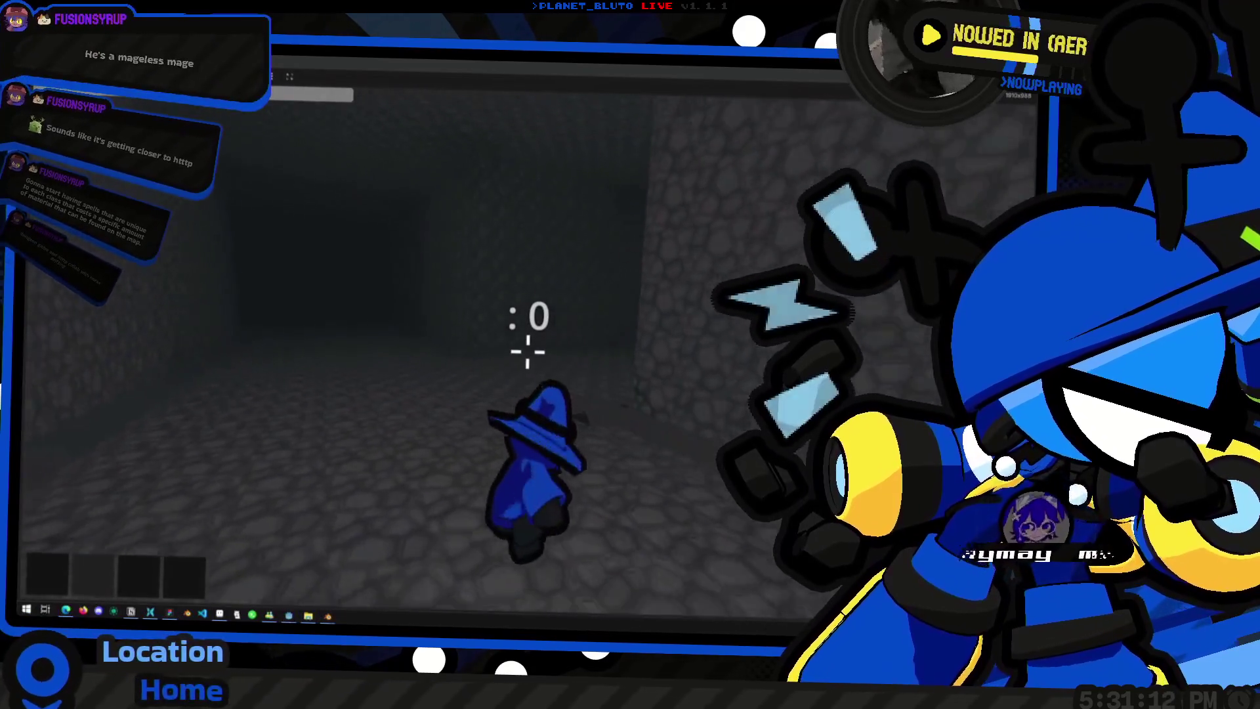
{"action": "key", "text": "w"}
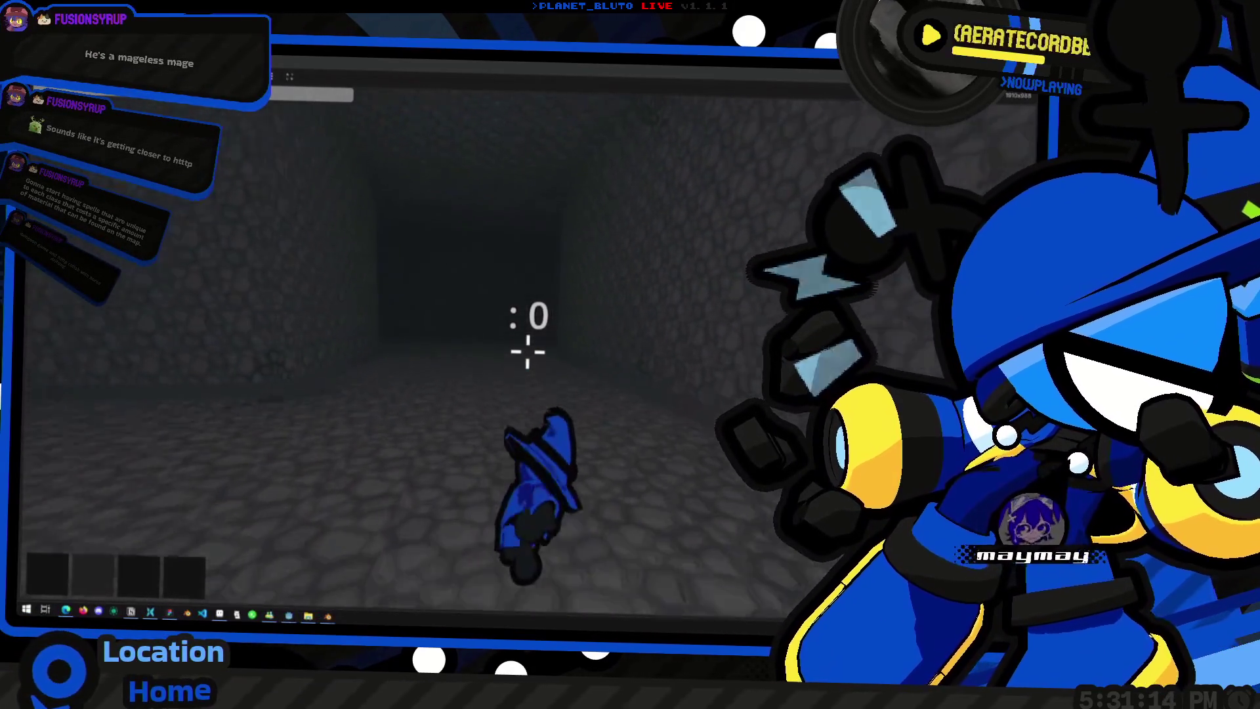
{"action": "key", "text": "w"}
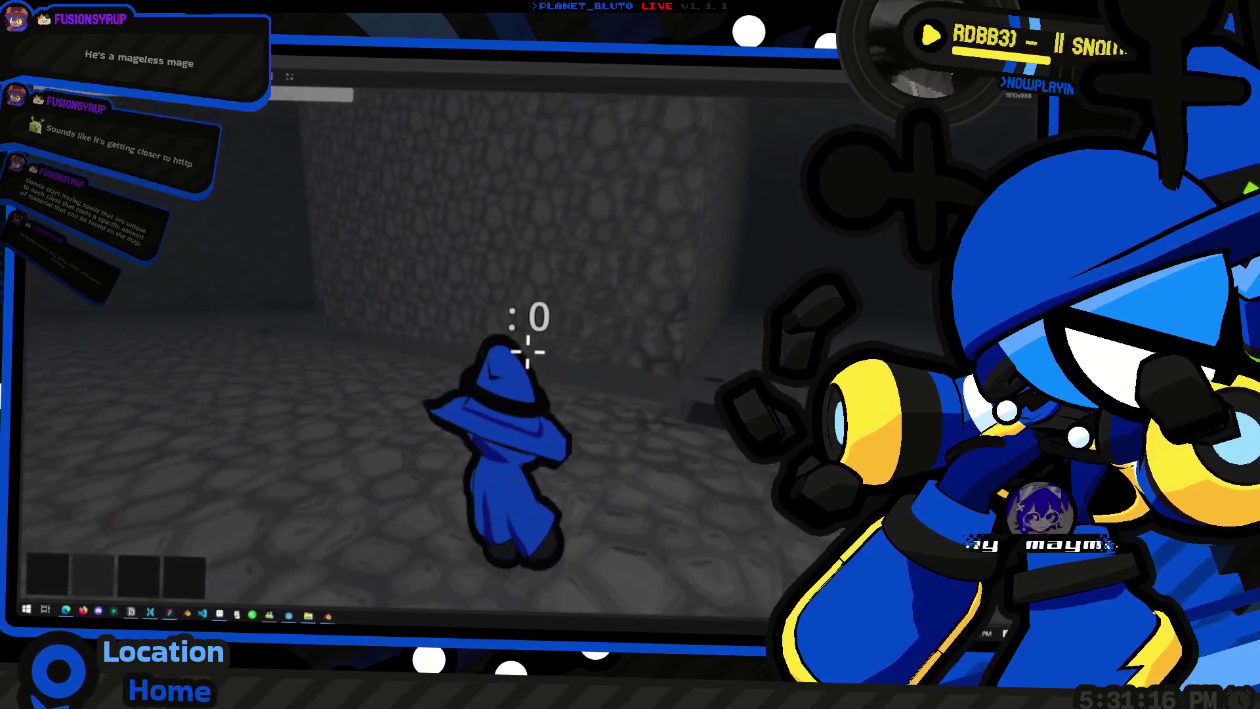
{"action": "key", "text": "grave"}
{"action": "type", "text": "sc"}
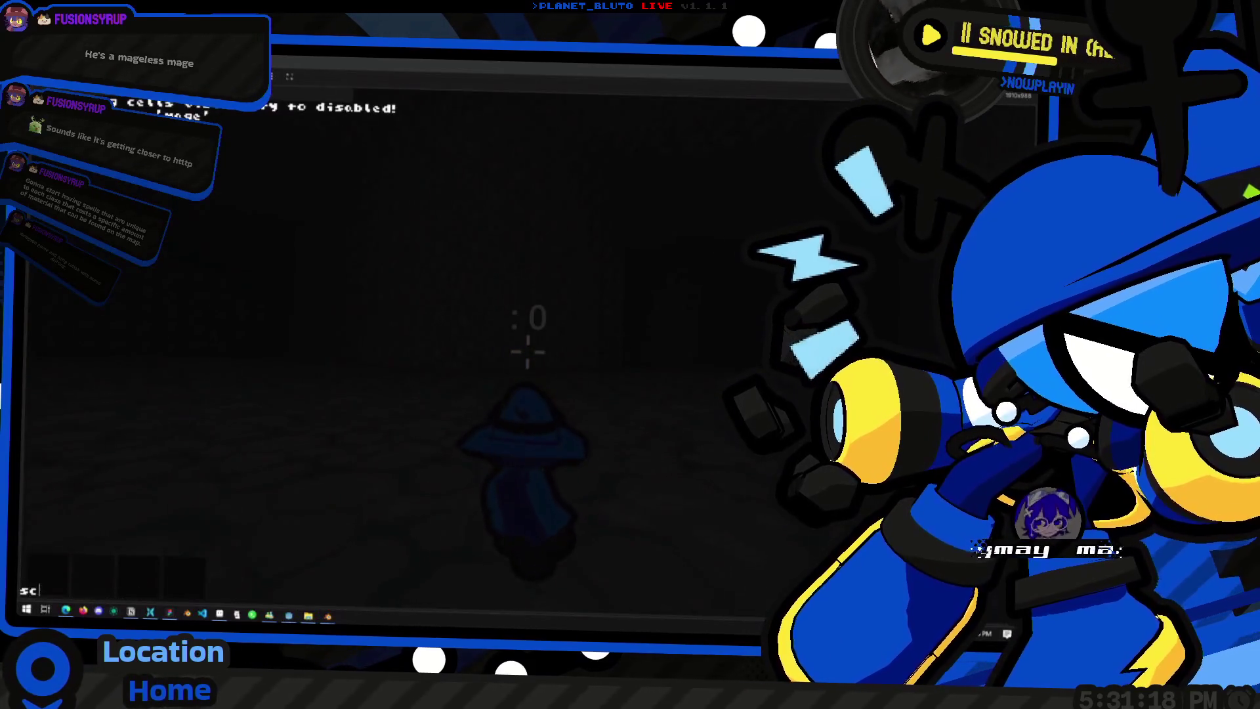
{"action": "type", "text": "knight"}
Step: Run 'sc knight' to become the knight, walk around, then run 'sc Mage' to switch back
{"action": "key", "text": "Return"}
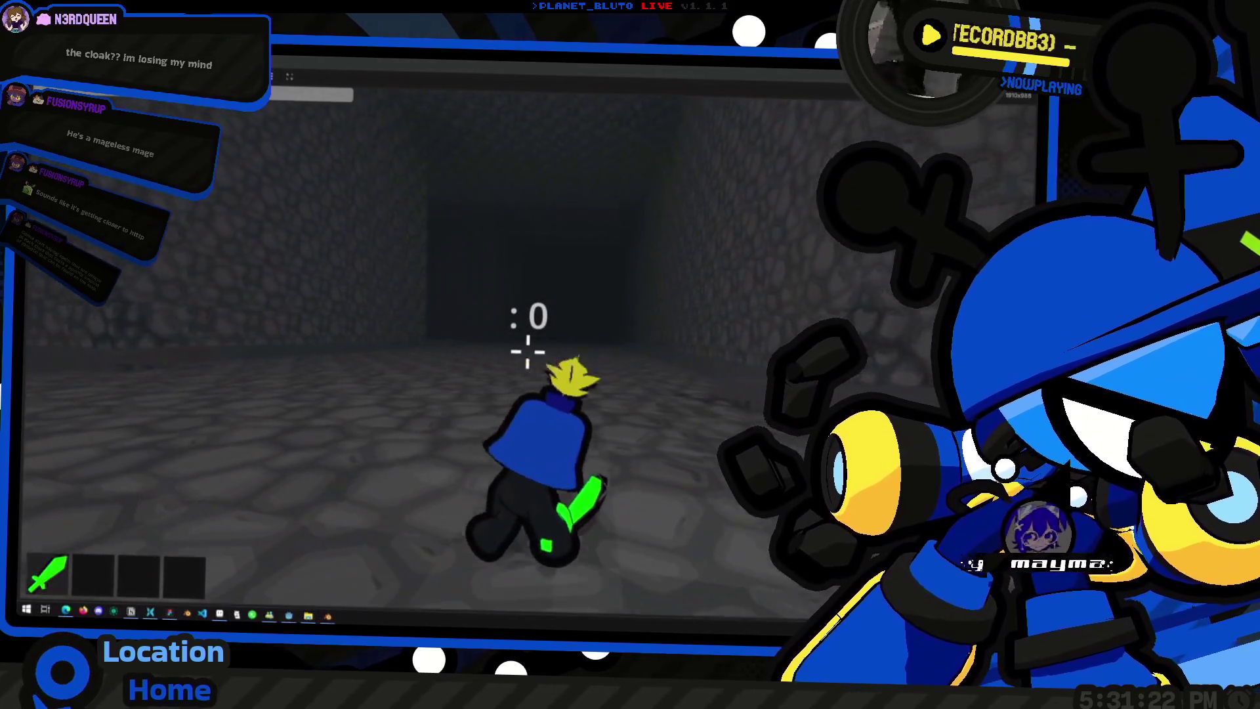
{"action": "key", "text": "w"}
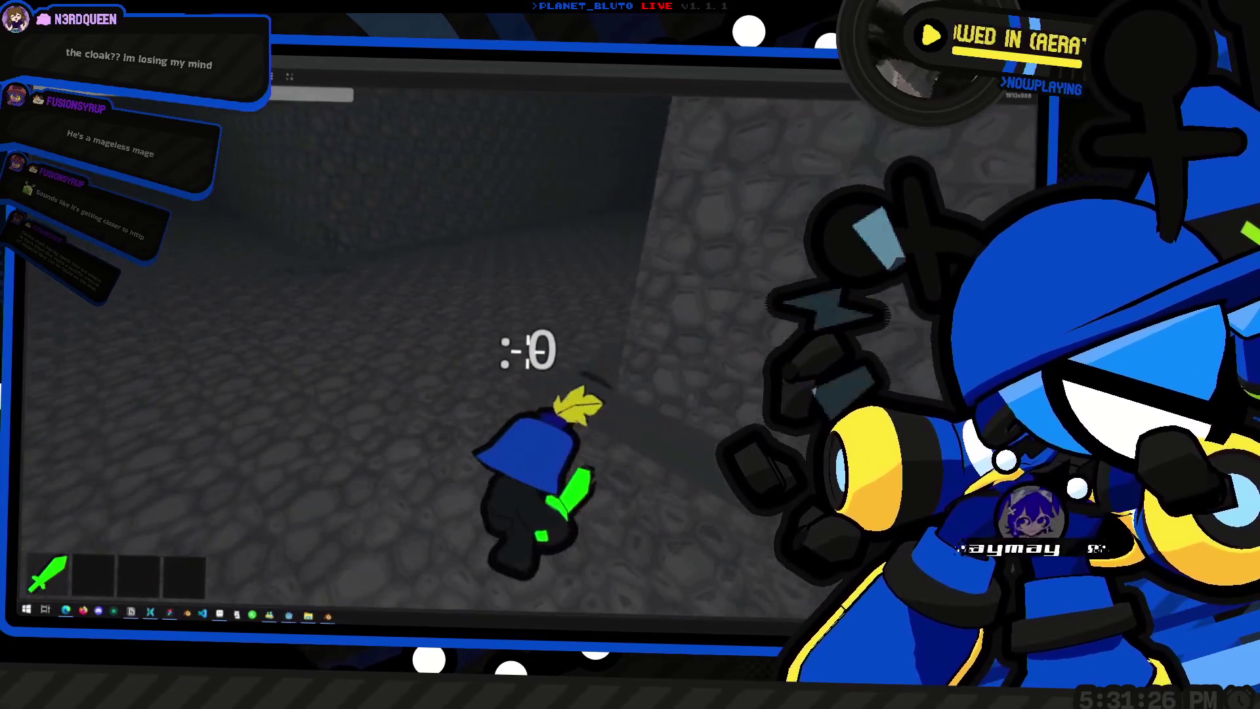
{"action": "key", "text": "grave"}
{"action": "type", "text": "sc"}
{"action": "type", "text": "e"}
{"action": "key", "text": "Return"}
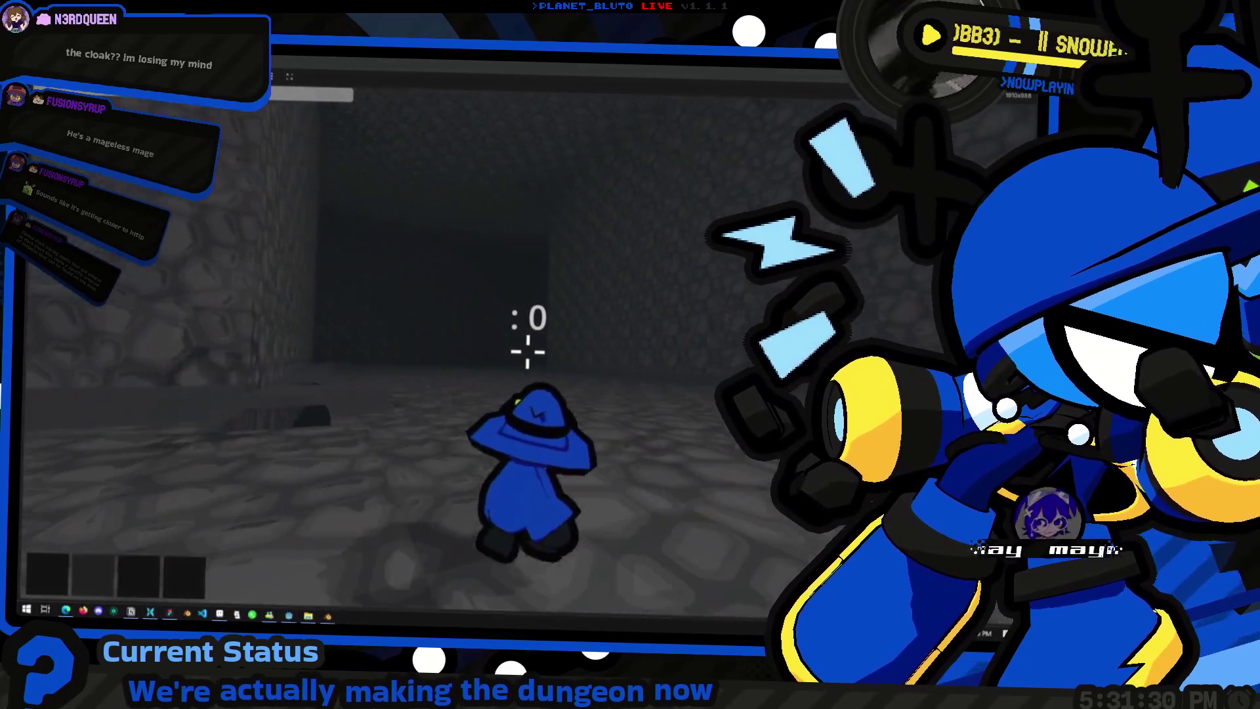
Step: Run the mage along the stone walls toward the dark corridor and back across the floor
{"action": "key", "text": "w"}
{"action": "key", "text": "w"}
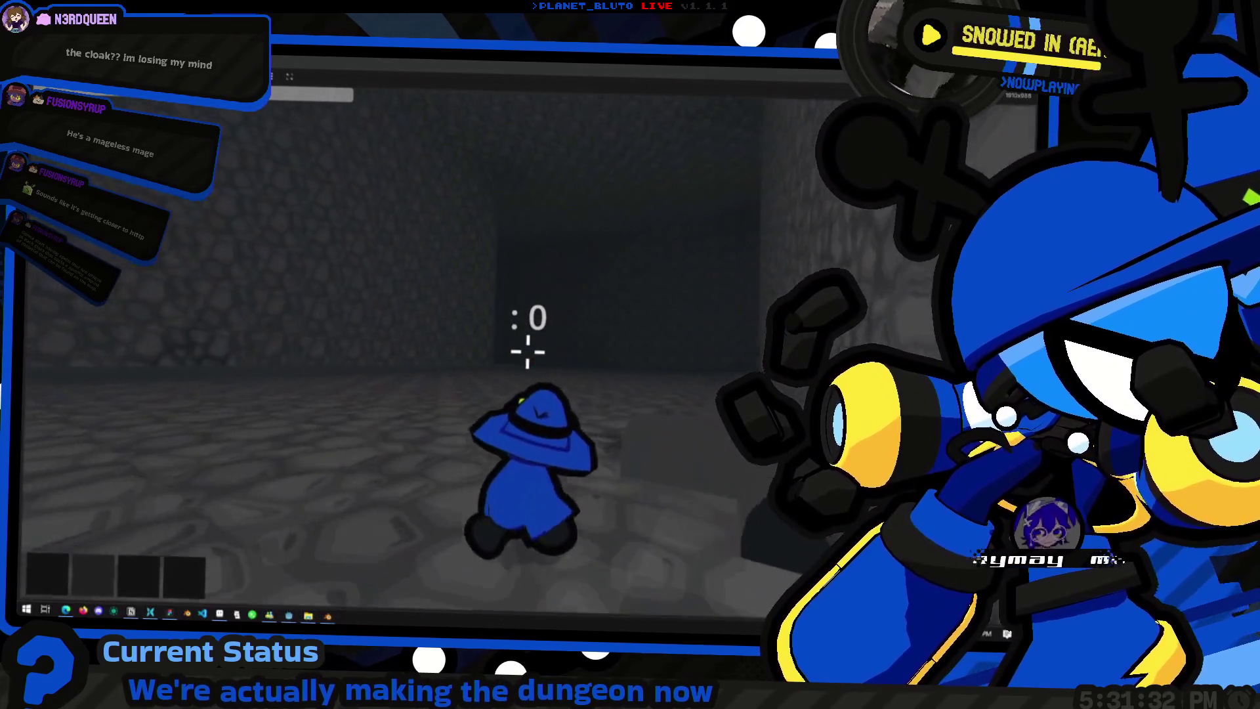
{"action": "key", "text": "w"}
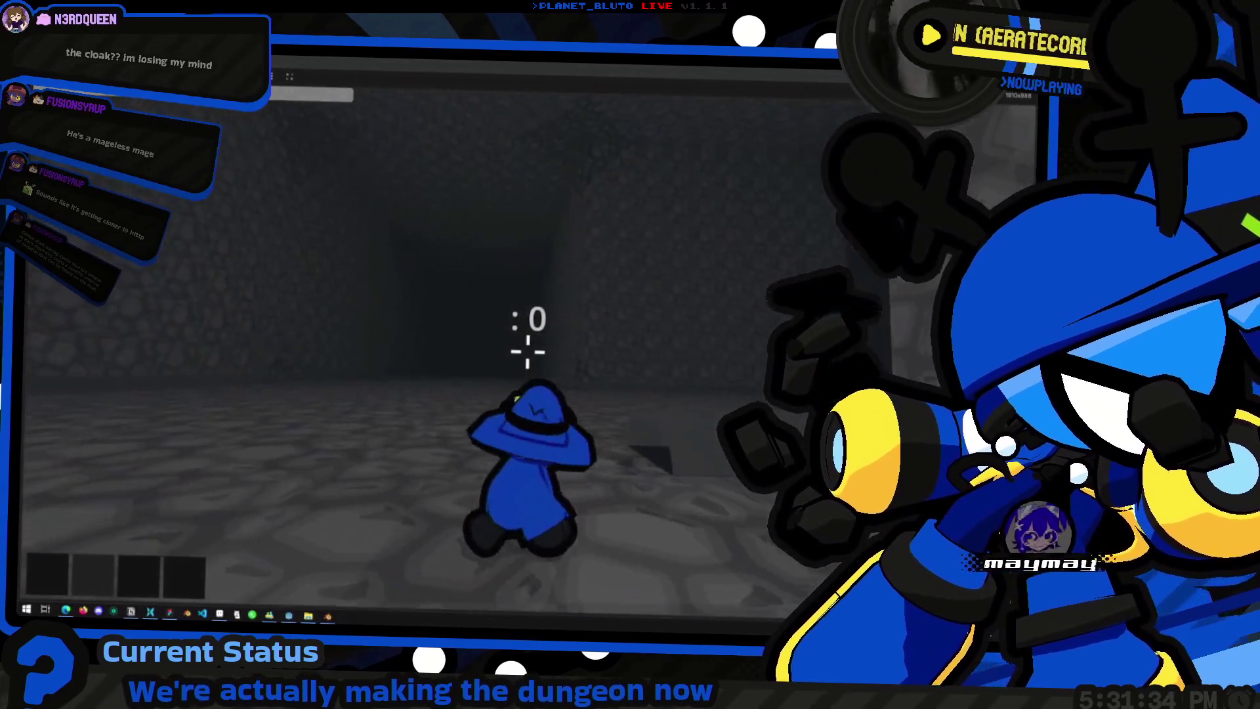
{"action": "key", "text": "w"}
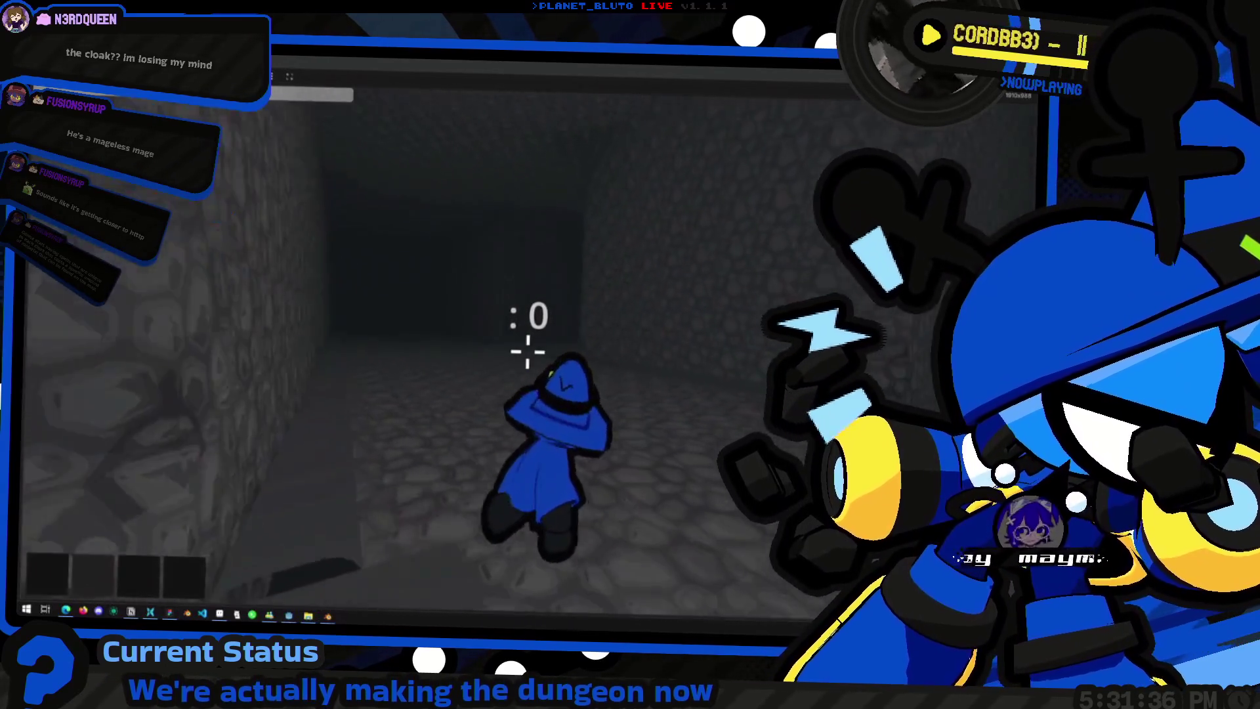
{"action": "key", "text": "w"}
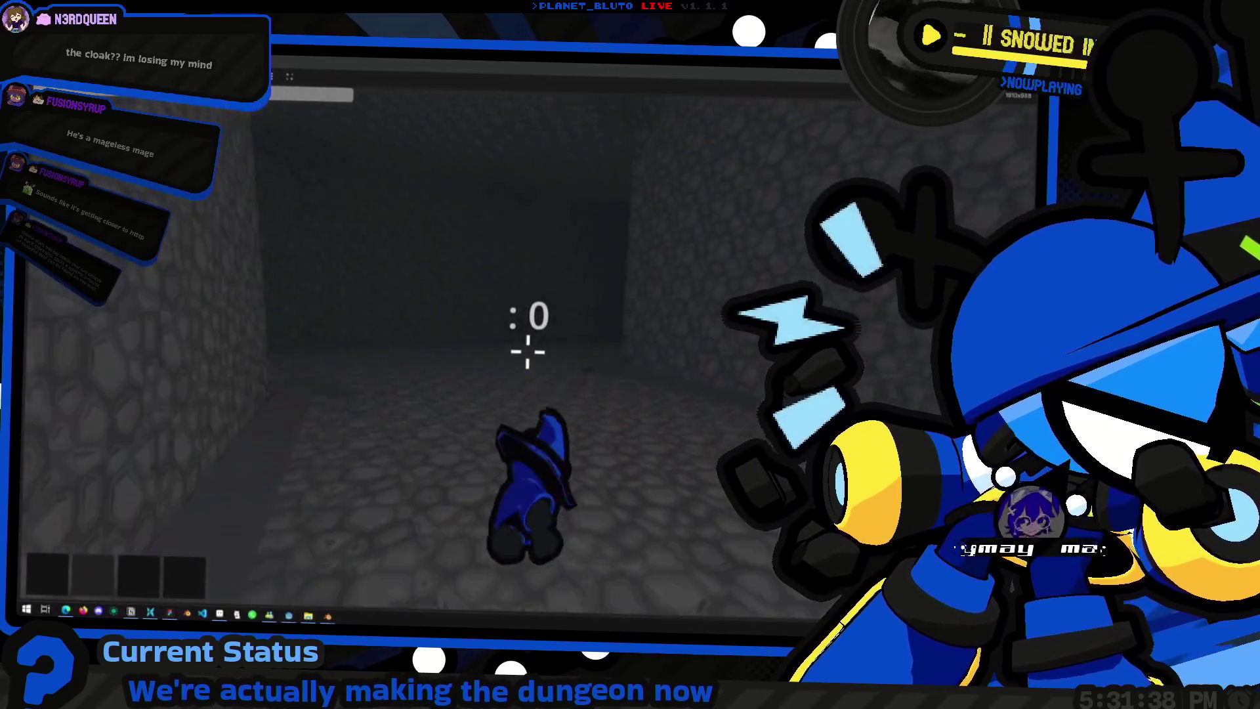
{"action": "key", "text": "w"}
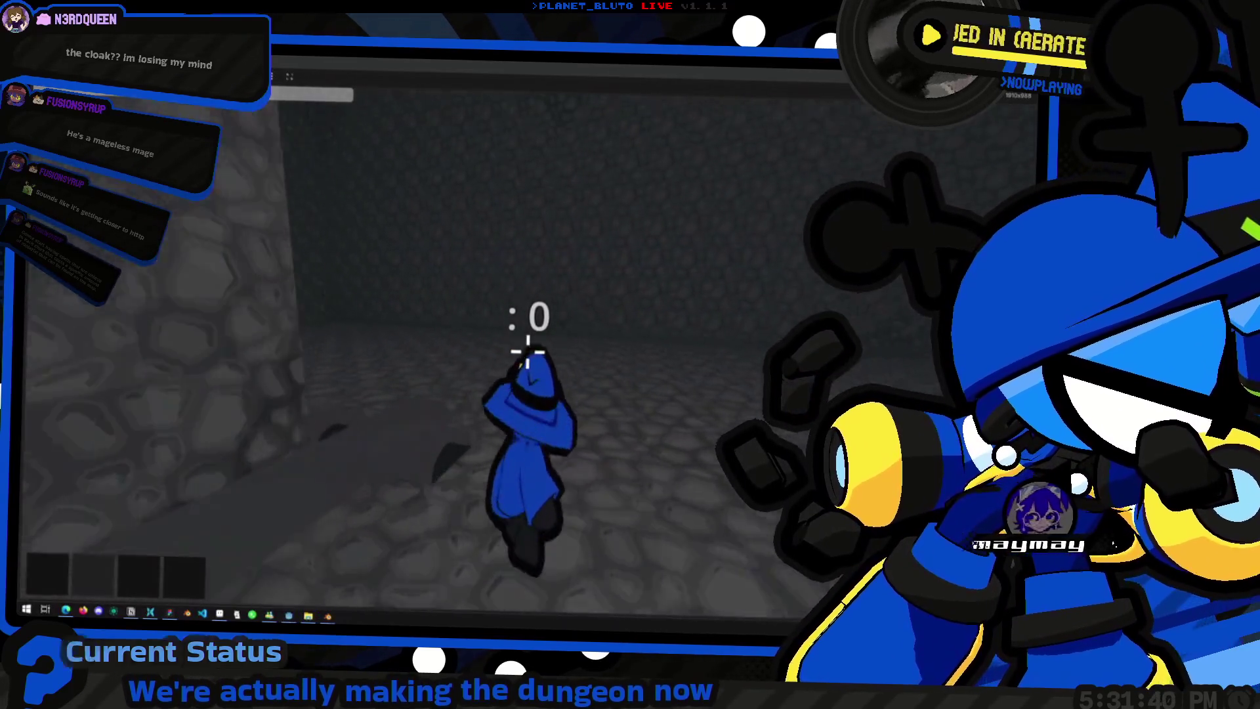
{"action": "key", "text": "w"}
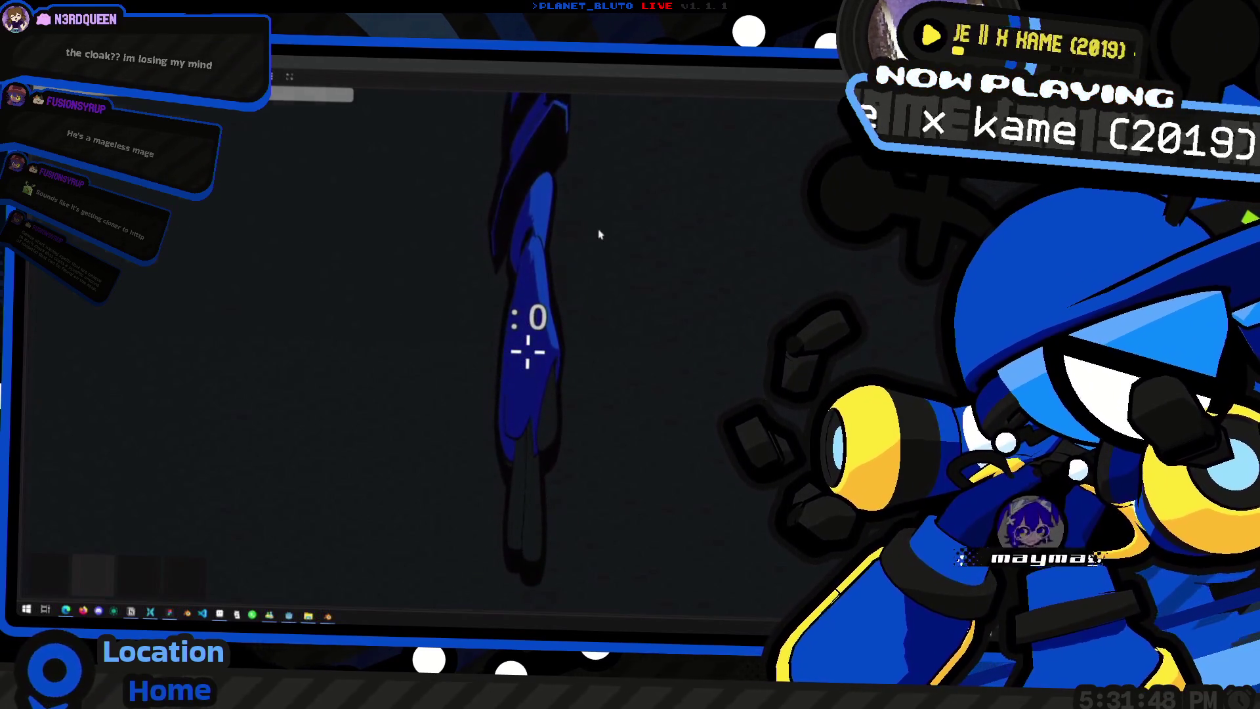
{"action": "key", "text": "d"}
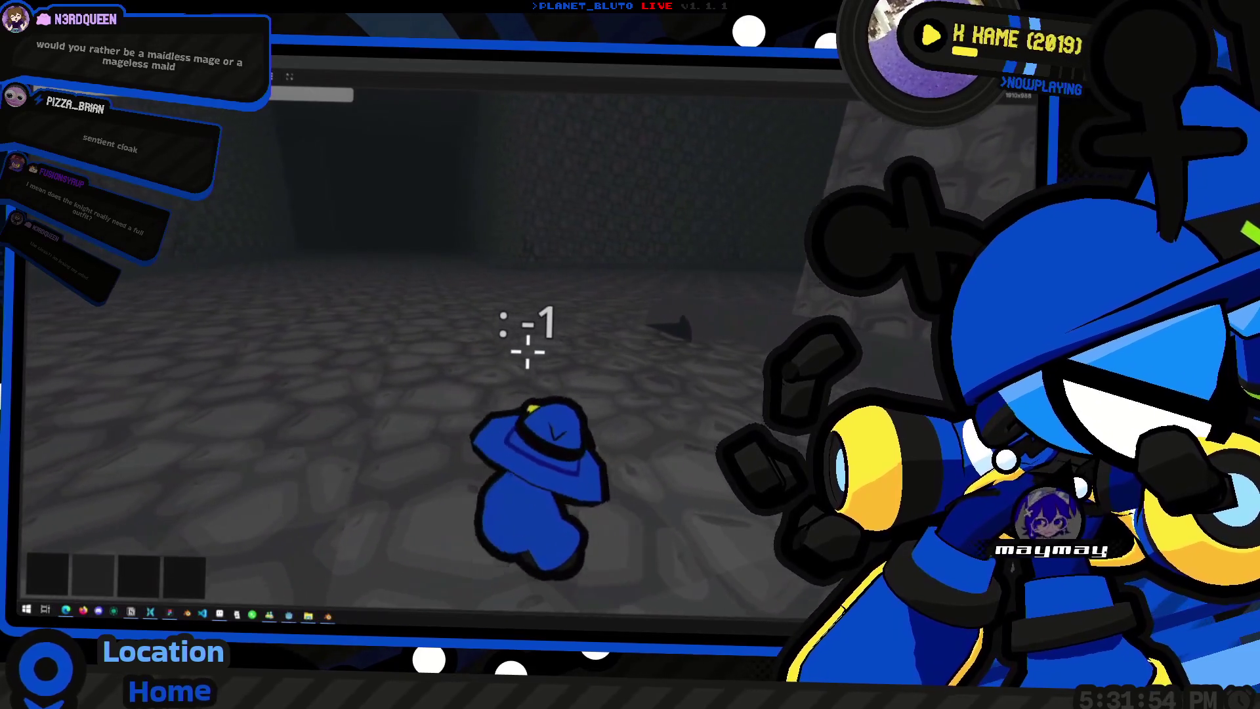
Step: Run the console help command, close the console, walk a bit more, then switch away from the game
{"action": "key", "text": "grave"}
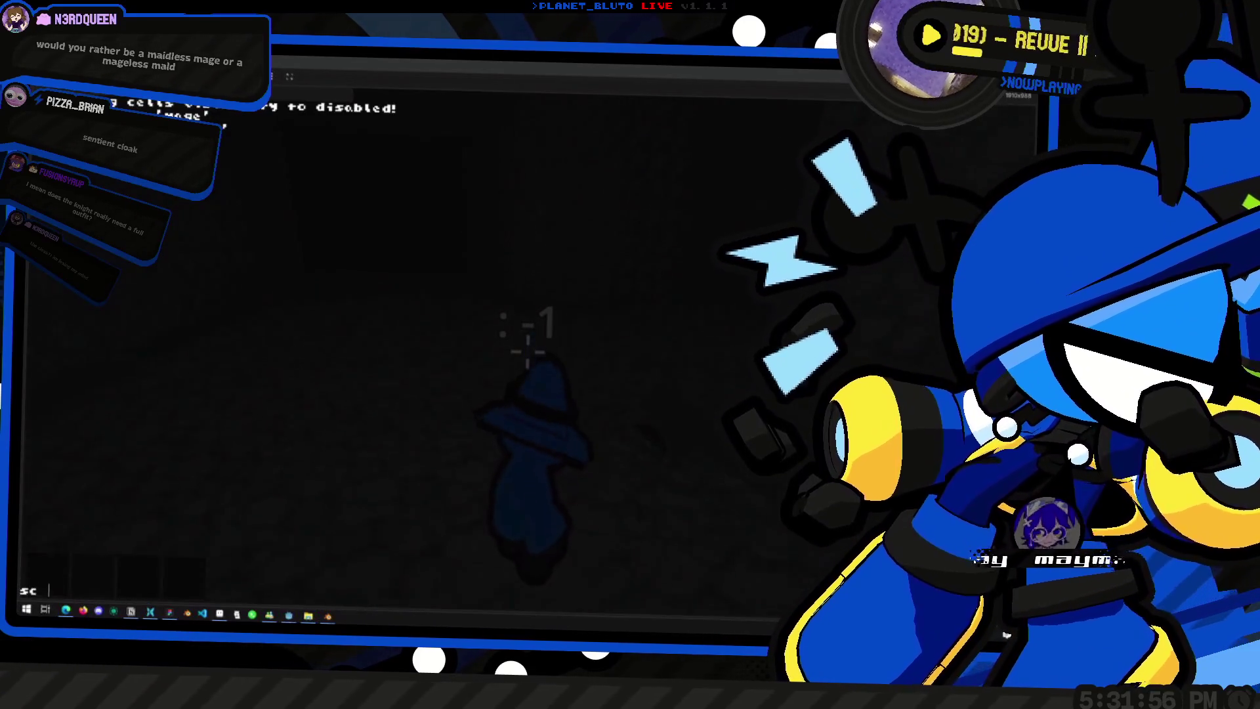
{"action": "type", "text": "help"}
{"action": "key", "text": "Return"}
{"action": "key", "text": "grave"}
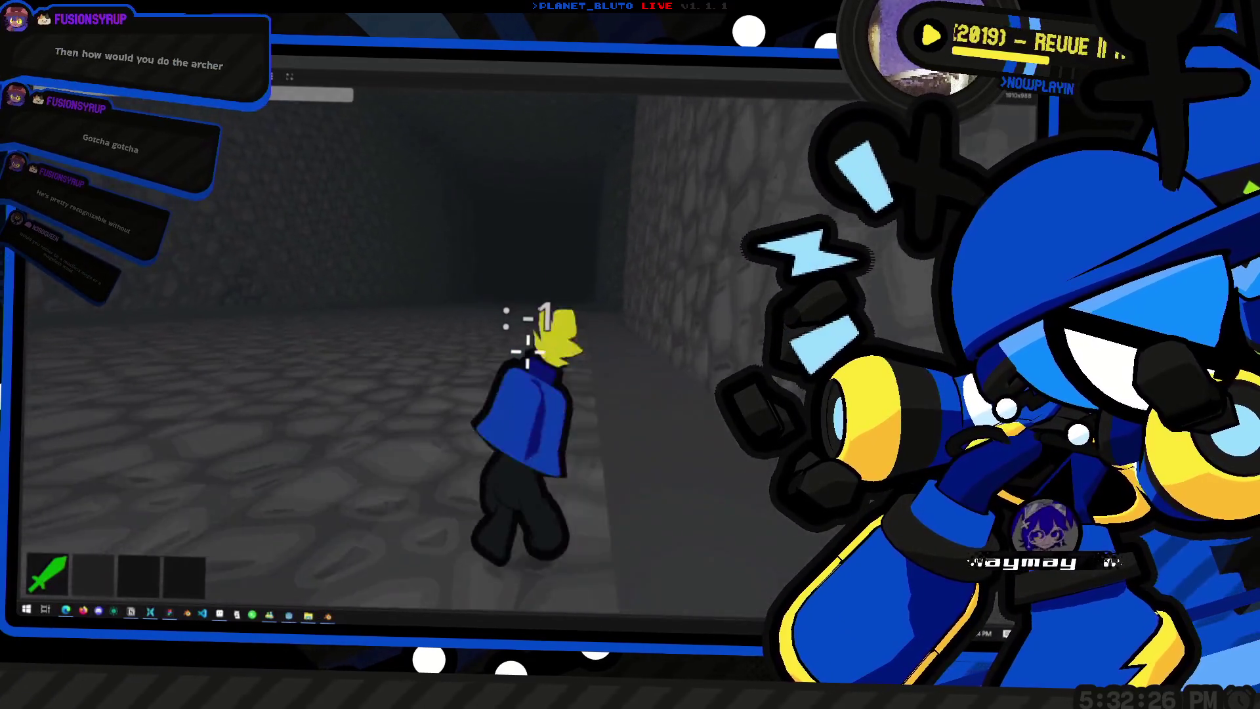
{"action": "key", "text": "grave"}
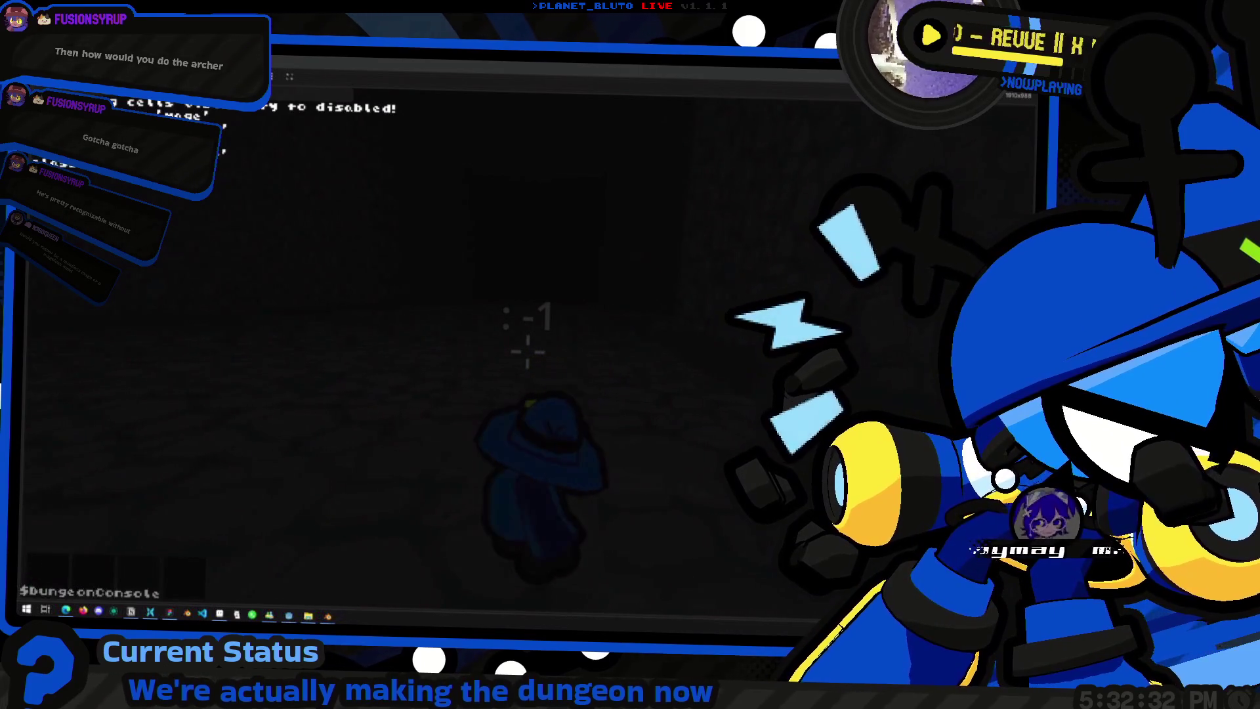
{"action": "key", "text": "grave"}
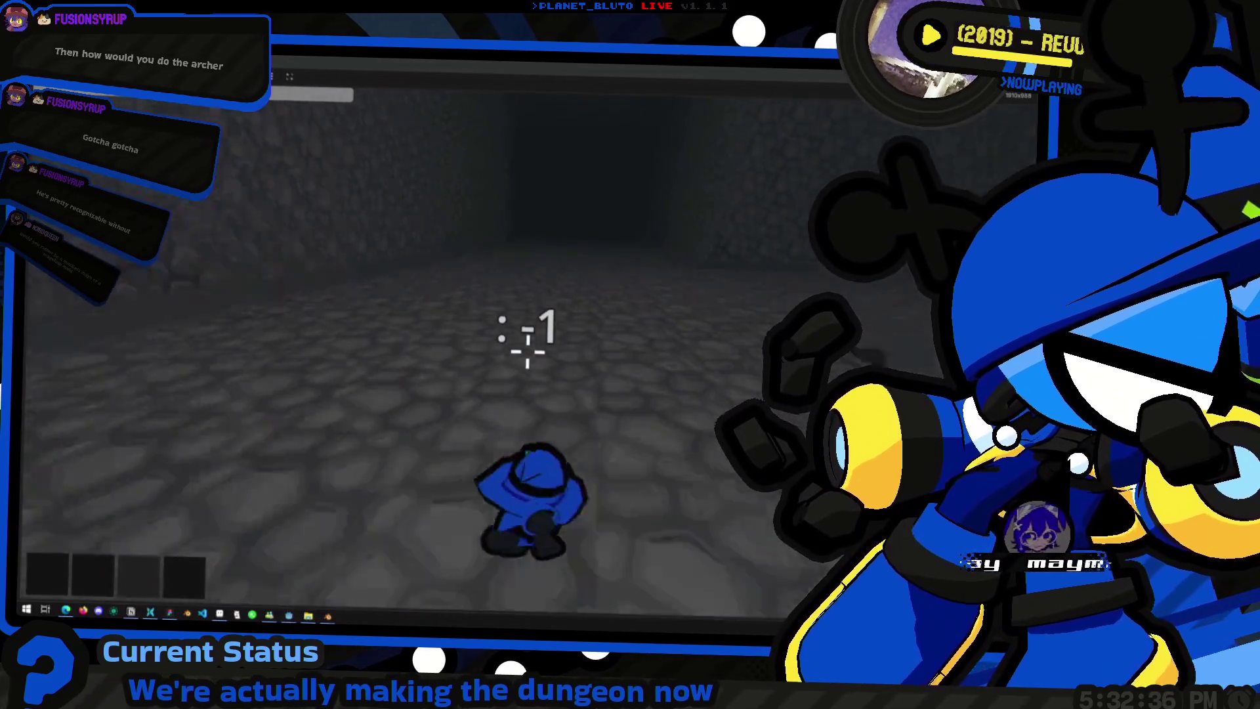
{"action": "key", "text": "w"}
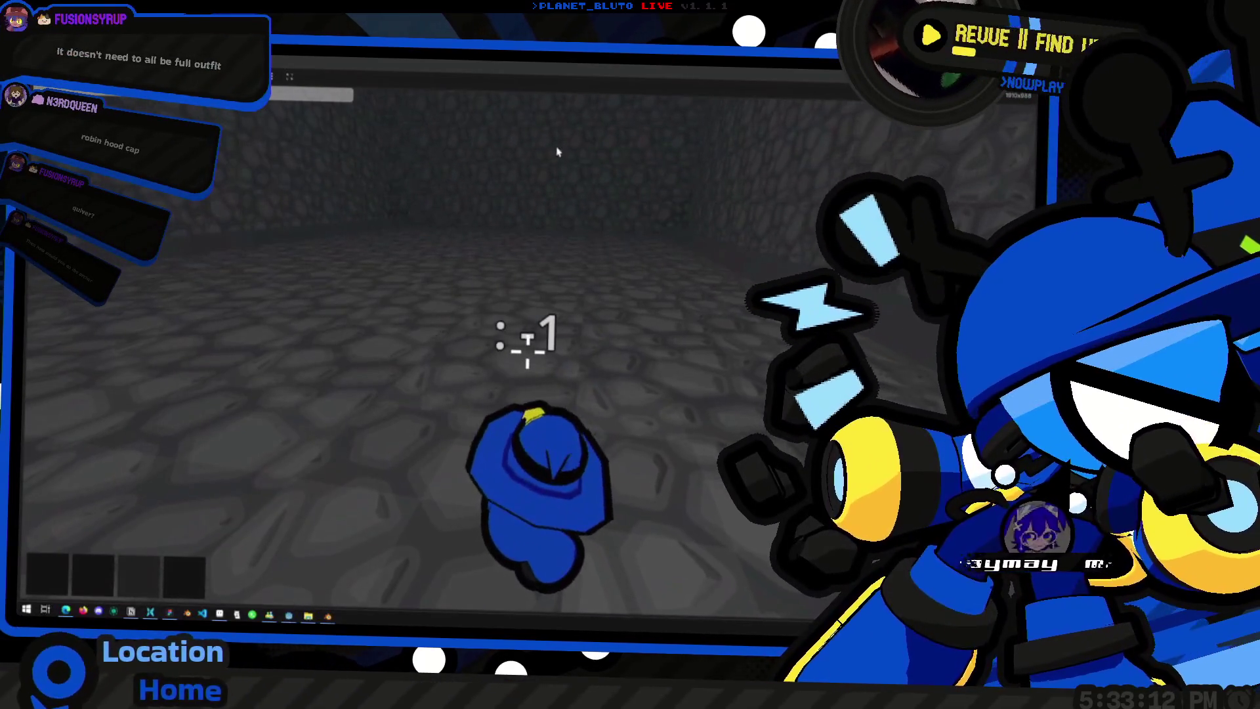
{"action": "key", "text": "alt+Tab"}
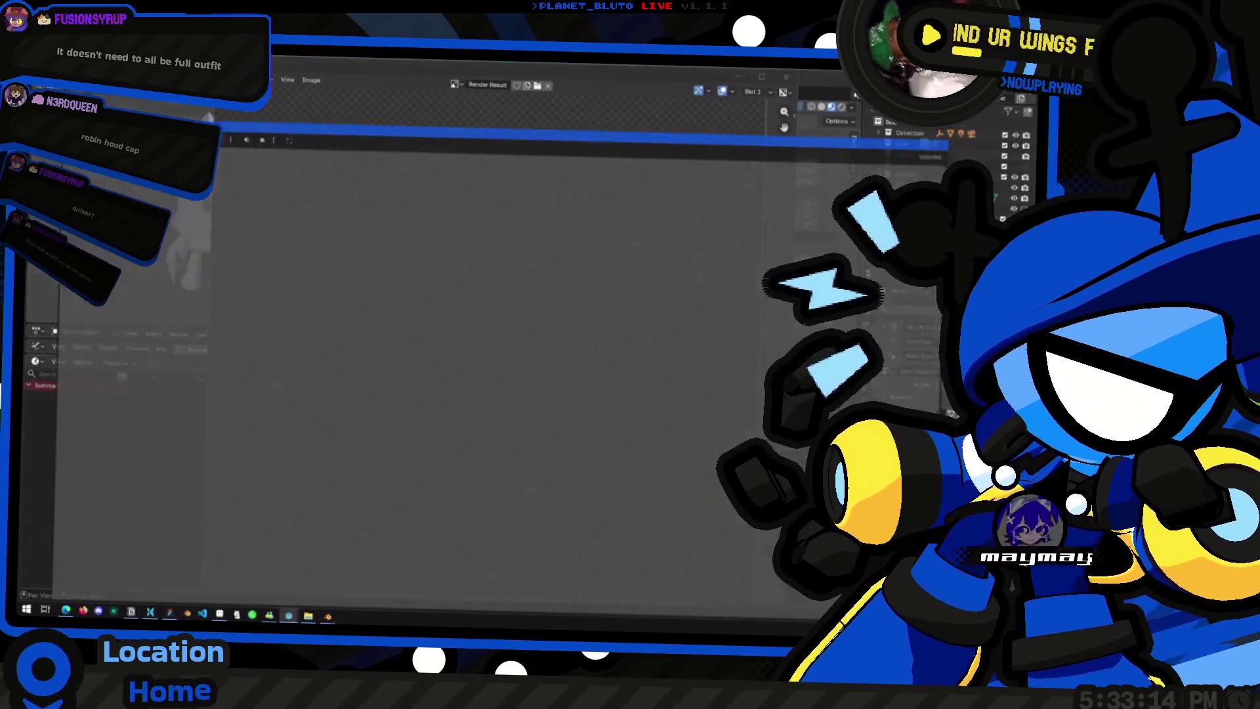
Step: Bring up the Pinterest board and view the archer pin, then the red-scarfed archer pin, in closeup
{"action": "left_click", "coordinate": [437, 331]}
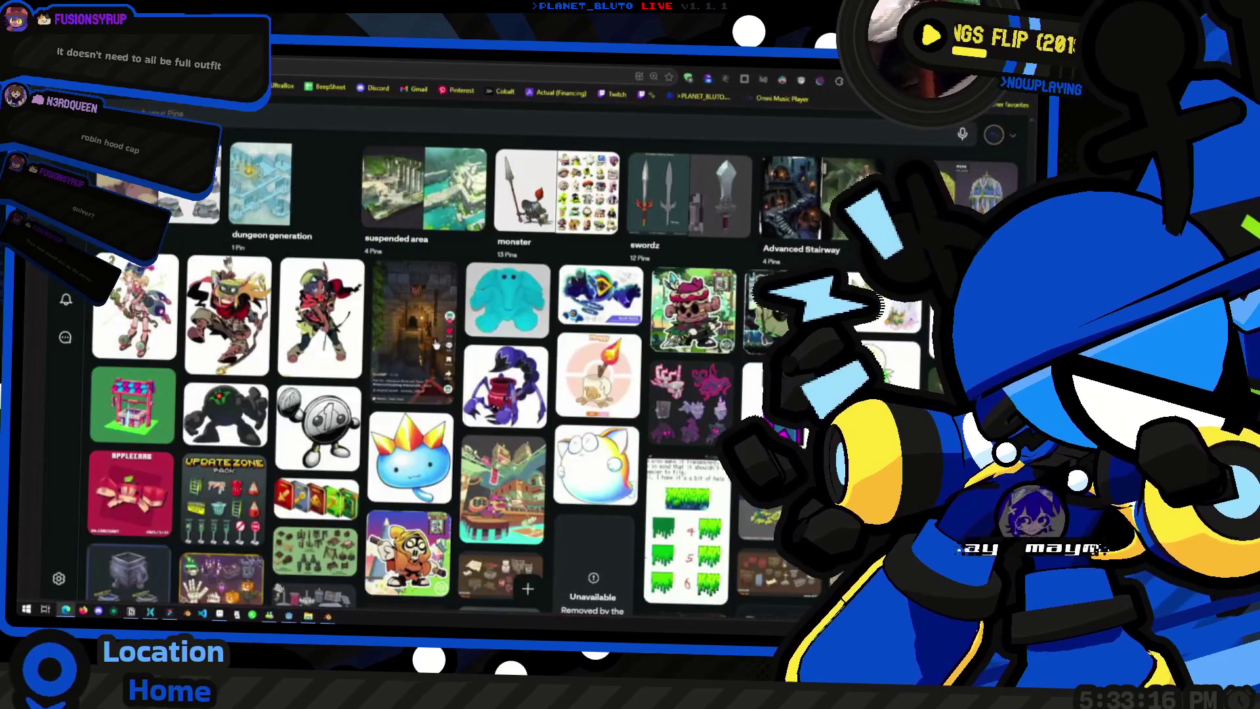
{"action": "mouse_move", "coordinate": [226, 313]}
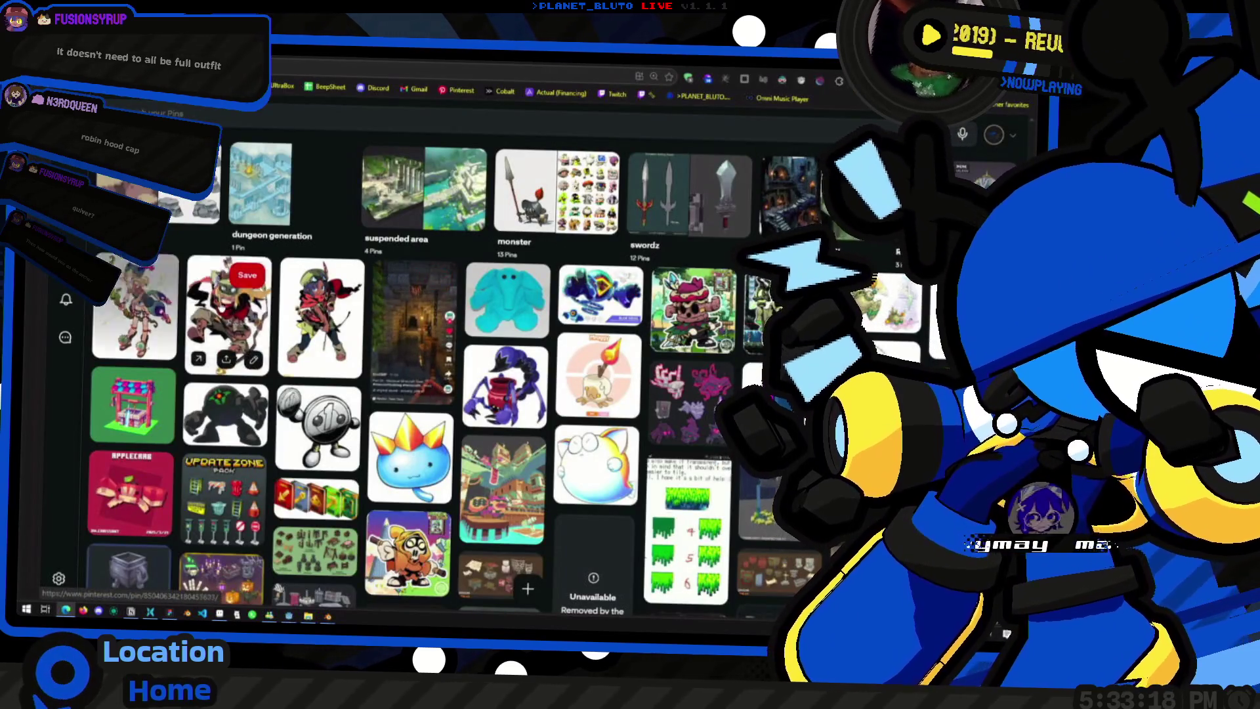
{"action": "left_click", "coordinate": [225, 327]}
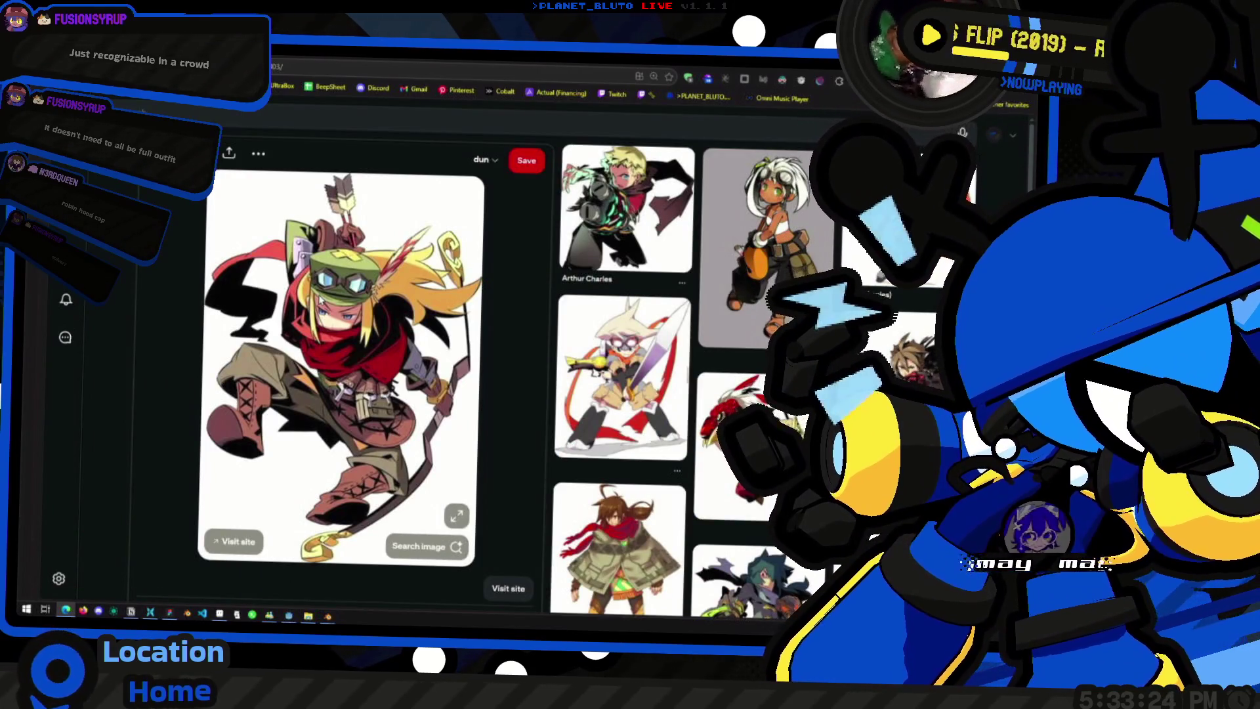
{"action": "scroll", "coordinate": [343, 320], "scroll_direction": "down", "scroll_amount": 2}
{"action": "scroll", "coordinate": [351, 319], "scroll_direction": "up", "scroll_amount": 2}
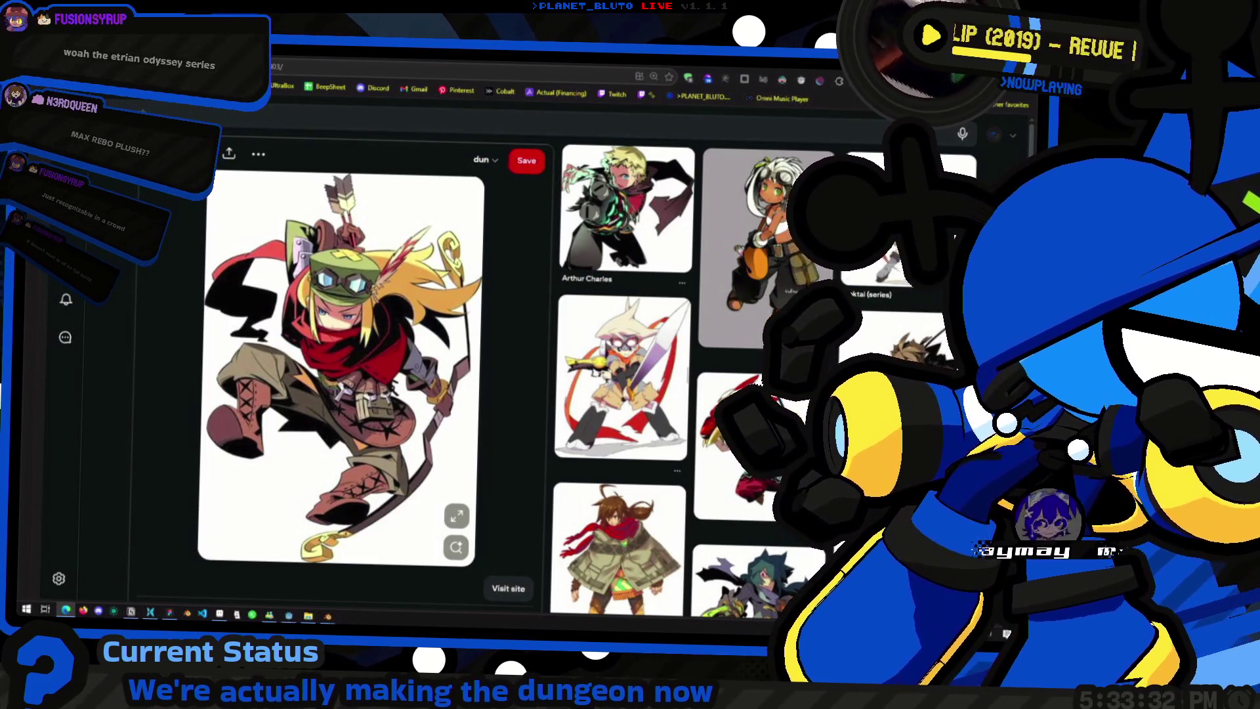
{"action": "key", "text": "alt+Left"}
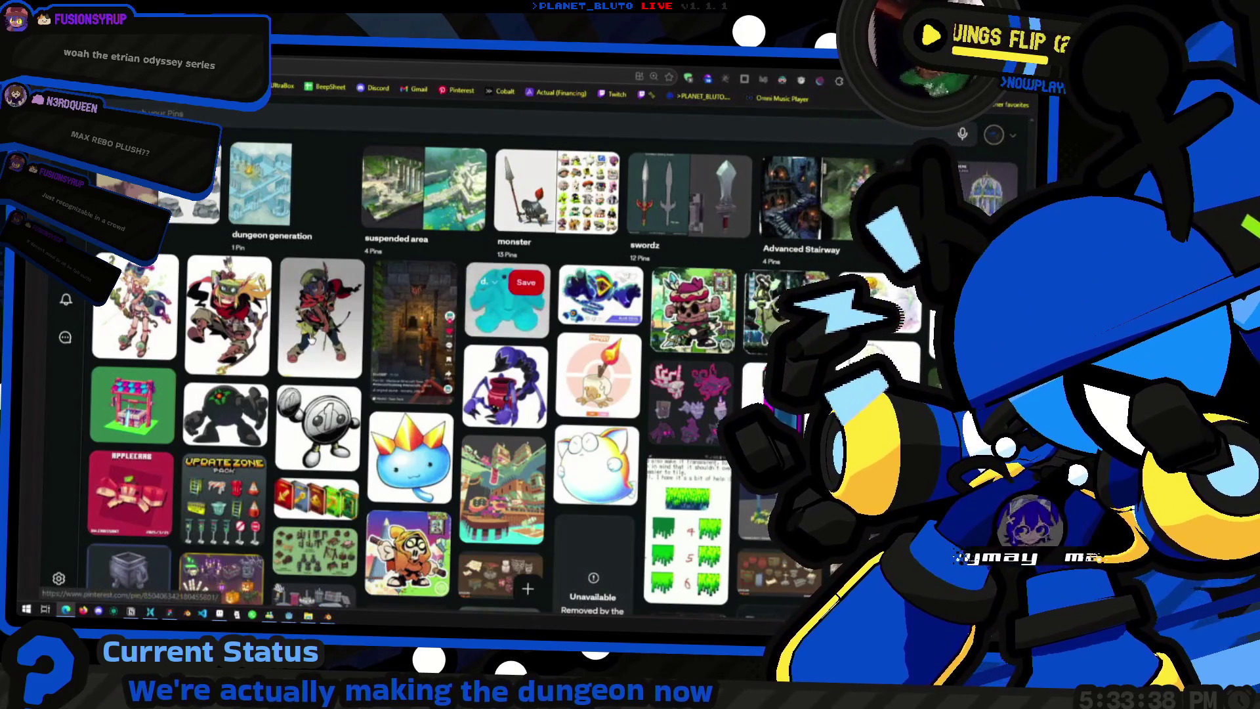
{"action": "left_click", "coordinate": [319, 330]}
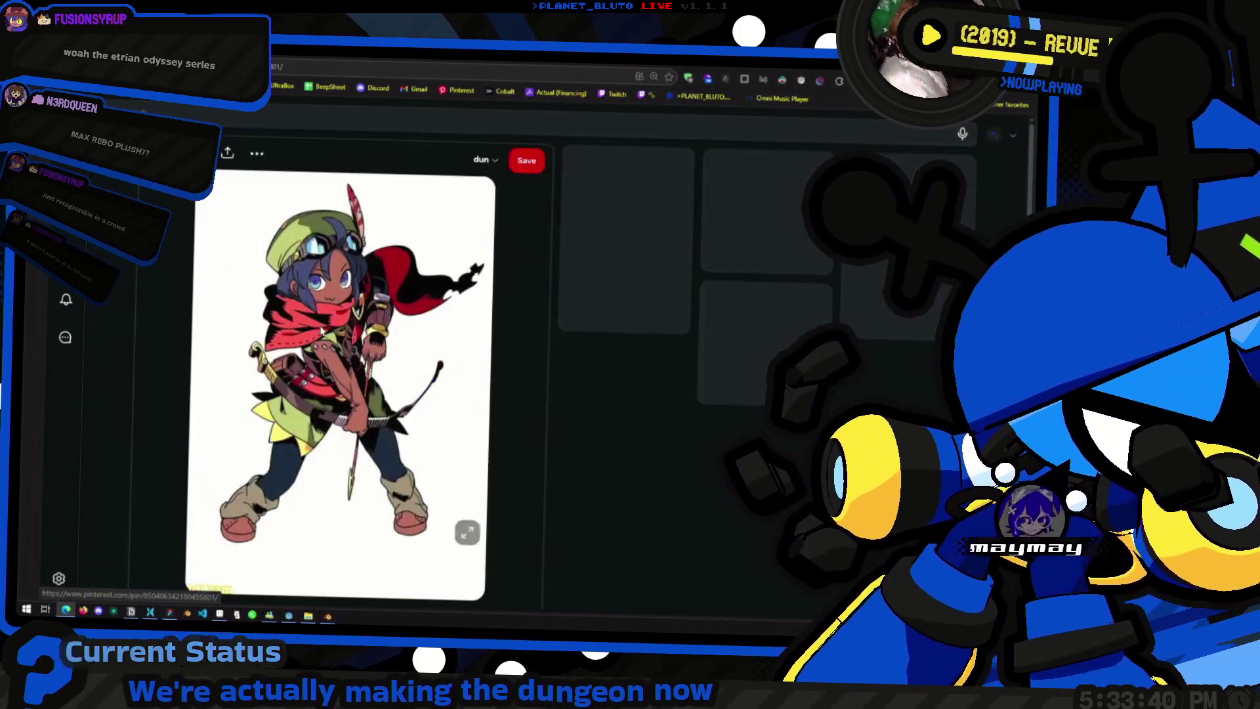
{"action": "scroll", "coordinate": [456, 300], "scroll_direction": "down", "scroll_amount": 3}
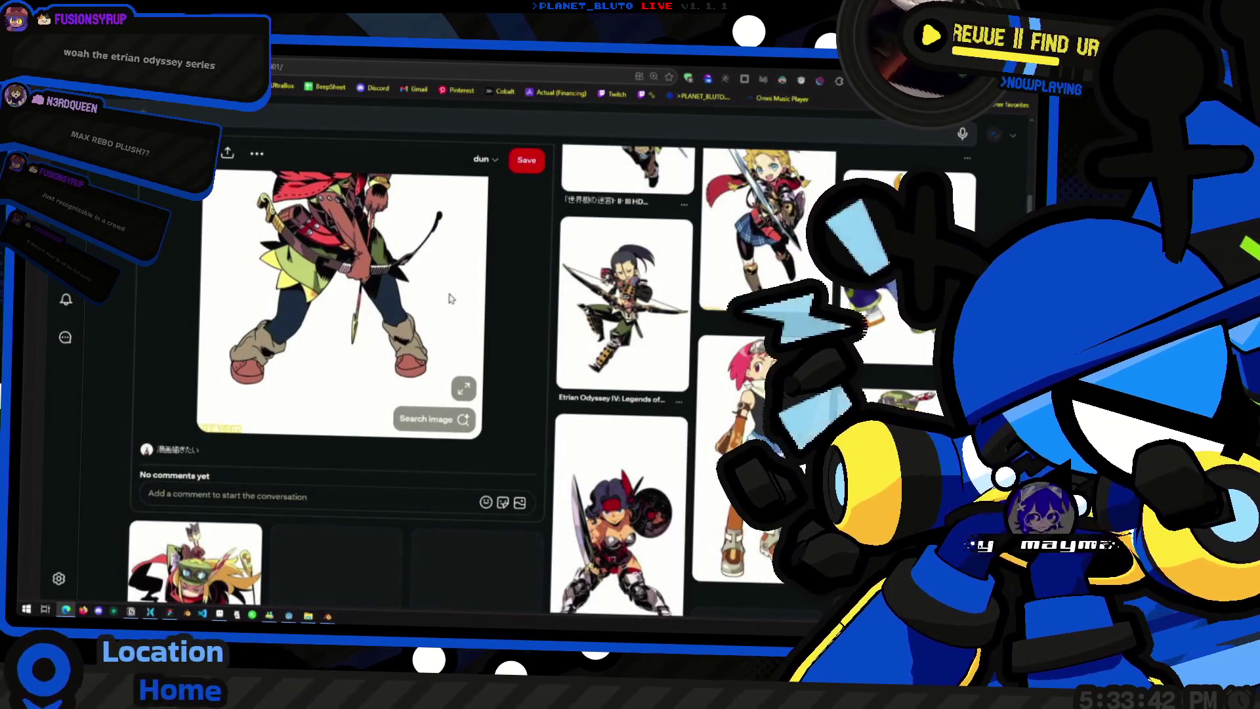
{"action": "scroll", "coordinate": [453, 299], "scroll_direction": "up", "scroll_amount": 2}
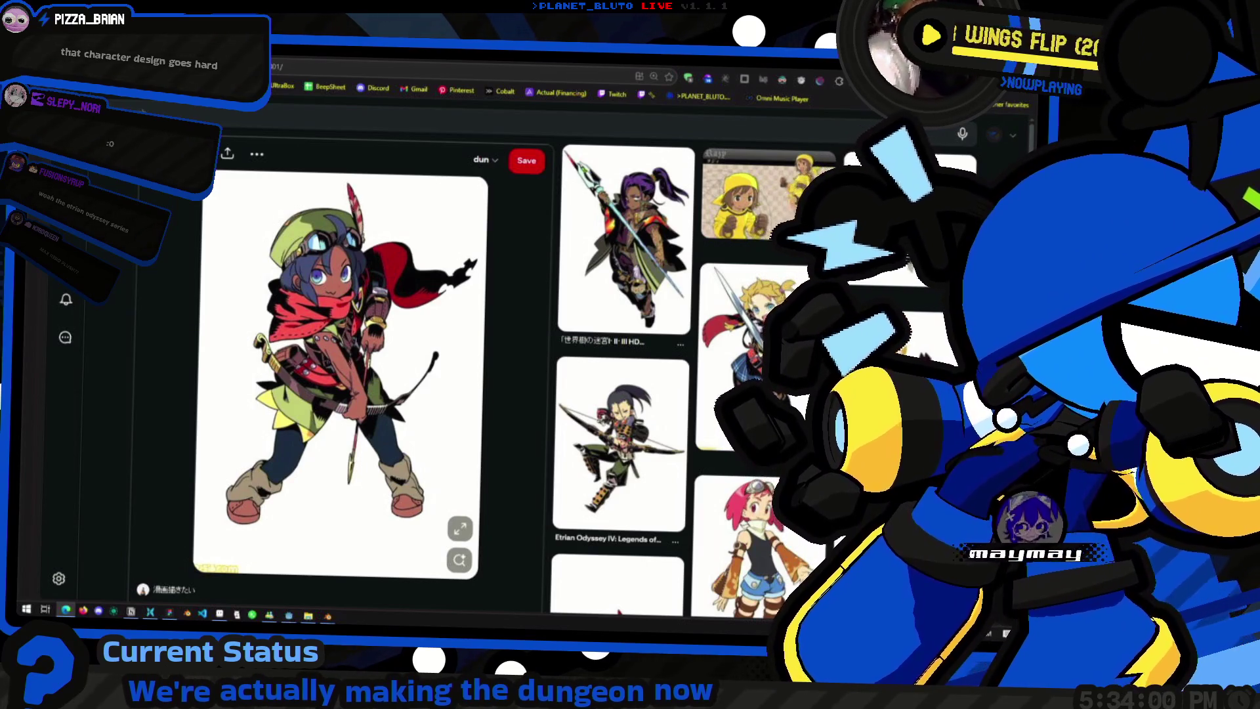
Step: Return to the saved-pins board, view the character drawing pin, then bring Blender back to the front
{"action": "key", "text": "alt+Left"}
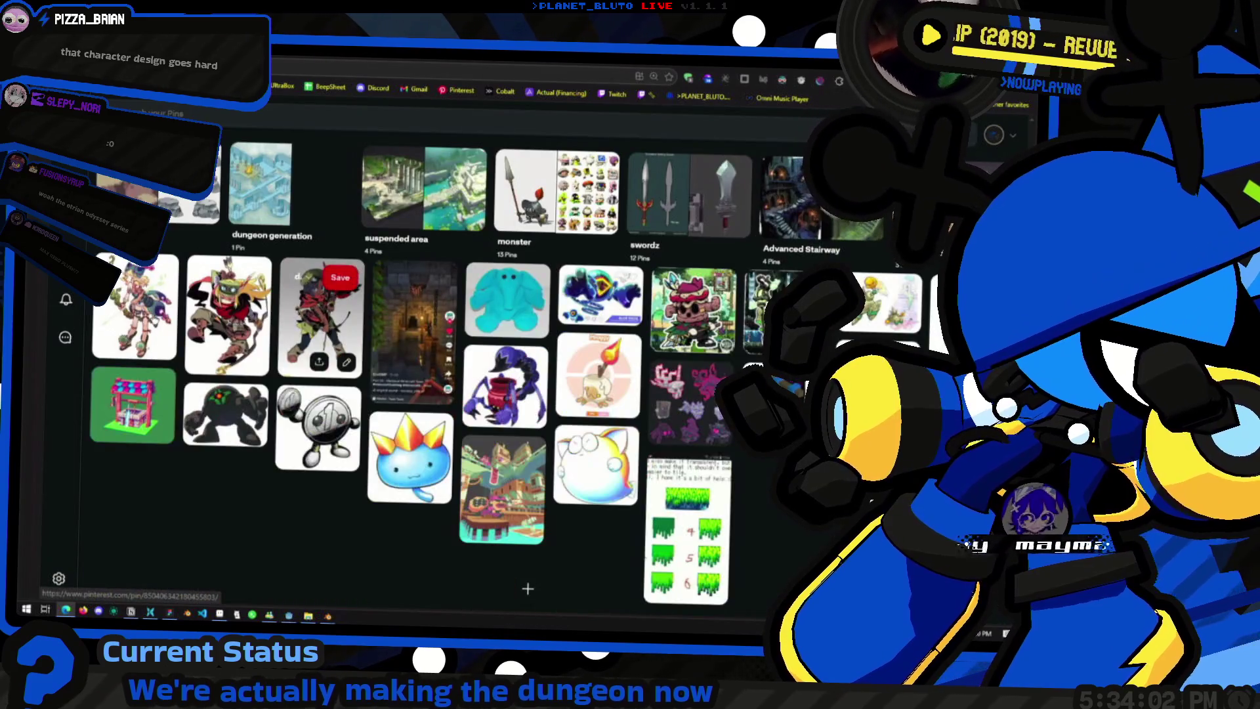
{"action": "left_click", "coordinate": [148, 316]}
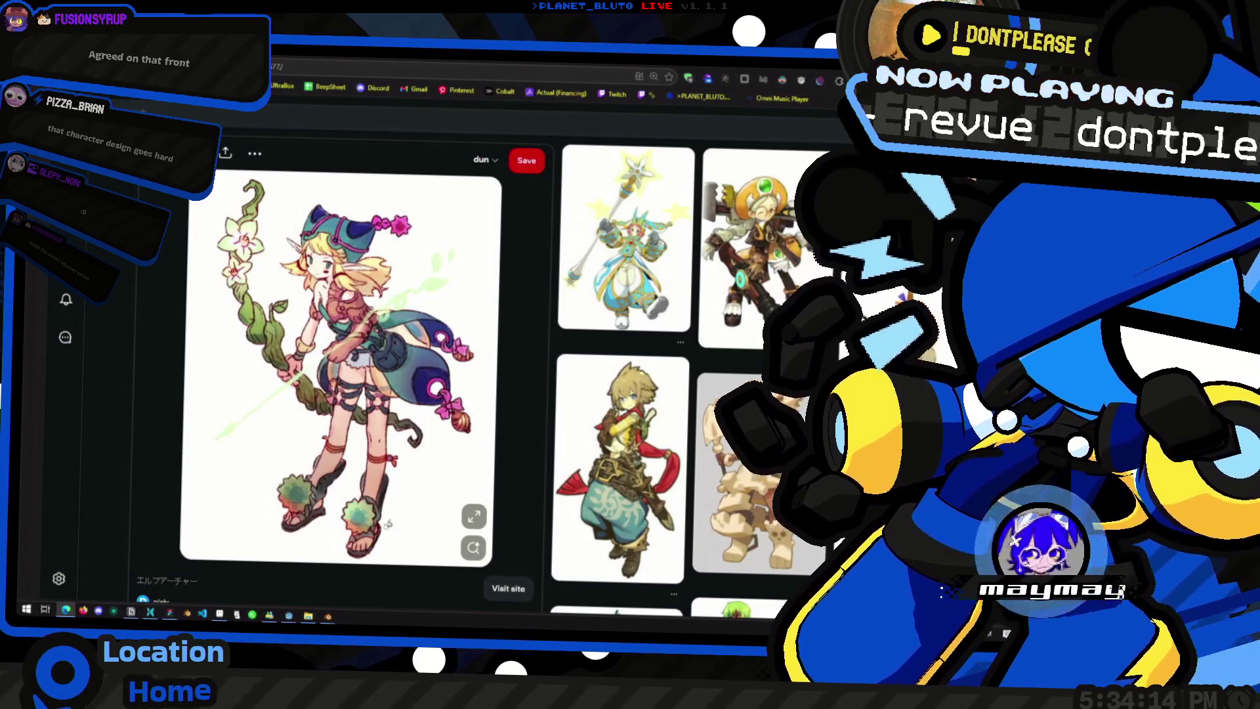
{"action": "key", "text": "alt+Left"}
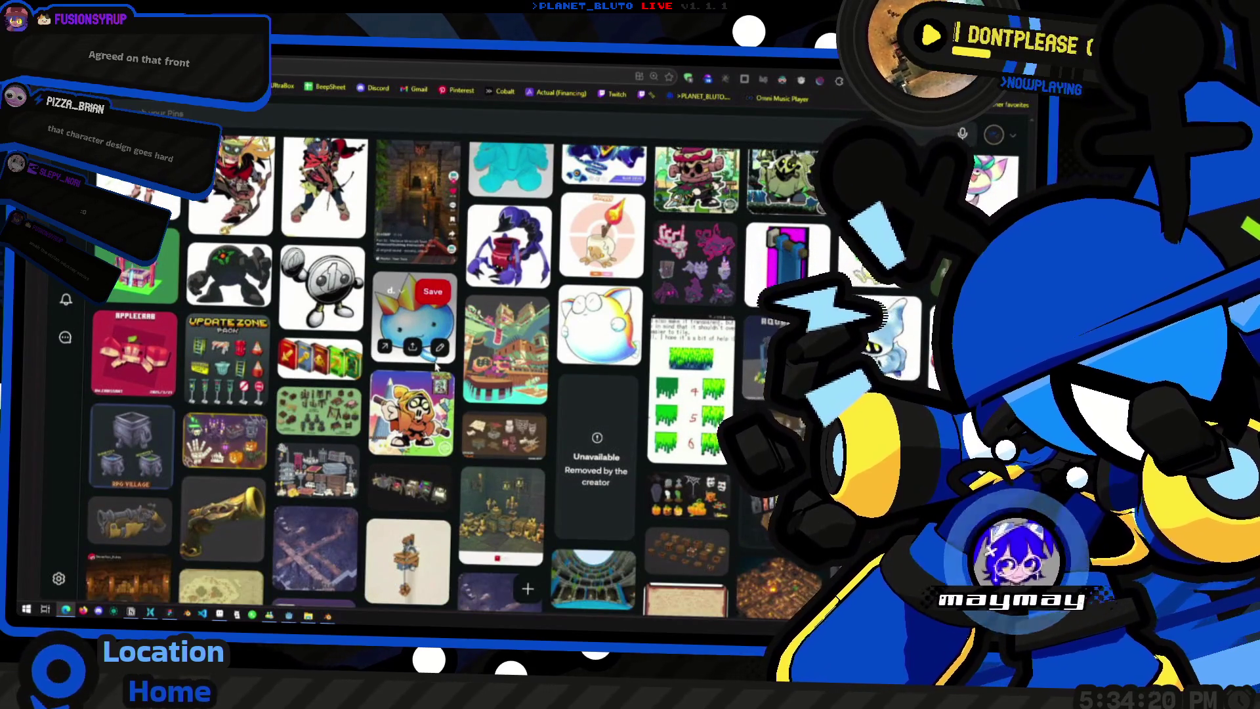
{"action": "mouse_move", "coordinate": [414, 320]}
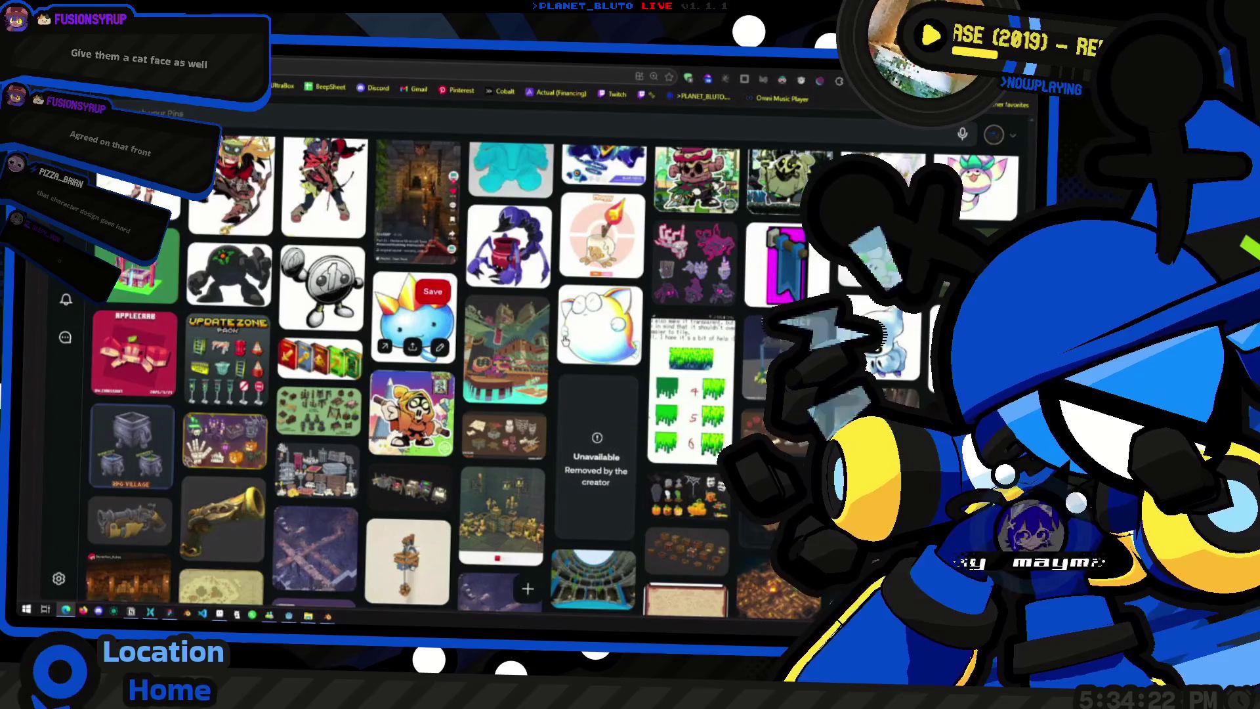
{"action": "scroll", "coordinate": [615, 339], "scroll_direction": "down", "scroll_amount": 1}
{"action": "scroll", "coordinate": [616, 339], "scroll_direction": "up", "scroll_amount": 1}
{"action": "scroll", "coordinate": [552, 355], "scroll_direction": "up", "scroll_amount": 2}
{"action": "scroll", "coordinate": [492, 370], "scroll_direction": "up", "scroll_amount": 2}
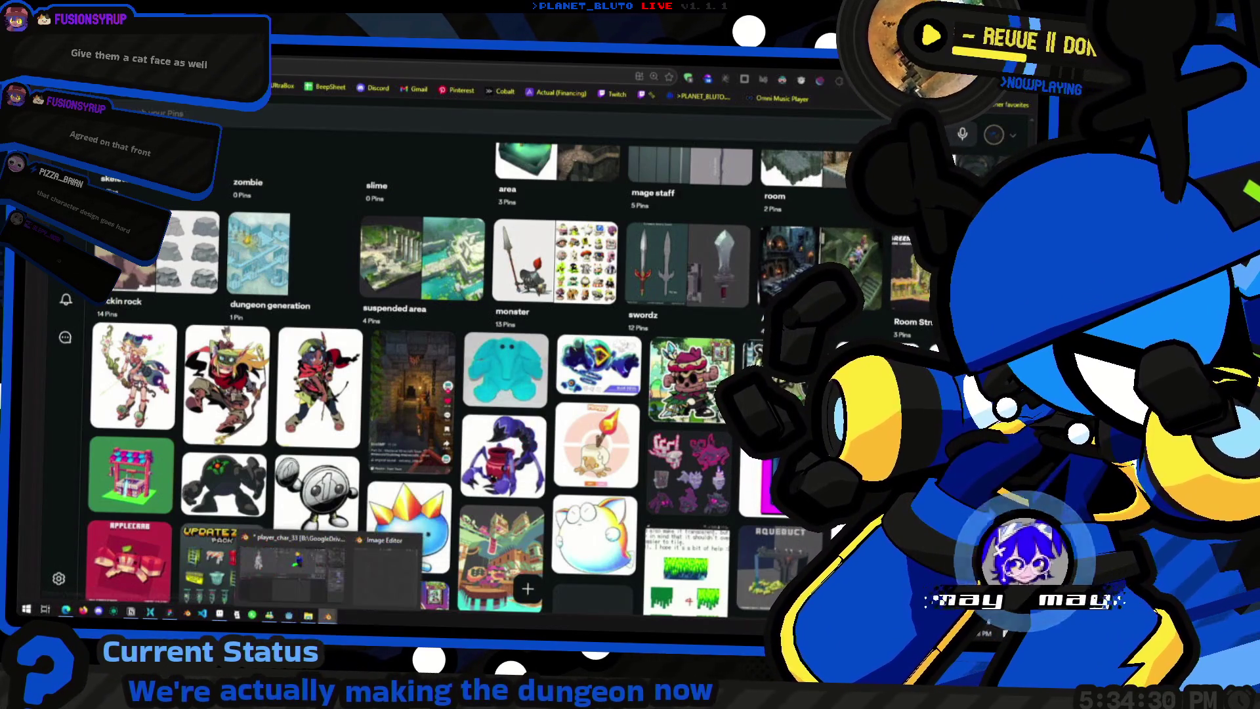
{"action": "left_click", "coordinate": [317, 569]}
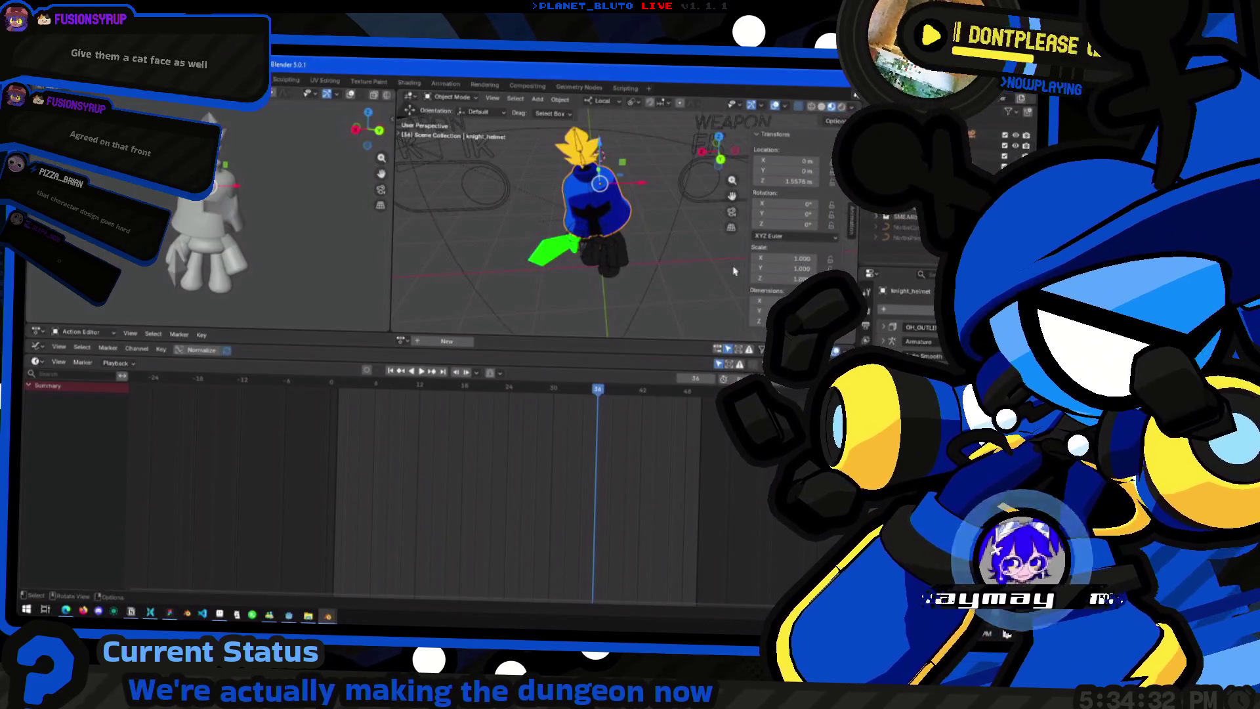
Step: Hide the knight helmet, toggle the mage hat and blue coat visibility, then glance at Pinterest
{"action": "key", "text": "h"}
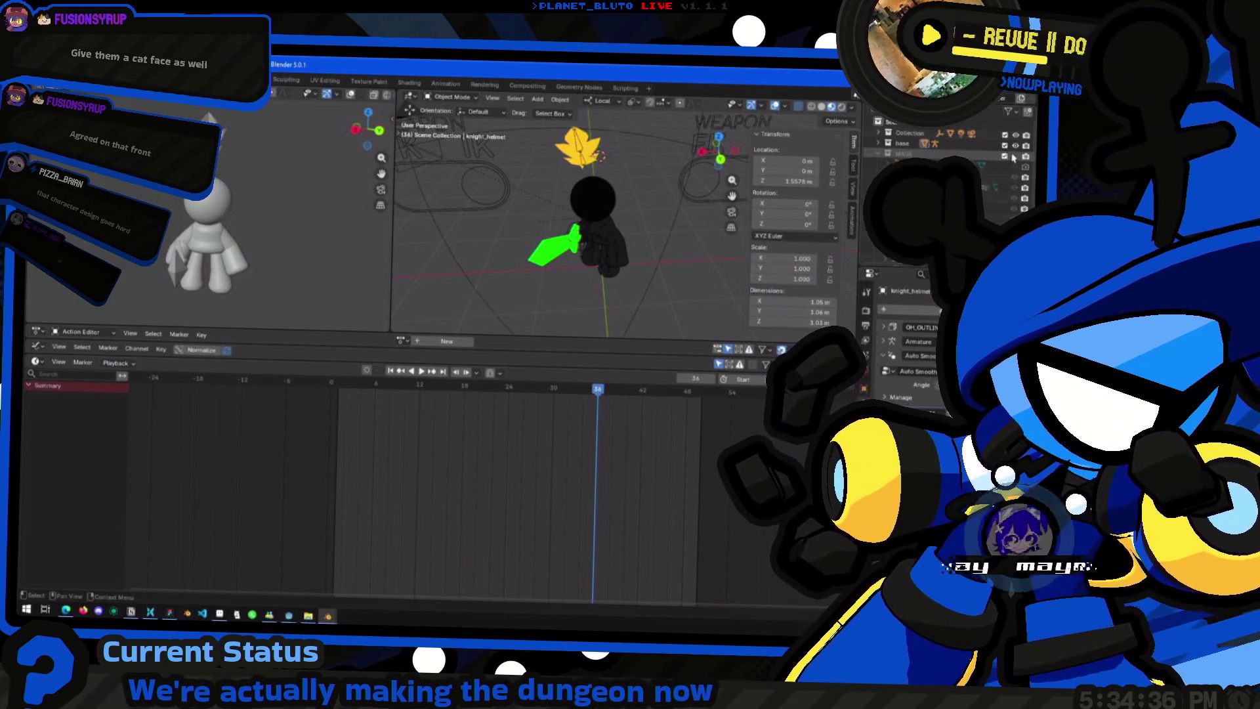
{"action": "left_click", "coordinate": [1006, 156]}
{"action": "scroll", "coordinate": [635, 230], "scroll_direction": "up", "scroll_amount": 5}
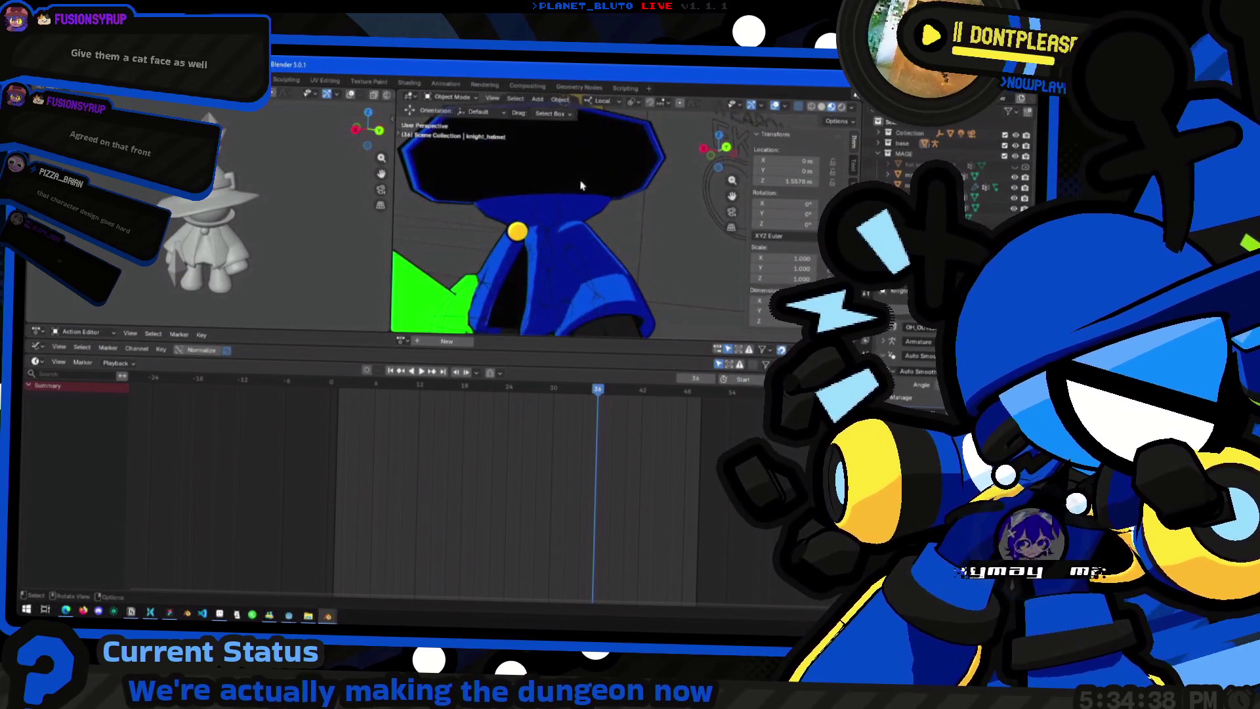
{"action": "scroll", "coordinate": [635, 229], "scroll_direction": "down", "scroll_amount": 1}
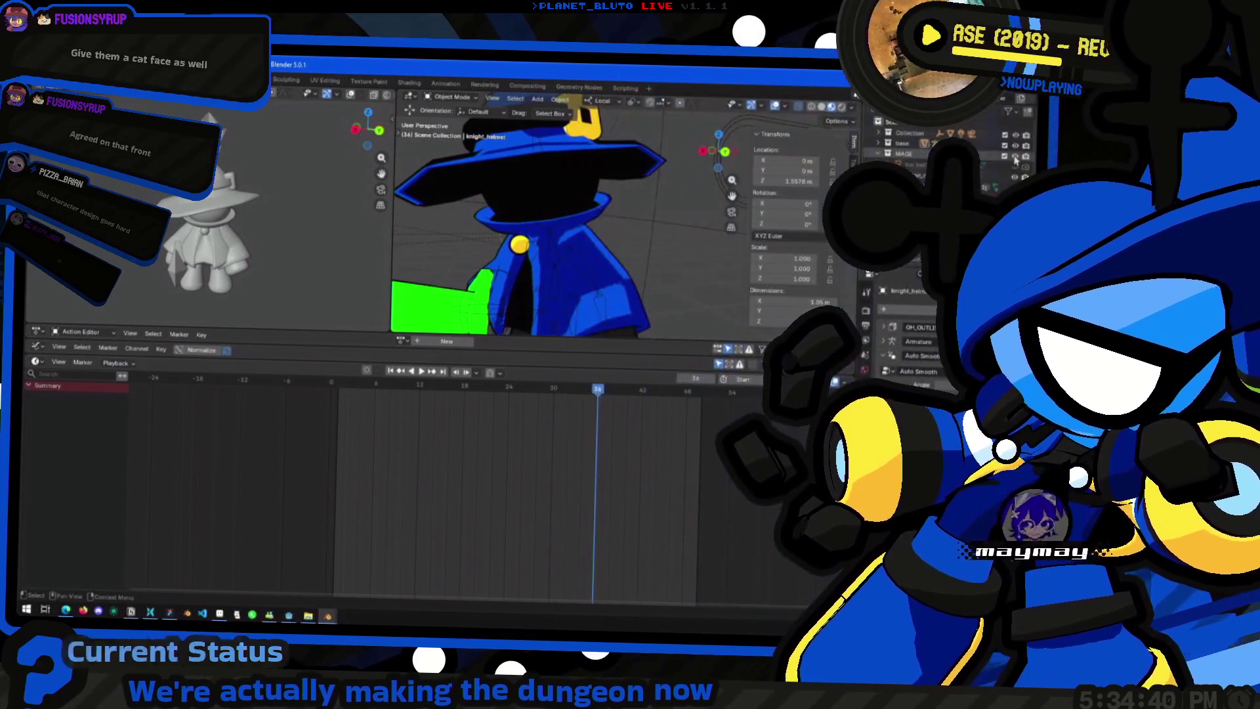
{"action": "key", "text": "h"}
{"action": "scroll", "coordinate": [585, 210], "scroll_direction": "down", "scroll_amount": 4}
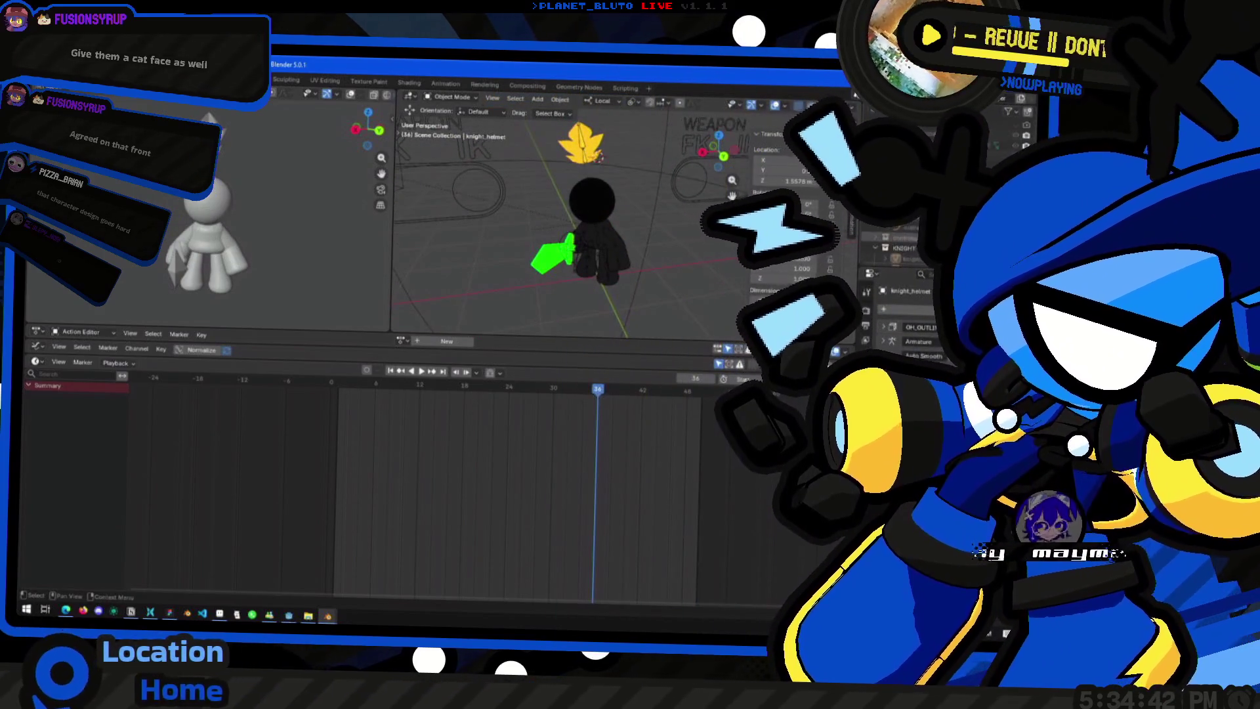
{"action": "key", "text": "alt+h"}
{"action": "key", "text": "alt+Tab"}
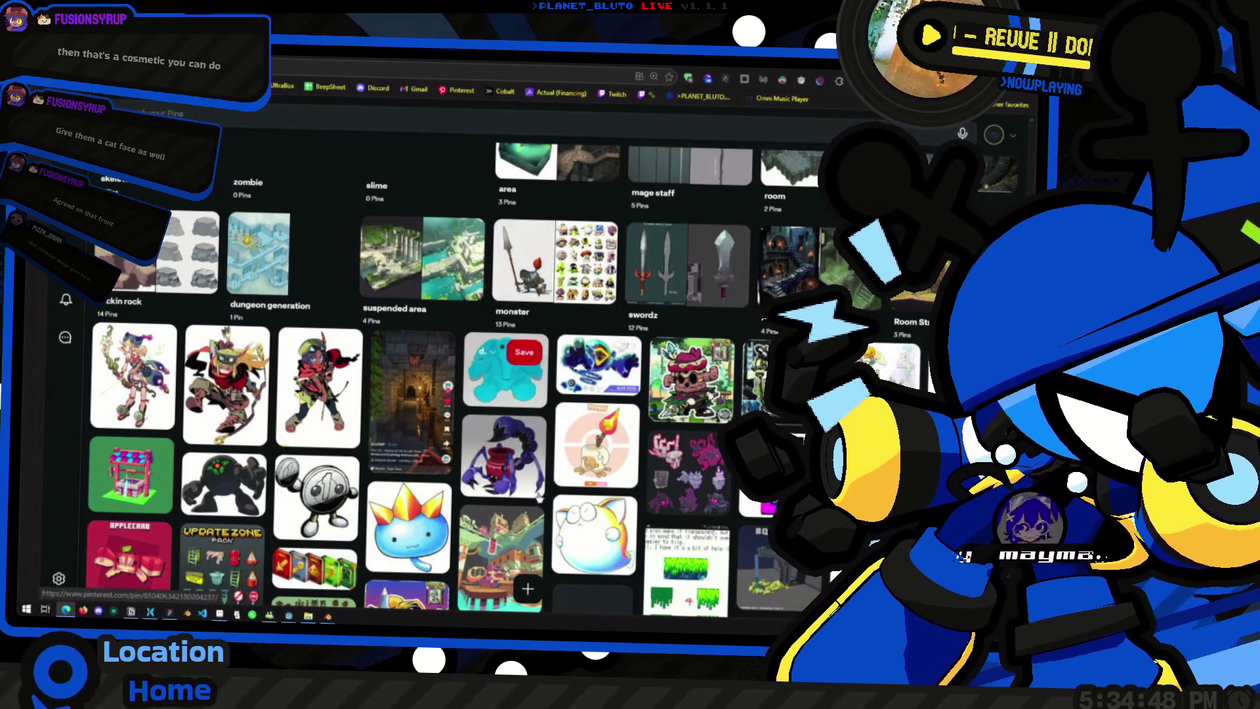
{"action": "scroll", "coordinate": [507, 443], "scroll_direction": "down", "scroll_amount": 1}
{"action": "scroll", "coordinate": [543, 368], "scroll_direction": "down", "scroll_amount": 2}
{"action": "scroll", "coordinate": [541, 364], "scroll_direction": "up", "scroll_amount": 1}
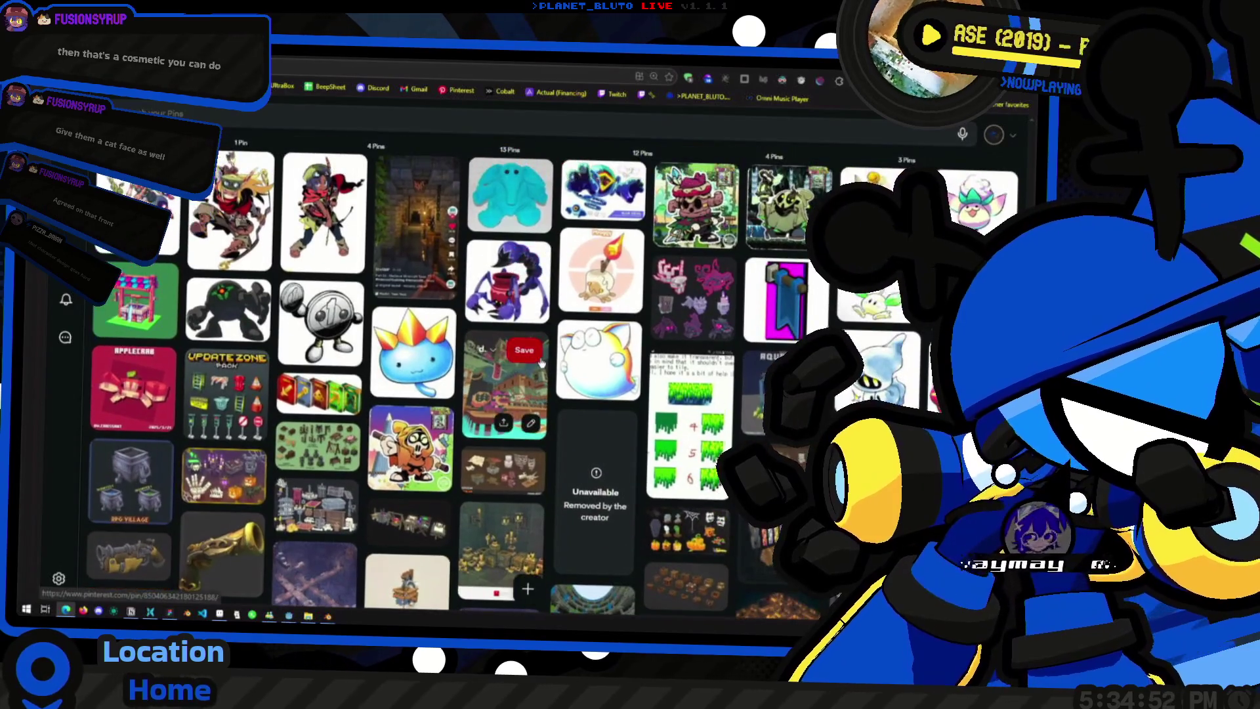
Step: Back in Blender, show the wide-brim hat on the character and inspect it, then switch to the image editor
{"action": "key", "text": "alt+Tab"}
{"action": "scroll", "coordinate": [640, 235], "scroll_direction": "up", "scroll_amount": 2}
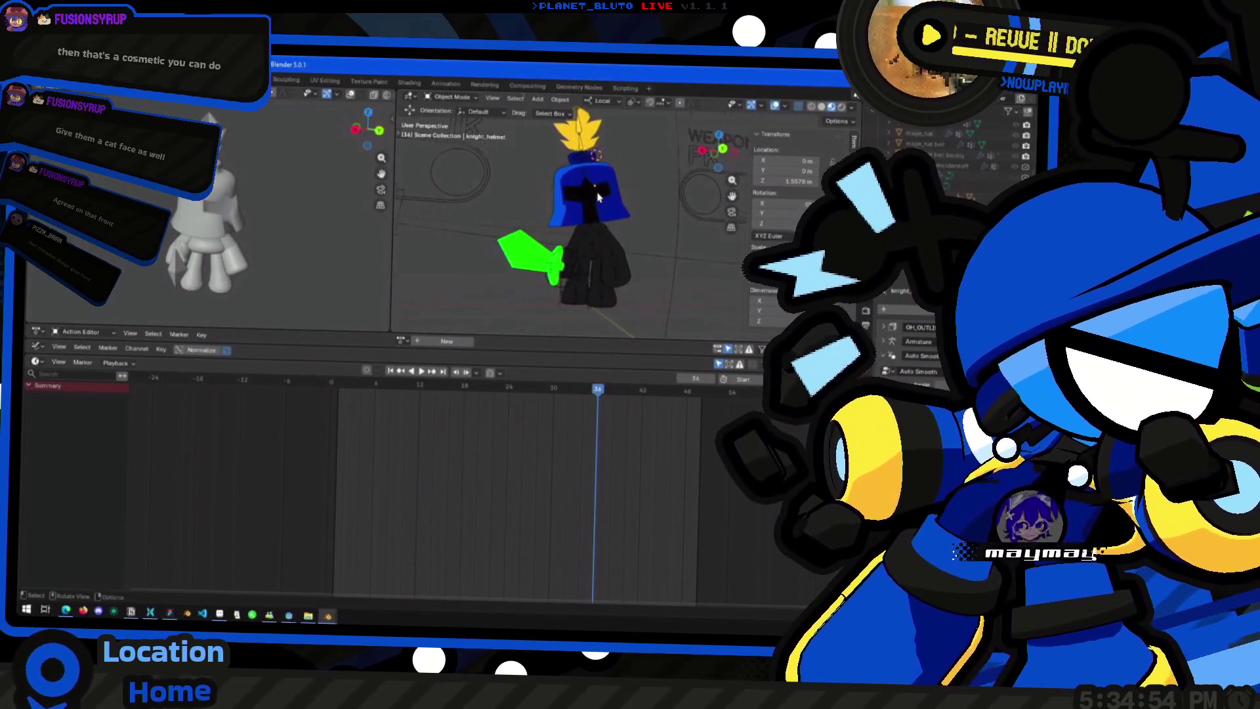
{"action": "scroll", "coordinate": [641, 235], "scroll_direction": "up", "scroll_amount": 2}
{"action": "middle_click_drag", "start_coordinate": [641, 235], "coordinate": [635, 187]}
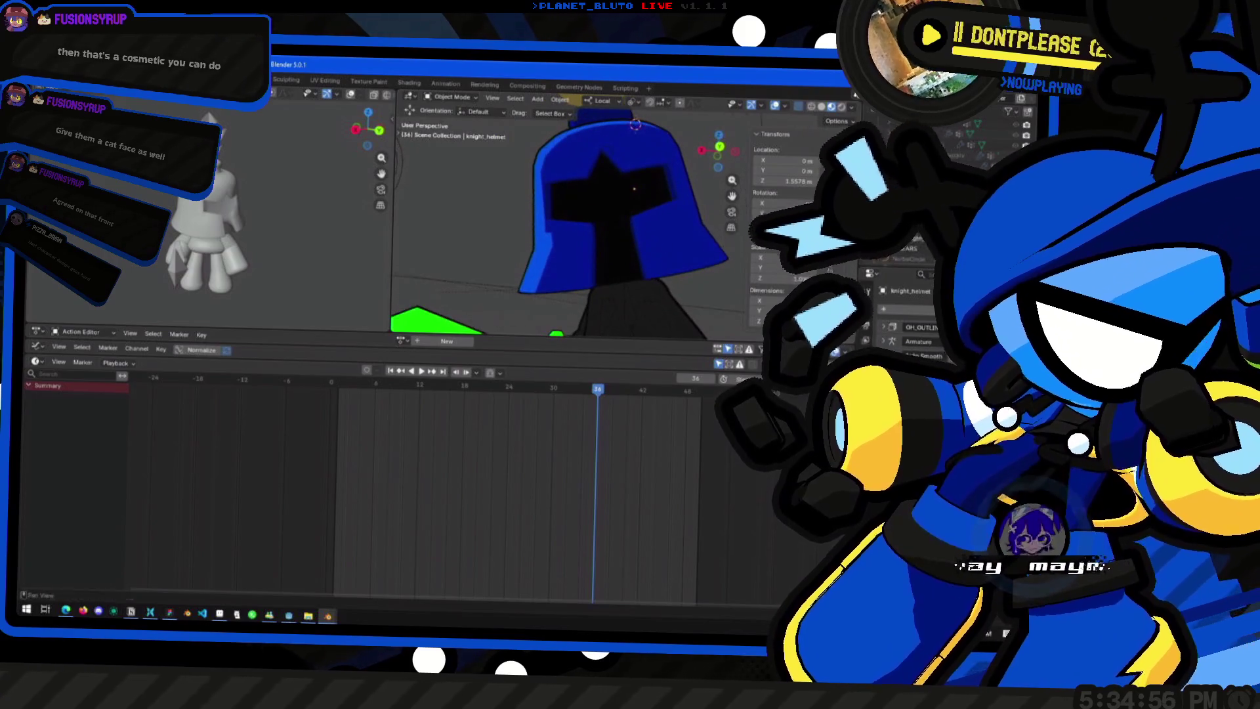
{"action": "scroll", "coordinate": [896, 237], "scroll_direction": "down", "scroll_amount": 2}
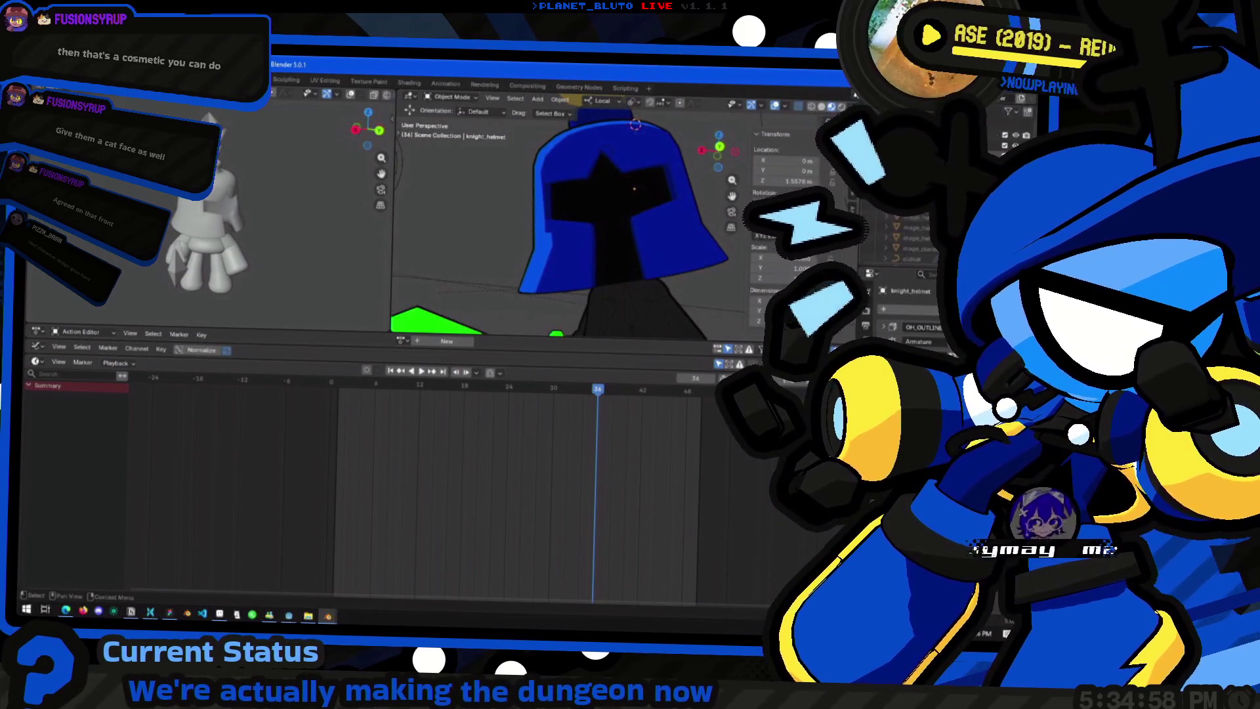
{"action": "key", "text": "alt+h"}
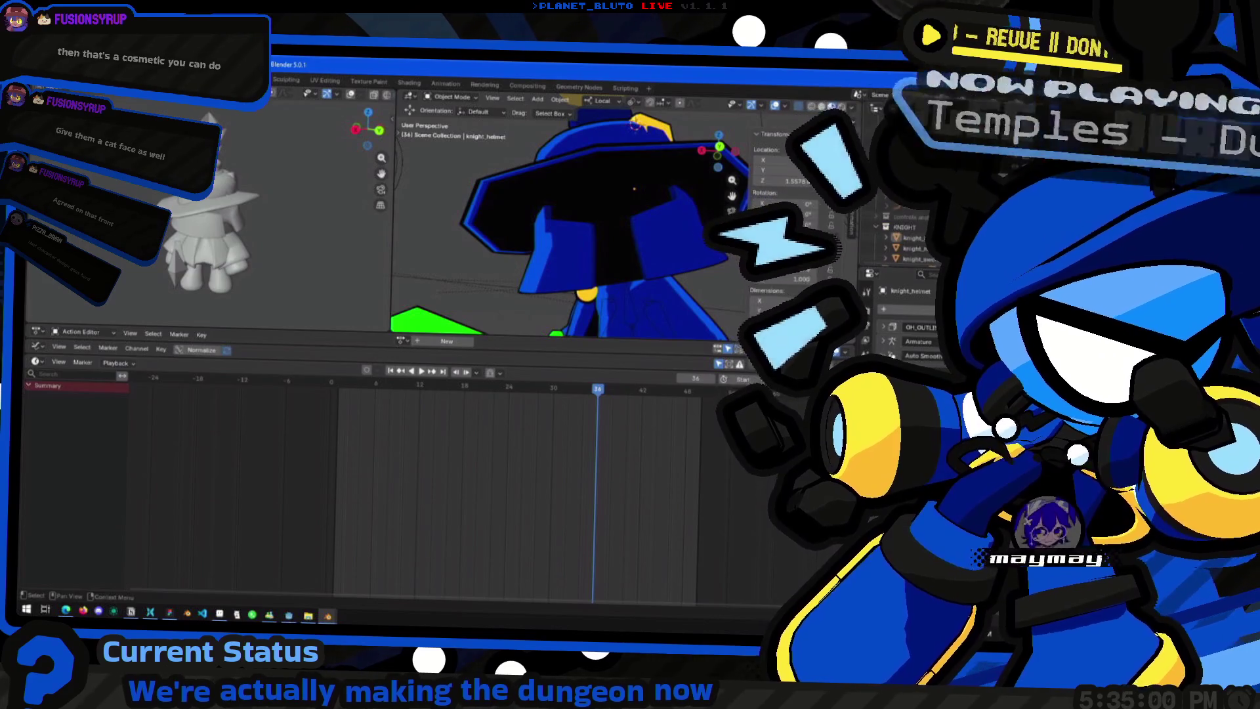
{"action": "scroll", "coordinate": [896, 236], "scroll_direction": "up", "scroll_amount": 2}
{"action": "mouse_move", "coordinate": [633, 187]}
{"action": "middle_mouse_down"}
{"action": "mouse_move", "coordinate": [591, 215]}
{"action": "mouse_move", "coordinate": [604, 232]}
{"action": "middle_mouse_up"}
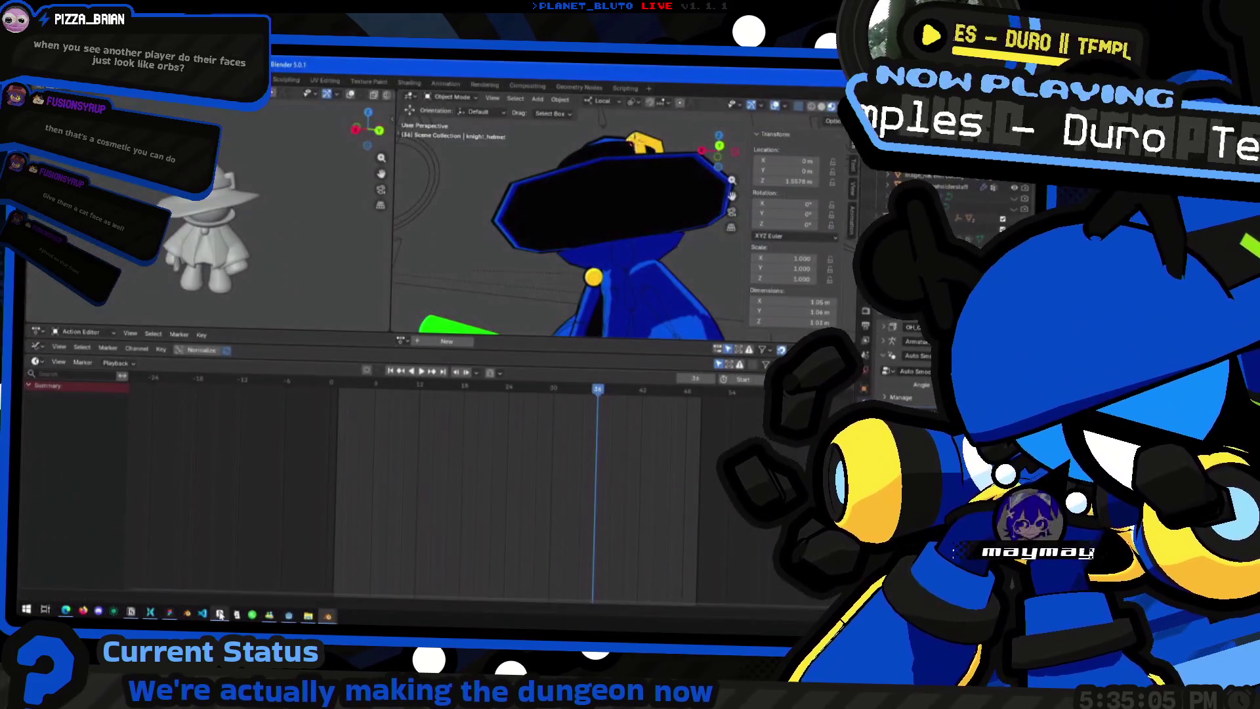
{"action": "left_click", "coordinate": [221, 613]}
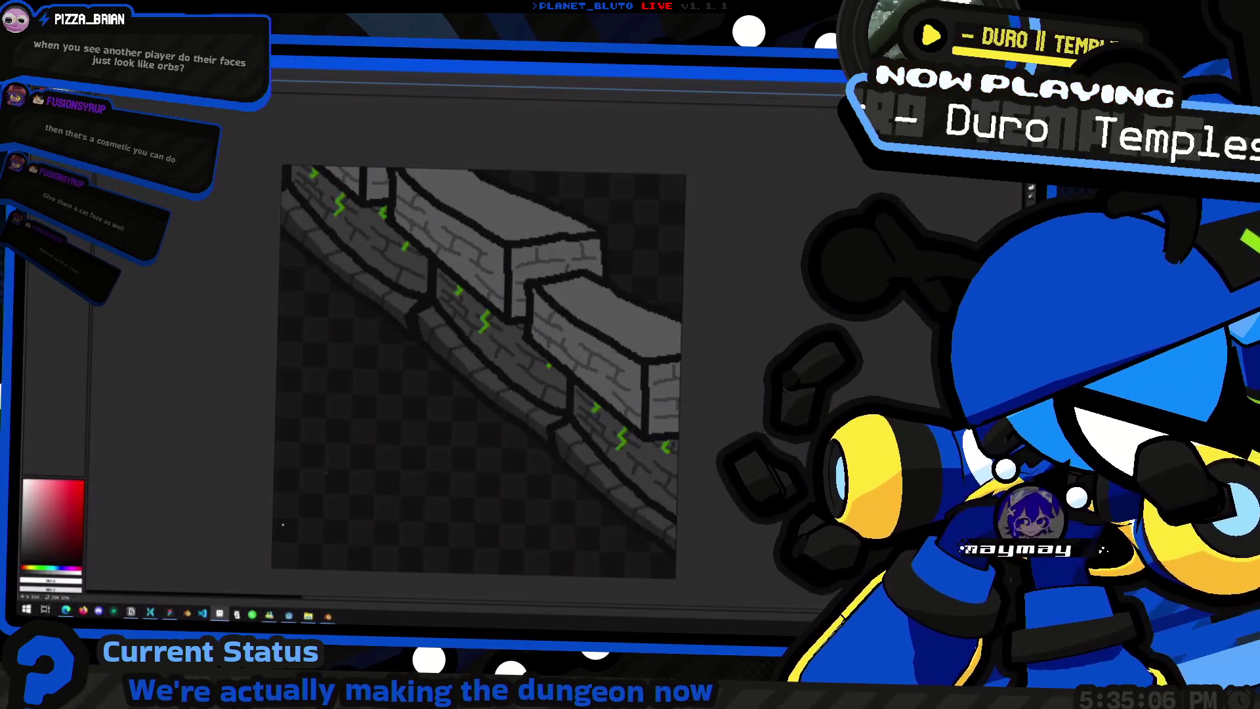
Step: Paste the Blender screenshot of the hatted character onto the canvas and nudge it into place
{"action": "key", "text": "ctrl+v"}
{"action": "scroll", "coordinate": [579, 300], "scroll_direction": "up", "scroll_amount": 3}
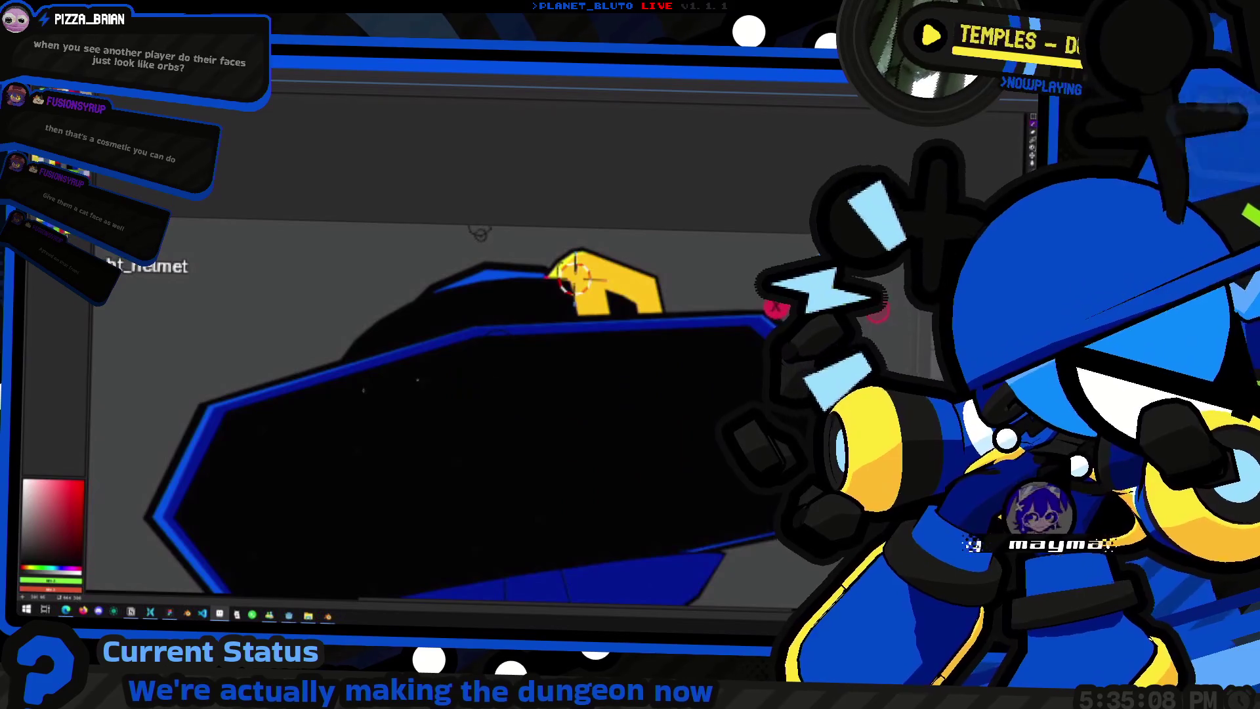
{"action": "left_click_drag", "start_coordinate": [580, 273], "coordinate": [588, 258]}
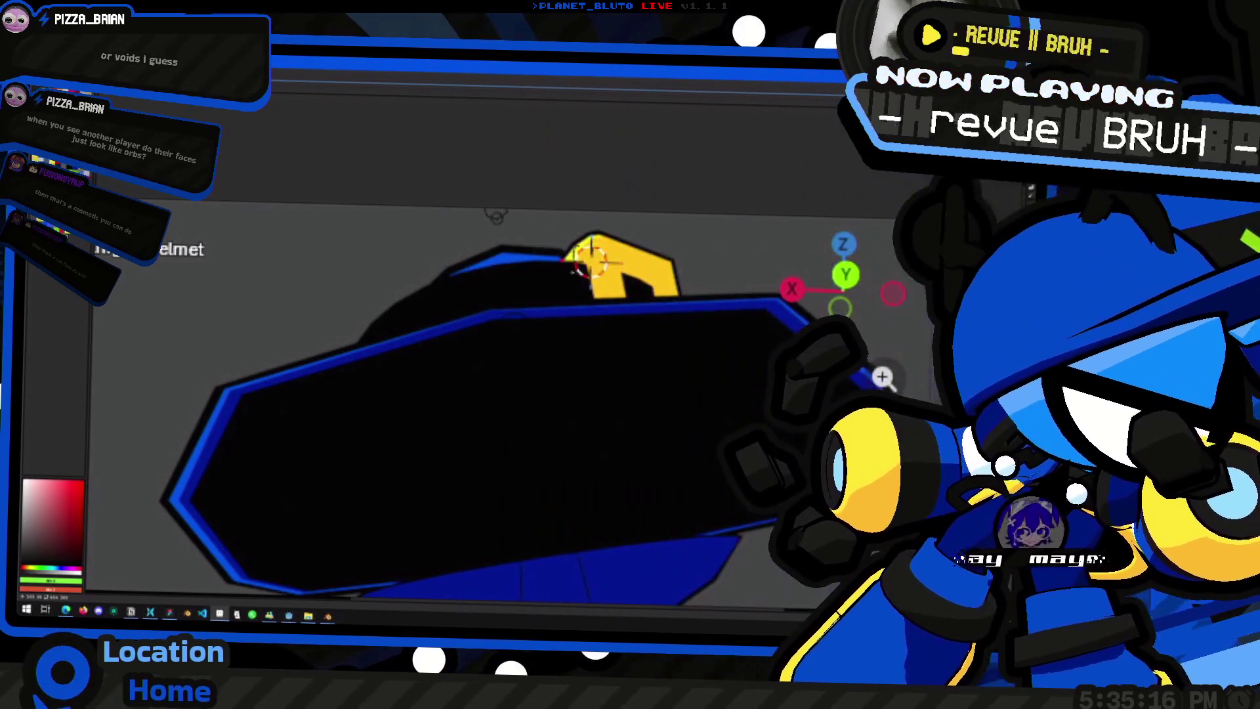
{"action": "left_click_drag", "start_coordinate": [591, 260], "coordinate": [614, 212]}
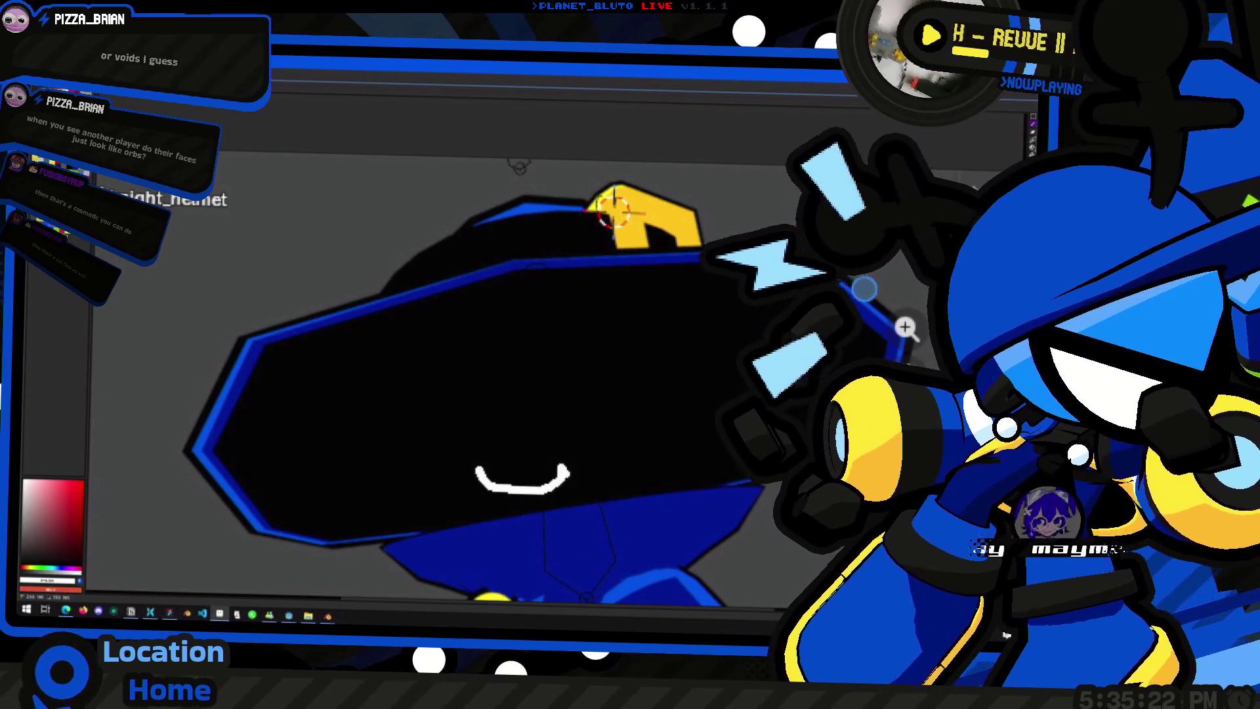
{"action": "key", "text": "ctrl+v"}
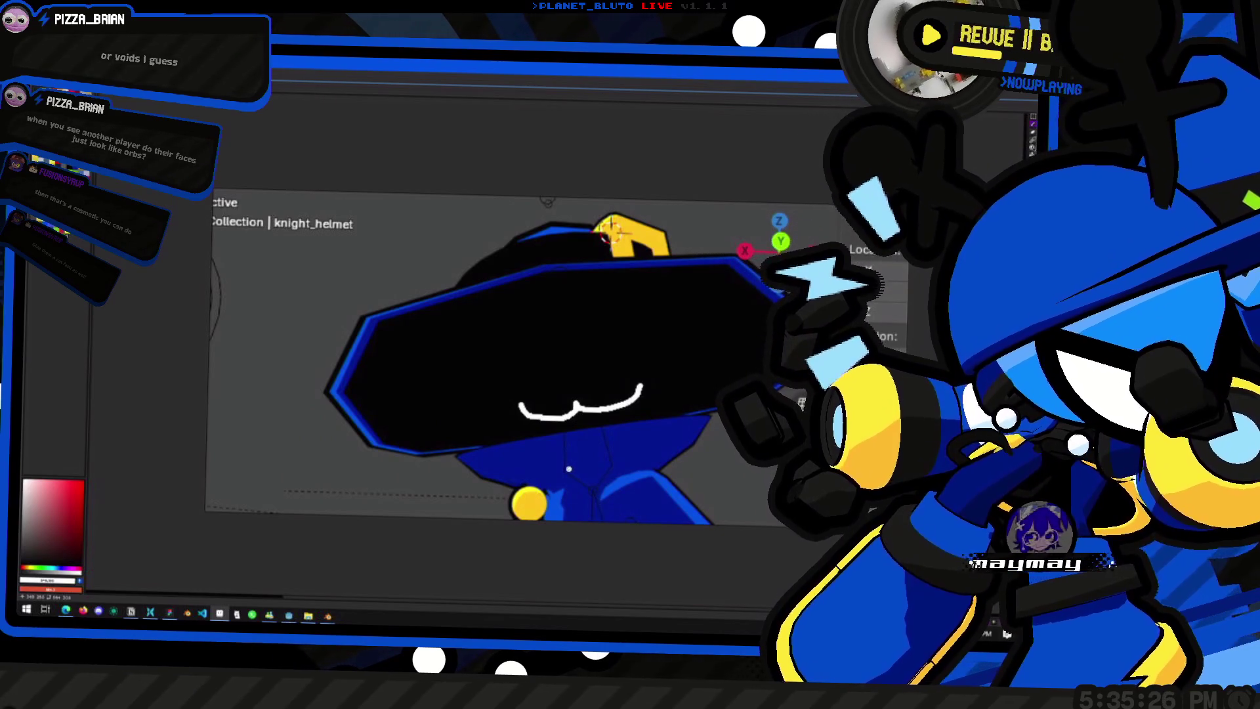
{"action": "scroll", "coordinate": [554, 375], "scroll_direction": "down", "scroll_amount": 3}
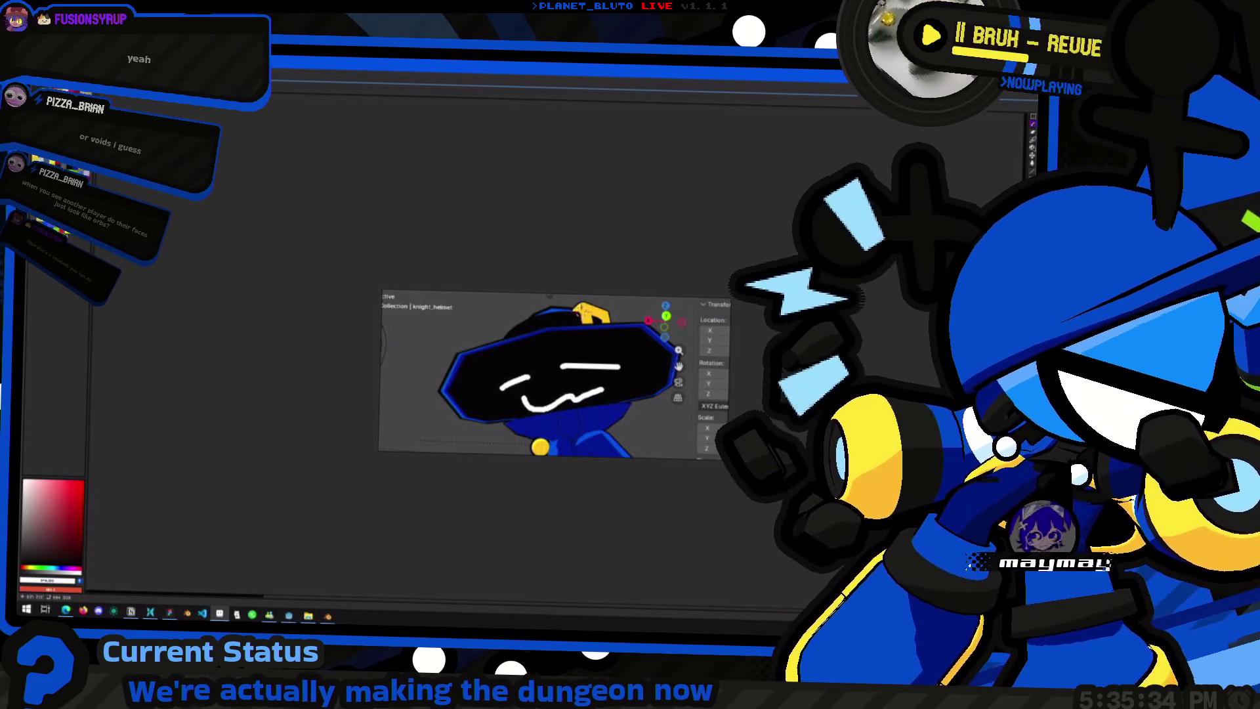
{"action": "scroll", "coordinate": [608, 424], "scroll_direction": "down", "scroll_amount": 3}
{"action": "scroll", "coordinate": [504, 292], "scroll_direction": "up", "scroll_amount": 2}
{"action": "scroll", "coordinate": [504, 292], "scroll_direction": "up", "scroll_amount": 4}
{"action": "scroll", "coordinate": [504, 292], "scroll_direction": "up", "scroll_amount": 2}
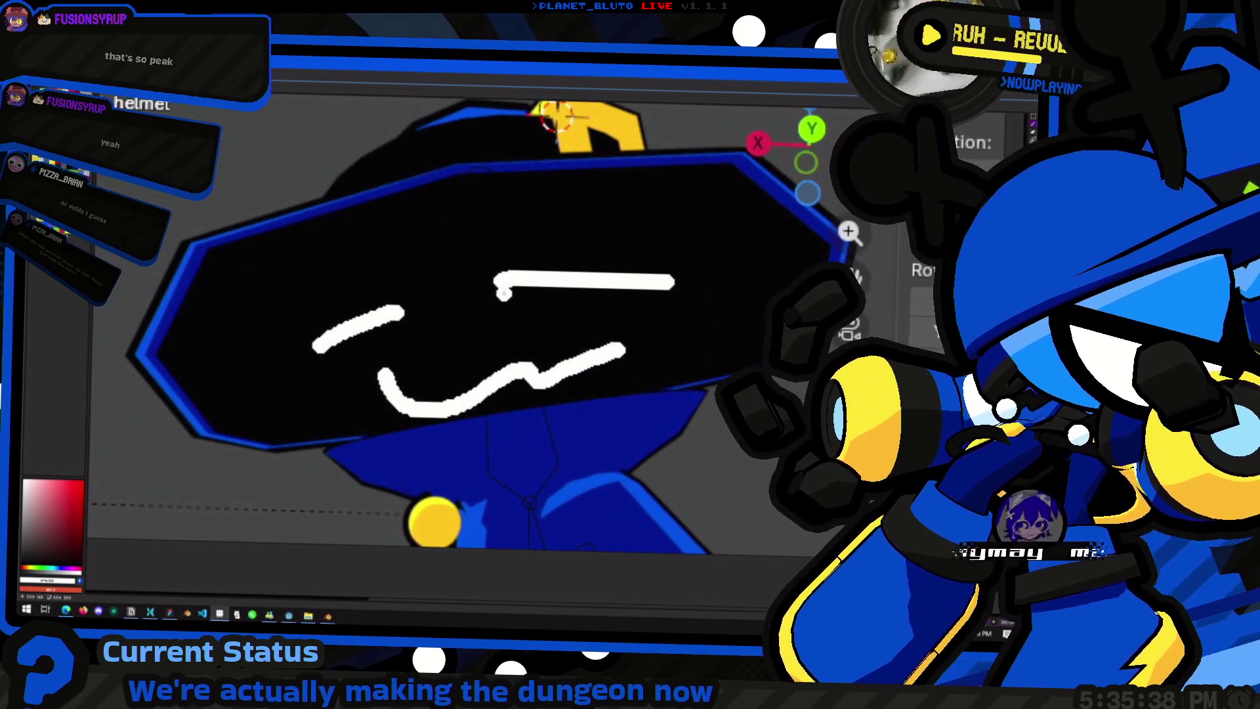
{"action": "scroll", "coordinate": [614, 302], "scroll_direction": "down", "scroll_amount": 2}
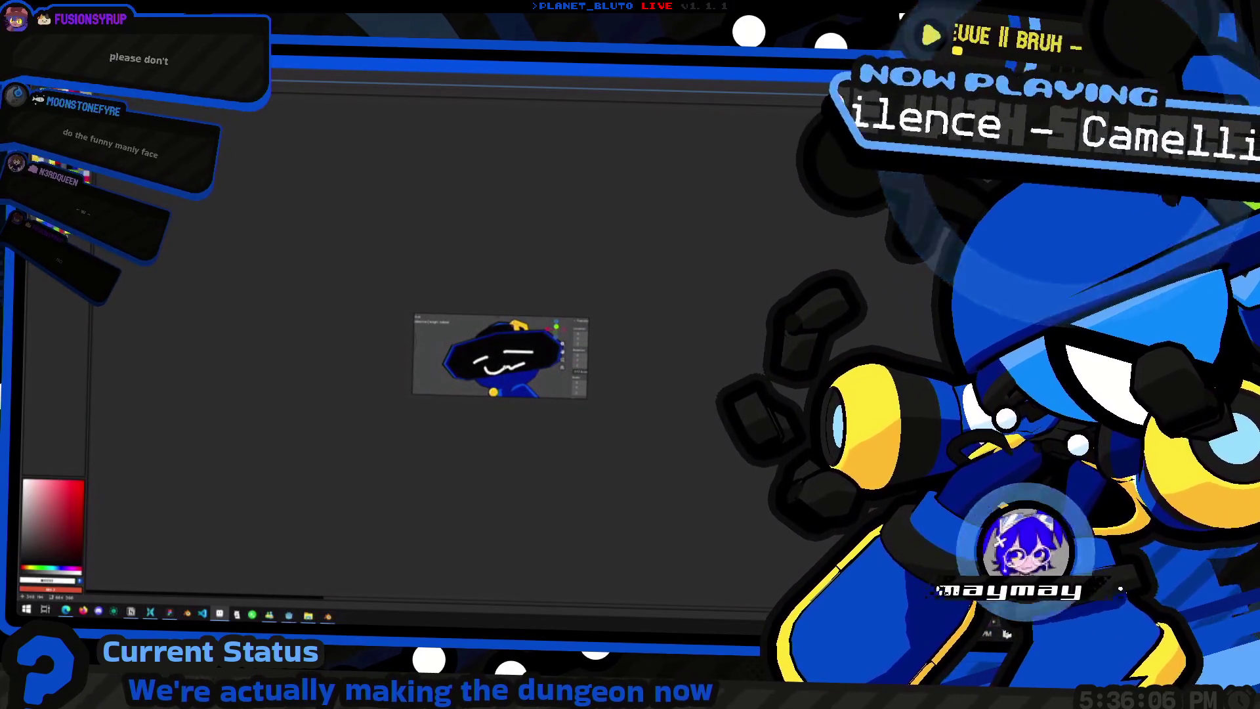
Step: Bring up the open-window list to head back toward Blender
{"action": "key", "text": "alt+Tab"}
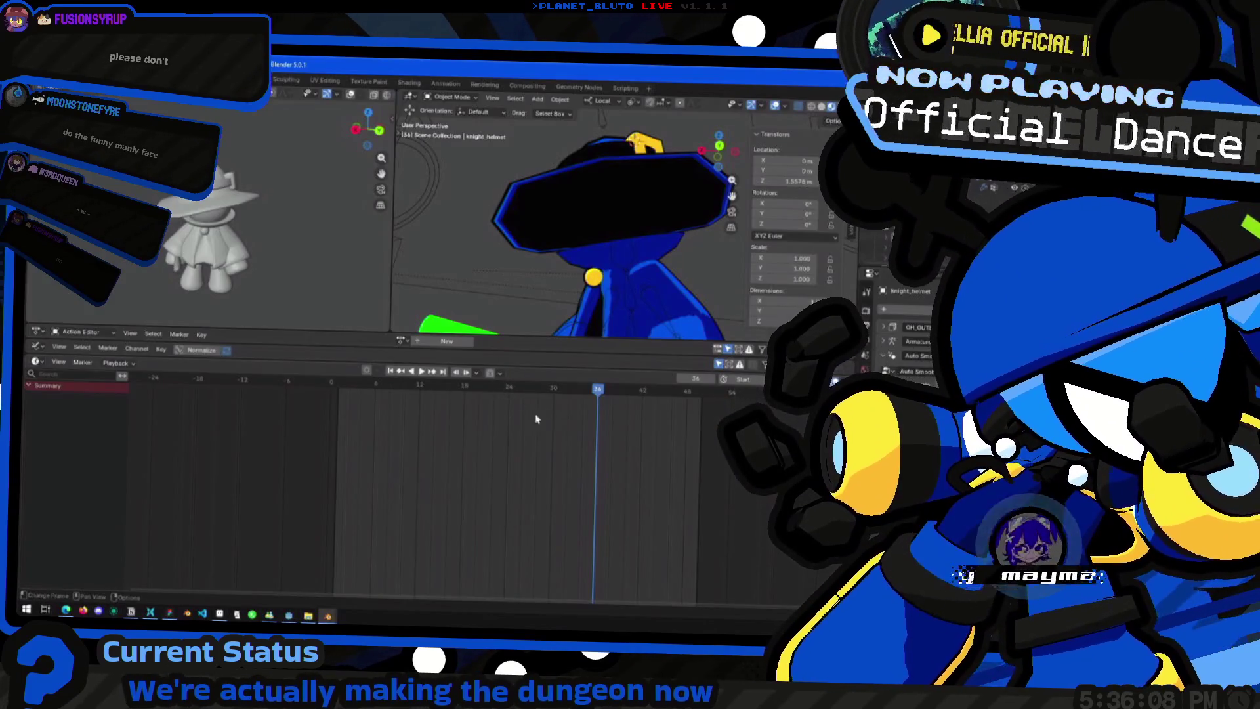
Step: Return to Blender and inspect the knight helmet on the character from several angles
{"action": "key", "text": "alt+Tab"}
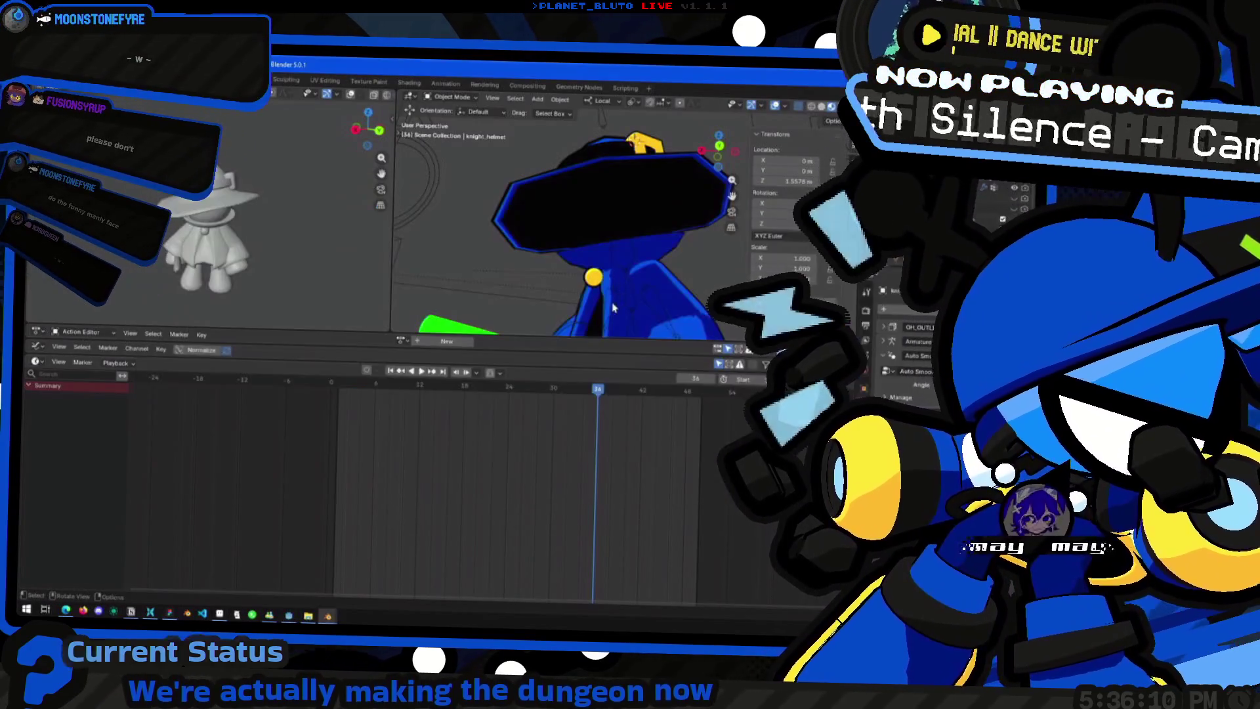
{"action": "mouse_move", "coordinate": [620, 239]}
{"action": "middle_mouse_down"}
{"action": "mouse_move", "coordinate": [632, 194]}
{"action": "mouse_move", "coordinate": [654, 274]}
{"action": "mouse_move", "coordinate": [703, 277]}
{"action": "middle_mouse_up"}
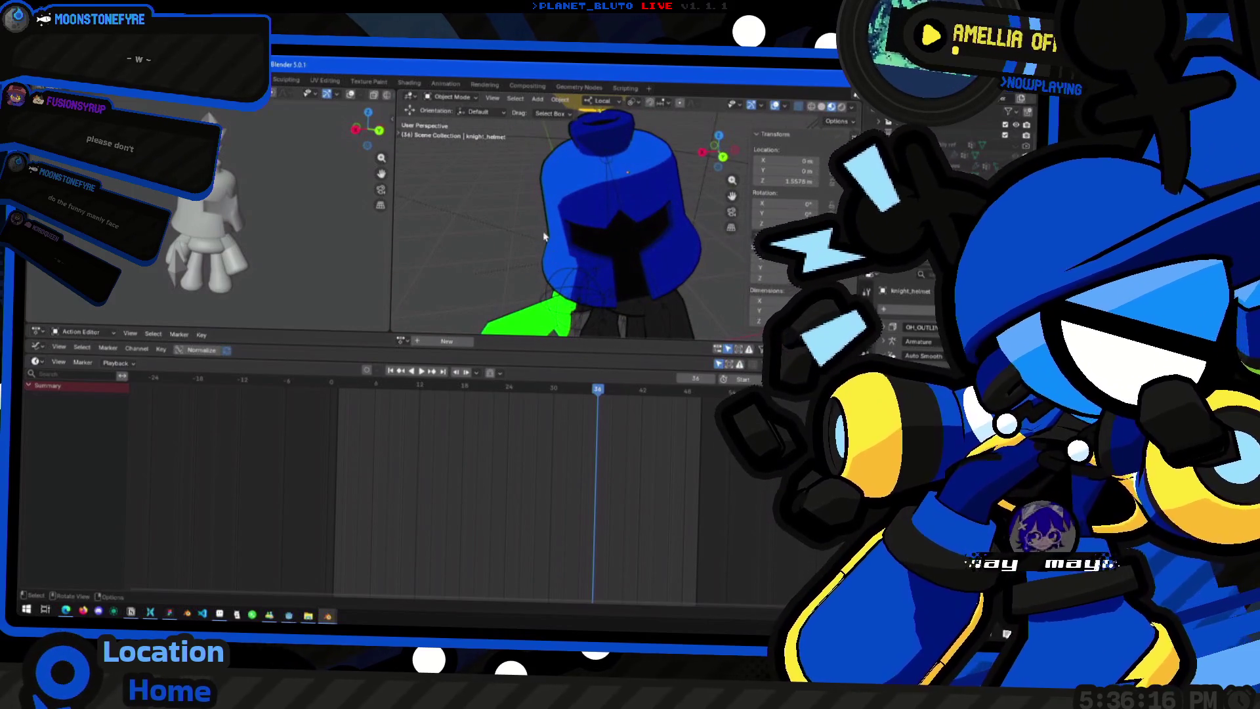
{"action": "mouse_move", "coordinate": [609, 254]}
{"action": "middle_mouse_down"}
{"action": "mouse_move", "coordinate": [627, 257]}
{"action": "mouse_move", "coordinate": [630, 232]}
{"action": "middle_mouse_up"}
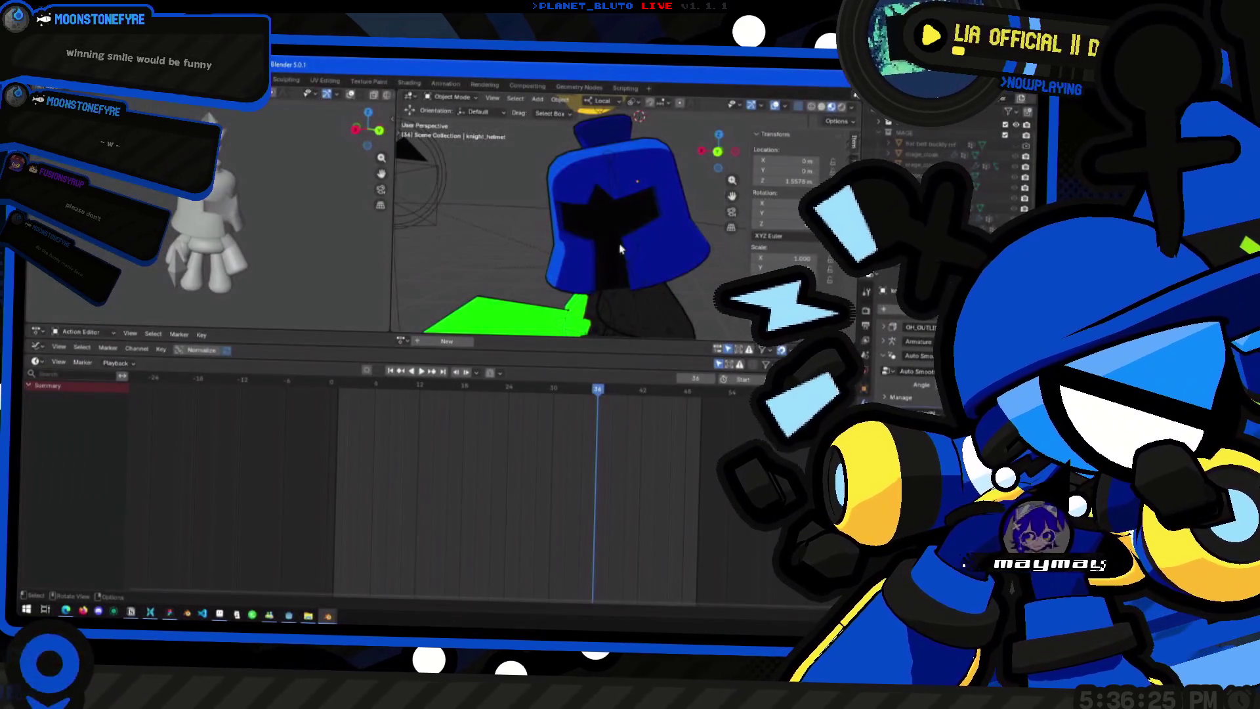
{"action": "left_click", "coordinate": [620, 249]}
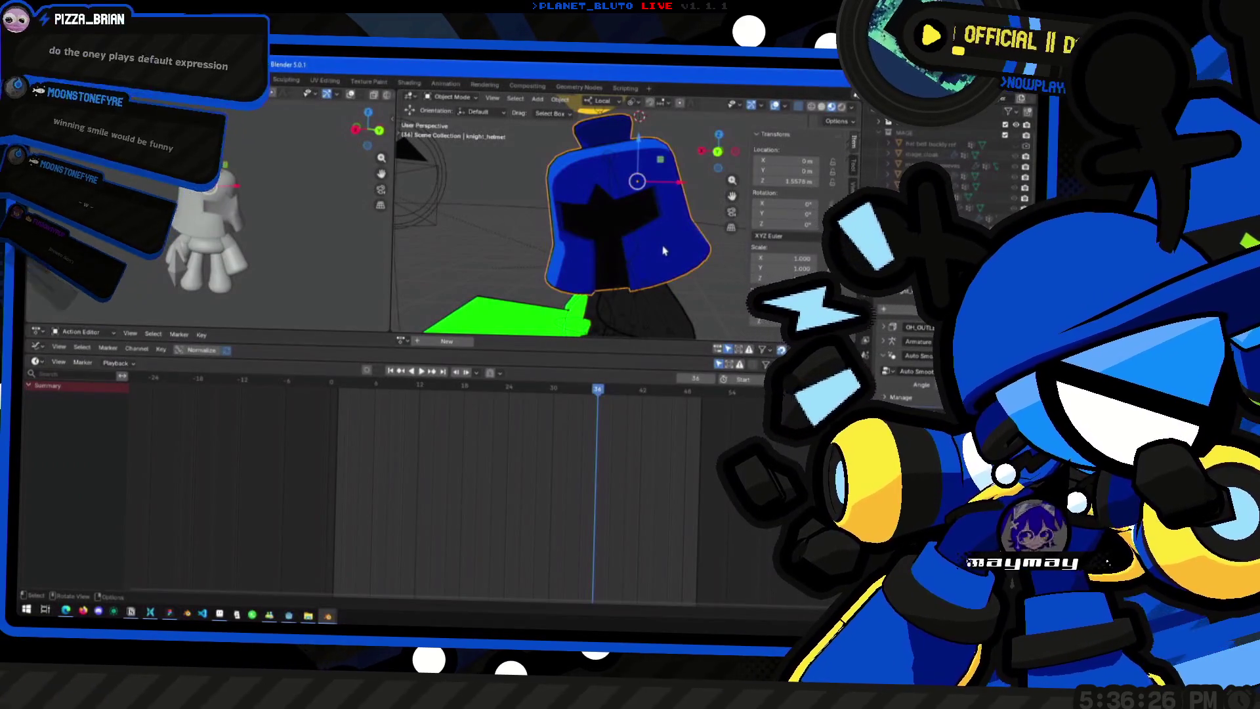
{"action": "mouse_move", "coordinate": [620, 247]}
{"action": "middle_mouse_down"}
{"action": "mouse_move", "coordinate": [621, 185]}
{"action": "mouse_move", "coordinate": [561, 249]}
{"action": "mouse_move", "coordinate": [674, 228]}
{"action": "middle_mouse_up"}
Step: Show the helmet in wireframe shading, then switch over to the helmet face sketch
{"action": "left_click", "coordinate": [798, 106]}
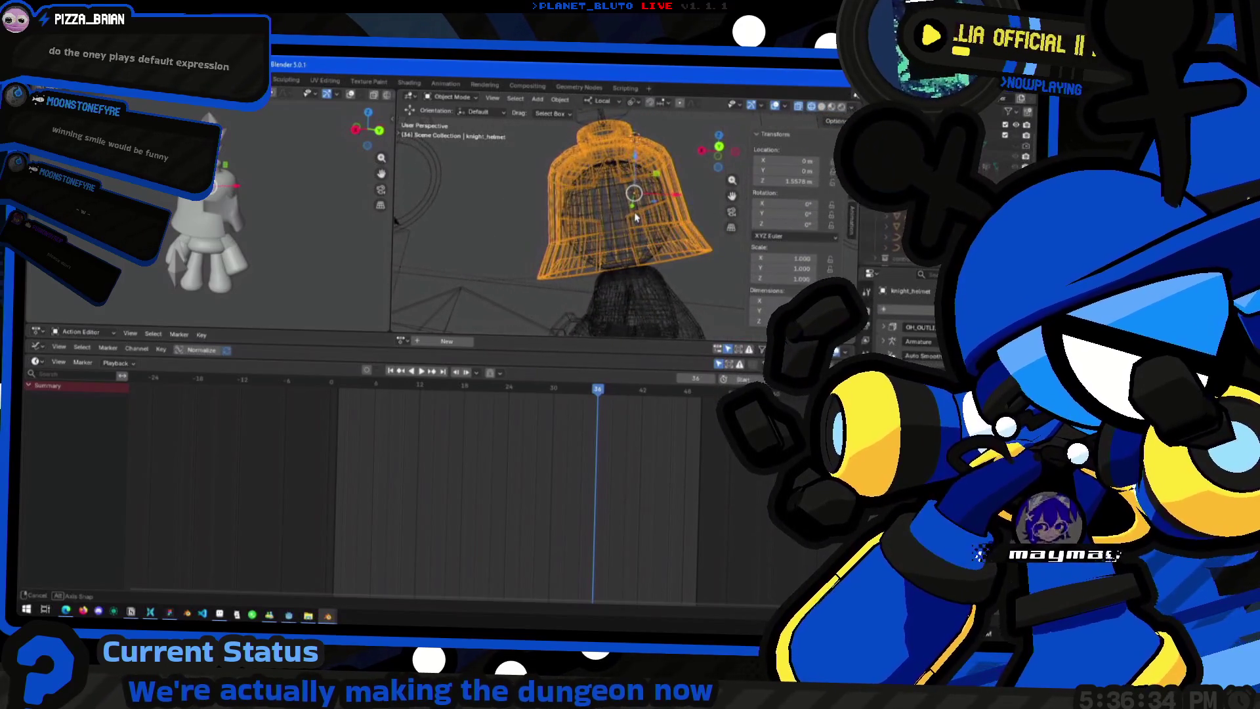
{"action": "middle_click_drag", "start_coordinate": [674, 229], "coordinate": [794, 111]}
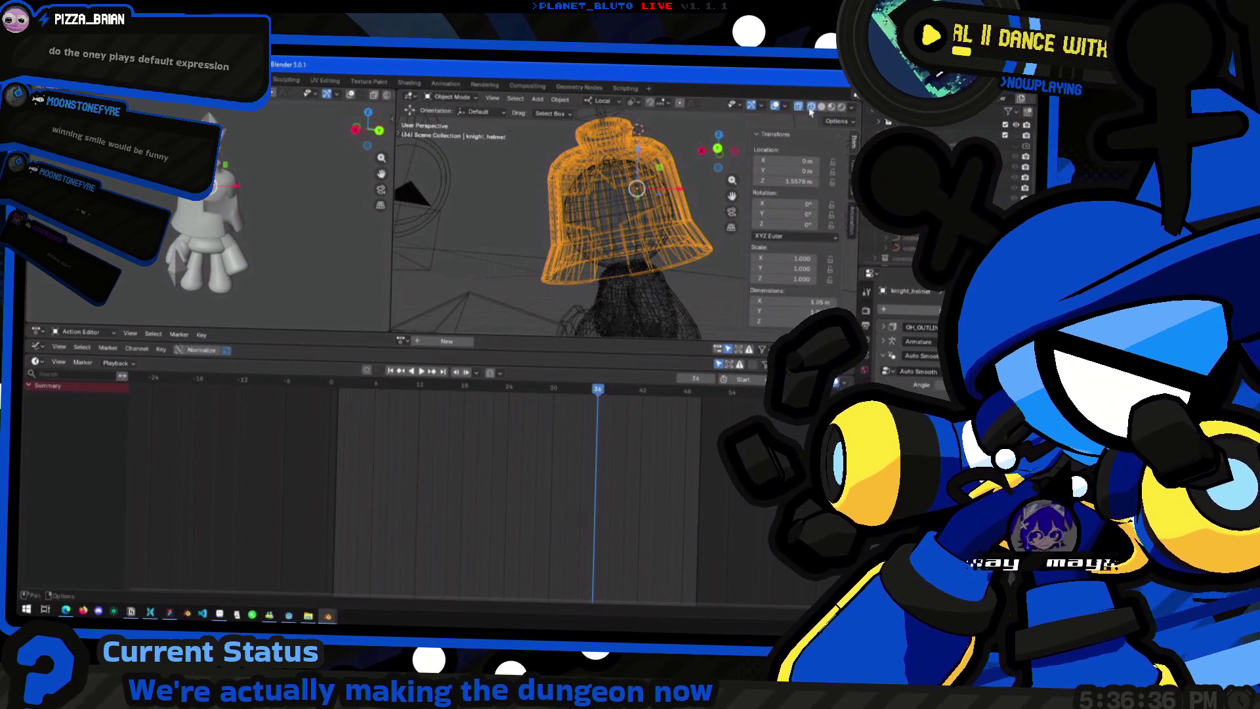
{"action": "key", "text": "alt+Tab"}
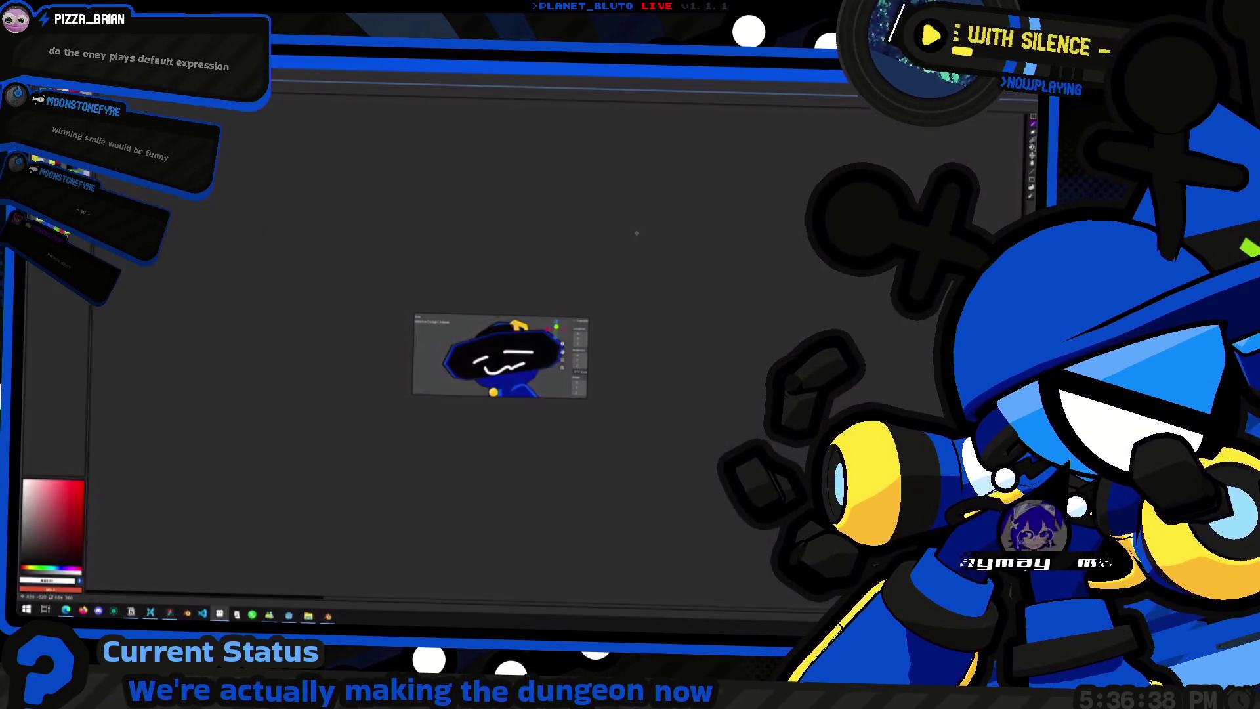
Step: Select the helmet's black face and draw a curved white mouth on it, redrawing once, then return to Blender
{"action": "key", "text": "alt+Tab"}
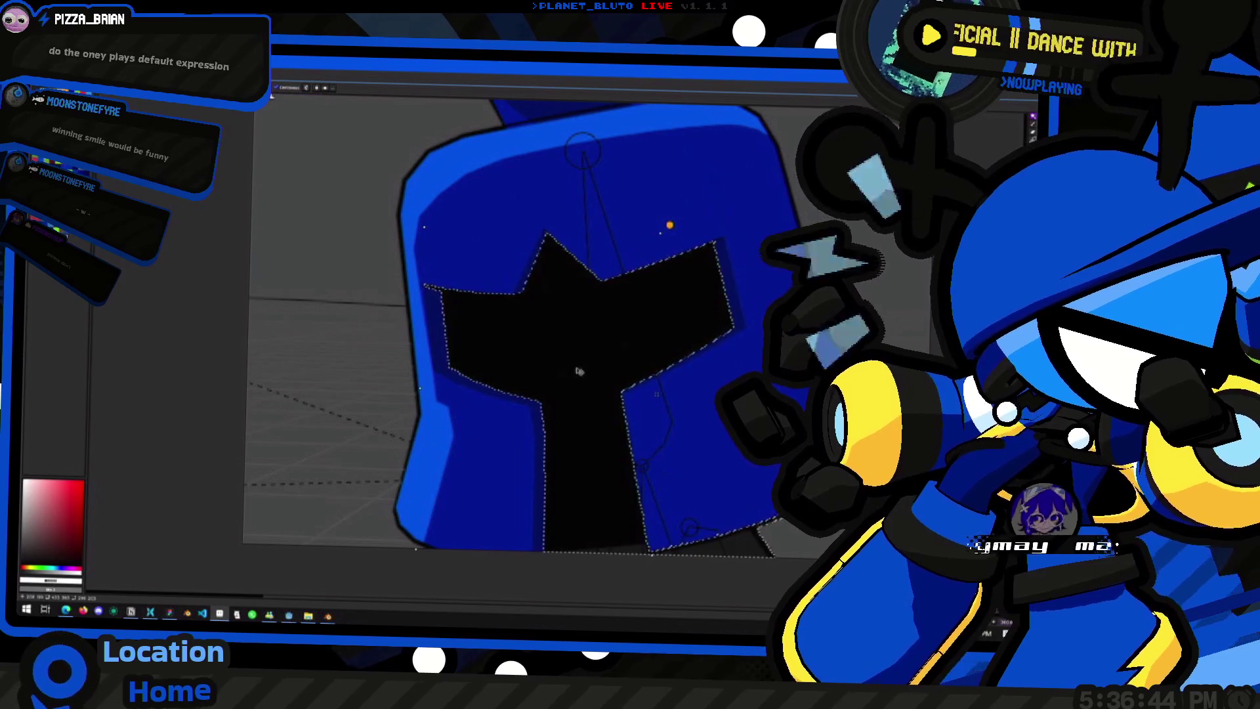
{"action": "left_click", "coordinate": [569, 405]}
{"action": "left_click_drag", "start_coordinate": [547, 470], "coordinate": [583, 514]}
{"action": "key", "text": "ctrl+z"}
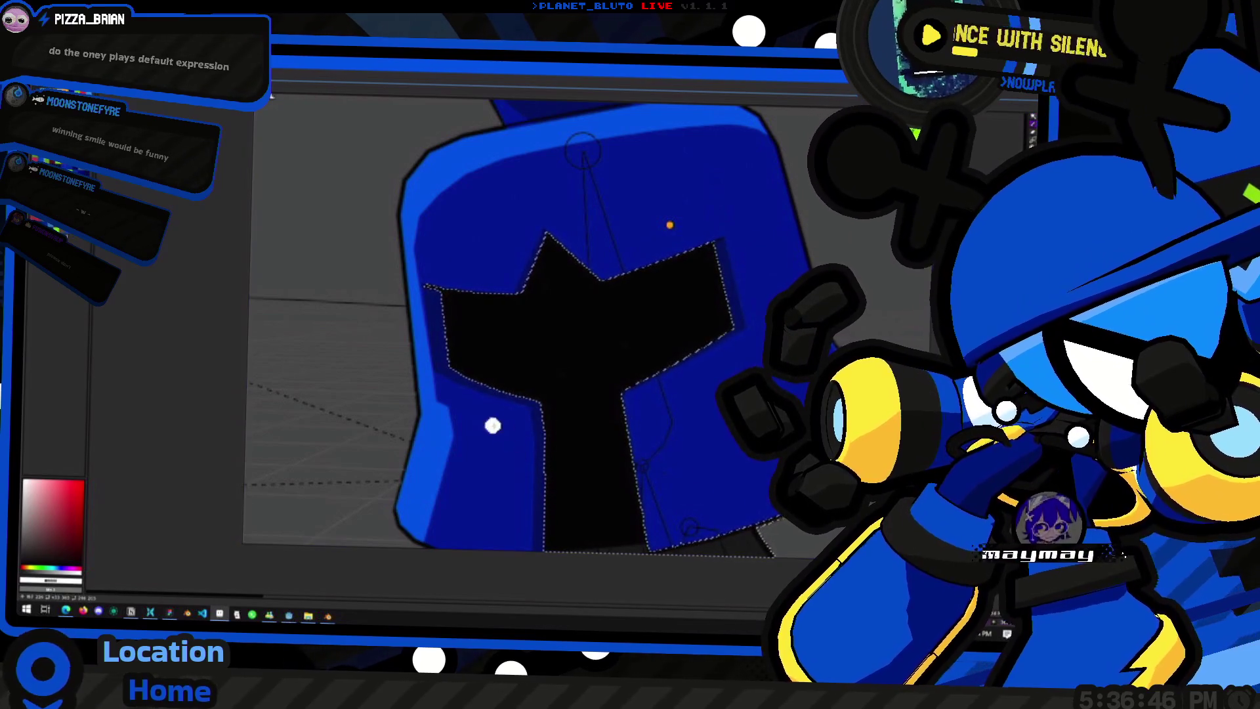
{"action": "left_click_drag", "start_coordinate": [597, 454], "coordinate": [548, 481]}
{"action": "scroll", "coordinate": [532, 360], "scroll_direction": "down", "scroll_amount": 5}
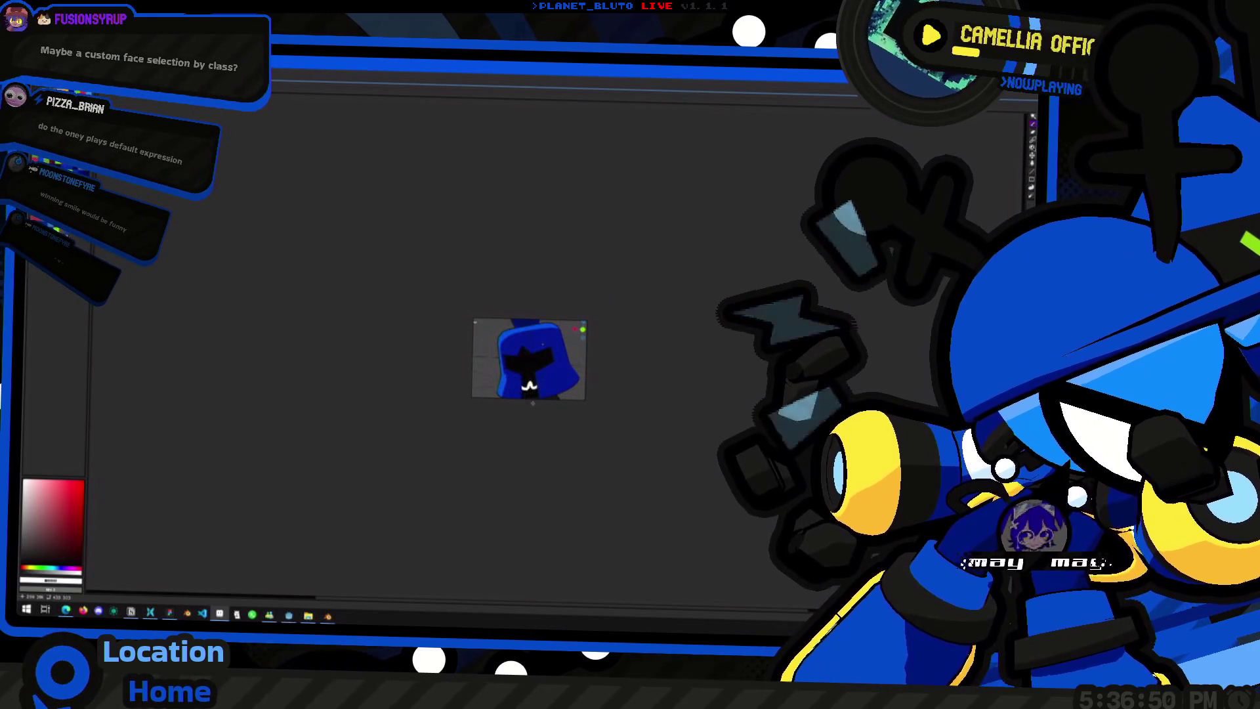
{"action": "scroll", "coordinate": [535, 403], "scroll_direction": "up", "scroll_amount": 5}
{"action": "scroll", "coordinate": [521, 374], "scroll_direction": "down", "scroll_amount": 3}
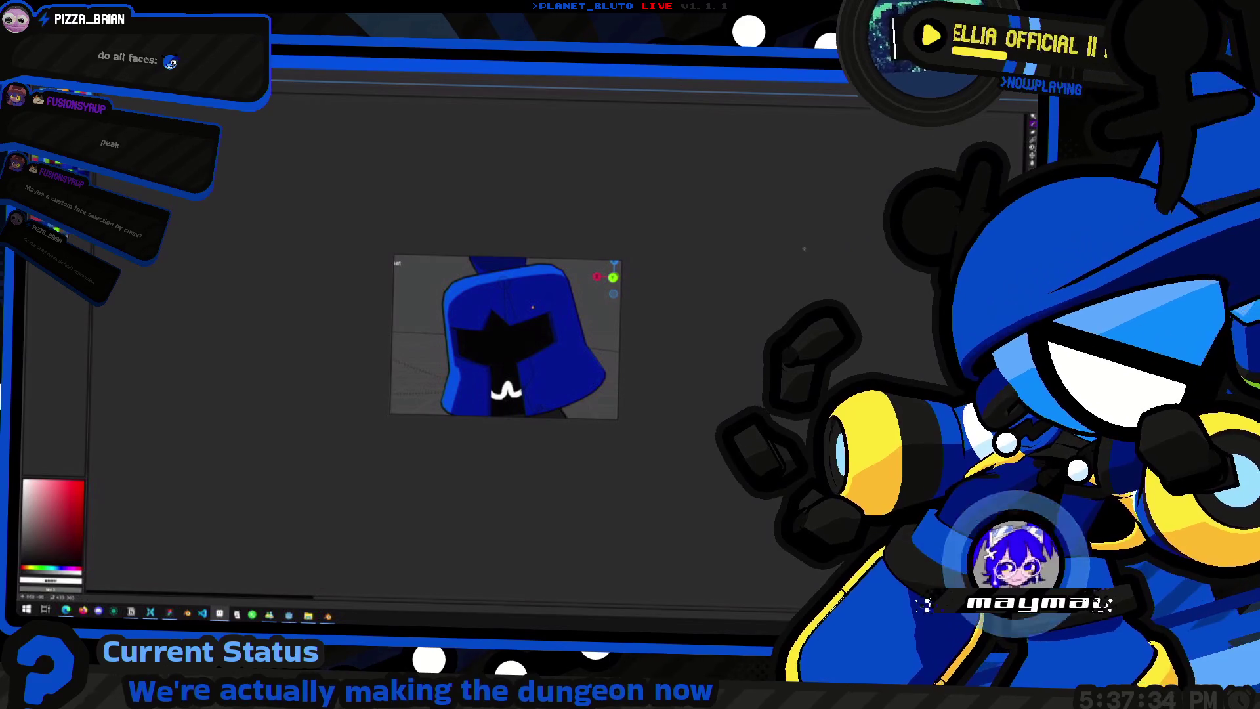
{"action": "key", "text": "alt+Tab"}
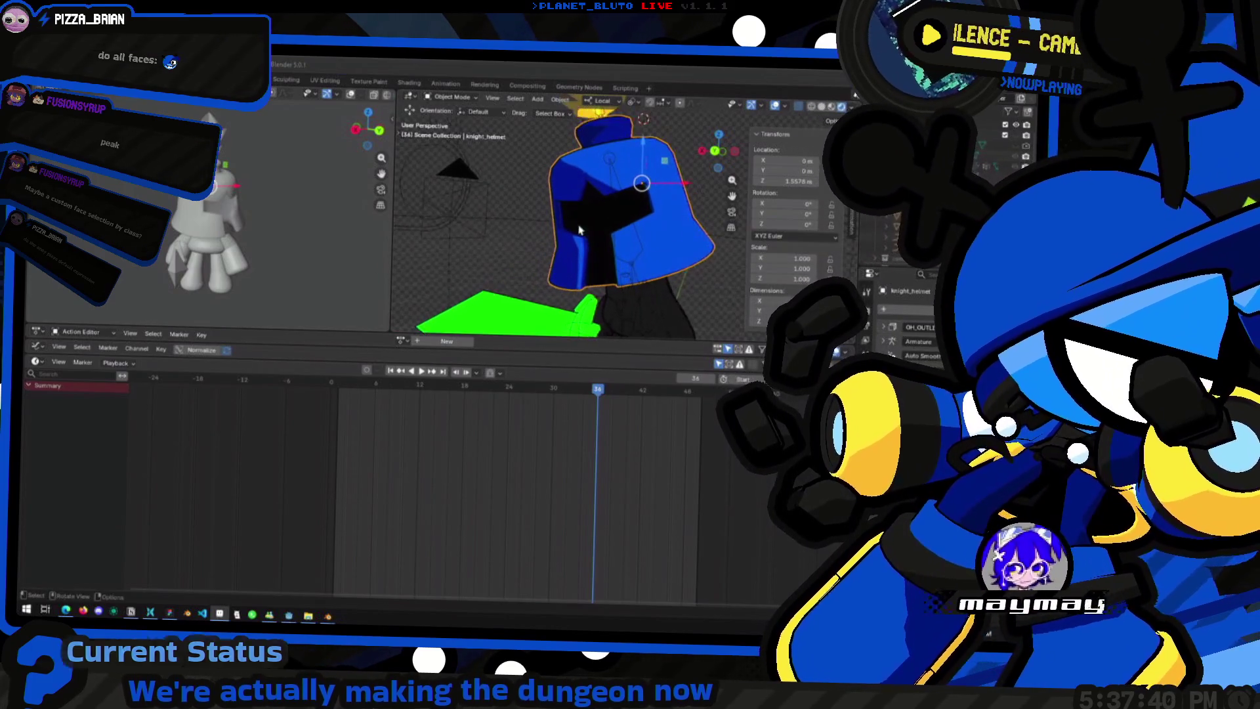
Step: Browse the Pinterest dungeon-asset reference board, then return to the Blender character file
{"action": "middle_click_drag", "start_coordinate": [564, 280], "coordinate": [602, 251]}
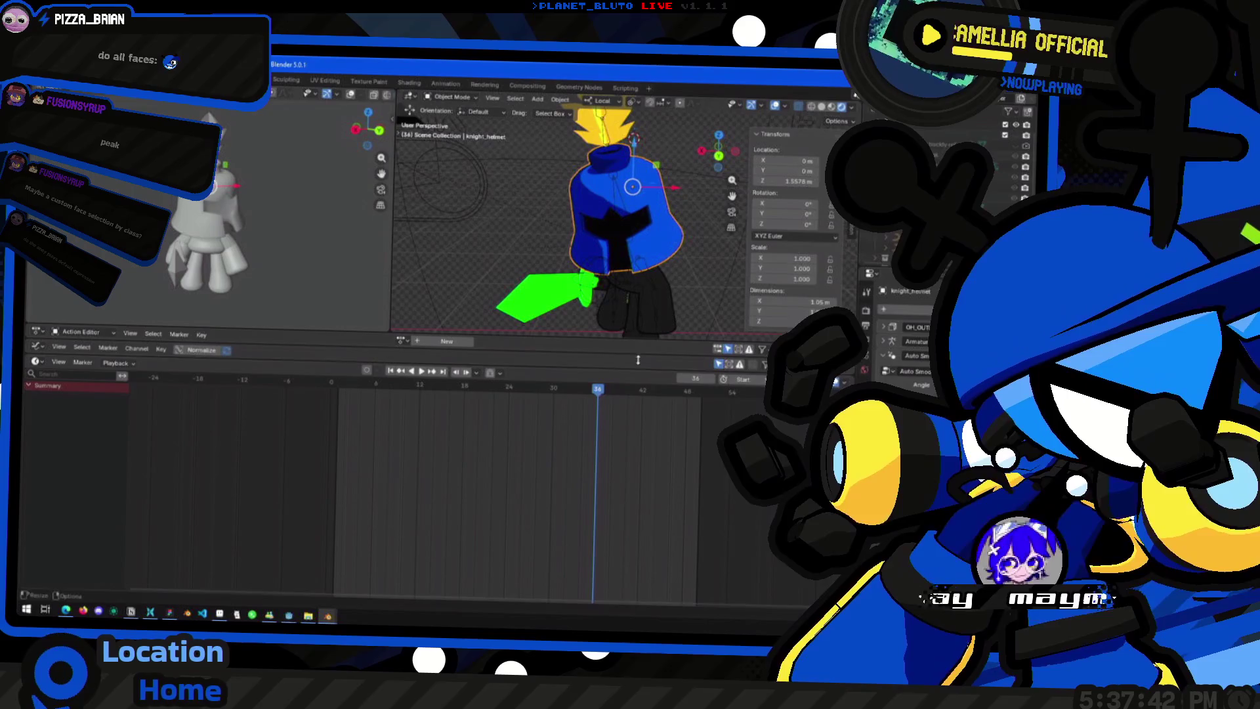
{"action": "key", "text": "alt+Tab"}
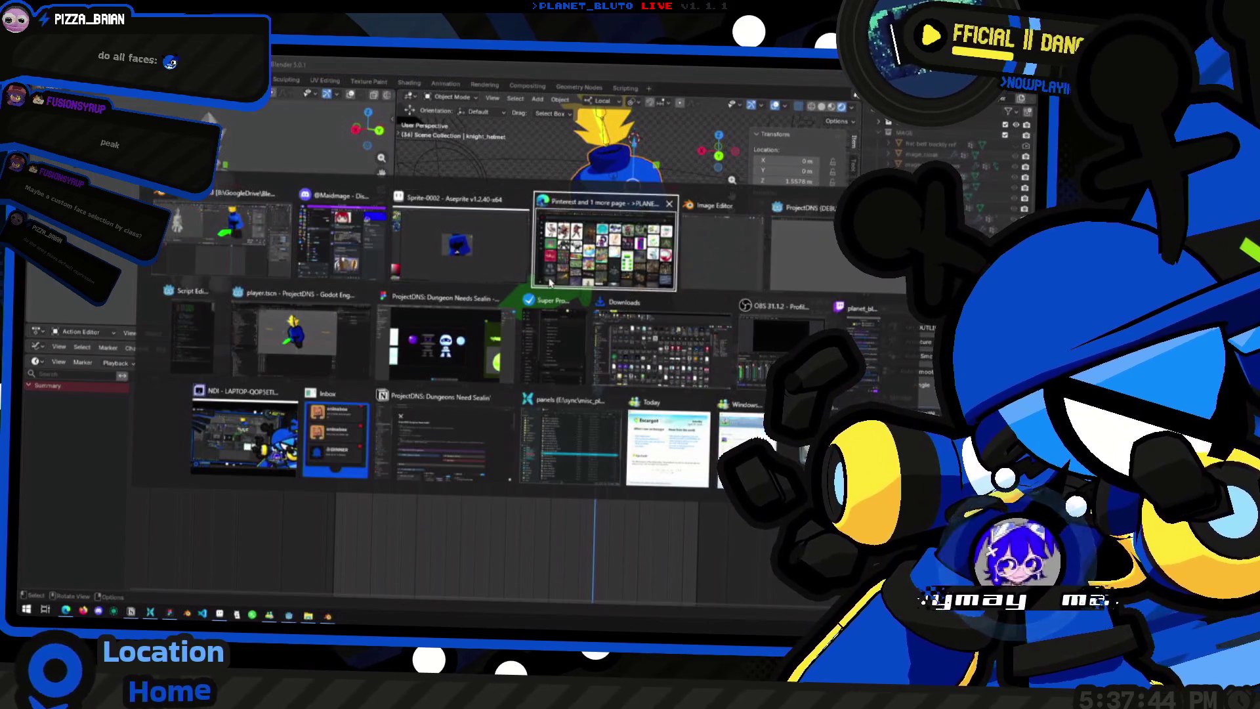
{"action": "left_click", "coordinate": [550, 283]}
{"action": "scroll", "coordinate": [449, 338], "scroll_direction": "down", "scroll_amount": 2}
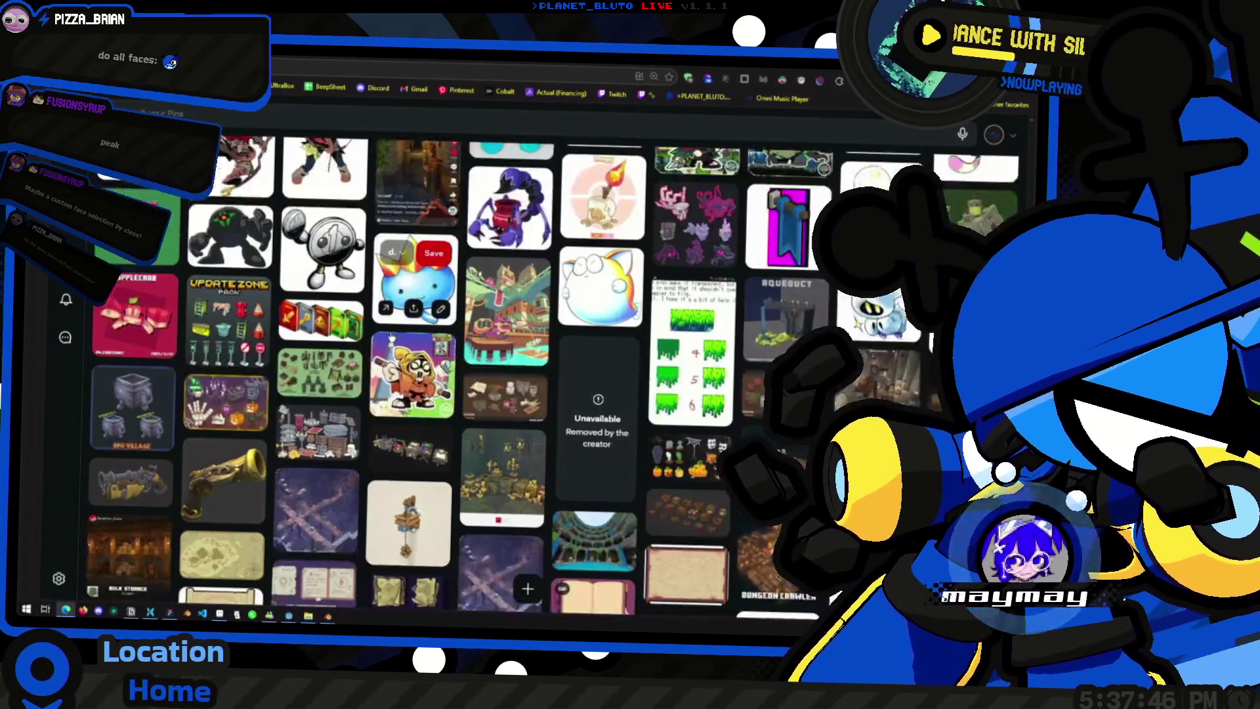
{"action": "scroll", "coordinate": [443, 345], "scroll_direction": "down", "scroll_amount": 2}
{"action": "scroll", "coordinate": [434, 353], "scroll_direction": "down", "scroll_amount": 3}
{"action": "scroll", "coordinate": [429, 353], "scroll_direction": "up", "scroll_amount": 2}
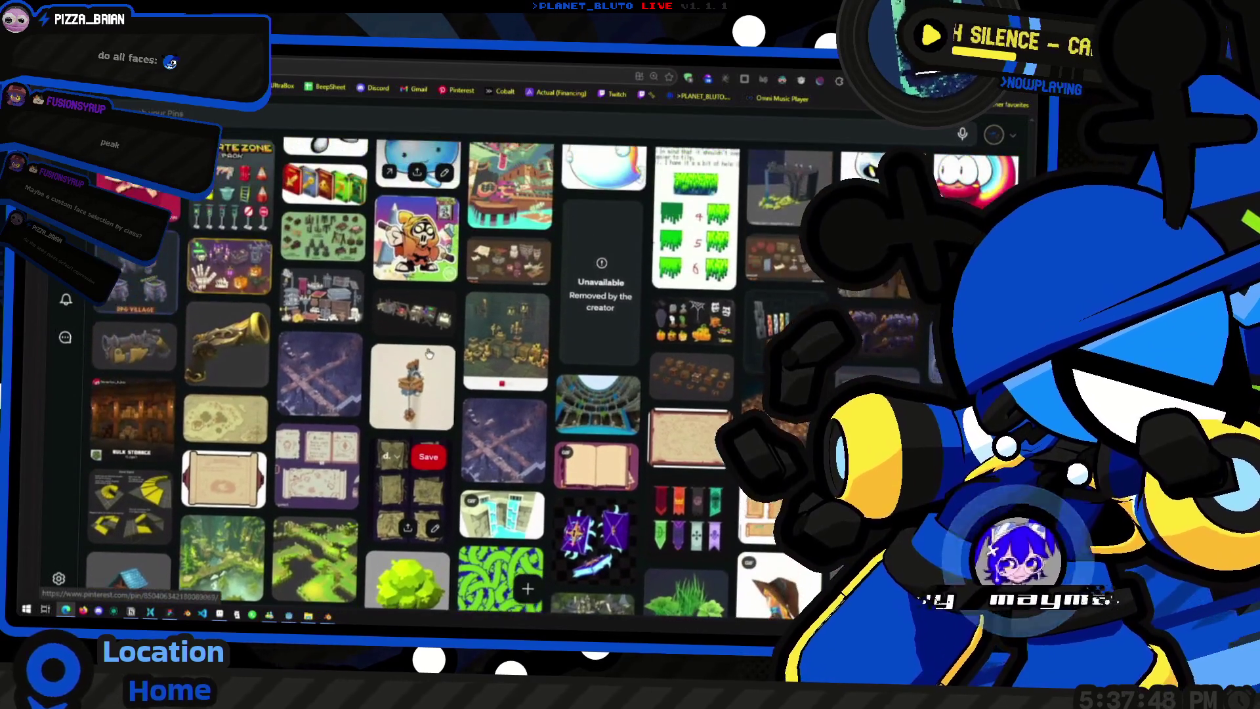
{"action": "scroll", "coordinate": [428, 345], "scroll_direction": "up", "scroll_amount": 2}
{"action": "mouse_move", "coordinate": [879, 324]}
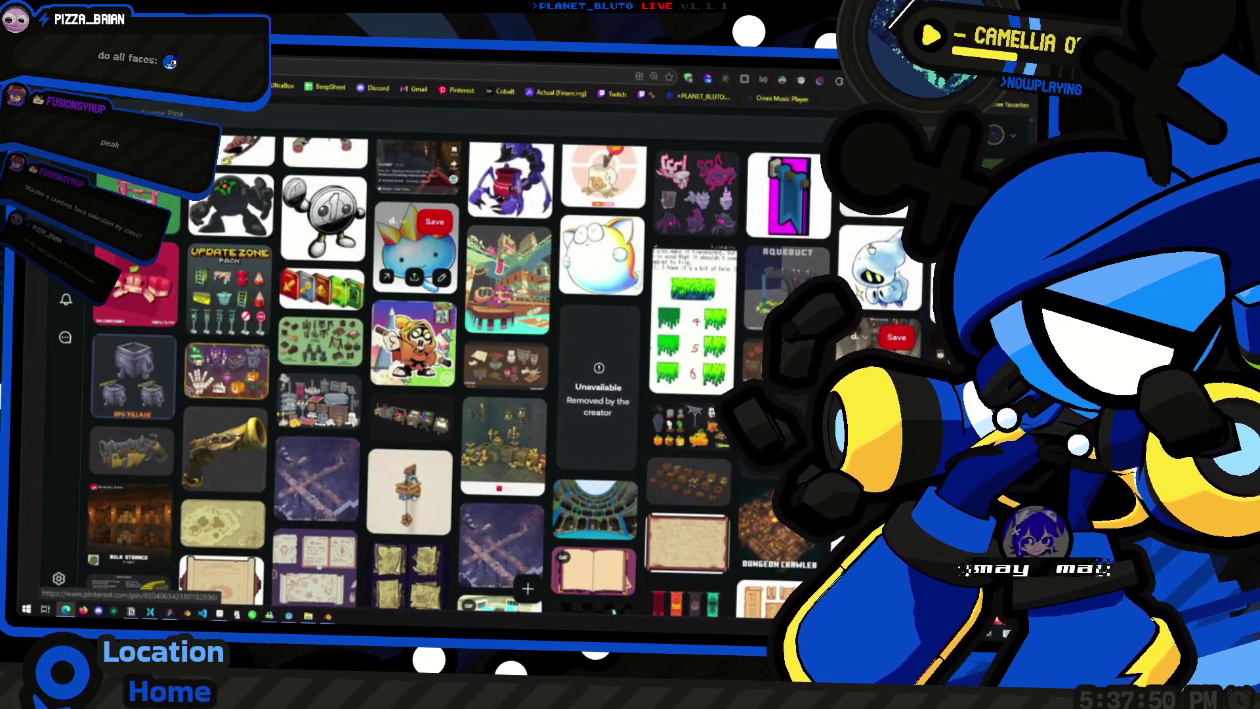
{"action": "key", "text": "super+Tab"}
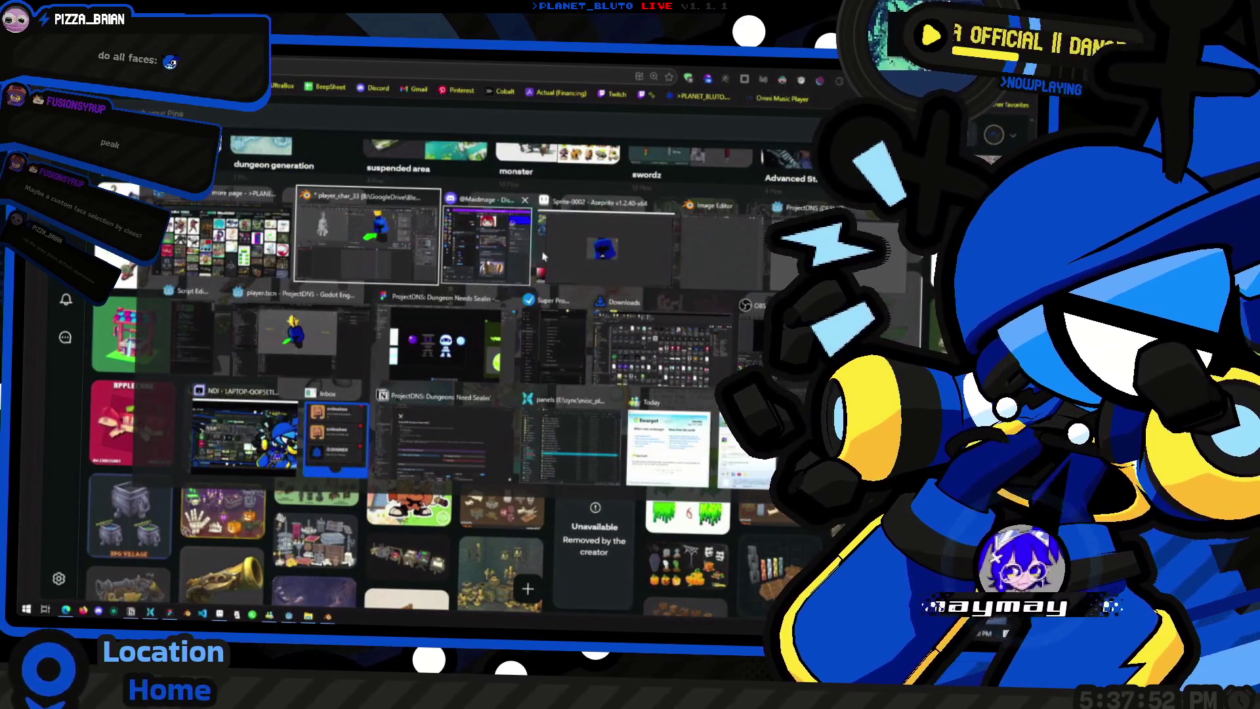
{"action": "left_click", "coordinate": [418, 247]}
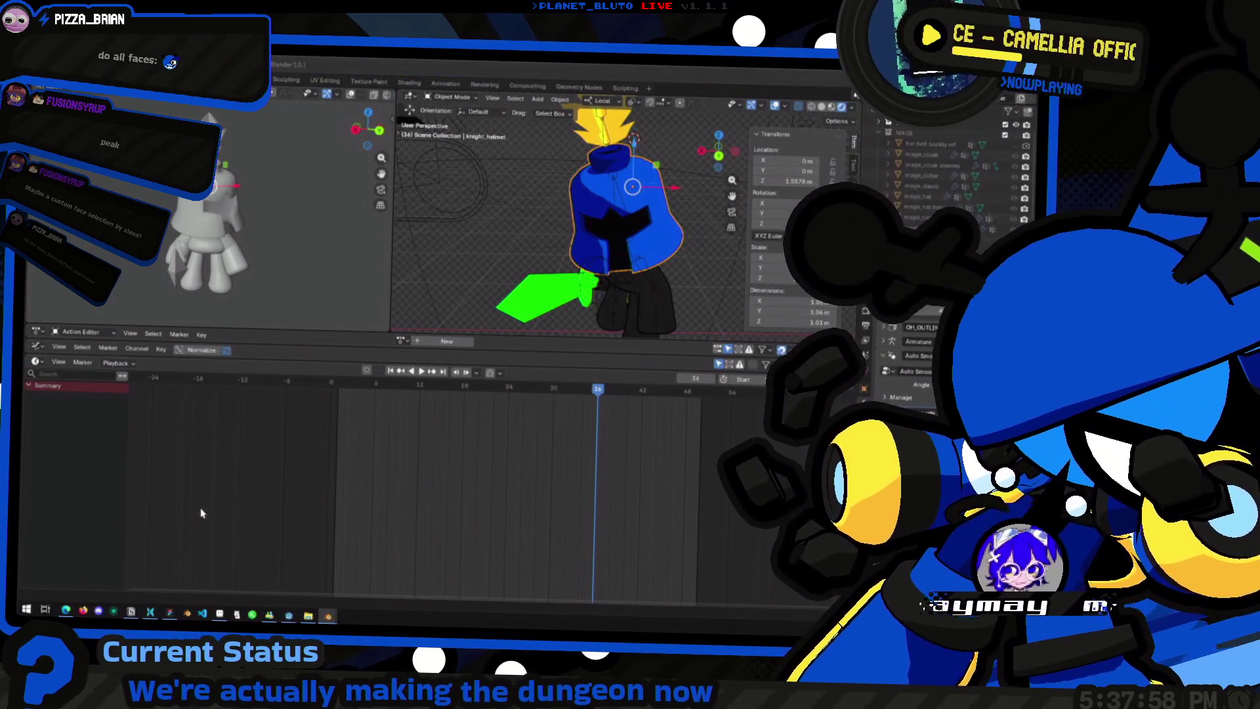
Step: Use the window overview to leave Blender and bring the browser window forward
{"action": "key", "text": "super+Tab"}
{"action": "key", "text": "Escape"}
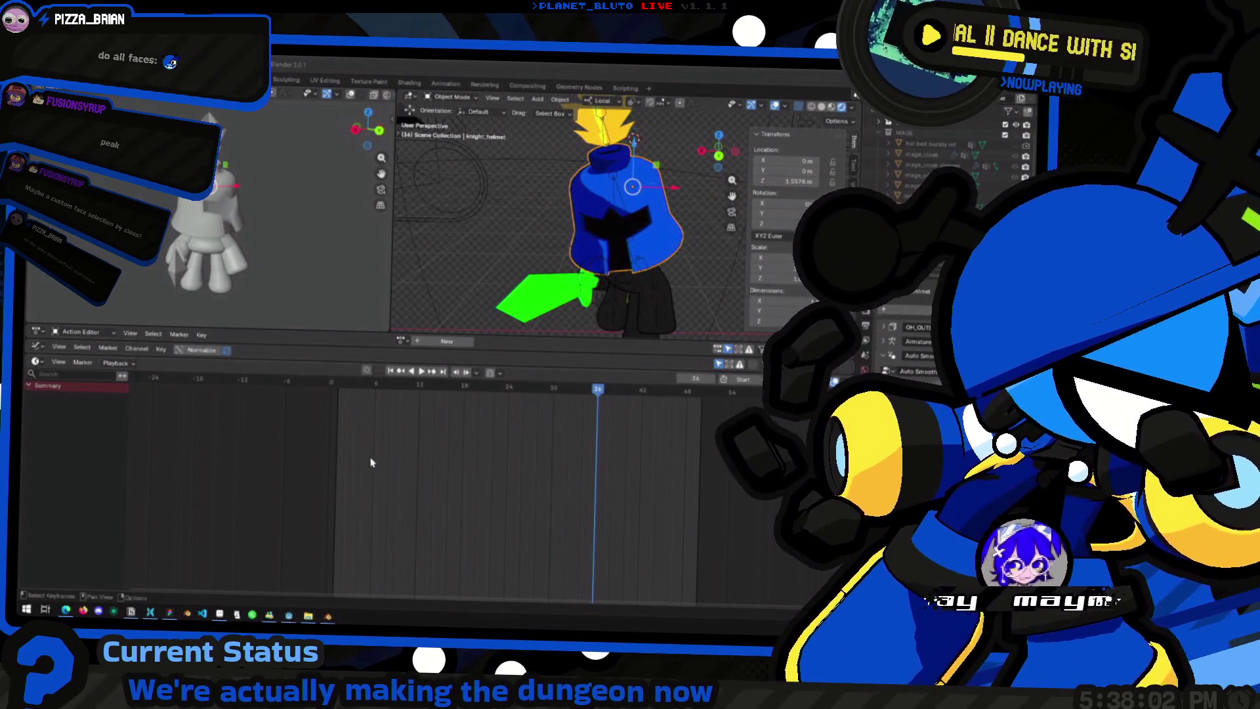
{"action": "key", "text": "super+Tab"}
{"action": "left_click", "coordinate": [443, 246]}
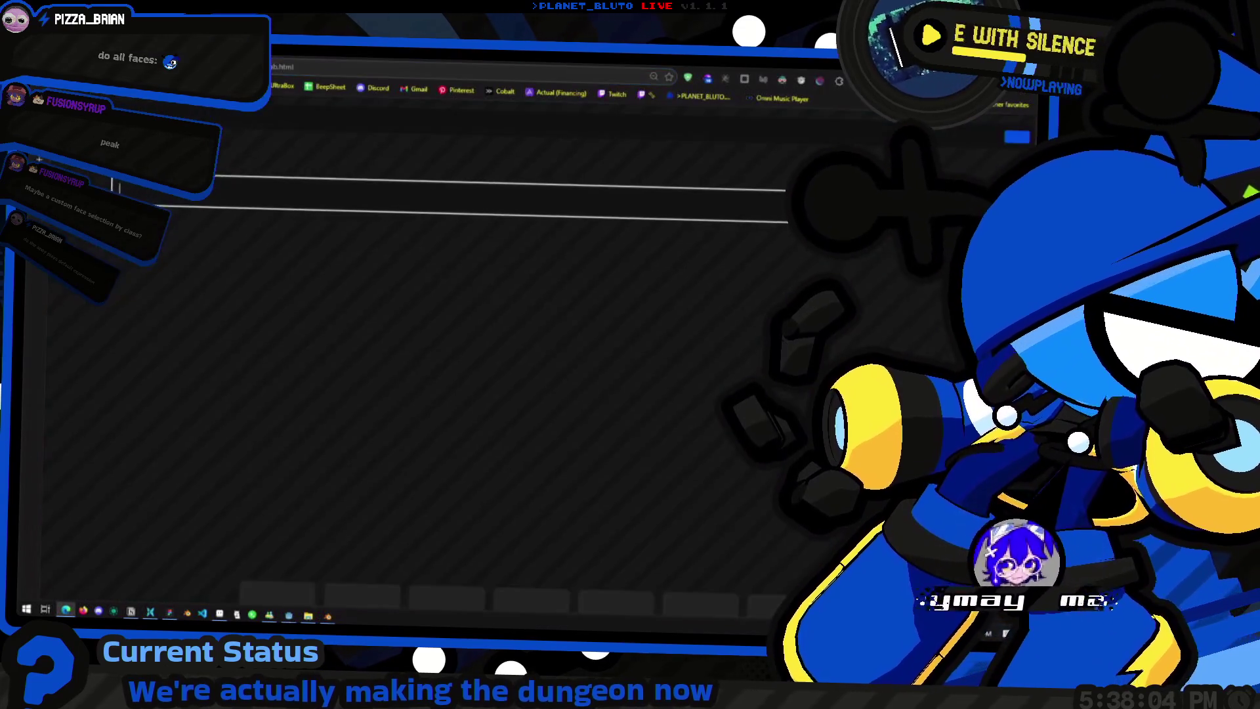
Step: Load the shared fixupx platformer video link in the browser, then switch away to the art app
{"action": "key", "text": "ctrl+v"}
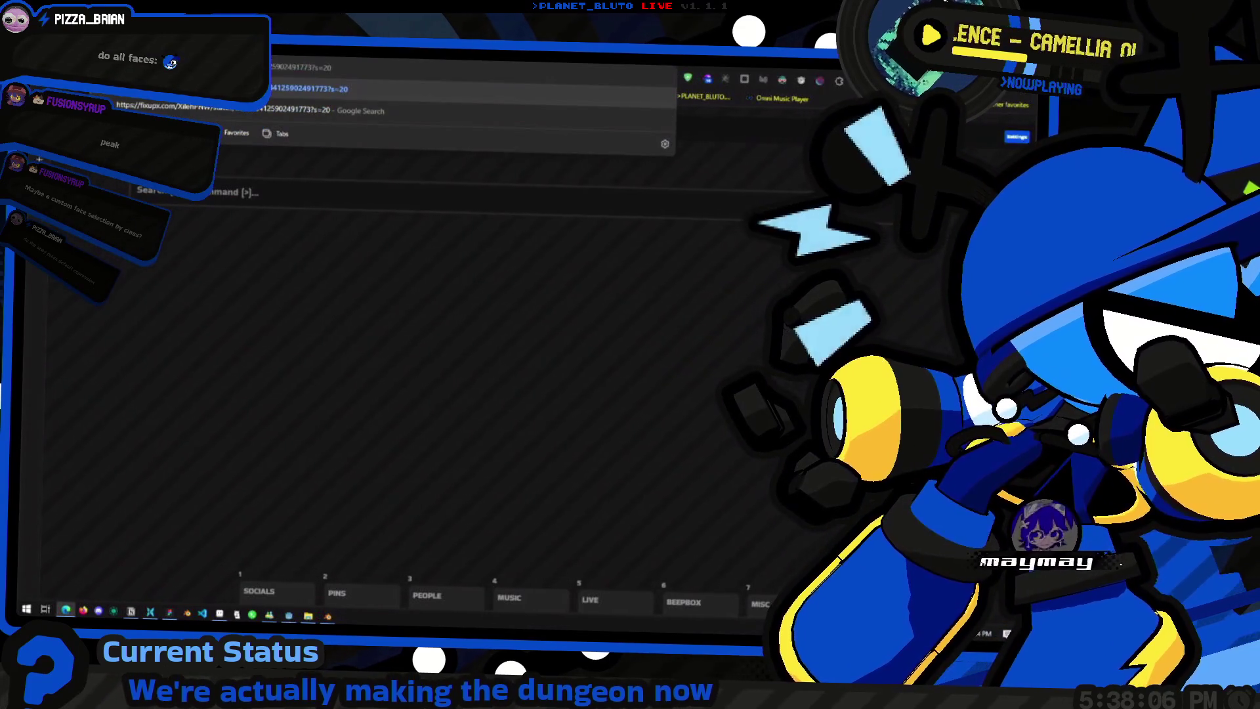
{"action": "key", "text": "Return"}
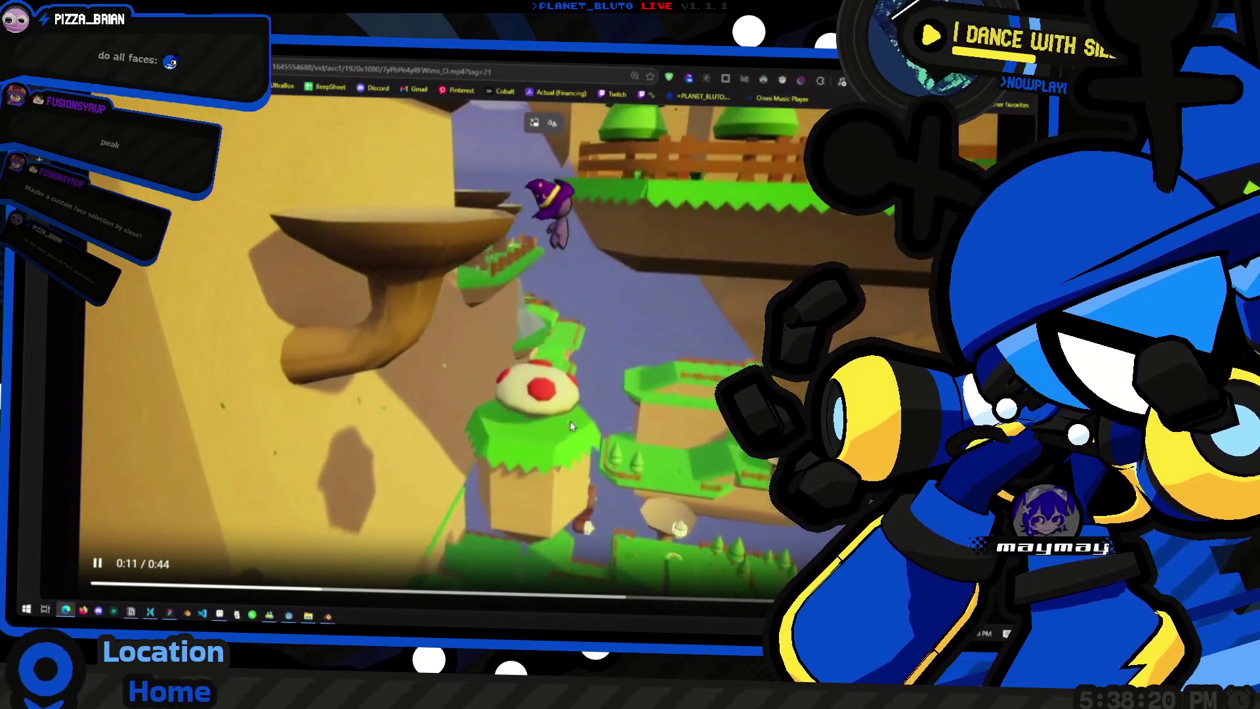
{"action": "key", "text": "alt+Tab"}
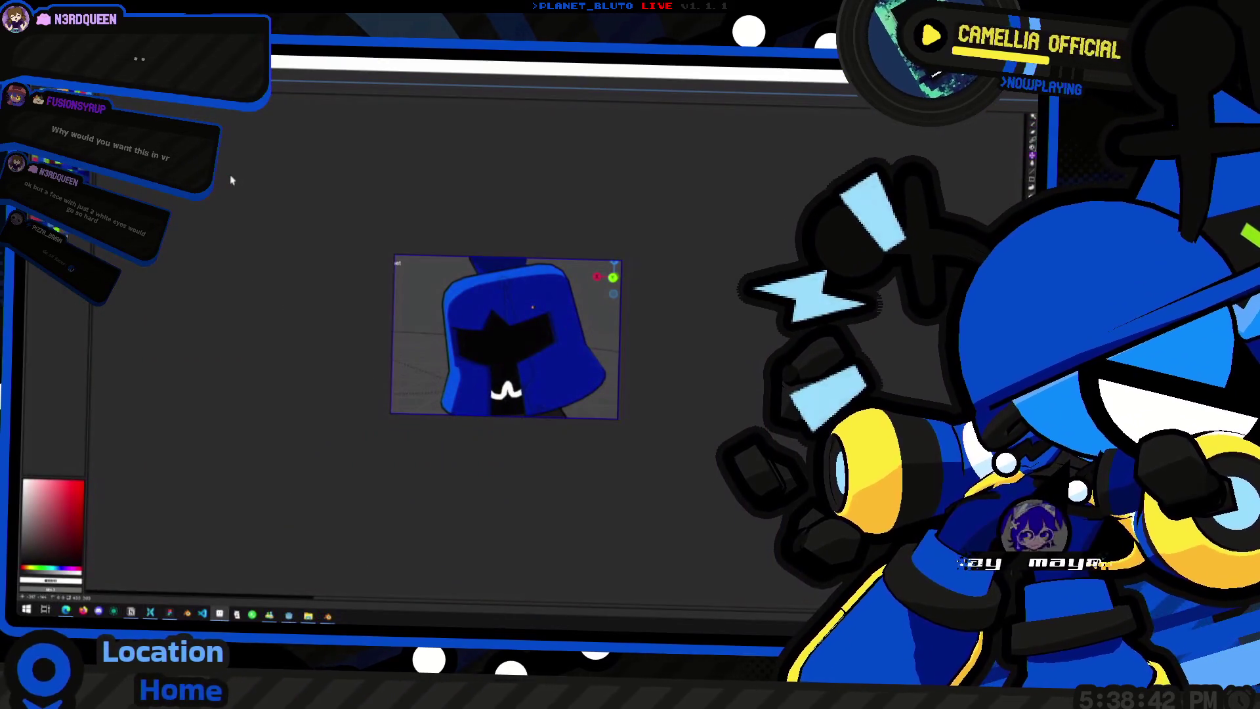
Step: Bring up the accessories sprite sheet and frame the hat and flame sprites
{"action": "key", "text": "ctrl+o"}
{"action": "key", "text": "Escape"}
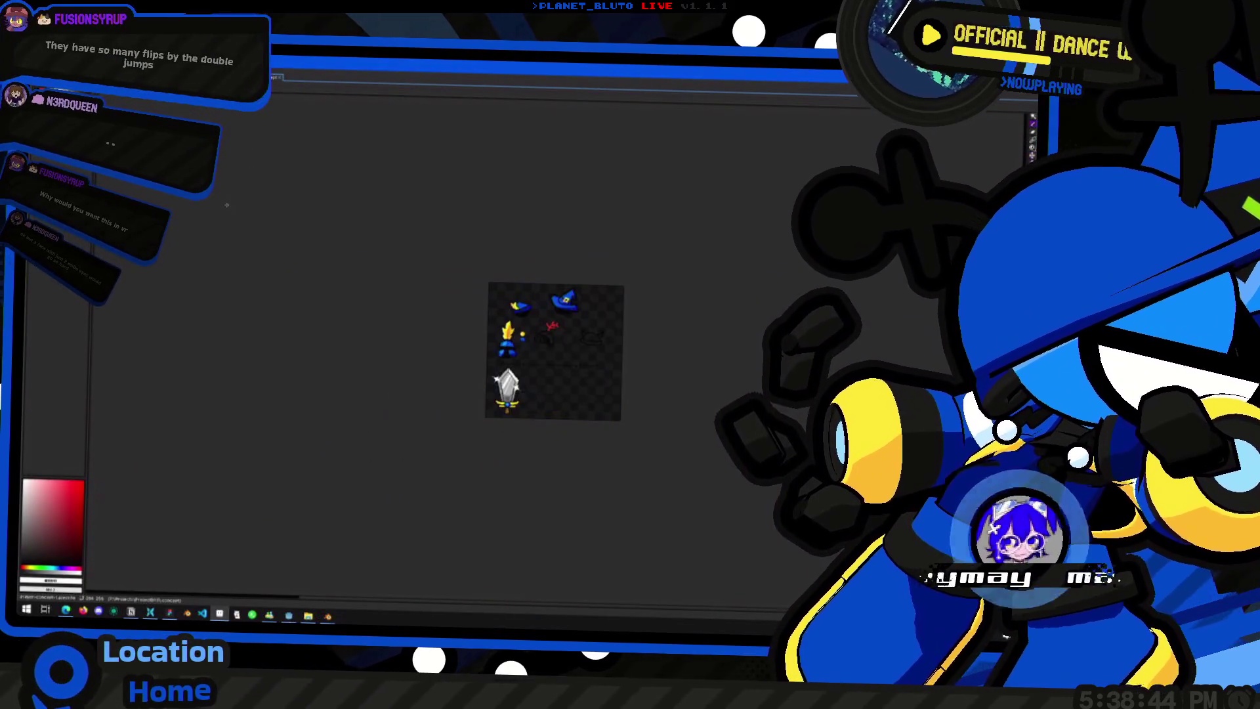
{"action": "scroll", "coordinate": [554, 293], "scroll_direction": "up", "scroll_amount": 3}
{"action": "mouse_move", "coordinate": [557, 333]}
{"action": "middle_mouse_down"}
{"action": "mouse_move", "coordinate": [612, 322]}
{"action": "mouse_move", "coordinate": [557, 364]}
{"action": "middle_mouse_up"}
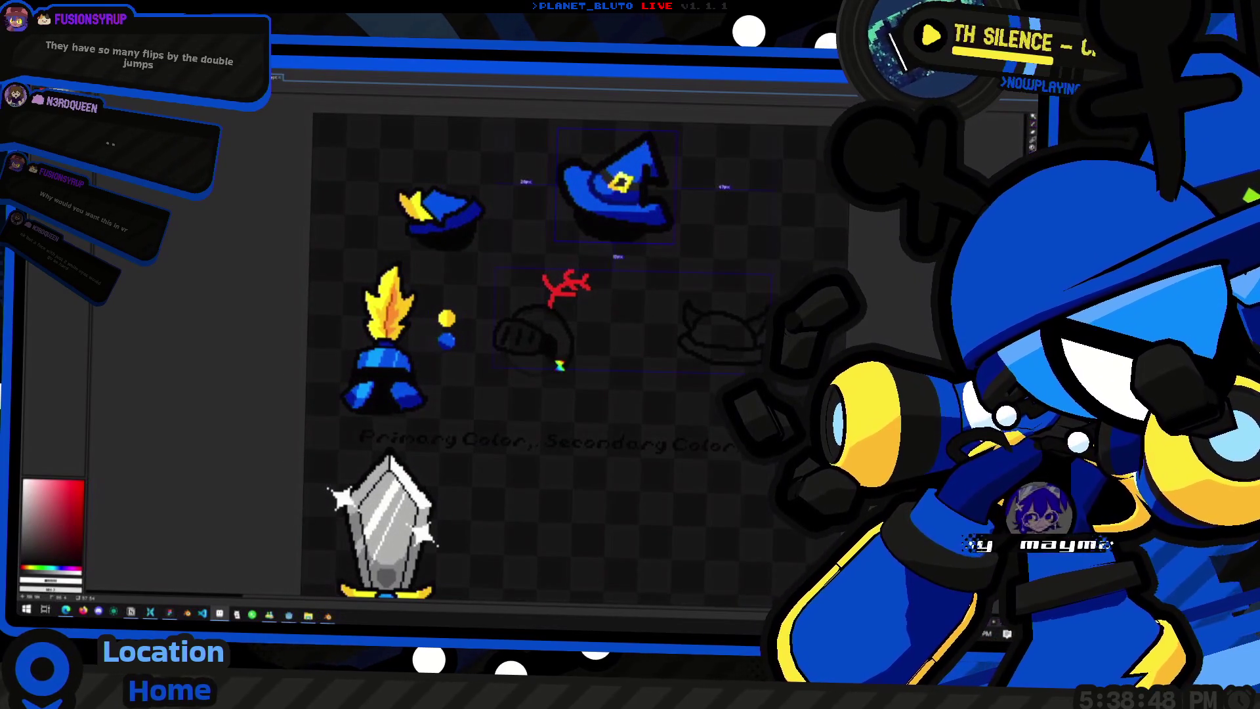
Step: Open the mage concept sprite and frame the whole faceless hooded mage
{"action": "key", "text": "ctrl+o"}
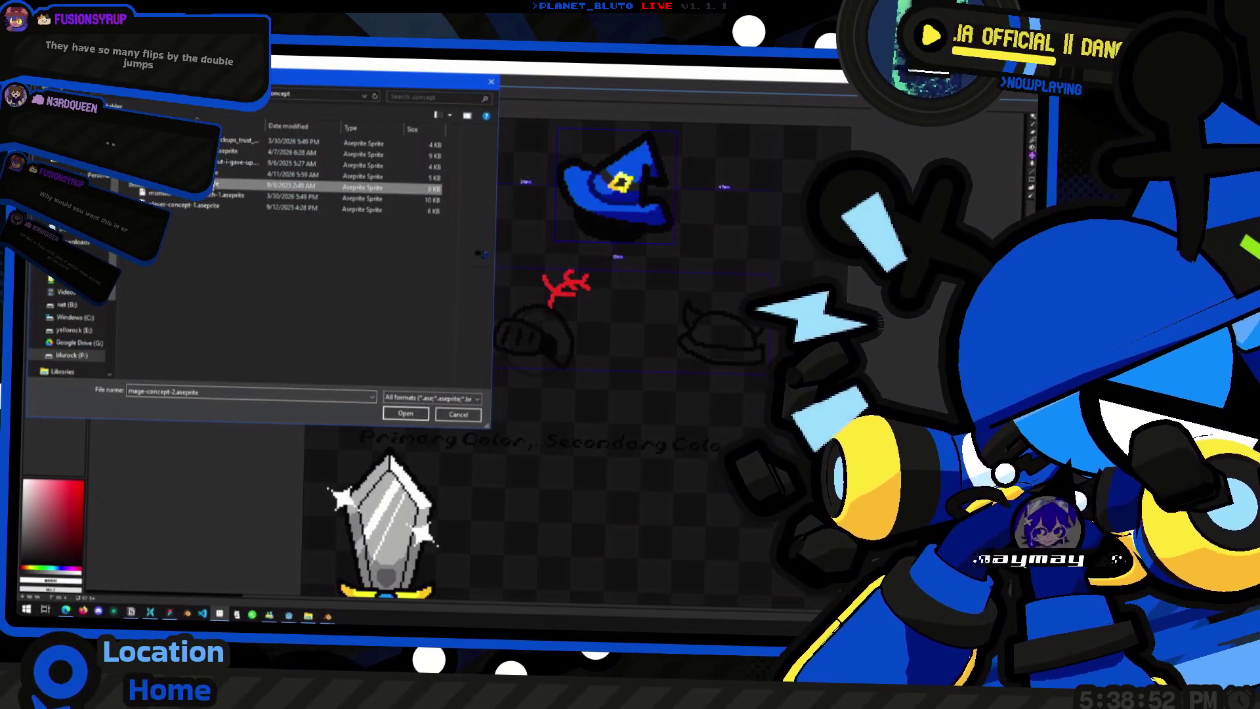
{"action": "key", "text": "Return"}
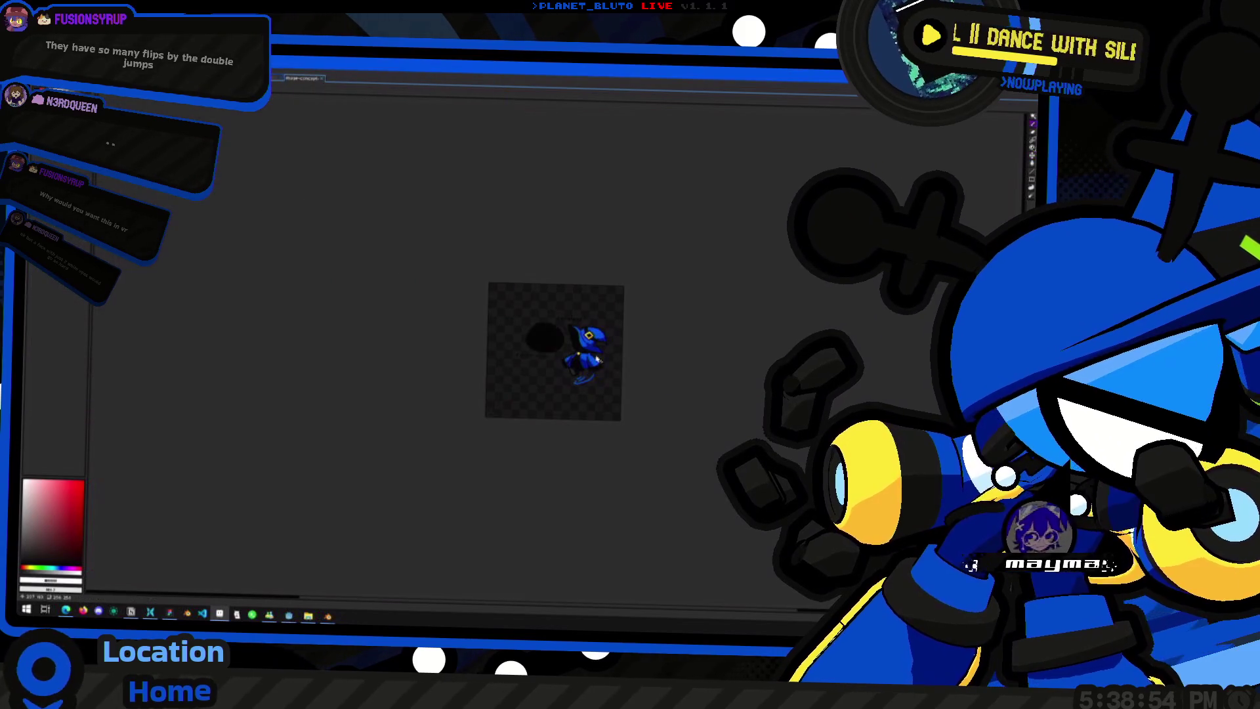
{"action": "scroll", "coordinate": [618, 366], "scroll_direction": "up", "scroll_amount": 4}
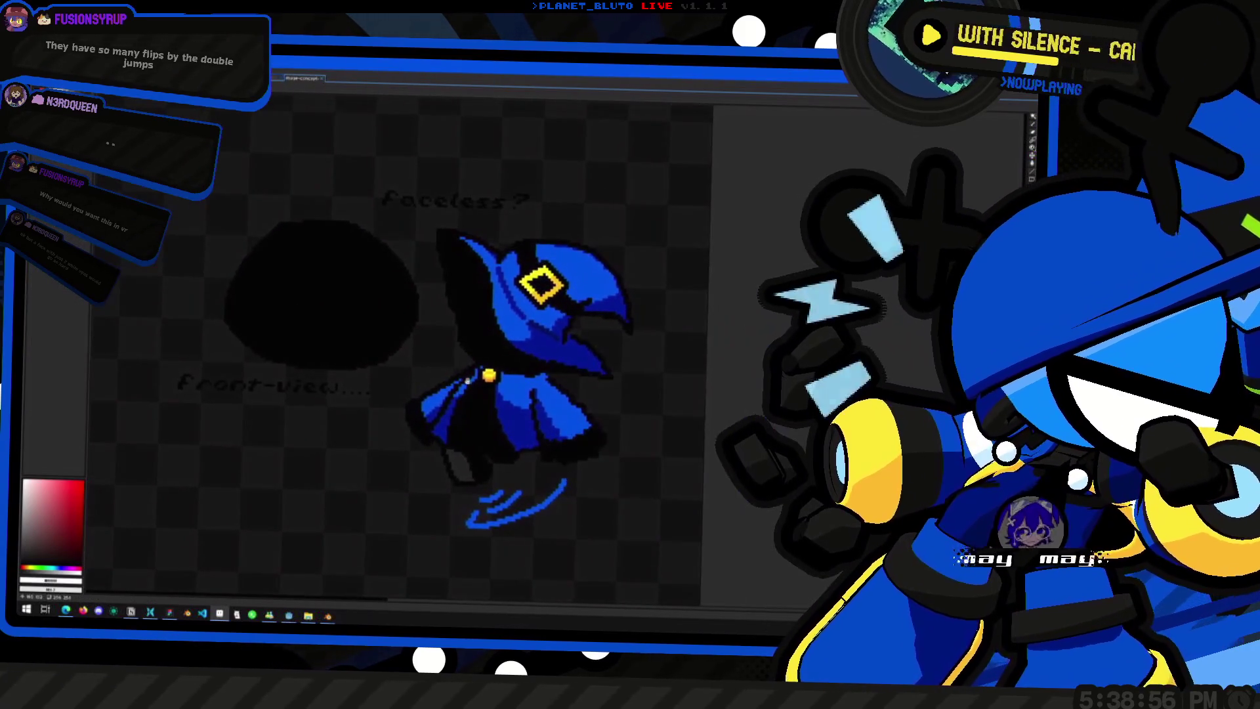
{"action": "scroll", "coordinate": [498, 332], "scroll_direction": "up", "scroll_amount": 2}
{"action": "scroll", "coordinate": [588, 281], "scroll_direction": "up", "scroll_amount": 1}
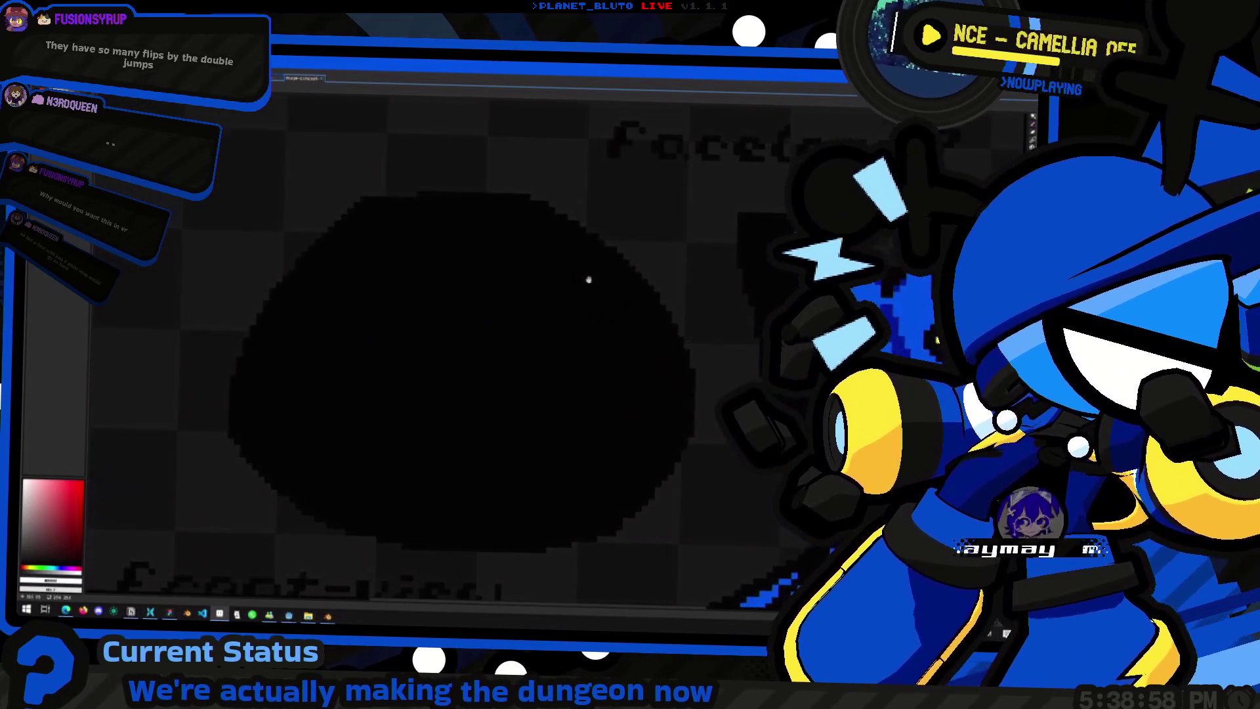
{"action": "scroll", "coordinate": [581, 281], "scroll_direction": "down", "scroll_amount": 1}
{"action": "scroll", "coordinate": [569, 277], "scroll_direction": "down", "scroll_amount": 1}
{"action": "middle_click_drag", "start_coordinate": [456, 278], "coordinate": [523, 262]}
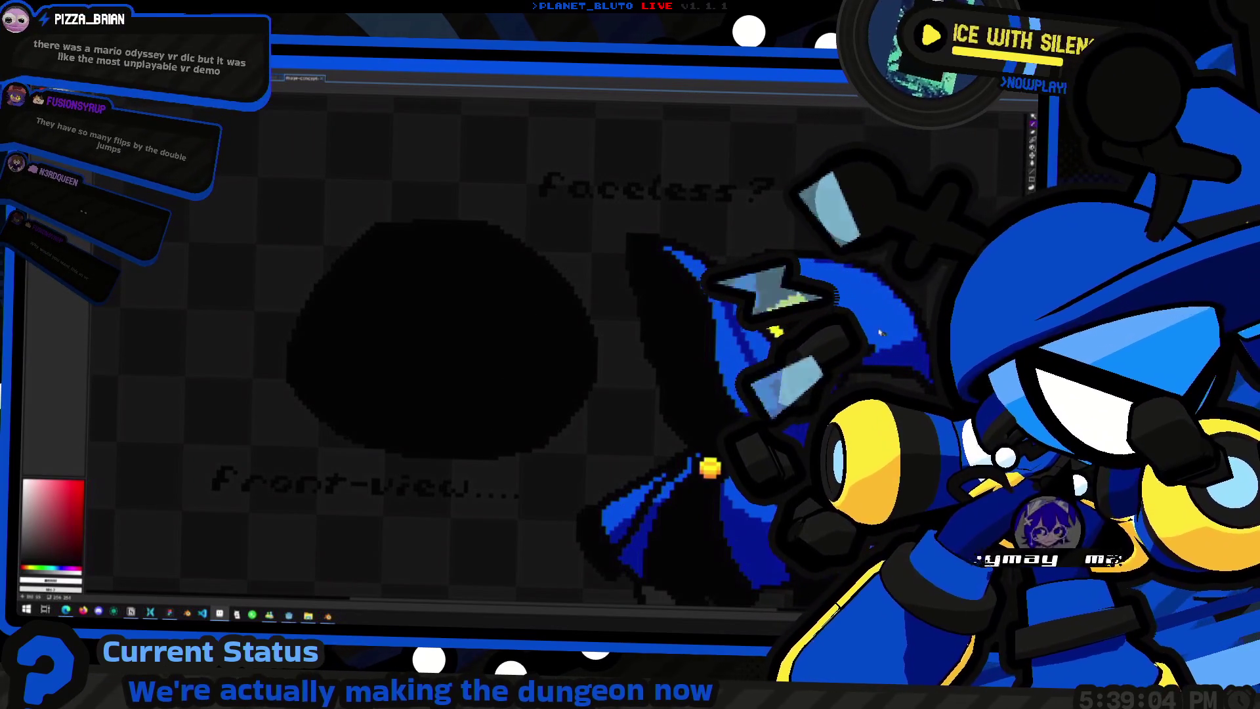
{"action": "scroll", "coordinate": [870, 333], "scroll_direction": "down", "scroll_amount": 1}
{"action": "mouse_move", "coordinate": [617, 315]}
{"action": "middle_mouse_down"}
{"action": "mouse_move", "coordinate": [754, 331]}
{"action": "mouse_move", "coordinate": [737, 329]}
{"action": "middle_mouse_up"}
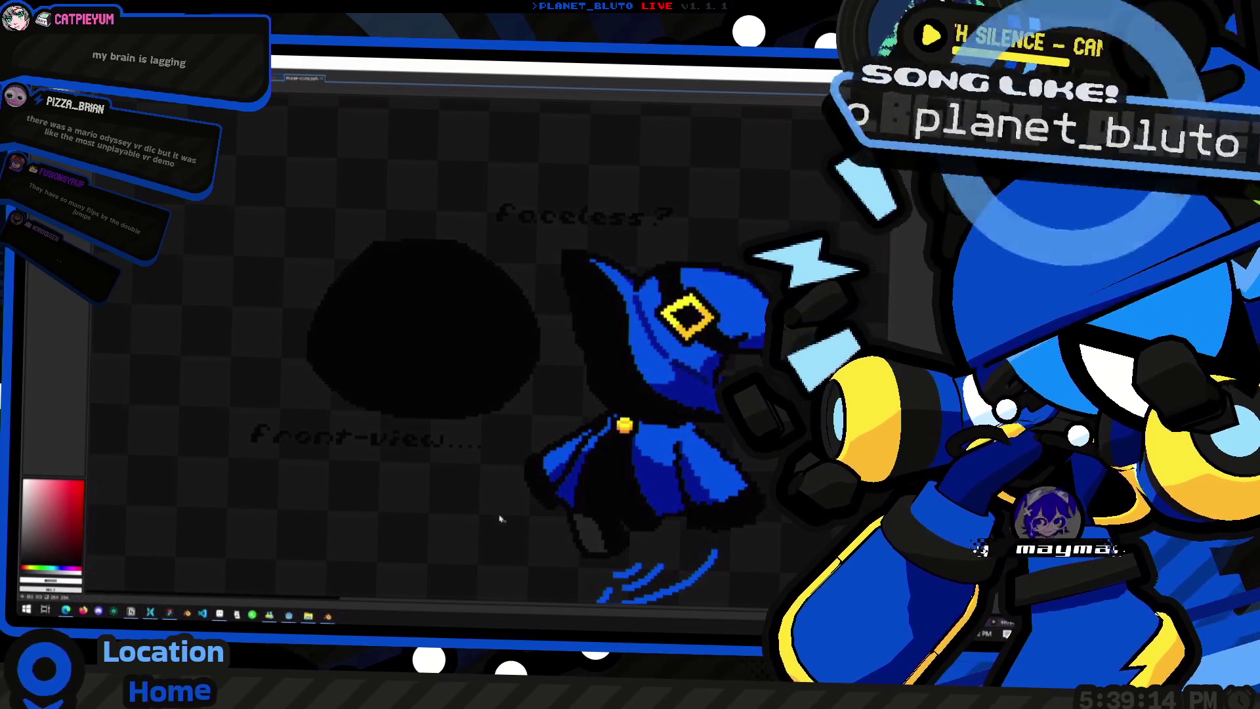
{"action": "scroll", "coordinate": [425, 332], "scroll_direction": "down", "scroll_amount": 2}
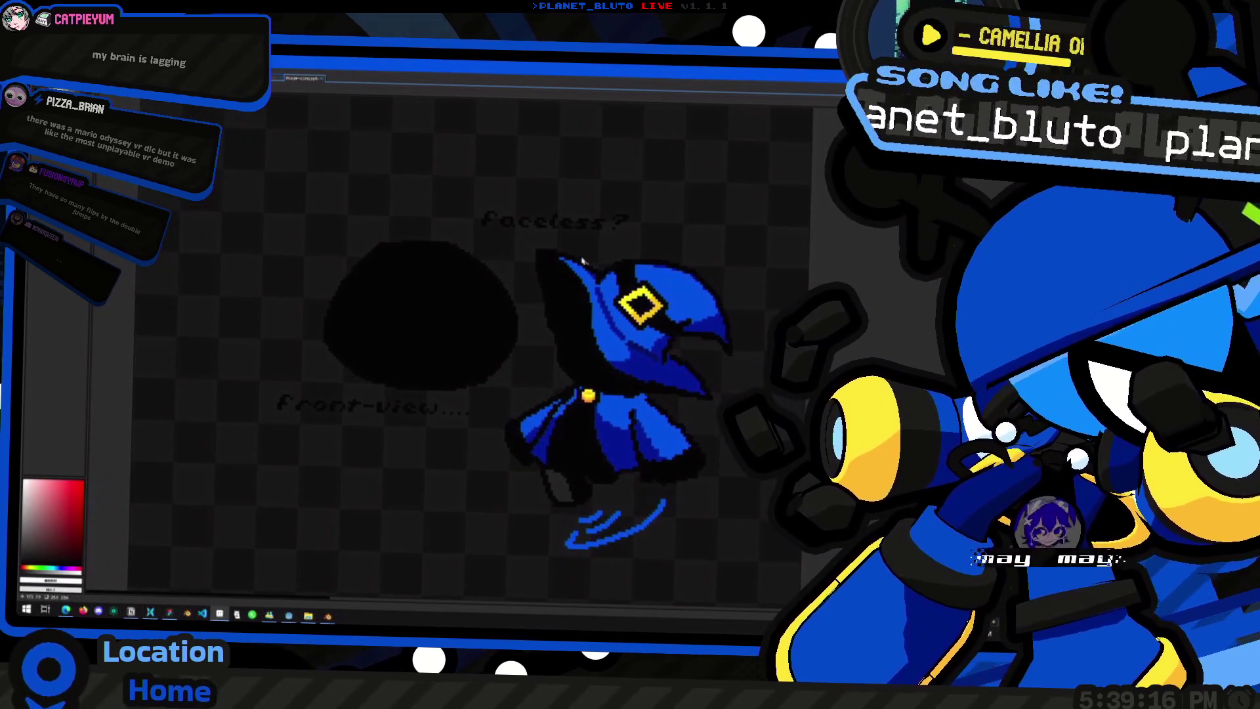
{"action": "scroll", "coordinate": [515, 259], "scroll_direction": "right", "scroll_amount": 2}
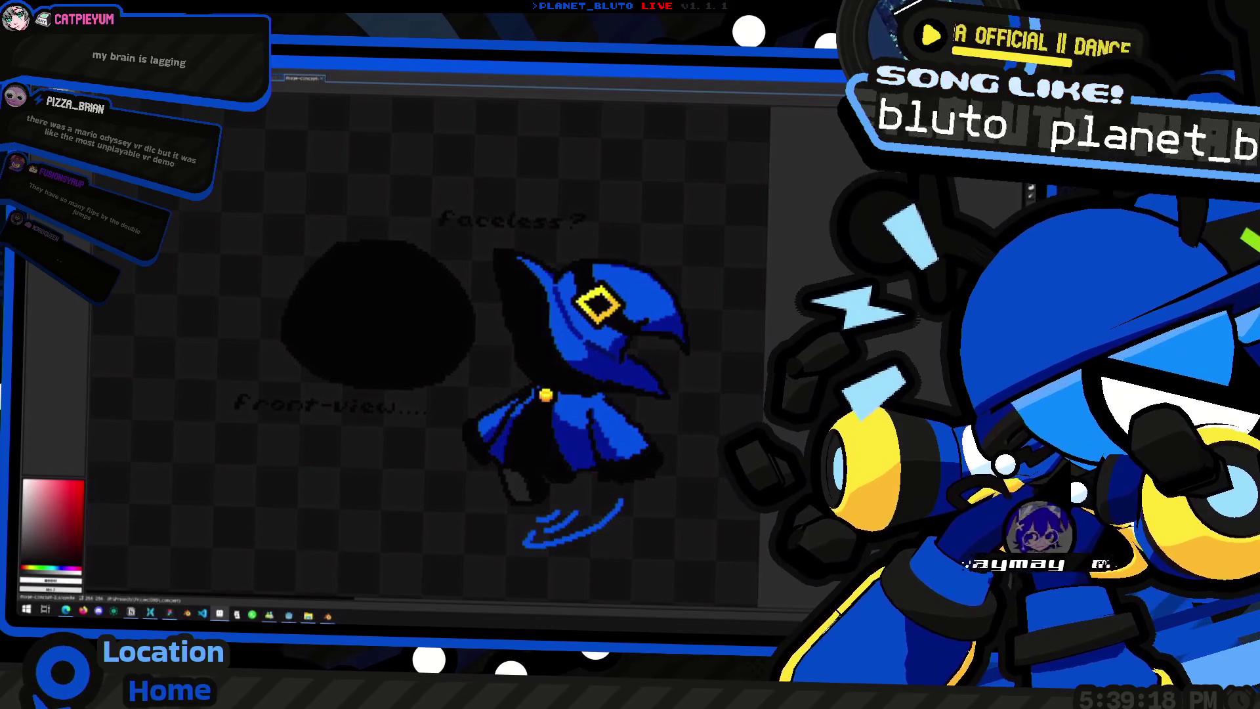
{"action": "scroll", "coordinate": [532, 345], "scroll_direction": "down", "scroll_amount": 5}
{"action": "scroll", "coordinate": [532, 345], "scroll_direction": "up", "scroll_amount": 1}
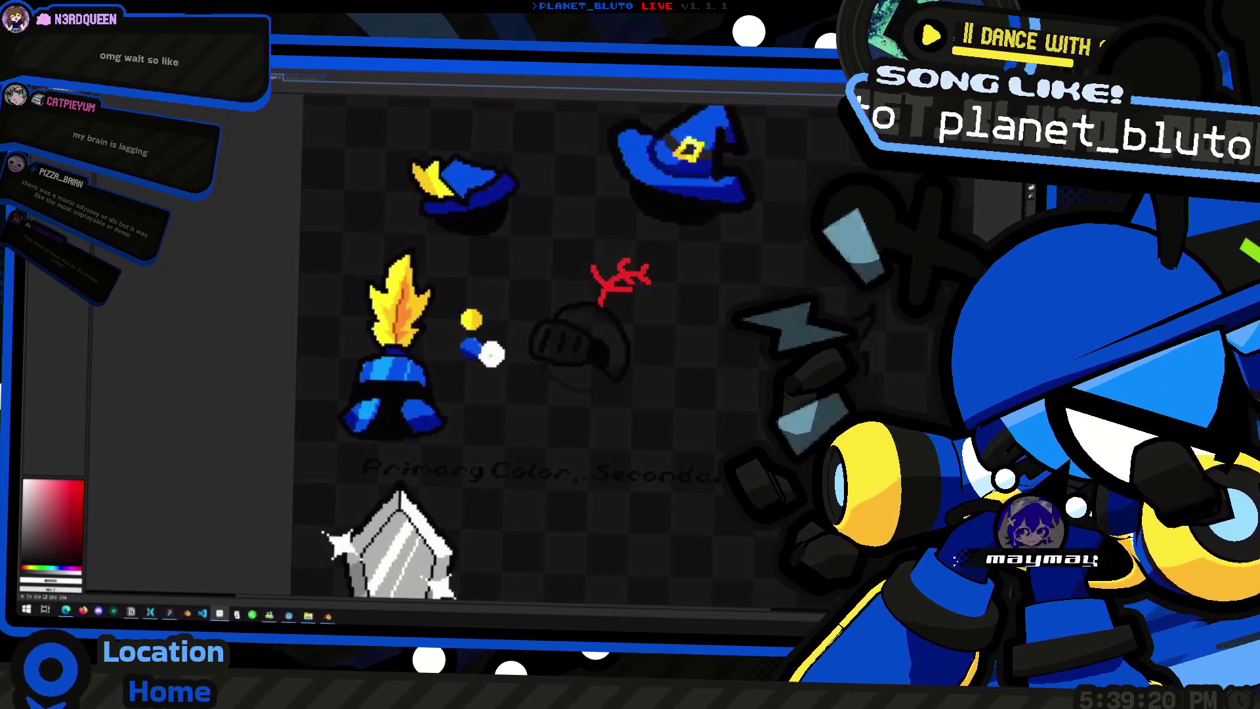
{"action": "scroll", "coordinate": [492, 353], "scroll_direction": "up", "scroll_amount": 1}
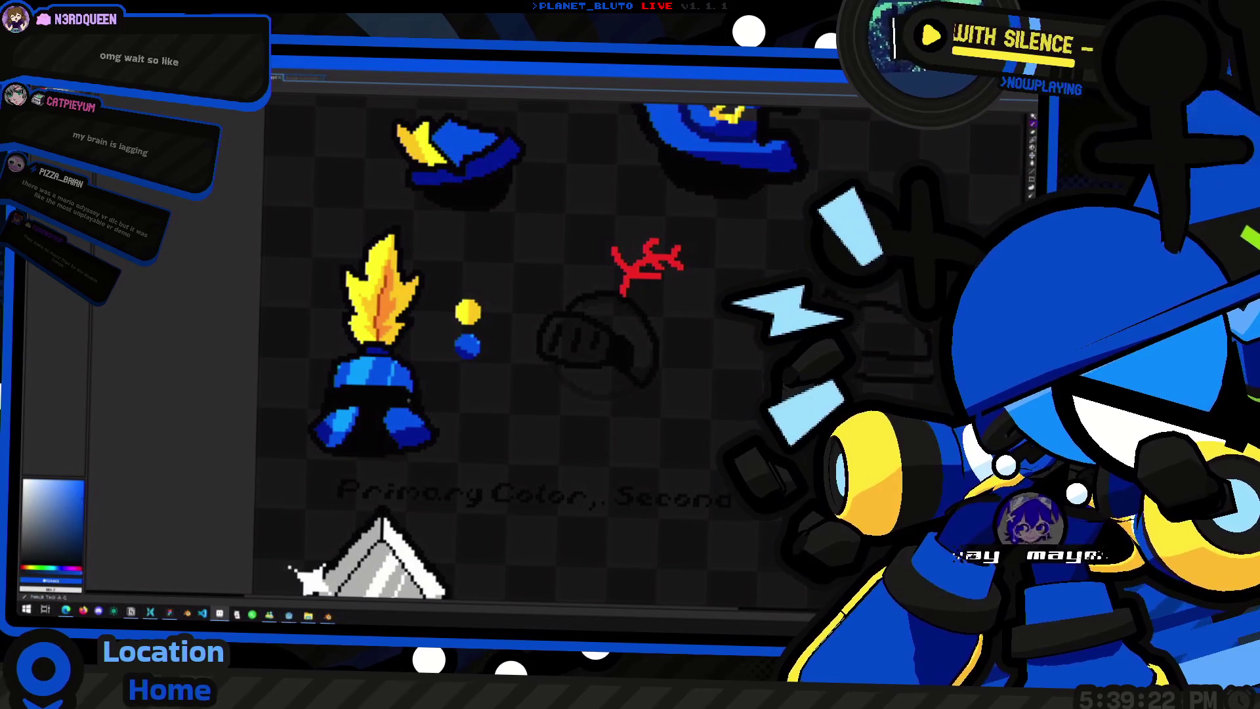
Step: Pan across the accessories sheet, then switch to the hooded mage concept document
{"action": "mouse_move", "coordinate": [493, 393]}
{"action": "middle_mouse_down"}
{"action": "mouse_move", "coordinate": [331, 386]}
{"action": "mouse_move", "coordinate": [376, 482]}
{"action": "middle_mouse_up"}
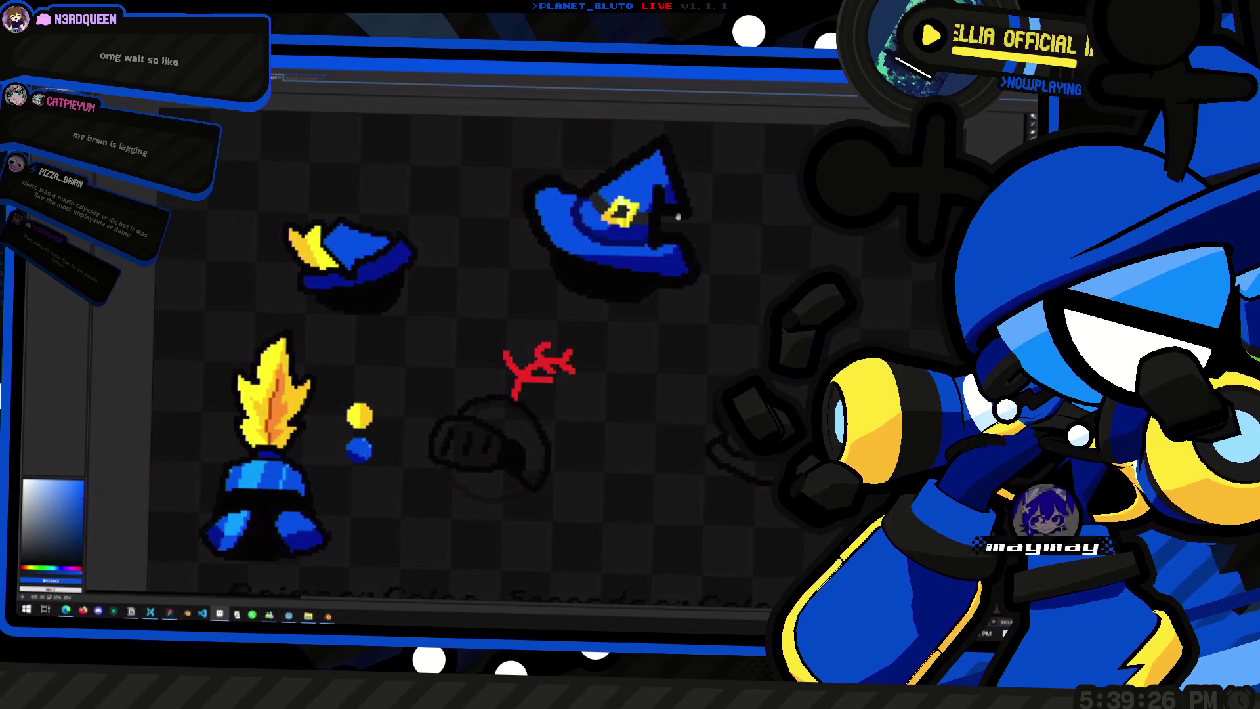
{"action": "scroll", "coordinate": [670, 260], "scroll_direction": "down", "scroll_amount": 2}
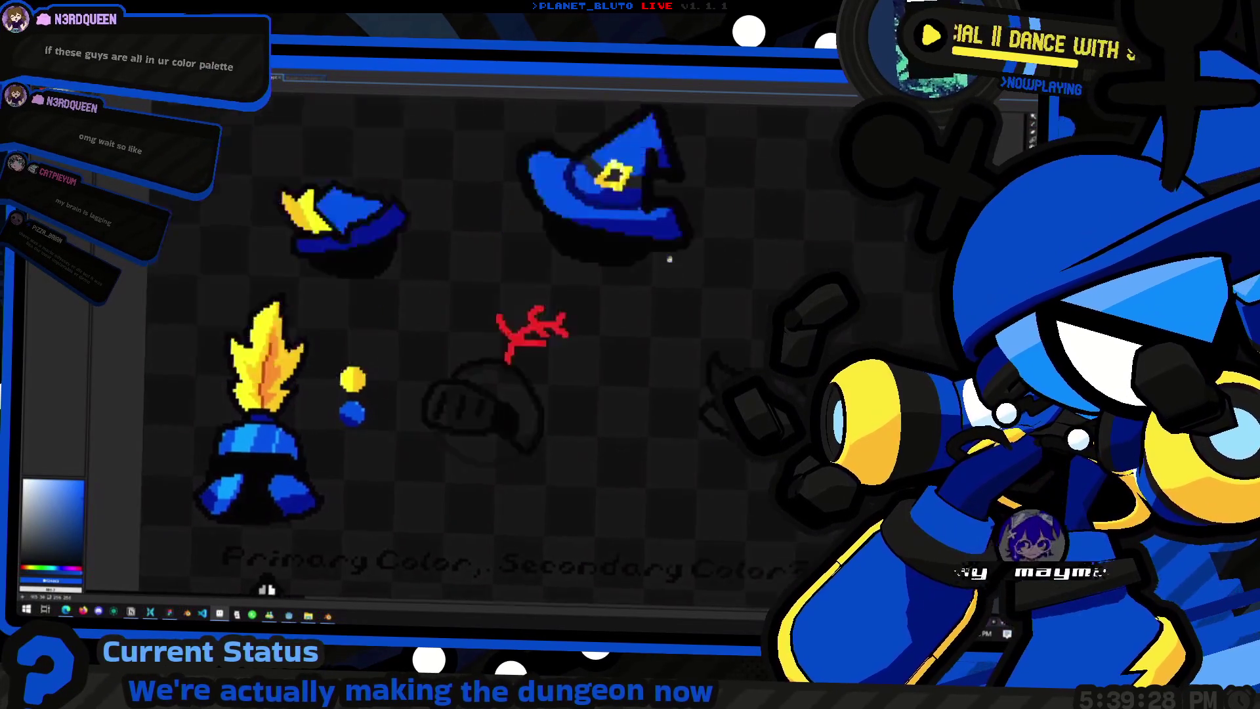
{"action": "scroll", "coordinate": [670, 259], "scroll_direction": "up", "scroll_amount": 2}
{"action": "scroll", "coordinate": [582, 261], "scroll_direction": "up", "scroll_amount": 2}
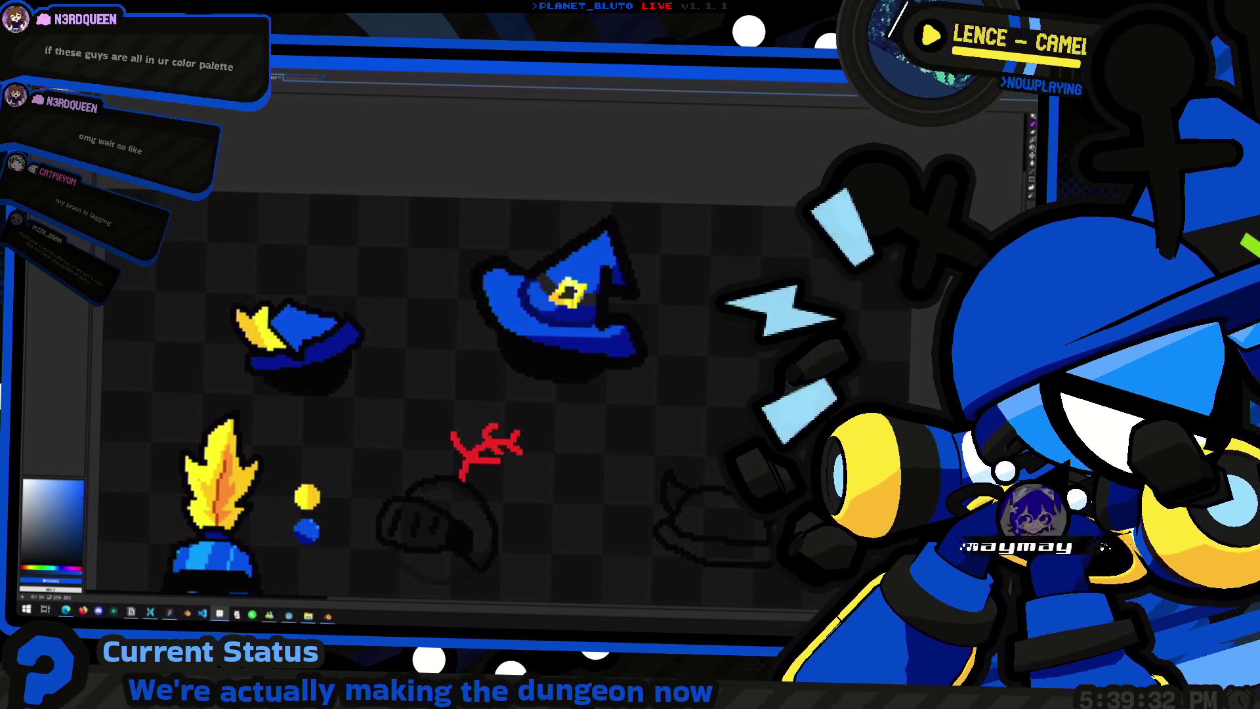
{"action": "scroll", "coordinate": [571, 393], "scroll_direction": "down", "scroll_amount": 1}
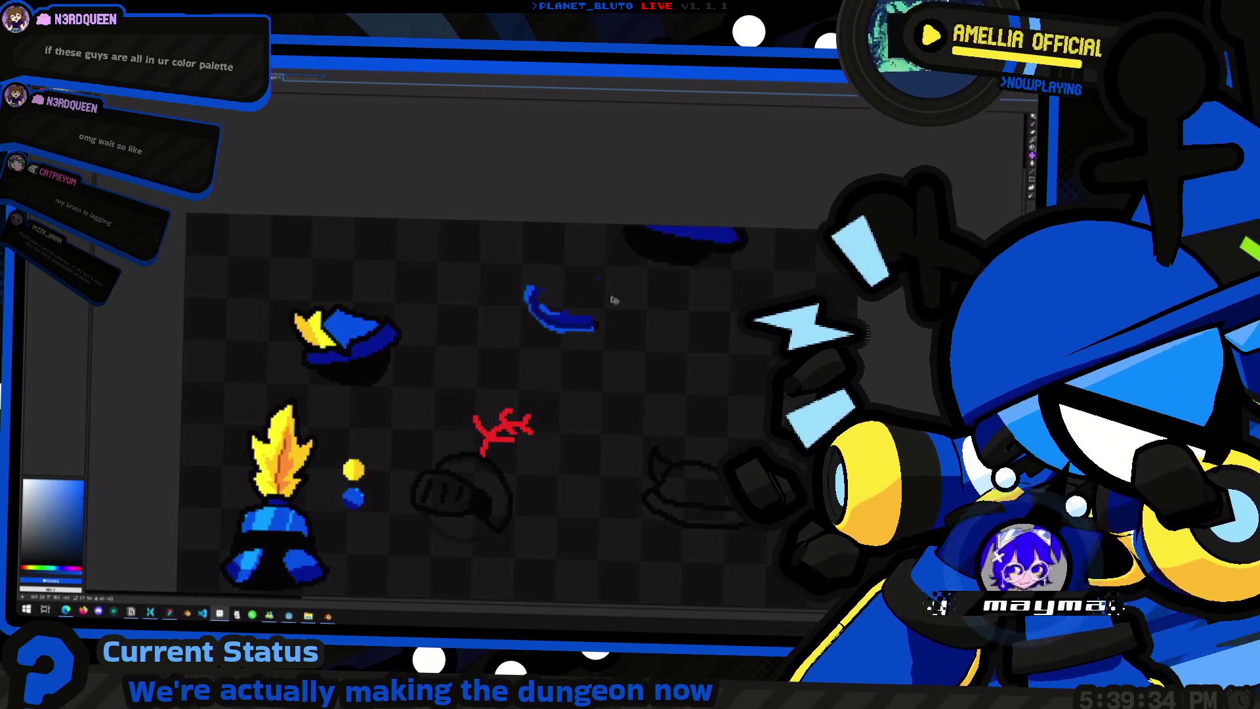
{"action": "left_click_drag", "start_coordinate": [602, 355], "coordinate": [614, 390]}
{"action": "scroll", "coordinate": [552, 344], "scroll_direction": "up", "scroll_amount": 1}
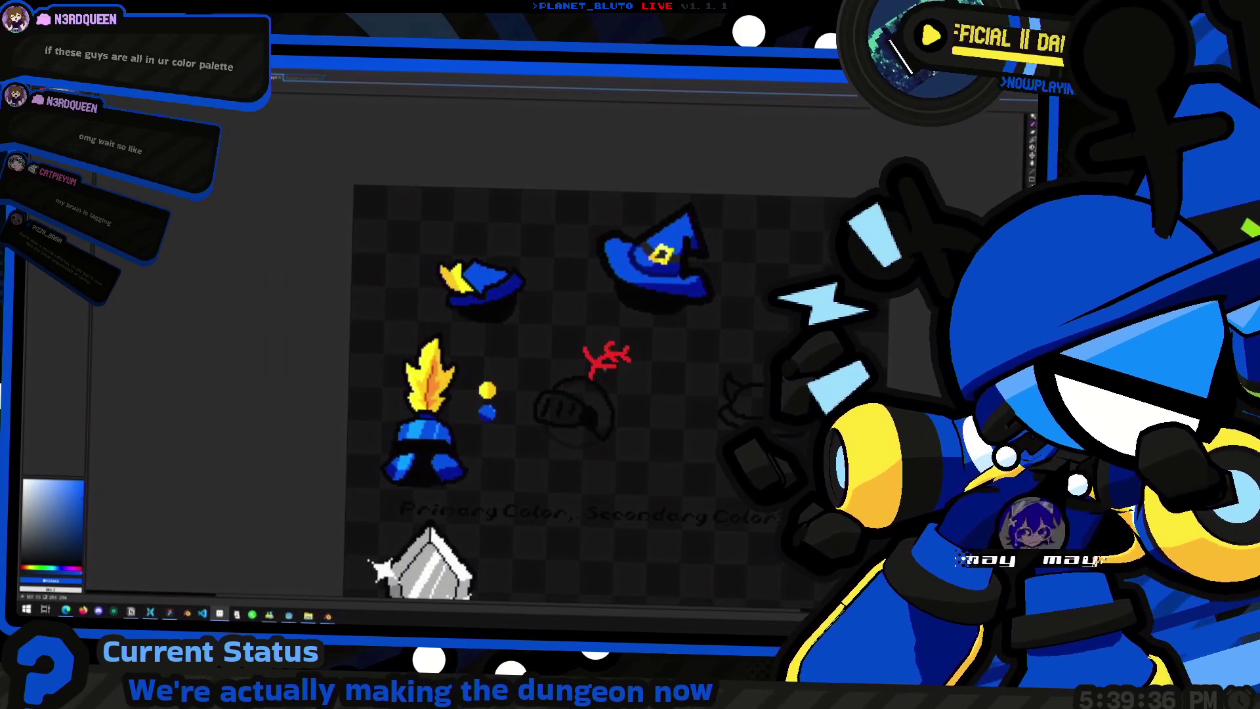
{"action": "scroll", "coordinate": [552, 344], "scroll_direction": "up", "scroll_amount": 1}
{"action": "scroll", "coordinate": [552, 345], "scroll_direction": "up", "scroll_amount": 1}
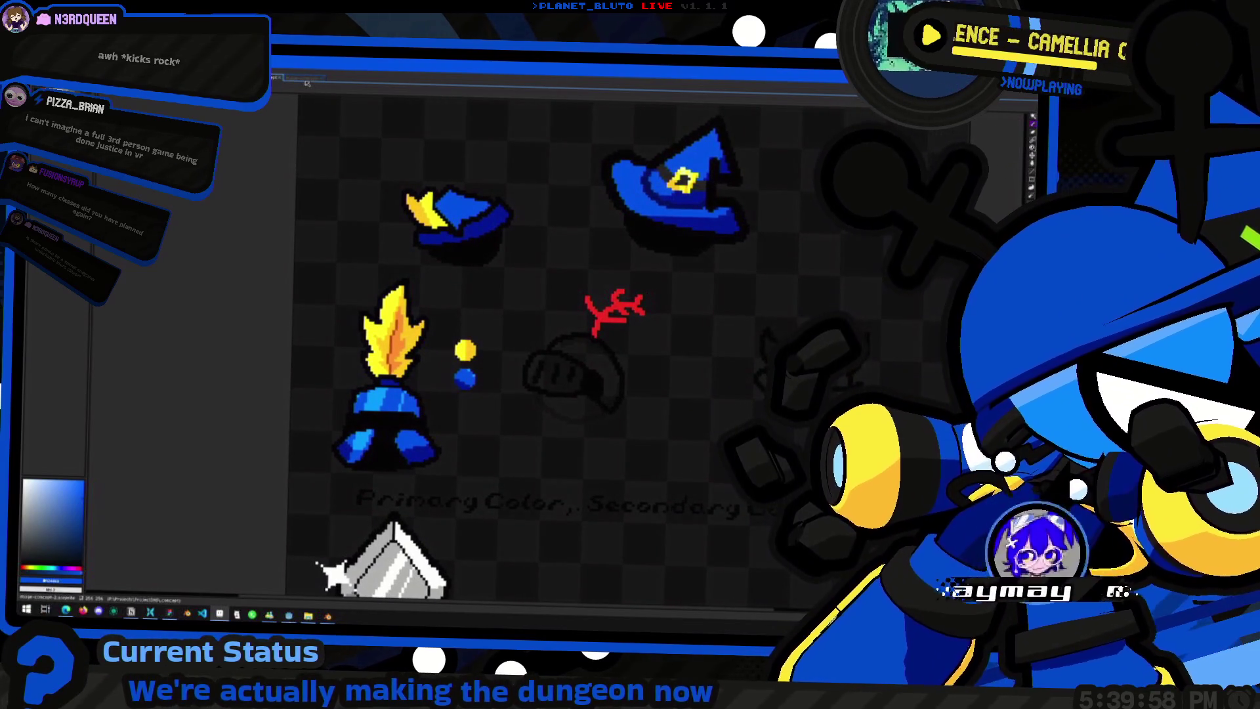
{"action": "key", "text": "ctrl+Tab"}
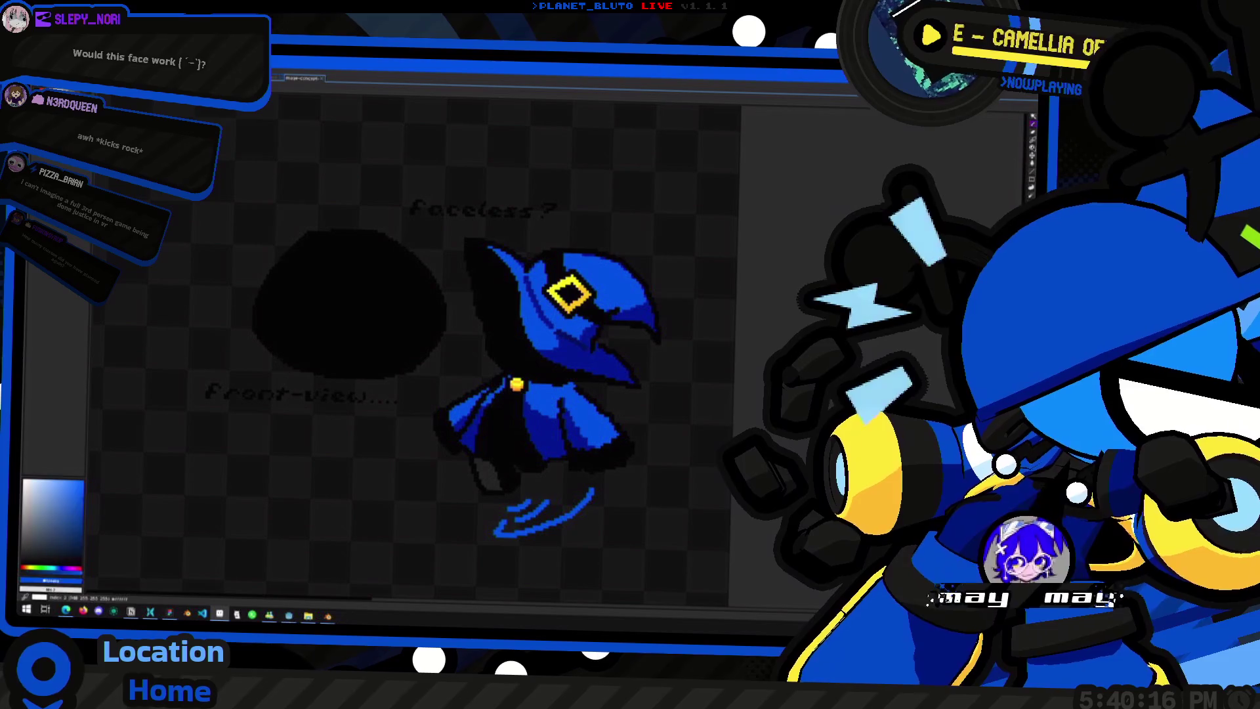
Step: Pick white and try a mouth stroke on the black head, undoing the attempts
{"action": "left_click", "coordinate": [394, 301]}
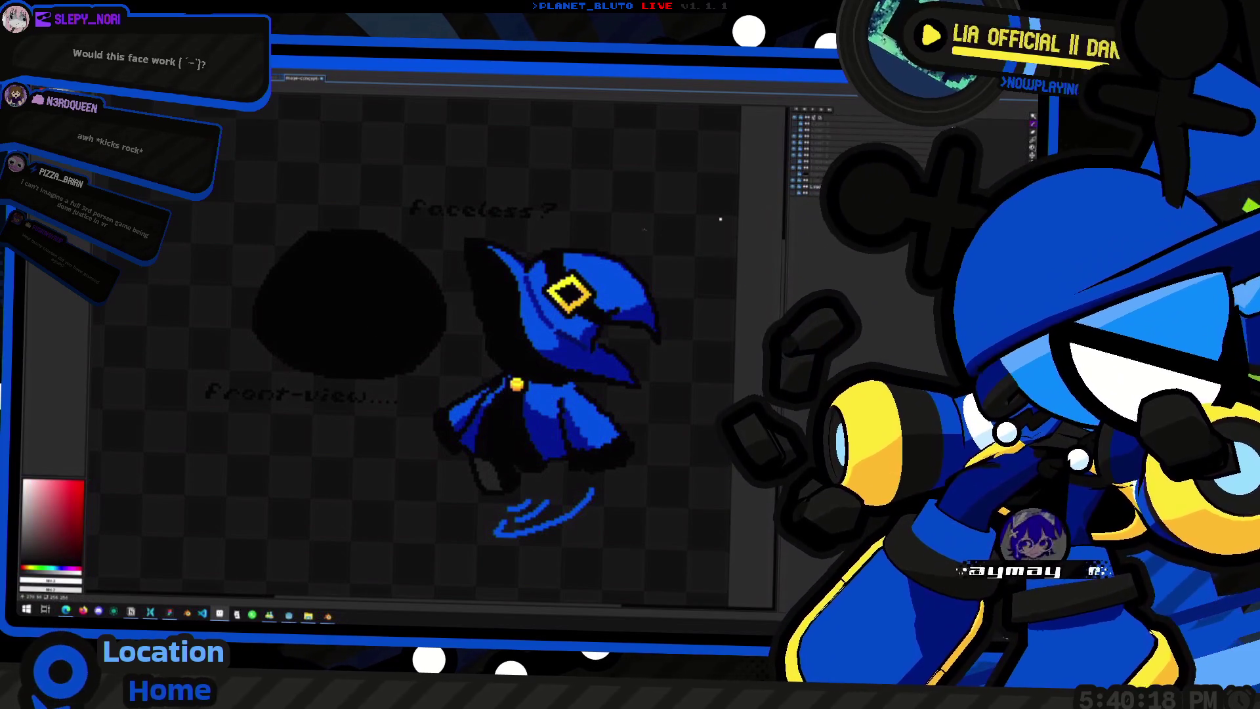
{"action": "scroll", "coordinate": [393, 303], "scroll_direction": "up", "scroll_amount": 2}
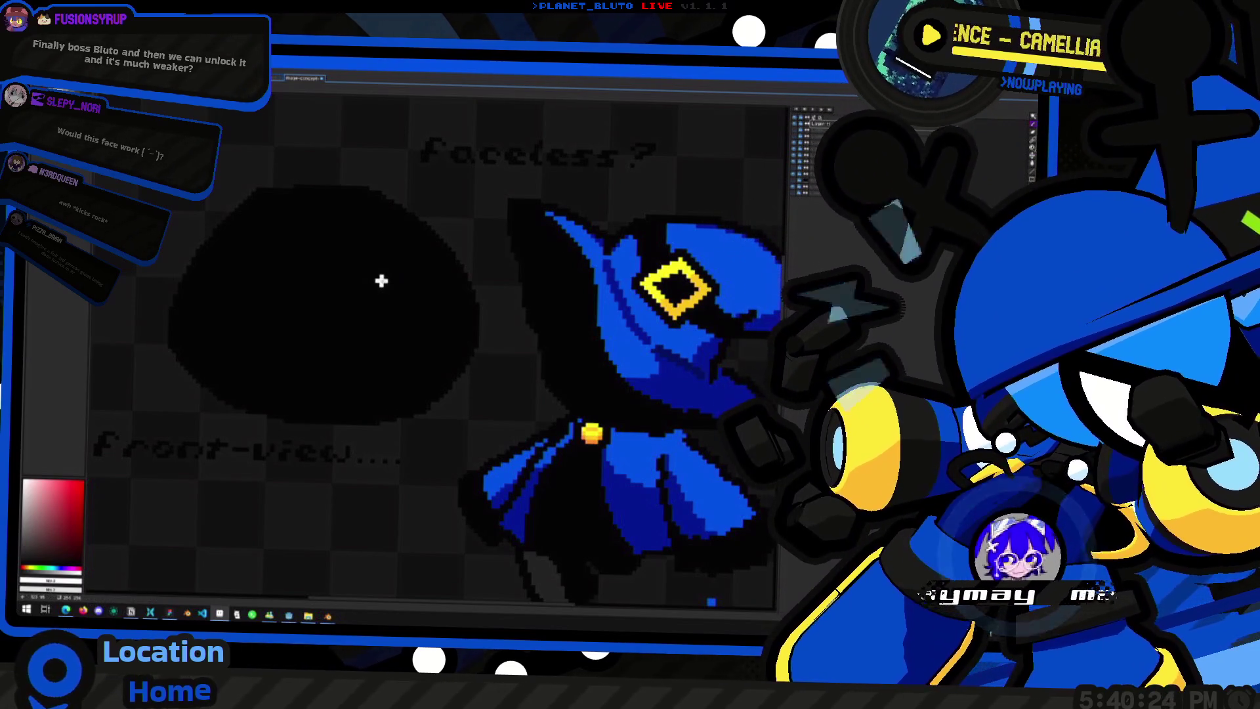
{"action": "middle_click_drag", "start_coordinate": [310, 301], "coordinate": [332, 259]}
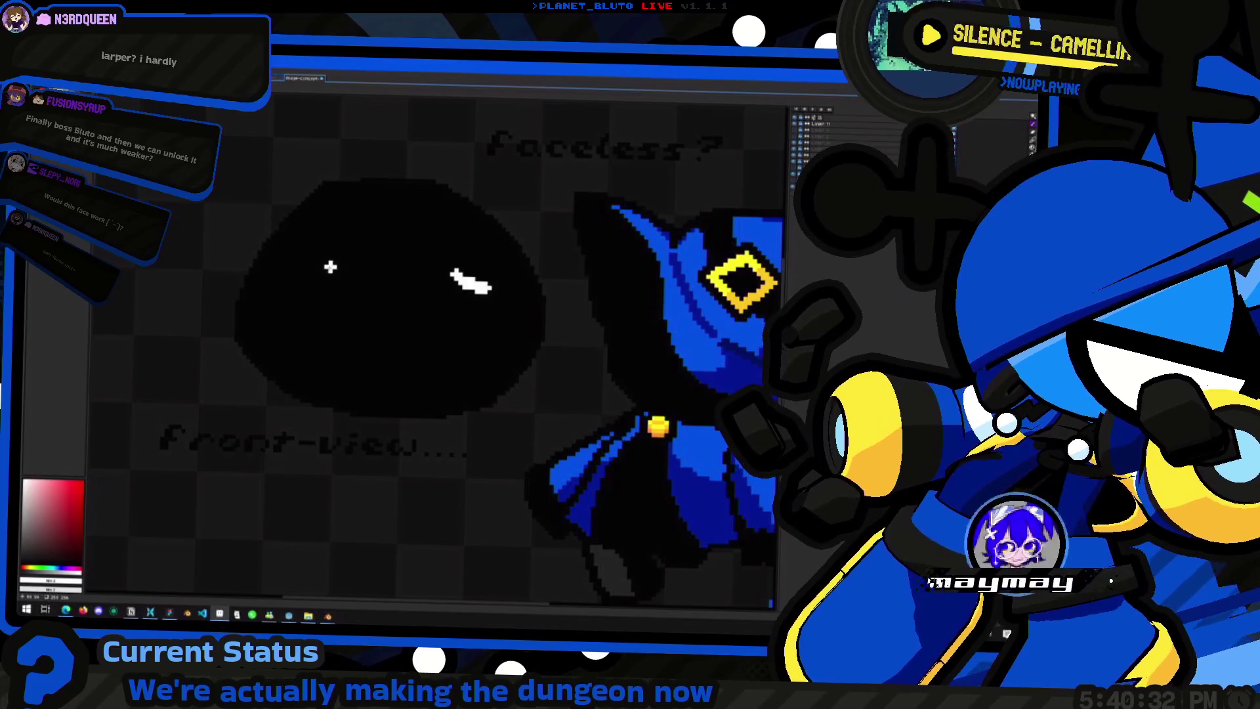
{"action": "left_click_drag", "start_coordinate": [336, 330], "coordinate": [476, 347]}
{"action": "key", "text": "ctrl+z"}
{"action": "left_click_drag", "start_coordinate": [313, 330], "coordinate": [477, 347]}
{"action": "key", "text": "ctrl+z"}
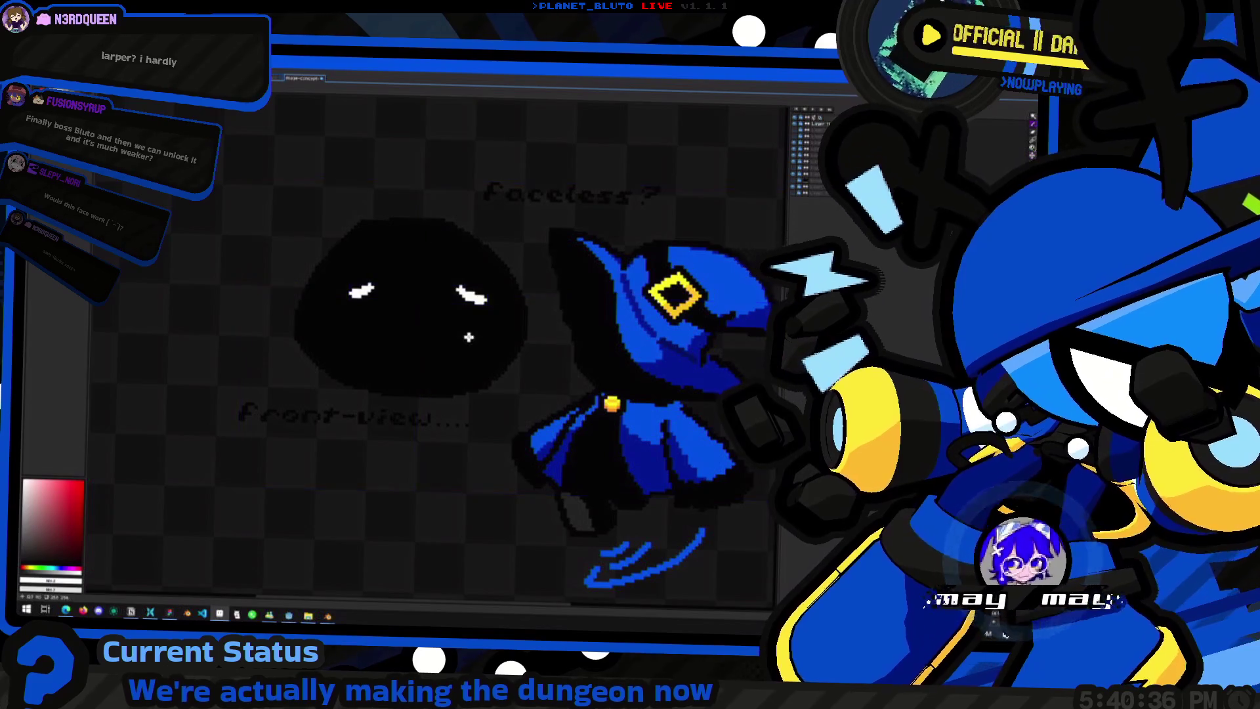
{"action": "key", "text": "ctrl+z"}
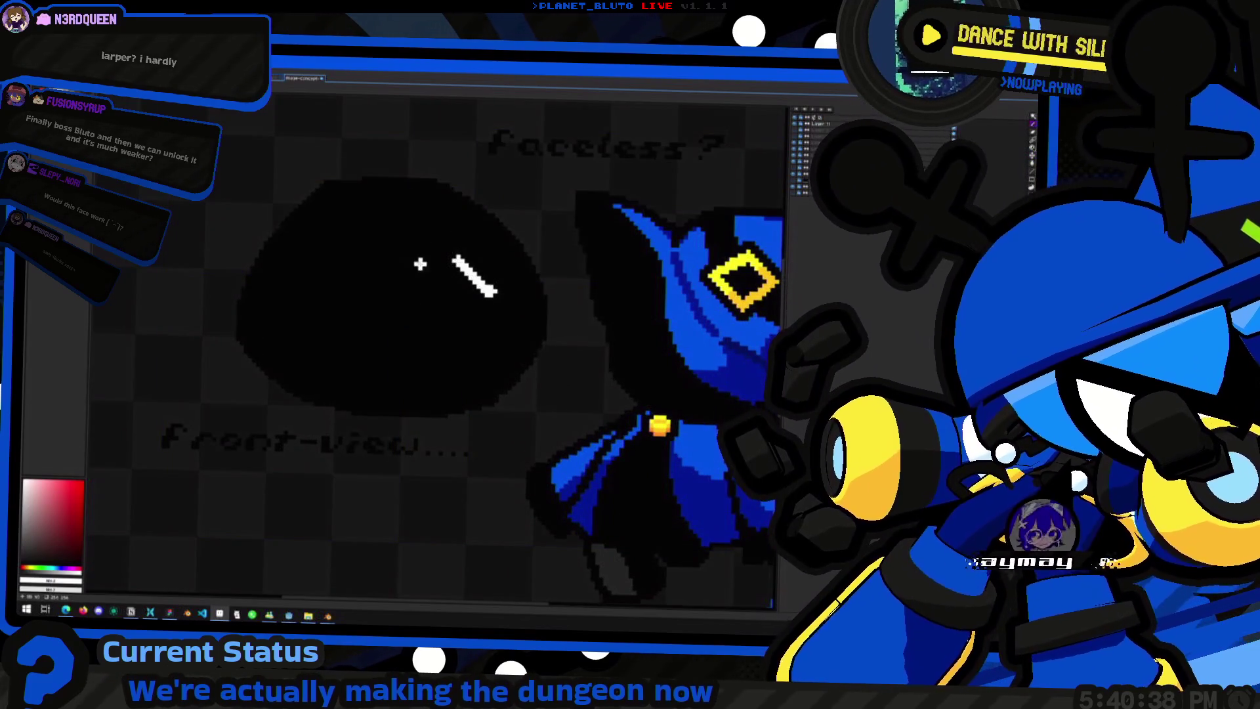
Step: Draw the slanted white eye and a flat white mouth, nudging the mouth slightly left
{"action": "left_click_drag", "start_coordinate": [307, 285], "coordinate": [349, 259]}
{"action": "left_click_drag", "start_coordinate": [366, 329], "coordinate": [493, 328]}
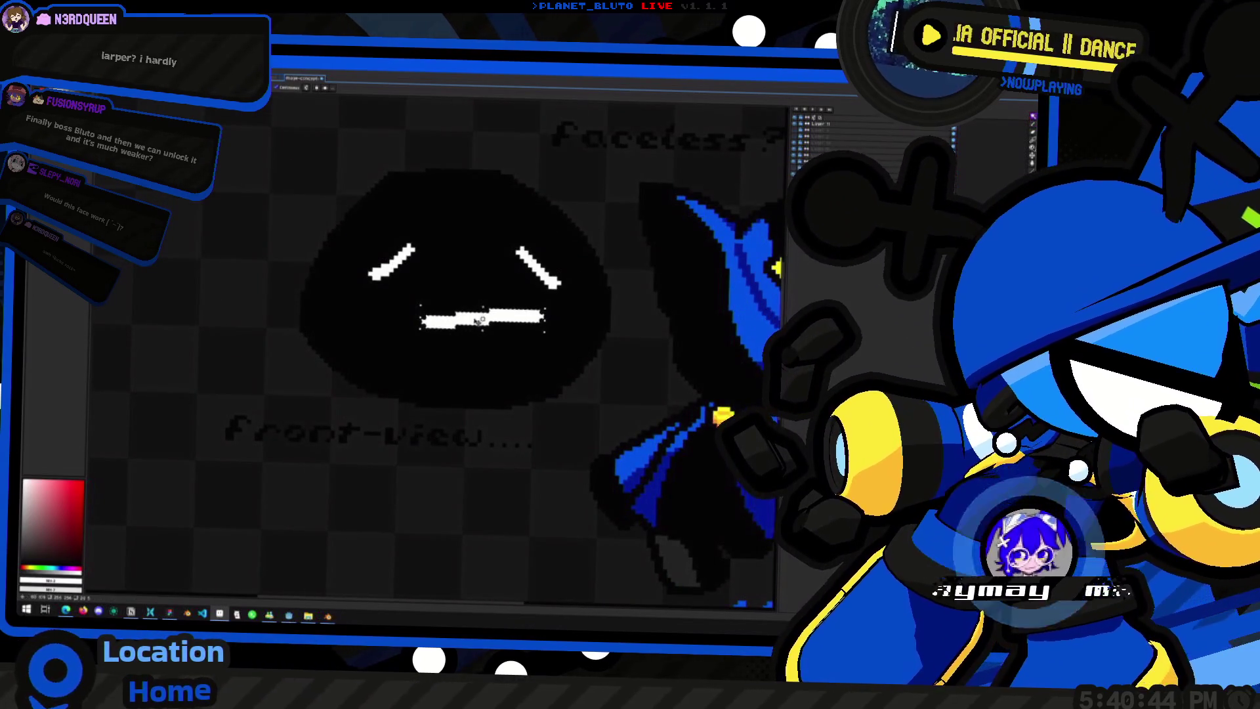
{"action": "left_click_drag", "start_coordinate": [477, 320], "coordinate": [450, 317]}
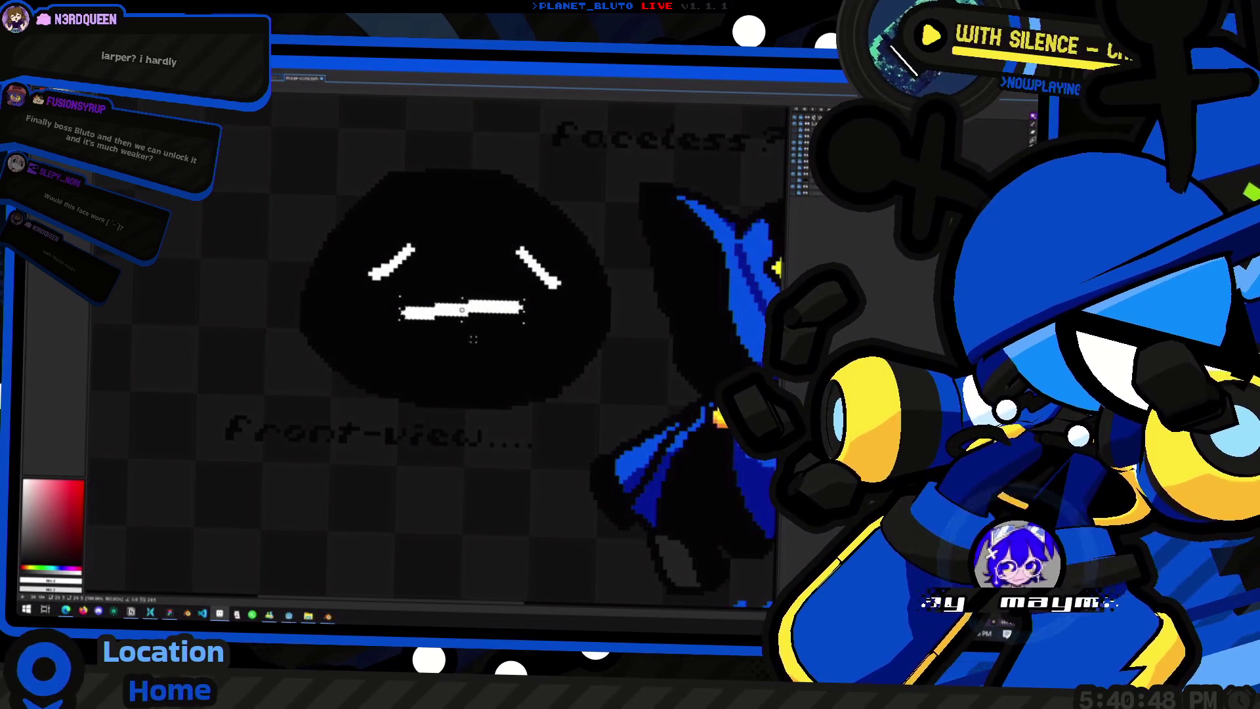
{"action": "scroll", "coordinate": [473, 340], "scroll_direction": "down", "scroll_amount": 3}
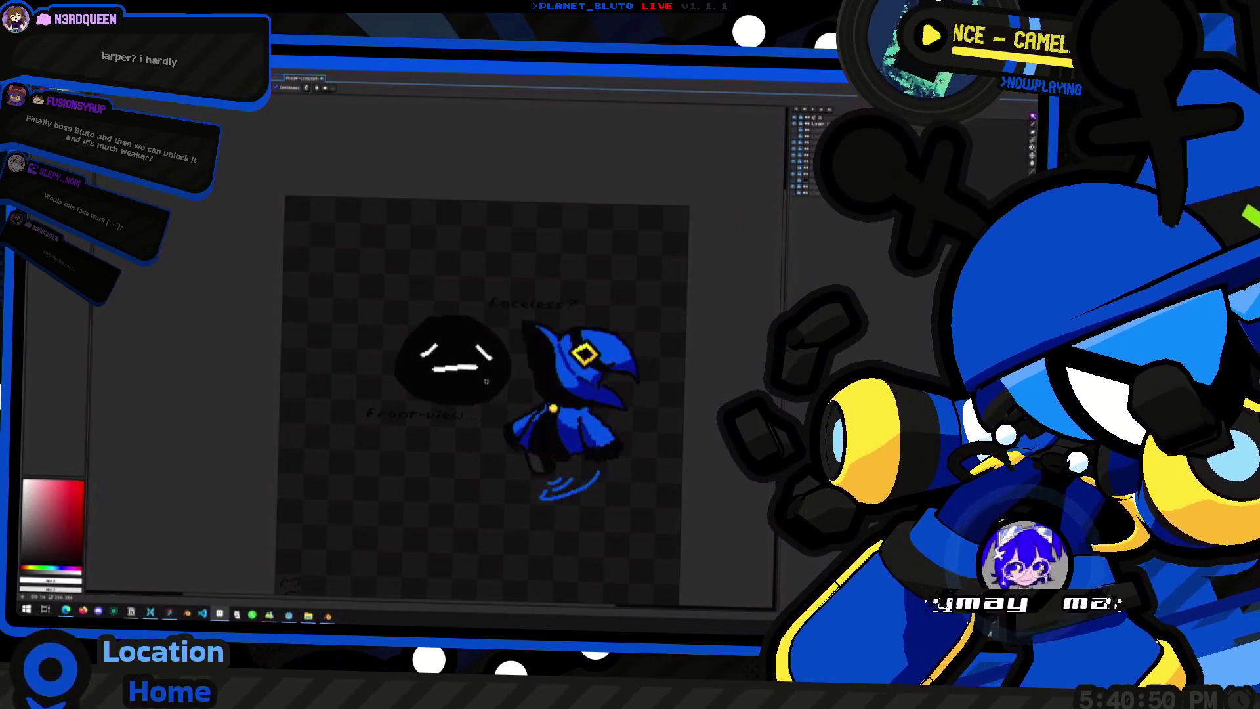
{"action": "scroll", "coordinate": [485, 381], "scroll_direction": "up", "scroll_amount": 2}
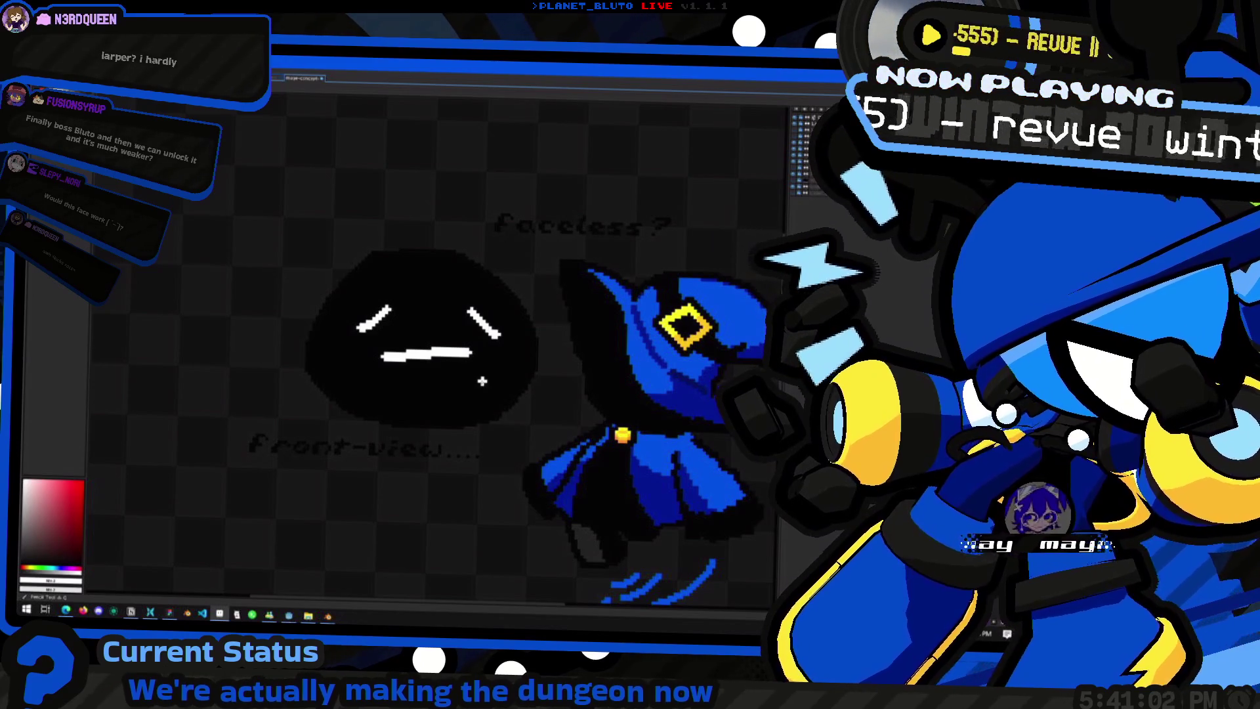
Step: Check the reference video clip in the browser and come back to the mage concept art
{"action": "key", "text": "Return"}
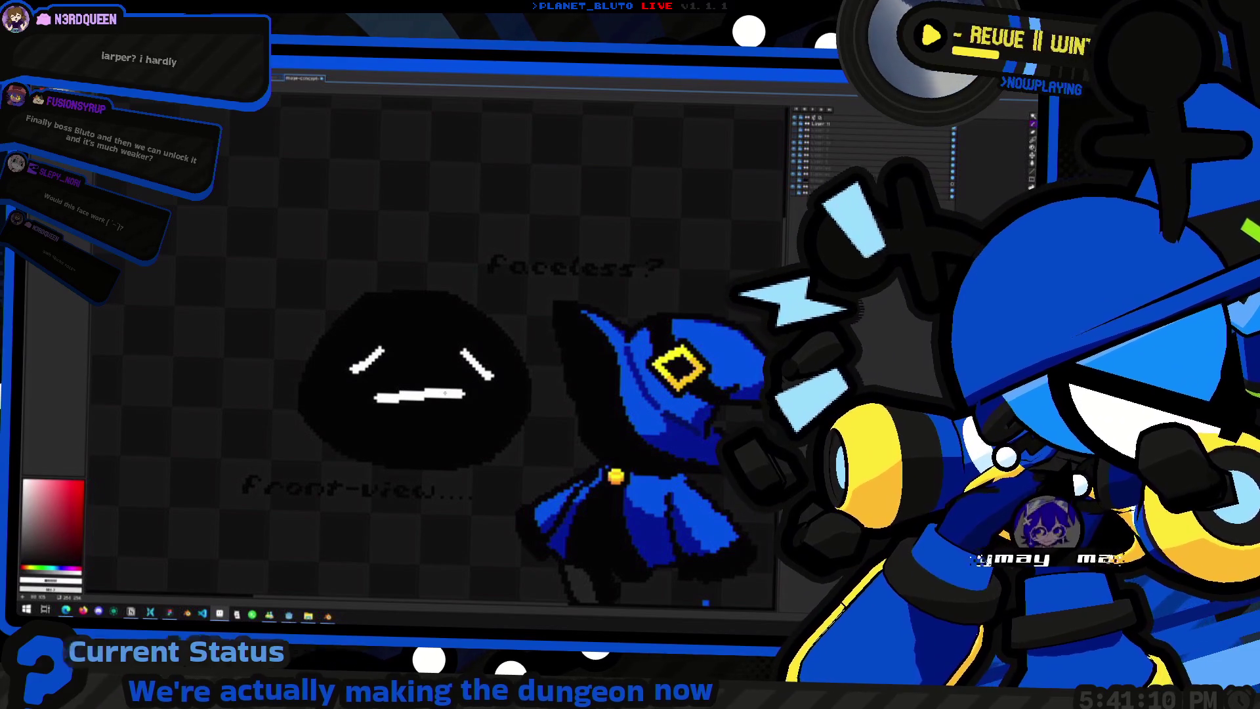
{"action": "key", "text": "alt+Tab"}
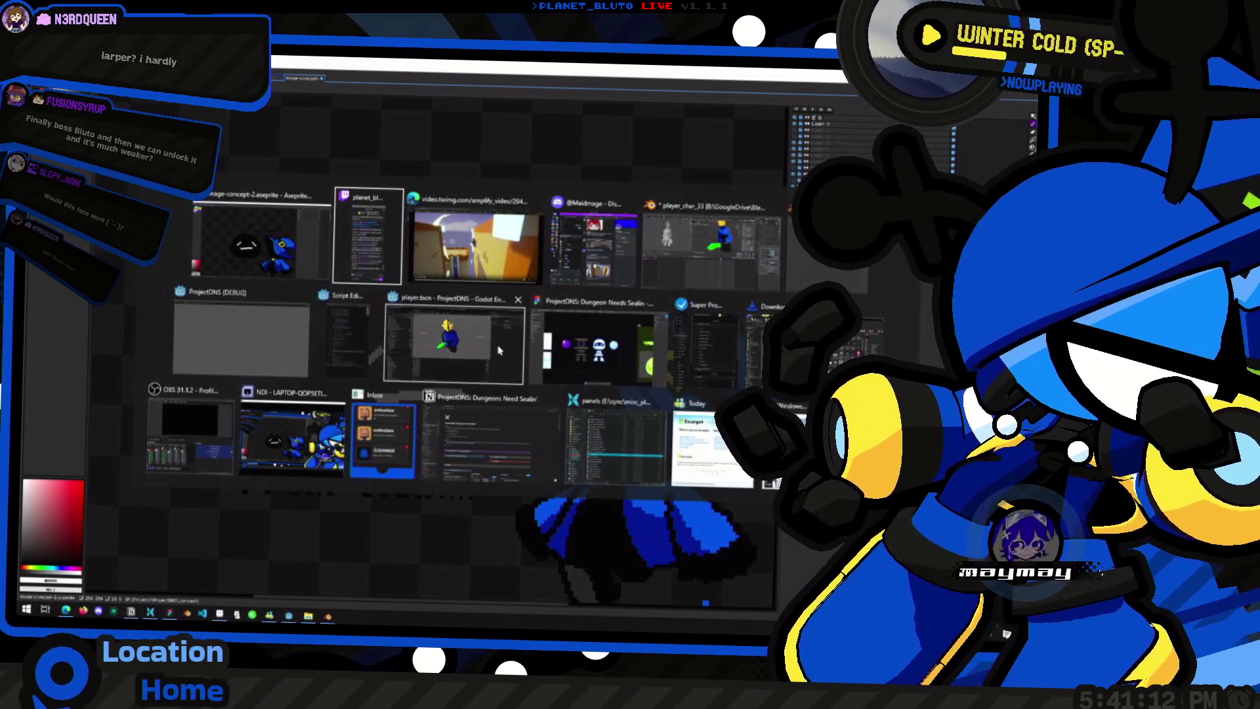
{"action": "left_click", "coordinate": [477, 246]}
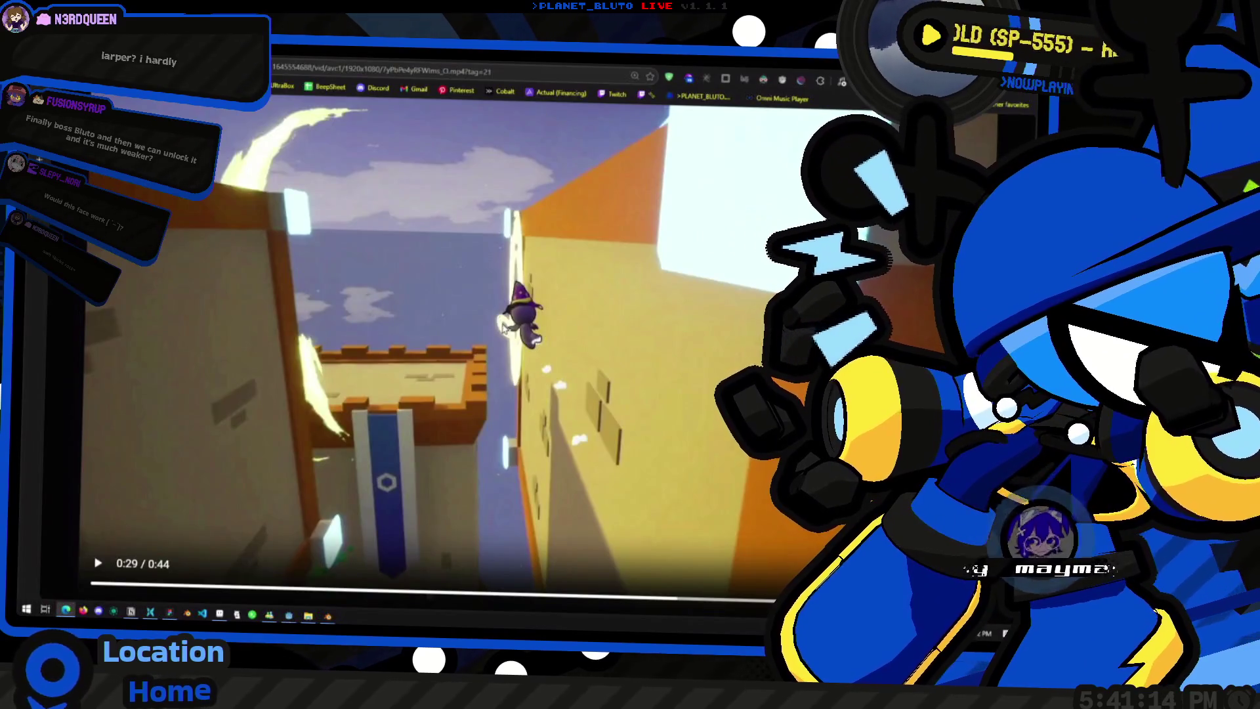
{"action": "key", "text": "ctrl+w"}
{"action": "key", "text": "alt+Tab"}
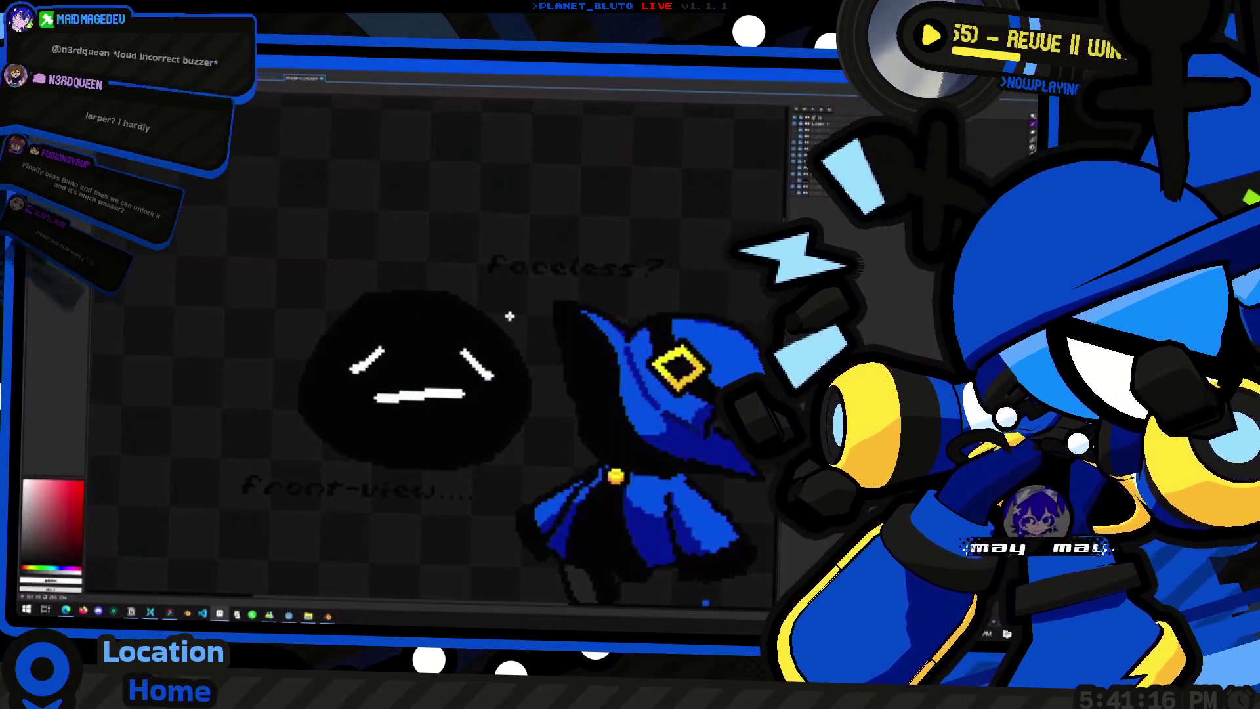
{"action": "scroll", "coordinate": [445, 317], "scroll_direction": "down", "scroll_amount": 1}
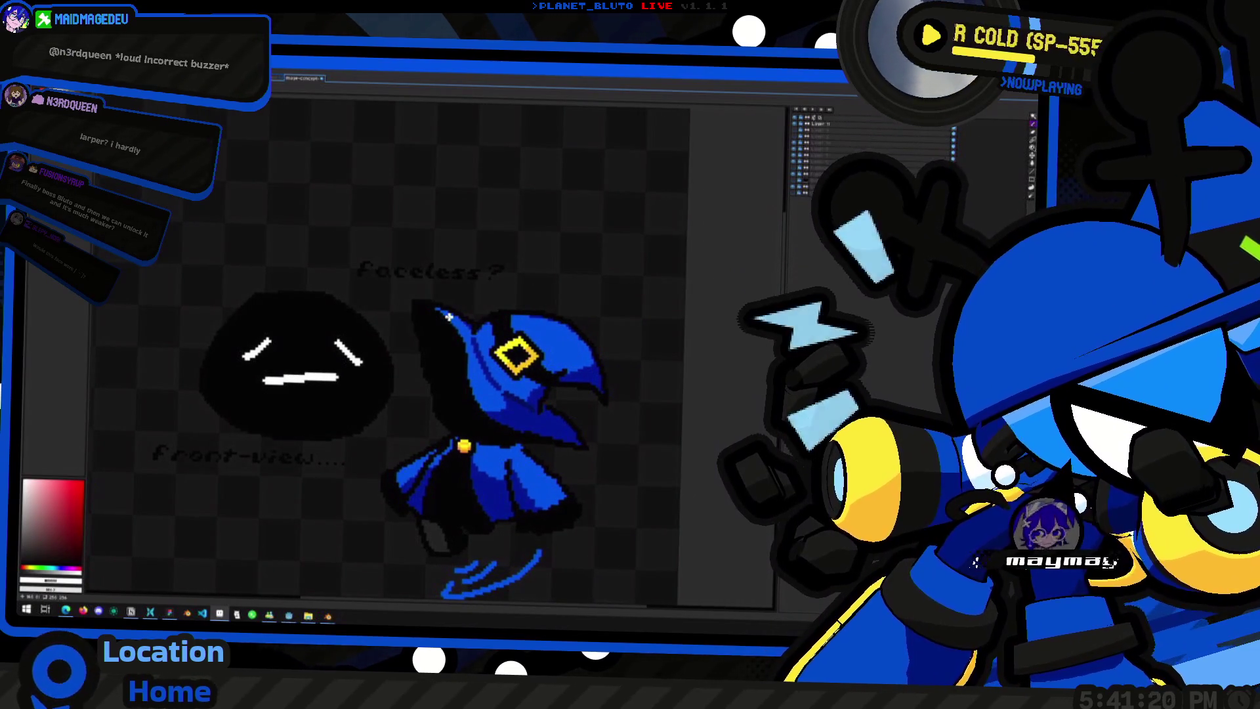
{"action": "key", "text": "alt+Tab"}
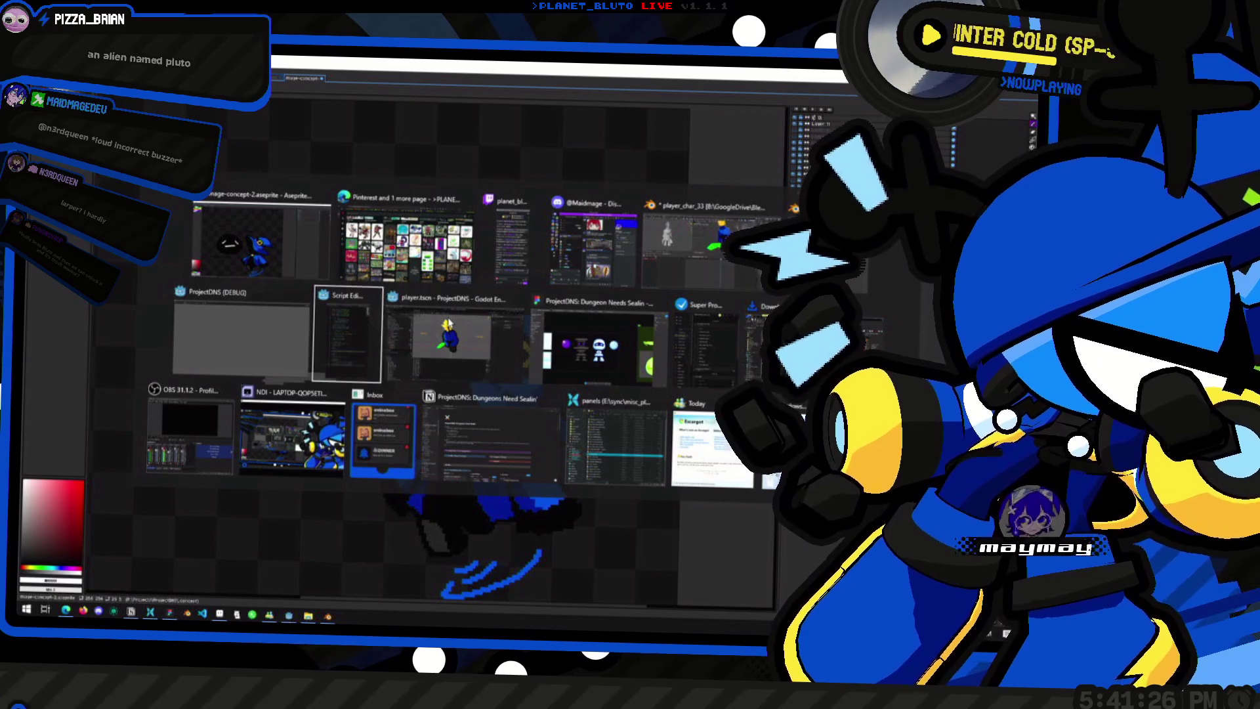
{"action": "key", "text": "Escape"}
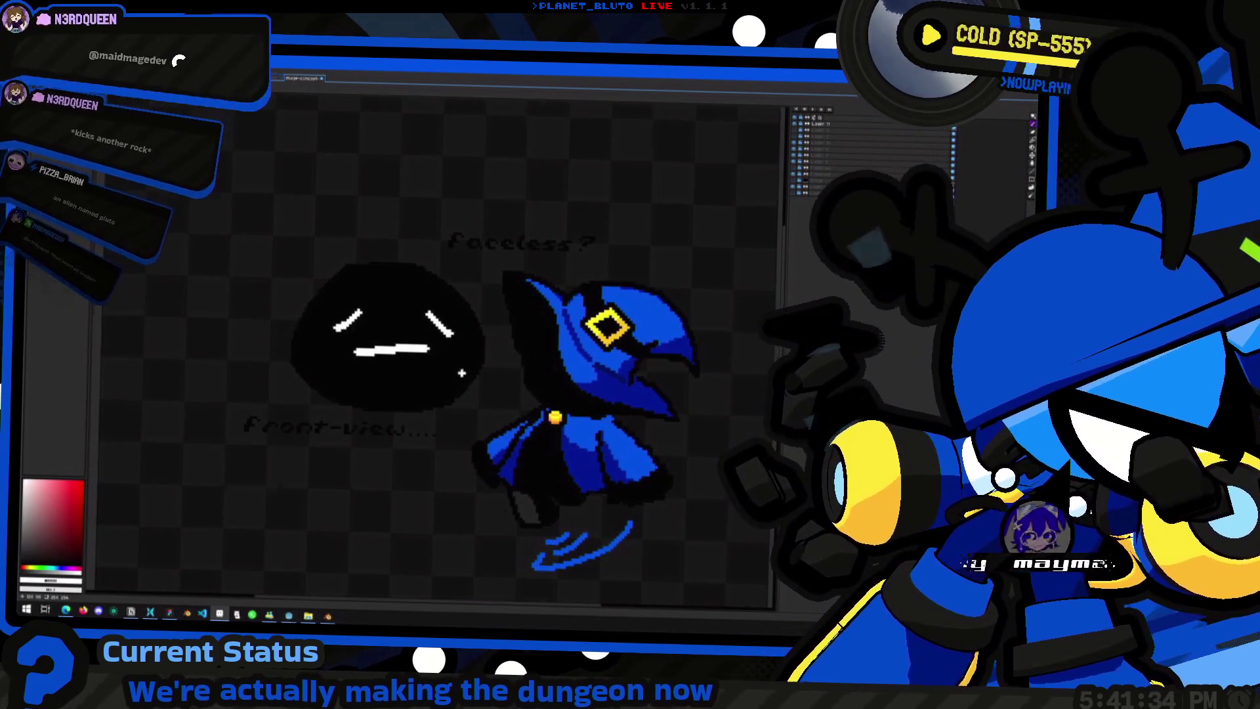
{"action": "scroll", "coordinate": [402, 303], "scroll_direction": "up", "scroll_amount": 1}
Step: Select the area around the black head and delete the white face, then switch to the accessories sheet
{"action": "mouse_move", "coordinate": [402, 303]}
{"action": "middle_mouse_down"}
{"action": "mouse_move", "coordinate": [383, 283]}
{"action": "mouse_move", "coordinate": [399, 394]}
{"action": "middle_mouse_up"}
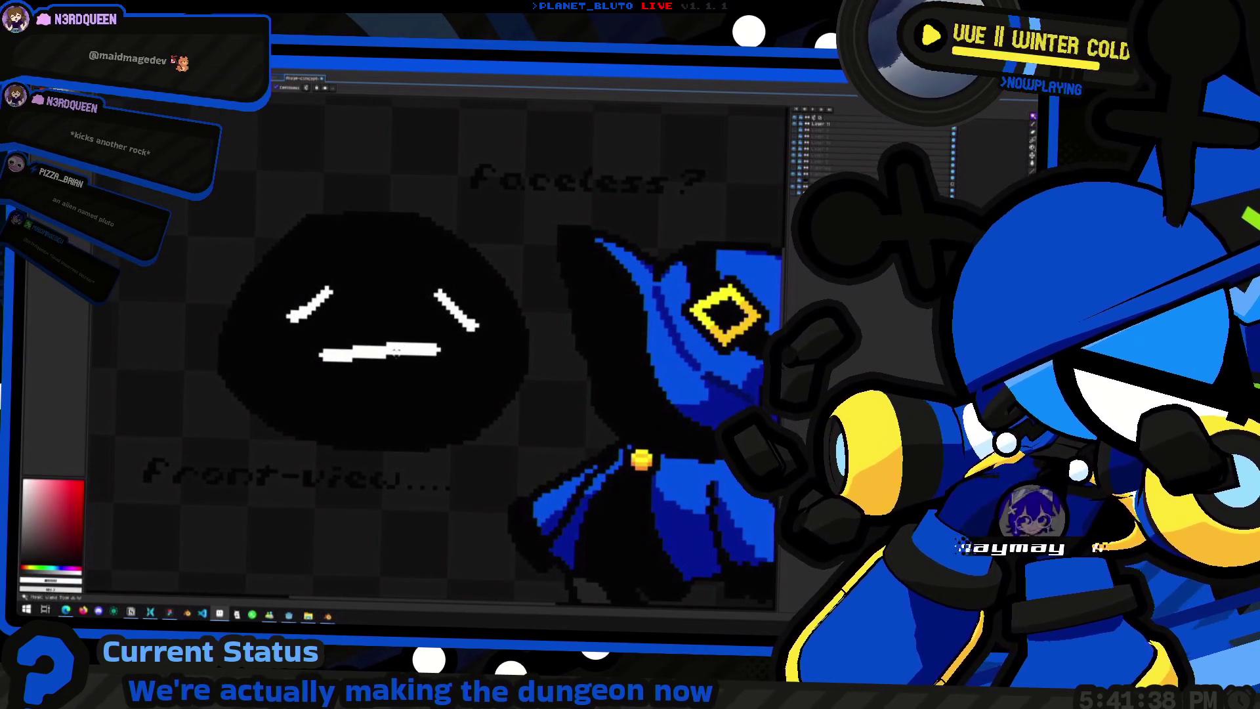
{"action": "scroll", "coordinate": [401, 383], "scroll_direction": "down", "scroll_amount": 2}
{"action": "middle_click_drag", "start_coordinate": [400, 383], "coordinate": [390, 321]}
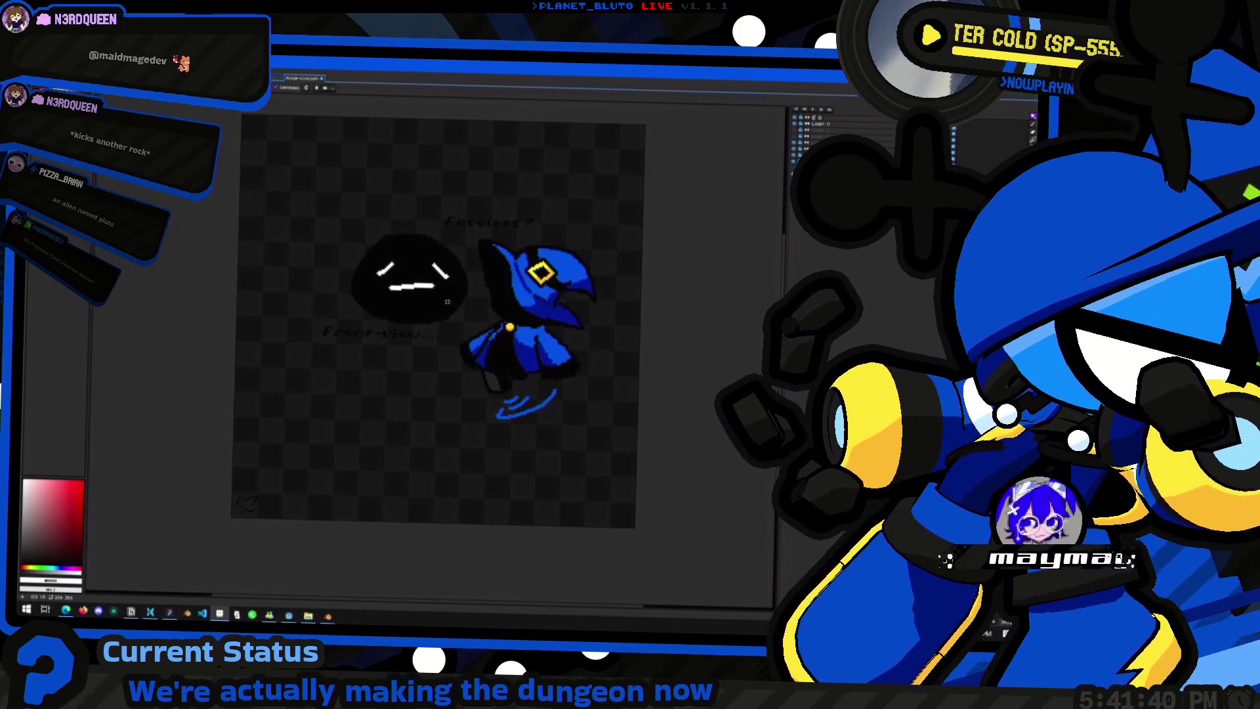
{"action": "left_click_drag", "start_coordinate": [352, 197], "coordinate": [508, 309]}
{"action": "key", "text": "Delete"}
{"action": "scroll", "coordinate": [395, 325], "scroll_direction": "down", "scroll_amount": 1}
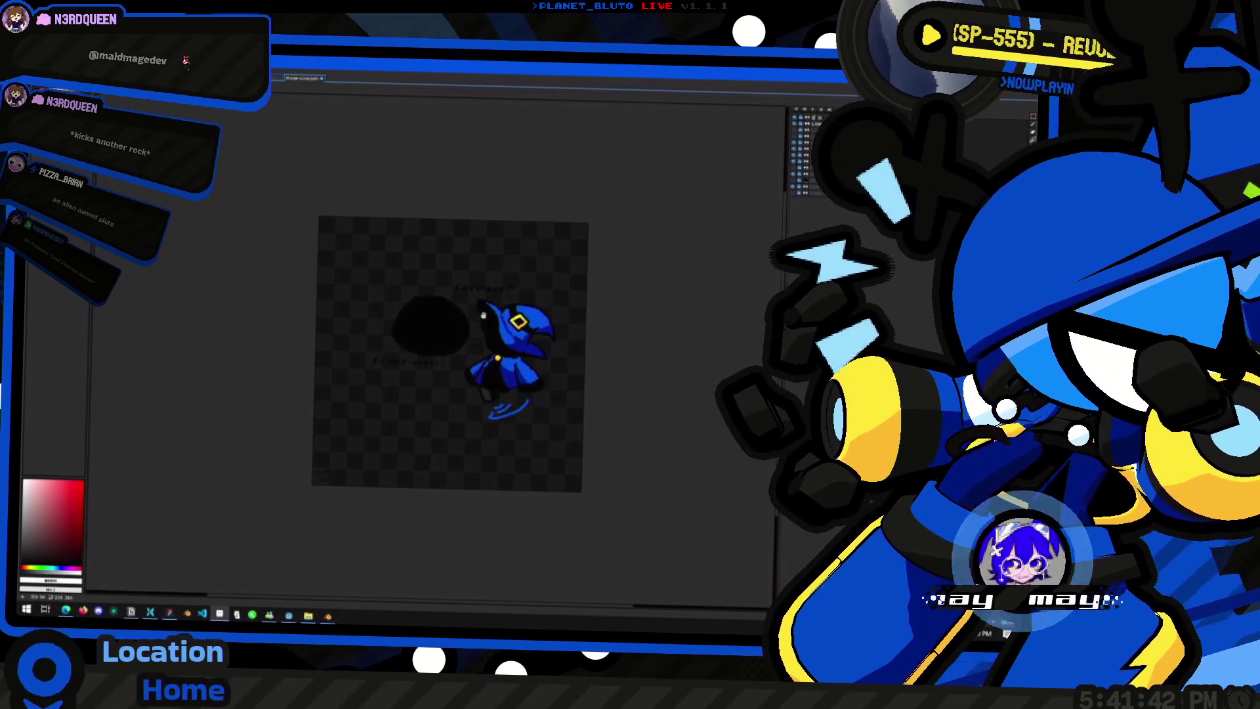
{"action": "scroll", "coordinate": [394, 325], "scroll_direction": "down", "scroll_amount": 1}
{"action": "key", "text": "ctrl+Tab"}
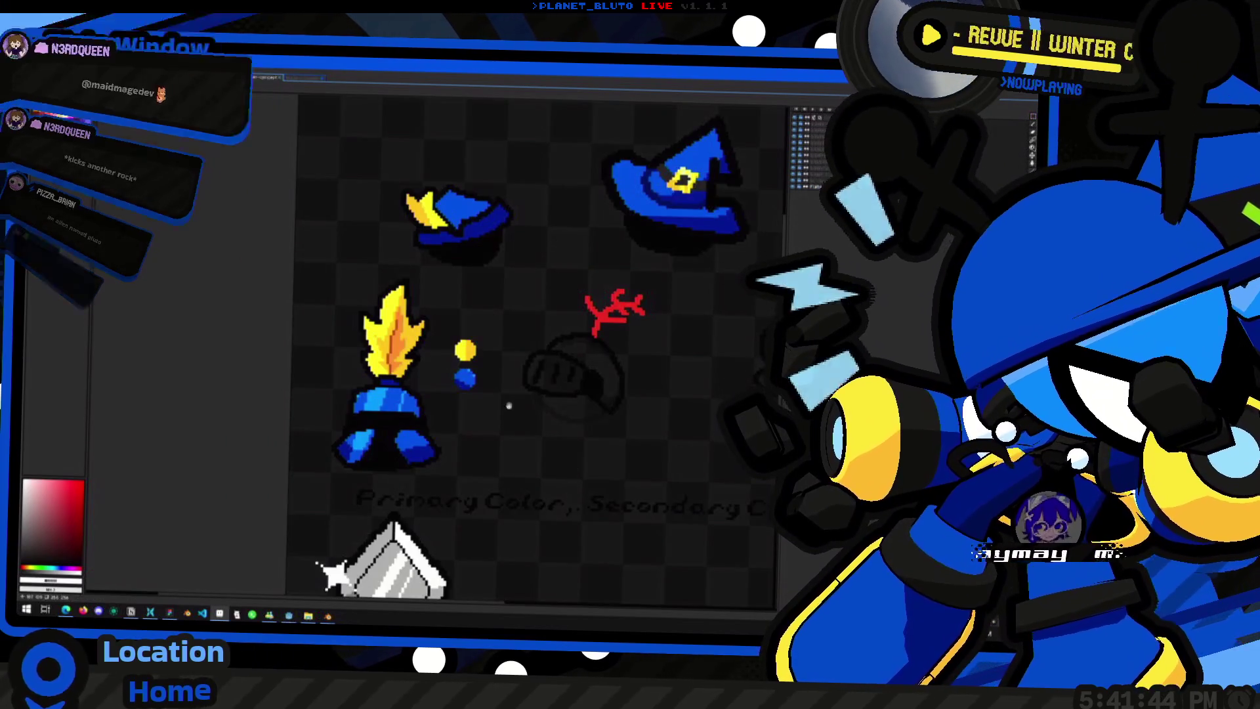
{"action": "scroll", "coordinate": [562, 411], "scroll_direction": "up", "scroll_amount": 1}
Step: Cycle through the helmet and face documents to the mossy dungeon brick wall sprite, then bring up the window switcher
{"action": "mouse_move", "coordinate": [562, 412]}
{"action": "middle_mouse_down"}
{"action": "mouse_move", "coordinate": [483, 224]}
{"action": "mouse_move", "coordinate": [500, 360]}
{"action": "middle_mouse_up"}
{"action": "scroll", "coordinate": [483, 225], "scroll_direction": "down", "scroll_amount": 1}
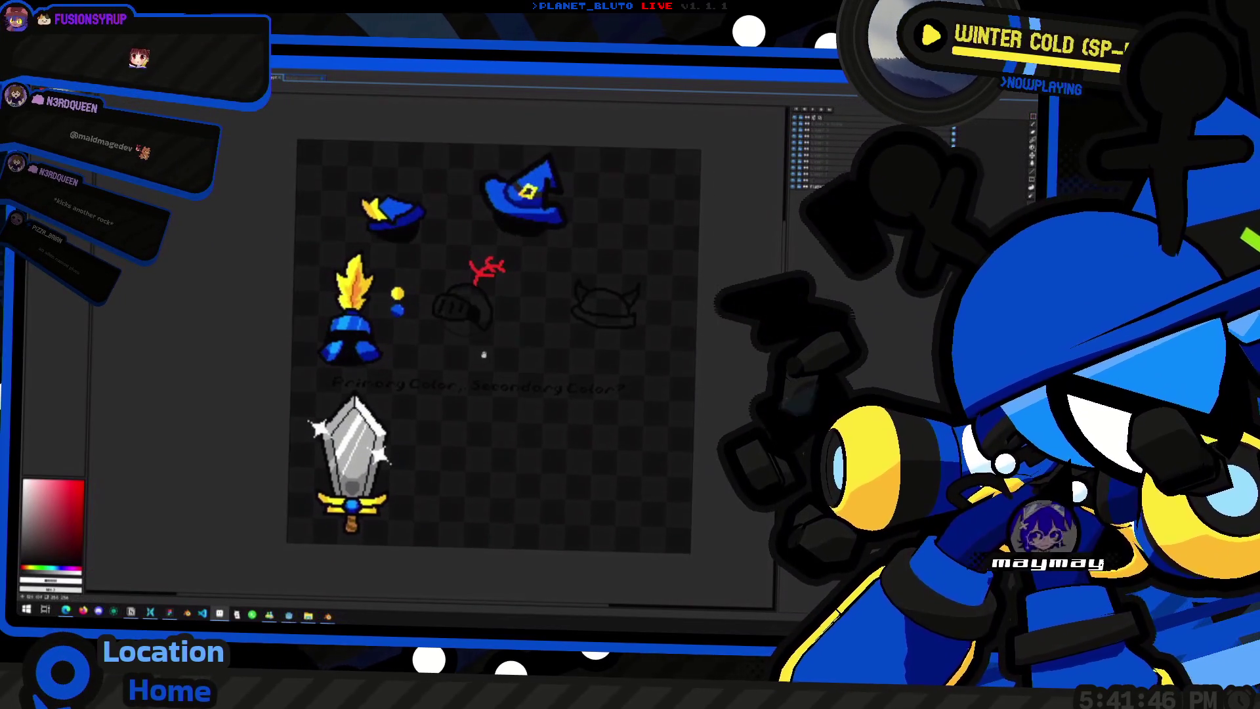
{"action": "key", "text": "ctrl+Tab"}
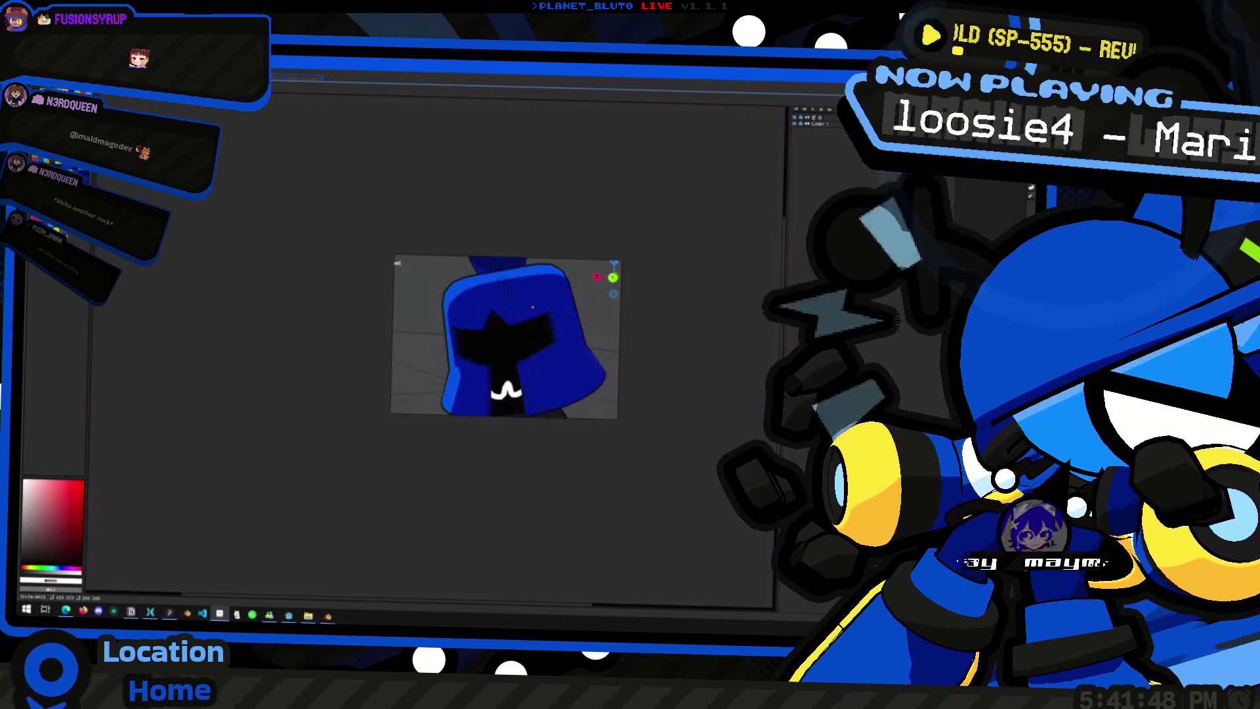
{"action": "key", "text": "ctrl+Tab"}
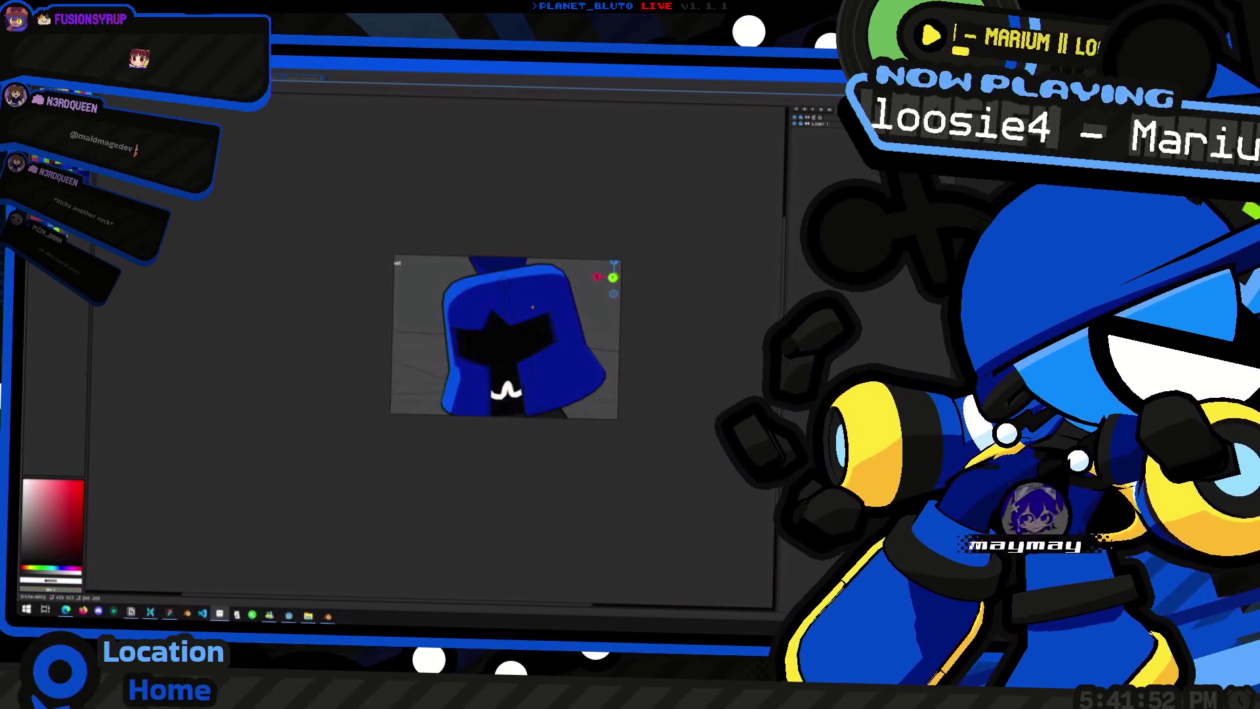
{"action": "key", "text": "ctrl+shift+Tab"}
{"action": "key", "text": "ctrl+Tab"}
{"action": "key", "text": "ctrl+Tab"}
{"action": "scroll", "coordinate": [472, 364], "scroll_direction": "up", "scroll_amount": 2}
{"action": "scroll", "coordinate": [473, 365], "scroll_direction": "down", "scroll_amount": 3}
{"action": "scroll", "coordinate": [473, 364], "scroll_direction": "up", "scroll_amount": 3}
{"action": "scroll", "coordinate": [409, 311], "scroll_direction": "down", "scroll_amount": 2}
{"action": "scroll", "coordinate": [410, 309], "scroll_direction": "down", "scroll_amount": 1}
{"action": "scroll", "coordinate": [521, 469], "scroll_direction": "up", "scroll_amount": 1}
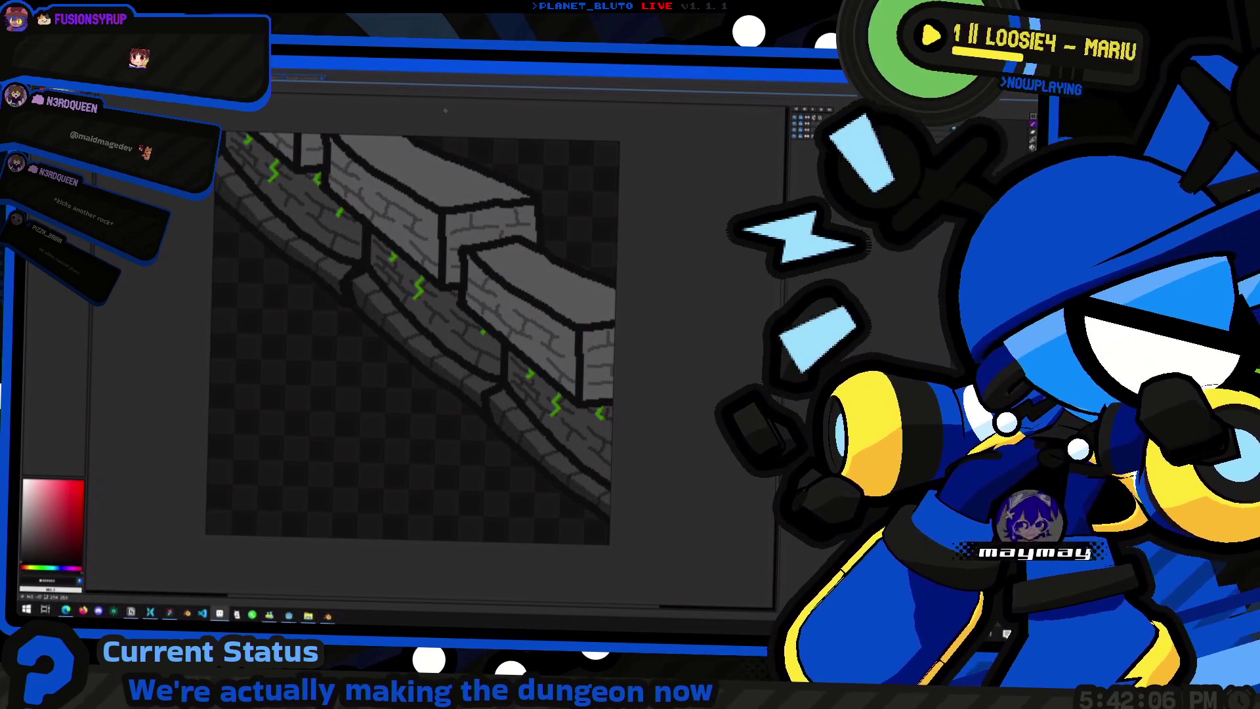
{"action": "key", "text": "alt+Tab"}
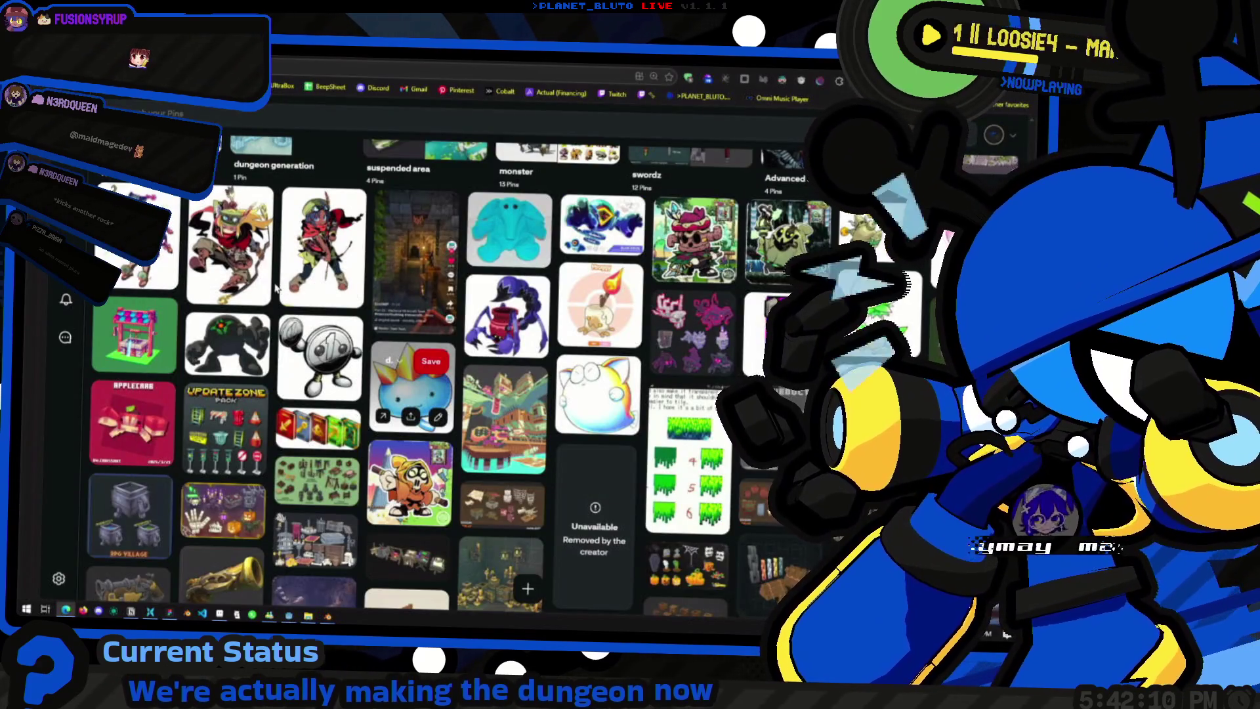
Step: Load the KHInsider video game music site from a new browser tab's search suggestions
{"action": "key", "text": "ctrl+t"}
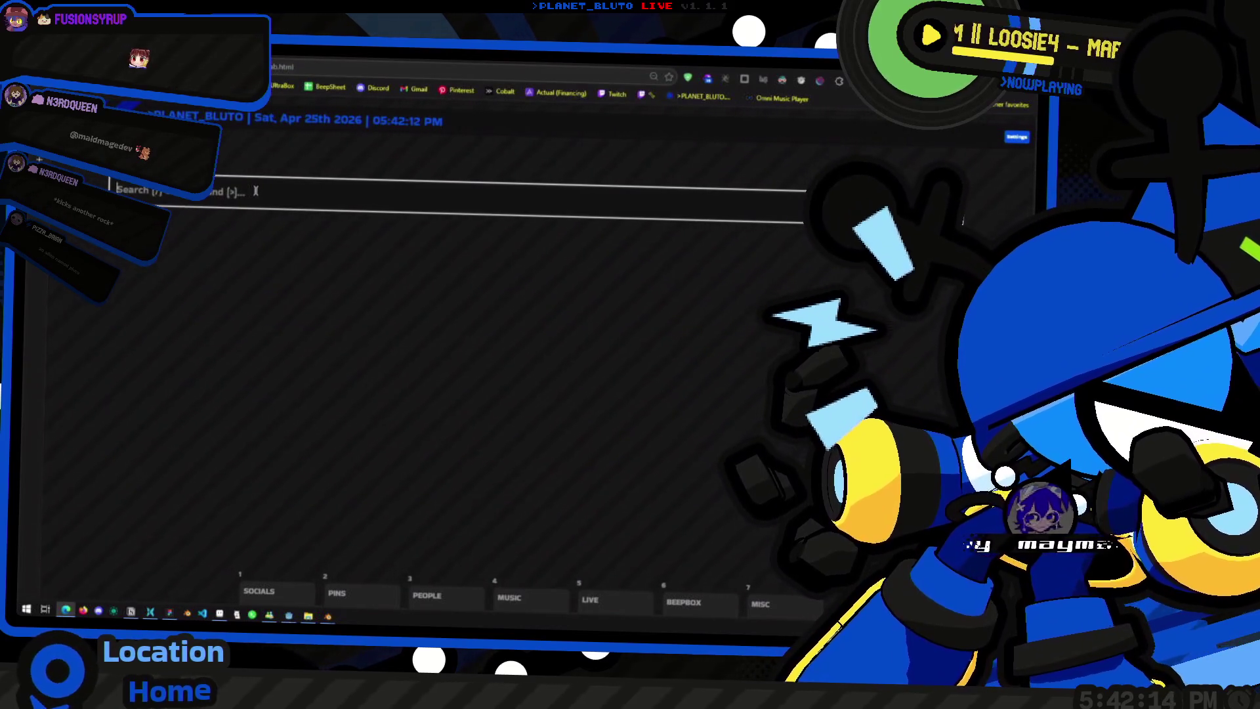
{"action": "type", "text": "KH"}
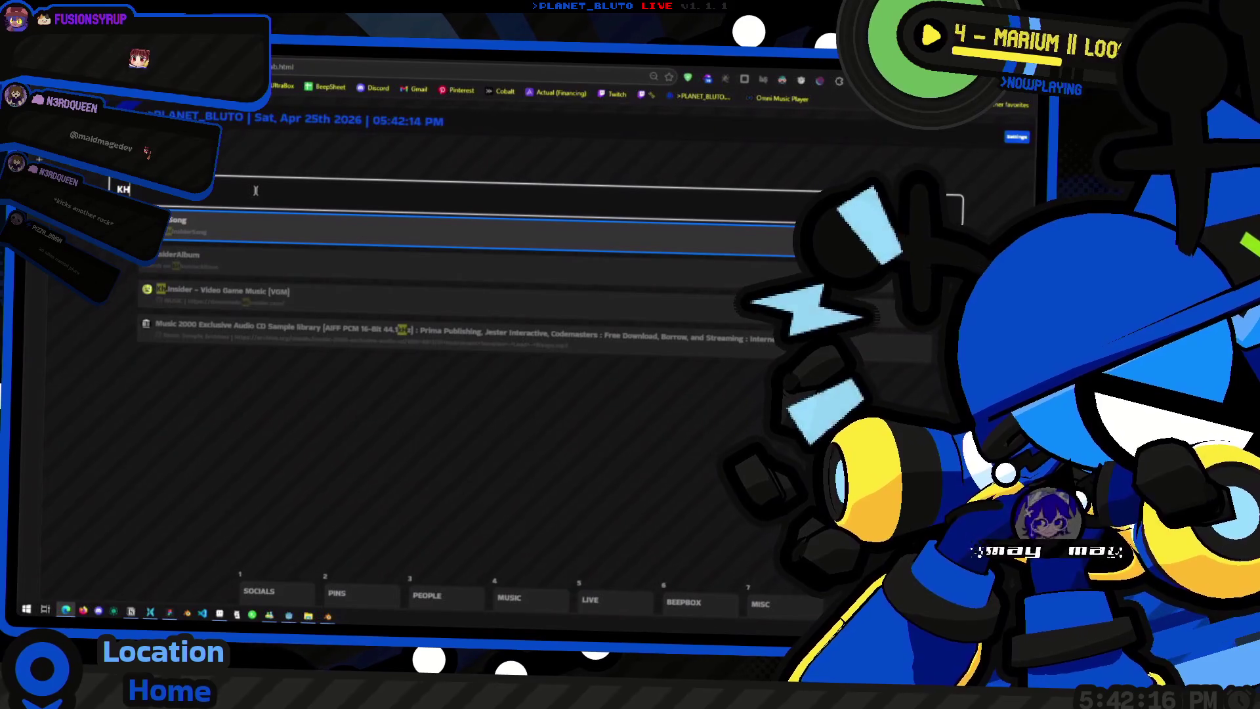
{"action": "key", "text": "Down"}
{"action": "key", "text": "Down"}
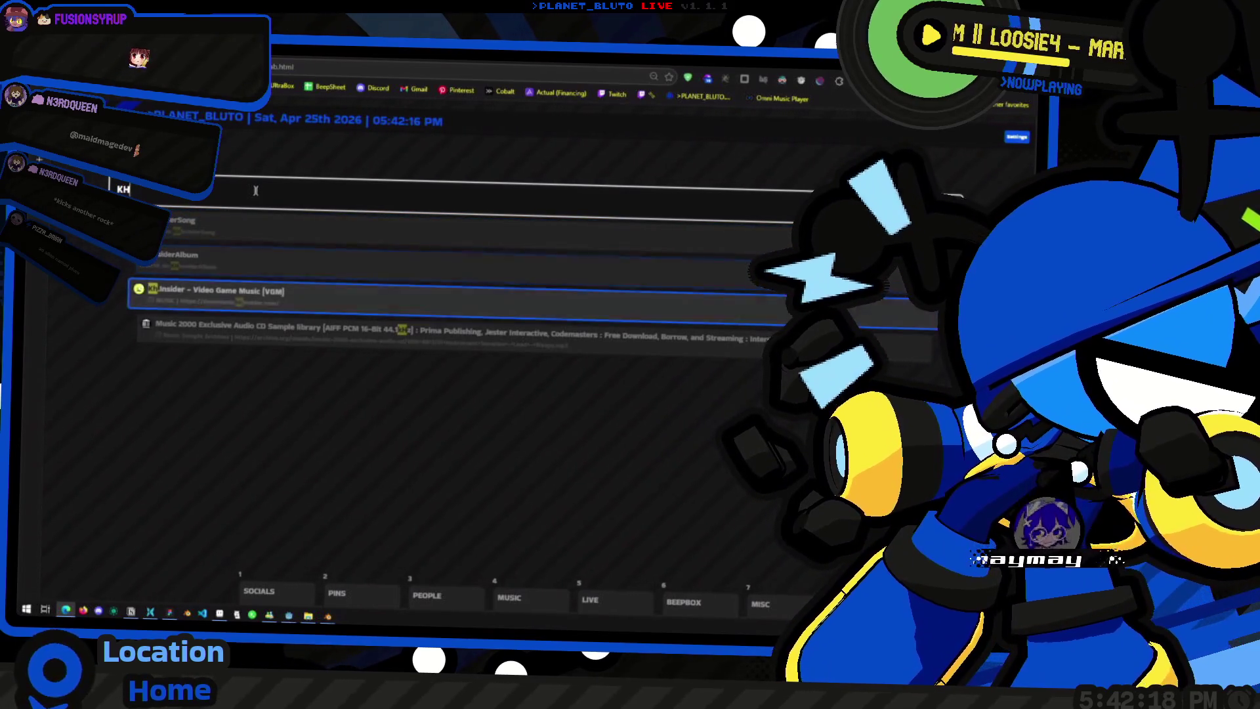
{"action": "key", "text": "Return"}
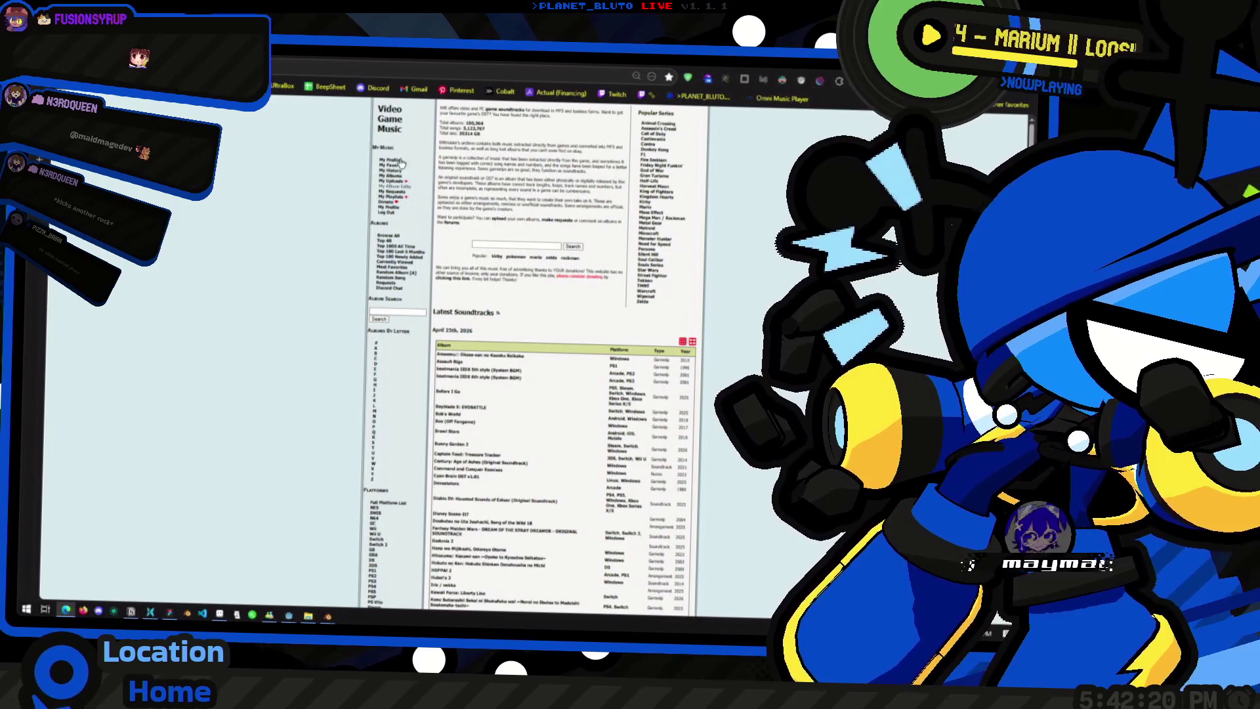
Step: Browse the saved playlist 'yeah' with its Splatoon 2 tracks, then return toward the Aseprite wall sprite
{"action": "left_click", "coordinate": [393, 197]}
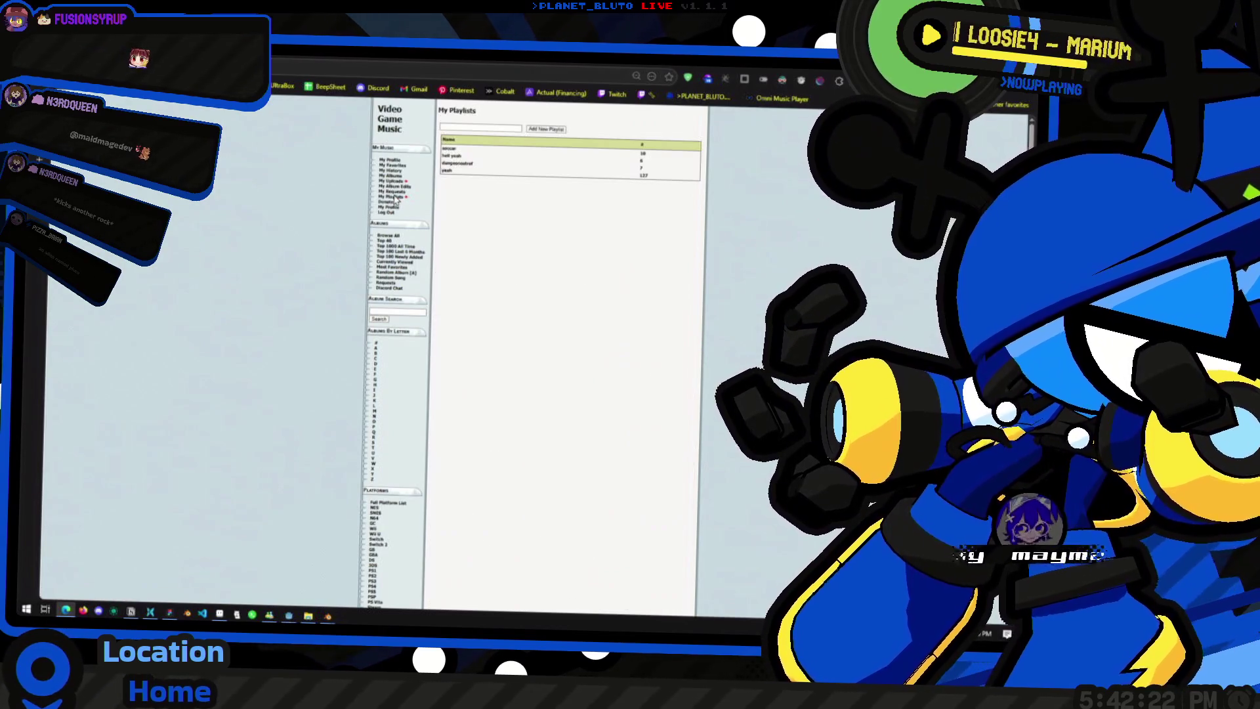
{"action": "left_click", "coordinate": [455, 174]}
{"action": "scroll", "coordinate": [548, 296], "scroll_direction": "down", "scroll_amount": 3}
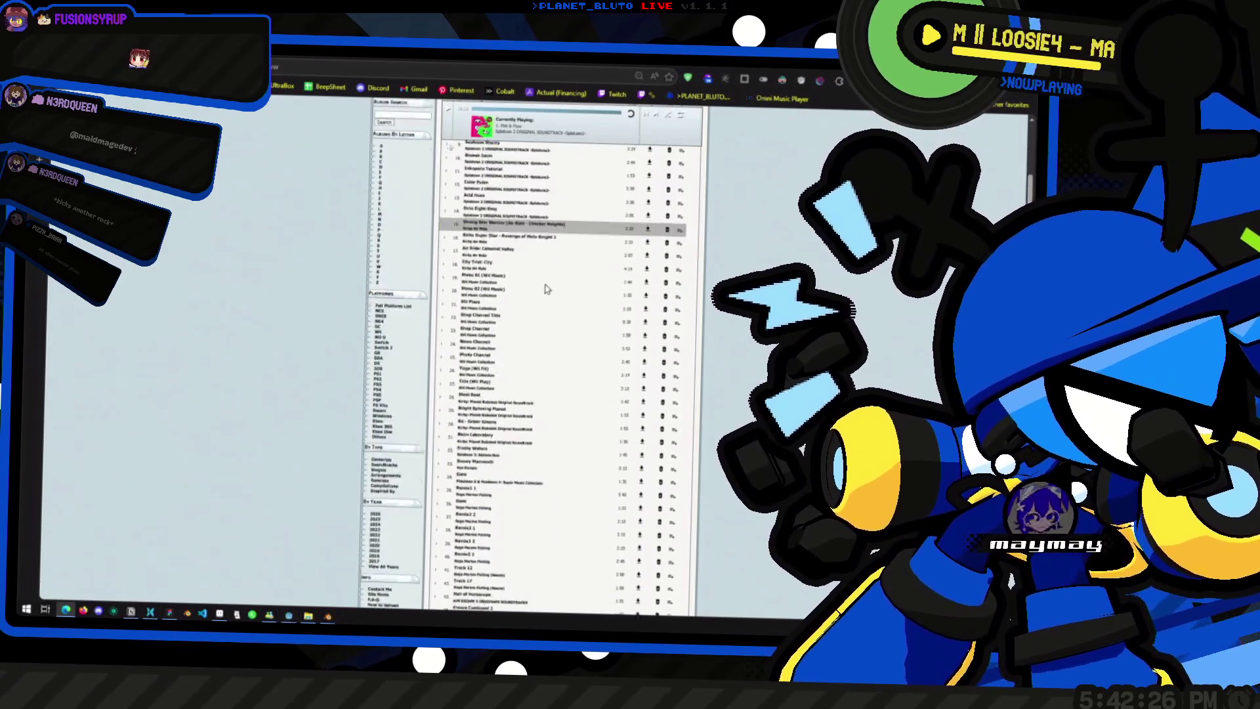
{"action": "scroll", "coordinate": [548, 294], "scroll_direction": "down", "scroll_amount": 5}
{"action": "scroll", "coordinate": [562, 267], "scroll_direction": "down", "scroll_amount": 5}
{"action": "scroll", "coordinate": [578, 252], "scroll_direction": "down", "scroll_amount": 5}
{"action": "scroll", "coordinate": [604, 259], "scroll_direction": "down", "scroll_amount": 1}
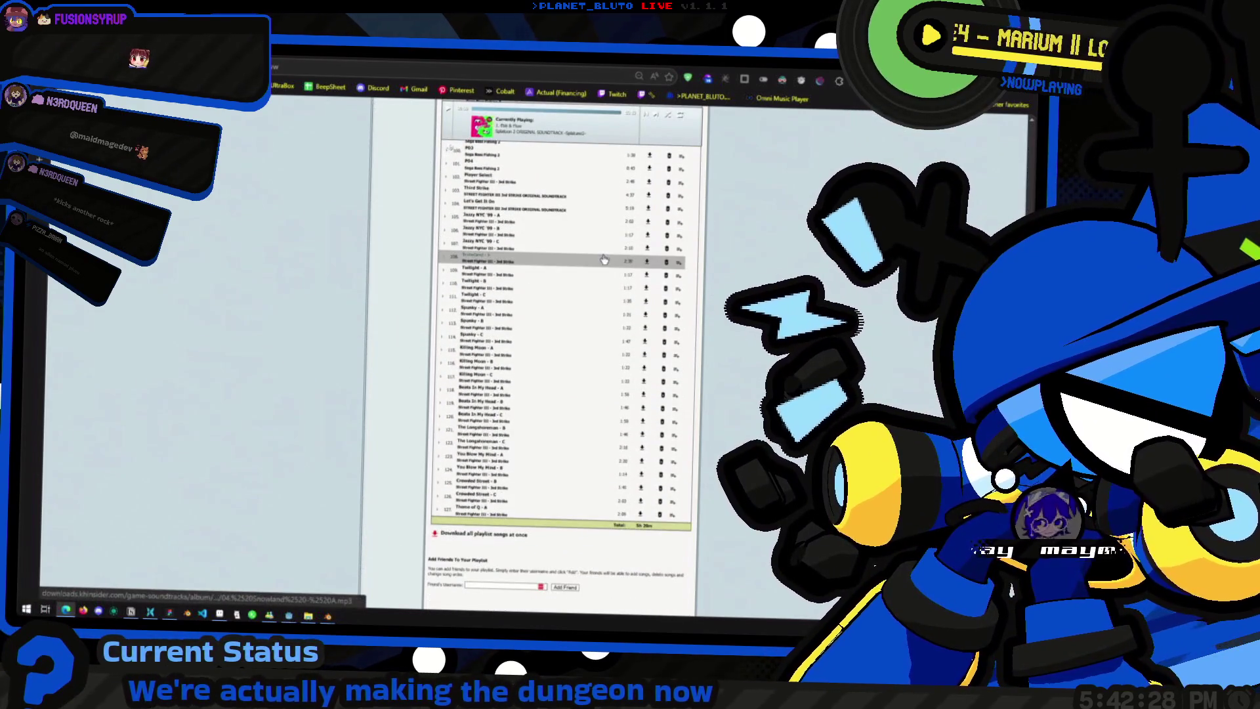
{"action": "scroll", "coordinate": [600, 253], "scroll_direction": "up", "scroll_amount": 1}
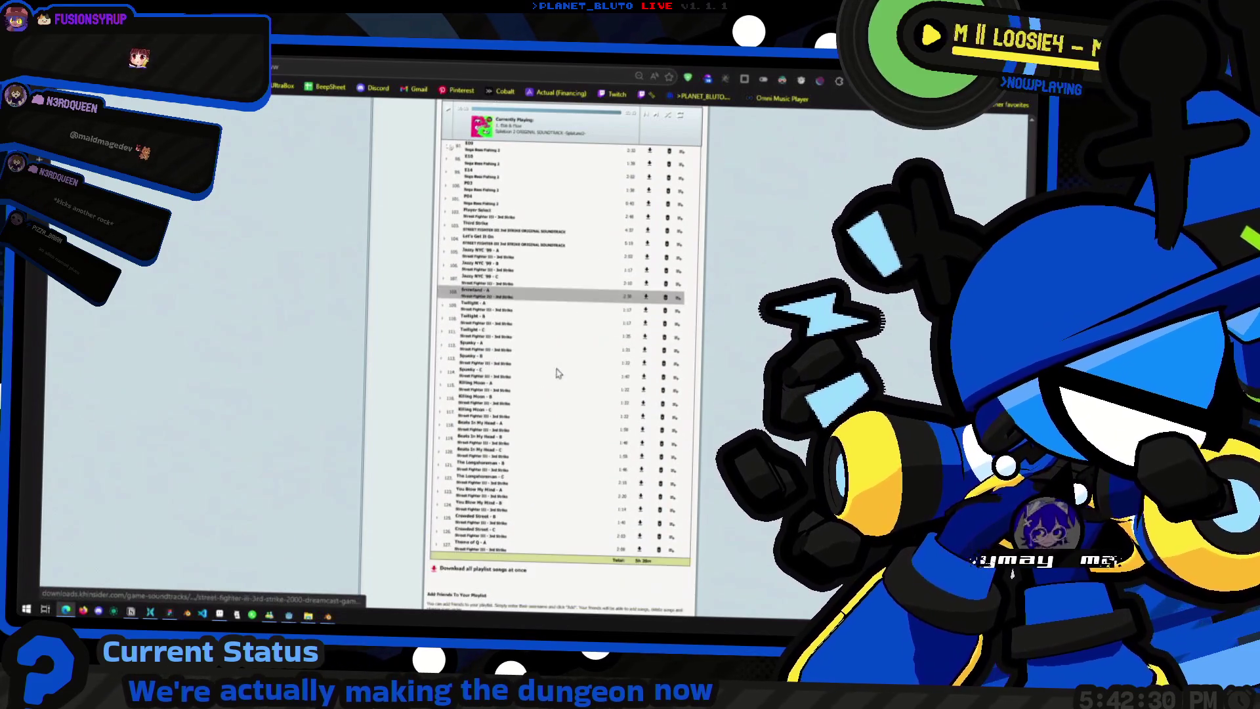
{"action": "scroll", "coordinate": [556, 373], "scroll_direction": "up", "scroll_amount": 1}
{"action": "scroll", "coordinate": [546, 380], "scroll_direction": "up", "scroll_amount": 2}
{"action": "scroll", "coordinate": [532, 389], "scroll_direction": "up", "scroll_amount": 1}
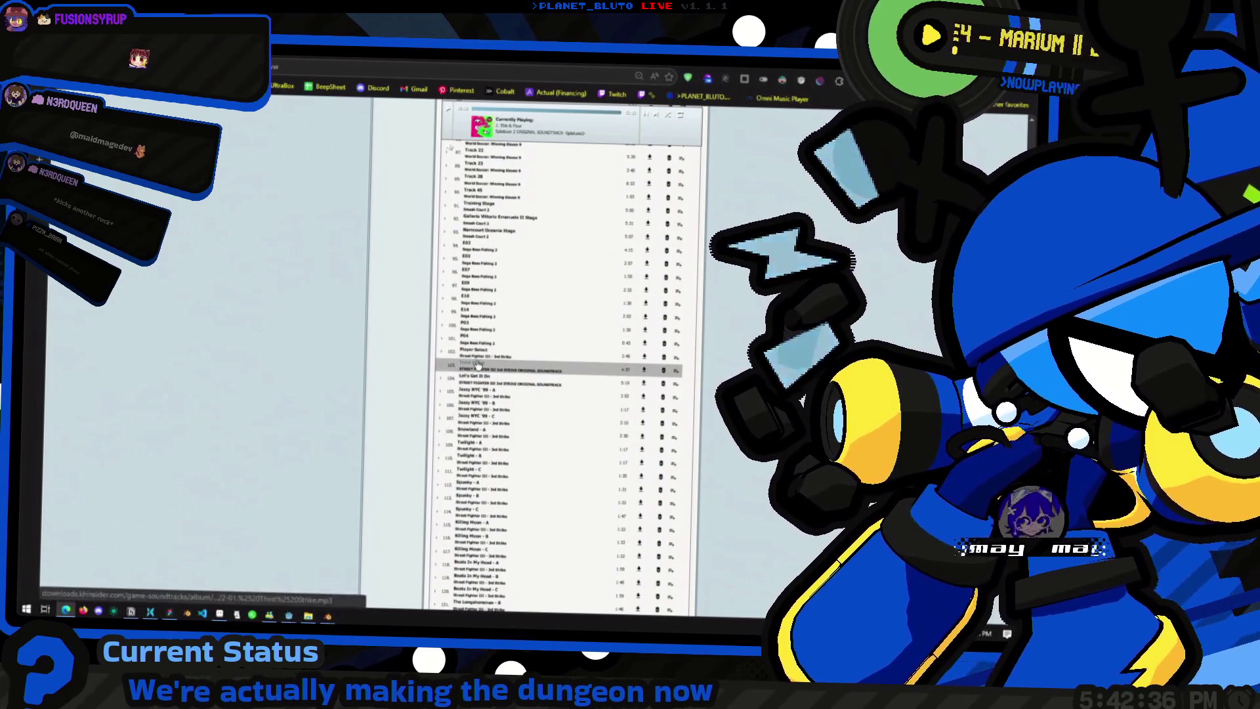
{"action": "scroll", "coordinate": [477, 366], "scroll_direction": "up", "scroll_amount": 2}
{"action": "scroll", "coordinate": [478, 359], "scroll_direction": "up", "scroll_amount": 3}
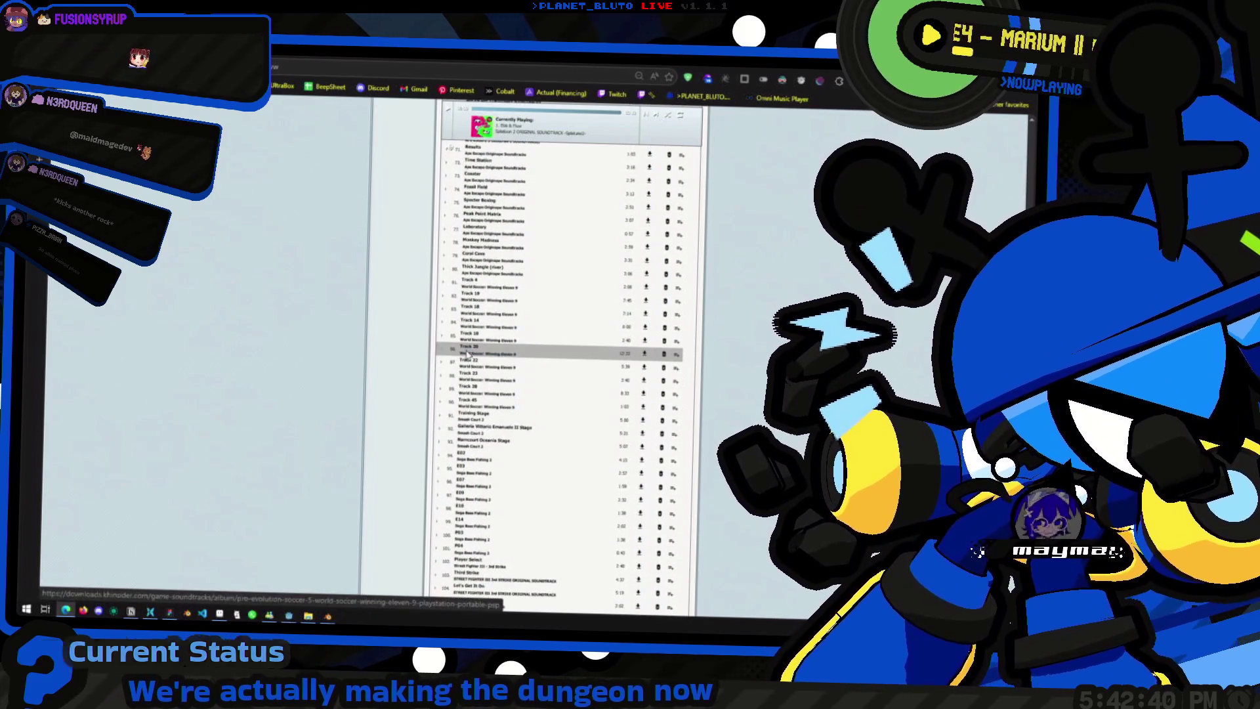
{"action": "scroll", "coordinate": [475, 356], "scroll_direction": "down", "scroll_amount": 4}
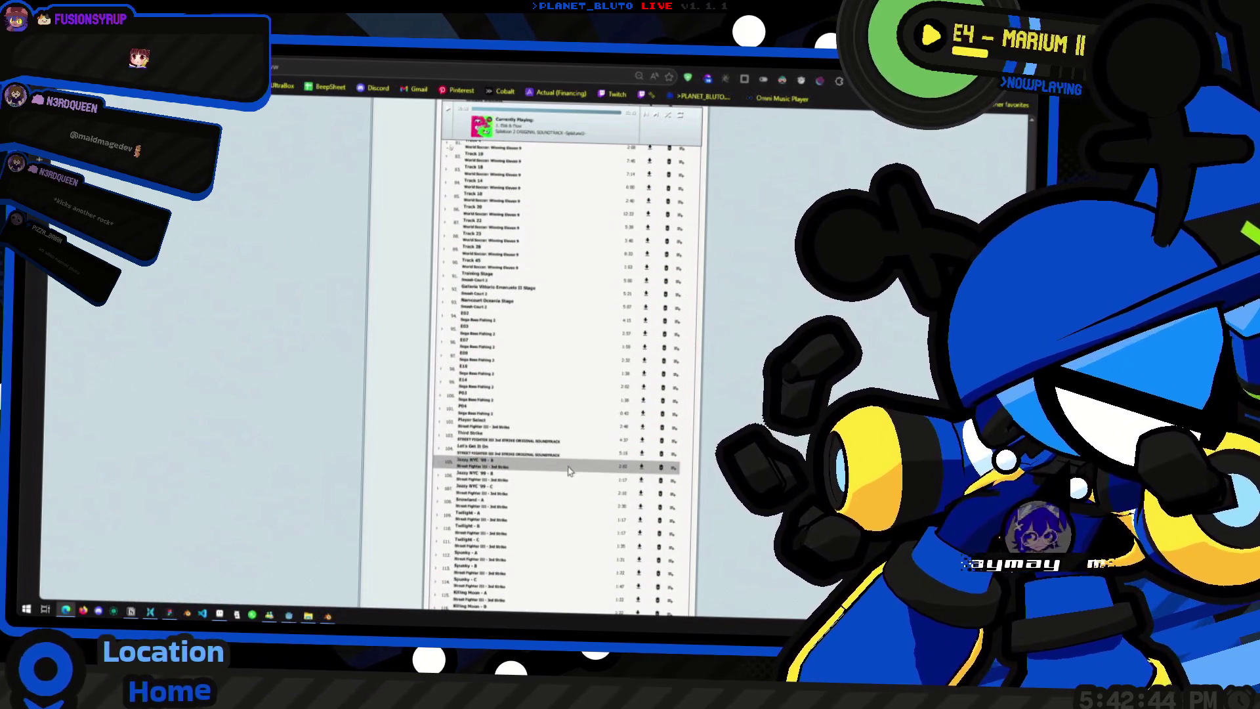
{"action": "key", "text": "ctrl+l"}
{"action": "key", "text": "Escape"}
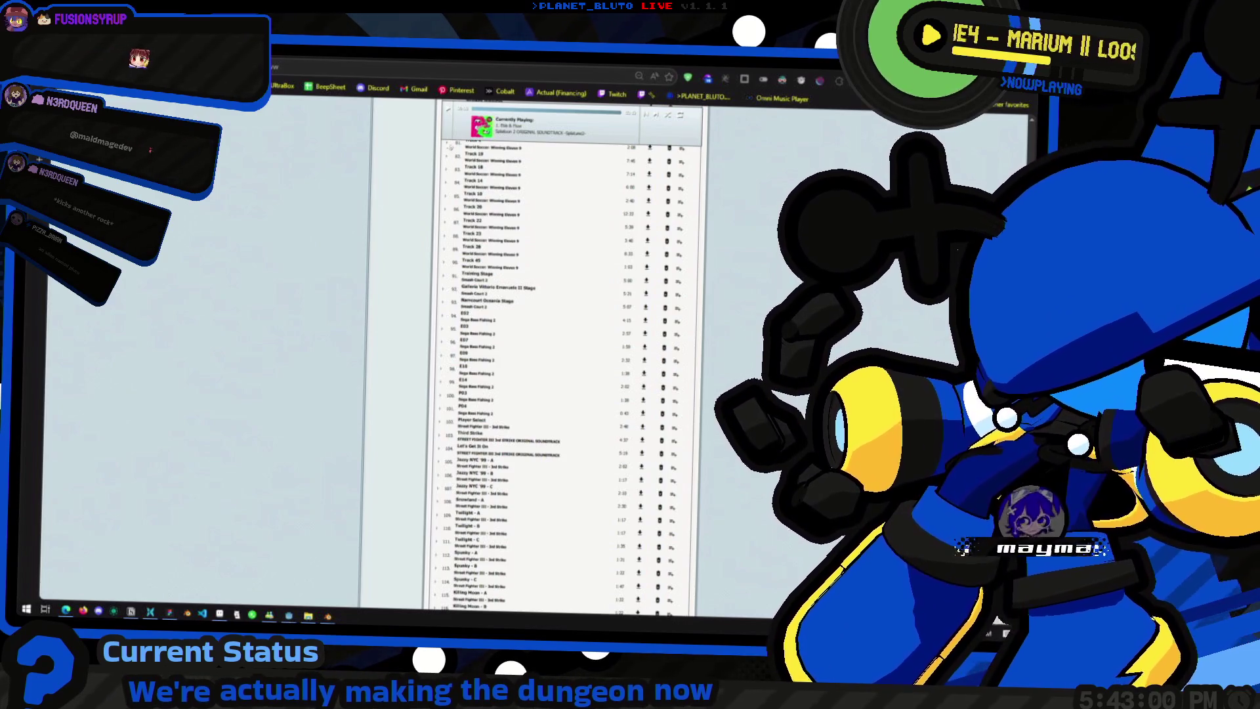
{"action": "scroll", "coordinate": [511, 361], "scroll_direction": "up", "scroll_amount": 15}
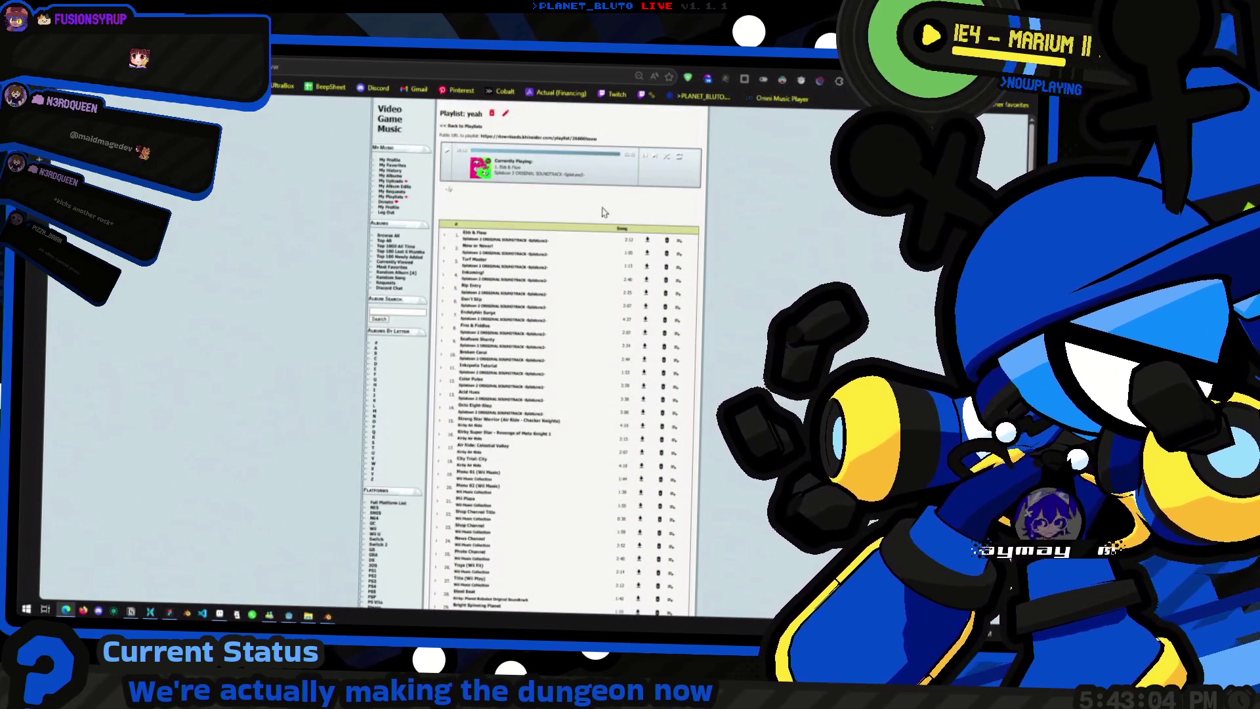
{"action": "scroll", "coordinate": [601, 214], "scroll_direction": "up", "scroll_amount": 2, "text": "ctrl"}
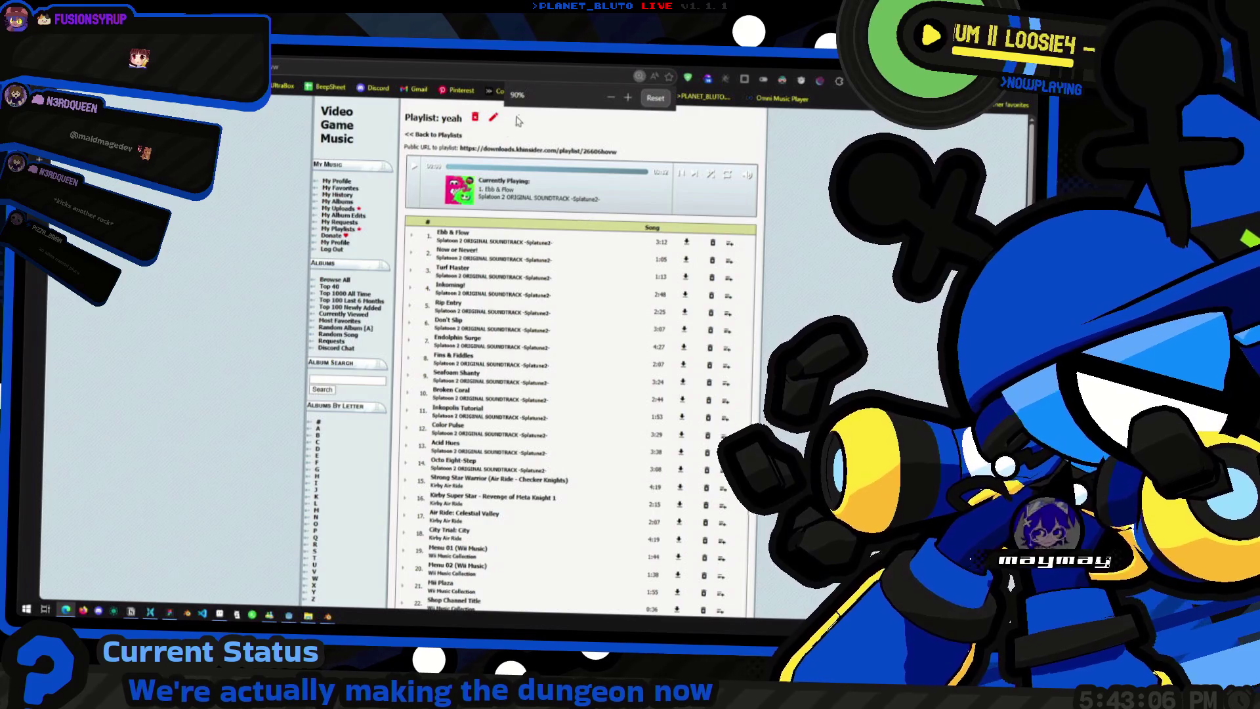
{"action": "scroll", "coordinate": [581, 375], "scroll_direction": "down", "scroll_amount": 4}
{"action": "scroll", "coordinate": [581, 375], "scroll_direction": "down", "scroll_amount": 5}
{"action": "scroll", "coordinate": [581, 375], "scroll_direction": "down", "scroll_amount": 5}
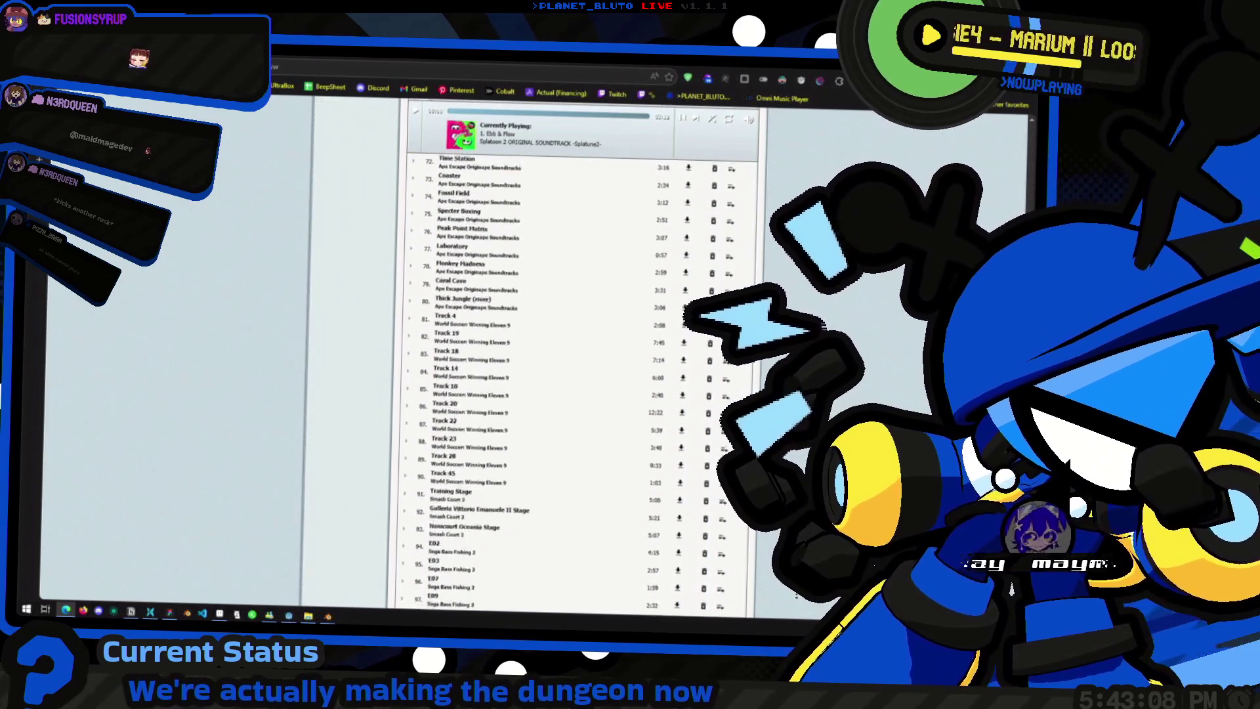
{"action": "scroll", "coordinate": [581, 374], "scroll_direction": "down", "scroll_amount": 7}
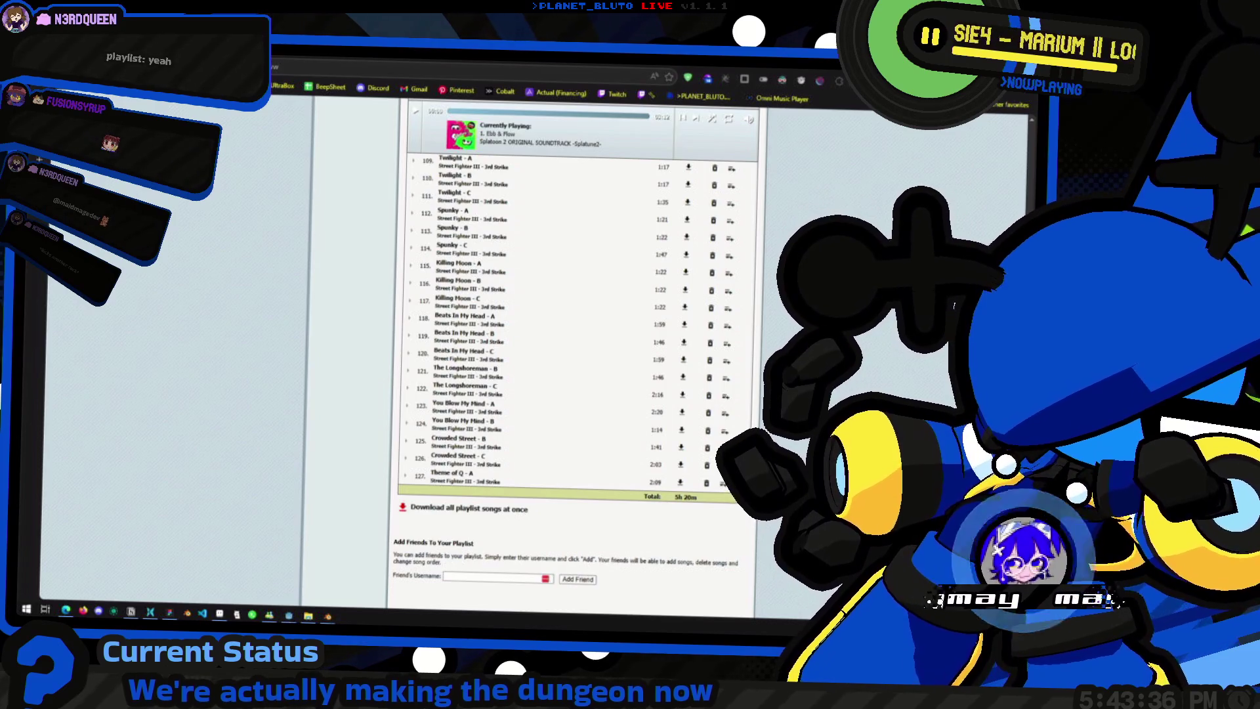
{"action": "scroll", "coordinate": [427, 276], "scroll_direction": "up", "scroll_amount": 5}
{"action": "scroll", "coordinate": [426, 277], "scroll_direction": "up", "scroll_amount": 3}
{"action": "scroll", "coordinate": [428, 274], "scroll_direction": "up", "scroll_amount": 3}
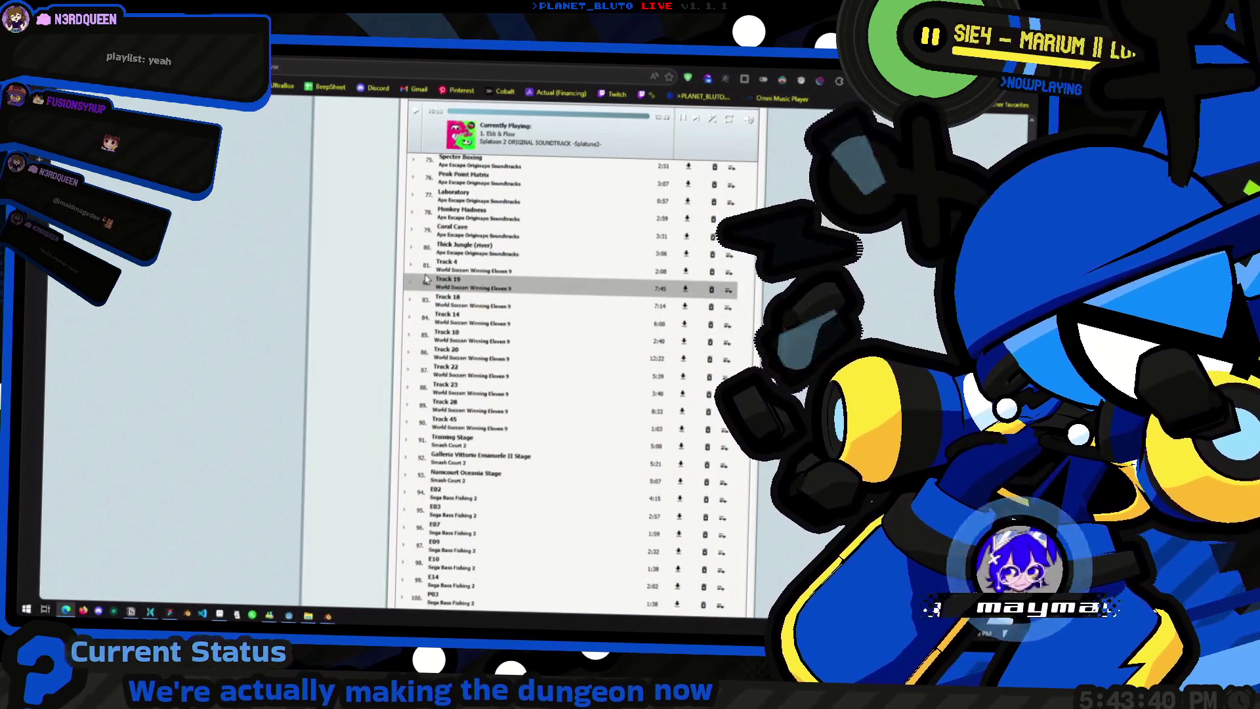
{"action": "scroll", "coordinate": [416, 283], "scroll_direction": "up", "scroll_amount": 5}
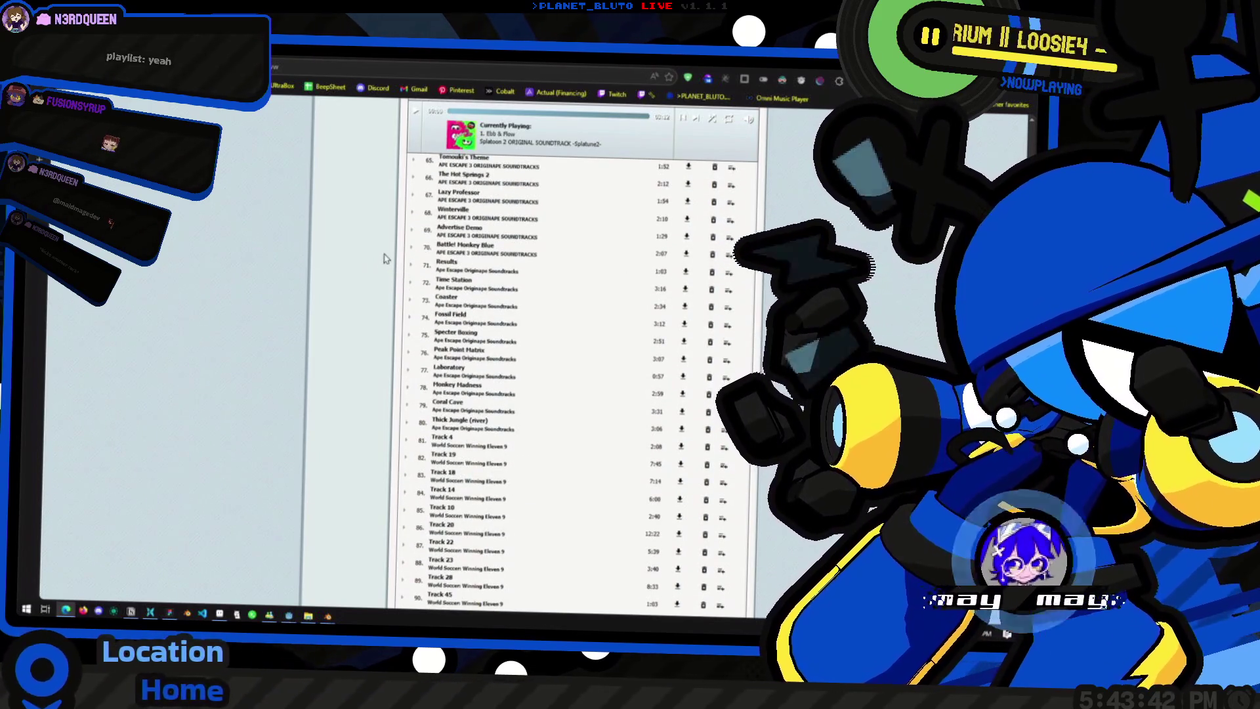
{"action": "scroll", "coordinate": [376, 284], "scroll_direction": "up", "scroll_amount": 6}
{"action": "key", "text": "alt+Tab"}
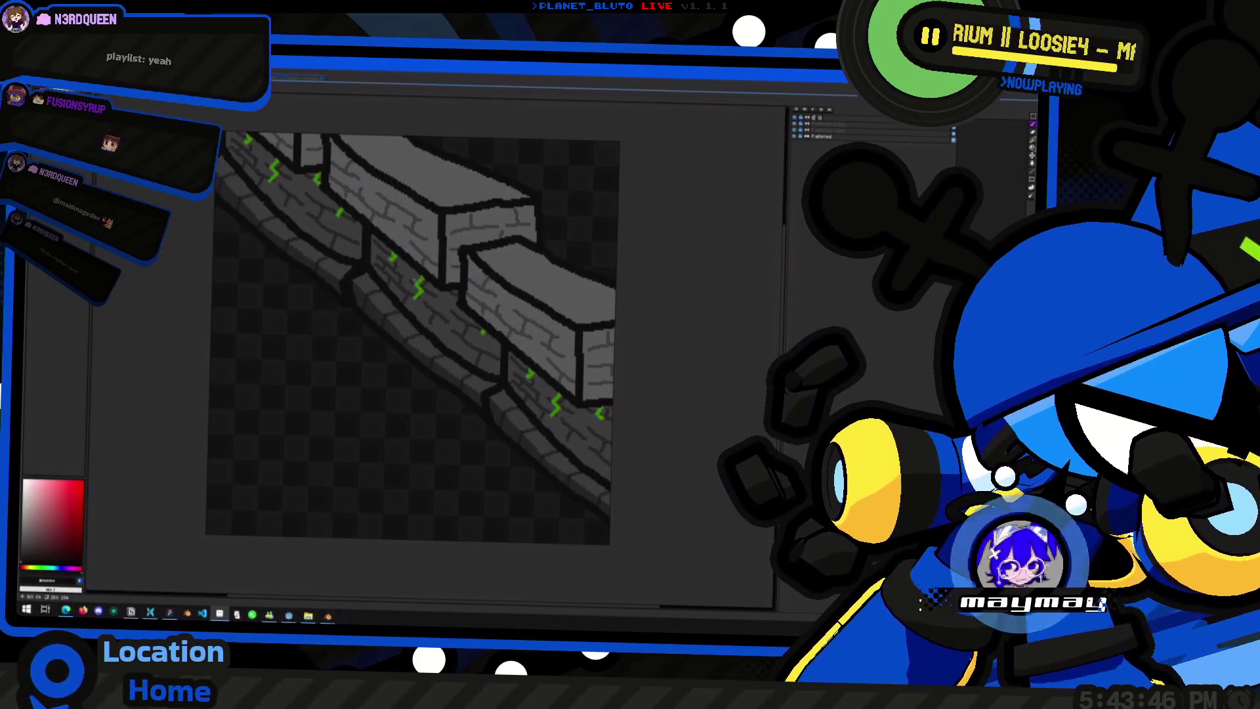
Step: Bring the Godot player.tscn scene with the blue knight to the front and orbit around the character
{"action": "key", "text": "alt+Tab"}
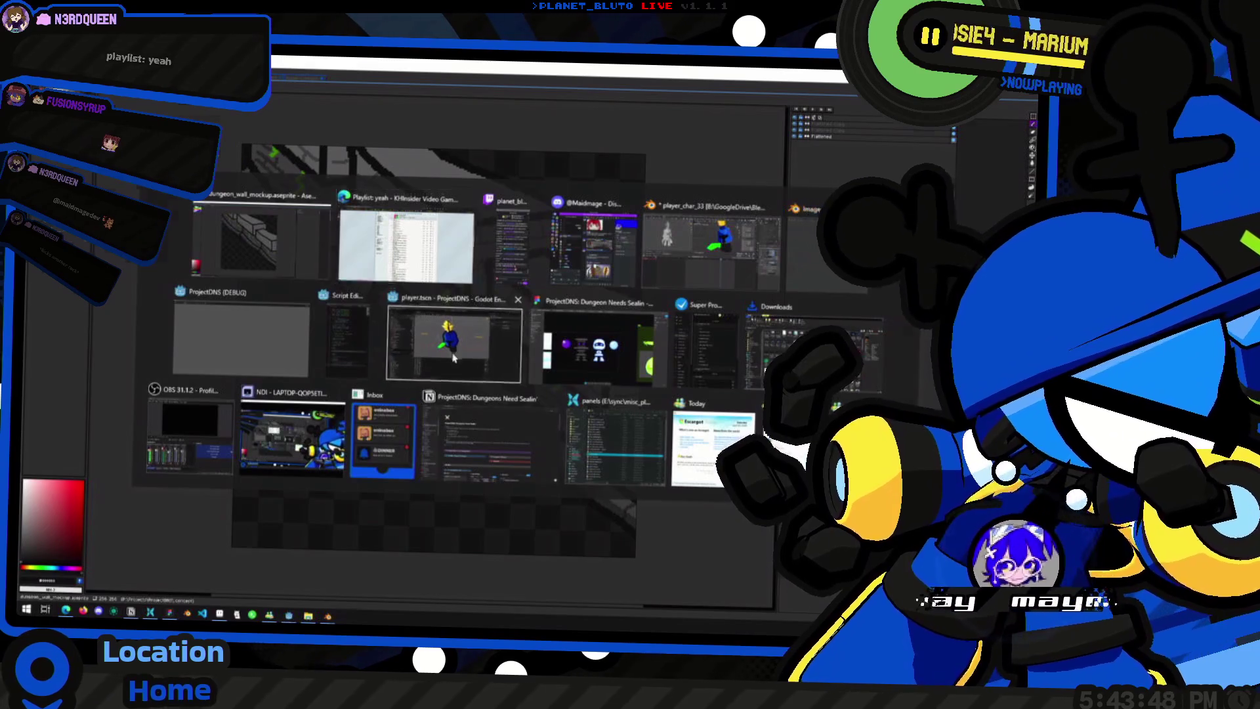
{"action": "left_click", "coordinate": [454, 358]}
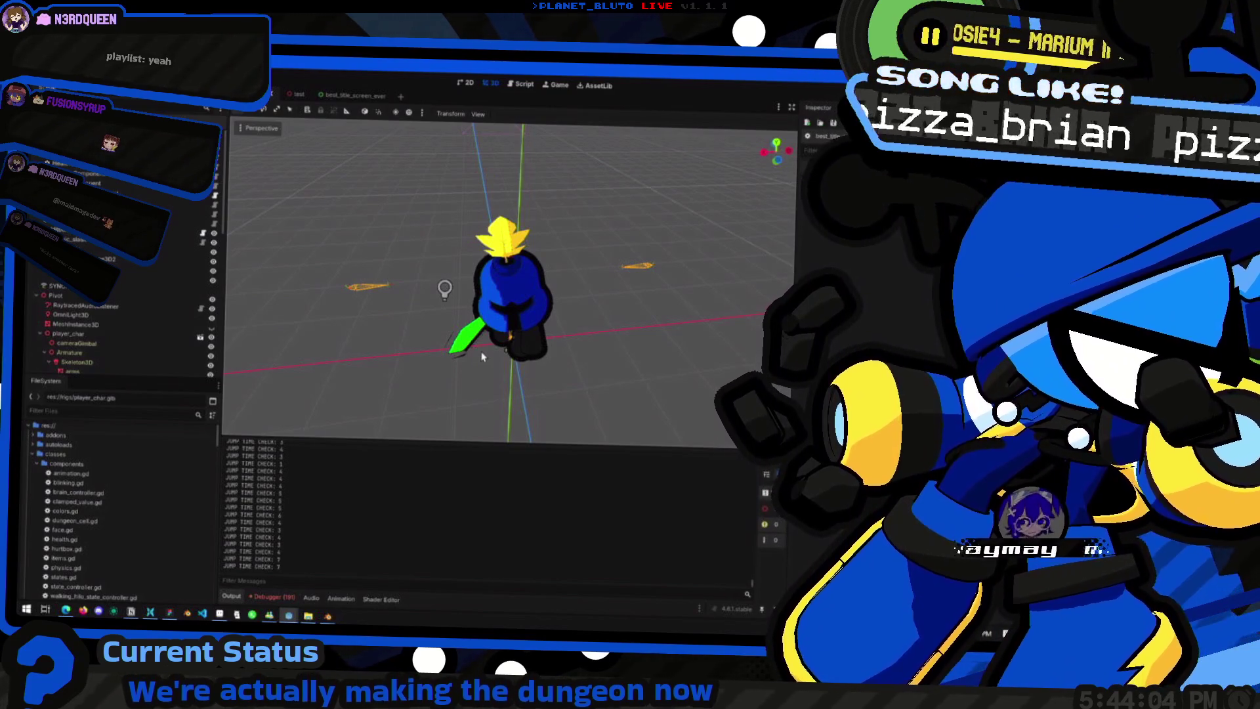
{"action": "middle_click_drag", "start_coordinate": [501, 339], "coordinate": [535, 308]}
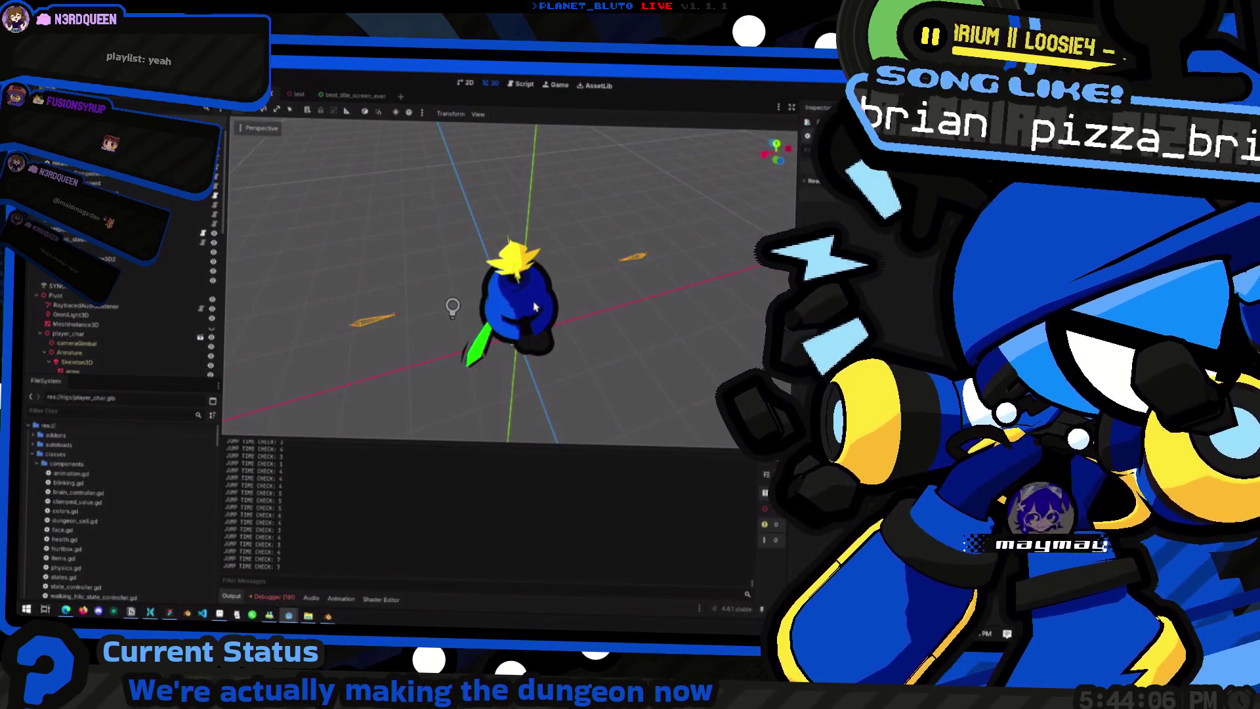
{"action": "key", "text": "alt+Tab"}
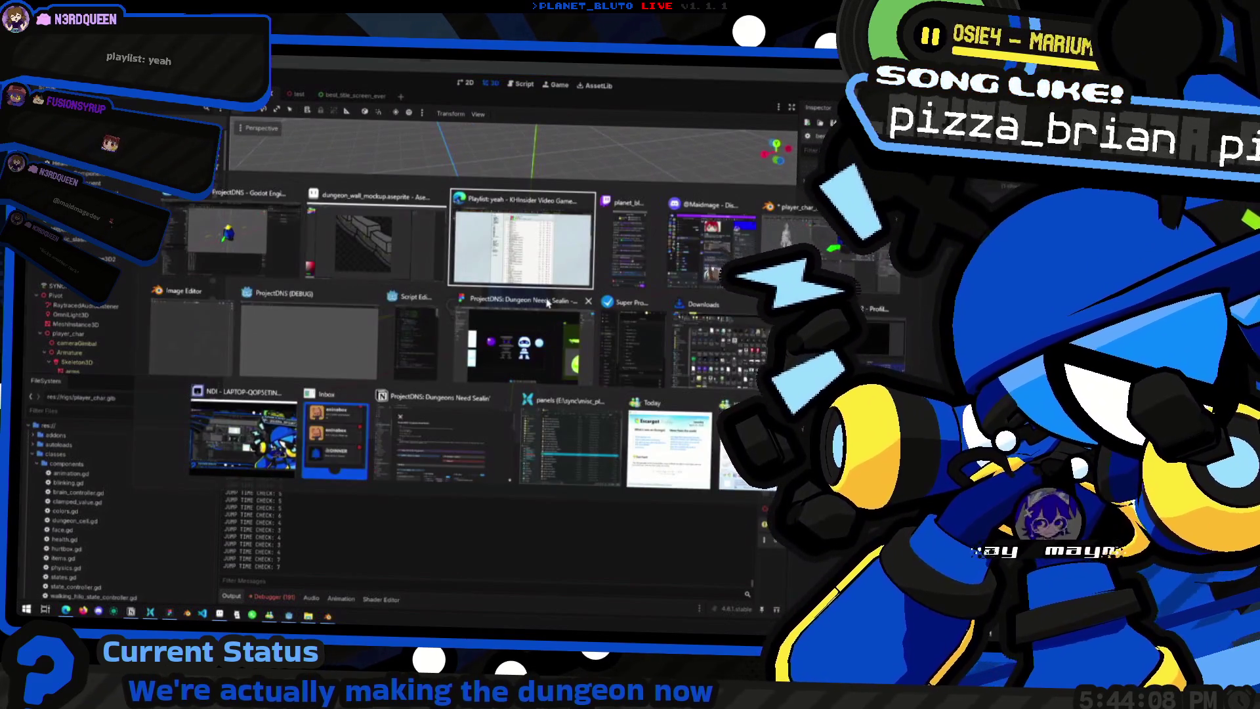
{"action": "scroll", "coordinate": [409, 446], "scroll_direction": "down", "scroll_amount": 3}
{"action": "scroll", "coordinate": [408, 445], "scroll_direction": "down", "scroll_amount": 3}
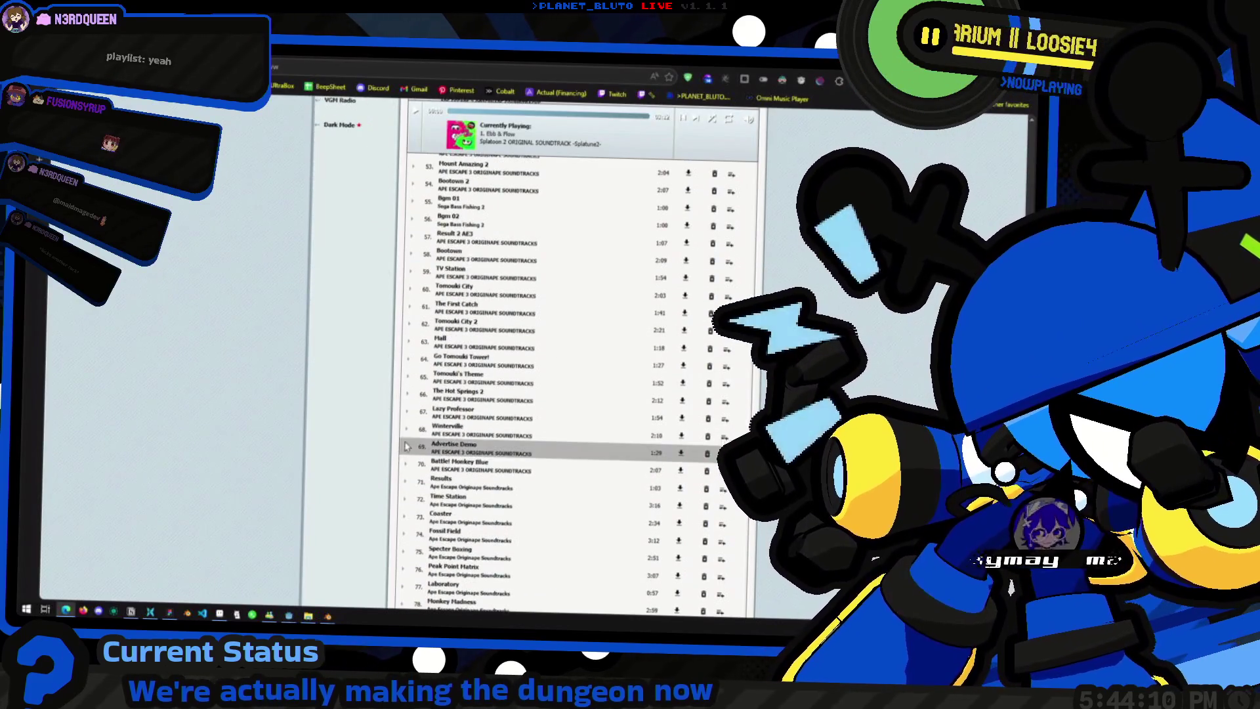
{"action": "scroll", "coordinate": [409, 445], "scroll_direction": "down", "scroll_amount": 5}
{"action": "scroll", "coordinate": [408, 446], "scroll_direction": "down", "scroll_amount": 5}
{"action": "scroll", "coordinate": [409, 445], "scroll_direction": "up", "scroll_amount": 5}
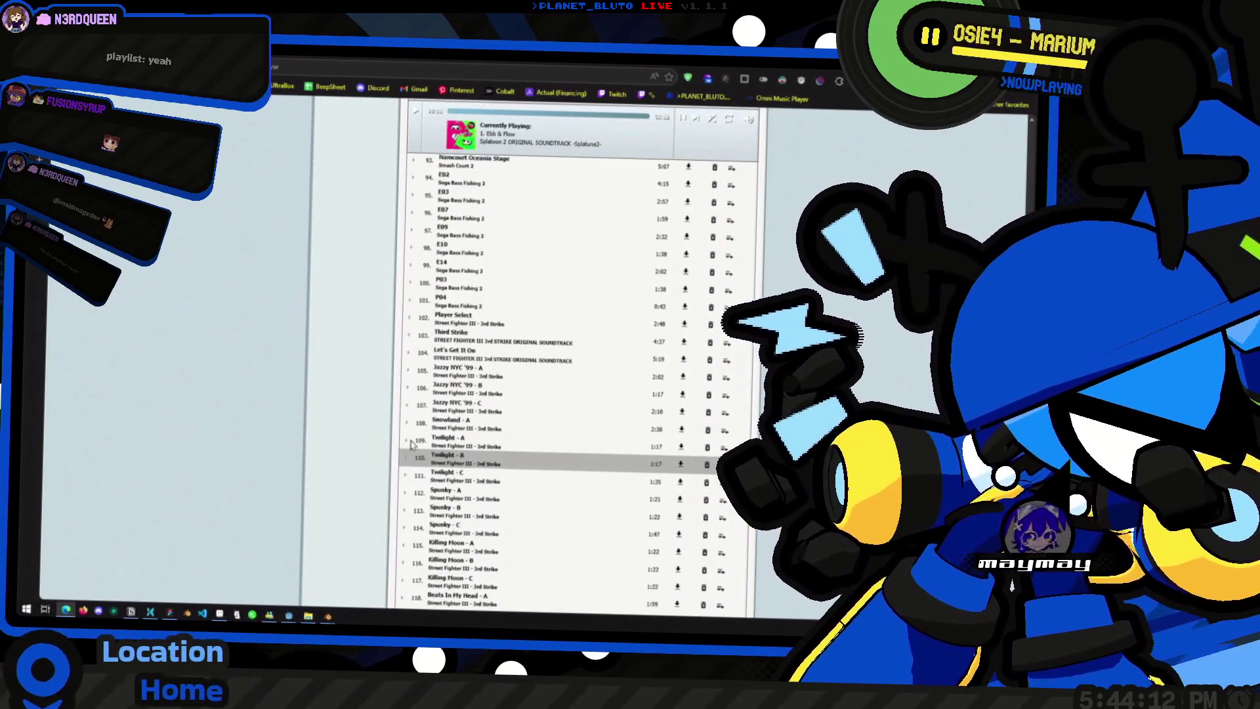
{"action": "scroll", "coordinate": [411, 445], "scroll_direction": "up", "scroll_amount": 2}
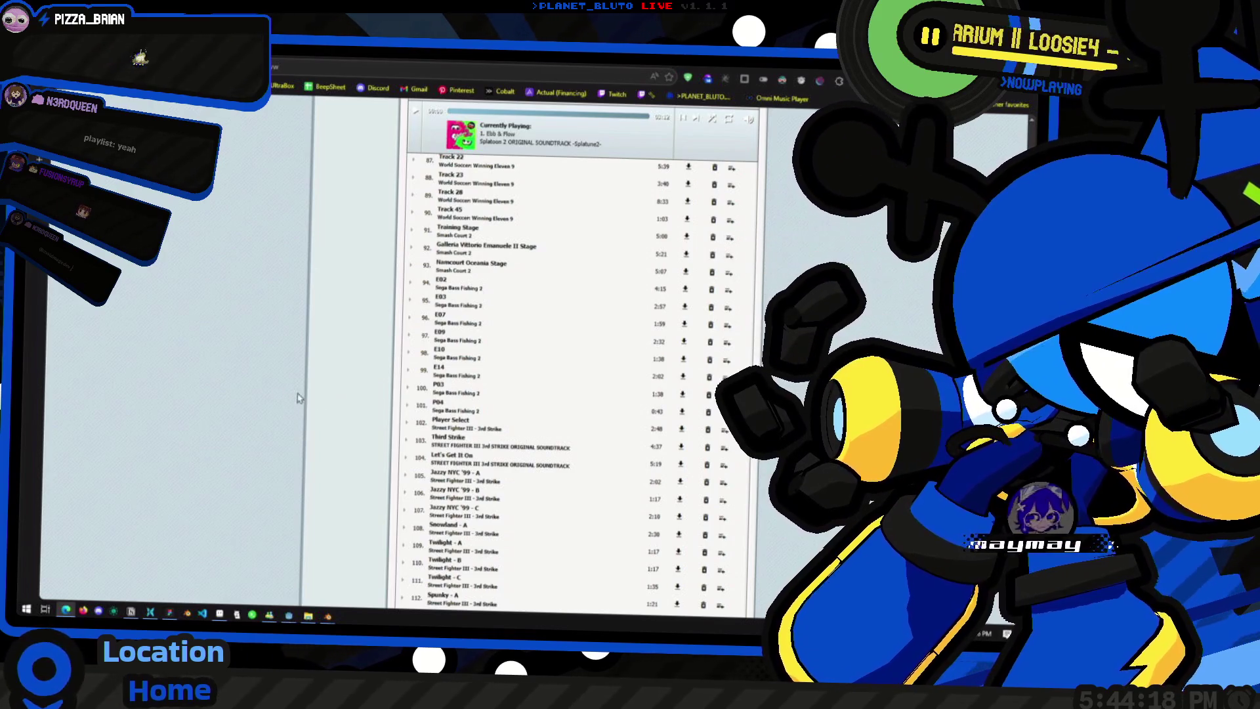
{"action": "key", "text": "alt+Tab"}
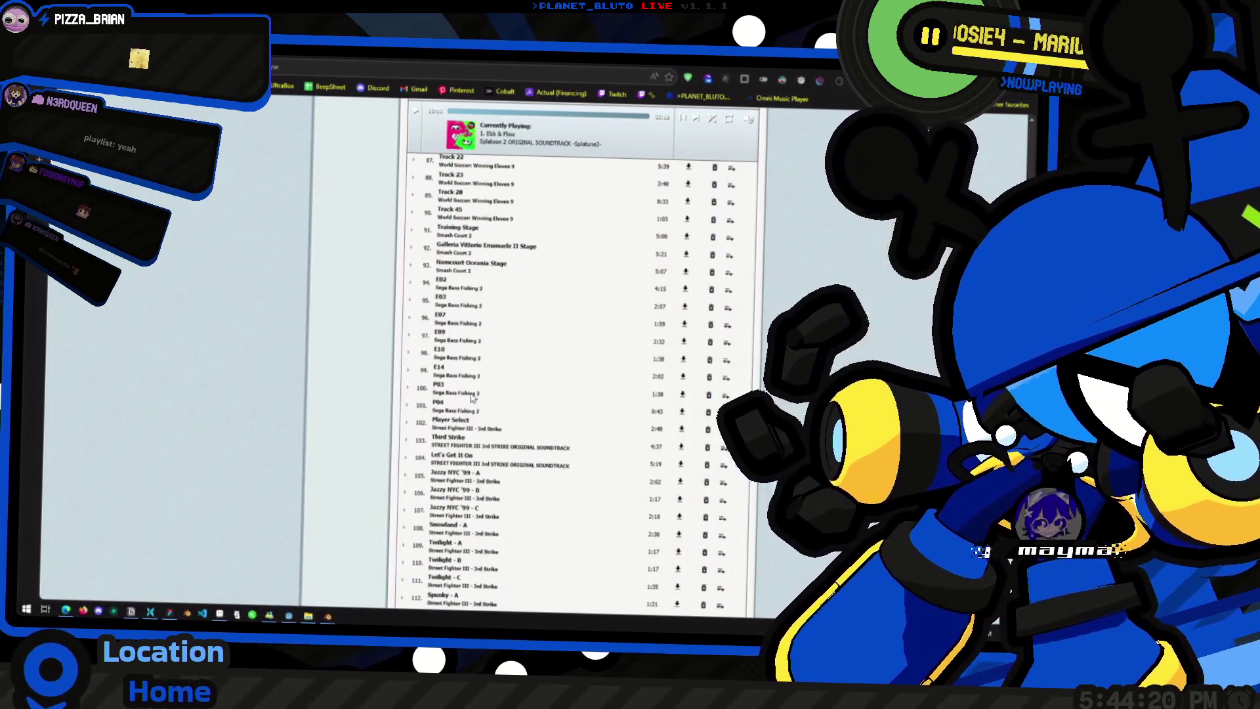
{"action": "scroll", "coordinate": [497, 363], "scroll_direction": "down", "scroll_amount": 1}
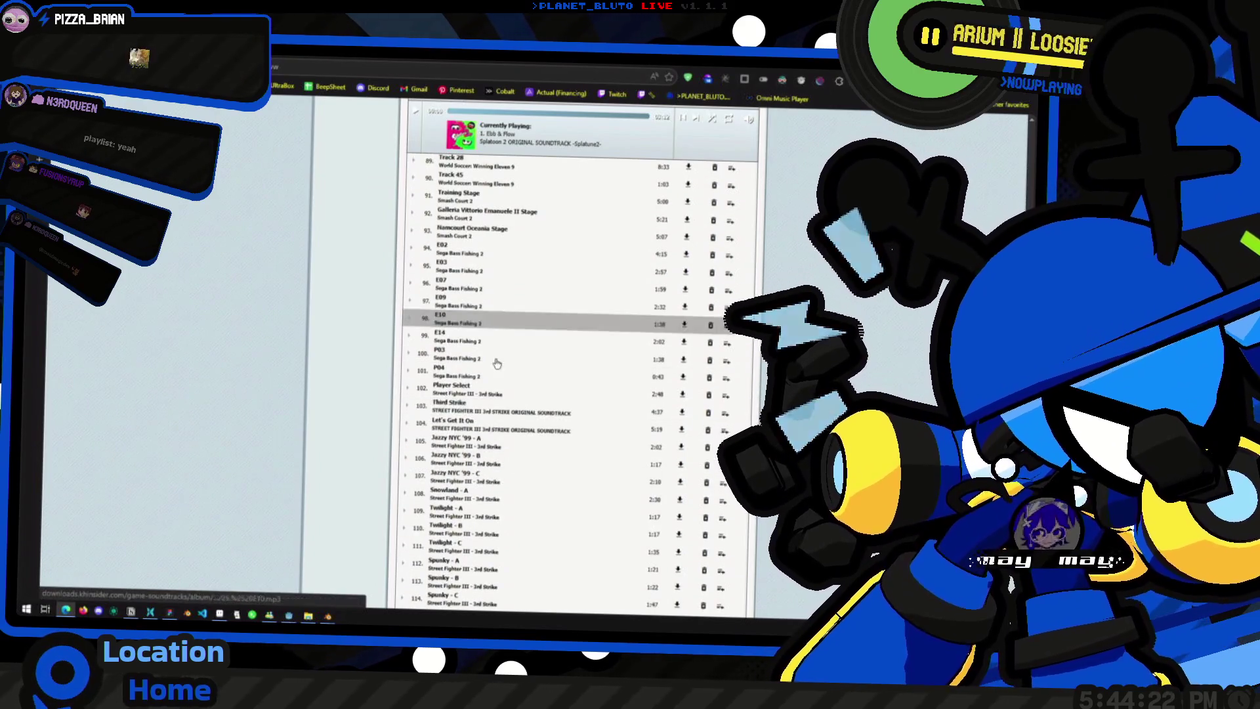
{"action": "scroll", "coordinate": [497, 363], "scroll_direction": "up", "scroll_amount": 2}
{"action": "scroll", "coordinate": [498, 363], "scroll_direction": "up", "scroll_amount": 5}
{"action": "scroll", "coordinate": [444, 345], "scroll_direction": "up", "scroll_amount": 15}
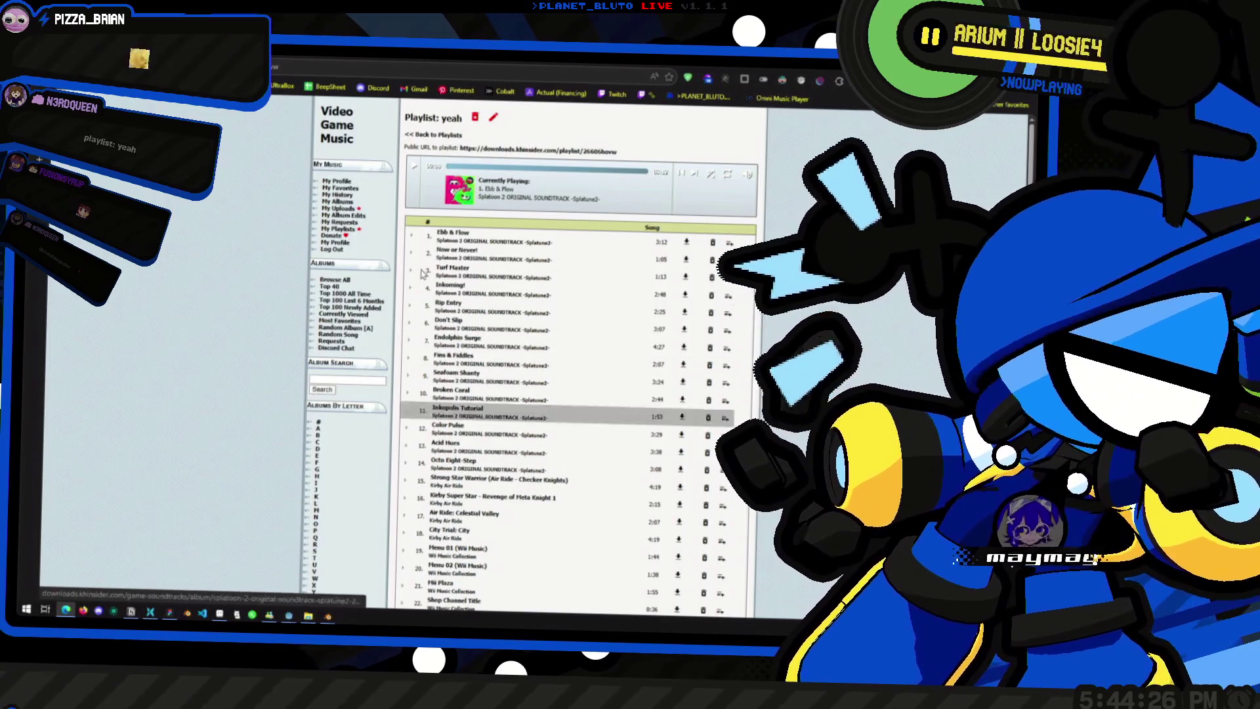
{"action": "scroll", "coordinate": [642, 266], "scroll_direction": "down", "scroll_amount": 5}
{"action": "scroll", "coordinate": [643, 266], "scroll_direction": "down", "scroll_amount": 5}
{"action": "scroll", "coordinate": [642, 266], "scroll_direction": "down", "scroll_amount": 15}
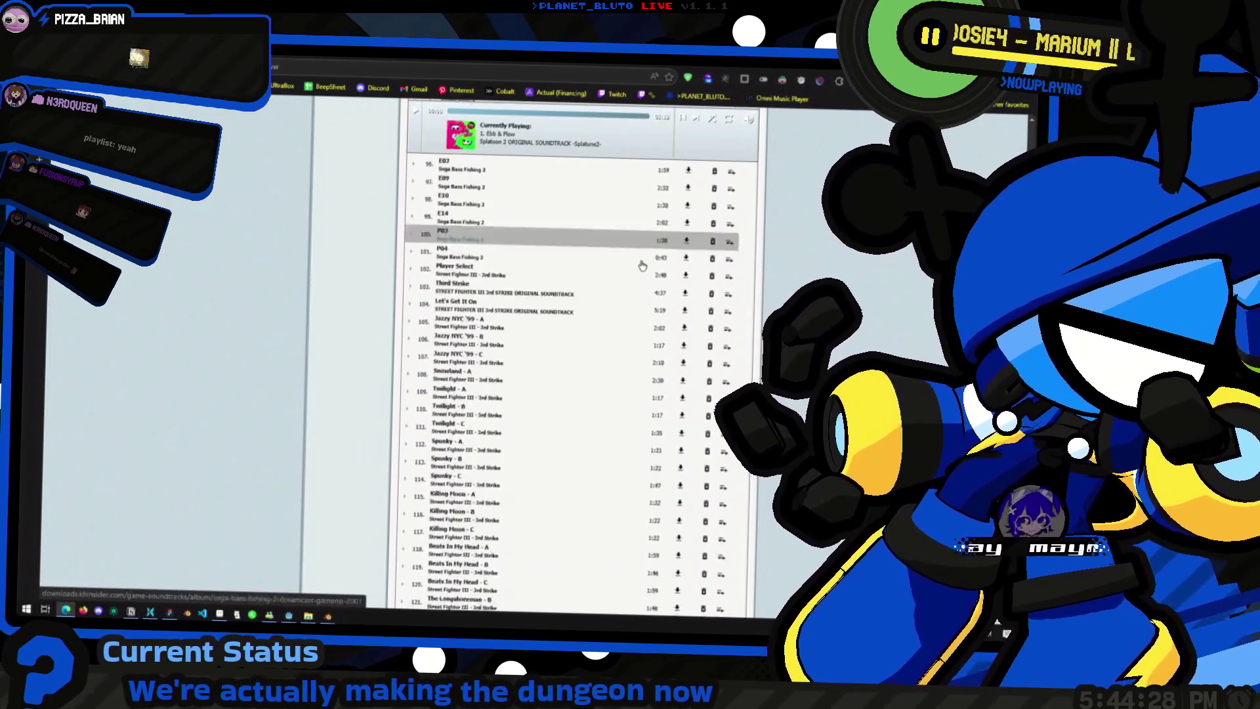
{"action": "scroll", "coordinate": [643, 266], "scroll_direction": "up", "scroll_amount": 5}
{"action": "scroll", "coordinate": [620, 306], "scroll_direction": "up", "scroll_amount": 10}
{"action": "scroll", "coordinate": [600, 349], "scroll_direction": "down", "scroll_amount": 3}
{"action": "scroll", "coordinate": [562, 343], "scroll_direction": "down", "scroll_amount": 2}
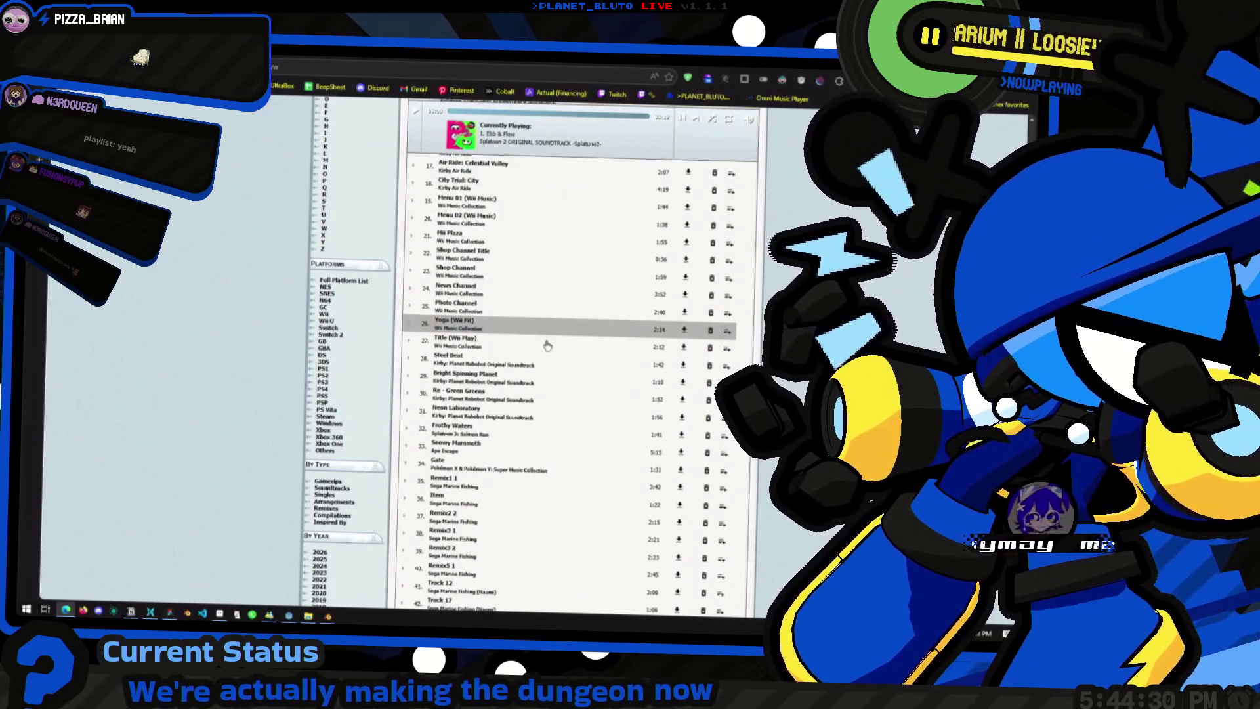
{"action": "scroll", "coordinate": [561, 344], "scroll_direction": "down", "scroll_amount": 5}
{"action": "scroll", "coordinate": [556, 347], "scroll_direction": "down", "scroll_amount": 5}
{"action": "scroll", "coordinate": [550, 350], "scroll_direction": "down", "scroll_amount": 4}
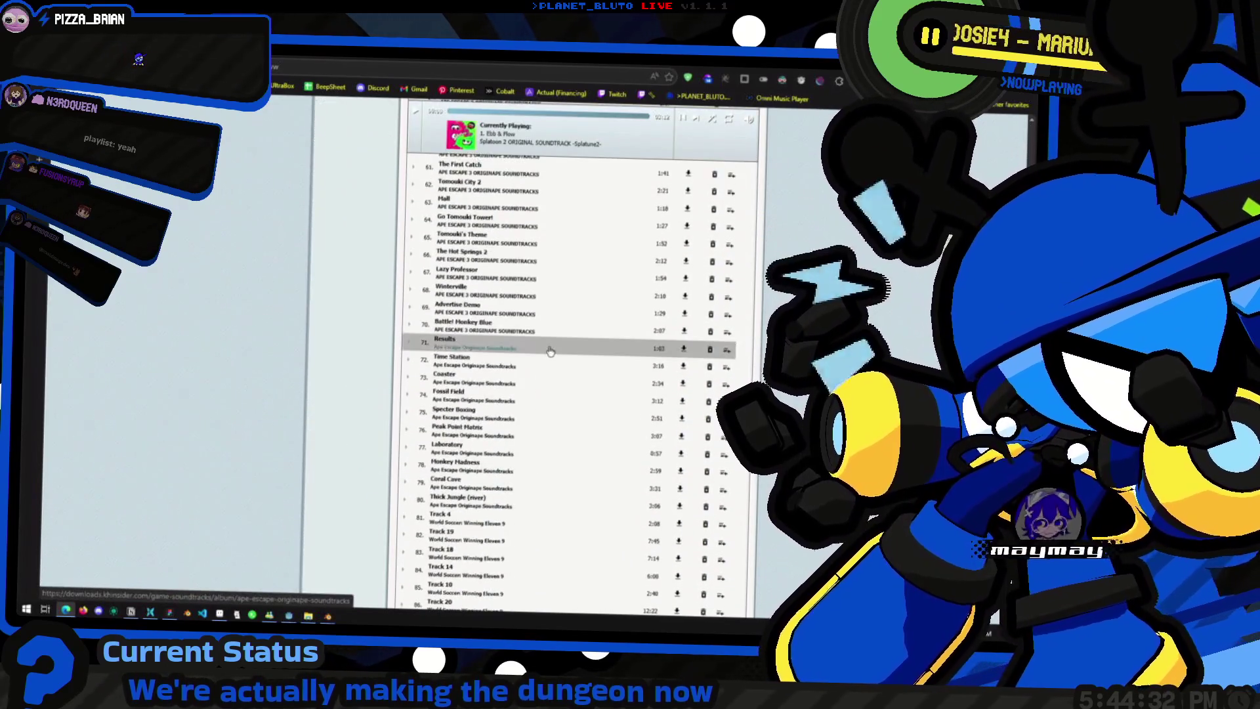
{"action": "scroll", "coordinate": [550, 351], "scroll_direction": "up", "scroll_amount": 5}
{"action": "scroll", "coordinate": [572, 364], "scroll_direction": "up", "scroll_amount": 2}
{"action": "scroll", "coordinate": [592, 377], "scroll_direction": "up", "scroll_amount": 3}
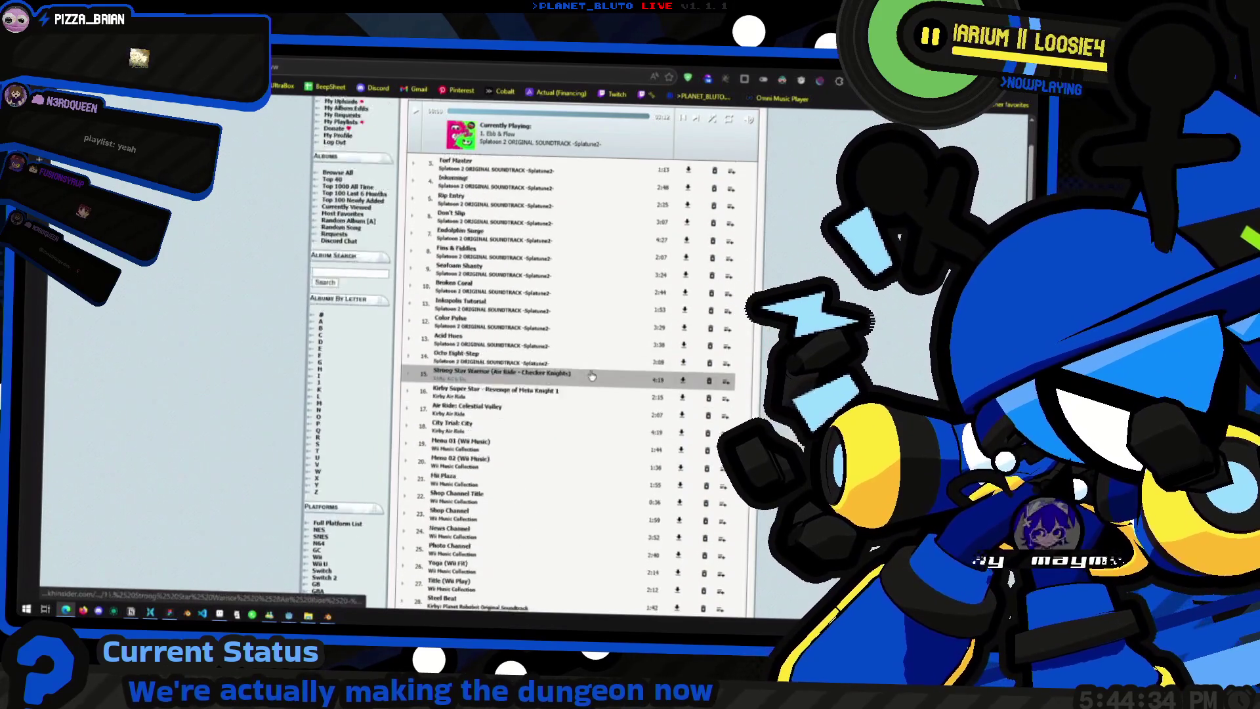
{"action": "scroll", "coordinate": [592, 376], "scroll_direction": "up", "scroll_amount": 3}
{"action": "scroll", "coordinate": [512, 264], "scroll_direction": "down", "scroll_amount": 2}
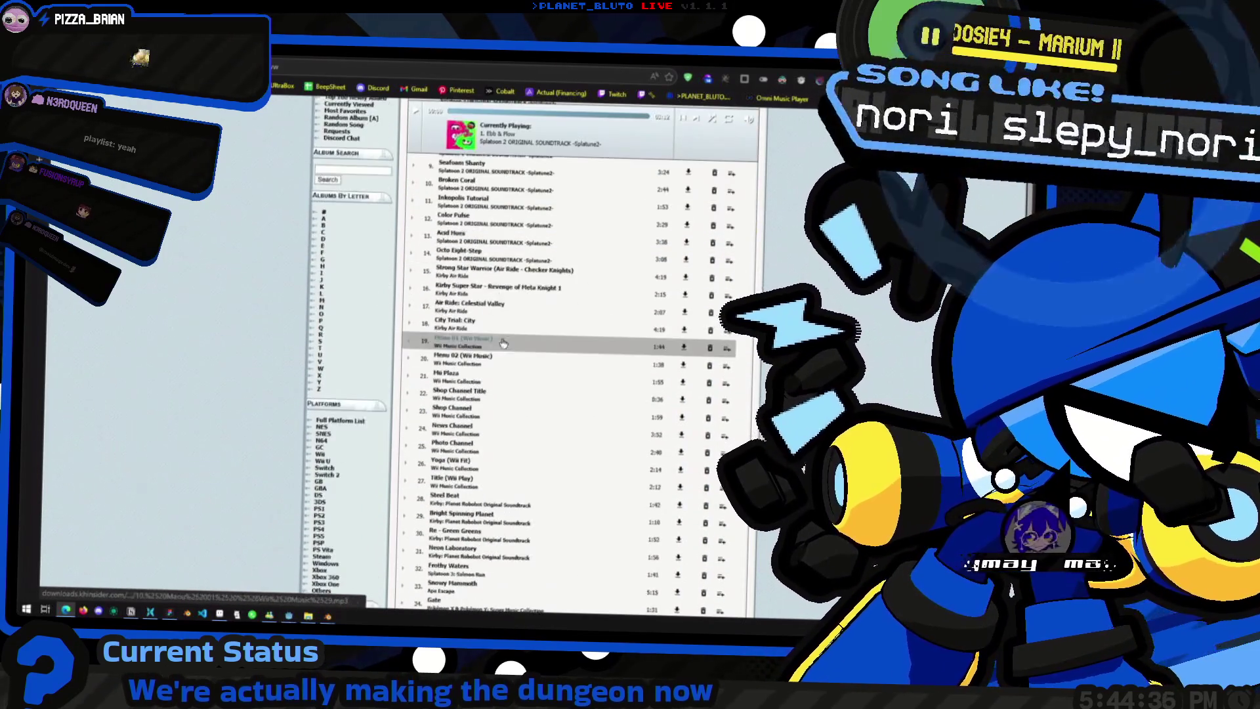
{"action": "scroll", "coordinate": [536, 283], "scroll_direction": "down", "scroll_amount": 2}
{"action": "scroll", "coordinate": [559, 301], "scroll_direction": "down", "scroll_amount": 2}
{"action": "scroll", "coordinate": [567, 304], "scroll_direction": "up", "scroll_amount": 2}
{"action": "scroll", "coordinate": [569, 295], "scroll_direction": "up", "scroll_amount": 2}
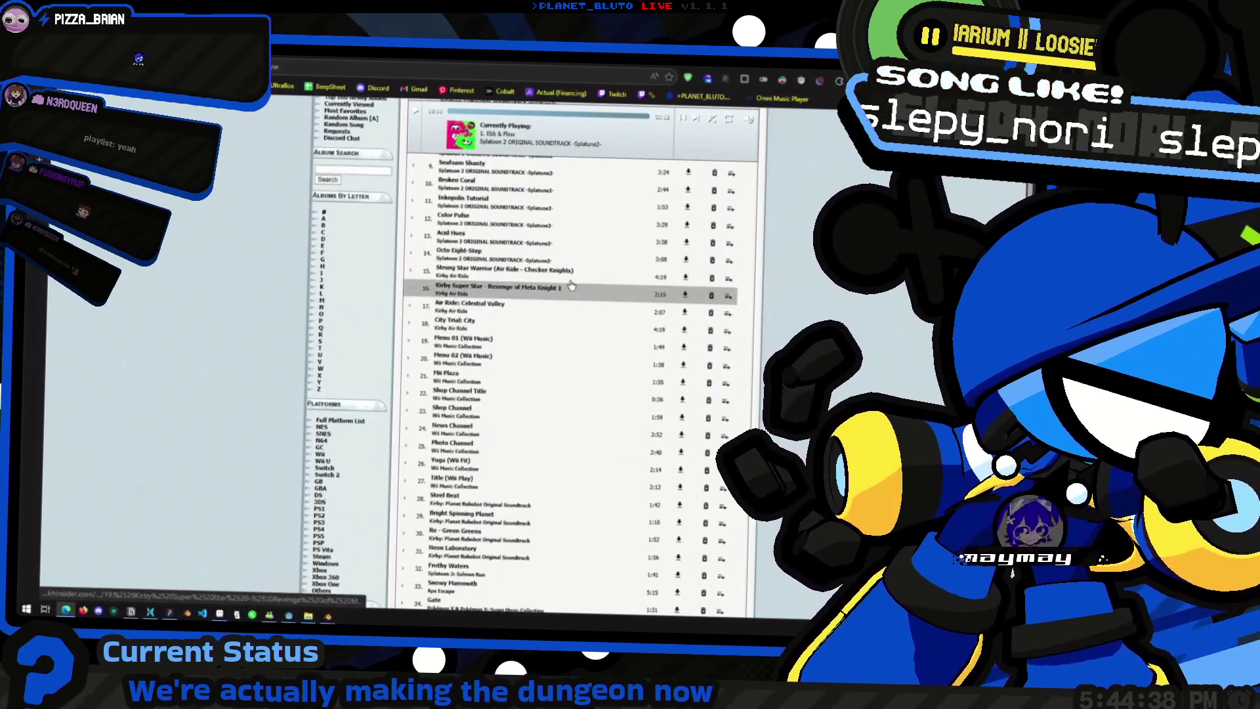
{"action": "scroll", "coordinate": [573, 288], "scroll_direction": "up", "scroll_amount": 3}
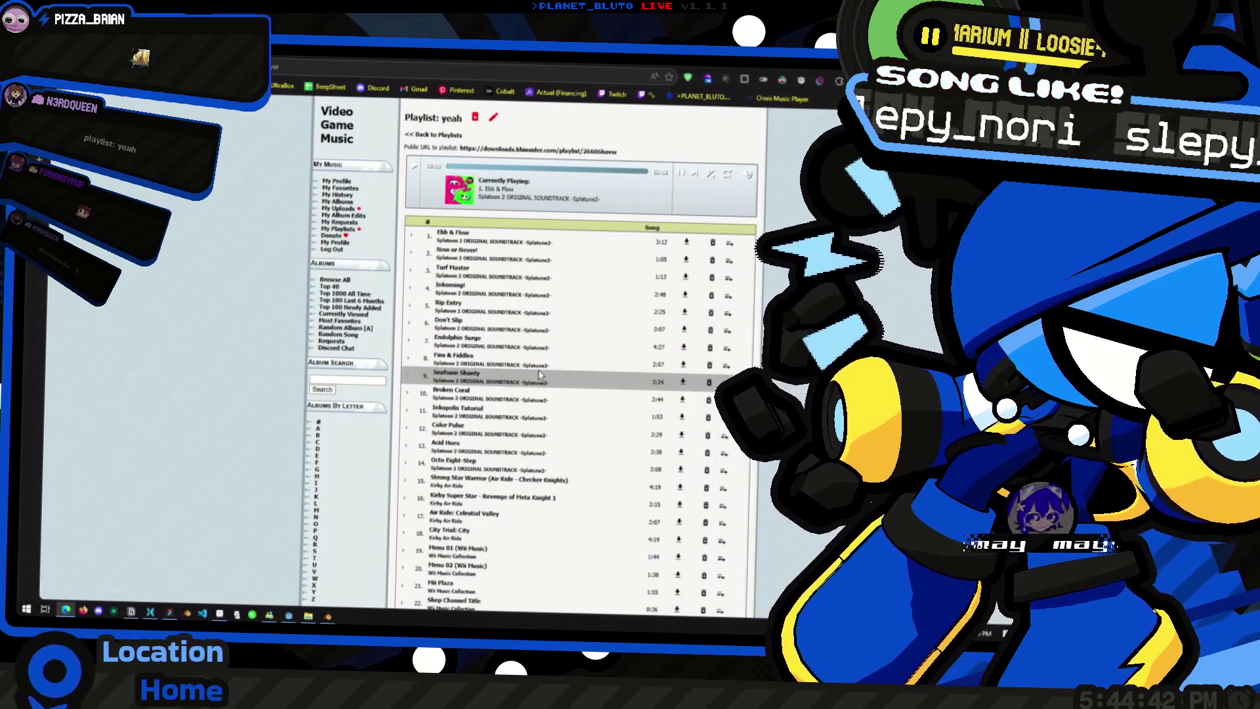
{"action": "scroll", "coordinate": [538, 372], "scroll_direction": "down", "scroll_amount": 1}
{"action": "scroll", "coordinate": [537, 371], "scroll_direction": "down", "scroll_amount": 1}
{"action": "scroll", "coordinate": [534, 369], "scroll_direction": "down", "scroll_amount": 1}
{"action": "scroll", "coordinate": [535, 364], "scroll_direction": "down", "scroll_amount": 1}
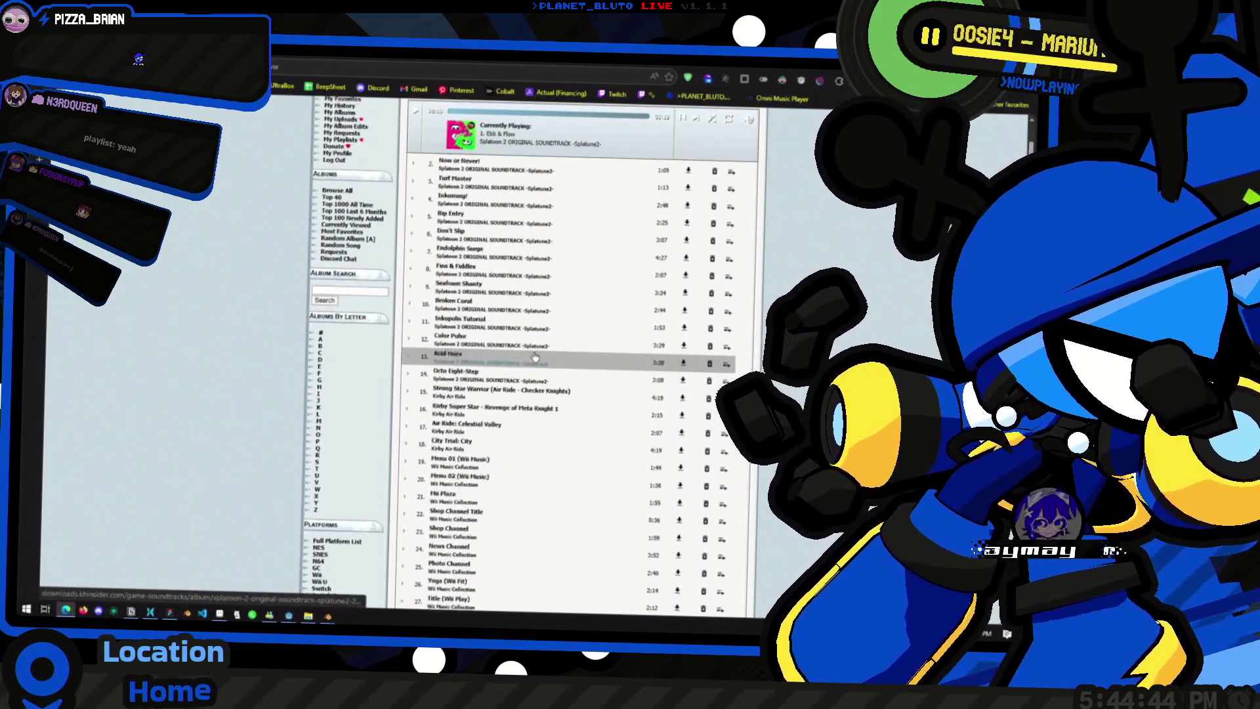
{"action": "scroll", "coordinate": [537, 336], "scroll_direction": "down", "scroll_amount": 1}
{"action": "scroll", "coordinate": [538, 309], "scroll_direction": "down", "scroll_amount": 1}
{"action": "scroll", "coordinate": [539, 305], "scroll_direction": "down", "scroll_amount": 5}
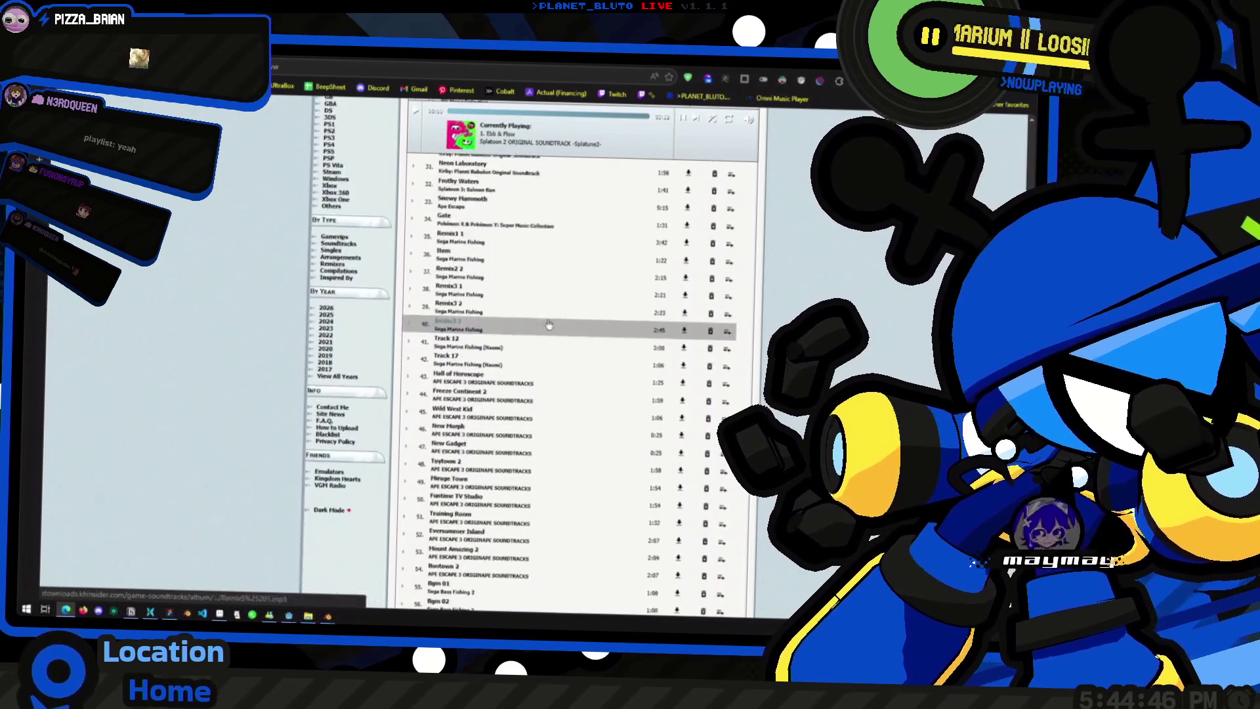
{"action": "scroll", "coordinate": [542, 320], "scroll_direction": "down", "scroll_amount": 5}
{"action": "scroll", "coordinate": [542, 329], "scroll_direction": "down", "scroll_amount": 5}
{"action": "scroll", "coordinate": [542, 336], "scroll_direction": "down", "scroll_amount": 5}
{"action": "scroll", "coordinate": [543, 334], "scroll_direction": "down", "scroll_amount": 4}
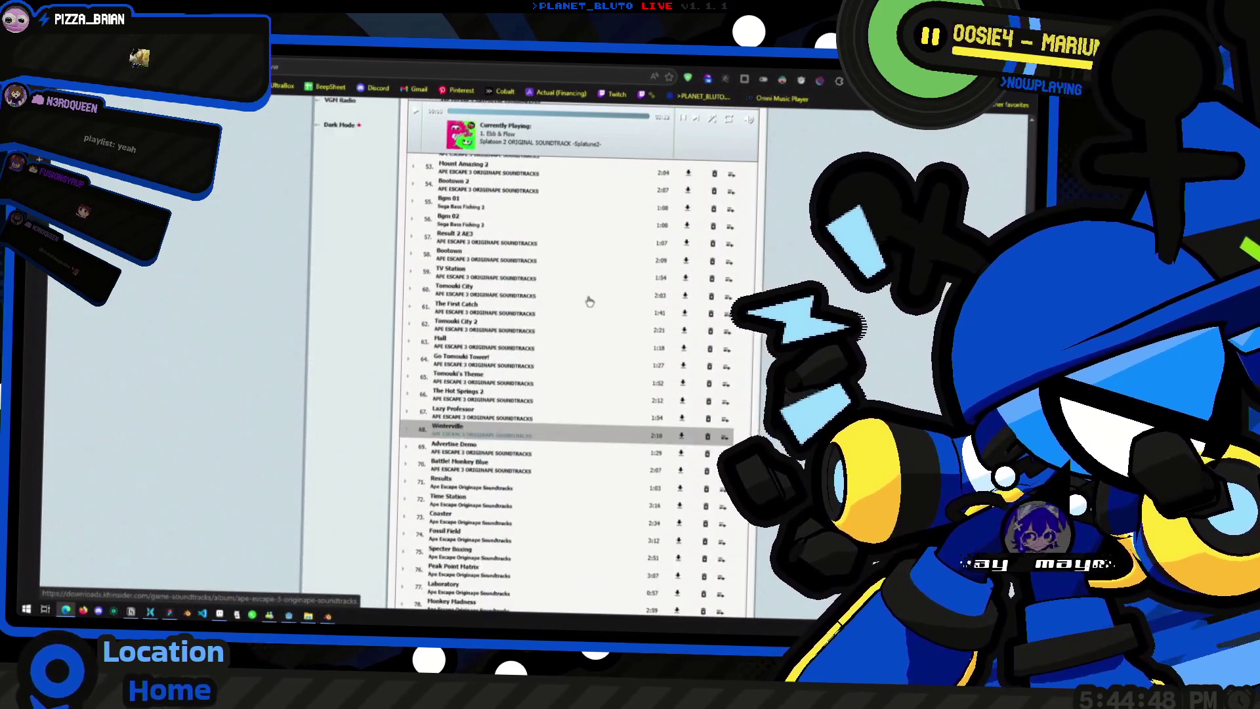
{"action": "scroll", "coordinate": [548, 330], "scroll_direction": "down", "scroll_amount": 4}
{"action": "scroll", "coordinate": [550, 328], "scroll_direction": "down", "scroll_amount": 4}
{"action": "scroll", "coordinate": [553, 326], "scroll_direction": "down", "scroll_amount": 3}
{"action": "scroll", "coordinate": [554, 328], "scroll_direction": "up", "scroll_amount": 5}
{"action": "scroll", "coordinate": [556, 327], "scroll_direction": "up", "scroll_amount": 5}
{"action": "scroll", "coordinate": [557, 329], "scroll_direction": "up", "scroll_amount": 8}
{"action": "scroll", "coordinate": [558, 328], "scroll_direction": "up", "scroll_amount": 8}
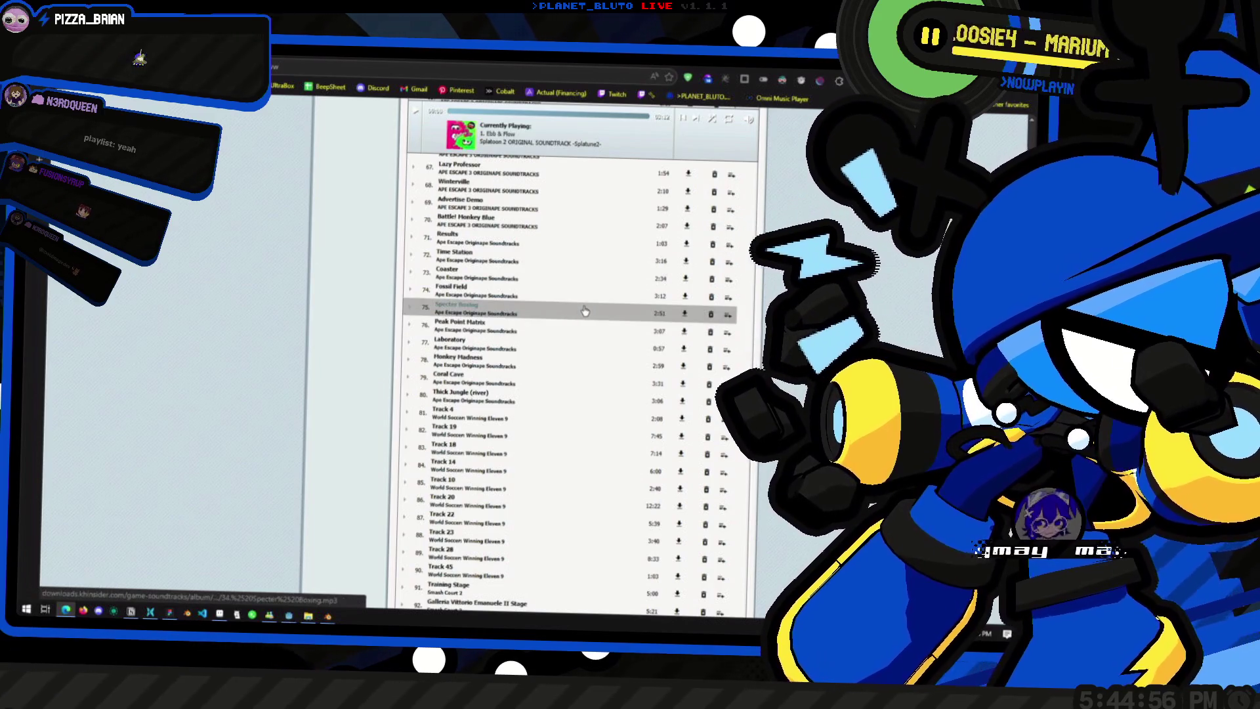
{"action": "scroll", "coordinate": [561, 311], "scroll_direction": "down", "scroll_amount": 4}
{"action": "scroll", "coordinate": [546, 310], "scroll_direction": "down", "scroll_amount": 3}
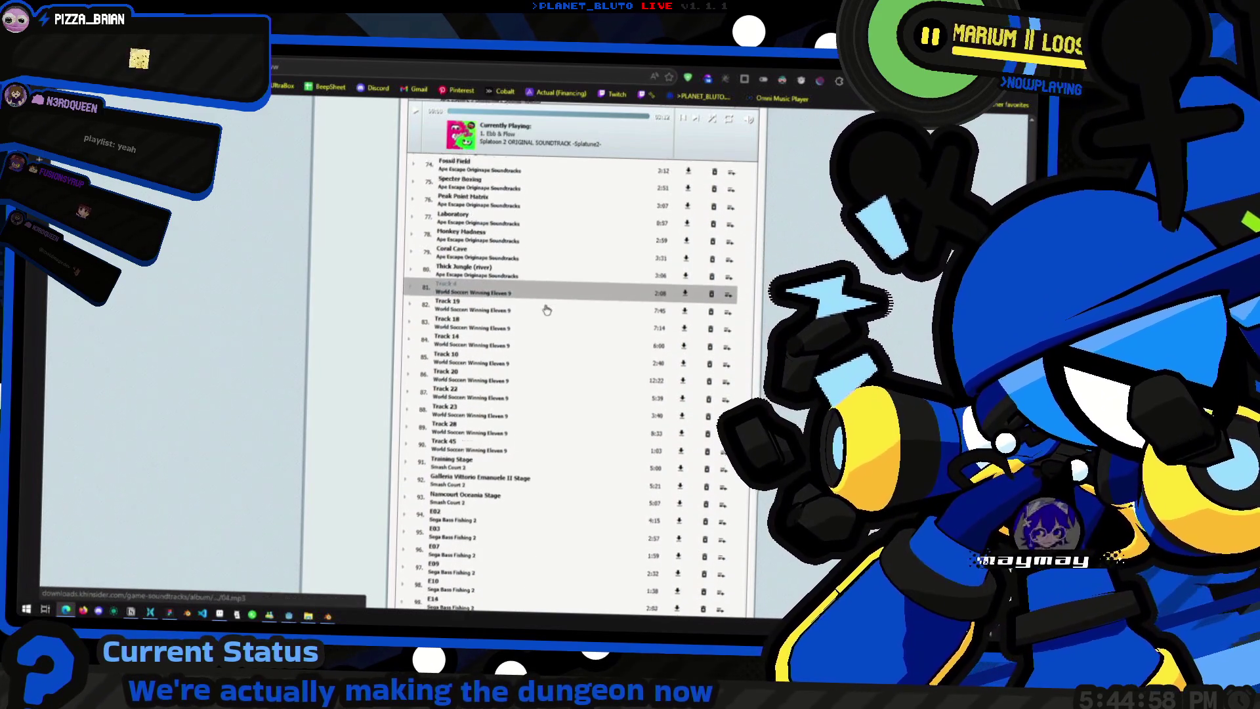
{"action": "scroll", "coordinate": [546, 310], "scroll_direction": "down", "scroll_amount": 2}
{"action": "scroll", "coordinate": [542, 307], "scroll_direction": "down", "scroll_amount": 3}
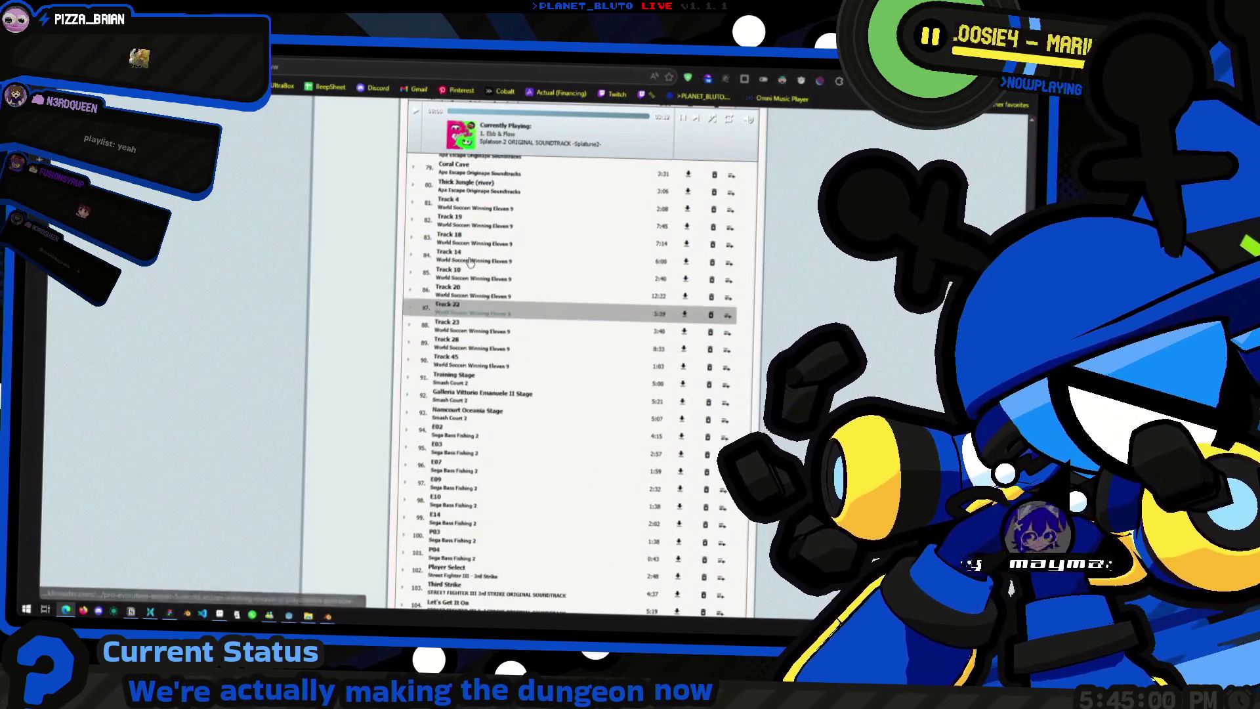
{"action": "scroll", "coordinate": [473, 265], "scroll_direction": "up", "scroll_amount": 2}
{"action": "scroll", "coordinate": [488, 274], "scroll_direction": "up", "scroll_amount": 2}
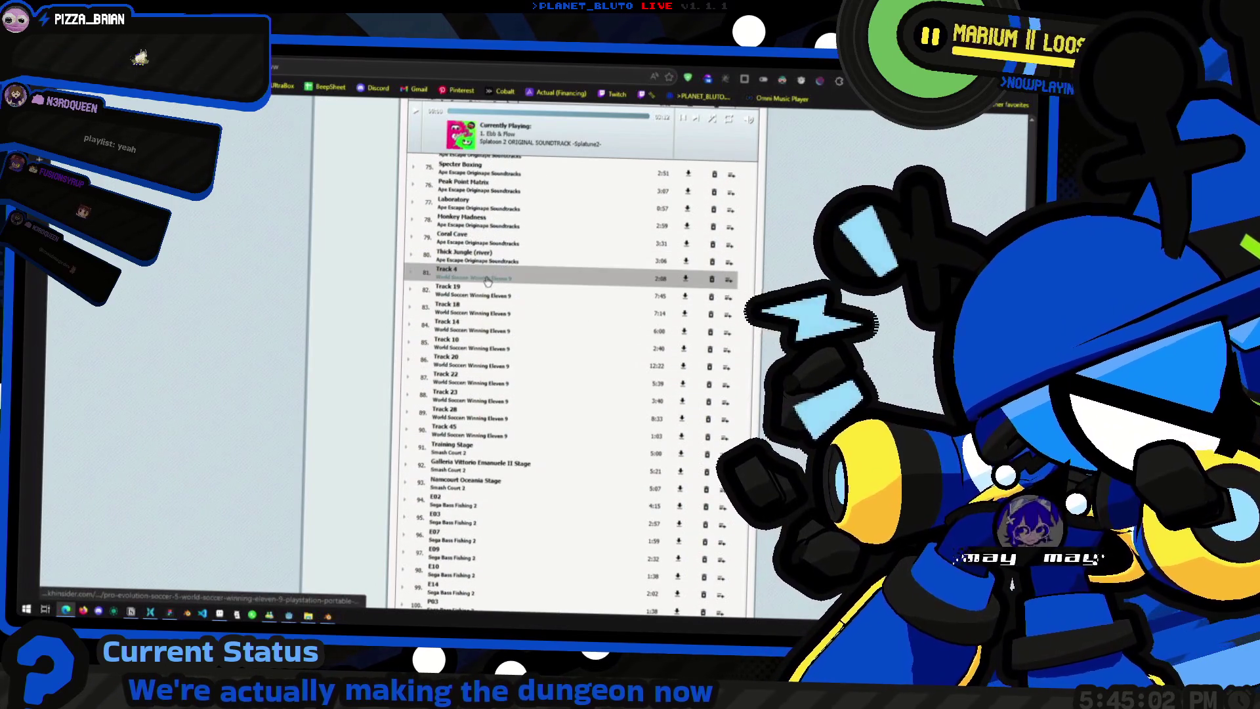
{"action": "scroll", "coordinate": [487, 296], "scroll_direction": "up", "scroll_amount": 2}
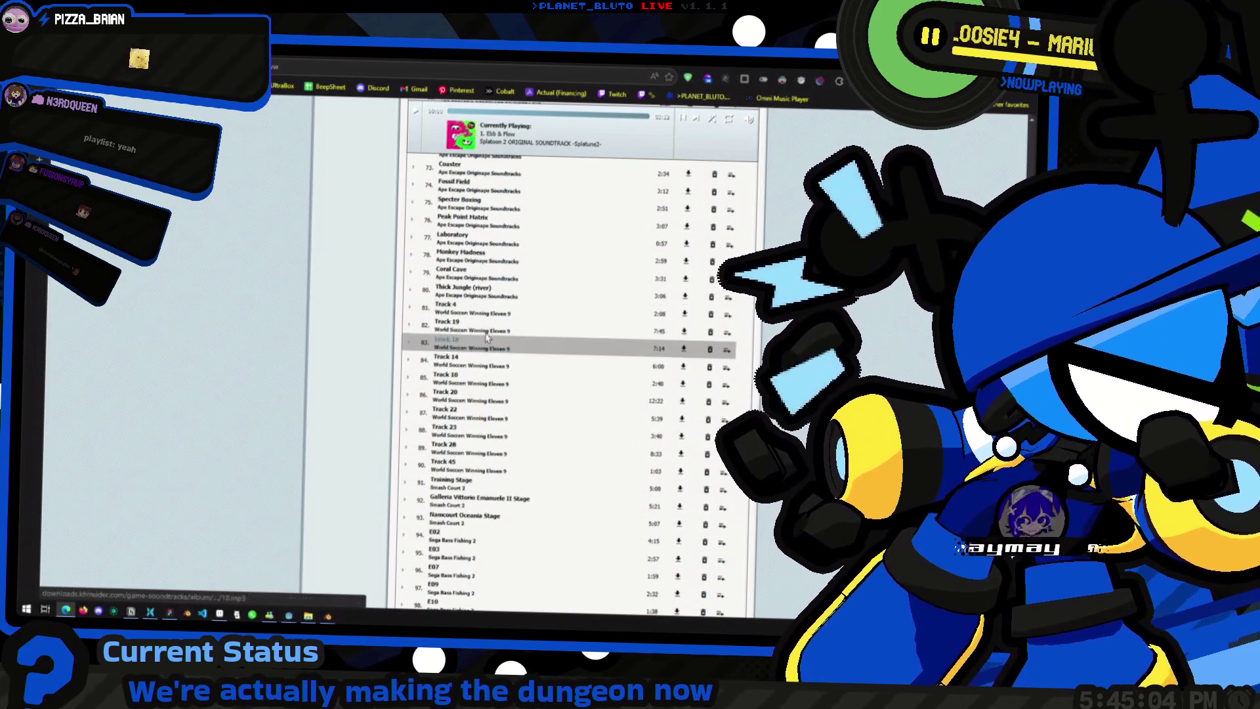
{"action": "left_click", "coordinate": [494, 338]}
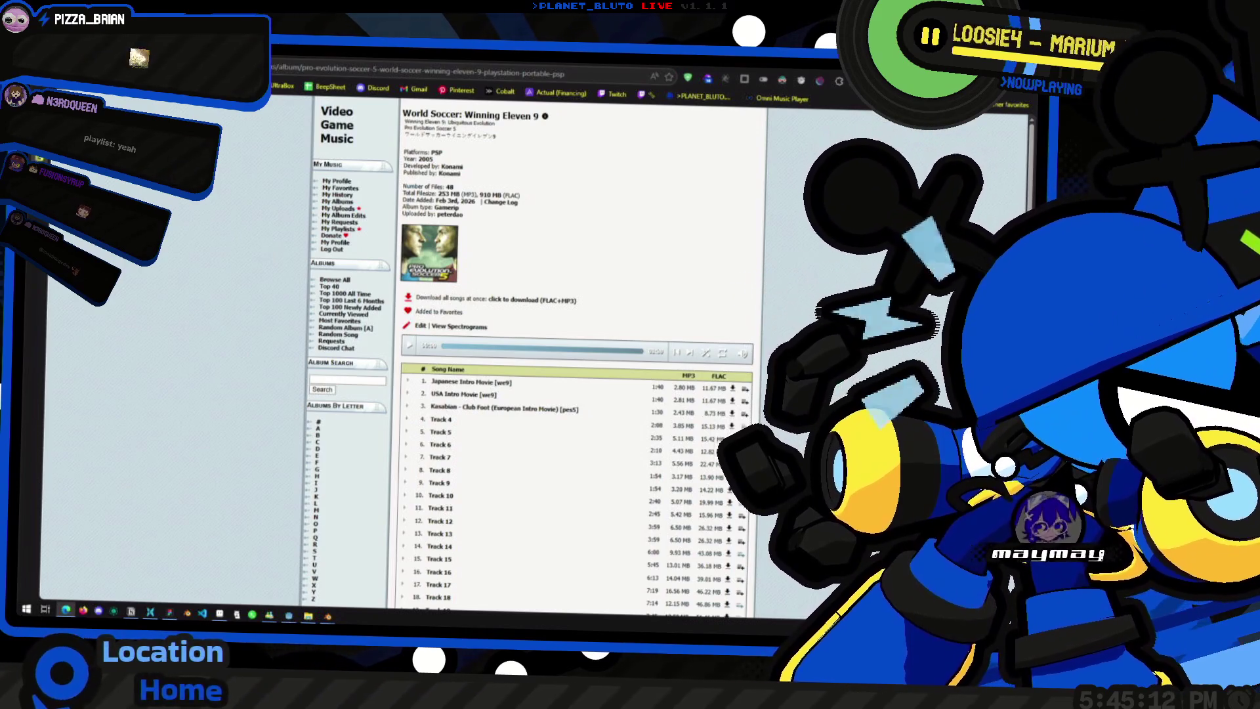
{"action": "key", "text": "alt+Left"}
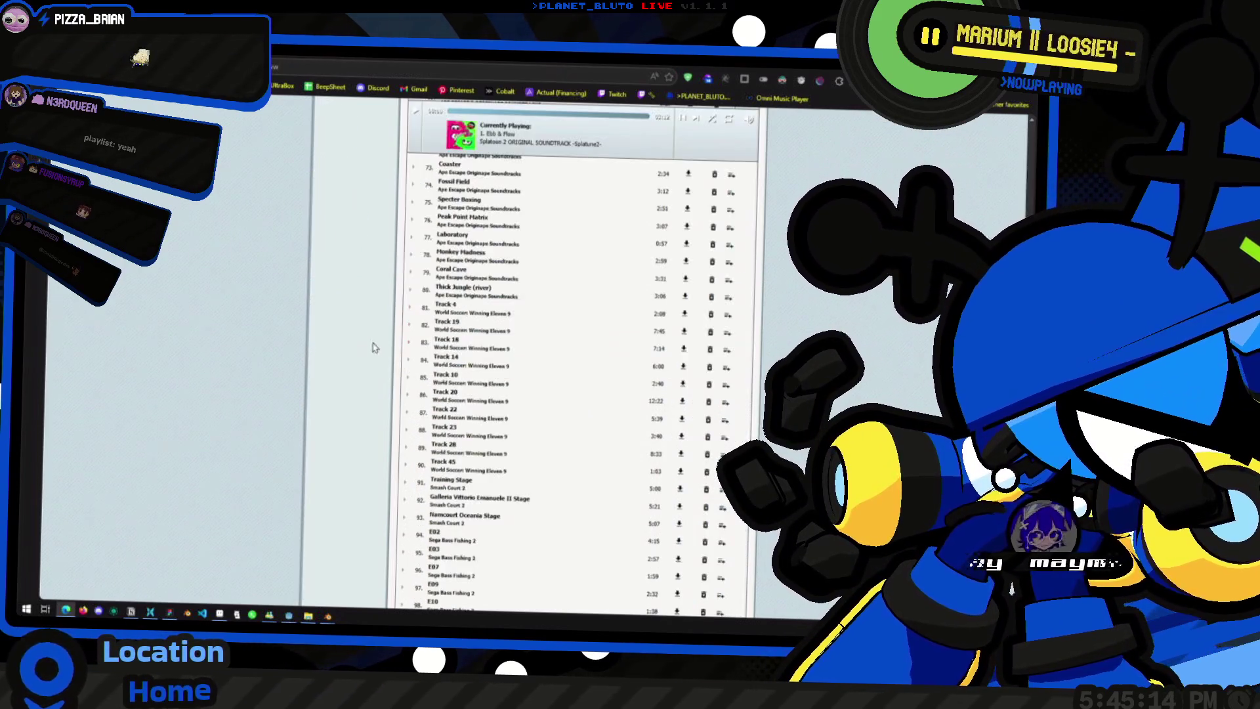
{"action": "scroll", "coordinate": [591, 394], "scroll_direction": "down", "scroll_amount": 5}
{"action": "scroll", "coordinate": [568, 422], "scroll_direction": "down", "scroll_amount": 1}
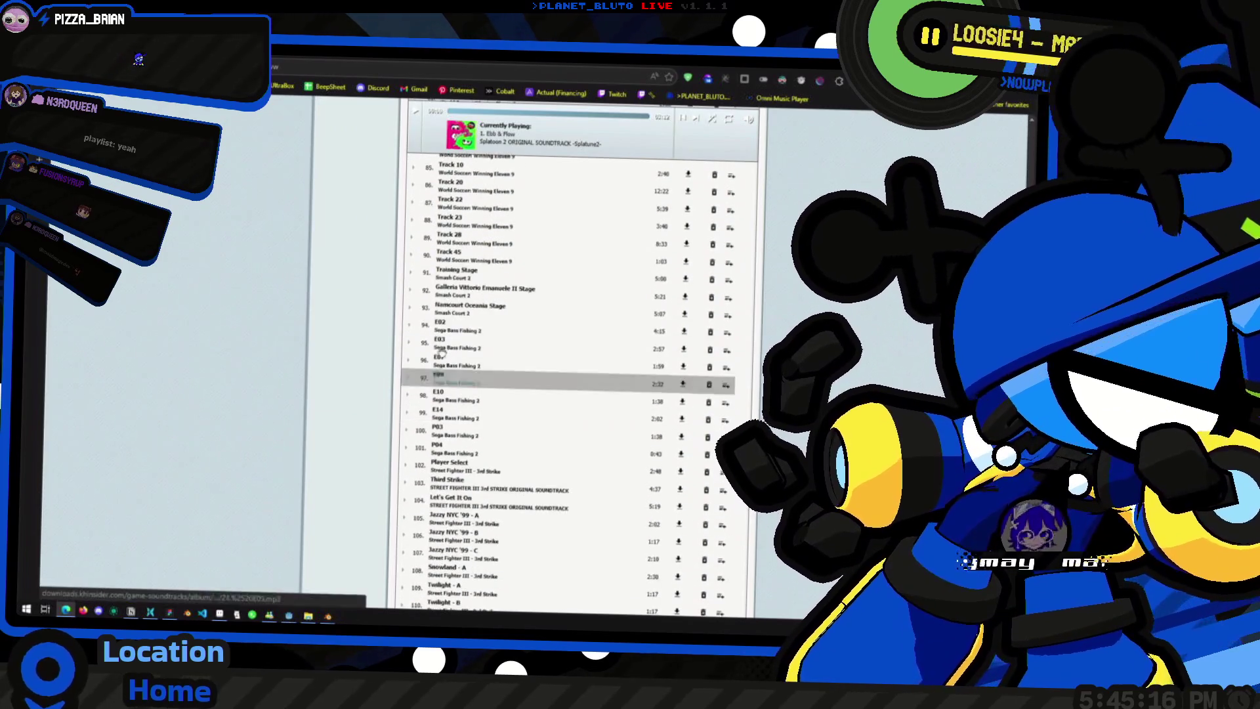
{"action": "scroll", "coordinate": [562, 423], "scroll_direction": "down", "scroll_amount": 1}
{"action": "scroll", "coordinate": [552, 425], "scroll_direction": "down", "scroll_amount": 1}
{"action": "scroll", "coordinate": [543, 427], "scroll_direction": "down", "scroll_amount": 2}
{"action": "scroll", "coordinate": [592, 418], "scroll_direction": "up", "scroll_amount": 2}
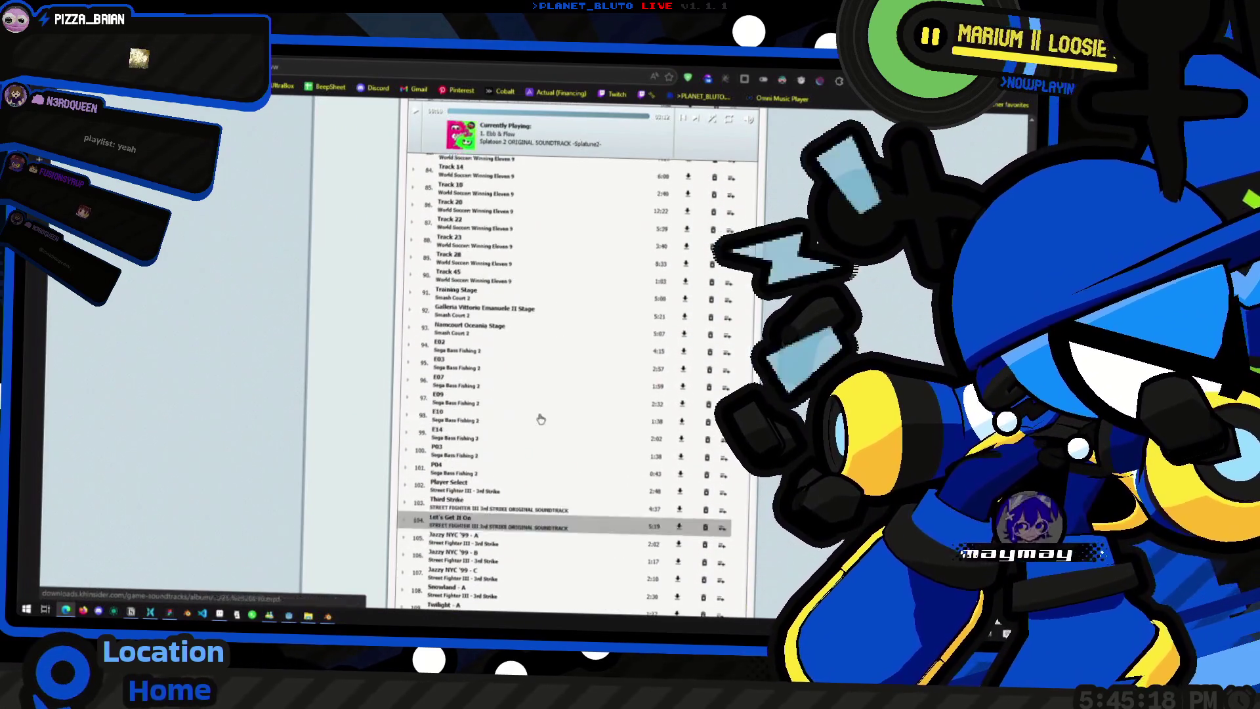
{"action": "scroll", "coordinate": [669, 399], "scroll_direction": "up", "scroll_amount": 1}
{"action": "scroll", "coordinate": [600, 381], "scroll_direction": "down", "scroll_amount": 2}
{"action": "scroll", "coordinate": [581, 379], "scroll_direction": "down", "scroll_amount": 1}
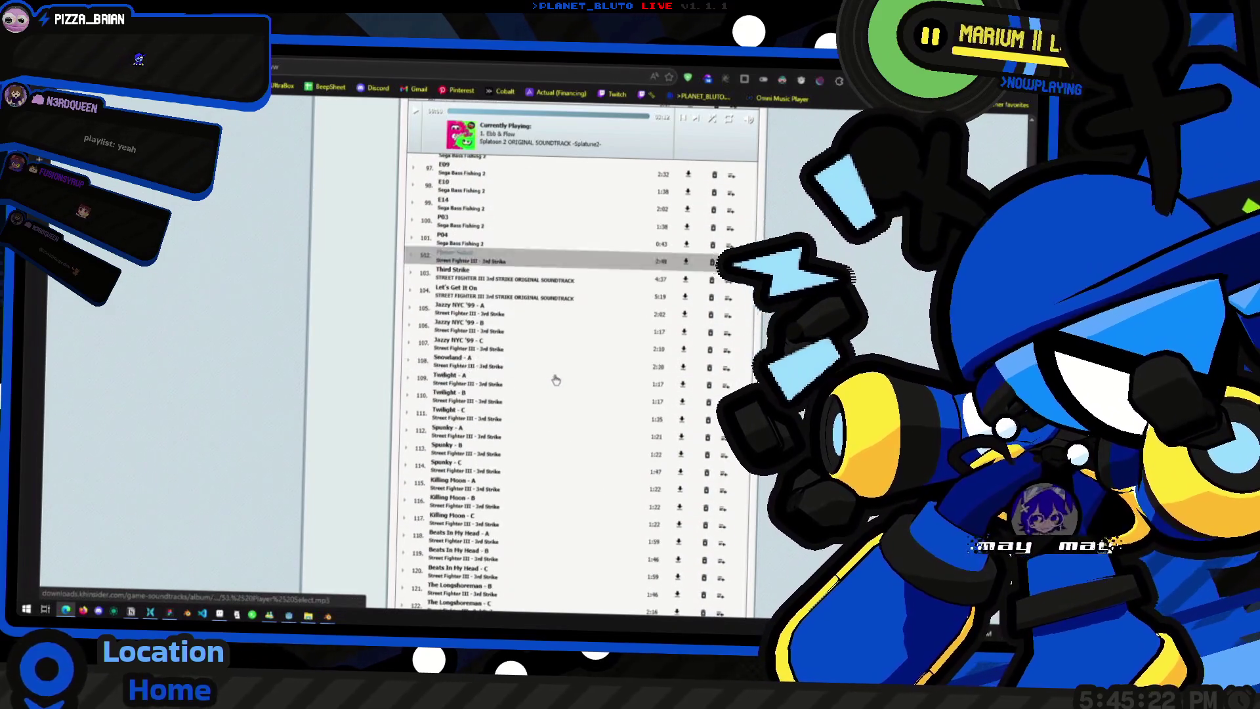
{"action": "key", "text": "alt+Tab"}
Step: Switch to Blender and start a new General file, discarding the unsaved knight model changes
{"action": "middle_click_drag", "start_coordinate": [453, 295], "coordinate": [455, 331]}
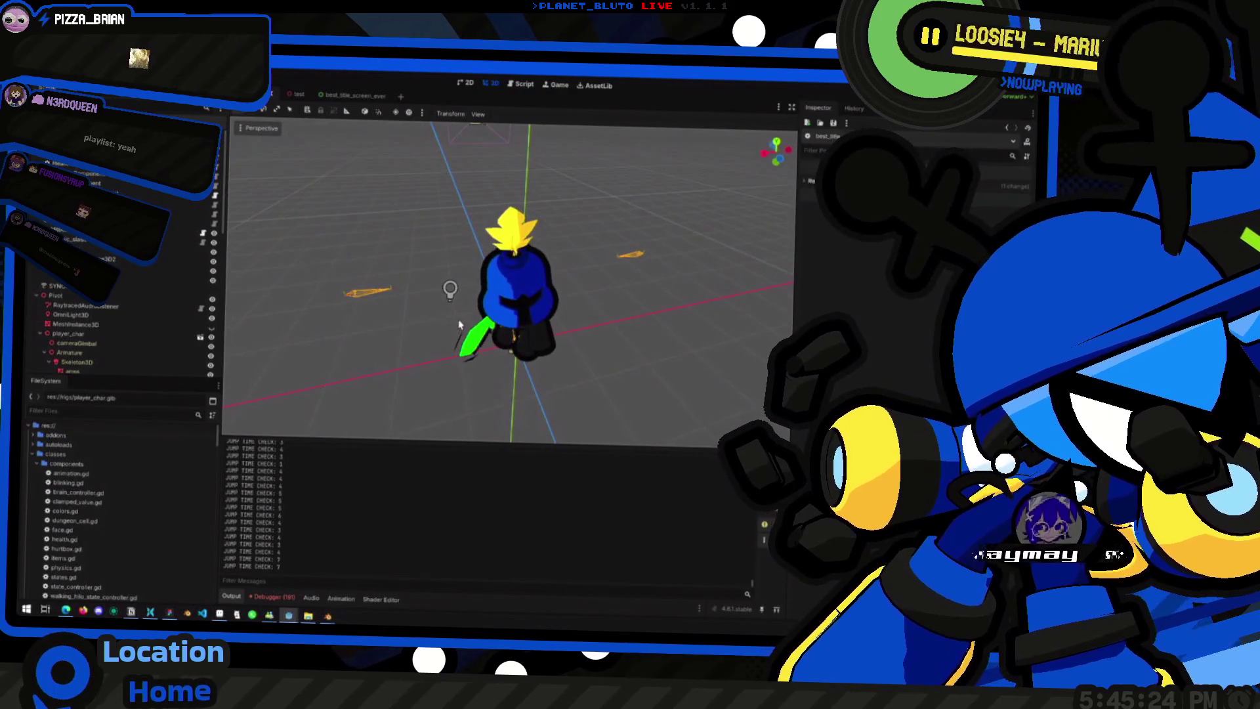
{"action": "key", "text": "alt+Tab"}
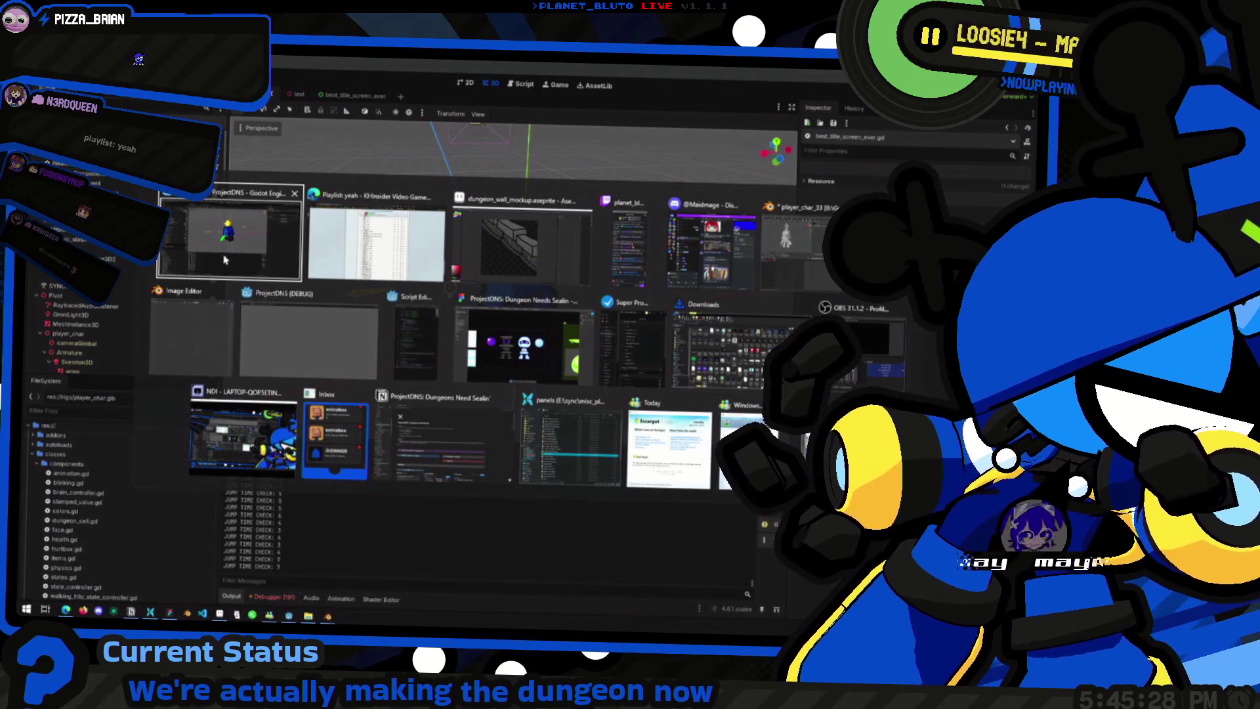
{"action": "key", "text": "alt+Tab"}
{"action": "middle_click_drag", "start_coordinate": [469, 239], "coordinate": [462, 256]}
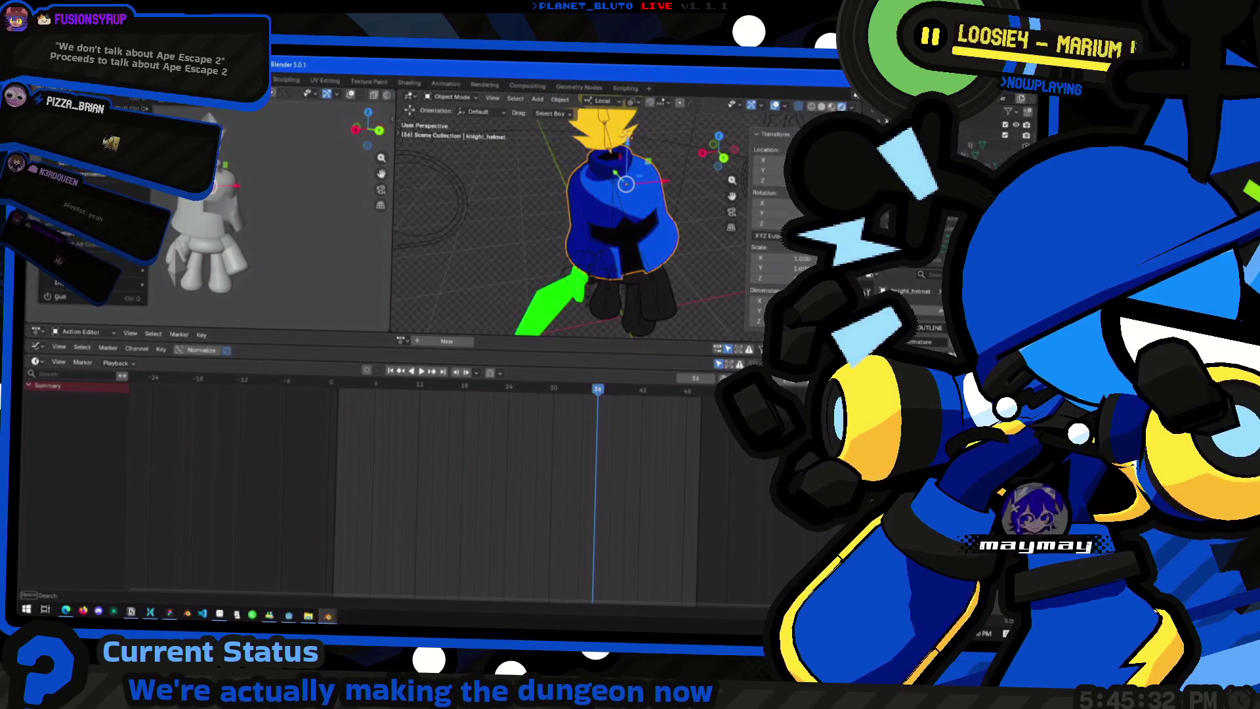
{"action": "left_click", "coordinate": [129, 79]}
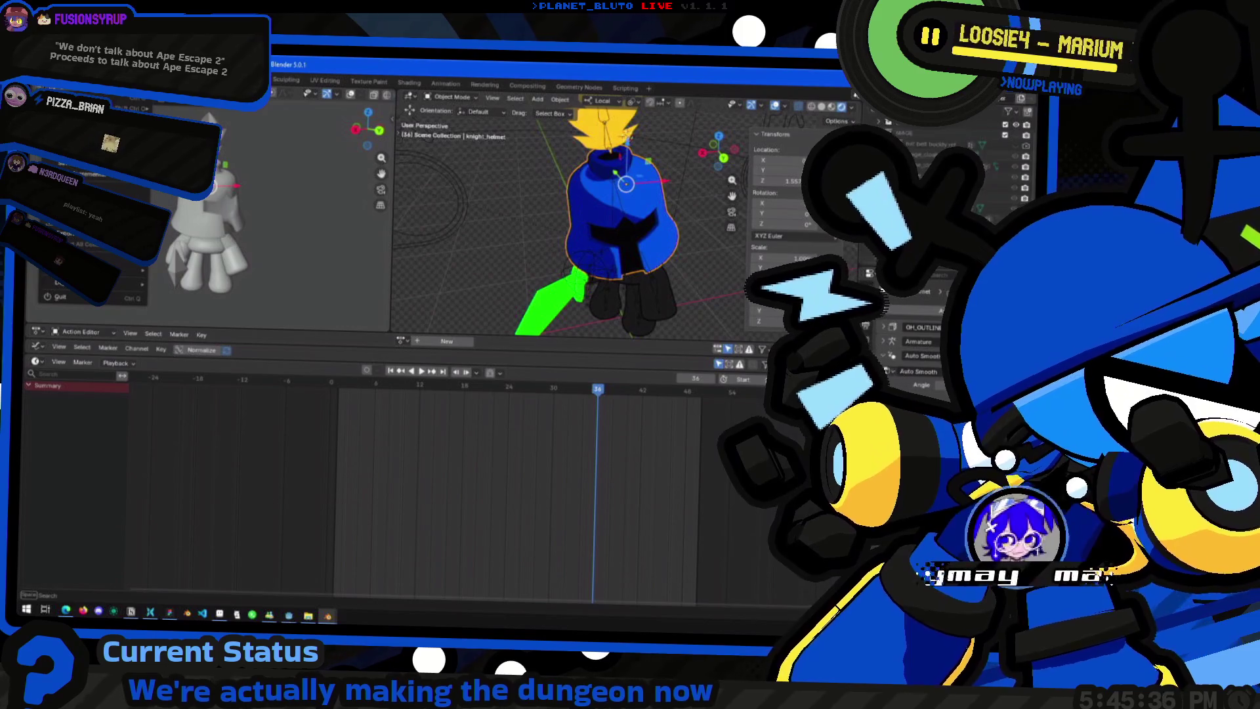
{"action": "left_click", "coordinate": [54, 295]}
{"action": "left_click", "coordinate": [533, 365]}
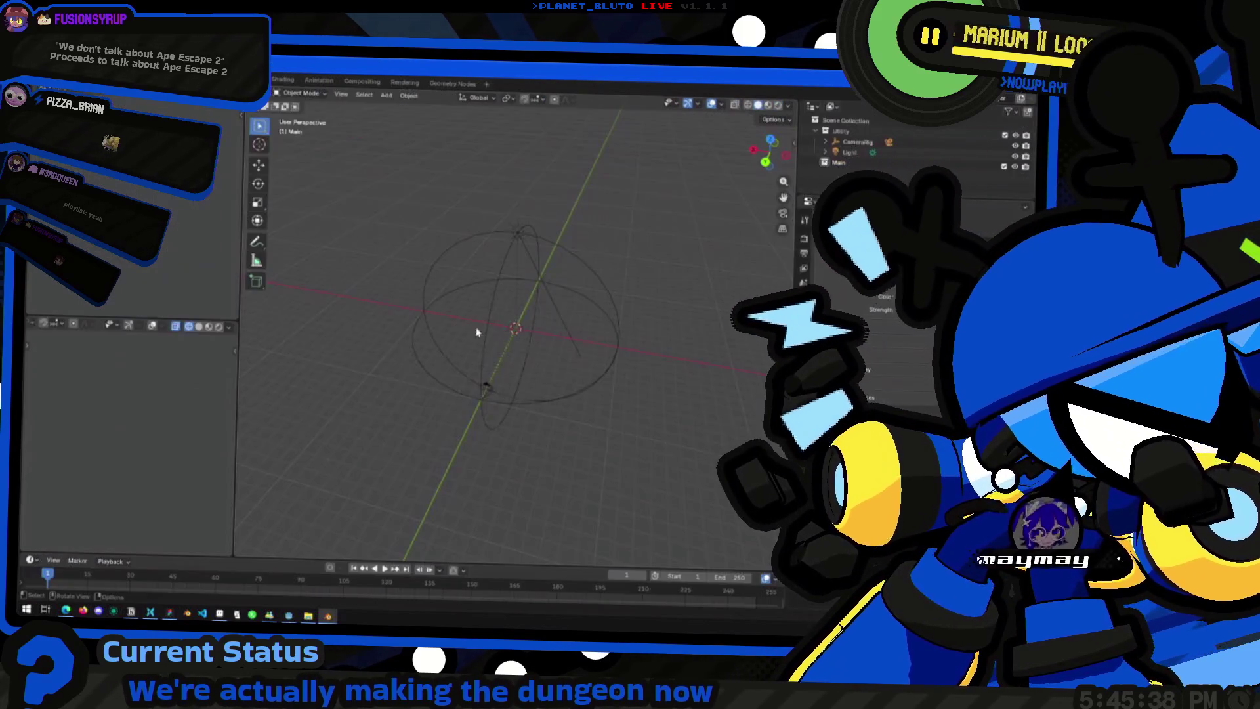
{"action": "scroll", "coordinate": [512, 346], "scroll_direction": "down", "scroll_amount": 3}
{"action": "scroll", "coordinate": [502, 340], "scroll_direction": "up", "scroll_amount": 5}
Step: Rotate the CameraRig wireframe around the vertical Z axis in the new scene
{"action": "mouse_move", "coordinate": [500, 340]}
{"action": "middle_mouse_down"}
{"action": "mouse_move", "coordinate": [525, 365]}
{"action": "mouse_move", "coordinate": [445, 390]}
{"action": "middle_mouse_up"}
{"action": "left_click", "coordinate": [509, 414]}
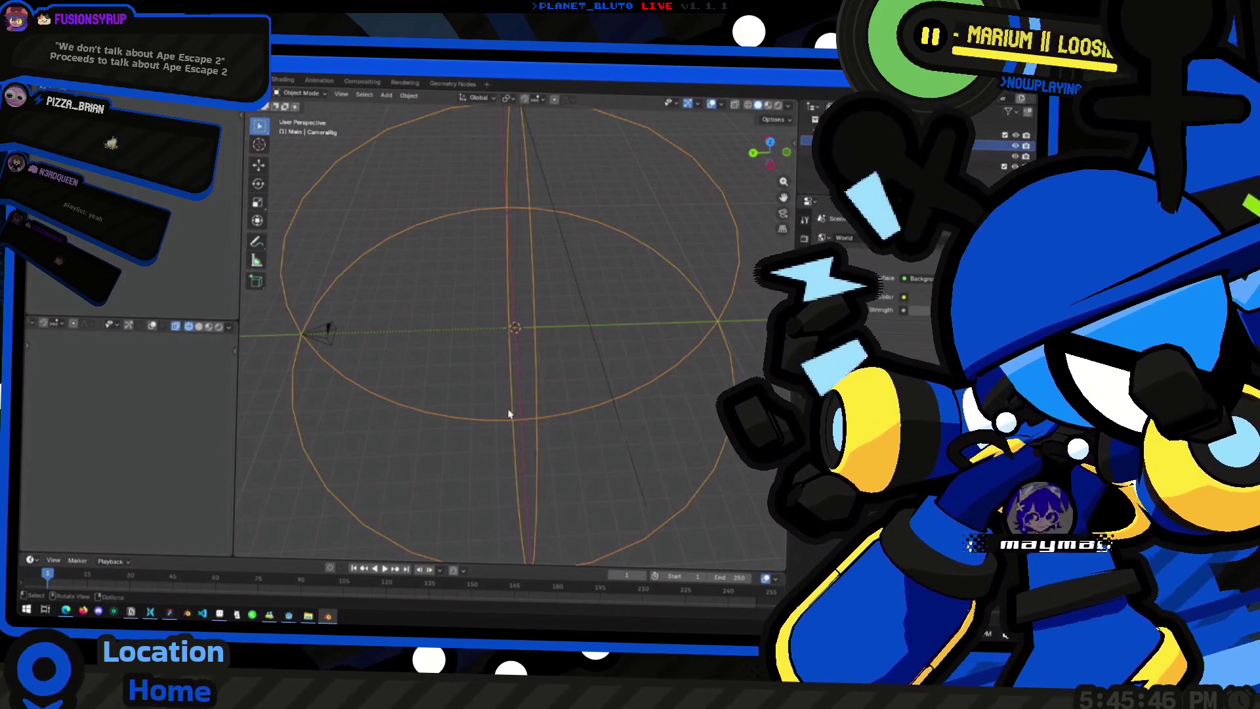
{"action": "mouse_move", "coordinate": [295, 339]}
{"action": "middle_mouse_down"}
{"action": "mouse_move", "coordinate": [365, 352]}
{"action": "mouse_move", "coordinate": [352, 325]}
{"action": "mouse_move", "coordinate": [410, 381]}
{"action": "mouse_move", "coordinate": [537, 387]}
{"action": "mouse_move", "coordinate": [506, 351]}
{"action": "middle_mouse_up"}
{"action": "scroll", "coordinate": [506, 352], "scroll_direction": "down", "scroll_amount": 3}
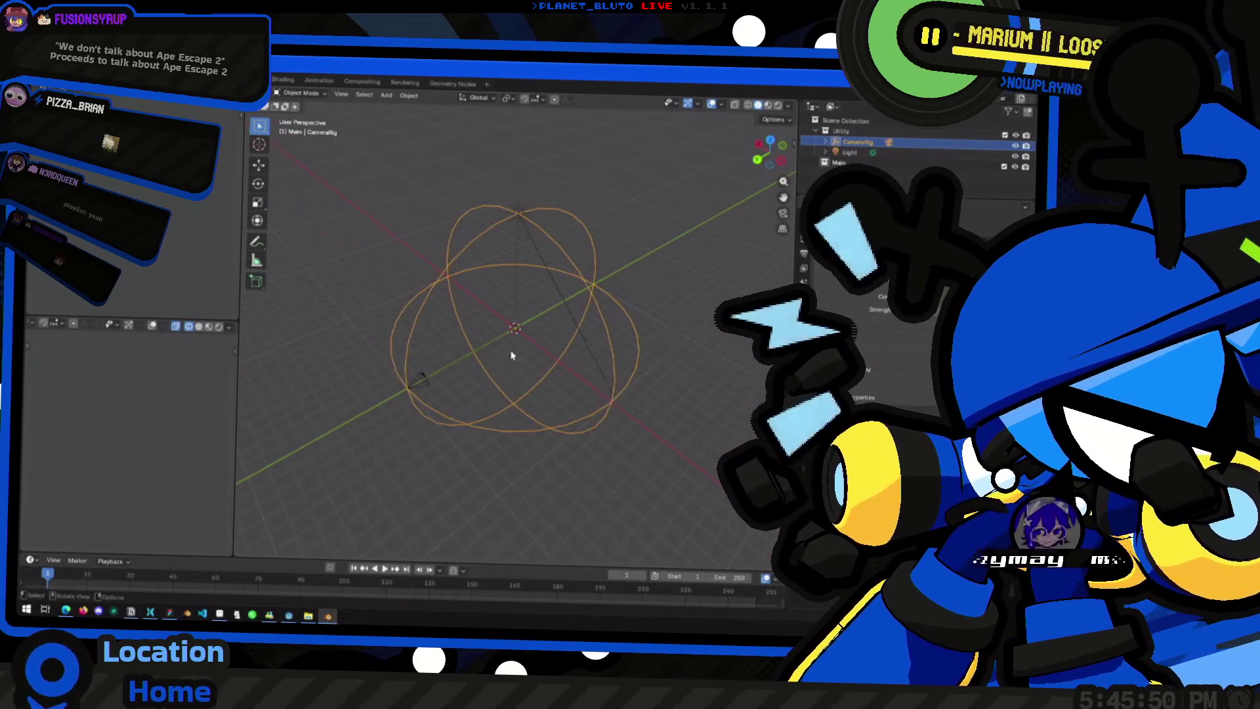
{"action": "key", "text": "r"}
{"action": "key", "text": "z"}
{"action": "left_click", "coordinate": [544, 354]}
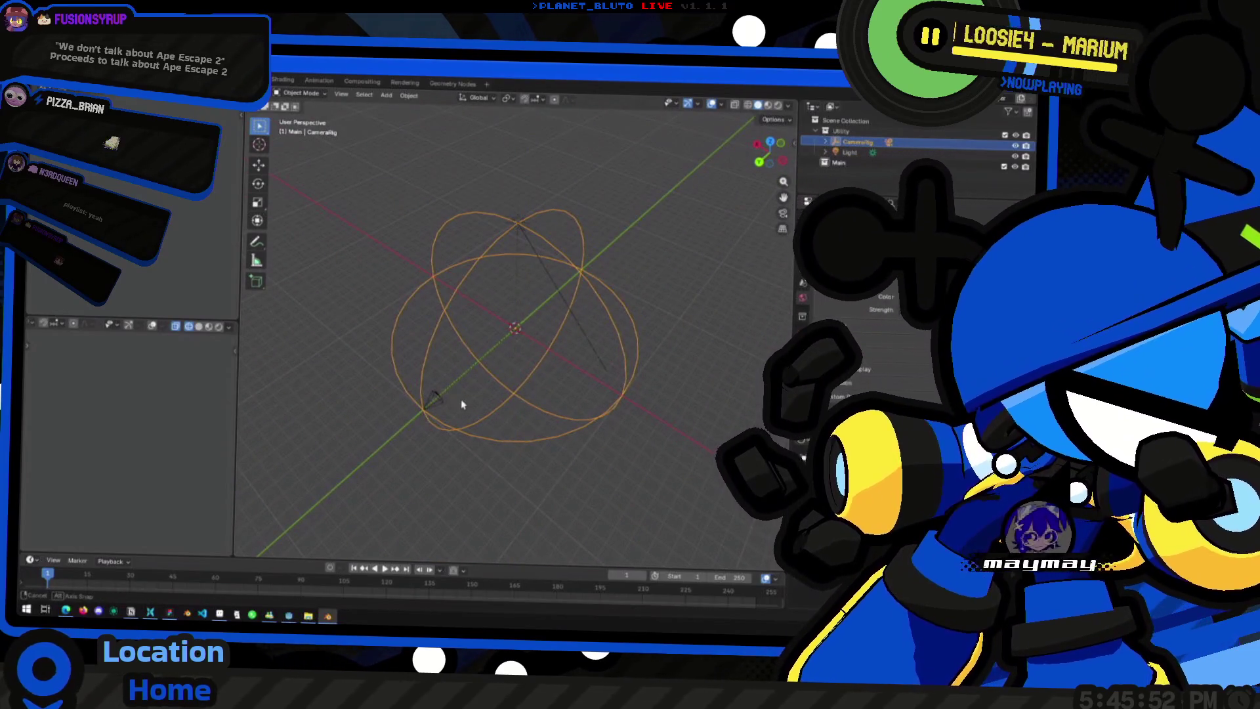
Step: Select the Light and bring up Blender's open-file browser for the character blend files
{"action": "middle_click_drag", "start_coordinate": [462, 404], "coordinate": [497, 328]}
{"action": "left_click", "coordinate": [497, 327]}
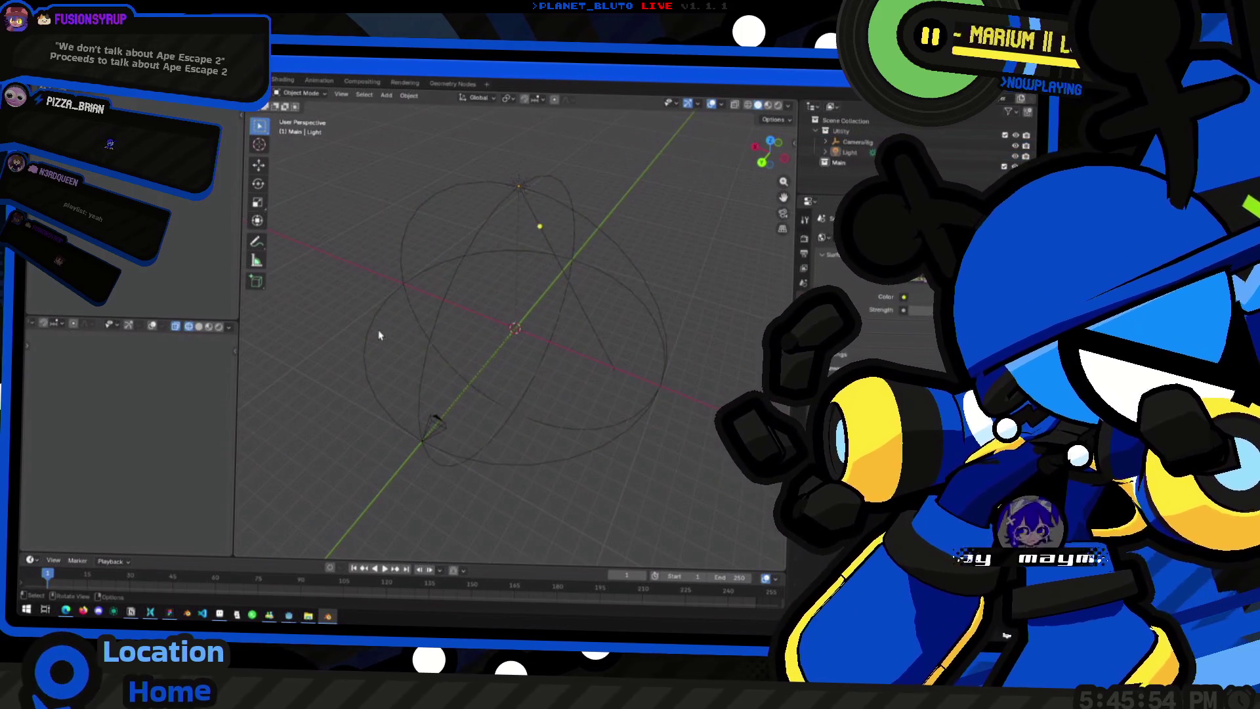
{"action": "key", "text": "alt+Tab"}
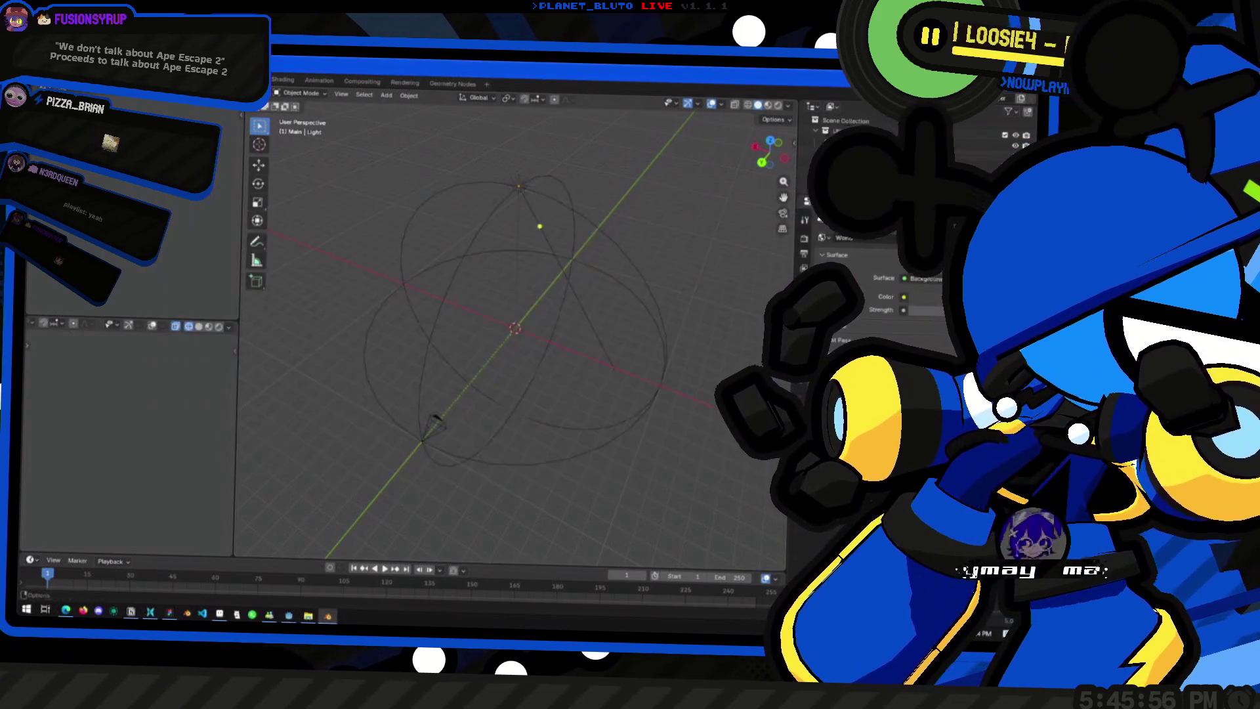
{"action": "left_click", "coordinate": [218, 249]}
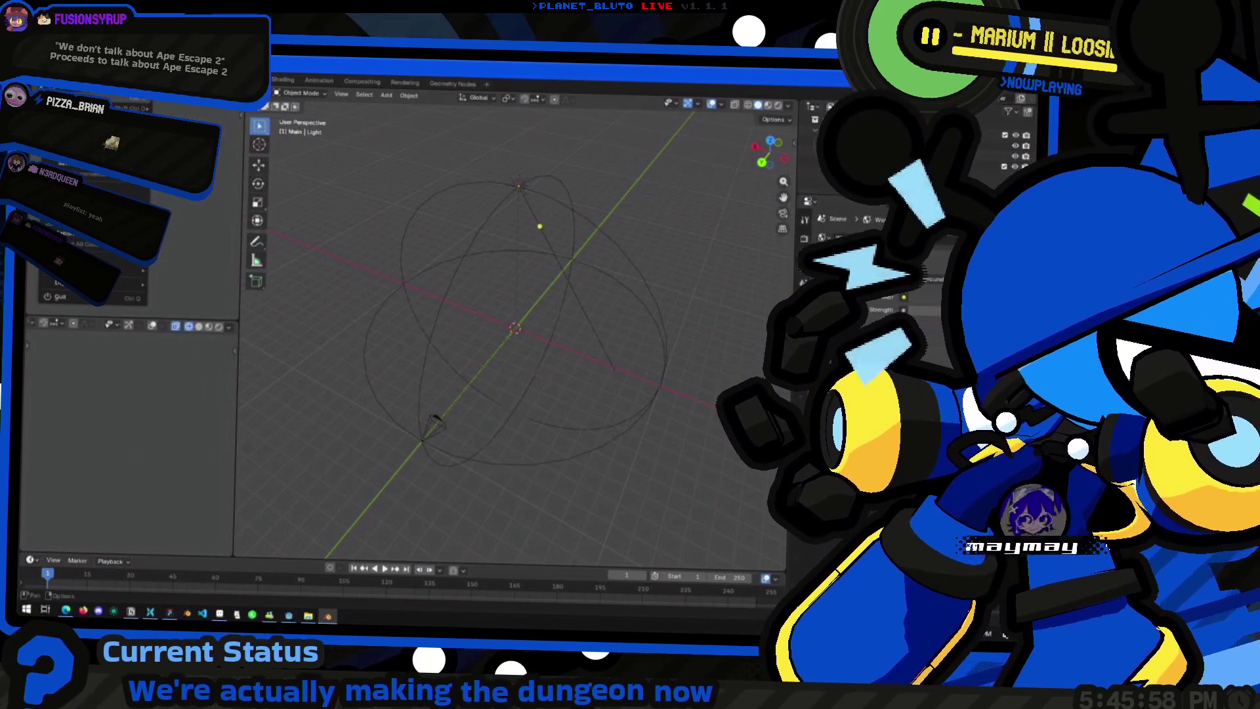
{"action": "left_click", "coordinate": [604, 361]}
Step: Browse the player_char .blend files up to the Blender folder and back, then cancel without opening any
{"action": "key", "text": "ctrl+o"}
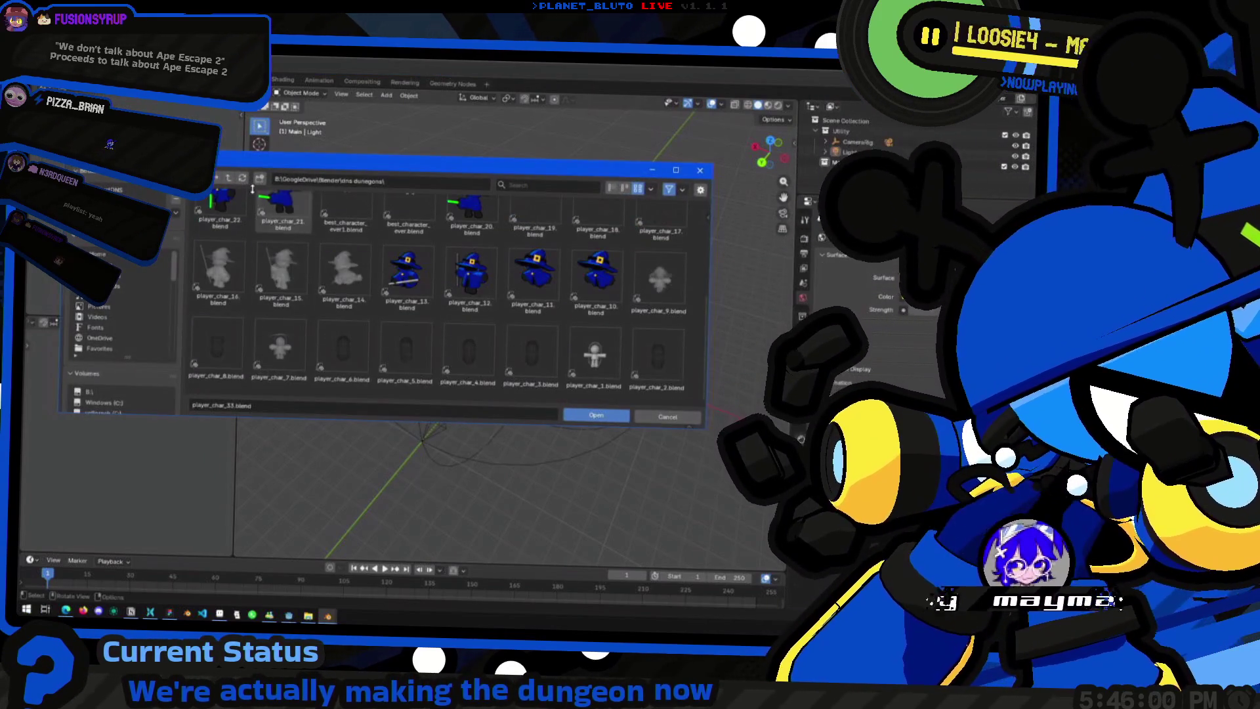
{"action": "scroll", "coordinate": [498, 232], "scroll_direction": "up", "scroll_amount": 4}
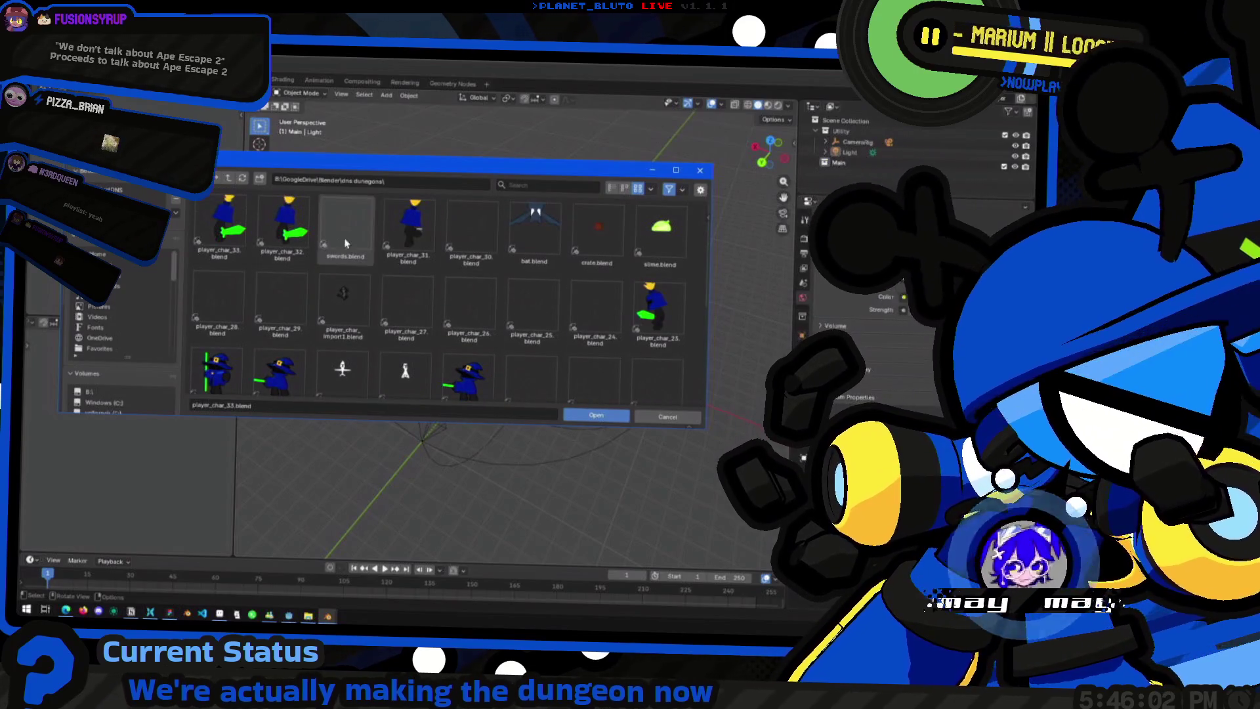
{"action": "scroll", "coordinate": [410, 377], "scroll_direction": "down", "scroll_amount": 3}
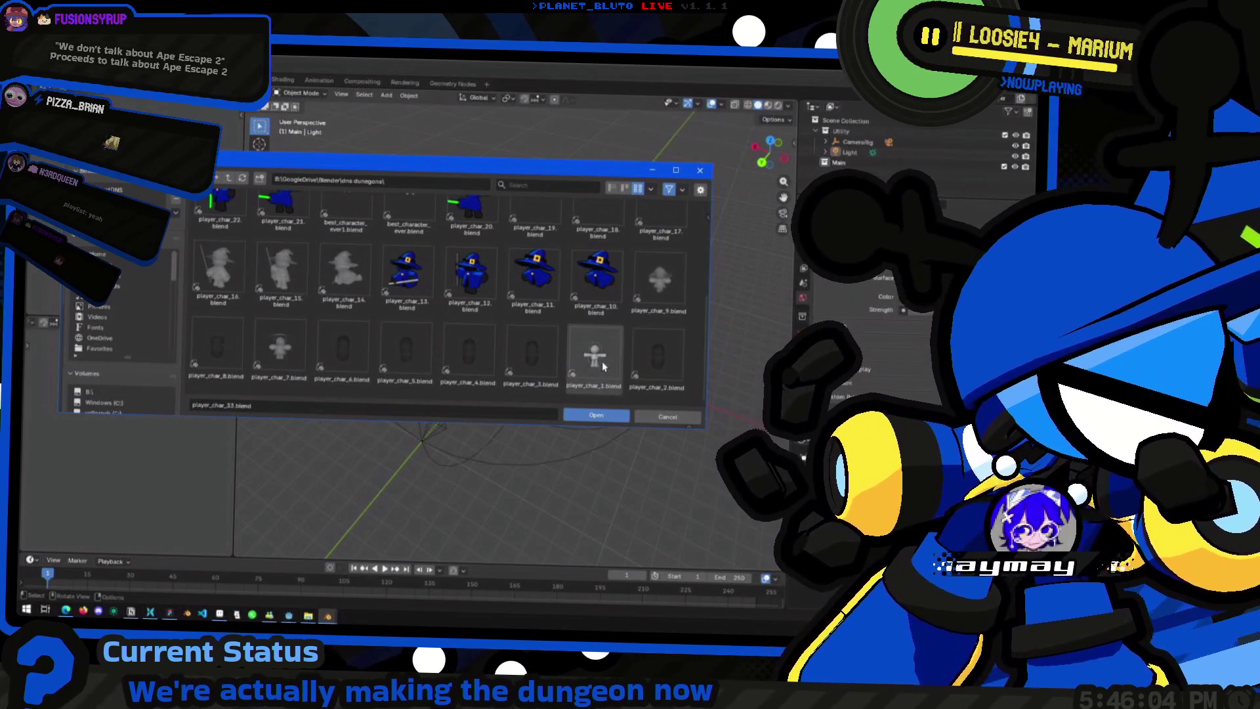
{"action": "scroll", "coordinate": [591, 345], "scroll_direction": "up", "scroll_amount": 1}
{"action": "scroll", "coordinate": [652, 340], "scroll_direction": "up", "scroll_amount": 1}
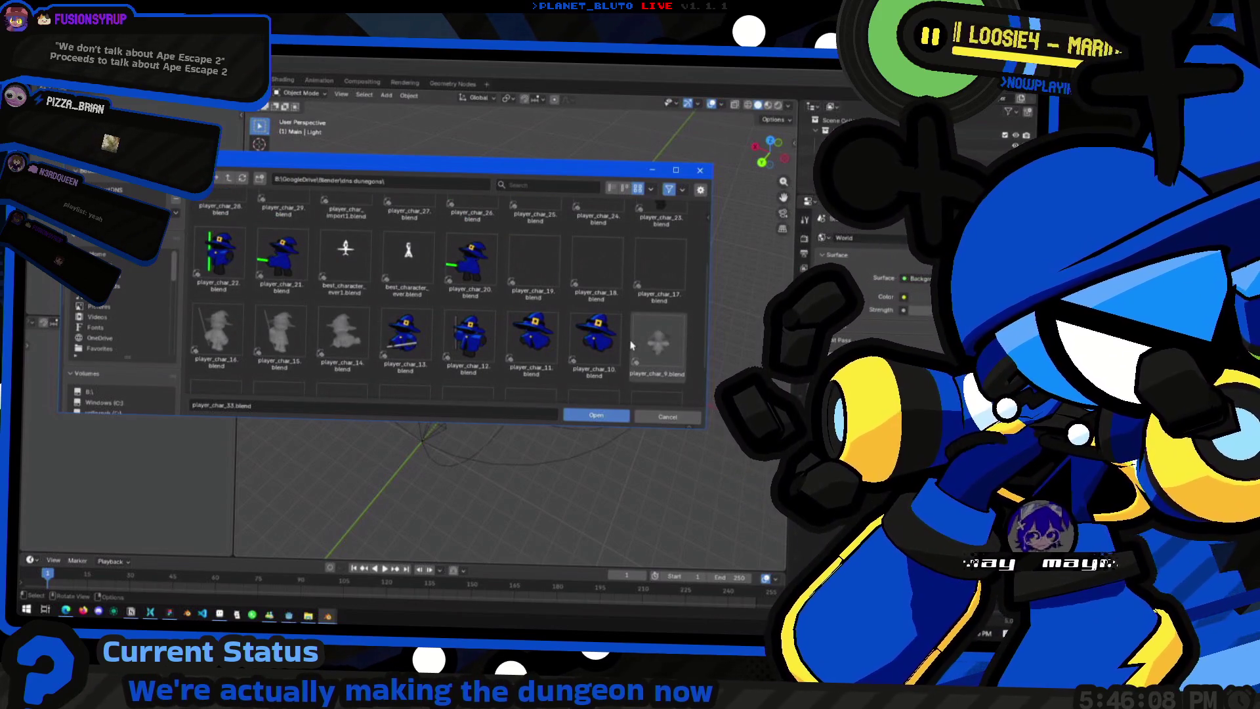
{"action": "scroll", "coordinate": [266, 207], "scroll_direction": "up", "scroll_amount": 2}
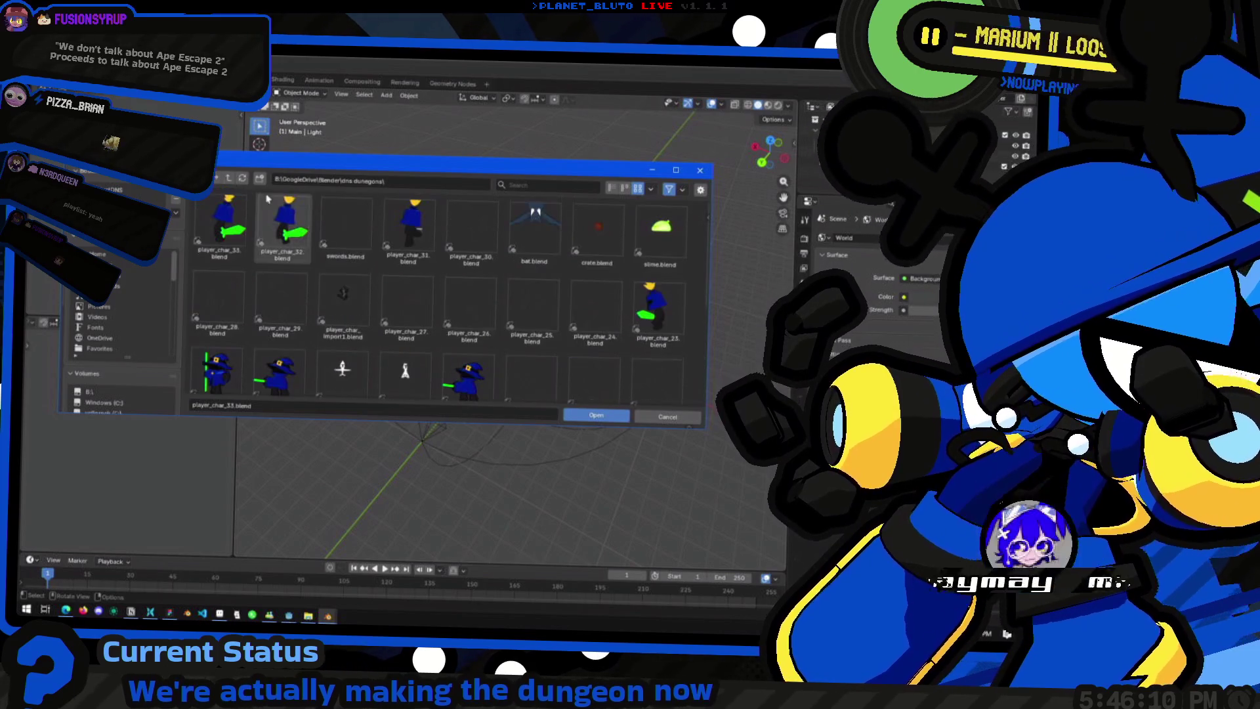
{"action": "left_click", "coordinate": [243, 178]}
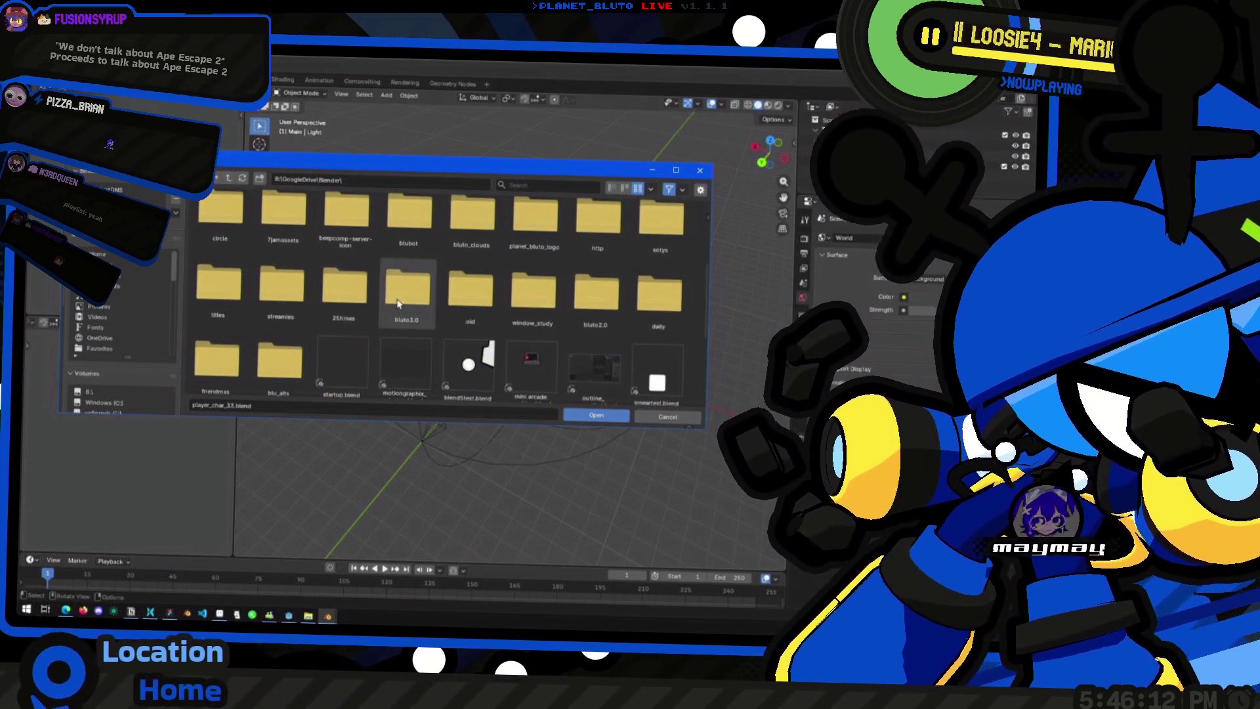
{"action": "double_click", "coordinate": [442, 288]}
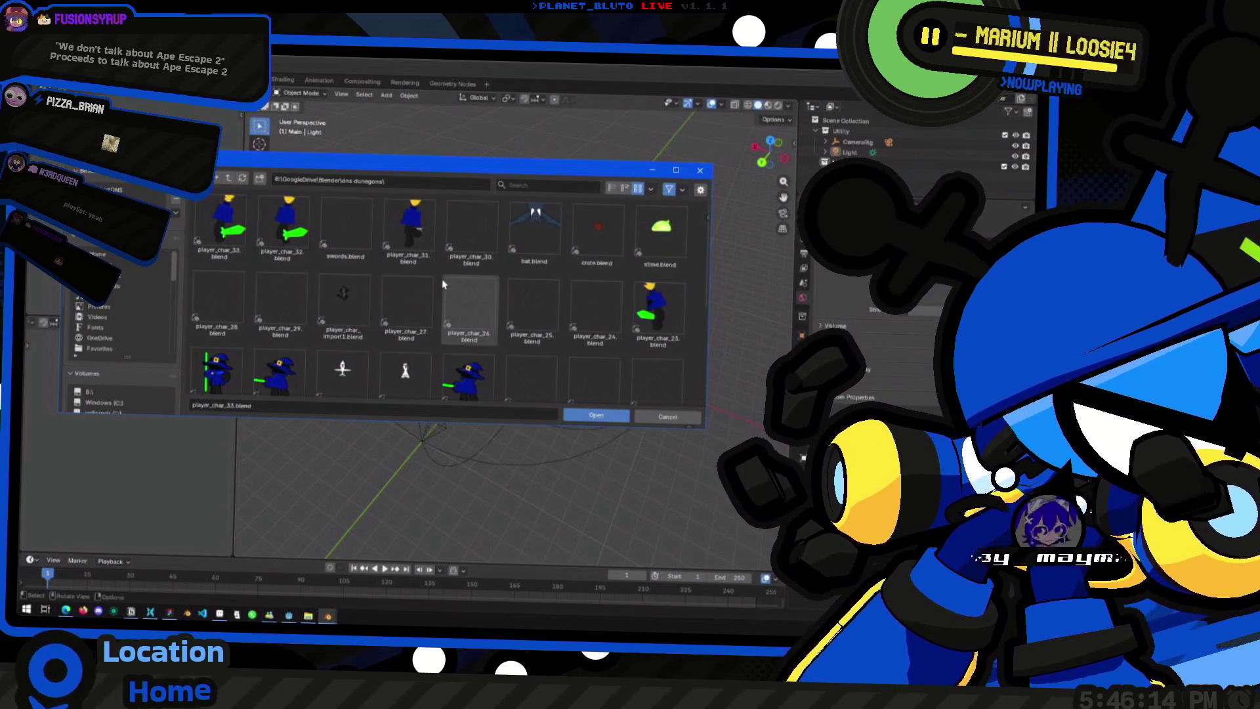
{"action": "scroll", "coordinate": [443, 285], "scroll_direction": "down", "scroll_amount": 3}
{"action": "scroll", "coordinate": [467, 303], "scroll_direction": "up", "scroll_amount": 3}
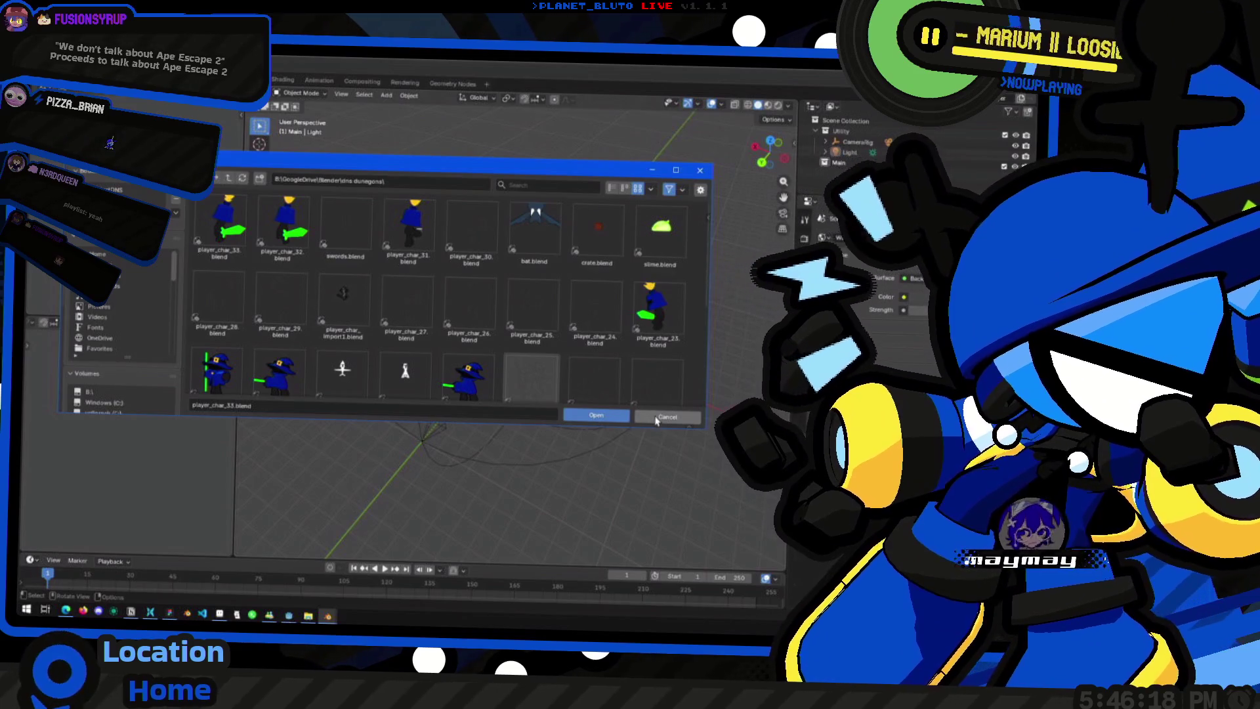
{"action": "left_click", "coordinate": [666, 416]}
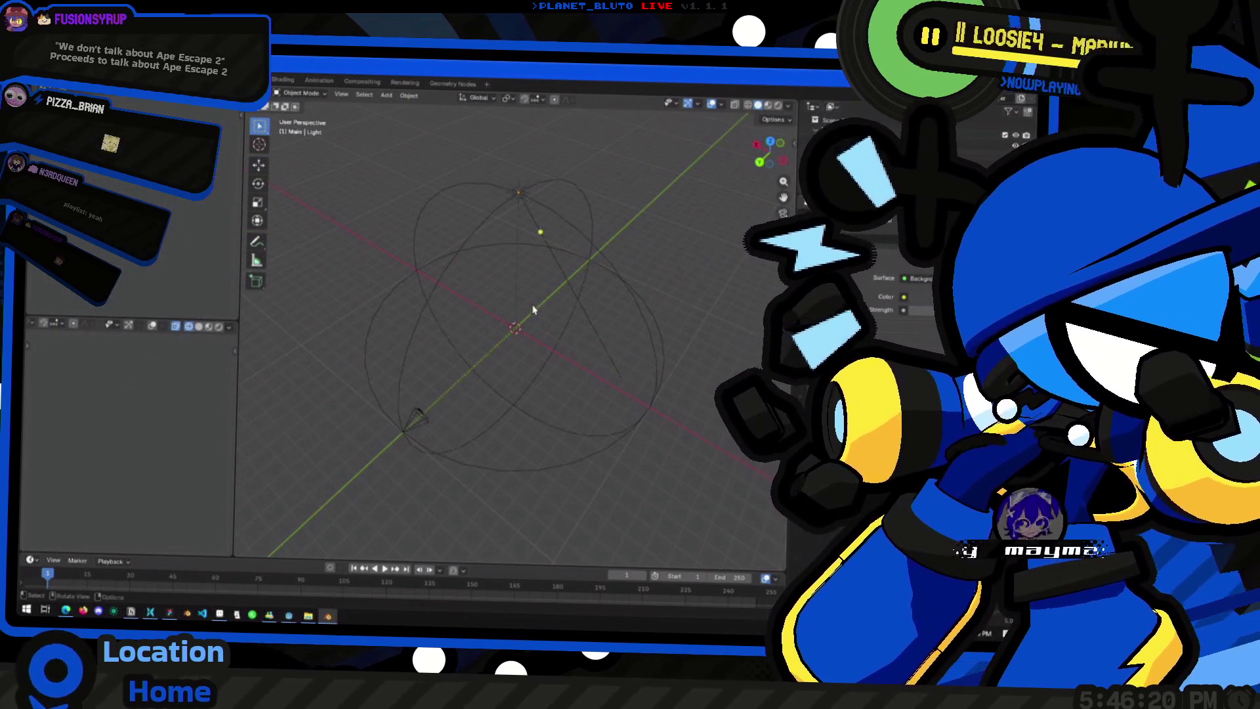
Step: Add a mesh cube at the scene origin, then bring up the Super Productivity dungeon asset checklist
{"action": "key", "text": "shift+a"}
{"action": "left_click", "coordinate": [581, 355]}
{"action": "middle_click_drag", "start_coordinate": [581, 354], "coordinate": [611, 378]}
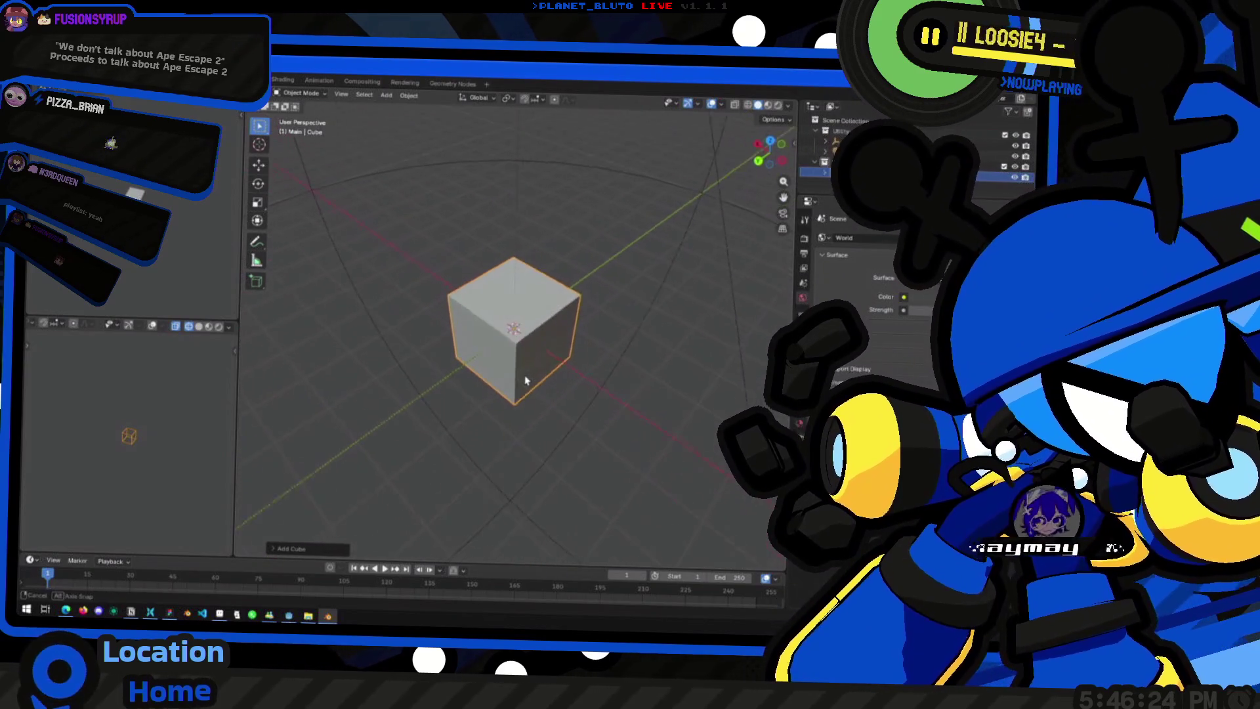
{"action": "key", "text": "alt+Tab"}
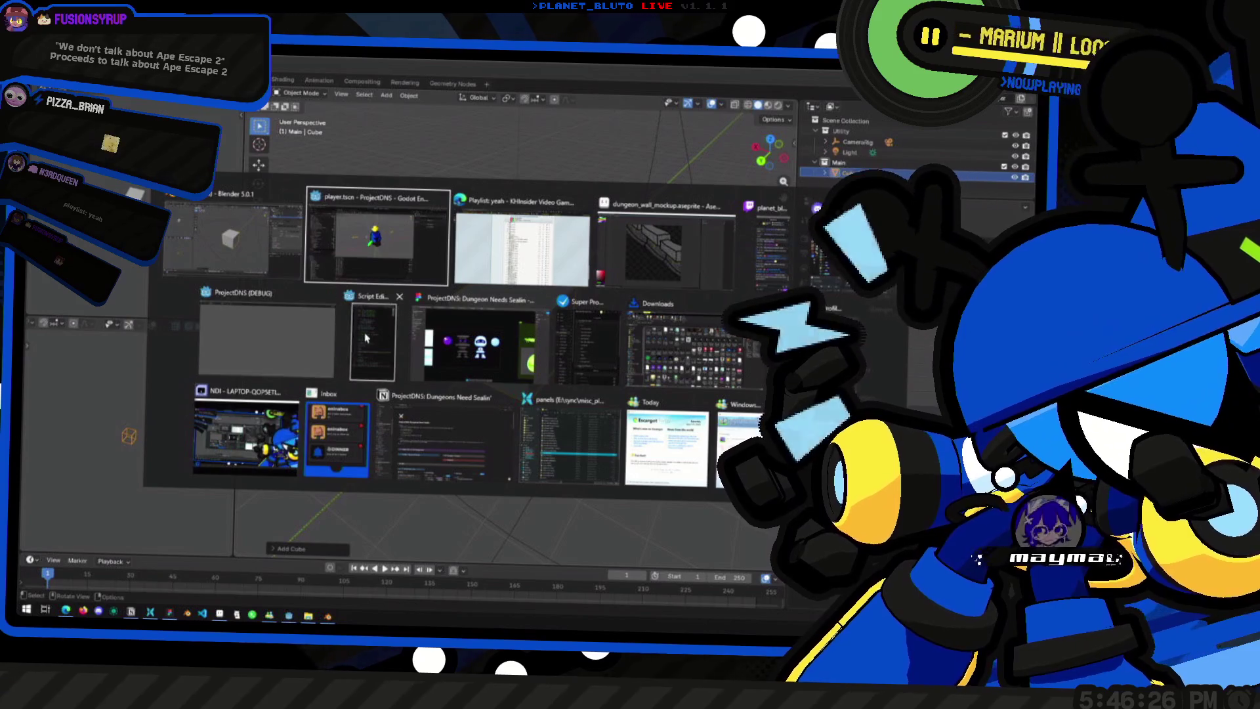
{"action": "key", "text": "Escape"}
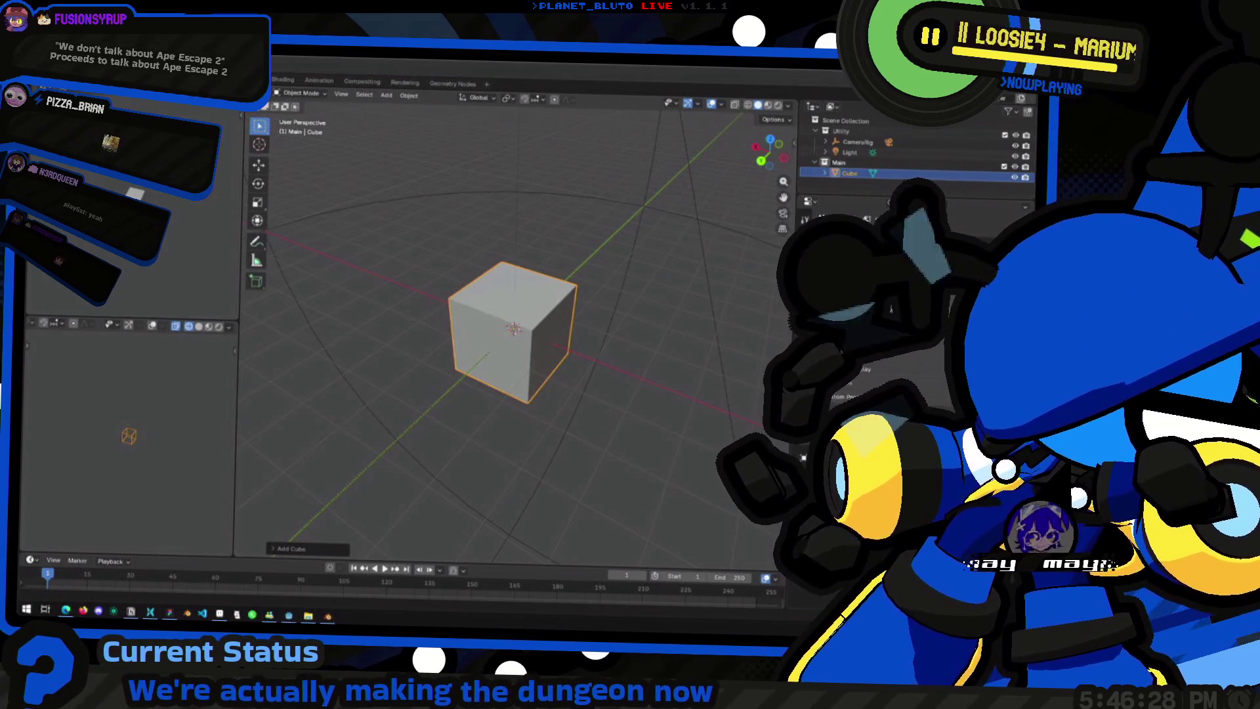
{"action": "key", "text": "alt+Tab"}
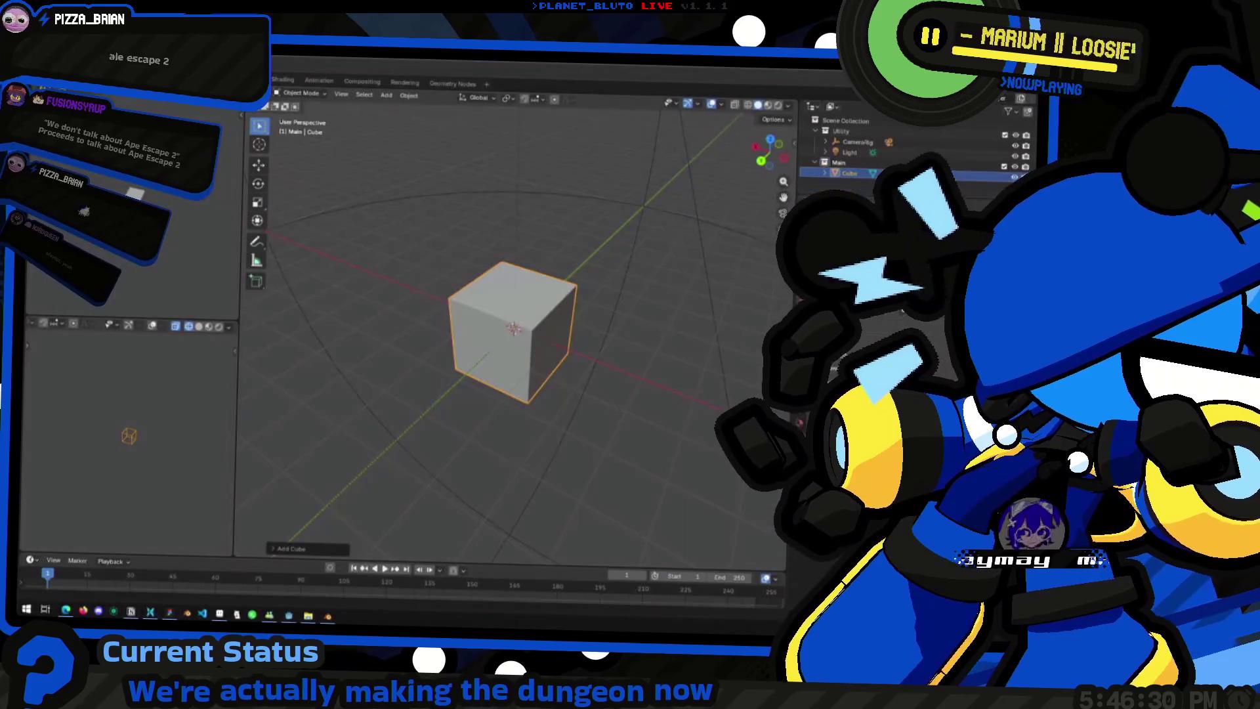
{"action": "key", "text": "alt+Tab"}
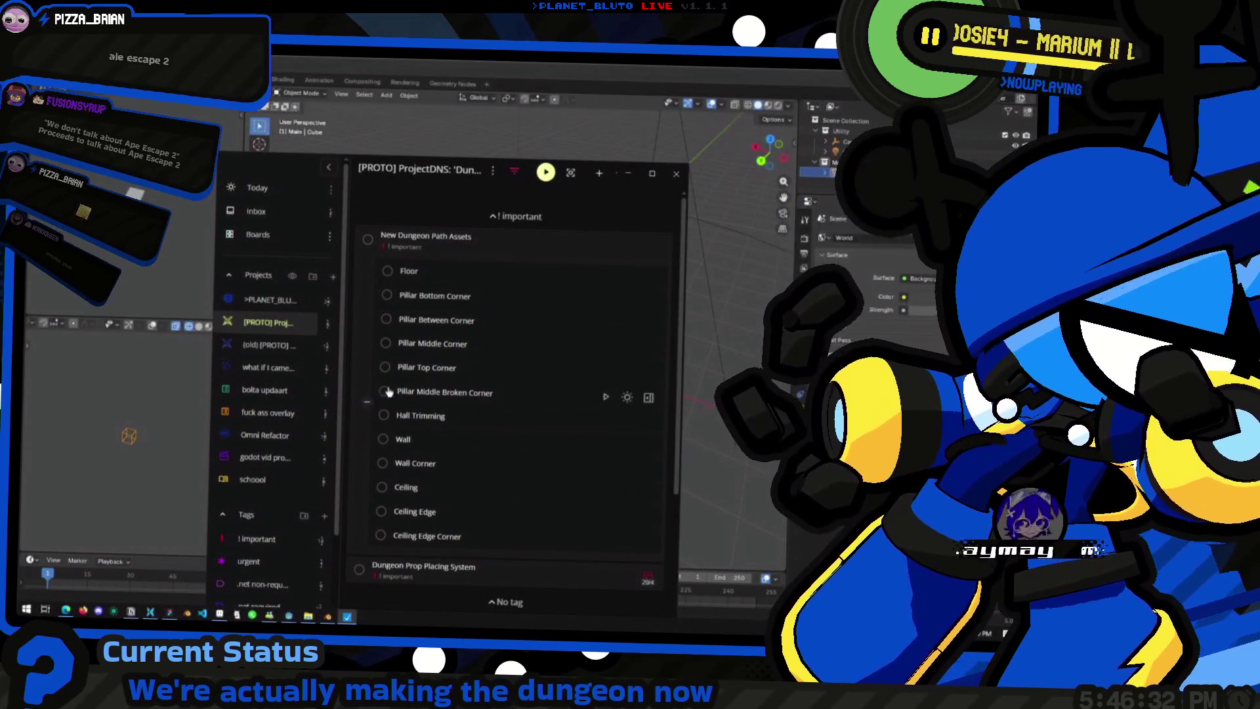
{"action": "mouse_move", "coordinate": [427, 536]}
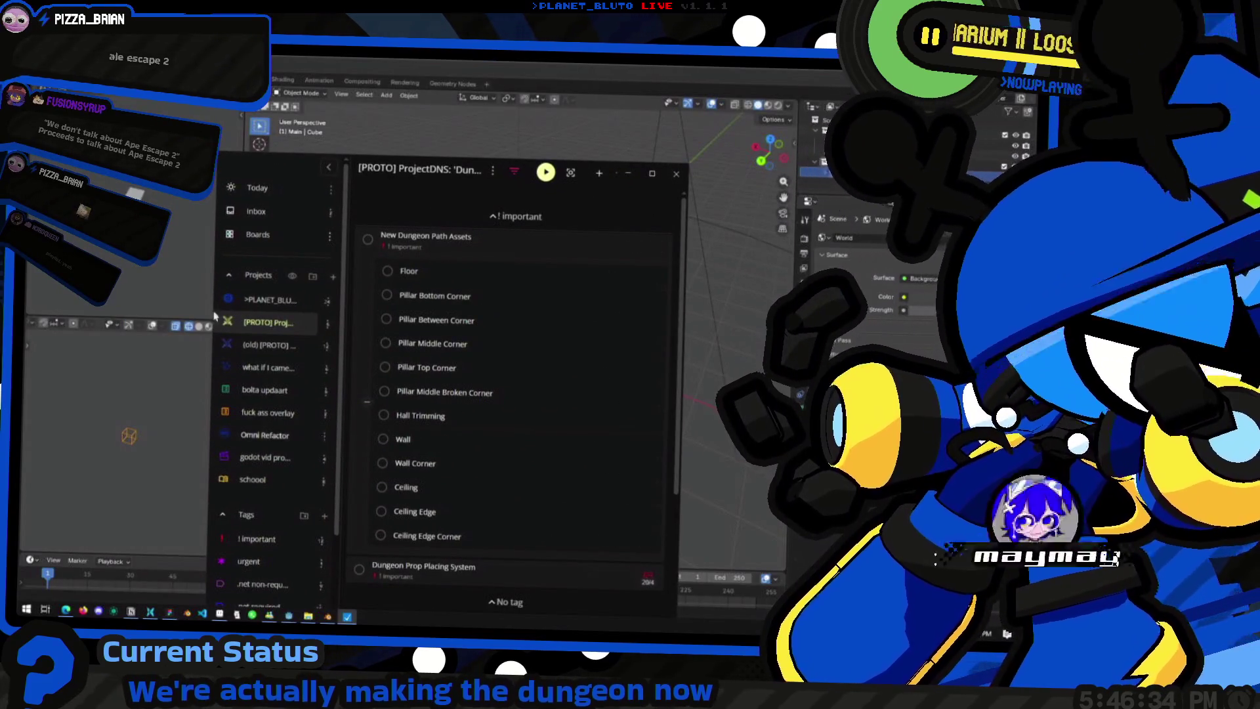
Step: Pick the Pillar Between Corner task in the checklist, then hide it and return to Blender
{"action": "left_click_drag", "start_coordinate": [422, 181], "coordinate": [473, 161]}
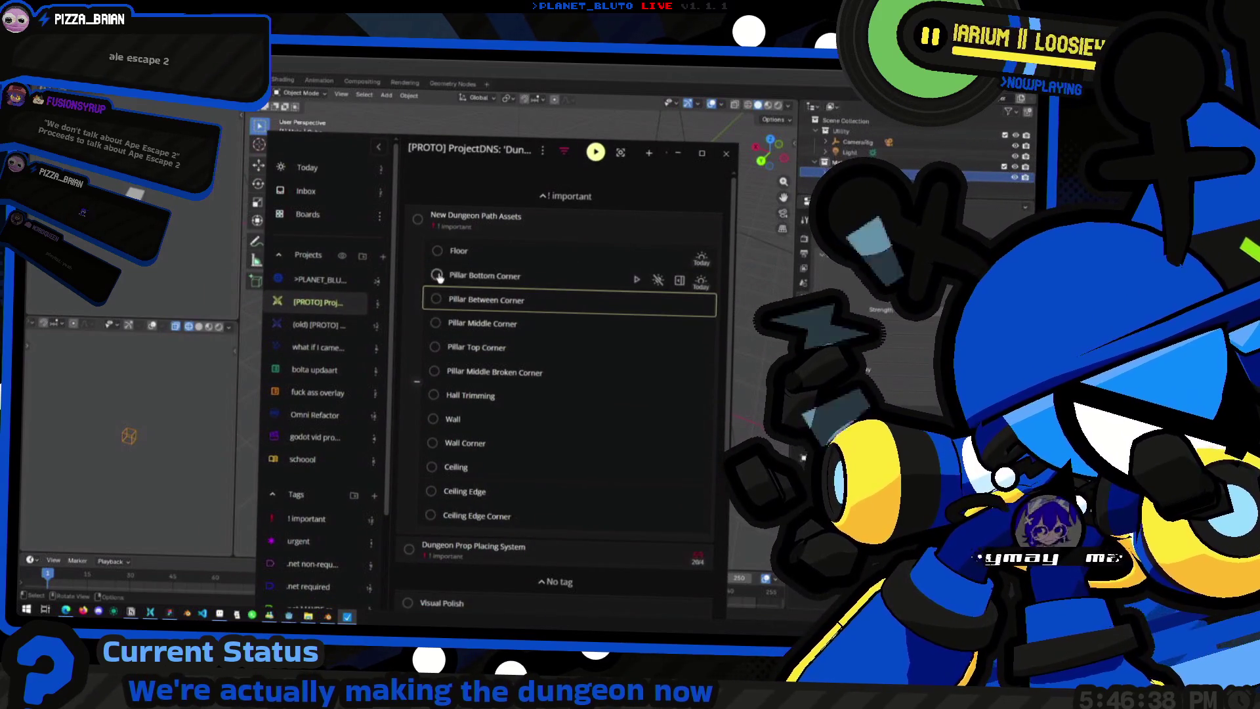
{"action": "left_click", "coordinate": [531, 299]}
{"action": "key", "text": "Escape"}
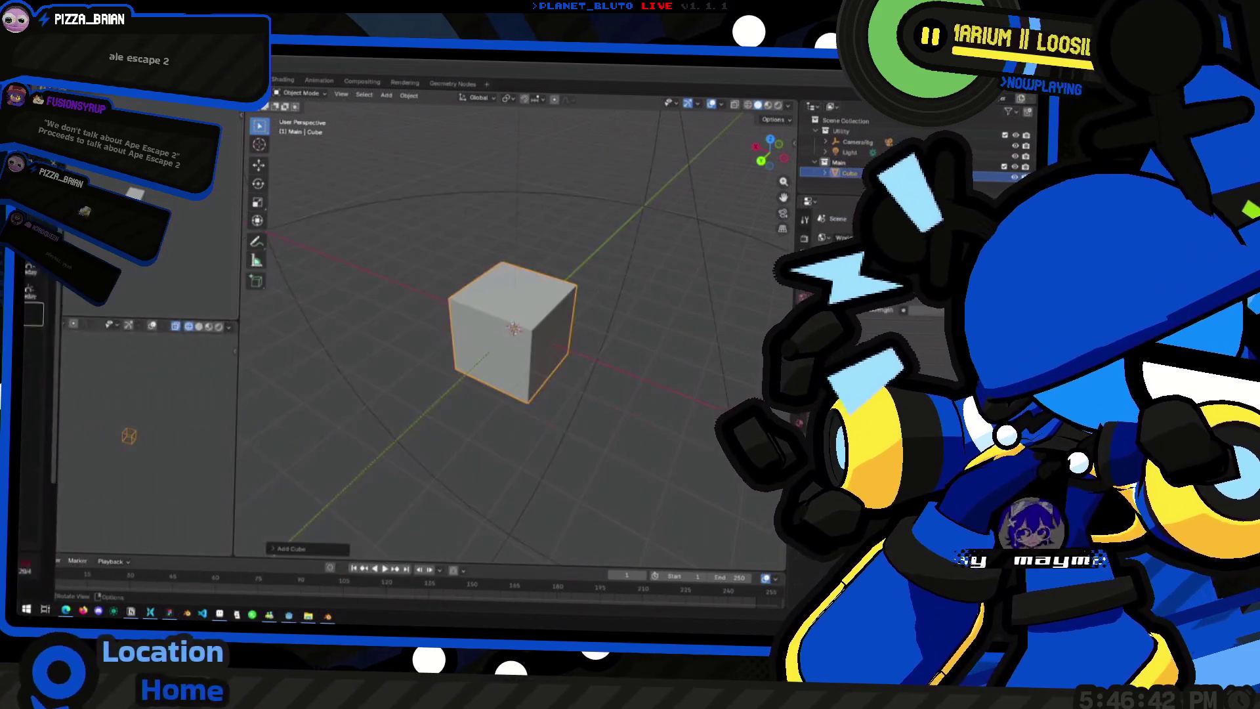
Step: In Edit Mode, delete the whole cube mesh by mistake and undo it
{"action": "mouse_move", "coordinate": [414, 385]}
{"action": "middle_mouse_down"}
{"action": "mouse_move", "coordinate": [441, 375]}
{"action": "mouse_move", "coordinate": [440, 336]}
{"action": "mouse_move", "coordinate": [494, 336]}
{"action": "middle_mouse_up"}
{"action": "mouse_move", "coordinate": [416, 348]}
{"action": "middle_mouse_down"}
{"action": "mouse_move", "coordinate": [470, 357]}
{"action": "mouse_move", "coordinate": [529, 407]}
{"action": "middle_mouse_up"}
{"action": "key", "text": "Tab"}
{"action": "key", "text": "alt+a"}
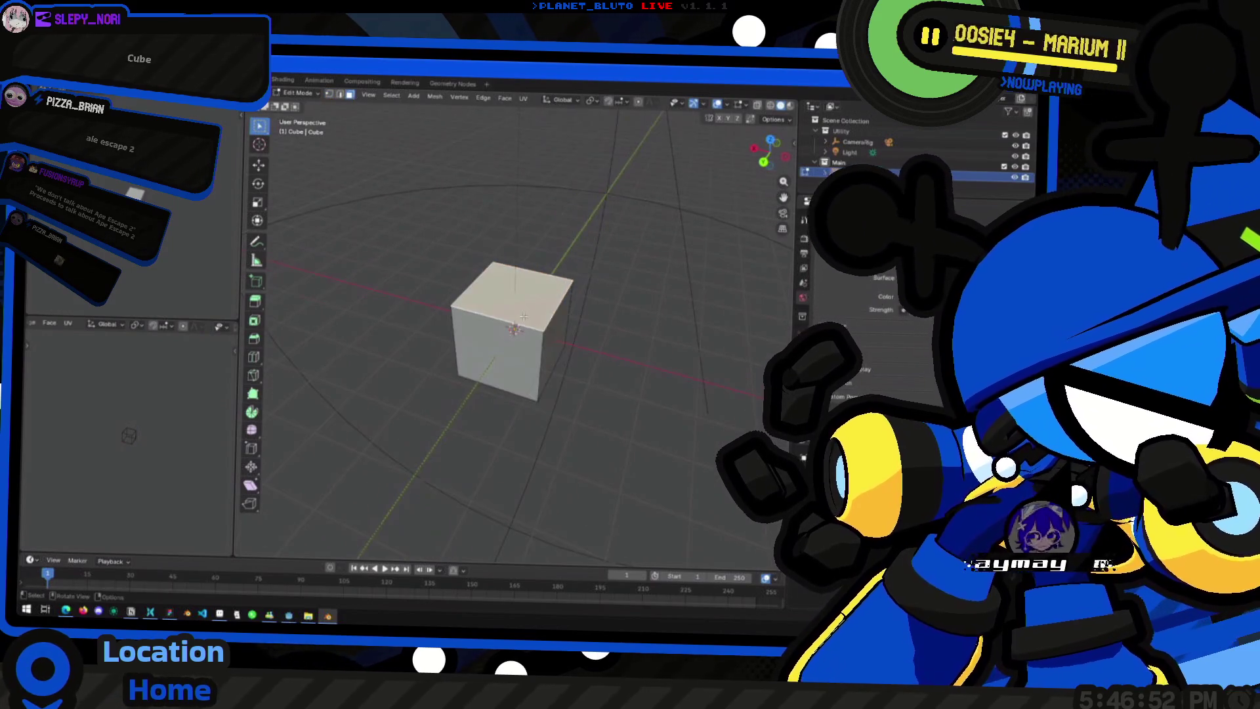
{"action": "key", "text": "a"}
{"action": "key", "text": "x"}
{"action": "left_click", "coordinate": [522, 313]}
{"action": "key", "text": "ctrl+z"}
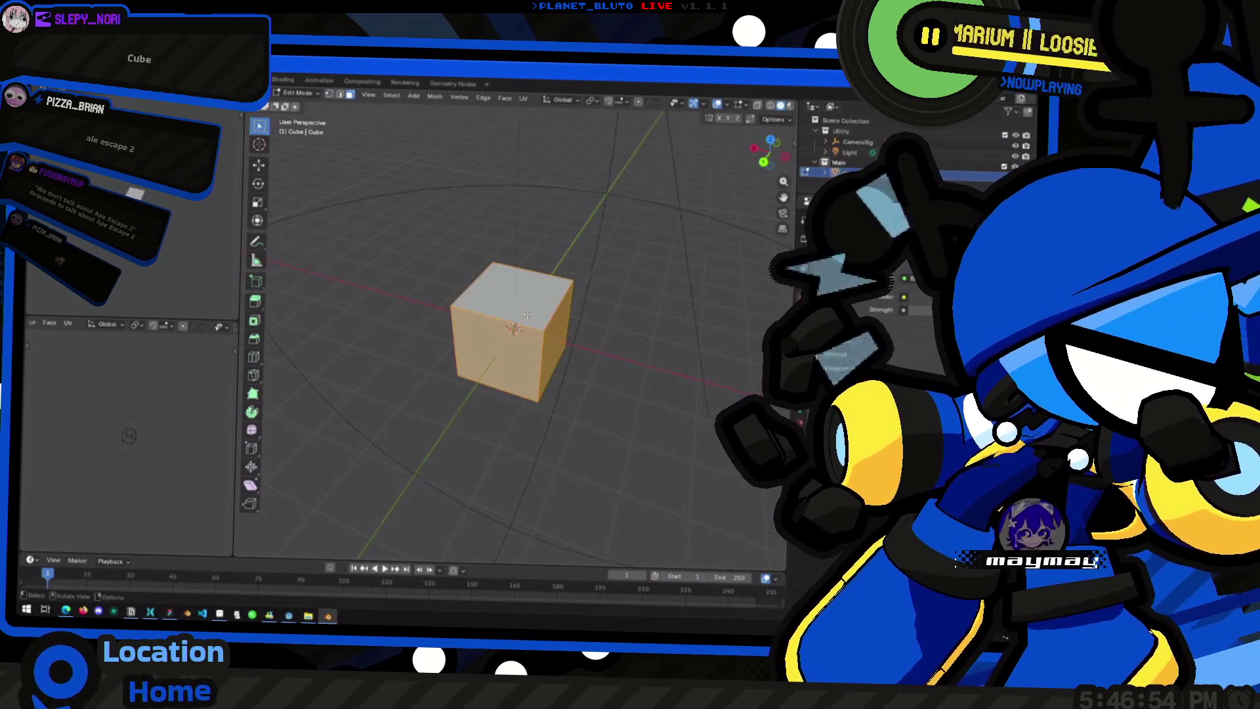
{"action": "key", "text": "x"}
{"action": "key", "text": "Escape"}
Step: Delete every face except the top one, leaving a flat square floor tile plane in Object Mode
{"action": "key", "text": "x"}
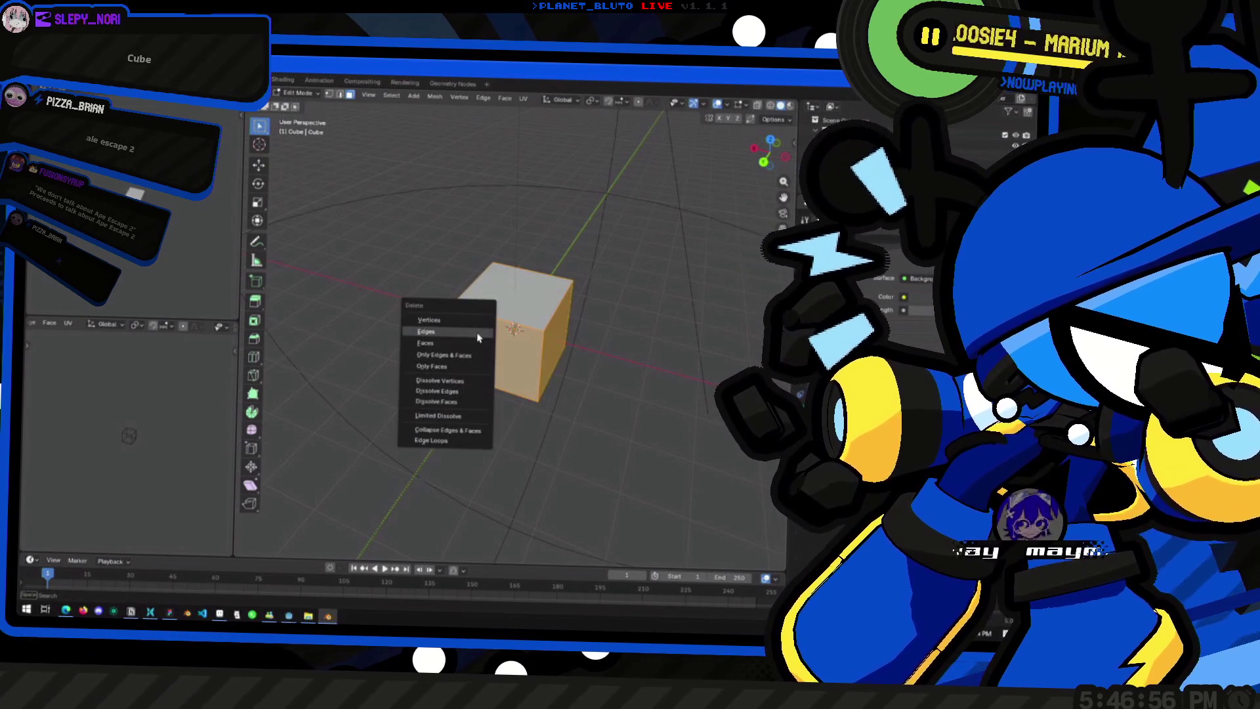
{"action": "left_click", "coordinate": [474, 344]}
{"action": "mouse_move", "coordinate": [594, 355]}
{"action": "middle_mouse_down"}
{"action": "mouse_move", "coordinate": [530, 306]}
{"action": "mouse_move", "coordinate": [519, 324]}
{"action": "middle_mouse_up"}
{"action": "key", "text": "Tab"}
{"action": "key", "text": "Tab"}
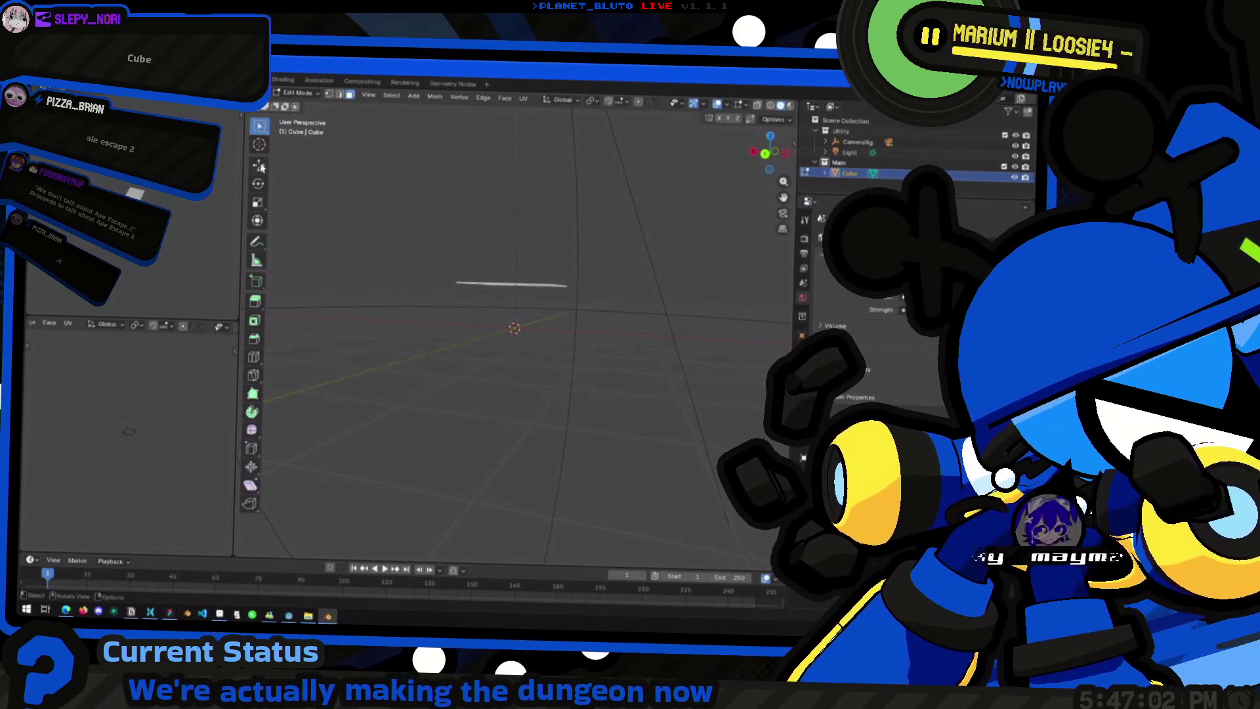
{"action": "key", "text": "Tab"}
{"action": "mouse_move", "coordinate": [263, 168]}
{"action": "middle_mouse_down"}
{"action": "mouse_move", "coordinate": [605, 363]}
{"action": "mouse_move", "coordinate": [512, 256]}
{"action": "mouse_move", "coordinate": [647, 360]}
{"action": "mouse_move", "coordinate": [518, 308]}
{"action": "mouse_move", "coordinate": [569, 431]}
{"action": "middle_mouse_up"}
{"action": "mouse_move", "coordinate": [568, 328]}
{"action": "middle_mouse_down"}
{"action": "mouse_move", "coordinate": [439, 330]}
{"action": "mouse_move", "coordinate": [512, 324]}
{"action": "middle_mouse_up"}
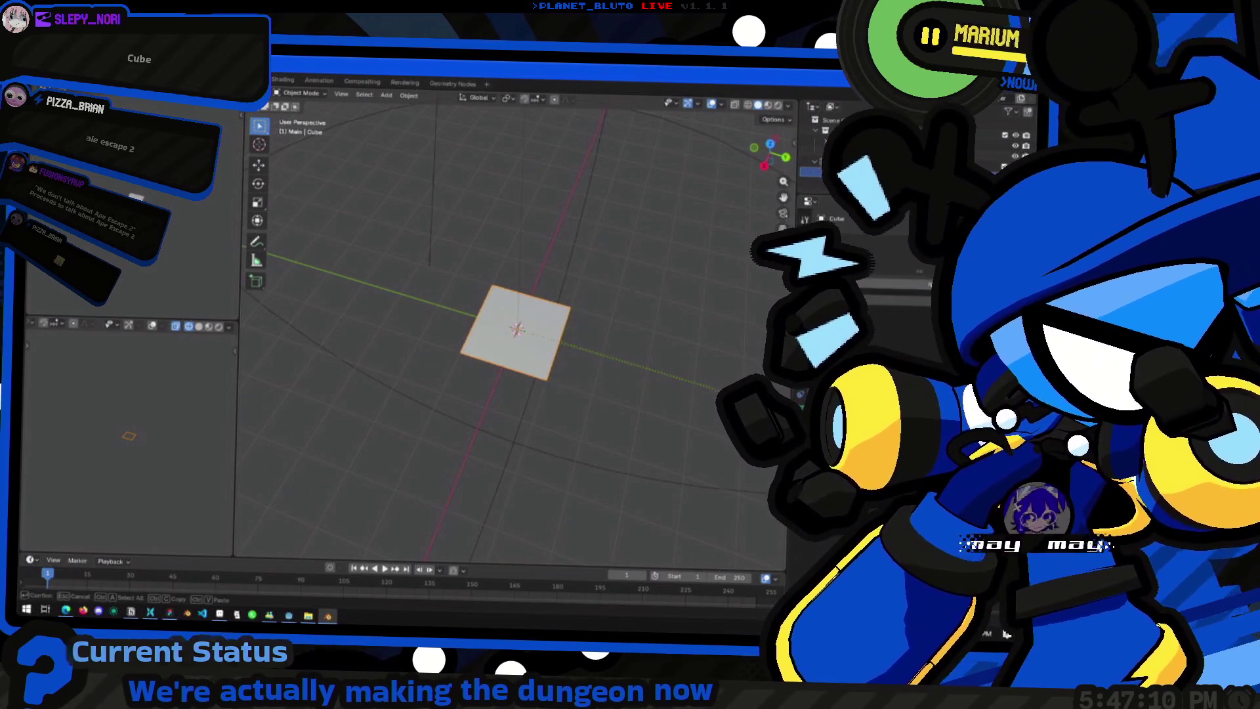
{"action": "middle_click_drag", "start_coordinate": [512, 325], "coordinate": [490, 376]}
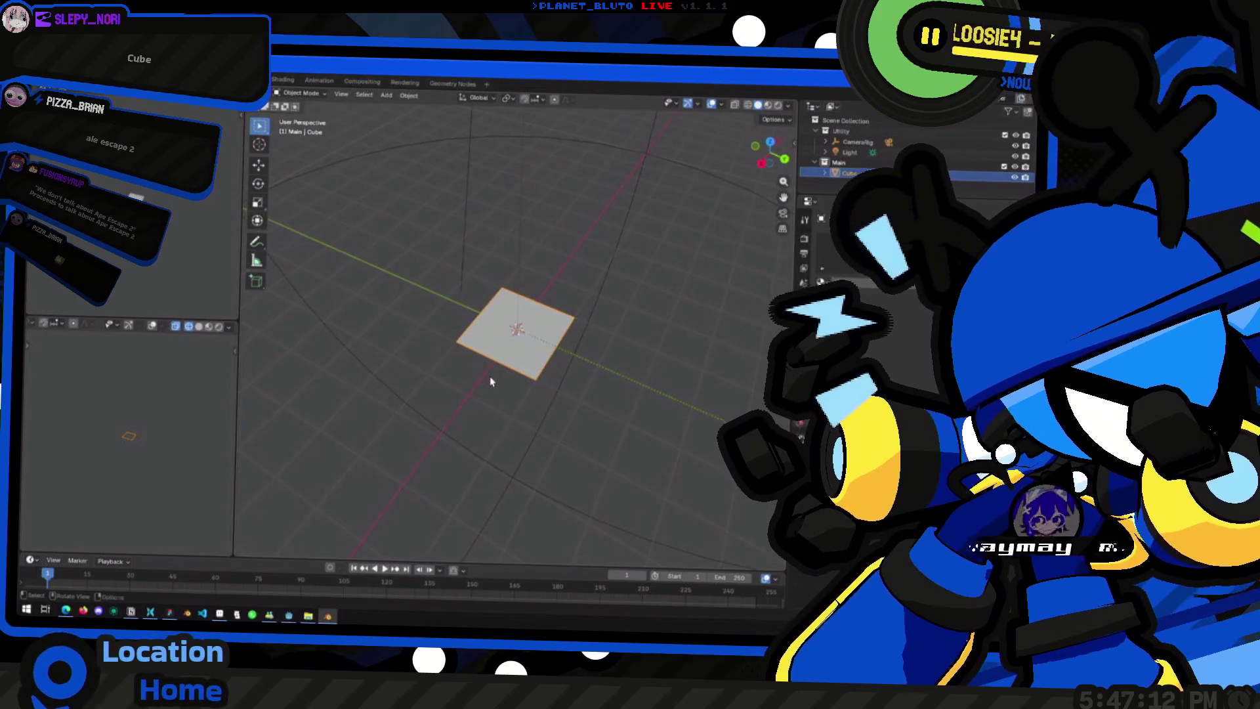
{"action": "left_click", "coordinate": [837, 315]}
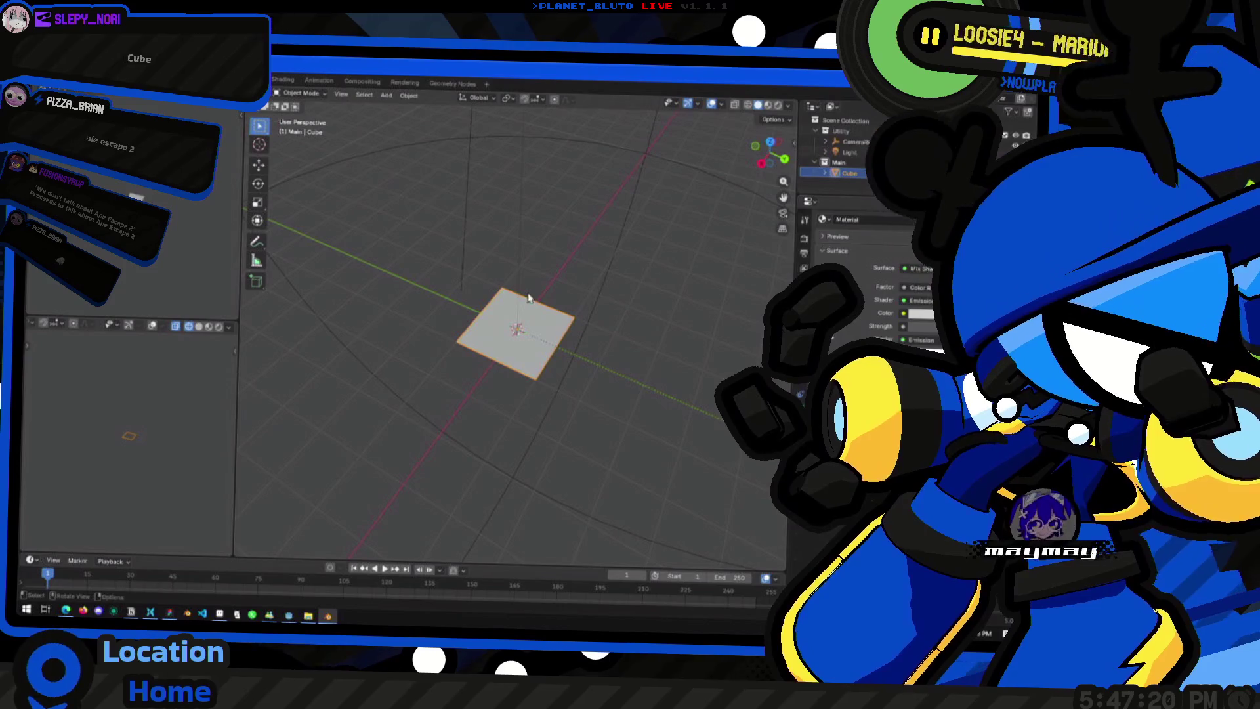
{"action": "key", "text": "alt+Tab"}
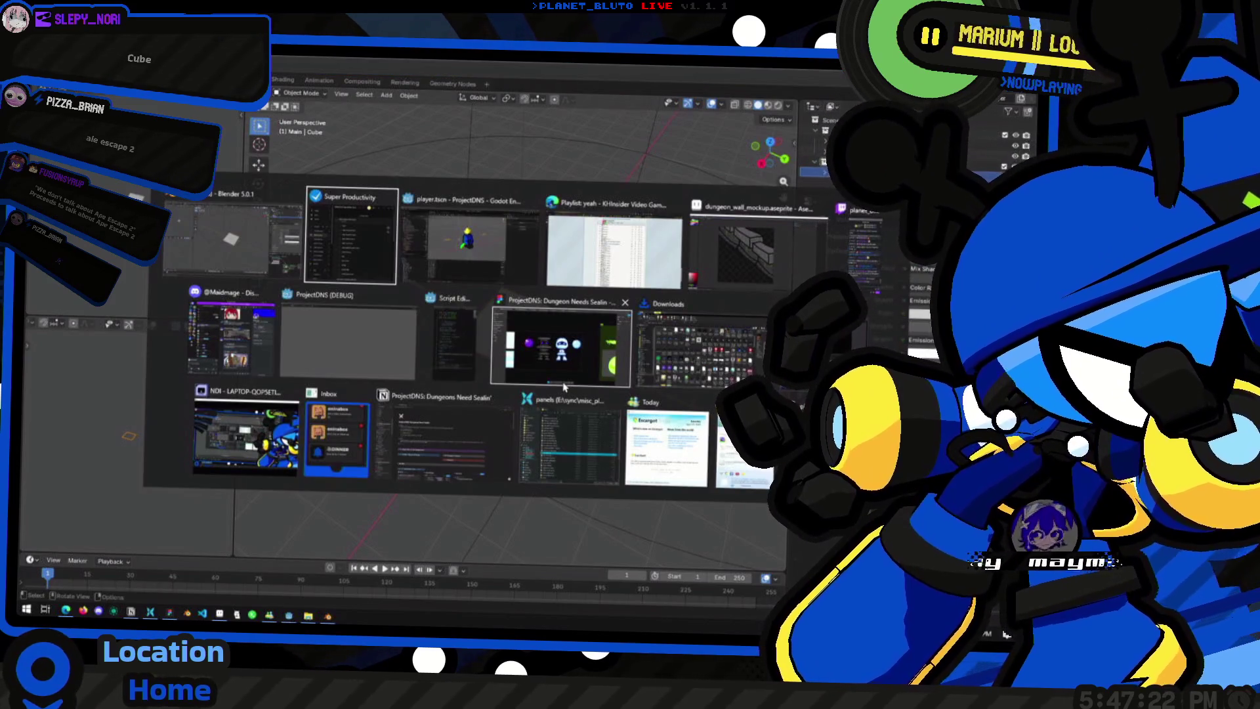
{"action": "key", "text": "Escape"}
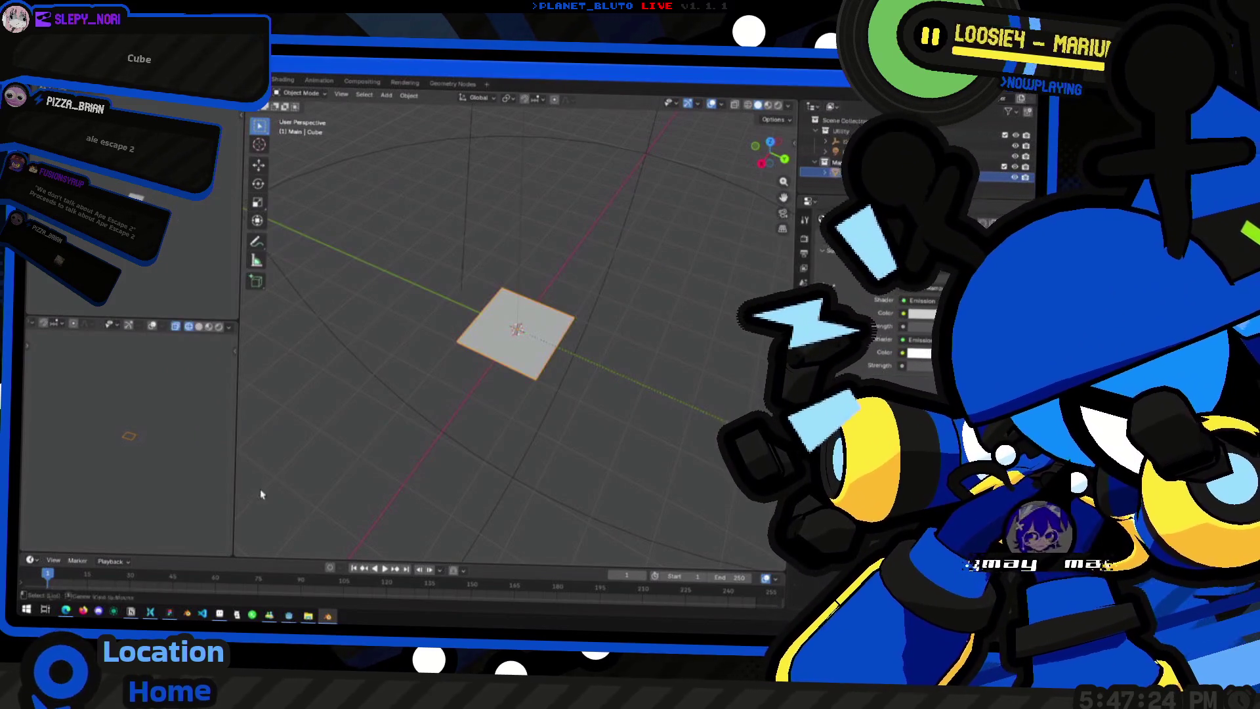
{"action": "key", "text": "alt+Tab"}
{"action": "key", "text": "Tab"}
{"action": "key", "text": "Escape"}
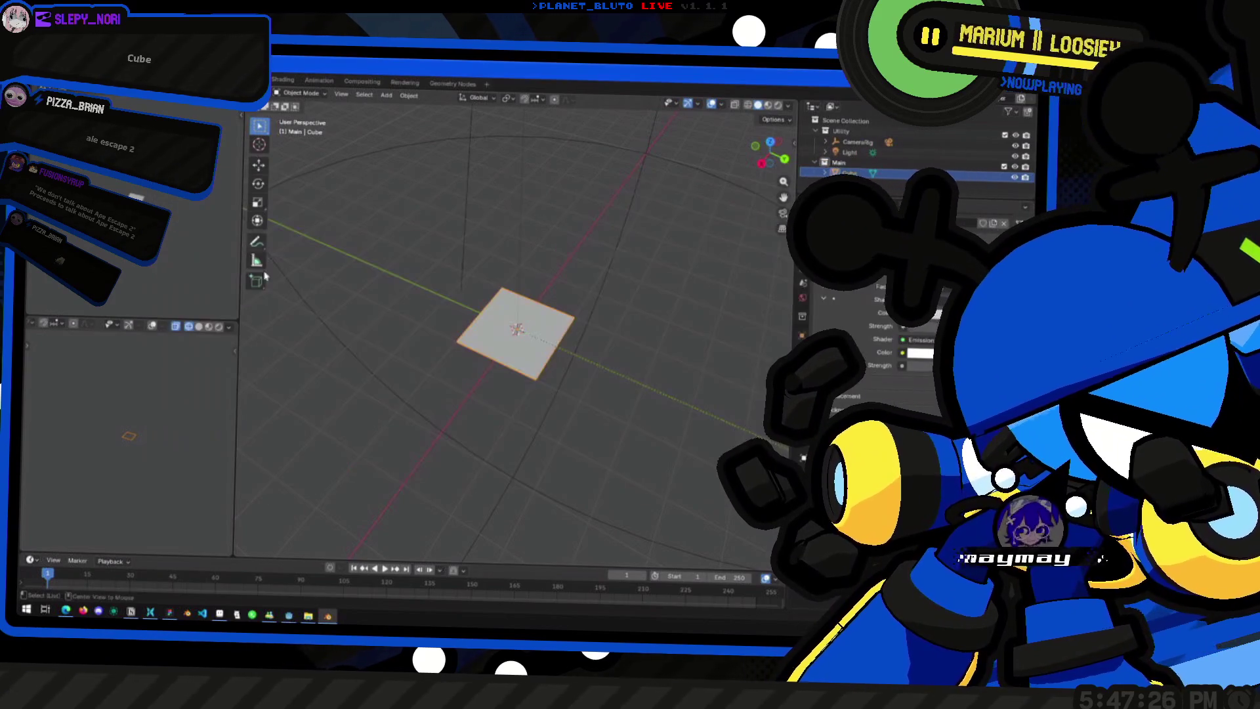
{"action": "mouse_move", "coordinate": [377, 532]}
{"action": "middle_mouse_down"}
{"action": "mouse_move", "coordinate": [460, 363]}
{"action": "mouse_move", "coordinate": [493, 402]}
{"action": "middle_mouse_up"}
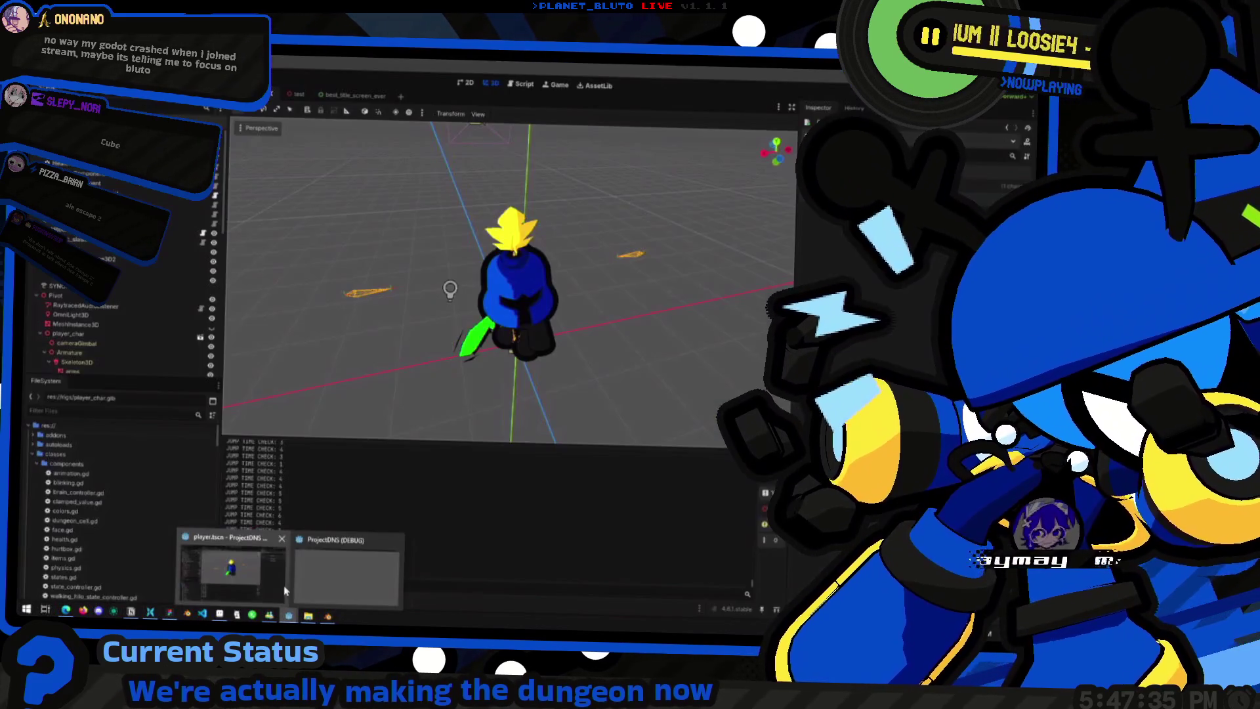
{"action": "left_click", "coordinate": [236, 571]}
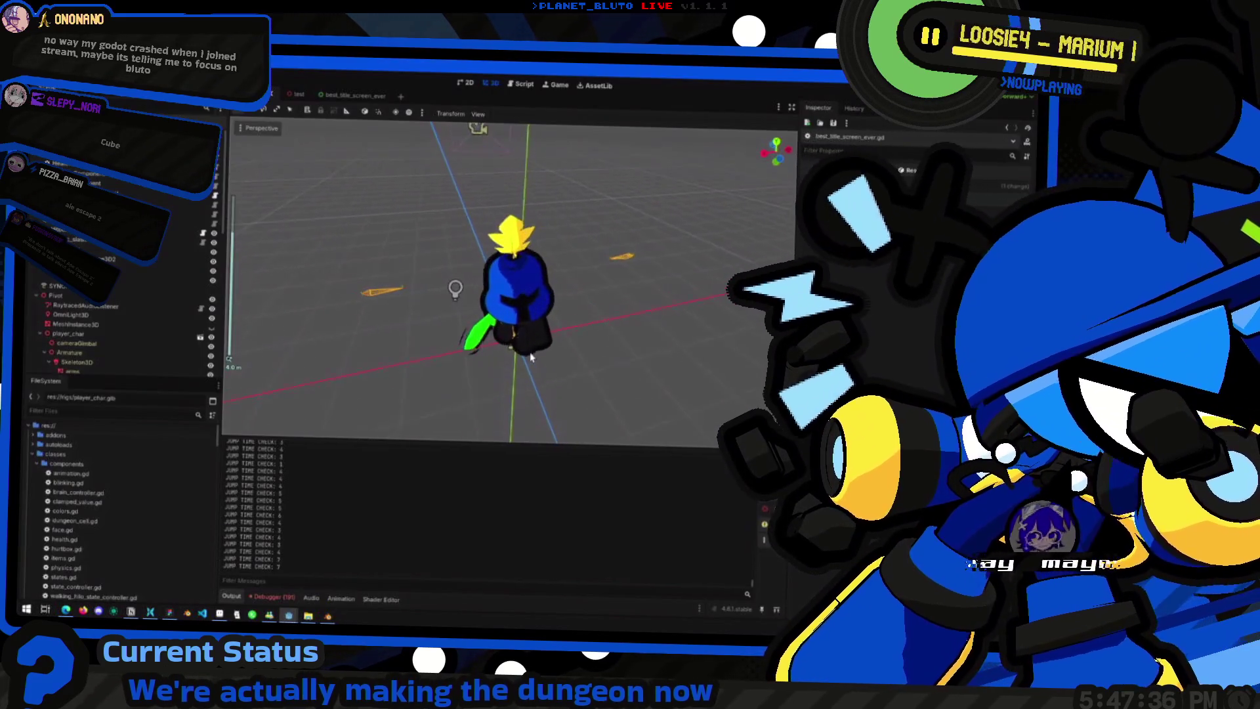
{"action": "left_click", "coordinate": [298, 96]}
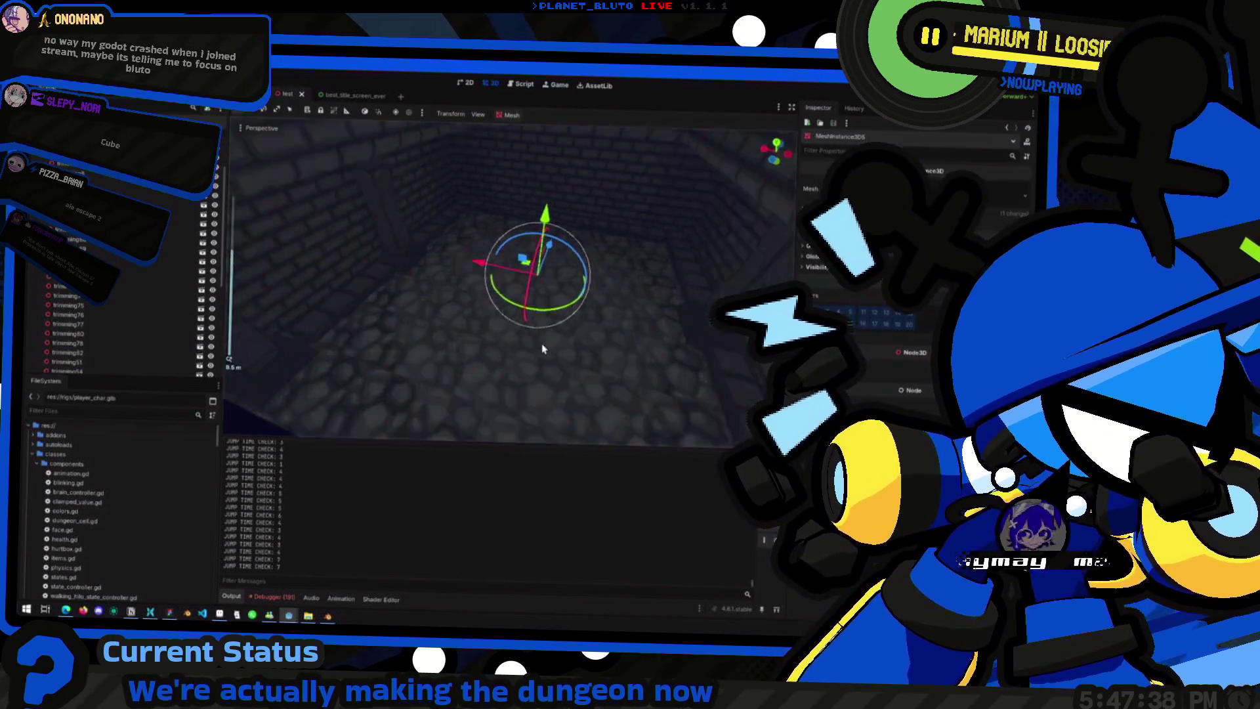
{"action": "middle_click_drag", "start_coordinate": [509, 284], "coordinate": [552, 295]}
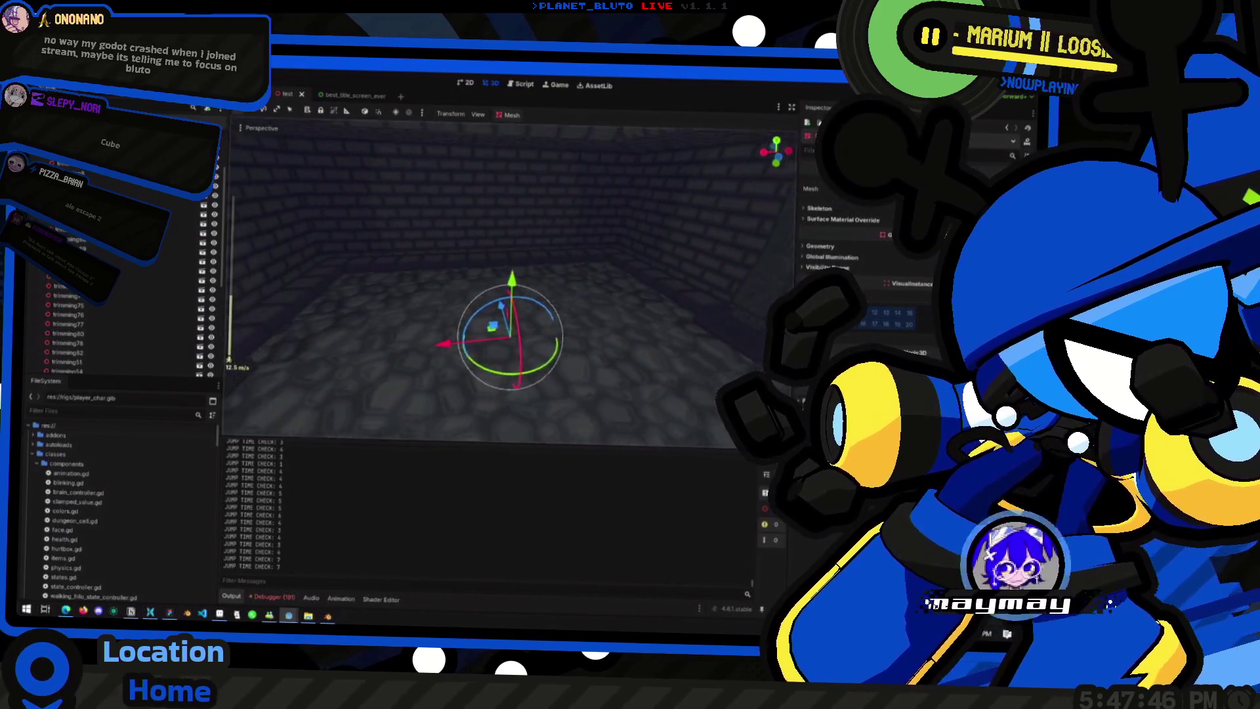
{"action": "mouse_move", "coordinate": [511, 284]}
{"action": "right_mouse_down"}
{"action": "mouse_move", "coordinate": [552, 296]}
{"action": "mouse_move", "coordinate": [529, 347]}
{"action": "right_mouse_up"}
{"action": "key", "text": "alt+Tab"}
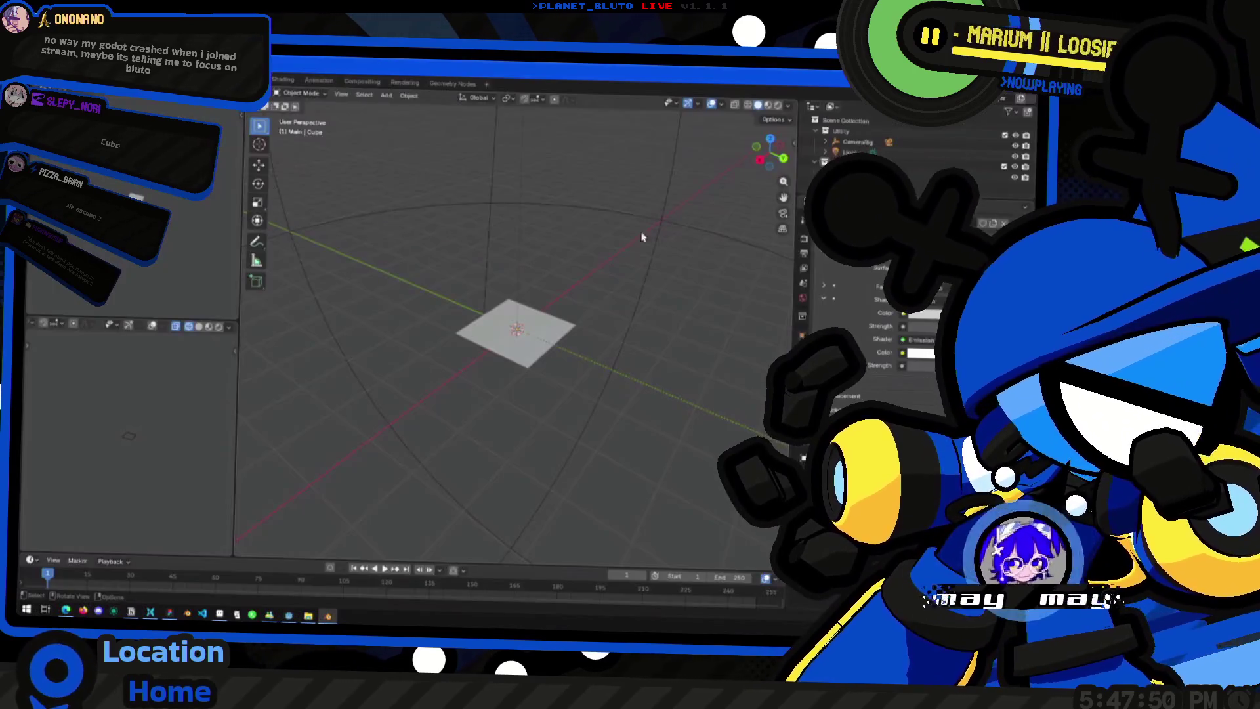
{"action": "middle_click_drag", "start_coordinate": [618, 341], "coordinate": [484, 362]}
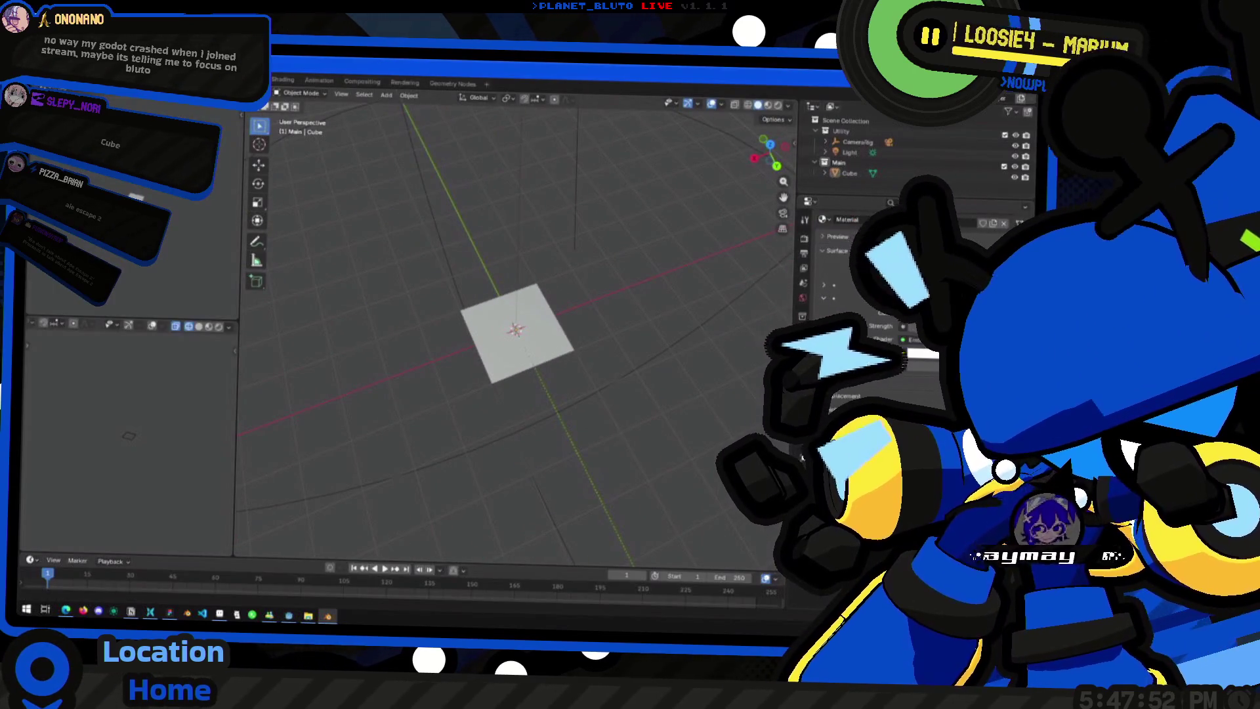
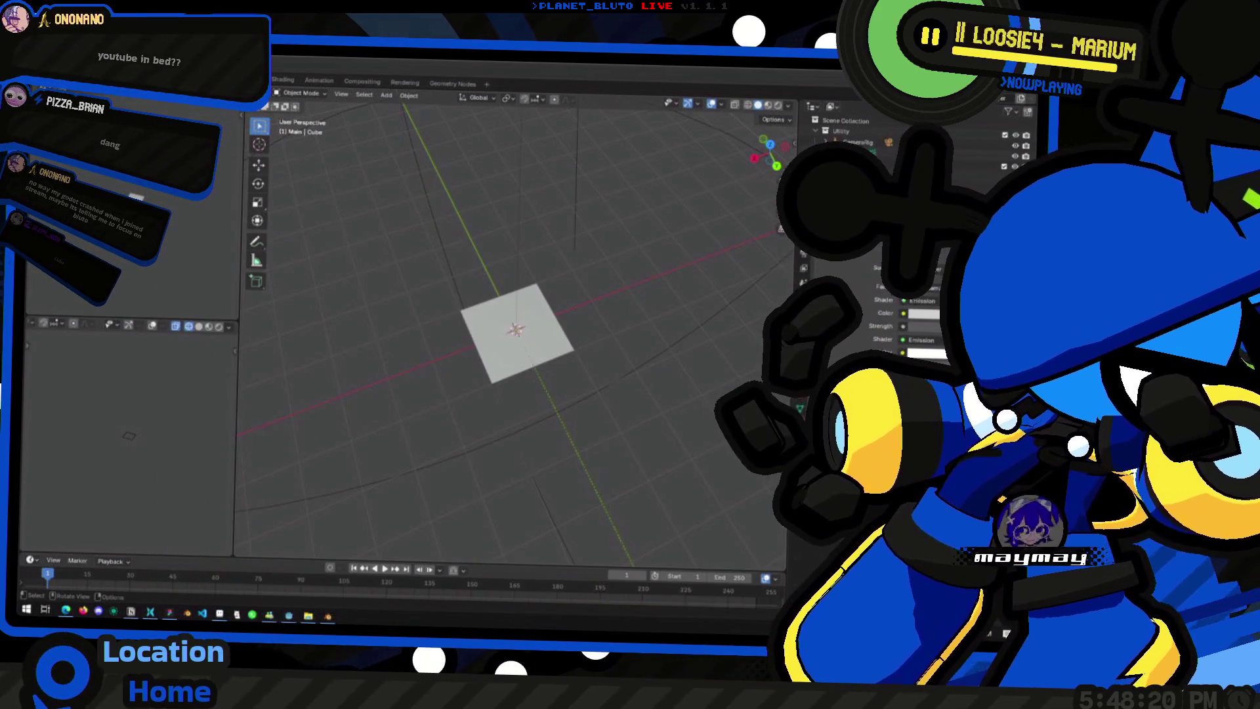
Step: Select the flat square plane and duplicate it as Cube.001
{"action": "middle_click_drag", "start_coordinate": [244, 463], "coordinate": [414, 424]}
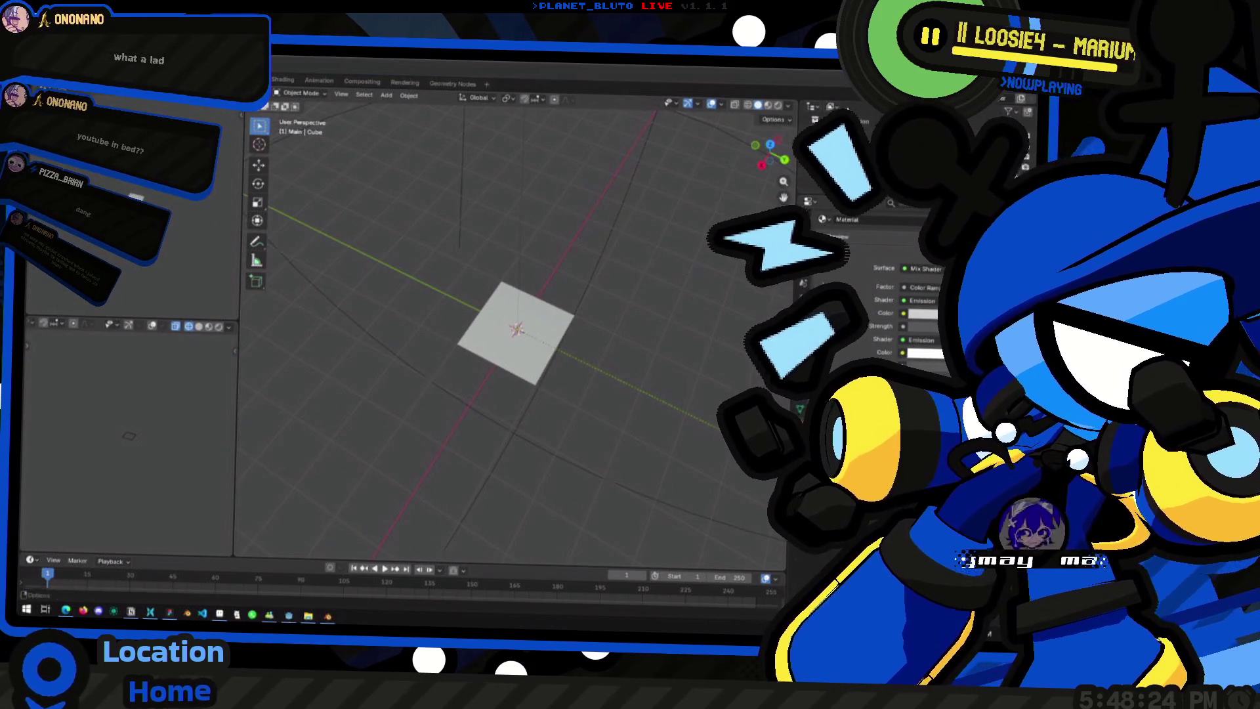
{"action": "mouse_move", "coordinate": [522, 335]}
{"action": "middle_mouse_down"}
{"action": "mouse_move", "coordinate": [550, 330]}
{"action": "mouse_move", "coordinate": [504, 367]}
{"action": "middle_mouse_up"}
{"action": "scroll", "coordinate": [523, 363], "scroll_direction": "up", "scroll_amount": 2}
{"action": "left_click", "coordinate": [541, 360]}
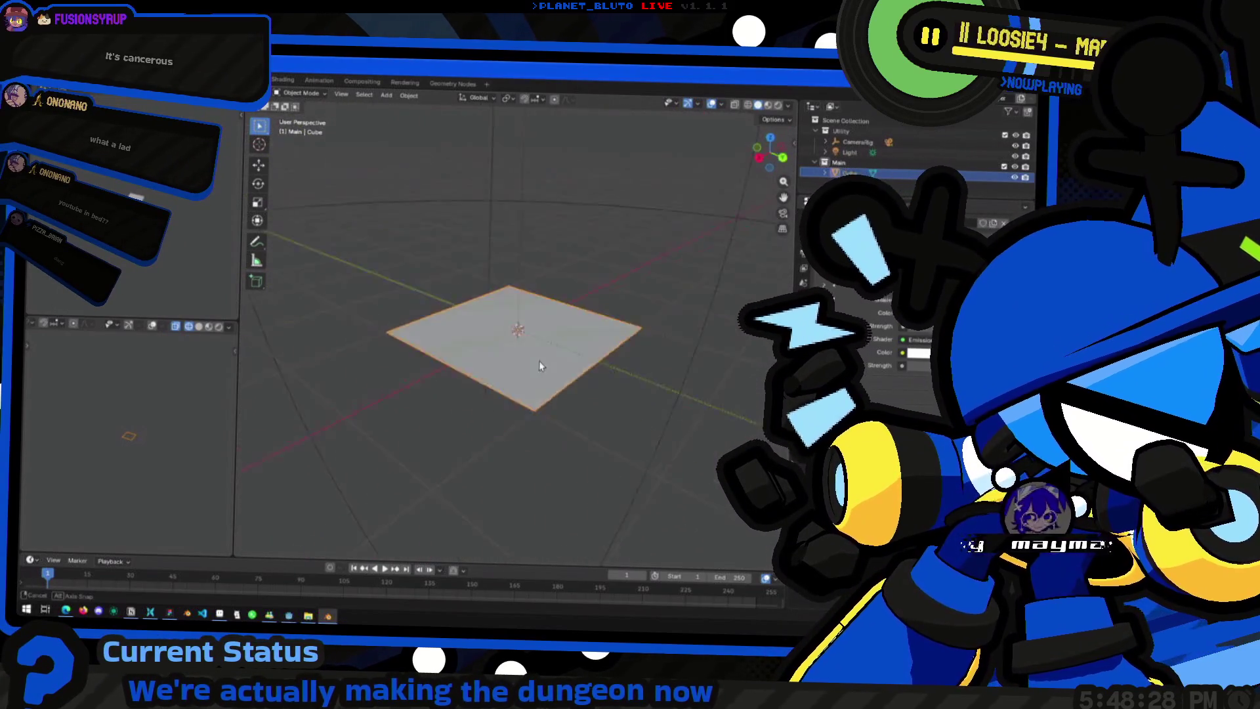
{"action": "scroll", "coordinate": [577, 381], "scroll_direction": "down", "scroll_amount": 1}
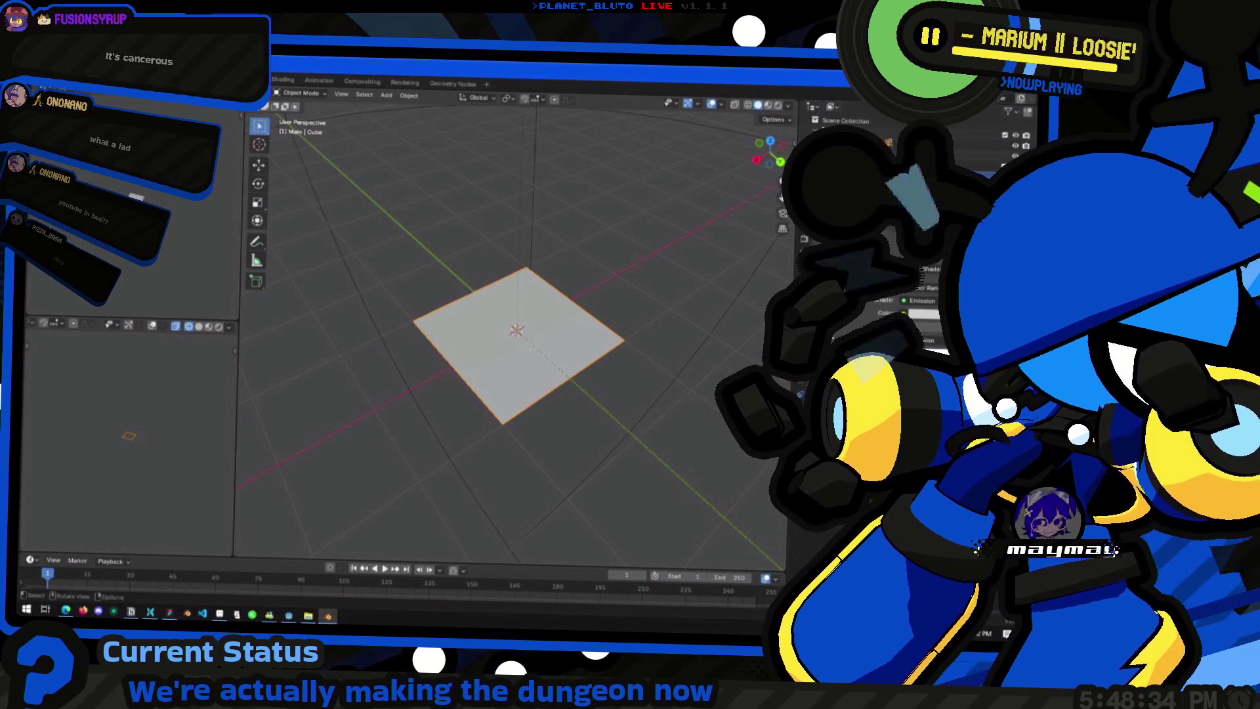
{"action": "mouse_move", "coordinate": [510, 363]}
{"action": "middle_mouse_down"}
{"action": "mouse_move", "coordinate": [593, 384]}
{"action": "mouse_move", "coordinate": [539, 406]}
{"action": "mouse_move", "coordinate": [480, 397]}
{"action": "middle_mouse_up"}
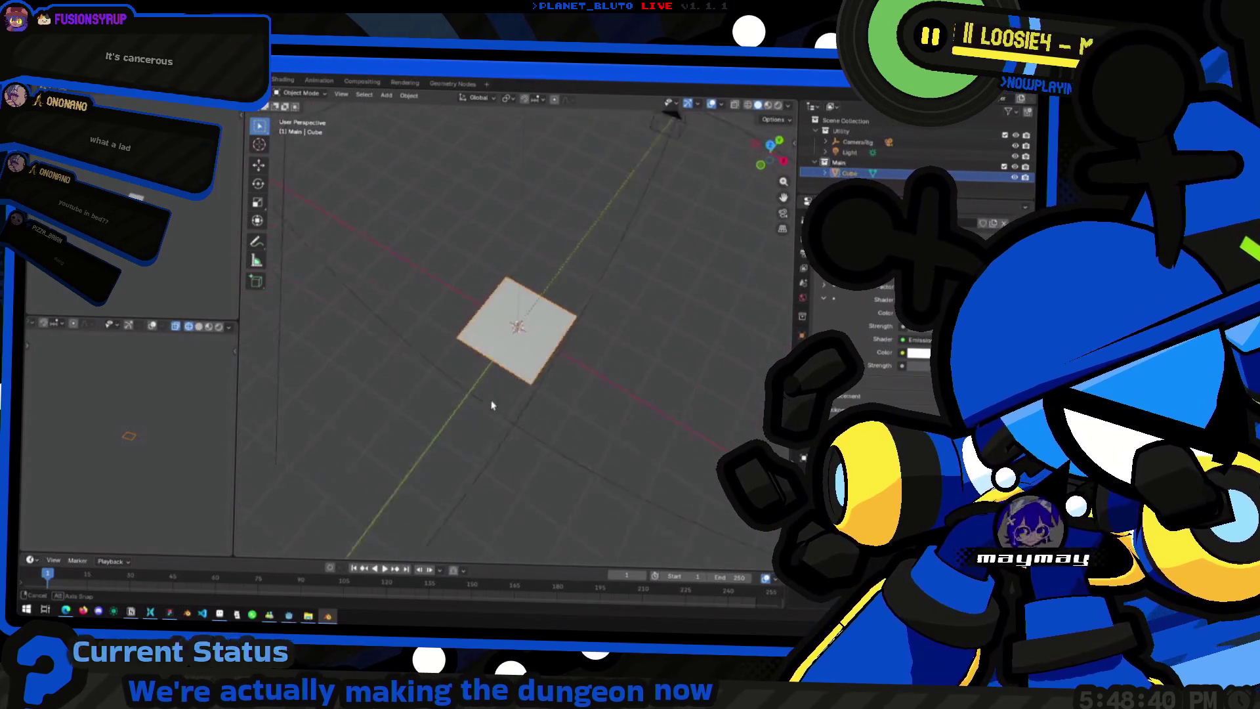
{"action": "mouse_move", "coordinate": [532, 366]}
{"action": "middle_mouse_down"}
{"action": "mouse_move", "coordinate": [487, 414]}
{"action": "mouse_move", "coordinate": [532, 345]}
{"action": "middle_mouse_up"}
{"action": "key", "text": "shift+d"}
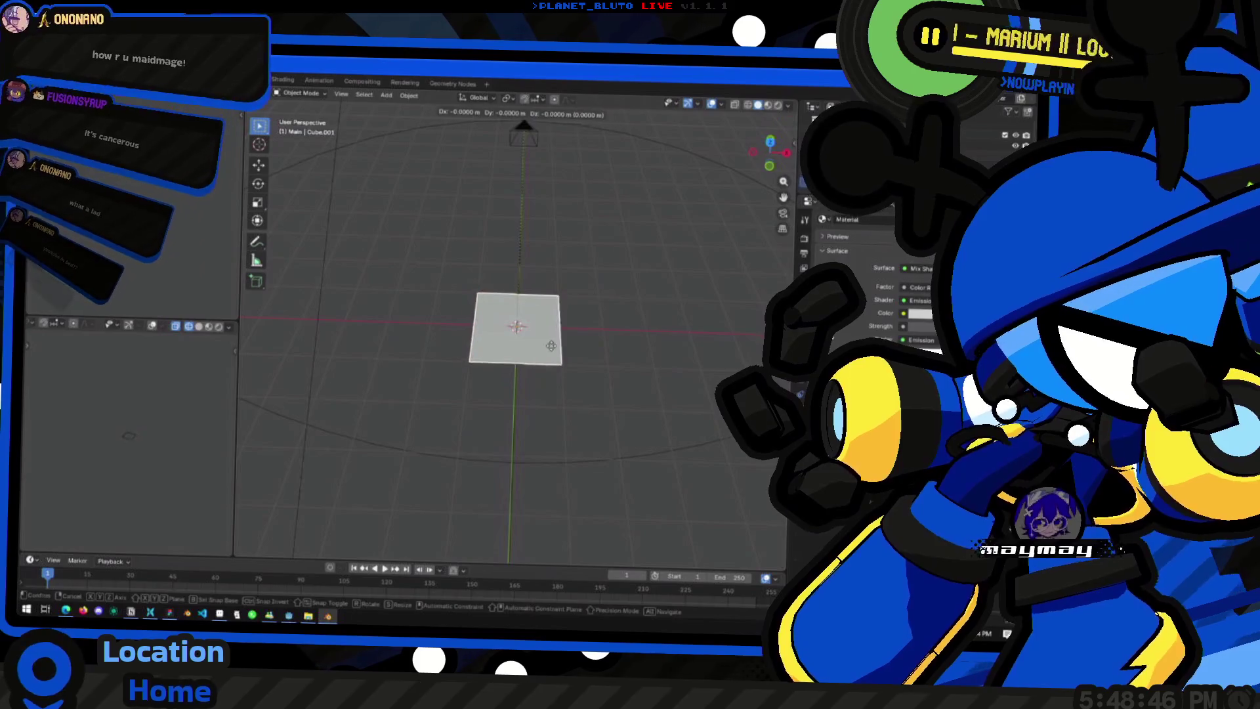
Step: Place the duplicate plane to the right of the original and inspect both
{"action": "left_click", "coordinate": [664, 349]}
{"action": "mouse_move", "coordinate": [630, 391]}
{"action": "middle_mouse_down"}
{"action": "mouse_move", "coordinate": [556, 399]}
{"action": "mouse_move", "coordinate": [624, 409]}
{"action": "mouse_move", "coordinate": [388, 416]}
{"action": "mouse_move", "coordinate": [586, 425]}
{"action": "mouse_move", "coordinate": [614, 372]}
{"action": "middle_mouse_up"}
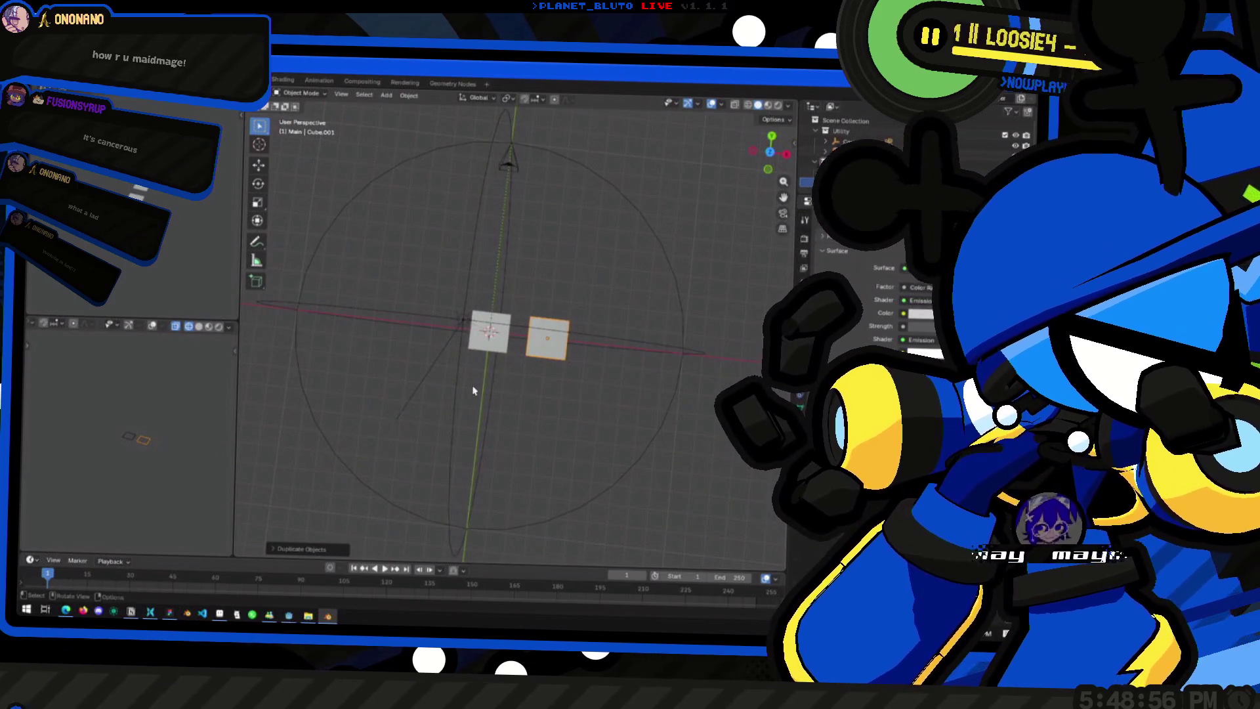
{"action": "middle_click_drag", "start_coordinate": [625, 298], "coordinate": [533, 404]}
{"action": "scroll", "coordinate": [529, 409], "scroll_direction": "up", "scroll_amount": 2}
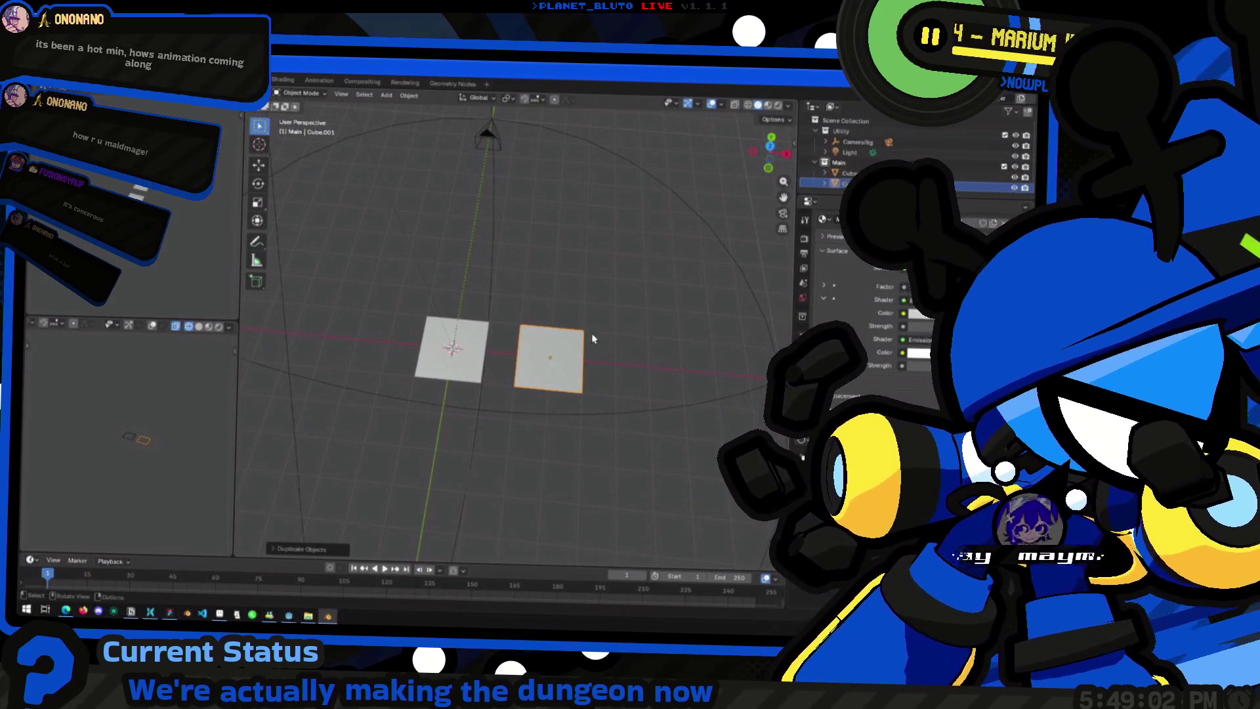
{"action": "middle_click_drag", "start_coordinate": [484, 369], "coordinate": [414, 409]}
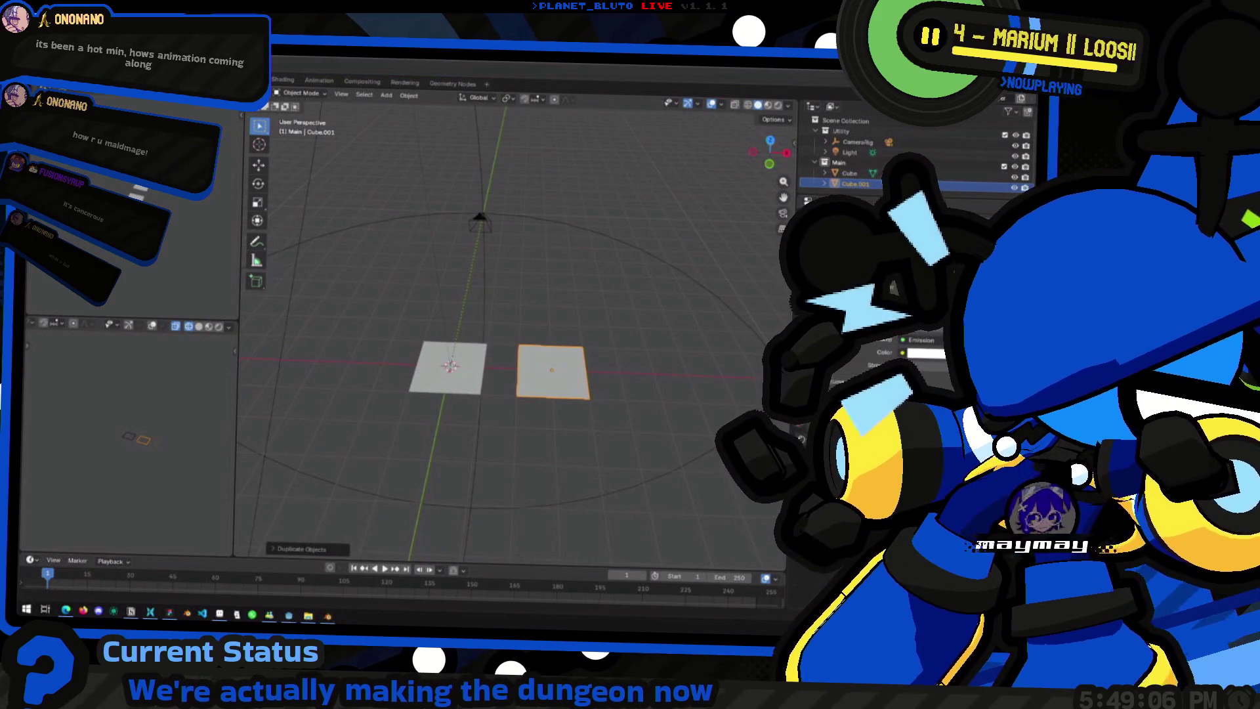
{"action": "mouse_move", "coordinate": [650, 331]}
{"action": "middle_mouse_down"}
{"action": "mouse_move", "coordinate": [517, 372]}
{"action": "mouse_move", "coordinate": [571, 370]}
{"action": "mouse_move", "coordinate": [490, 362]}
{"action": "middle_mouse_up"}
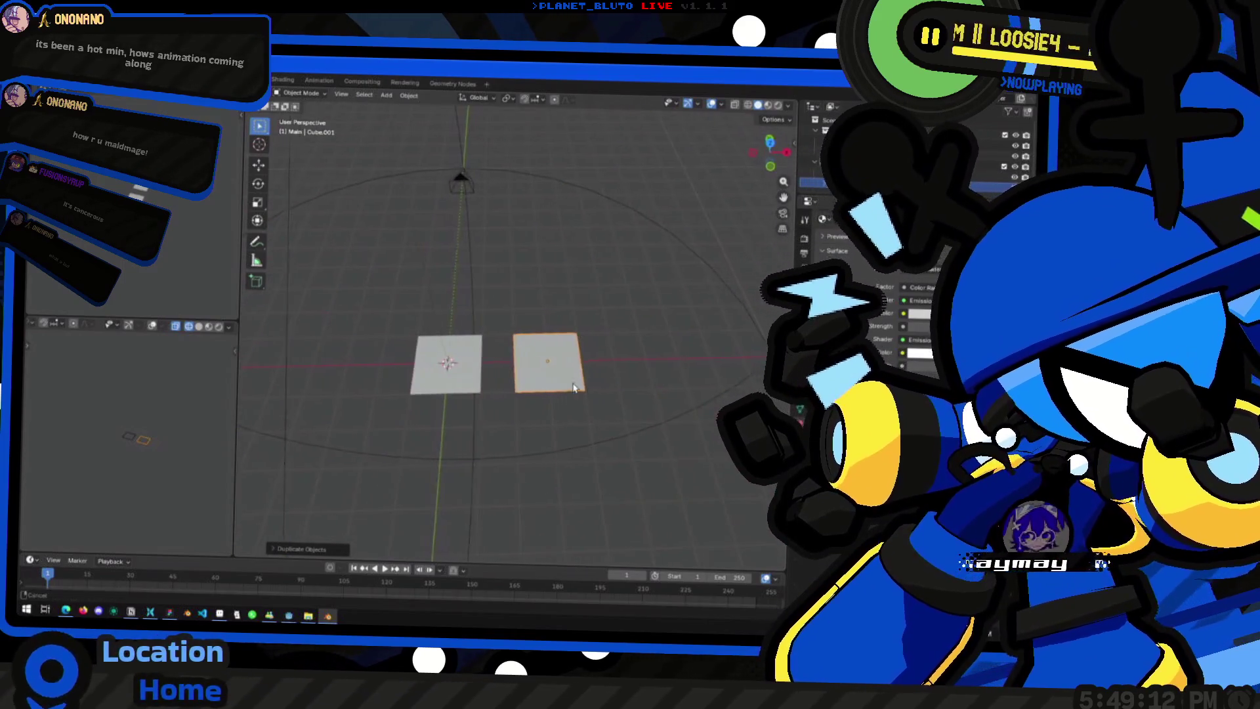
Step: Place more plane copies from a top-down view, then undo the duplicates
{"action": "key", "text": "shift+d"}
{"action": "left_click", "coordinate": [619, 352]}
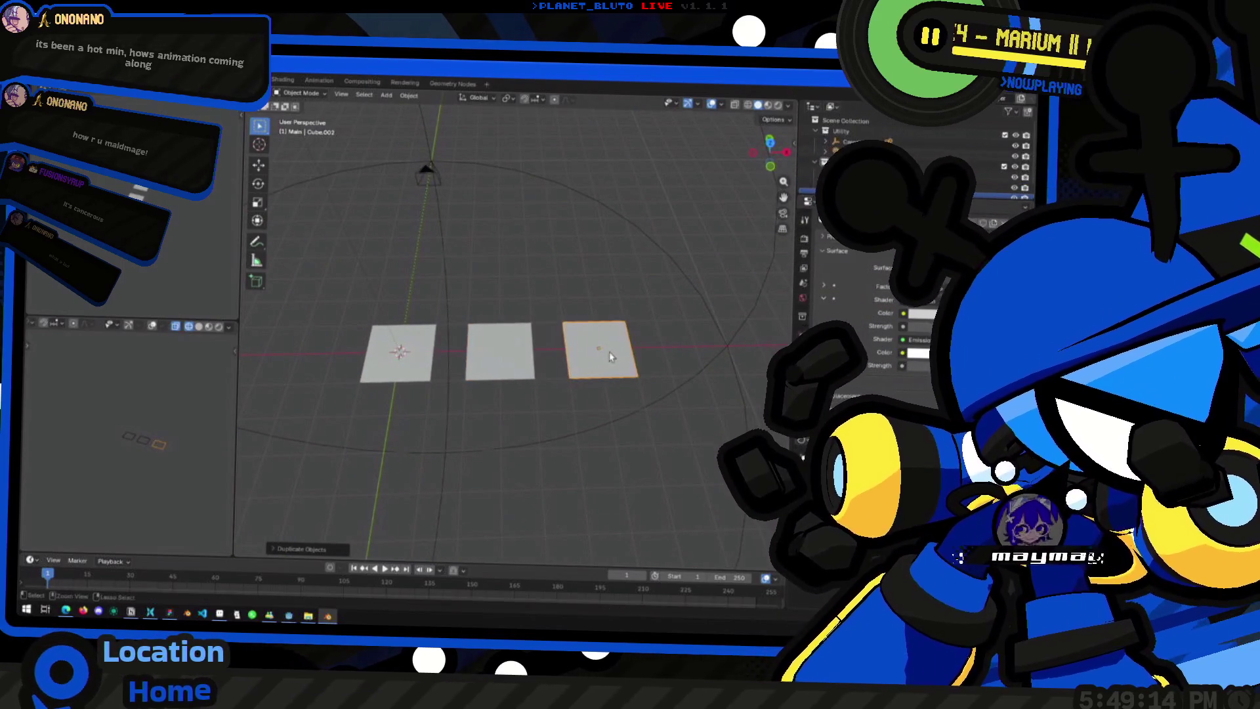
{"action": "key", "text": "shift+d"}
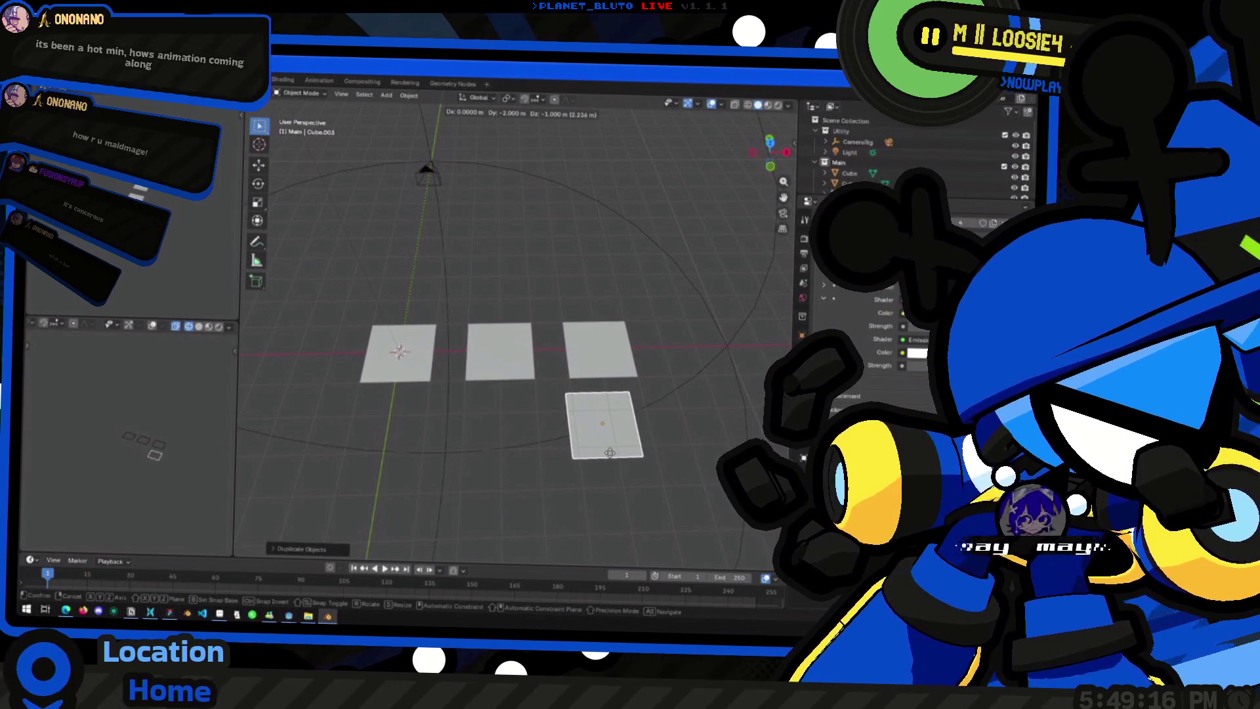
{"action": "key", "text": "Escape"}
{"action": "key", "text": "KP_7"}
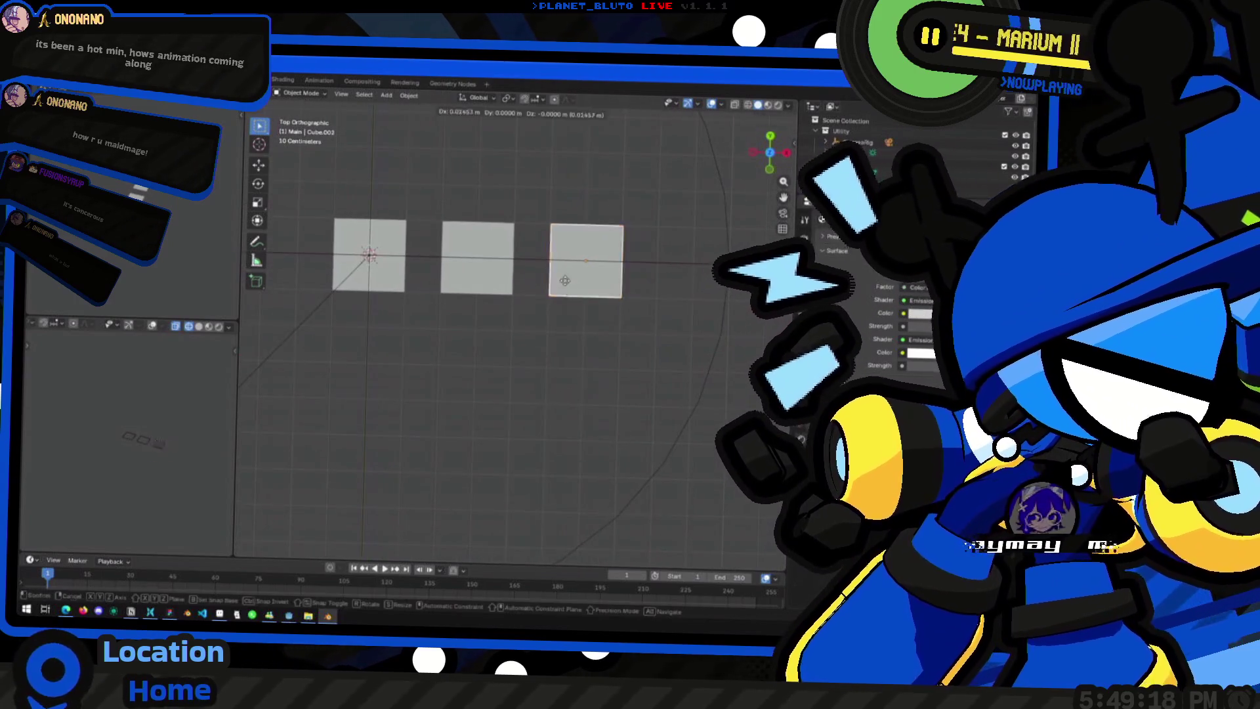
{"action": "key", "text": "shift+d"}
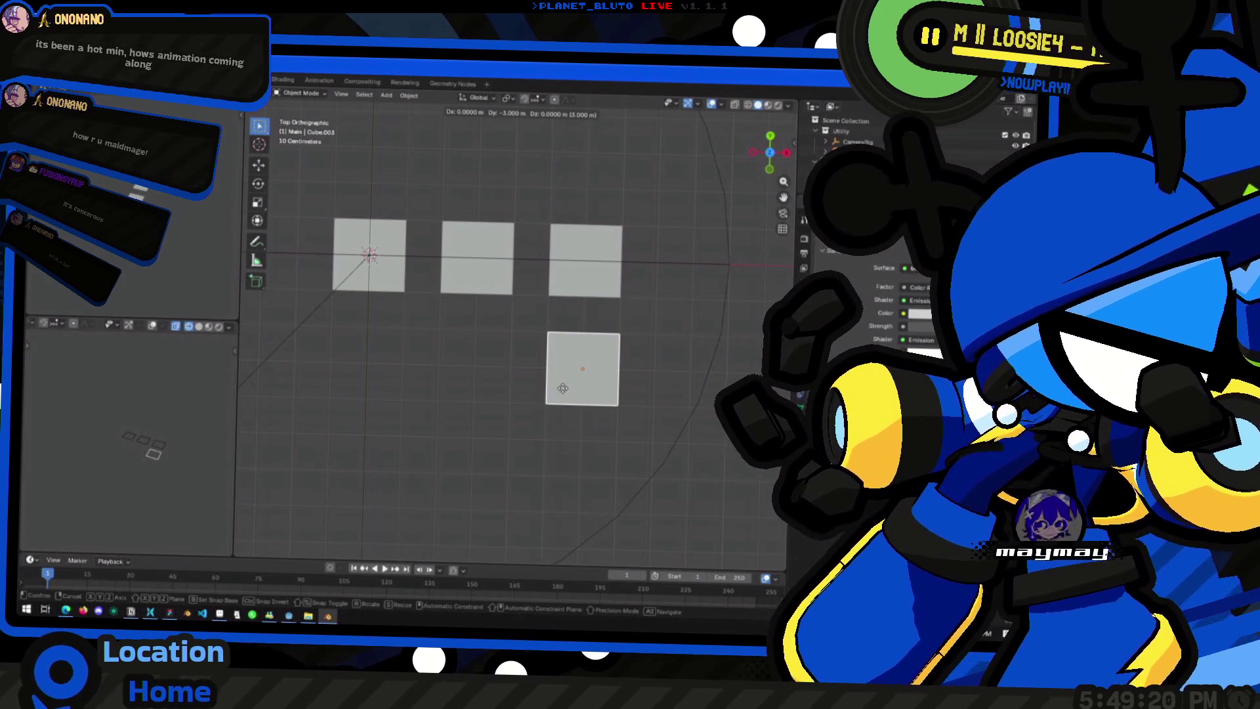
{"action": "left_click", "coordinate": [563, 387]}
{"action": "key", "text": "ctrl+z"}
{"action": "key", "text": "ctrl+z"}
{"action": "key", "text": "ctrl+z"}
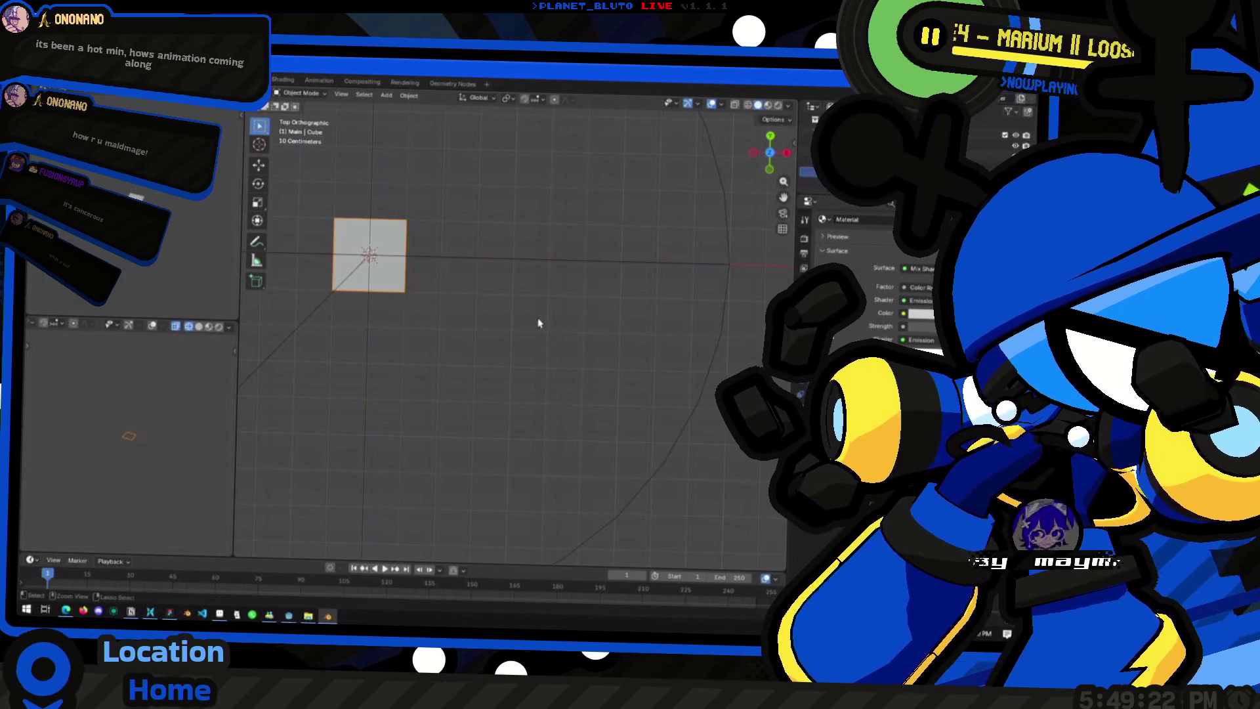
Step: Check the plane's transform shows 2 m by 2 m at the origin, then bring Godot forward
{"action": "left_click", "coordinate": [535, 100]}
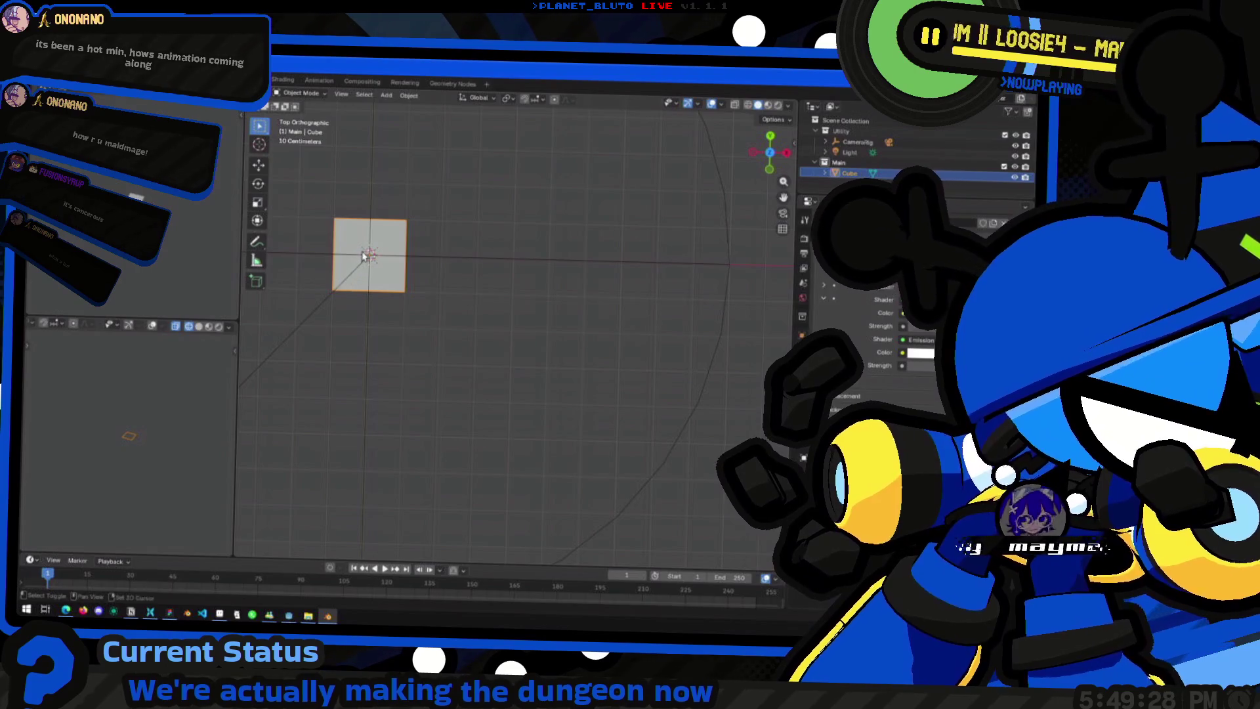
{"action": "middle_click_drag", "start_coordinate": [364, 256], "coordinate": [400, 257], "text": "shift"}
{"action": "key", "text": "n"}
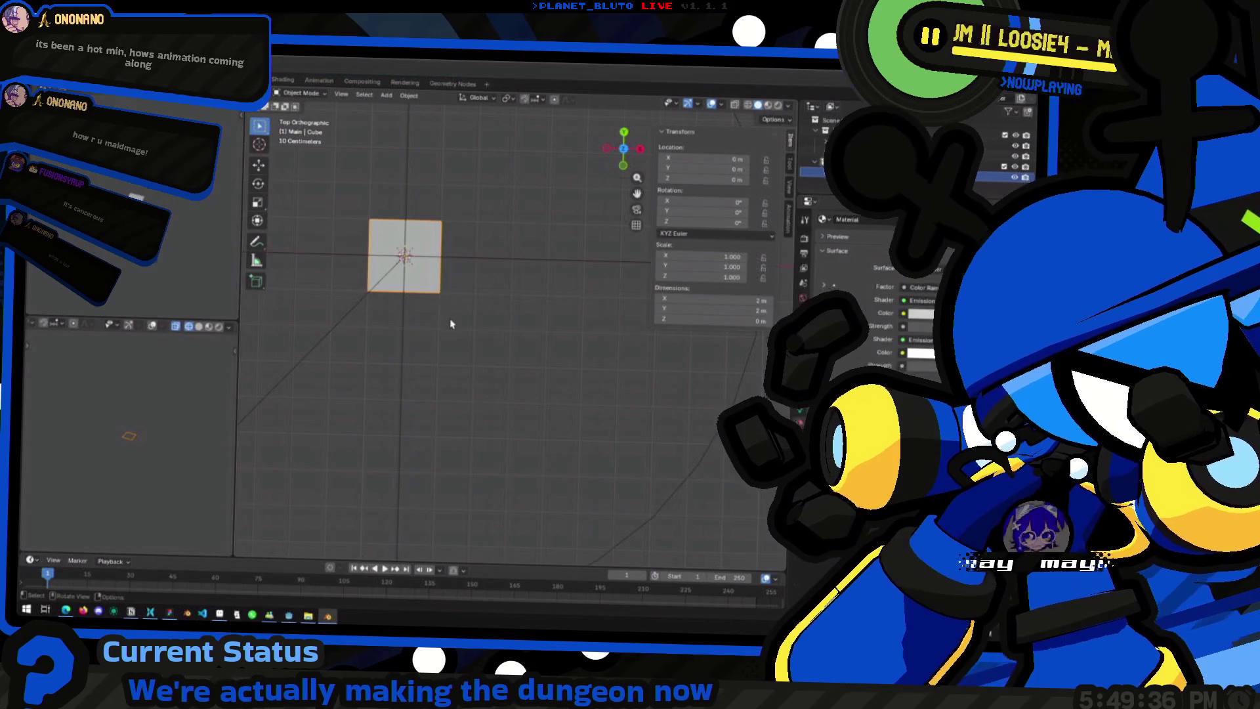
{"action": "key", "text": "alt+Tab"}
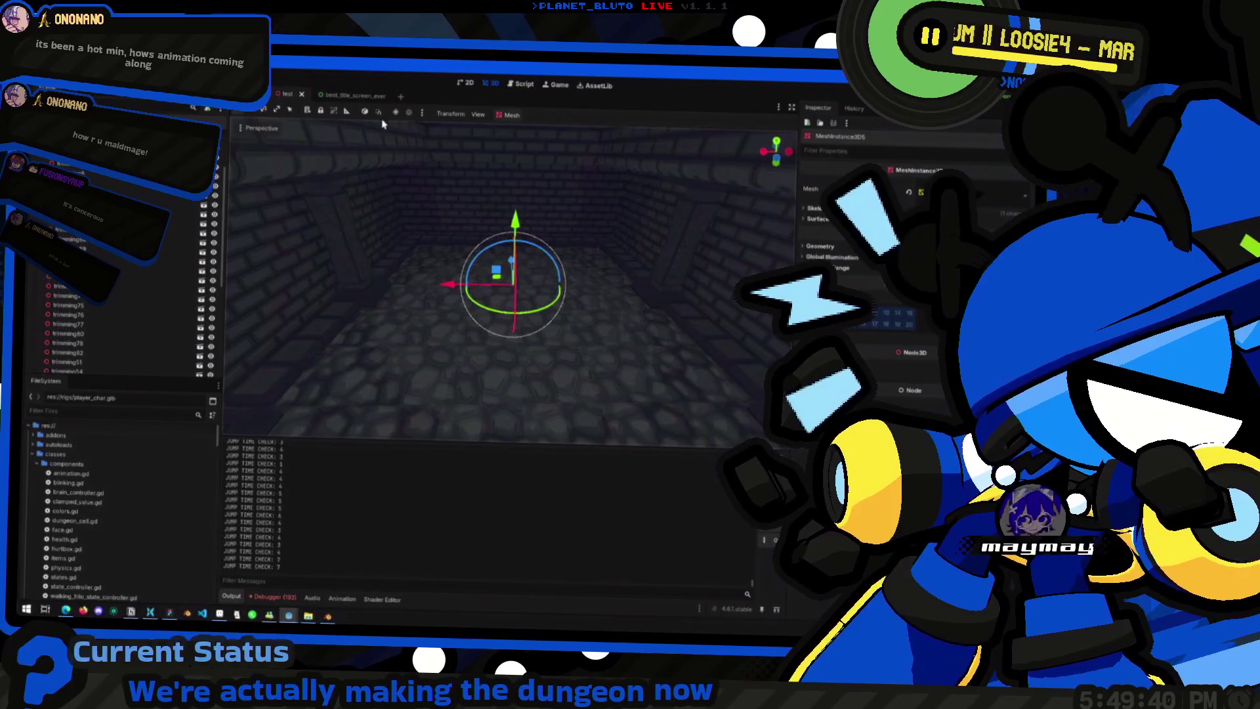
Step: Open path.tscn in a new tab and look around the stone corridor
{"action": "key", "text": "ctrl+n"}
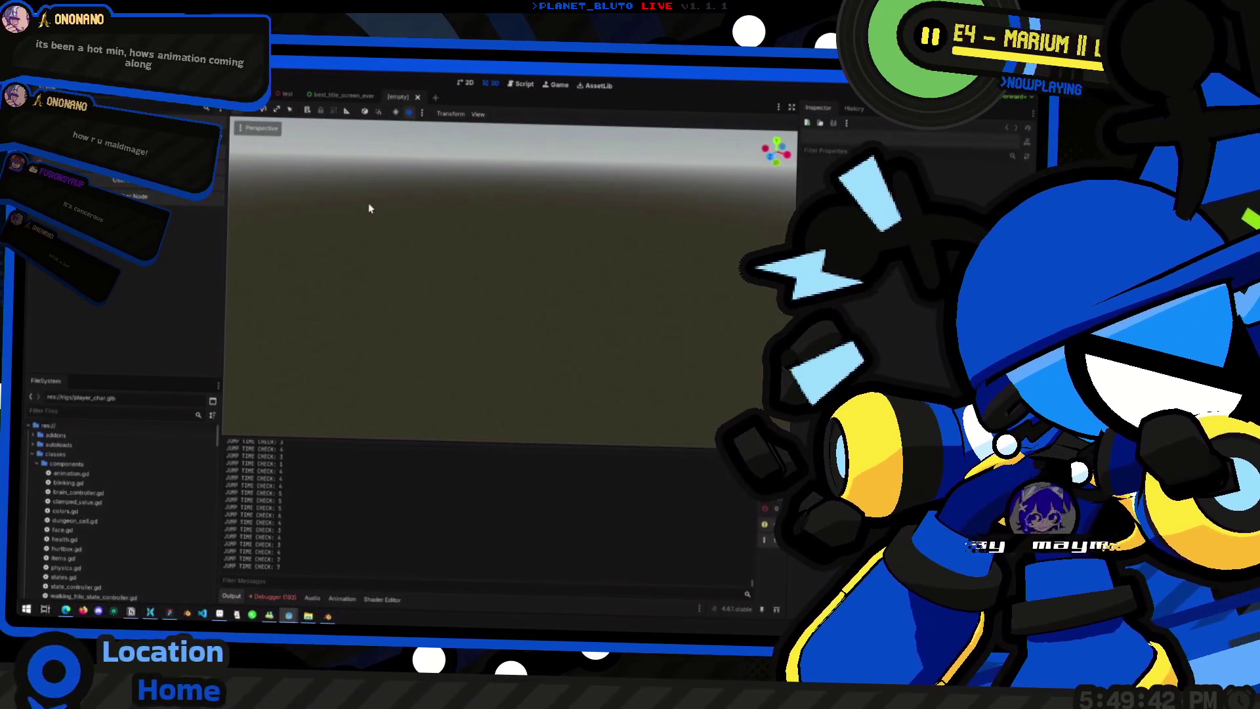
{"action": "key", "text": "alt+shift+o"}
{"action": "type", "text": "path"}
{"action": "key", "text": "Return"}
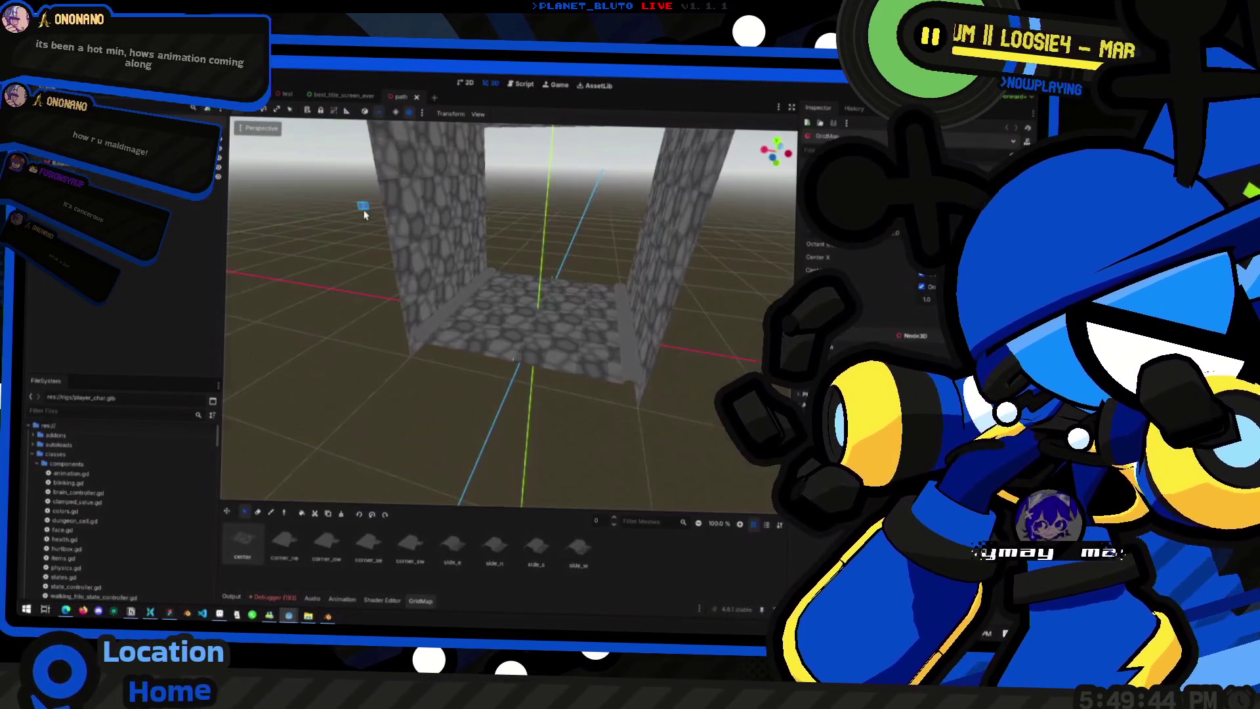
{"action": "middle_click_drag", "start_coordinate": [537, 338], "coordinate": [218, 235]}
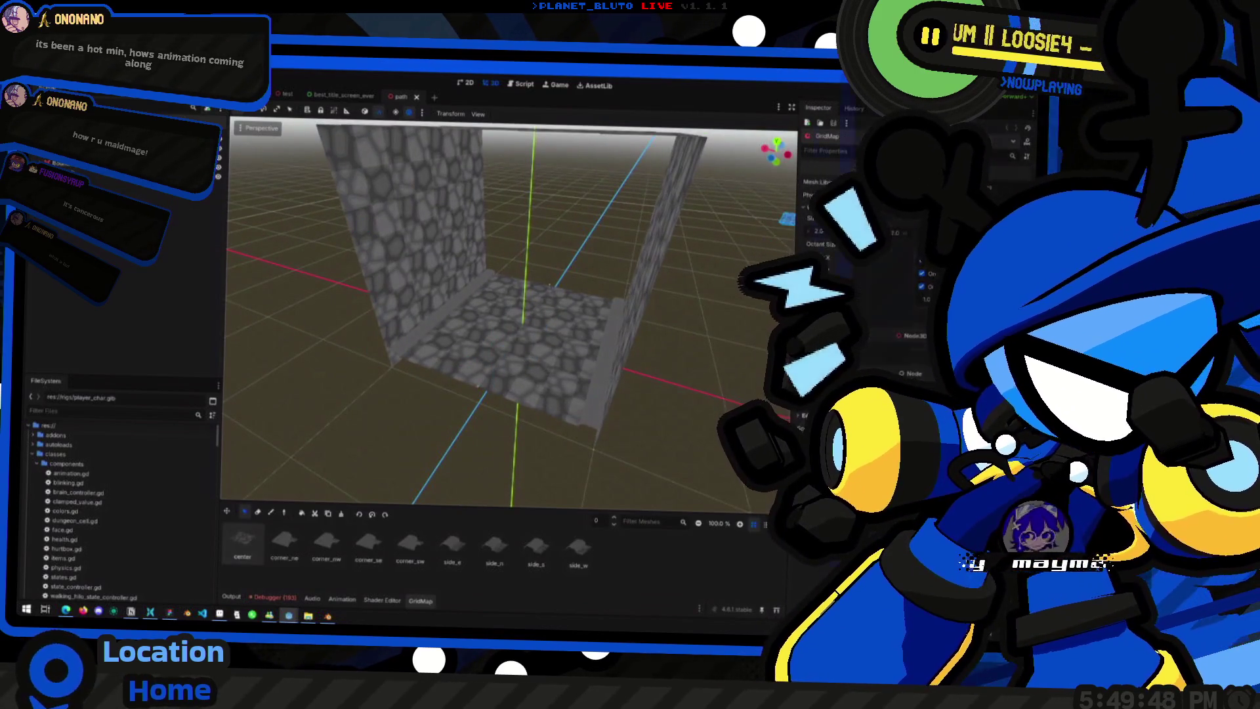
Step: Glance at Blender, then switch to the player character scene tab
{"action": "key", "text": "alt+Tab"}
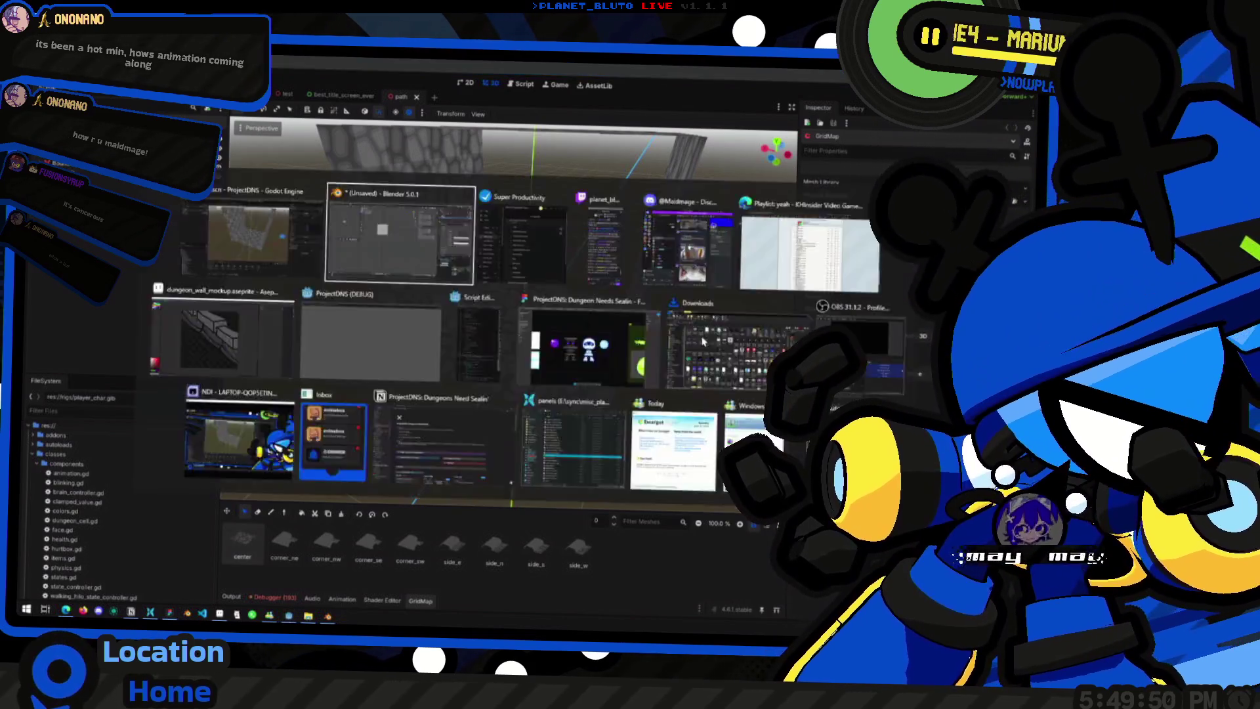
{"action": "key", "text": "alt+Tab"}
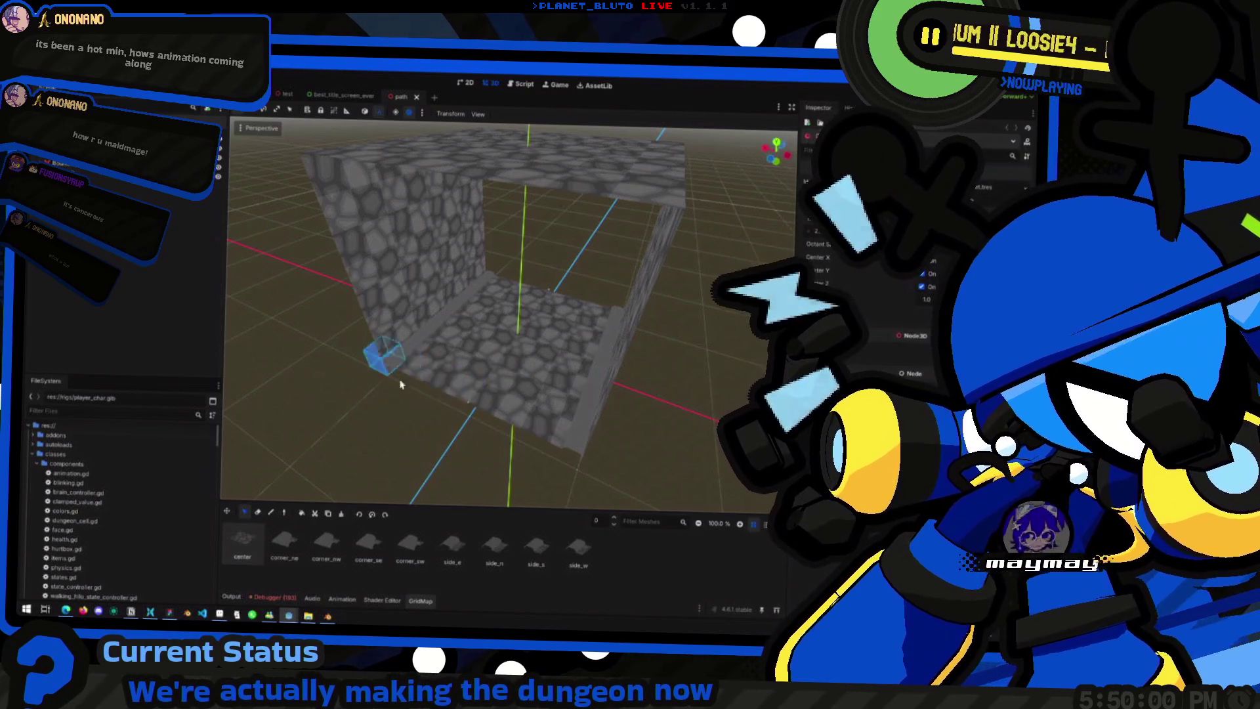
{"action": "left_click", "coordinate": [276, 95]}
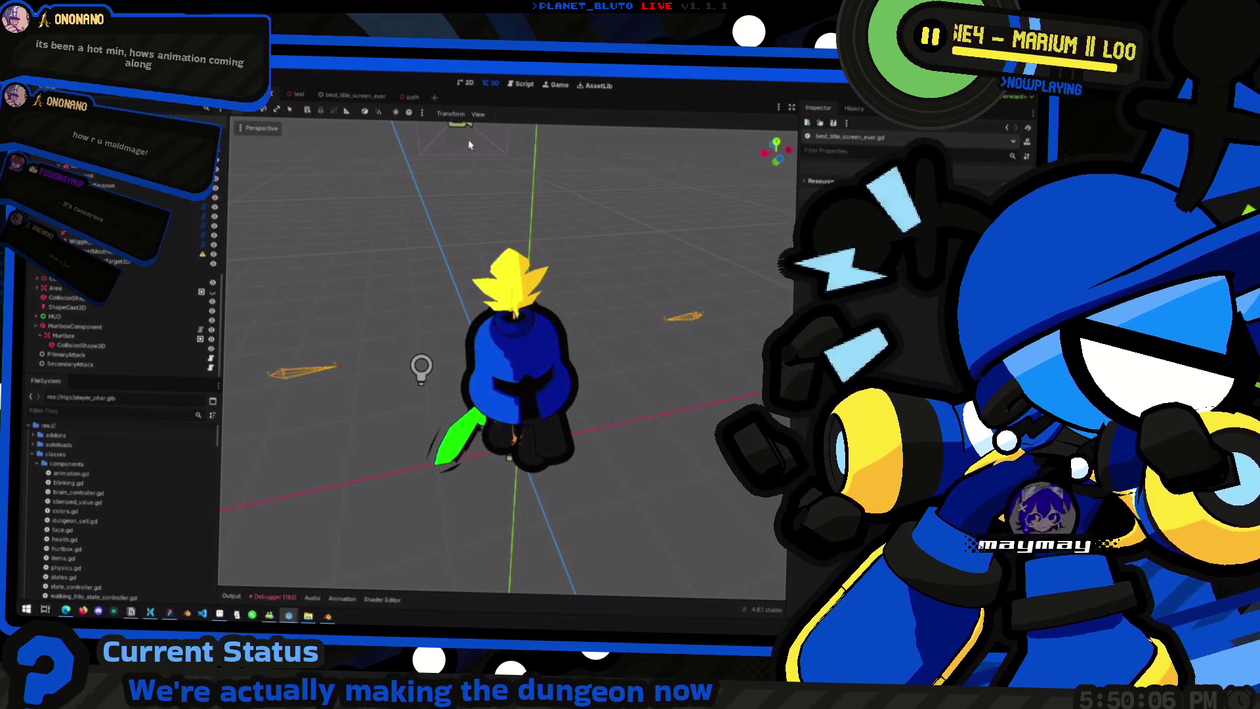
Step: Open the dungeon scene and step through its nodes to the dungeon generator
{"action": "key", "text": "alt+shift+o"}
{"action": "type", "text": "dungeon"}
{"action": "key", "text": "Return"}
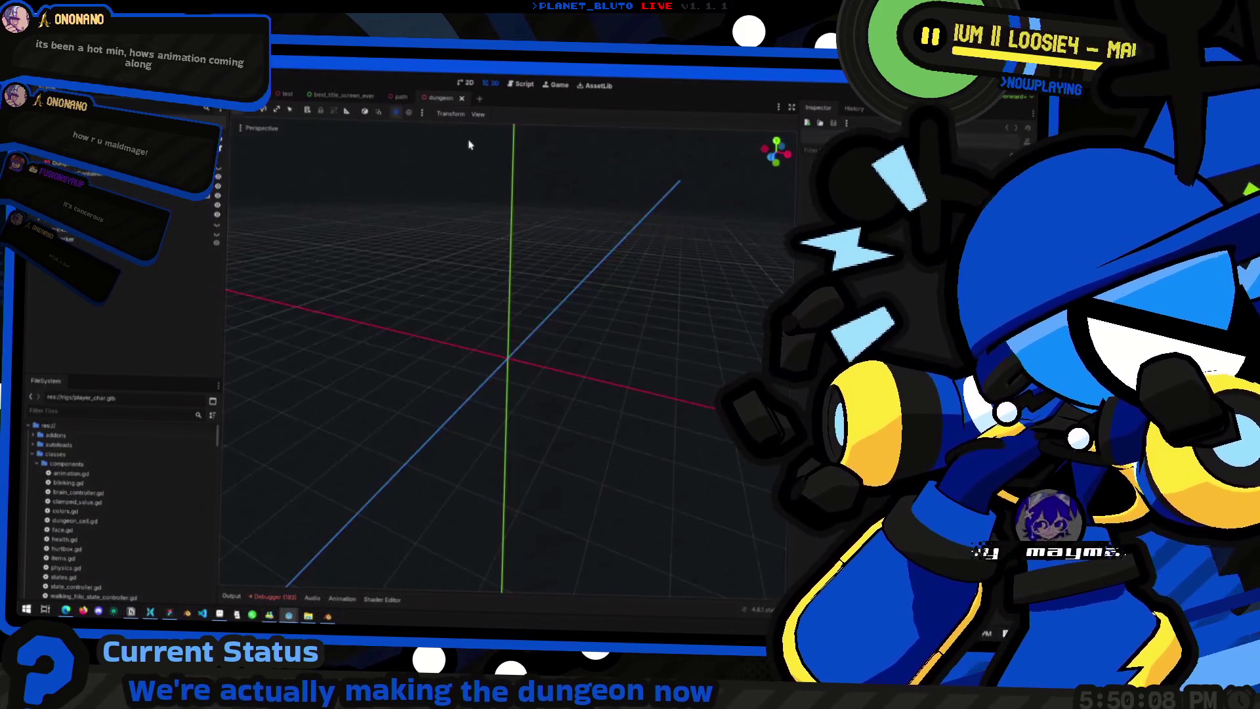
{"action": "middle_click_drag", "start_coordinate": [591, 344], "coordinate": [630, 344]}
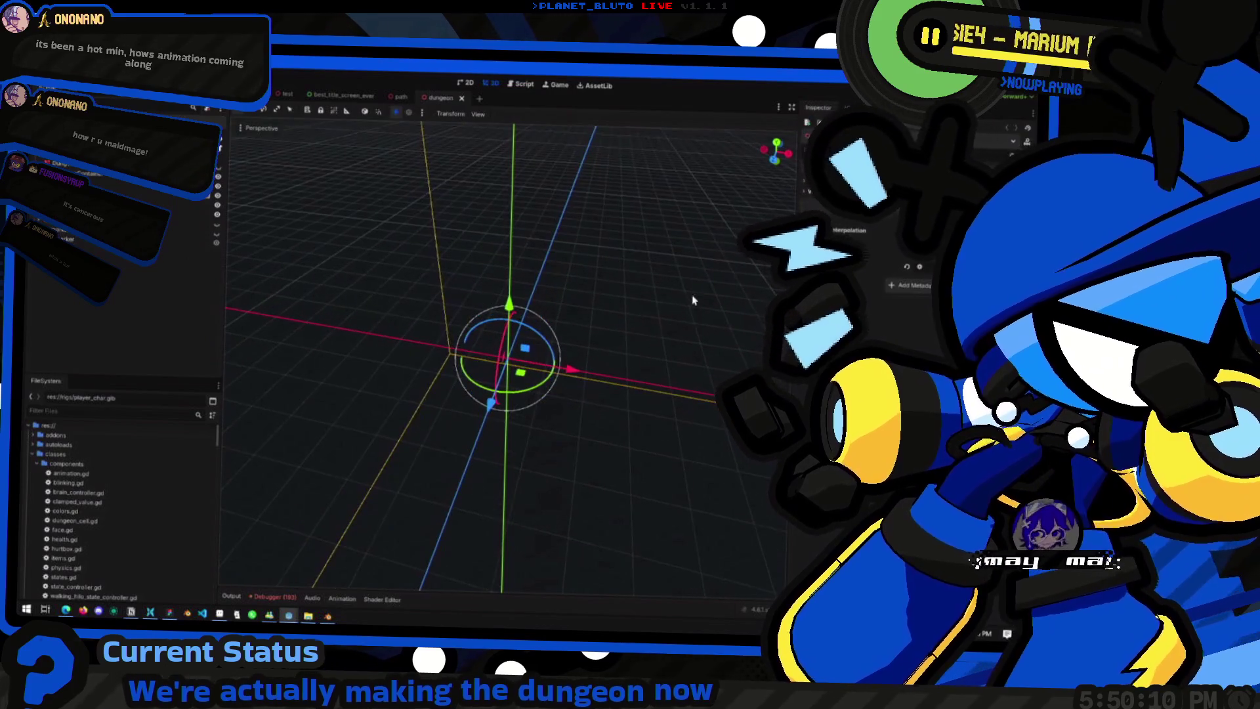
{"action": "key", "text": "Down"}
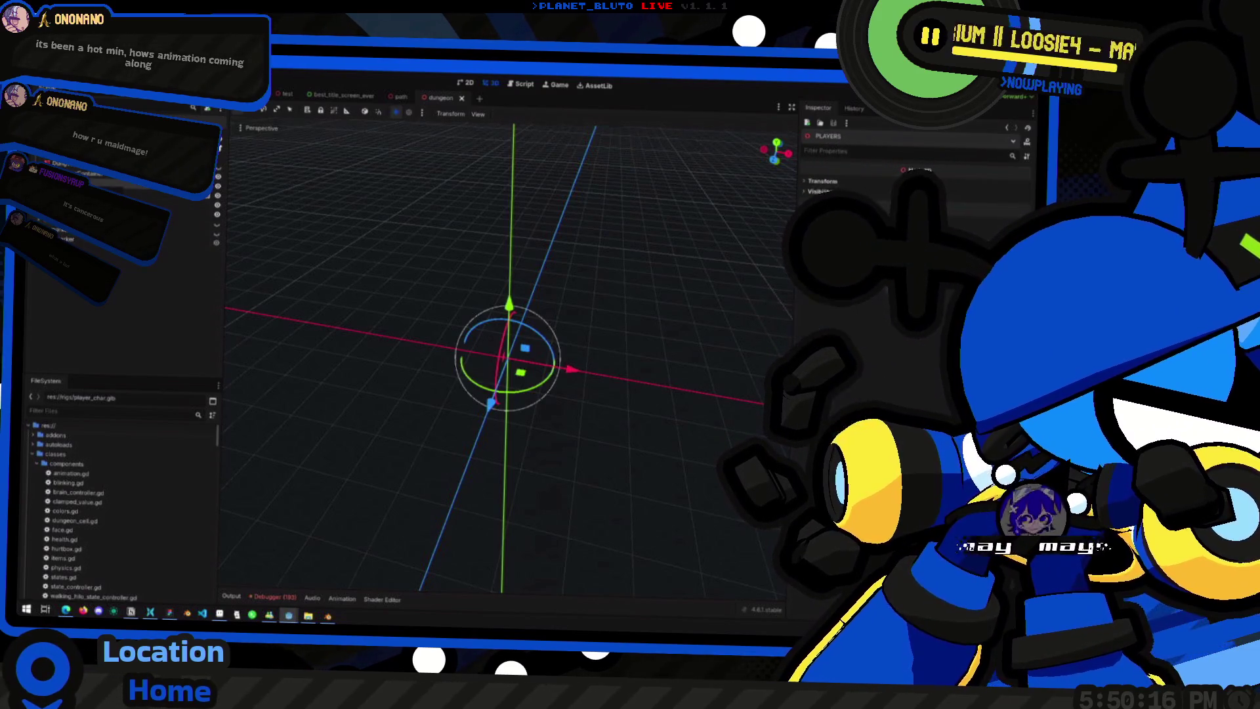
{"action": "key", "text": "Up"}
{"action": "key", "text": "Up"}
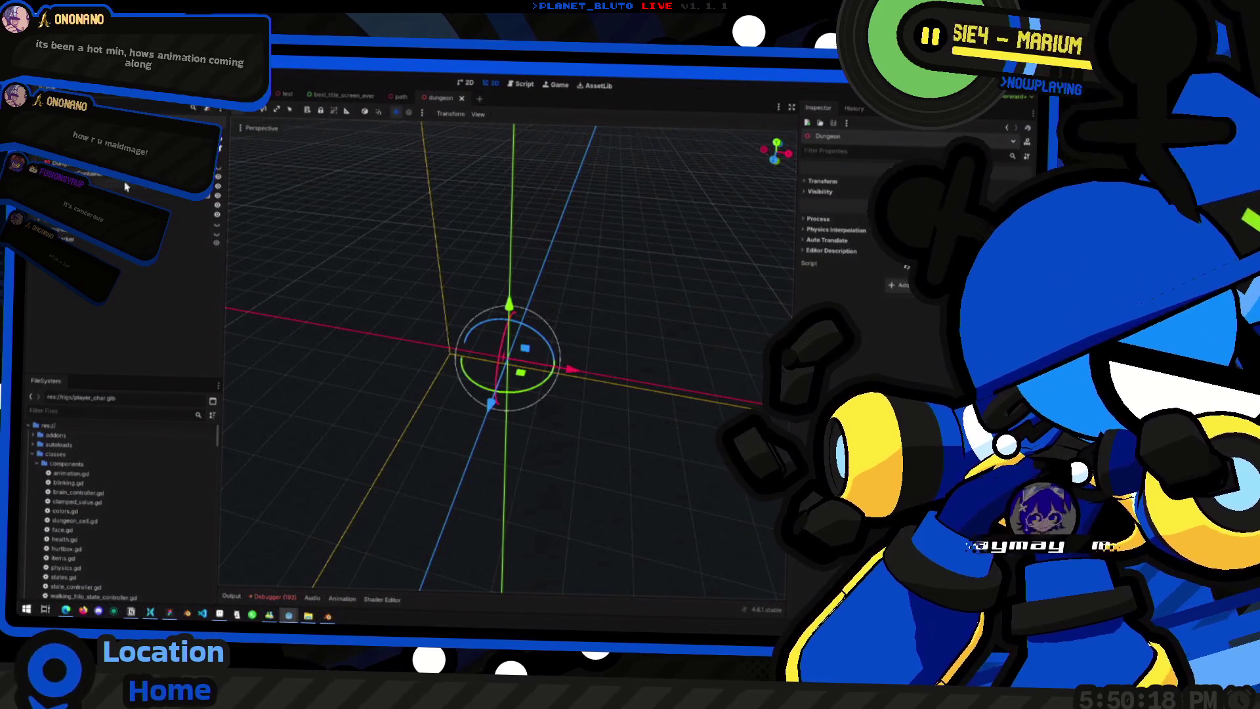
{"action": "key", "text": "Up"}
{"action": "key", "text": "Down"}
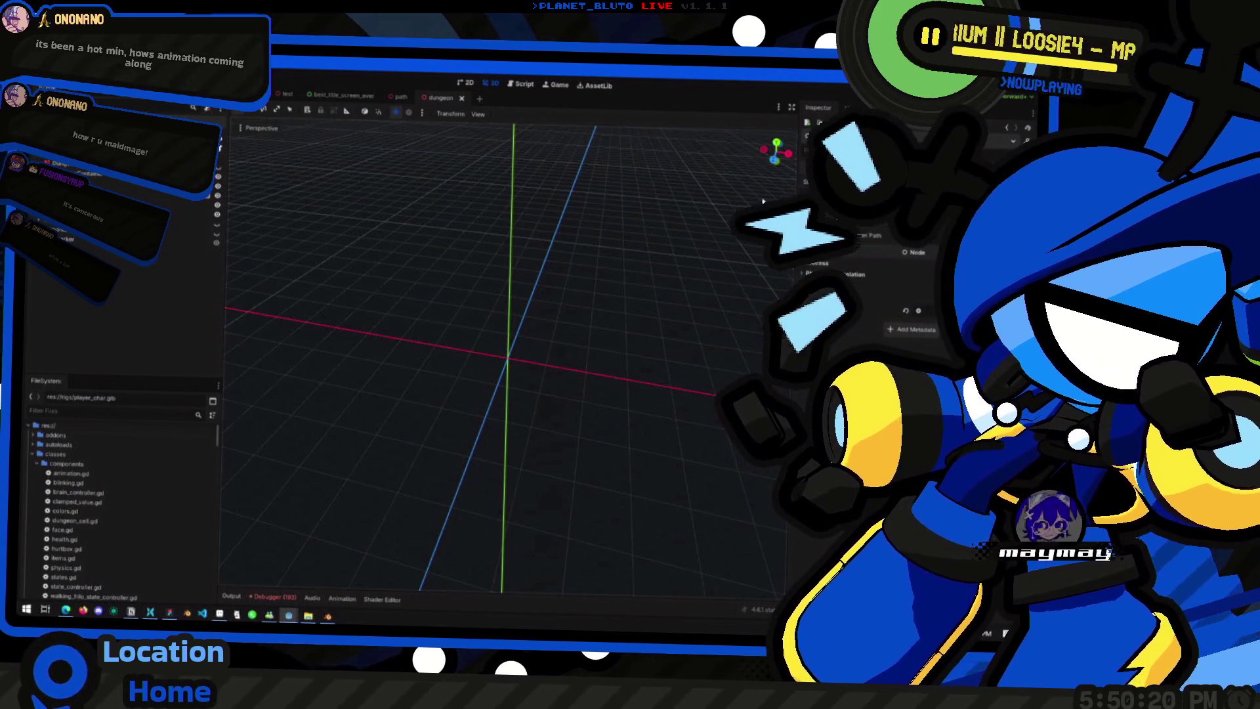
Step: Review the DungeonGenerator script, return to the 3D view and bring Blender forward
{"action": "key", "text": "ctrl+F3"}
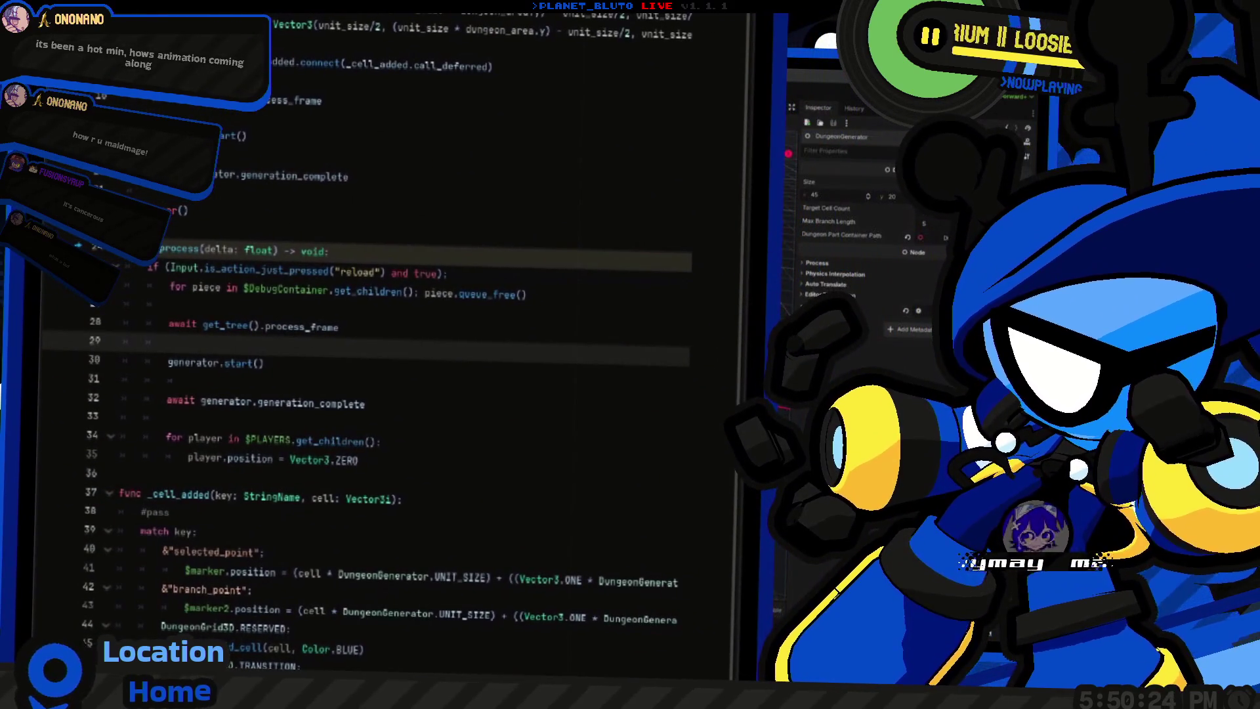
{"action": "key", "text": "alt+Left"}
{"action": "key", "text": "alt+Left"}
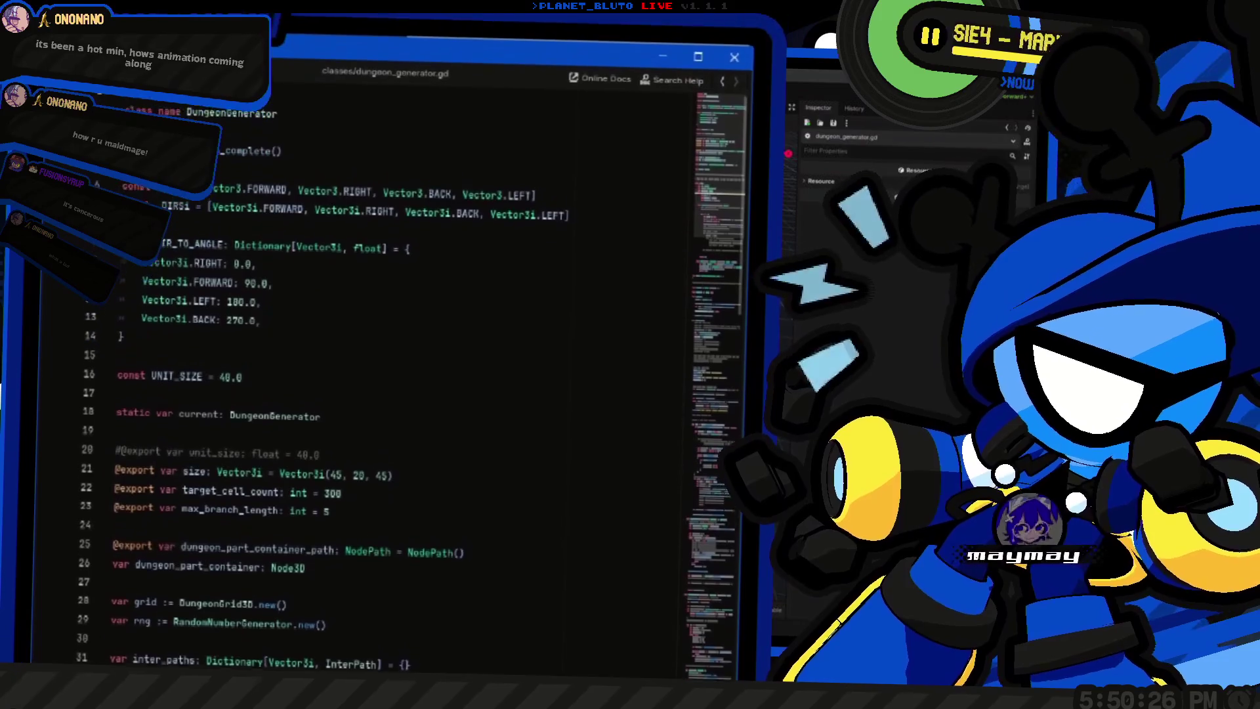
{"action": "key", "text": "ctrl+F2"}
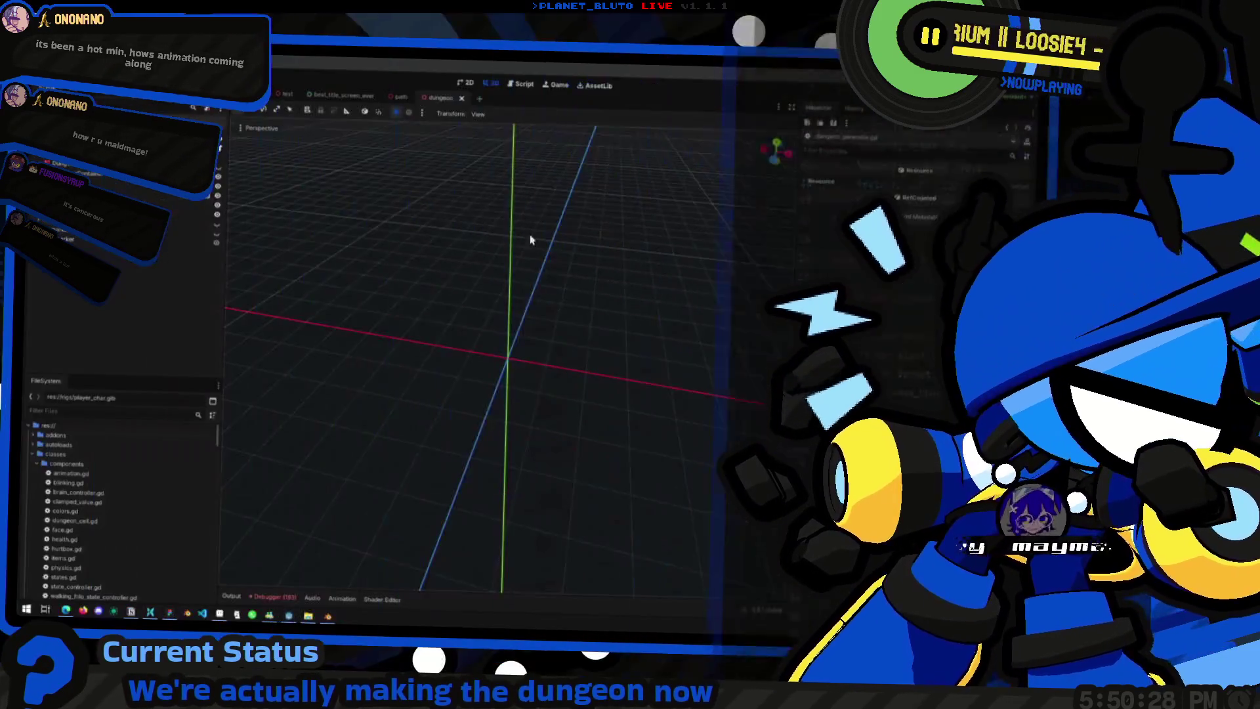
{"action": "key", "text": "alt+Tab"}
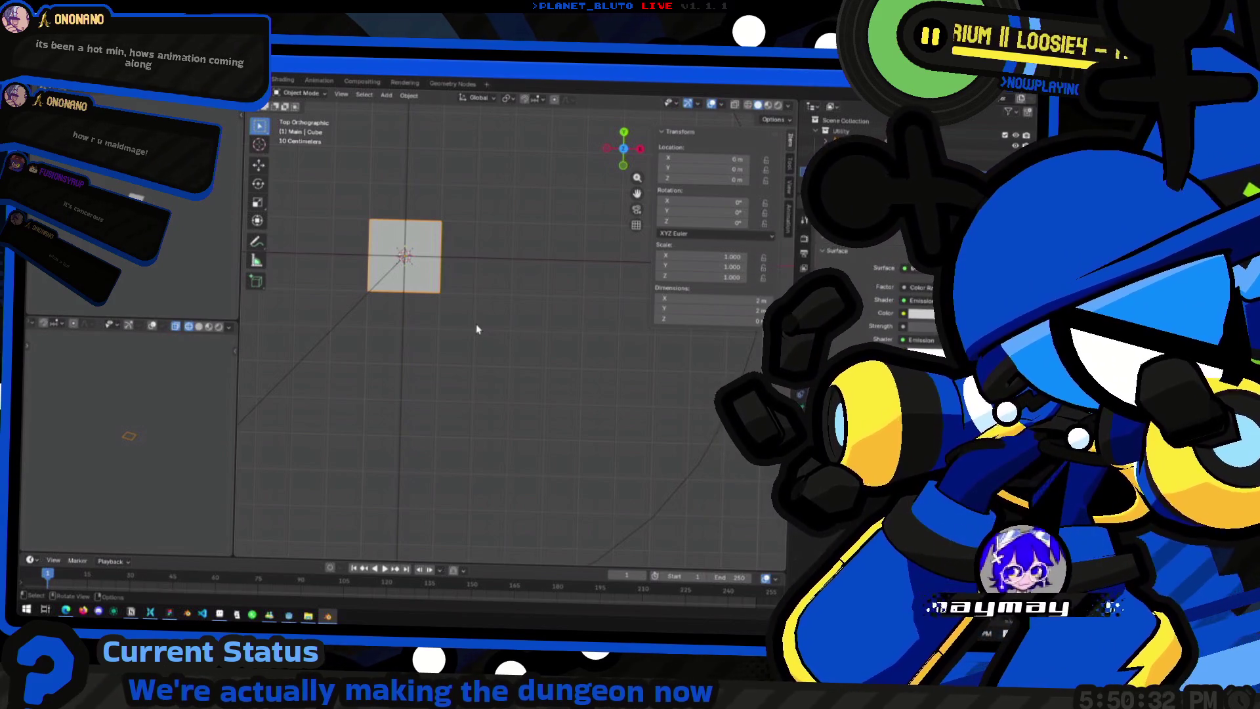
Step: After a glance at Godot, duplicate the cube to move the copy 3 m along X
{"action": "key", "text": "alt+Tab"}
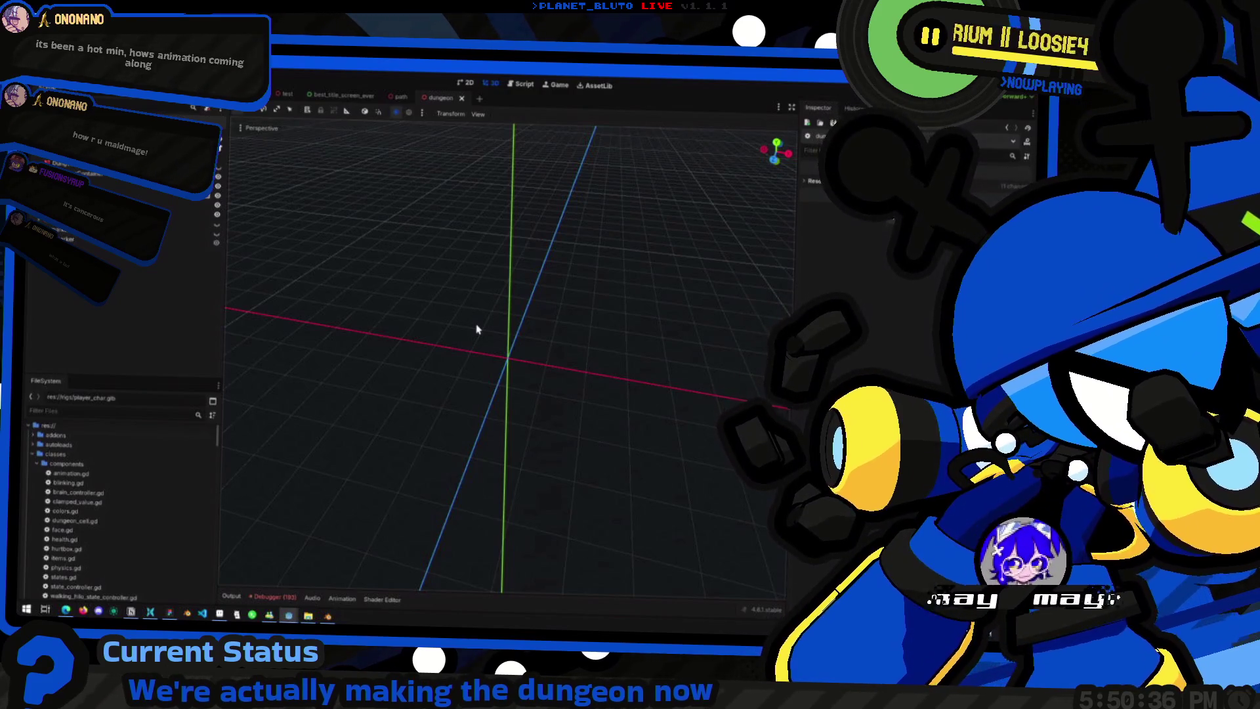
{"action": "key", "text": "alt+Tab"}
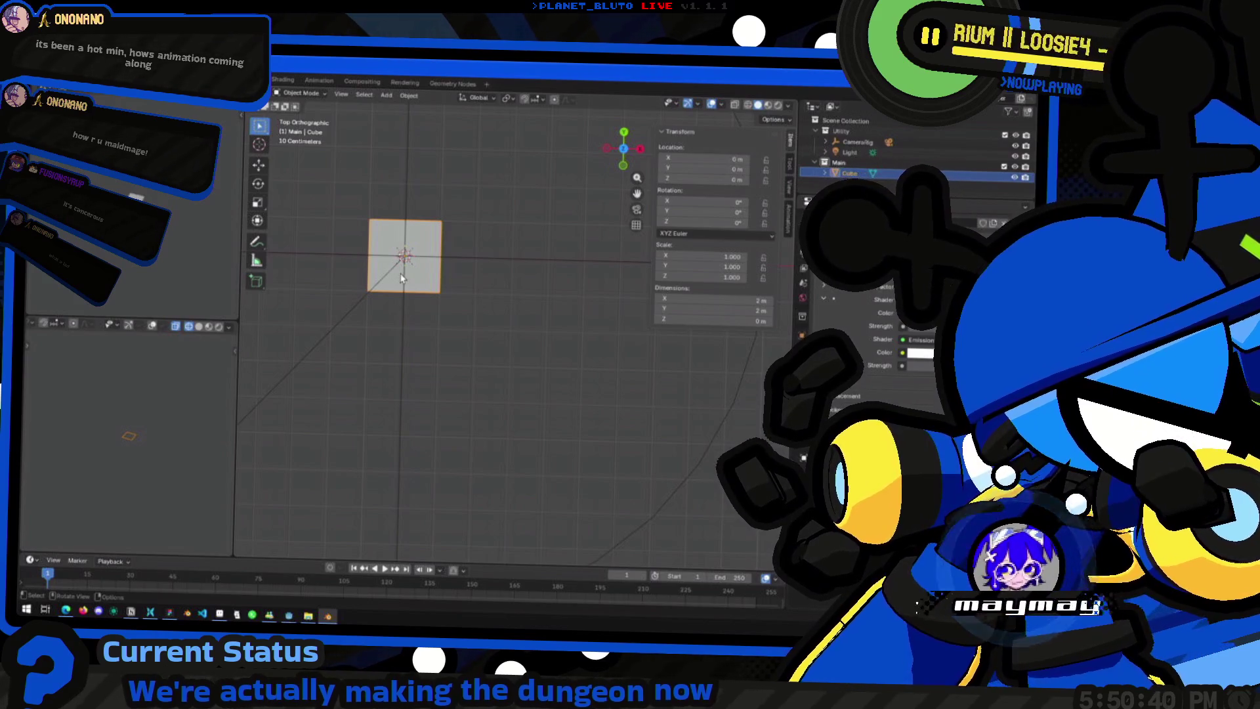
{"action": "key", "text": "shift+d"}
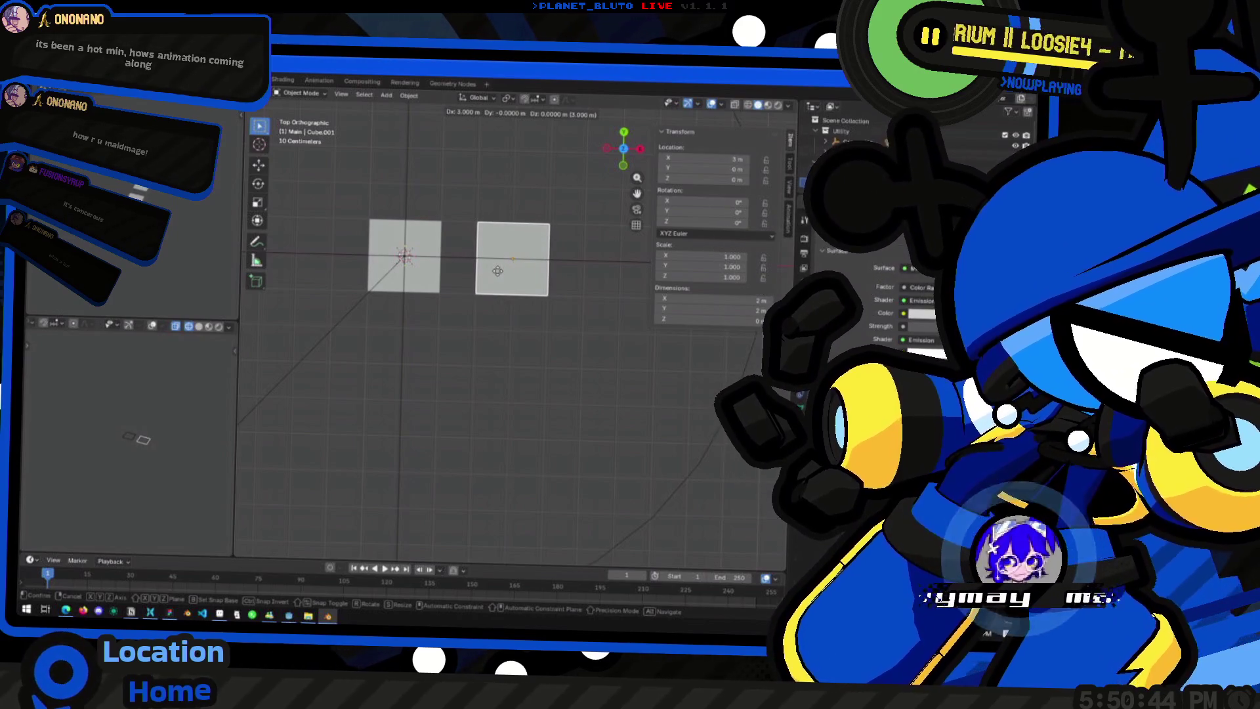
Step: Drop the copy 3 m to the right, then delete a stray copy placed below
{"action": "left_click", "coordinate": [498, 276]}
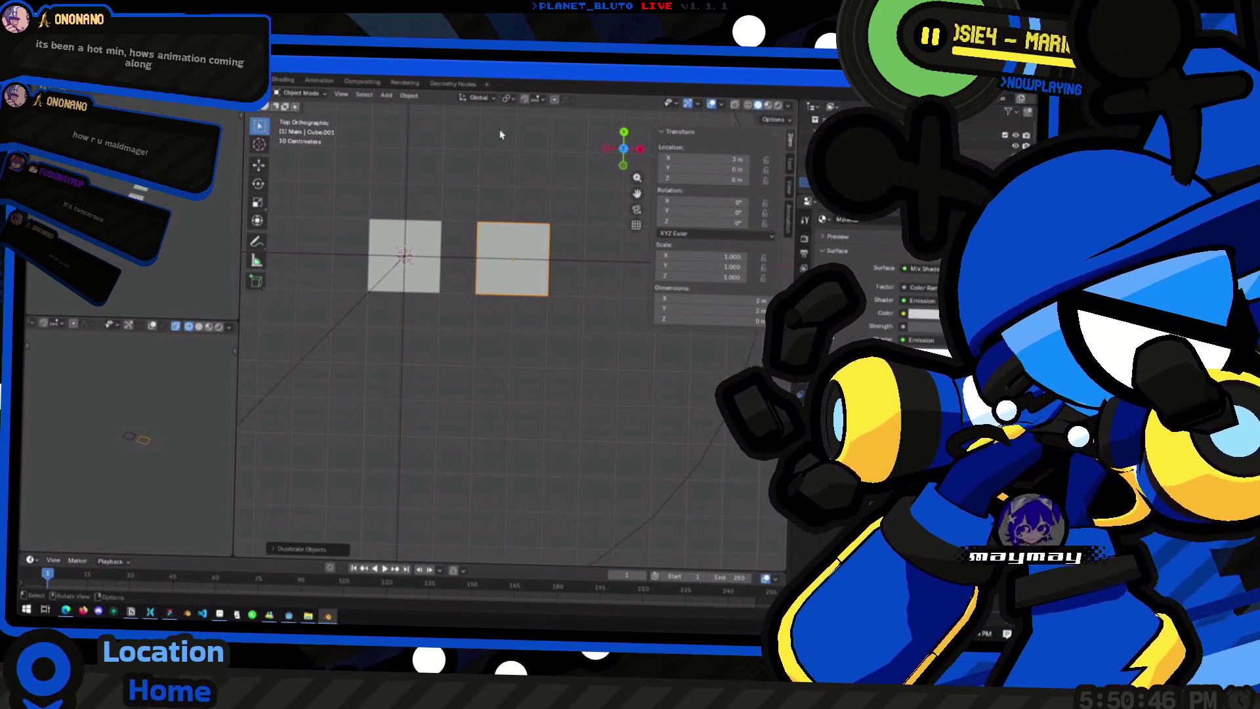
{"action": "left_click", "coordinate": [538, 99]}
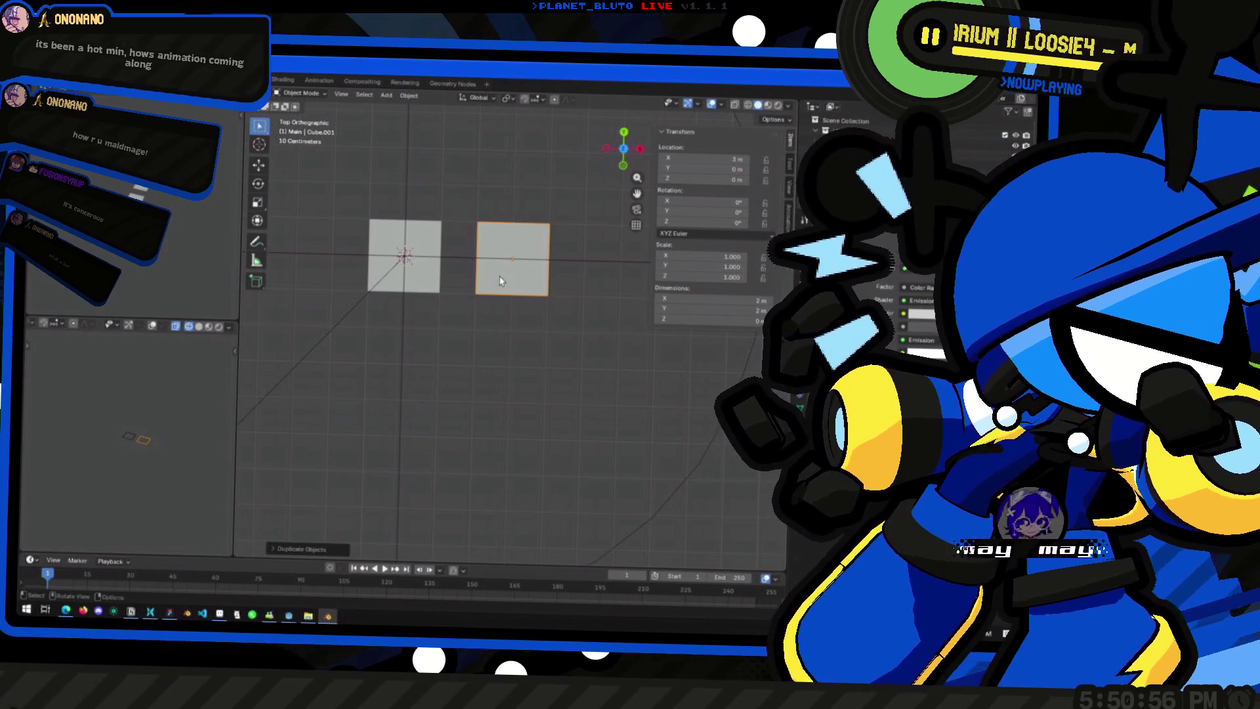
{"action": "key", "text": "shift+d"}
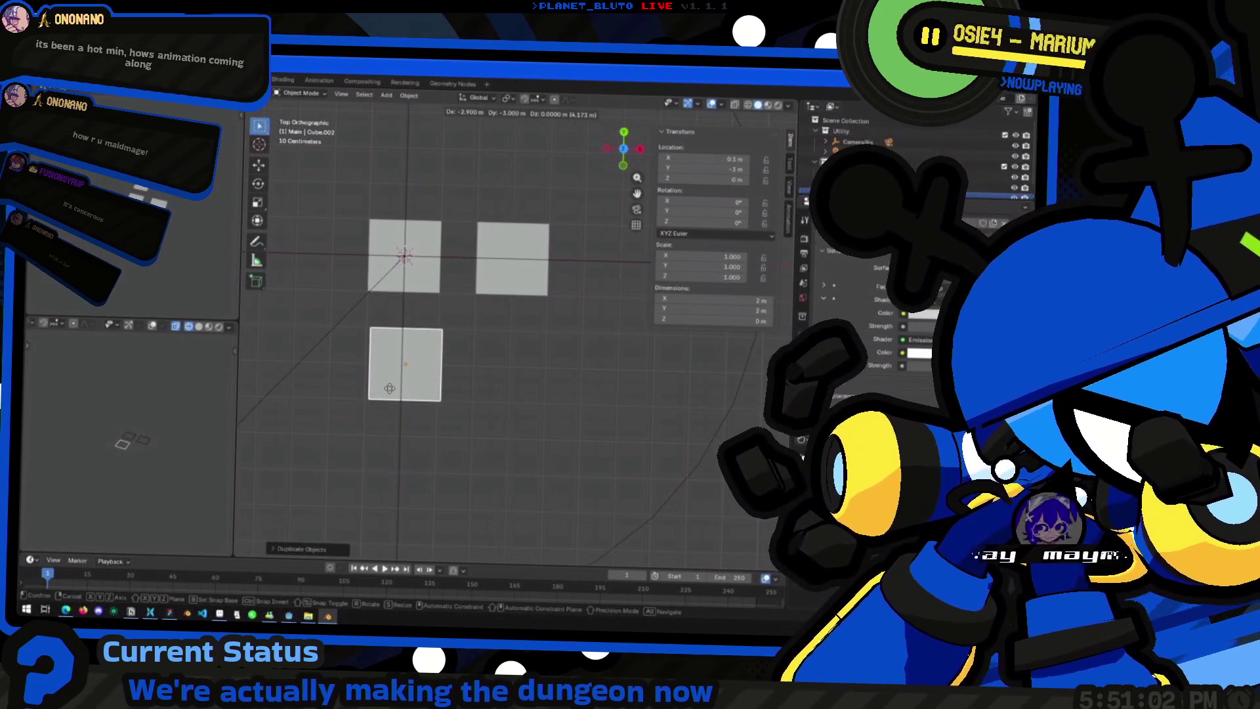
{"action": "left_click", "coordinate": [388, 387]}
{"action": "key", "text": "Delete"}
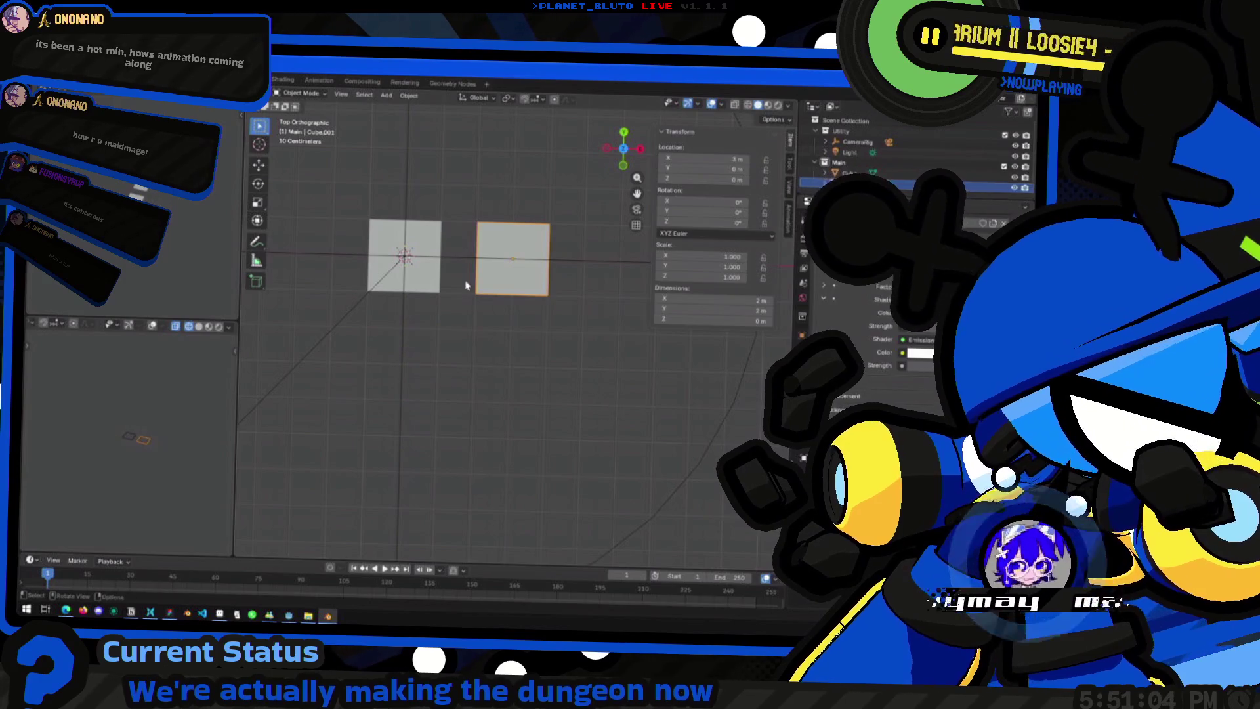
{"action": "scroll", "coordinate": [450, 299], "scroll_direction": "down", "scroll_amount": 1}
Step: Check the right cube's transform and snapping, then add a third cube 3 m further right
{"action": "left_click", "coordinate": [852, 184]}
{"action": "left_click", "coordinate": [789, 189]}
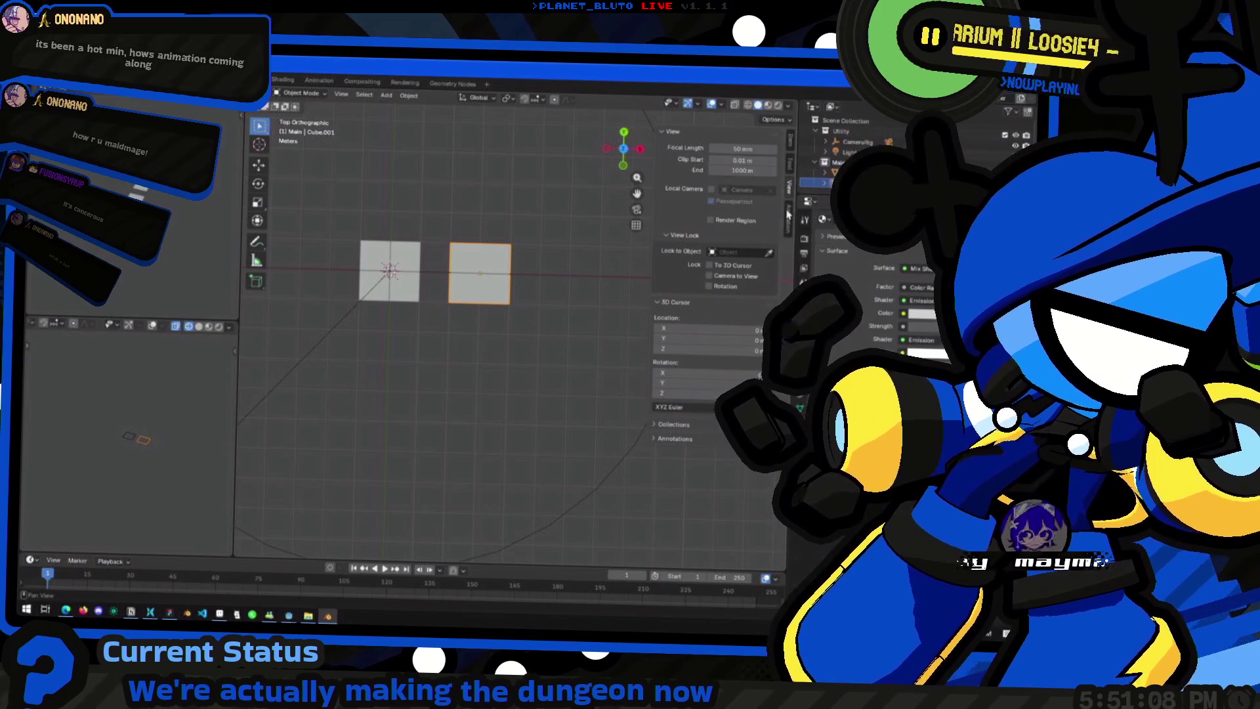
{"action": "left_click", "coordinate": [791, 163]}
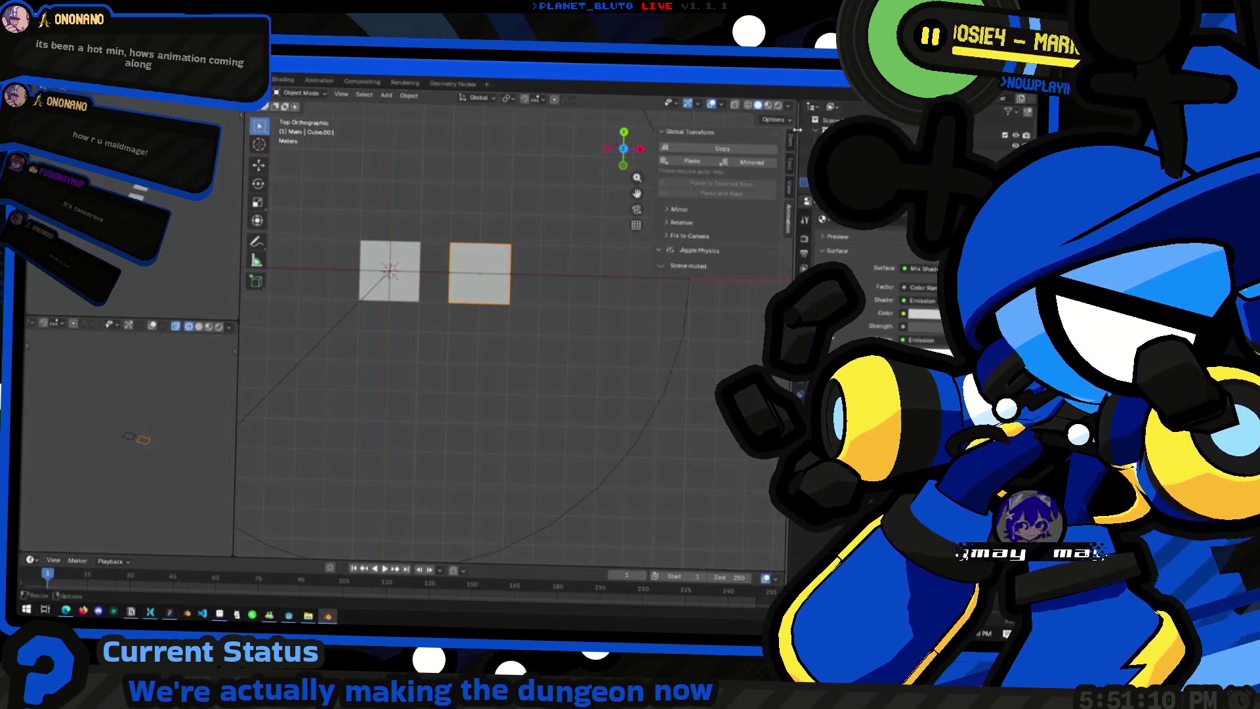
{"action": "left_click", "coordinate": [791, 136]}
{"action": "left_click", "coordinate": [540, 99]}
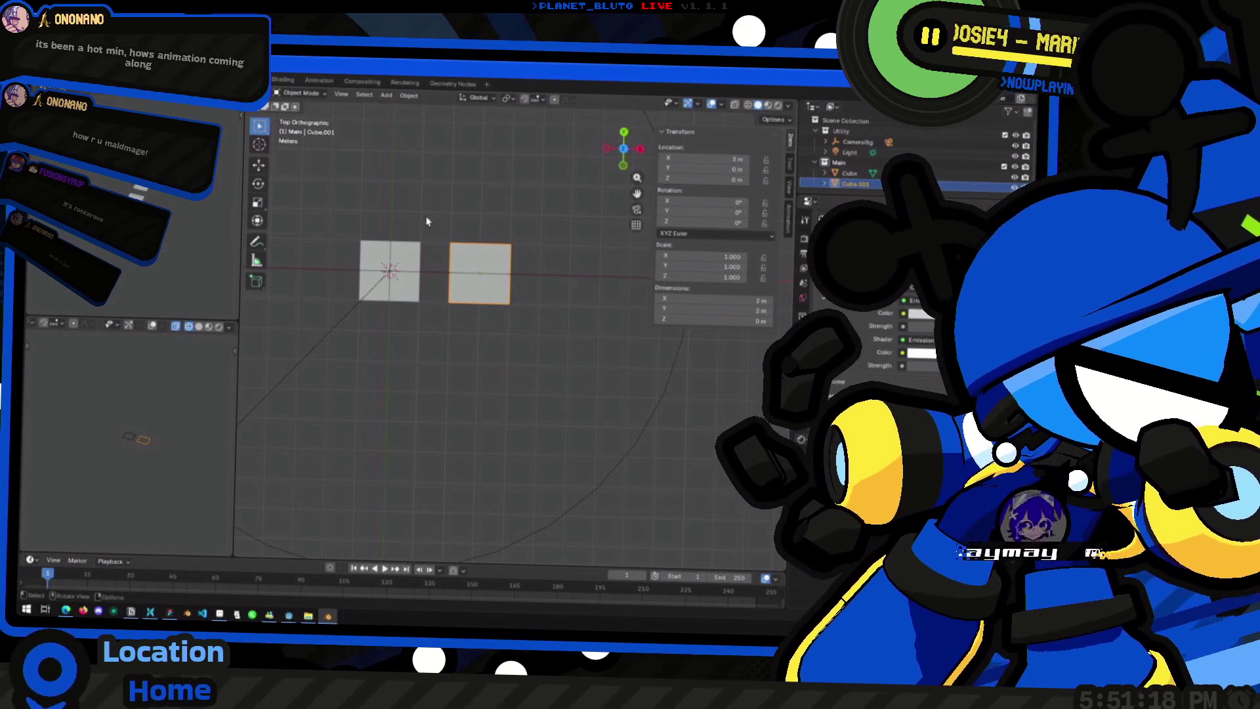
{"action": "scroll", "coordinate": [433, 247], "scroll_direction": "up", "scroll_amount": 5}
{"action": "scroll", "coordinate": [547, 275], "scroll_direction": "down", "scroll_amount": 4}
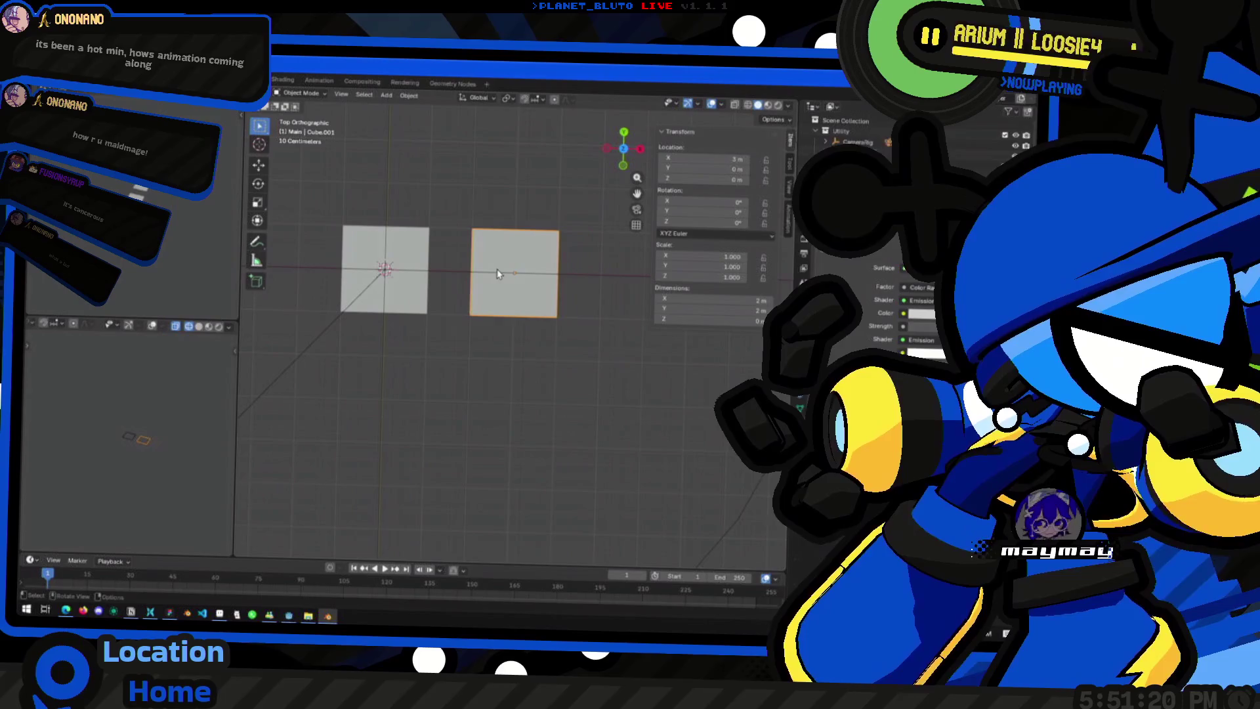
{"action": "middle_click_drag", "start_coordinate": [552, 280], "coordinate": [496, 252], "text": "shift"}
{"action": "key", "text": "shift+d"}
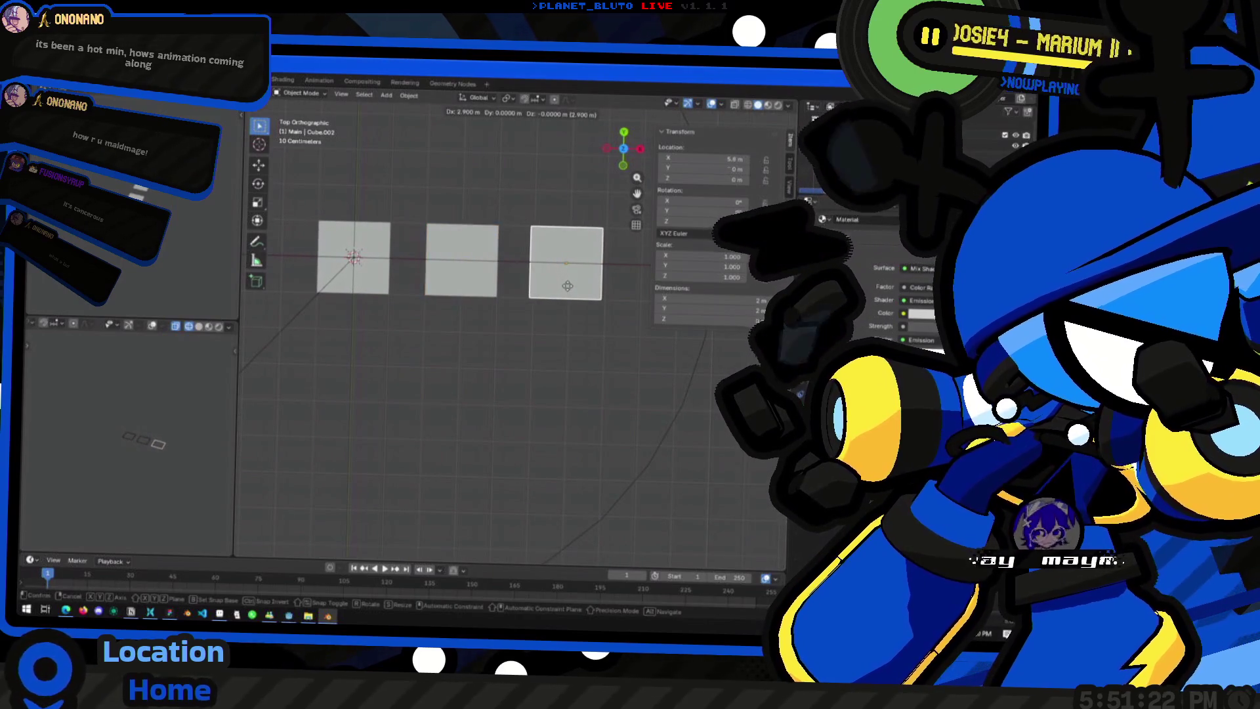
{"action": "left_click", "coordinate": [571, 286]}
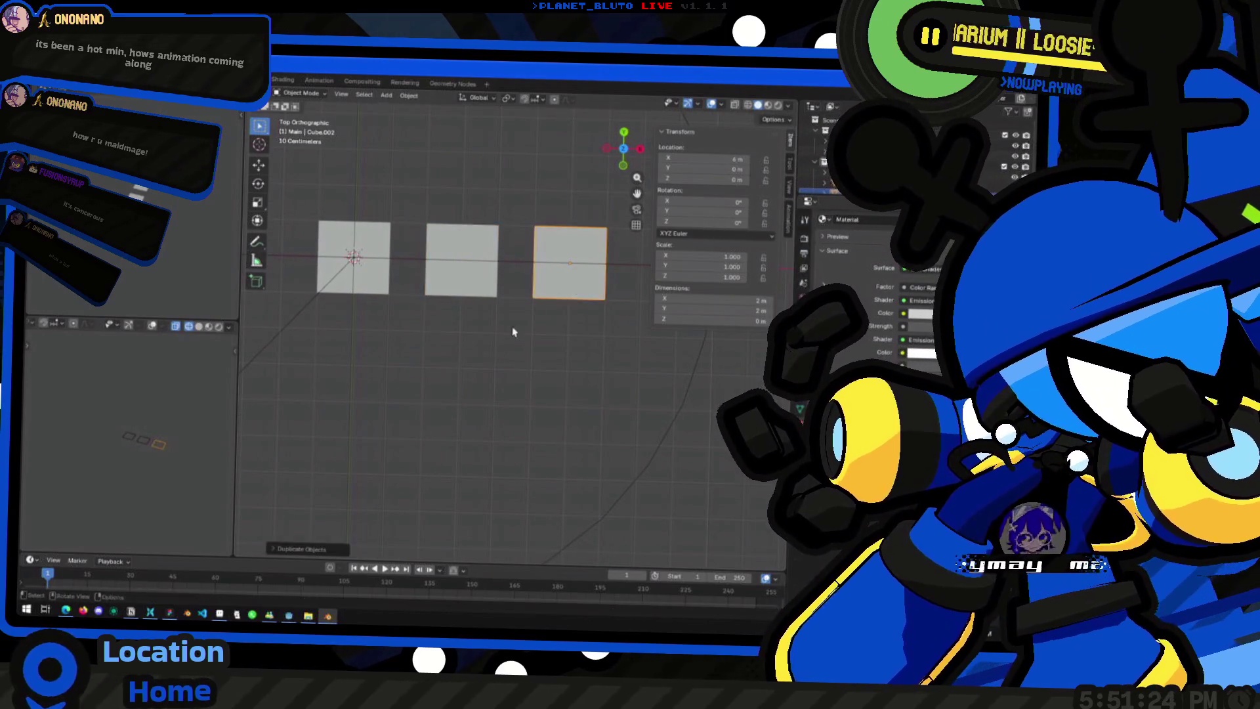
{"action": "middle_click_drag", "start_coordinate": [512, 332], "coordinate": [533, 302]}
{"action": "left_click", "coordinate": [623, 135]}
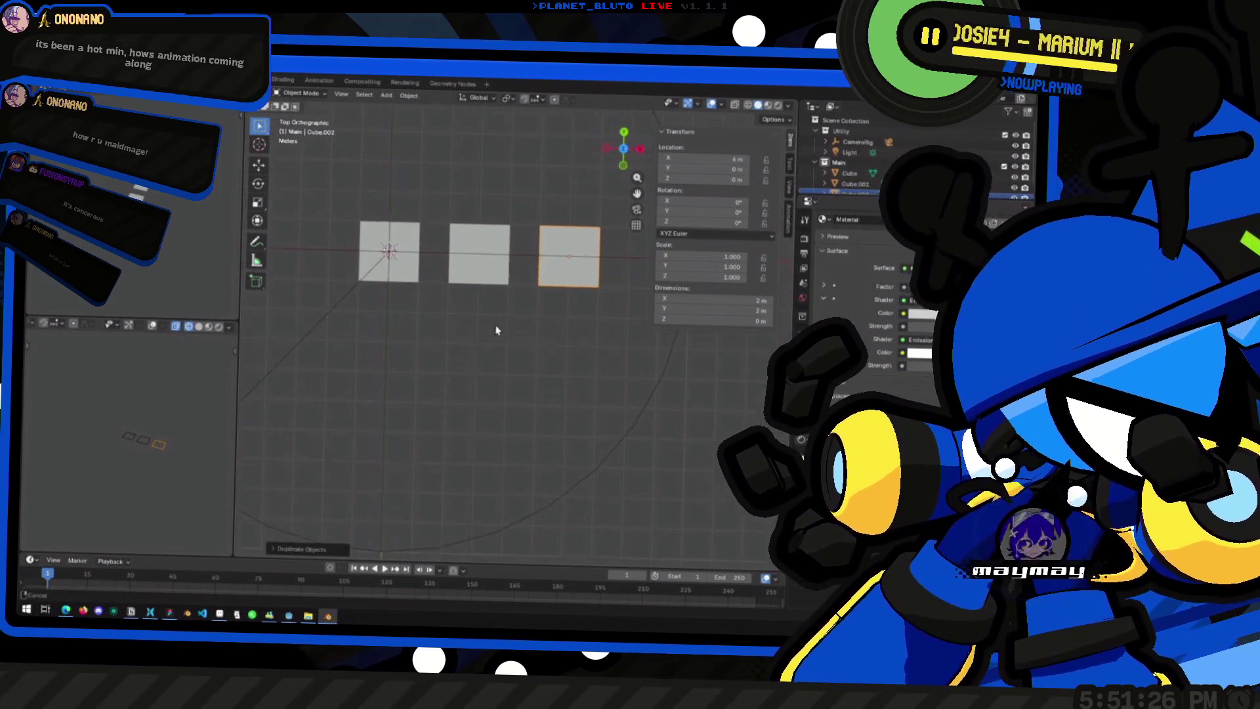
{"action": "scroll", "coordinate": [502, 325], "scroll_direction": "down", "scroll_amount": 1}
{"action": "scroll", "coordinate": [544, 291], "scroll_direction": "up", "scroll_amount": 1}
{"action": "scroll", "coordinate": [545, 292], "scroll_direction": "up", "scroll_amount": 5}
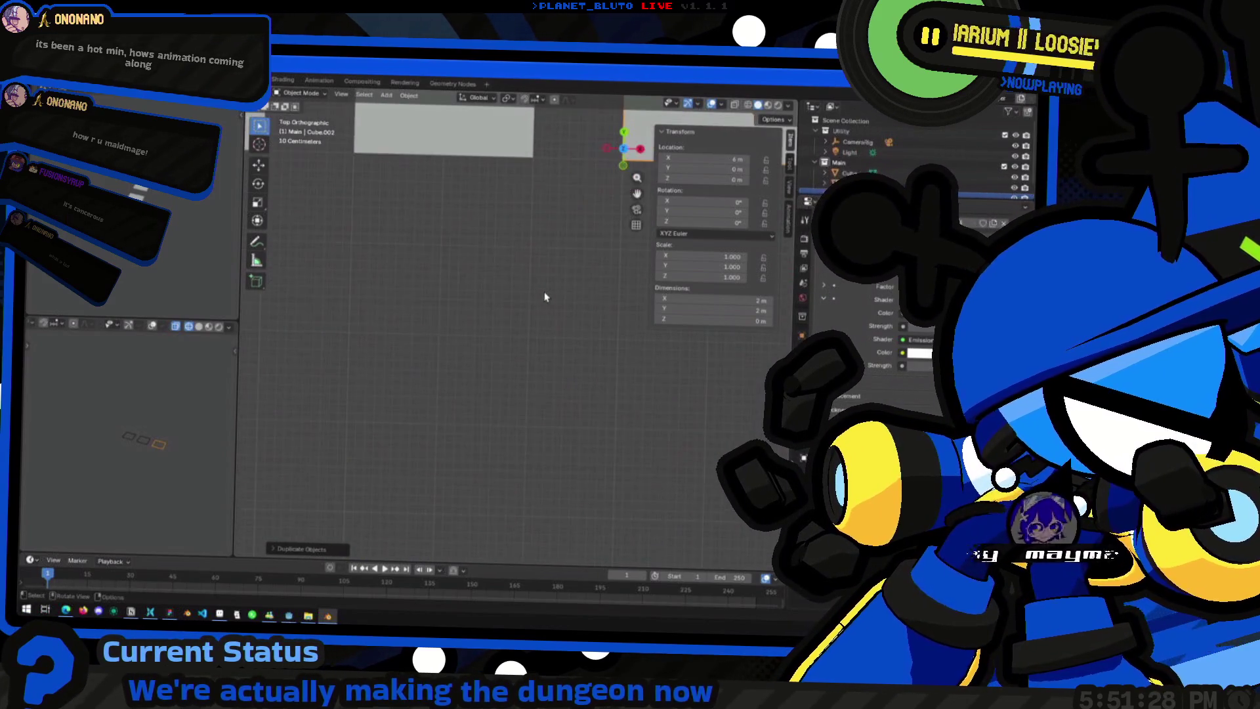
{"action": "scroll", "coordinate": [545, 291], "scroll_direction": "down", "scroll_amount": 3}
Step: Place a copy of the middle cube 3 m below it to start the second row
{"action": "left_click", "coordinate": [464, 179]}
{"action": "key", "text": "g"}
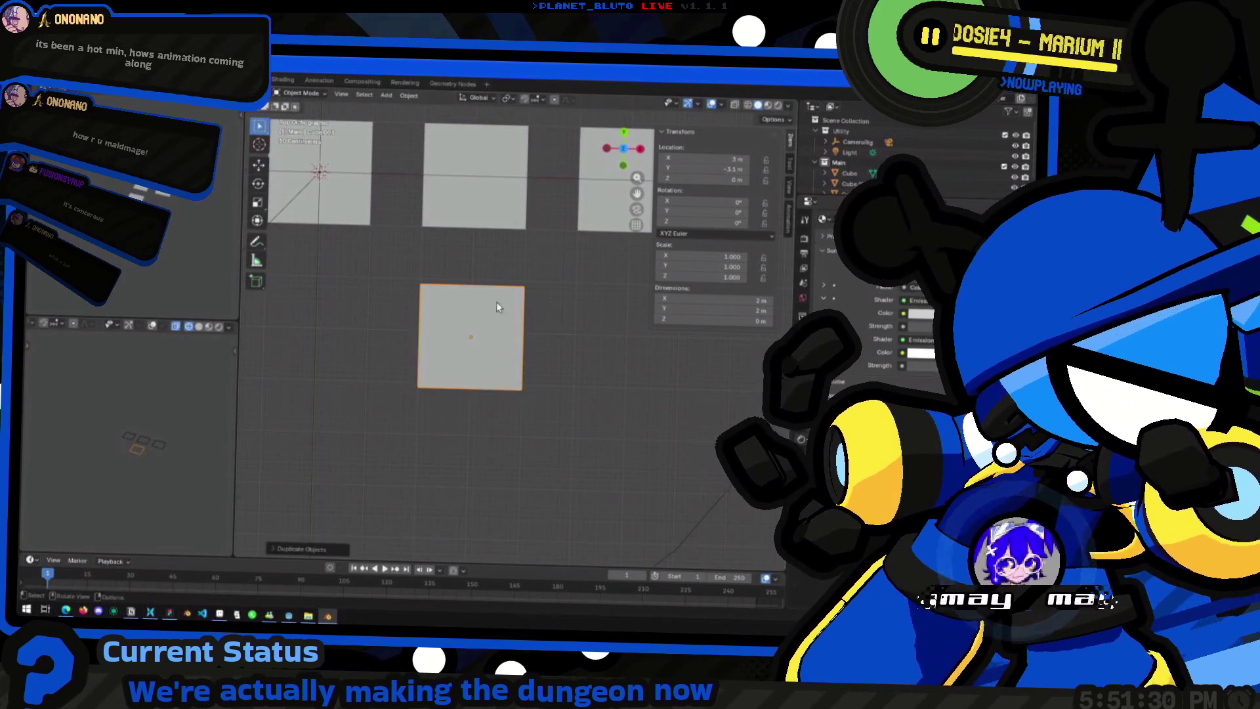
{"action": "key", "text": "Escape"}
{"action": "scroll", "coordinate": [526, 287], "scroll_direction": "down", "scroll_amount": 5}
{"action": "scroll", "coordinate": [524, 287], "scroll_direction": "down", "scroll_amount": 2}
{"action": "key", "text": "g"}
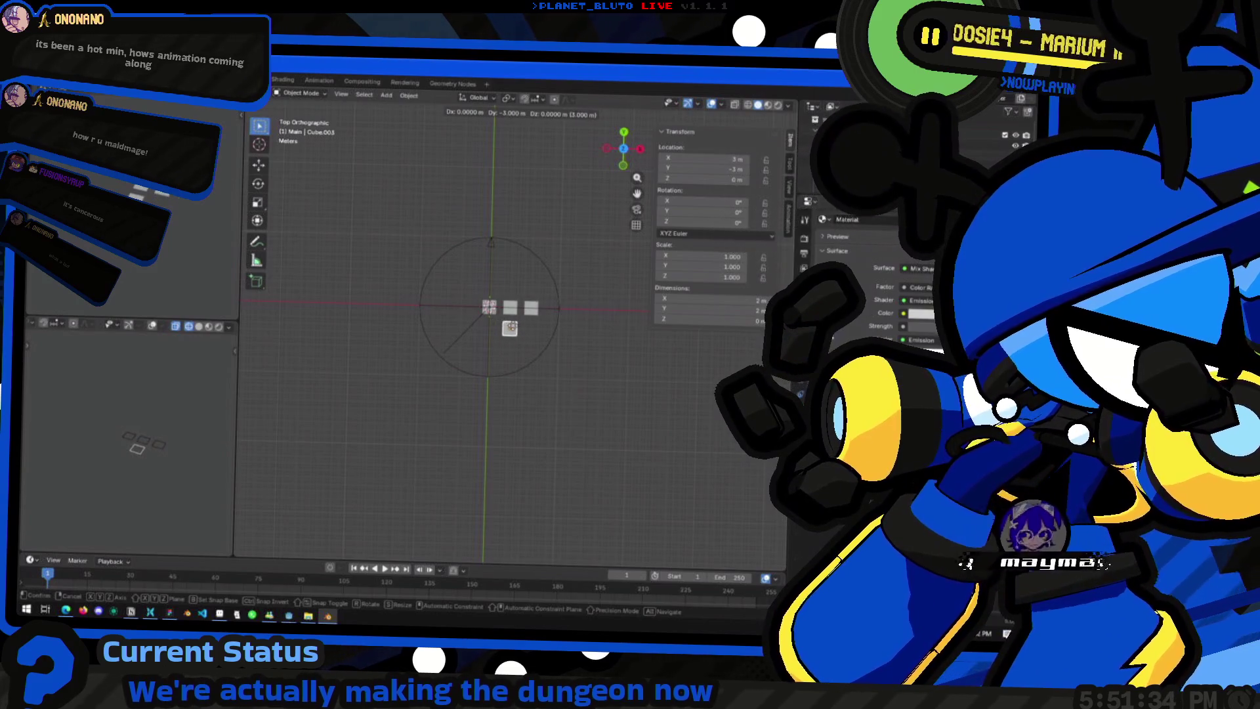
{"action": "left_click", "coordinate": [510, 327]}
{"action": "scroll", "coordinate": [507, 328], "scroll_direction": "up", "scroll_amount": 4}
{"action": "scroll", "coordinate": [507, 329], "scroll_direction": "up", "scroll_amount": 1}
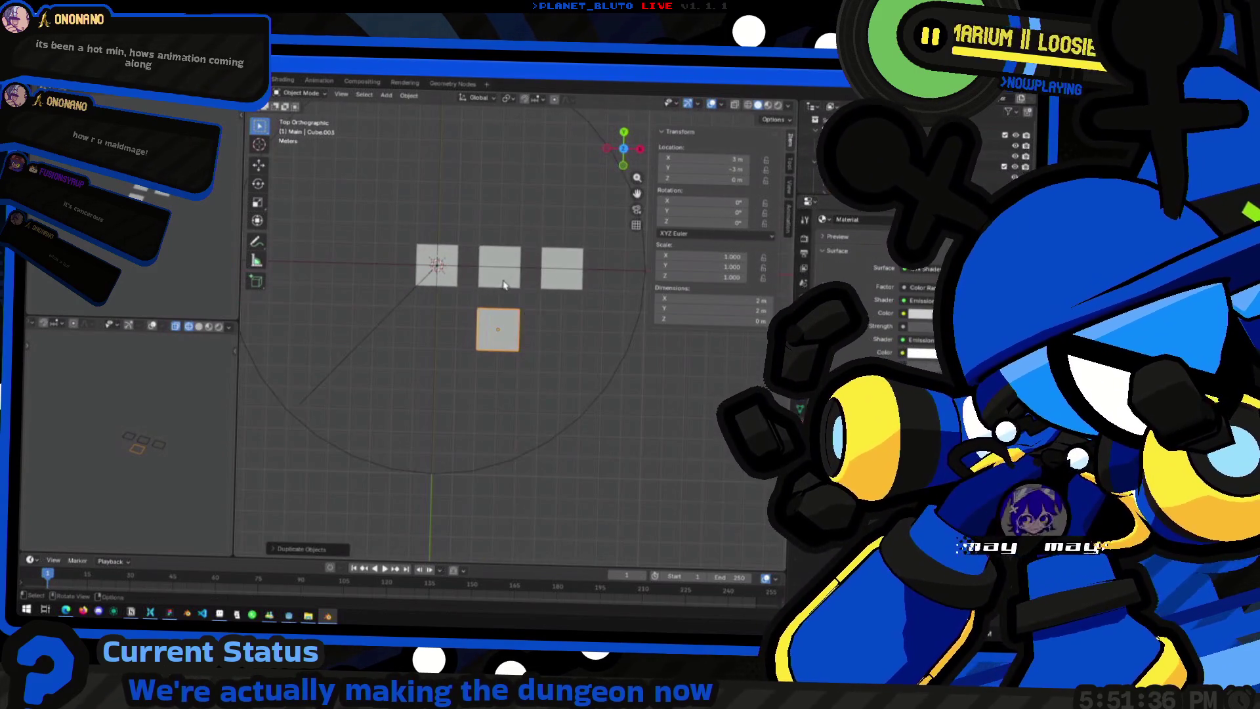
{"action": "key", "text": "g"}
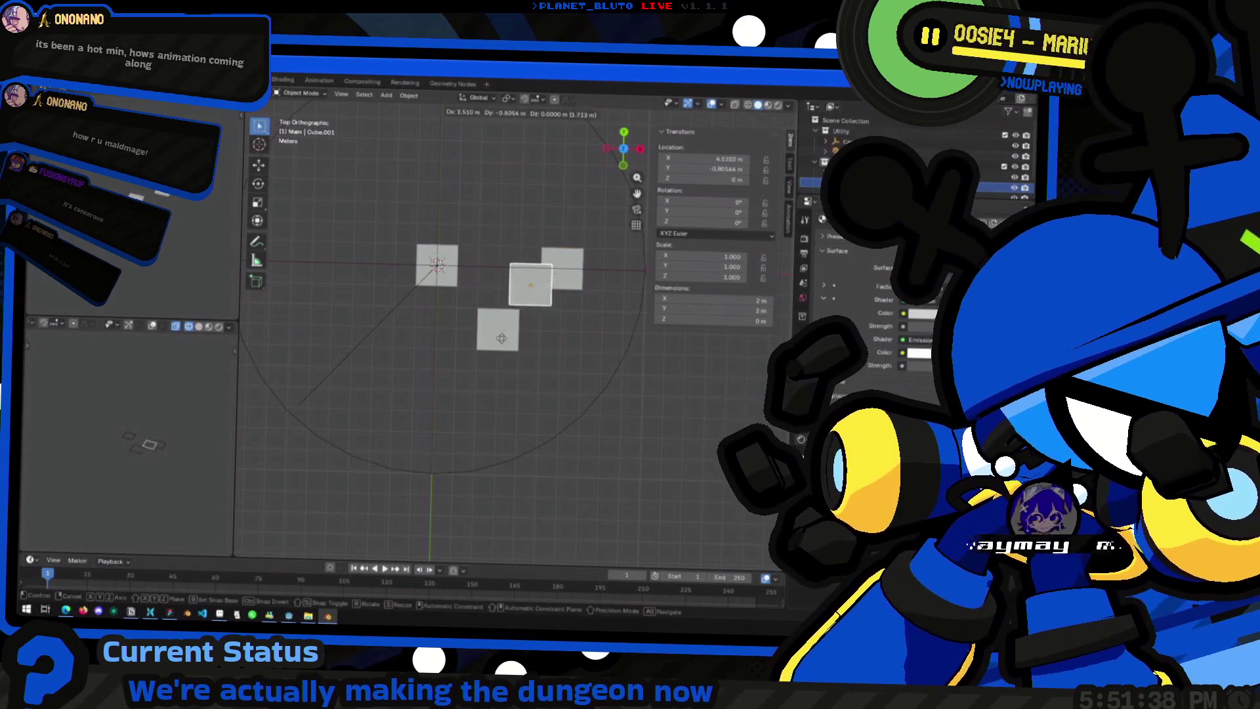
{"action": "key", "text": "Escape"}
Step: Fill the lower-right and lower-left spots to complete the two rows of three
{"action": "left_click", "coordinate": [561, 268]}
{"action": "key", "text": "g"}
{"action": "key", "text": "Escape"}
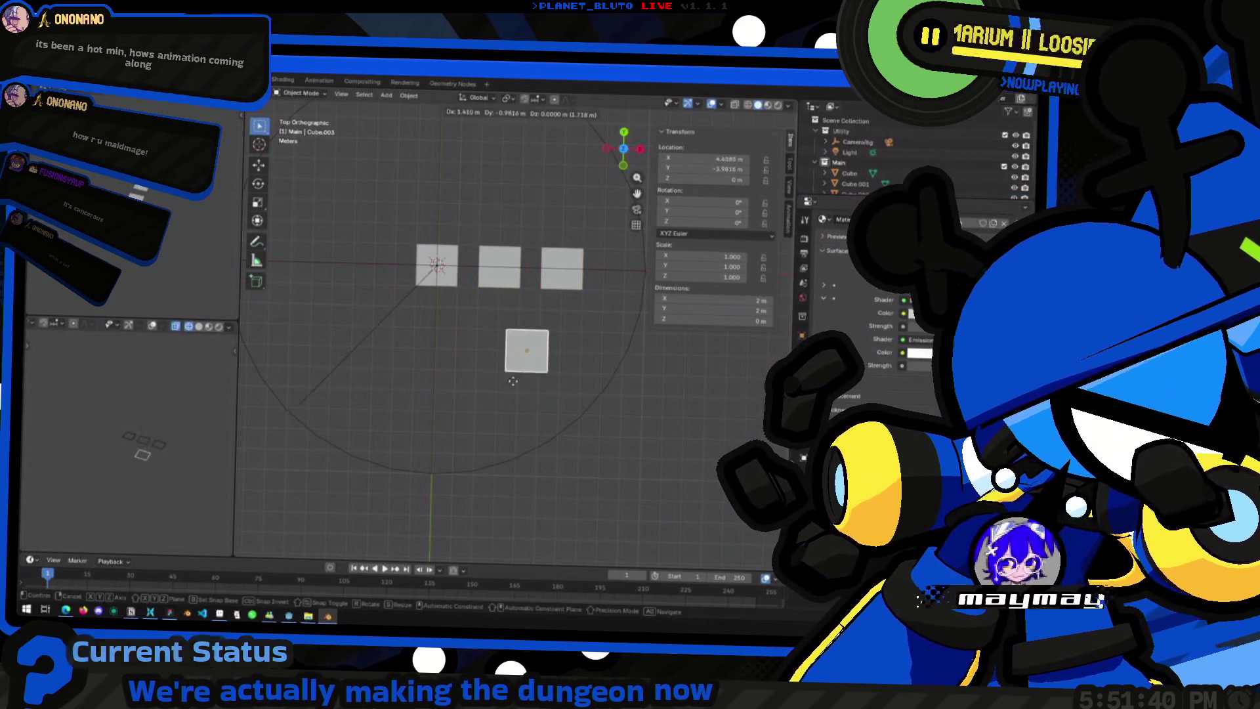
{"action": "key", "text": "shift+d"}
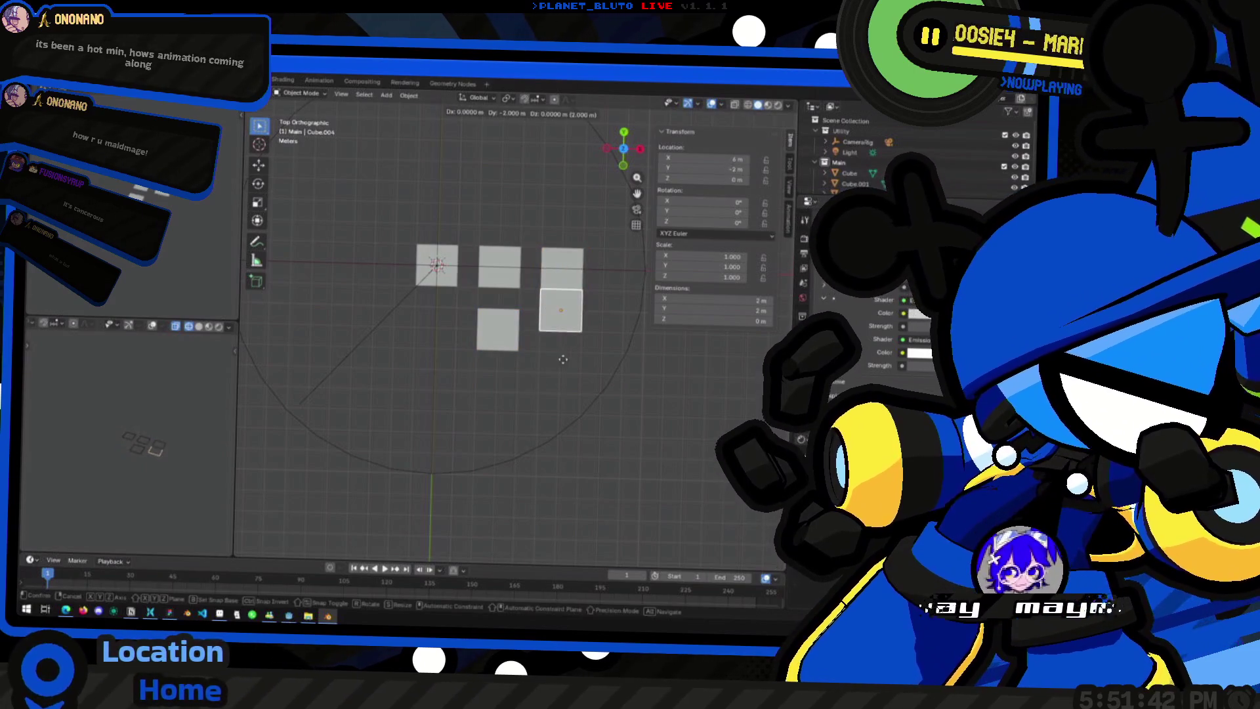
{"action": "left_click", "coordinate": [531, 355]}
{"action": "scroll", "coordinate": [495, 355], "scroll_direction": "up", "scroll_amount": 2}
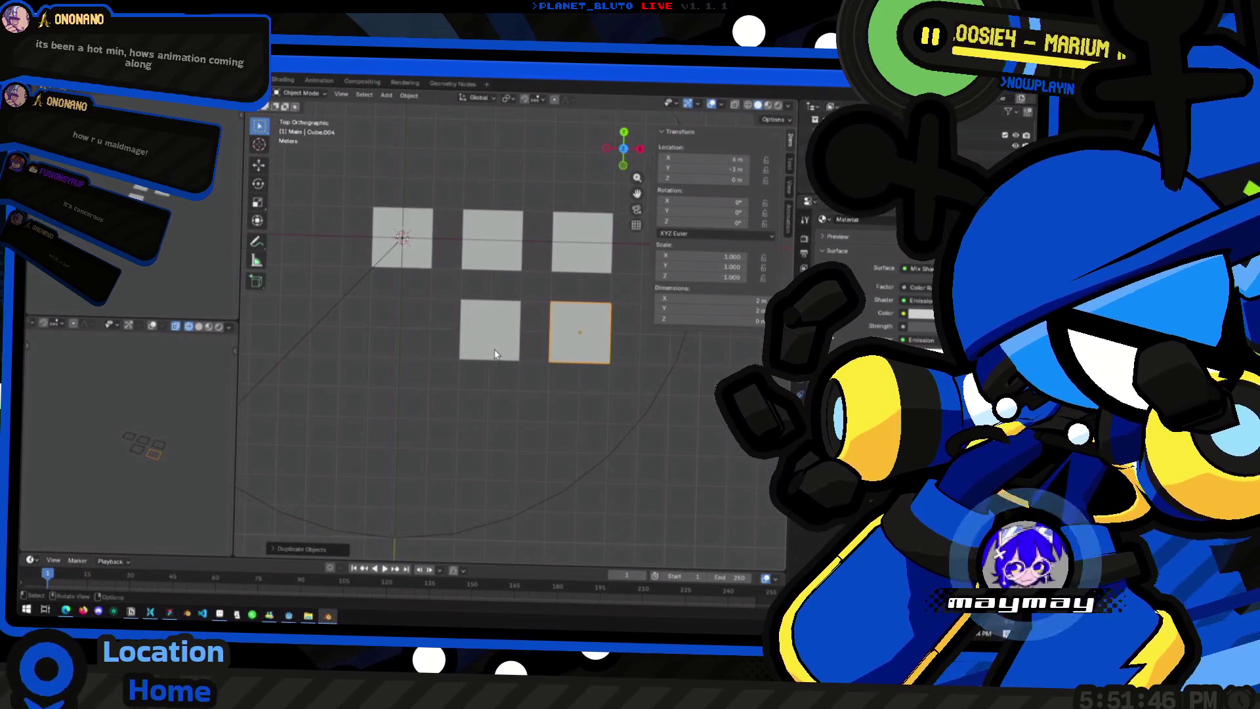
{"action": "key", "text": "shift+d"}
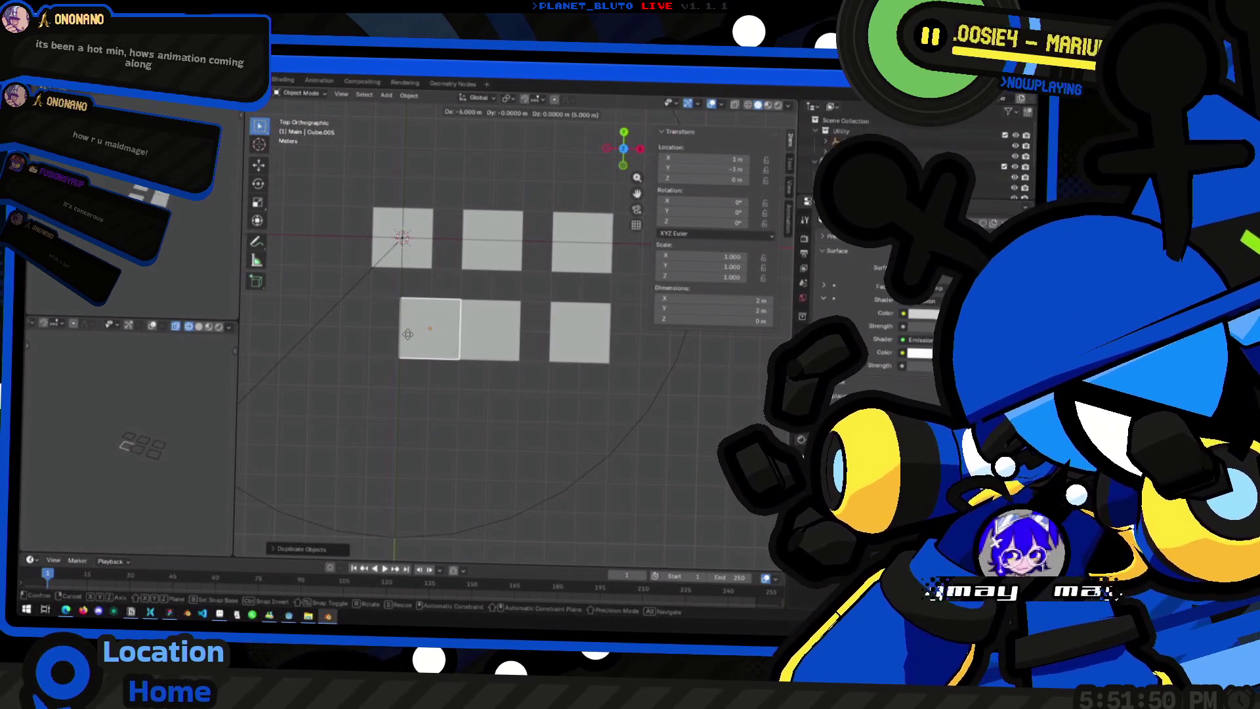
{"action": "left_click", "coordinate": [439, 357]}
Step: Select the top-middle plane and enter mesh editing on it
{"action": "left_click", "coordinate": [506, 252]}
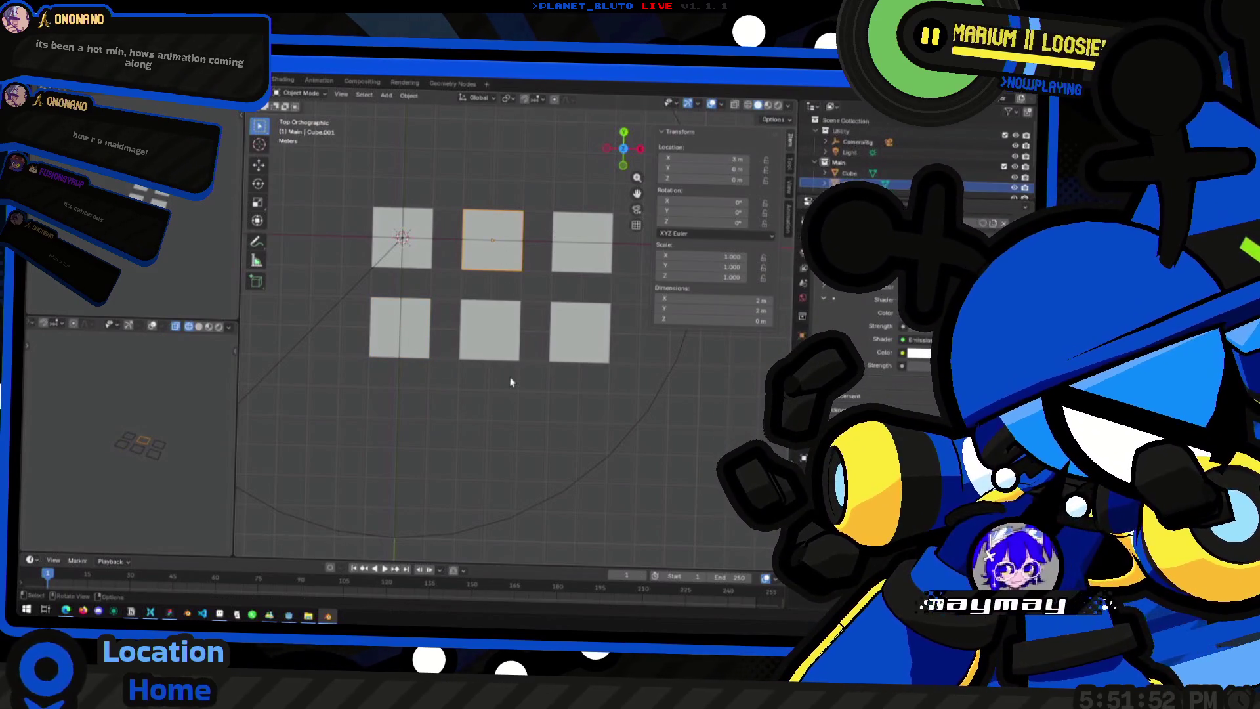
{"action": "middle_click_drag", "start_coordinate": [431, 343], "coordinate": [497, 340]}
{"action": "scroll", "coordinate": [497, 340], "scroll_direction": "up", "scroll_amount": 3}
{"action": "key", "text": "Tab"}
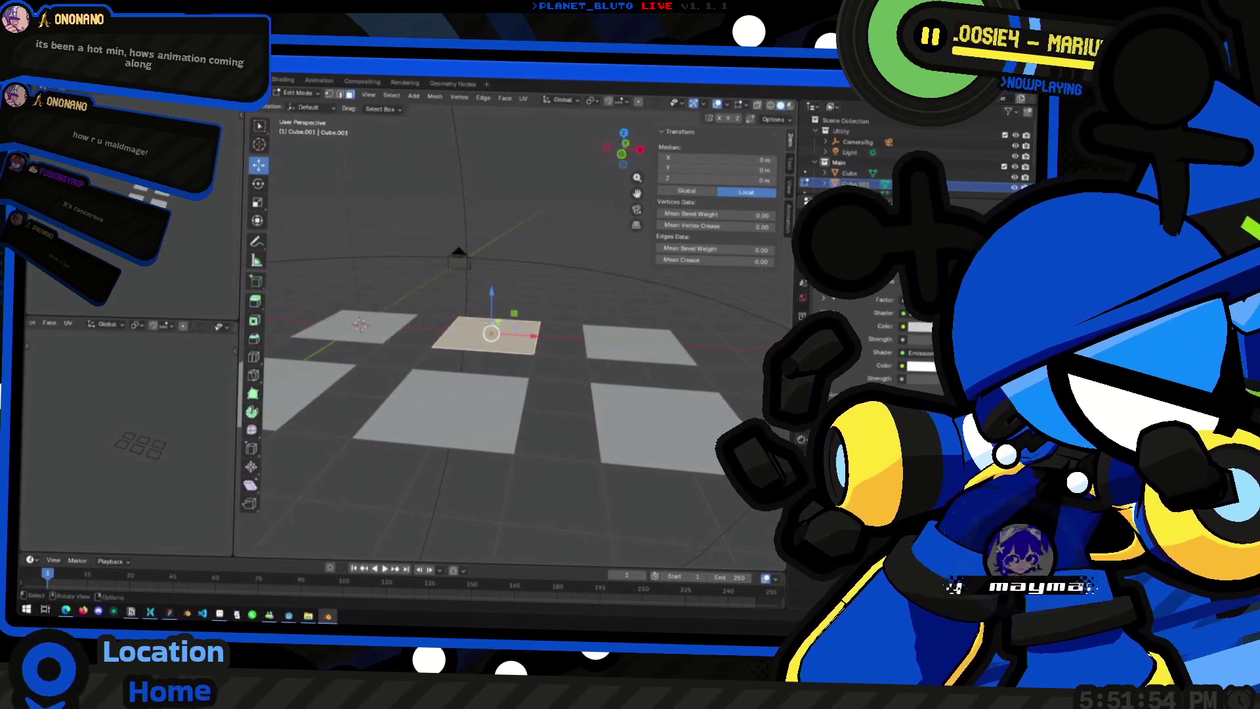
{"action": "scroll", "coordinate": [497, 340], "scroll_direction": "up", "scroll_amount": 2}
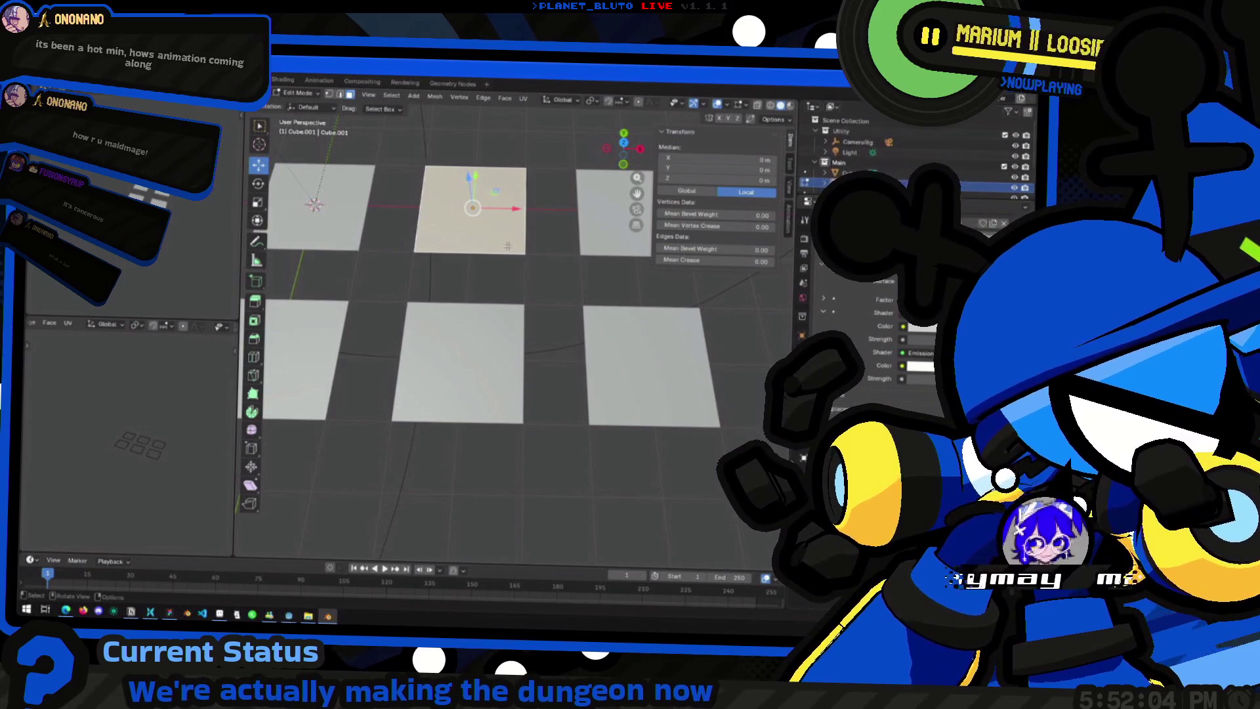
Step: Deselect the mesh, leave editing from a top view and select the bottom-middle plane Cube.003
{"action": "key", "text": "alt+a"}
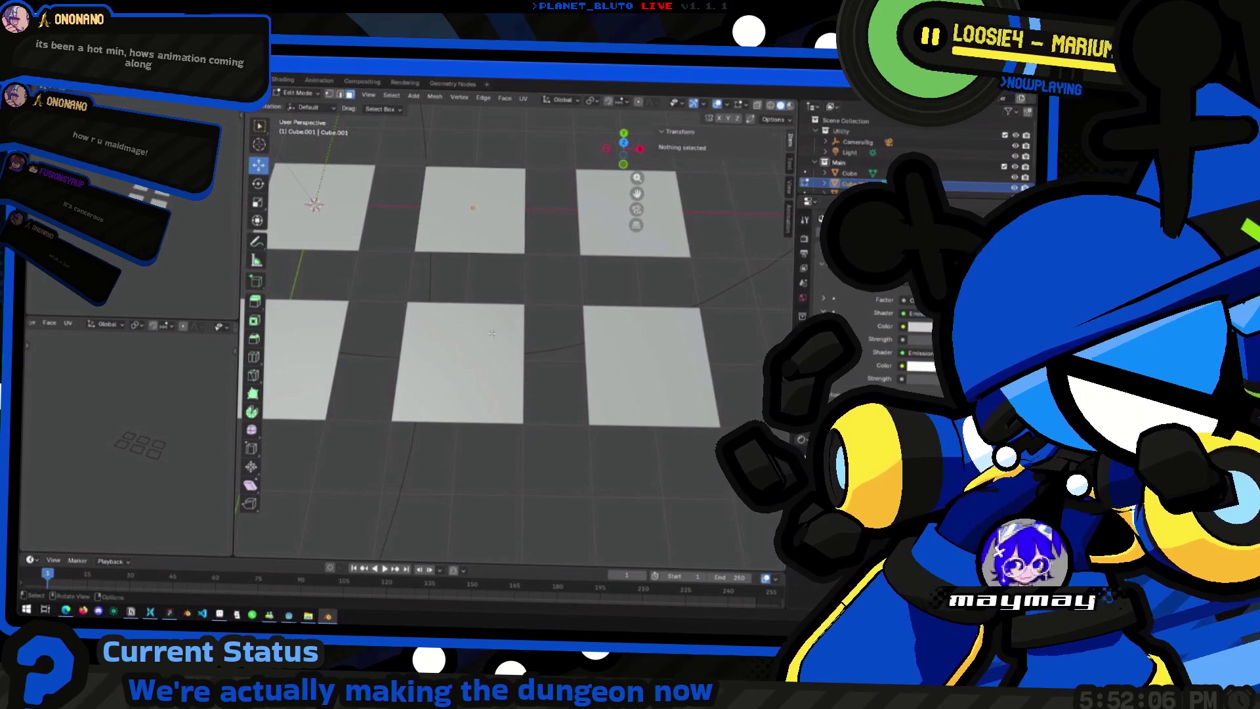
{"action": "left_click", "coordinate": [623, 144]}
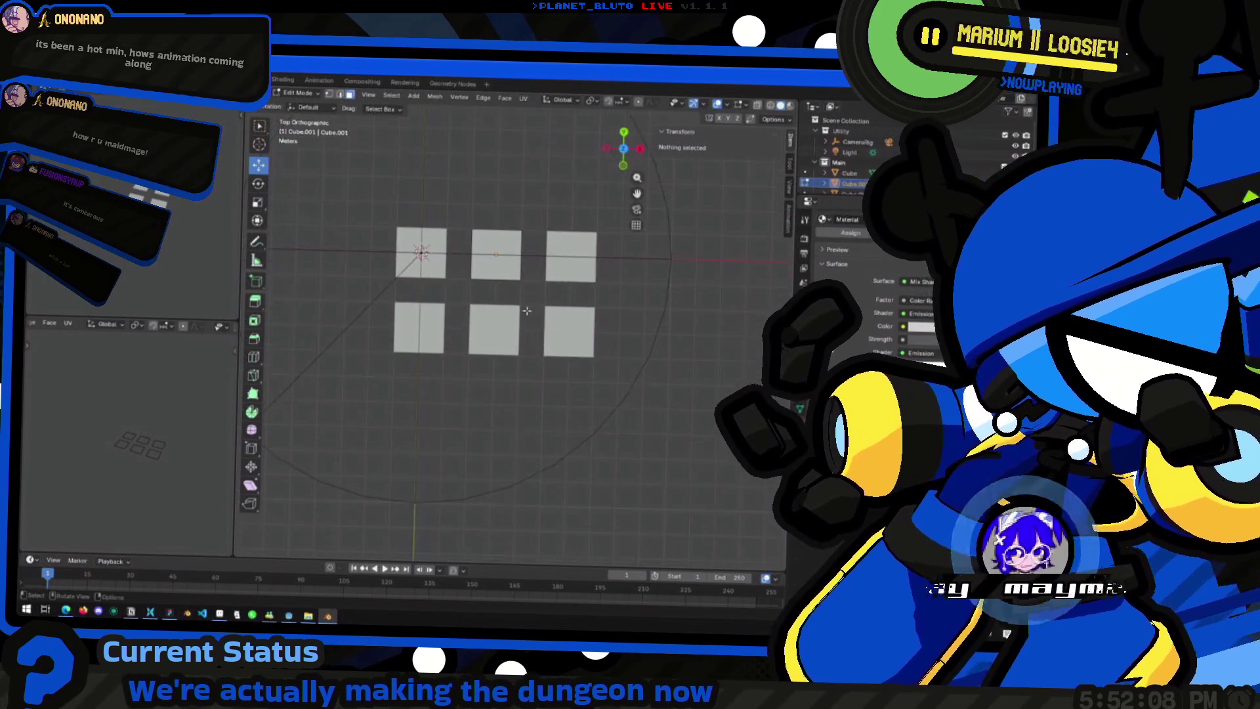
{"action": "key", "text": "Tab"}
{"action": "left_click", "coordinate": [497, 335]}
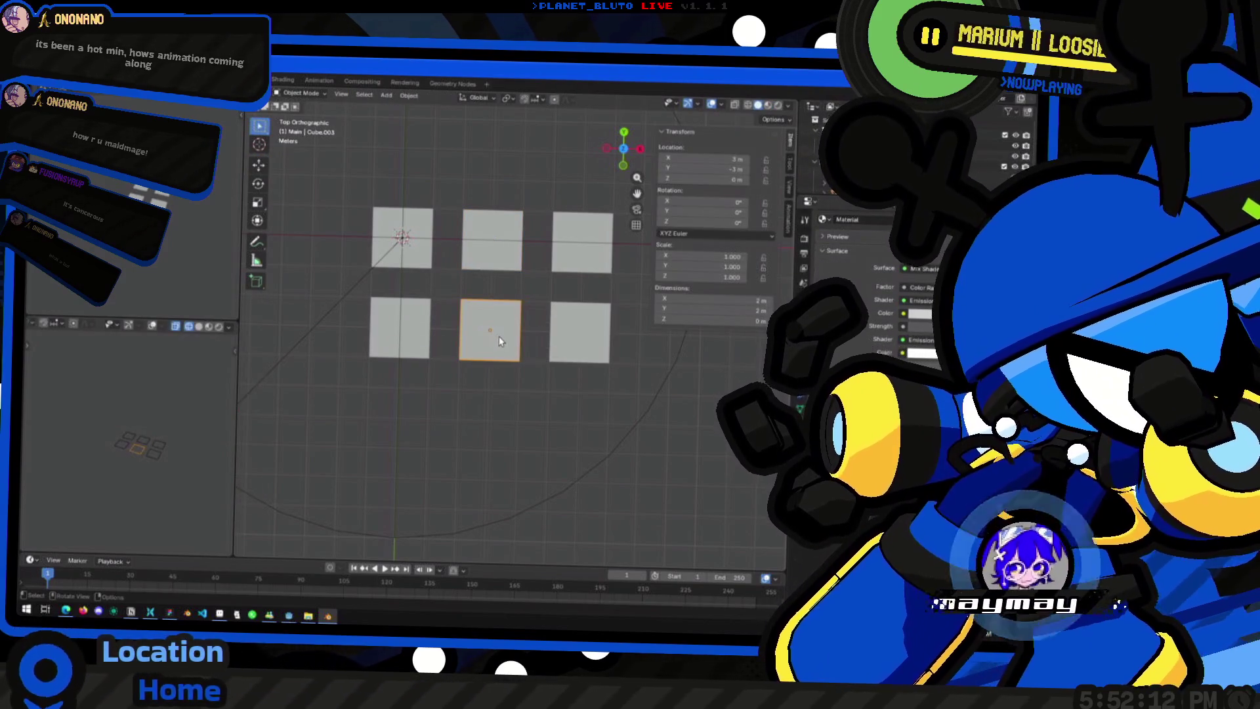
{"action": "left_click_drag", "start_coordinate": [499, 336], "coordinate": [499, 305]}
Step: Move plane pieces together into a 2×2 square block and view its underside
{"action": "left_click", "coordinate": [570, 327]}
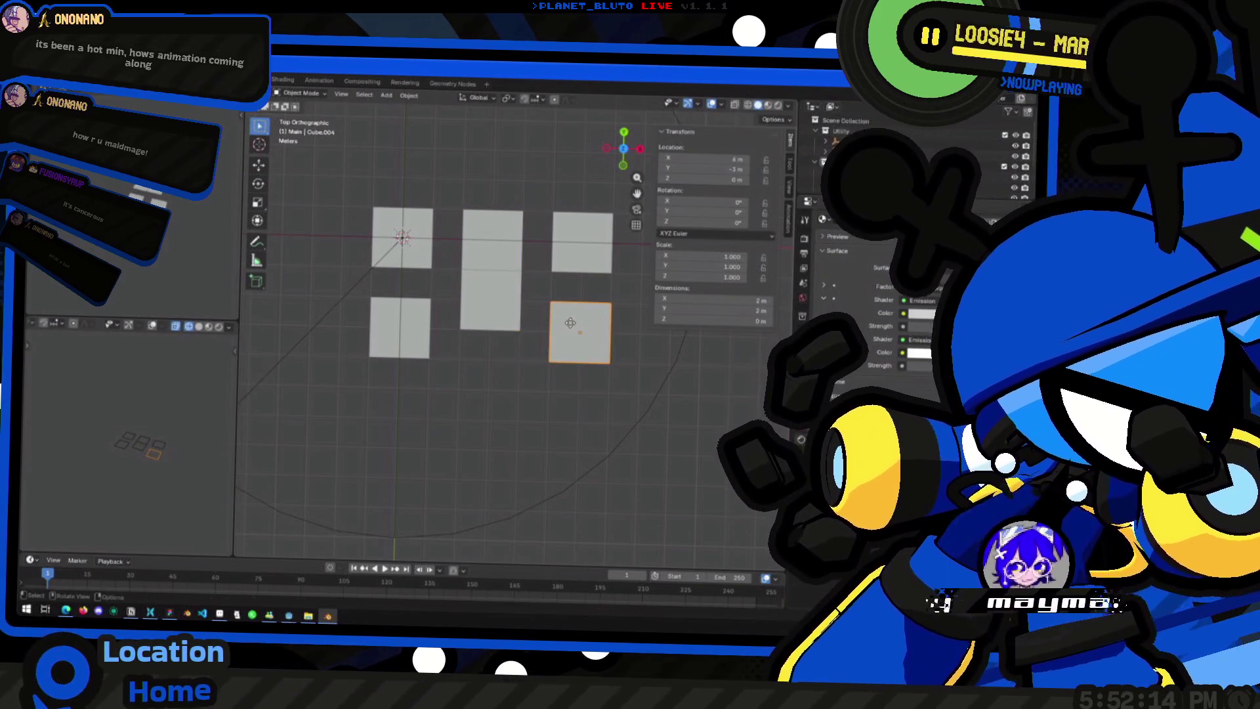
{"action": "left_click_drag", "start_coordinate": [569, 328], "coordinate": [543, 253]}
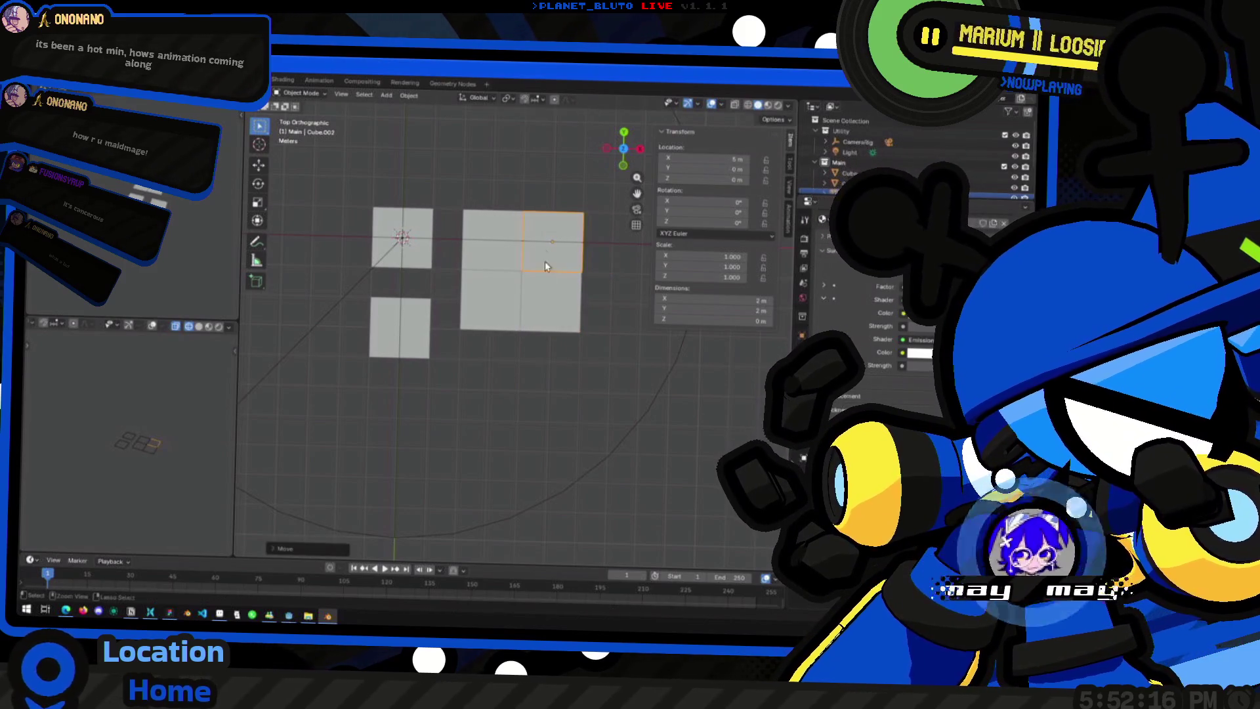
{"action": "left_click", "coordinate": [489, 289]}
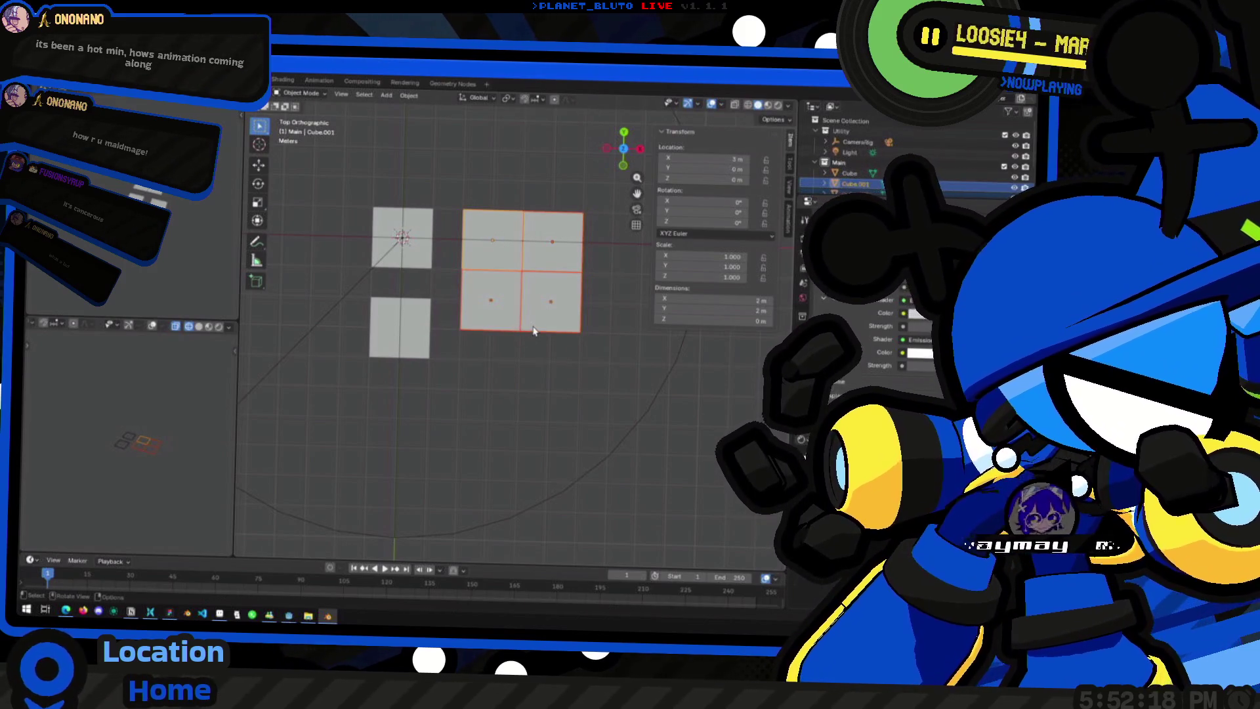
{"action": "middle_click_drag", "start_coordinate": [534, 349], "coordinate": [532, 297]}
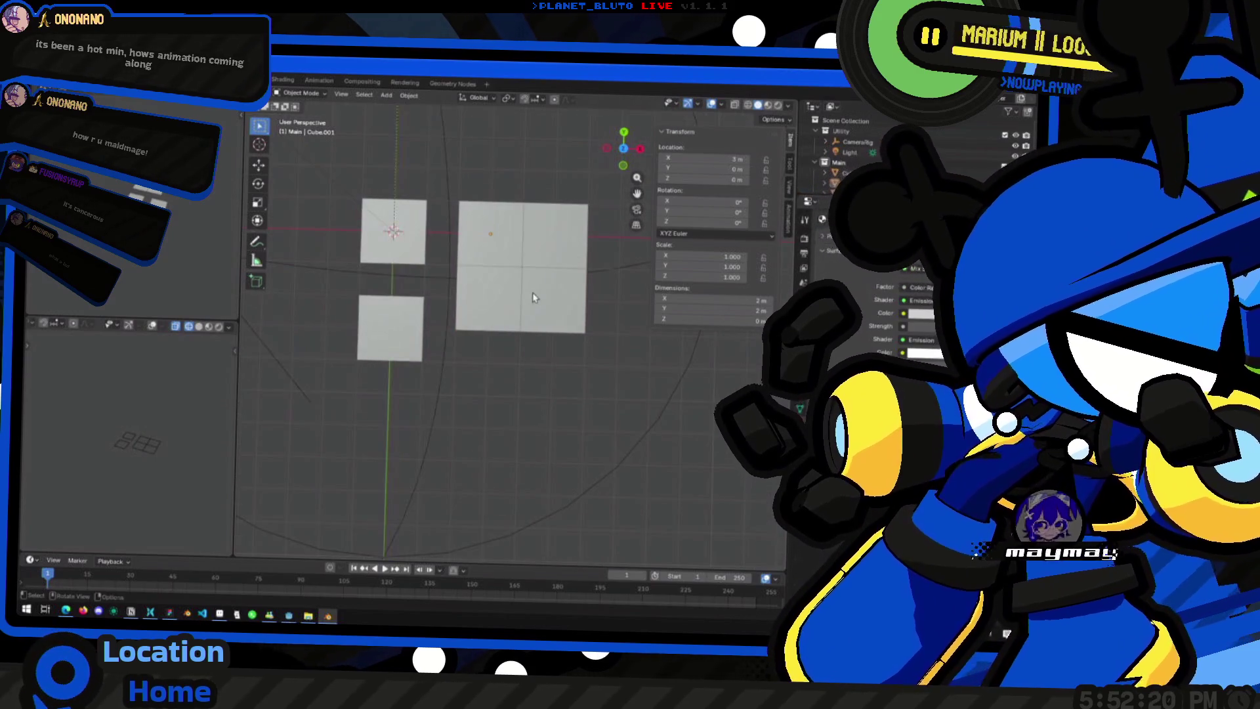
{"action": "left_click_drag", "start_coordinate": [621, 145], "coordinate": [624, 148]}
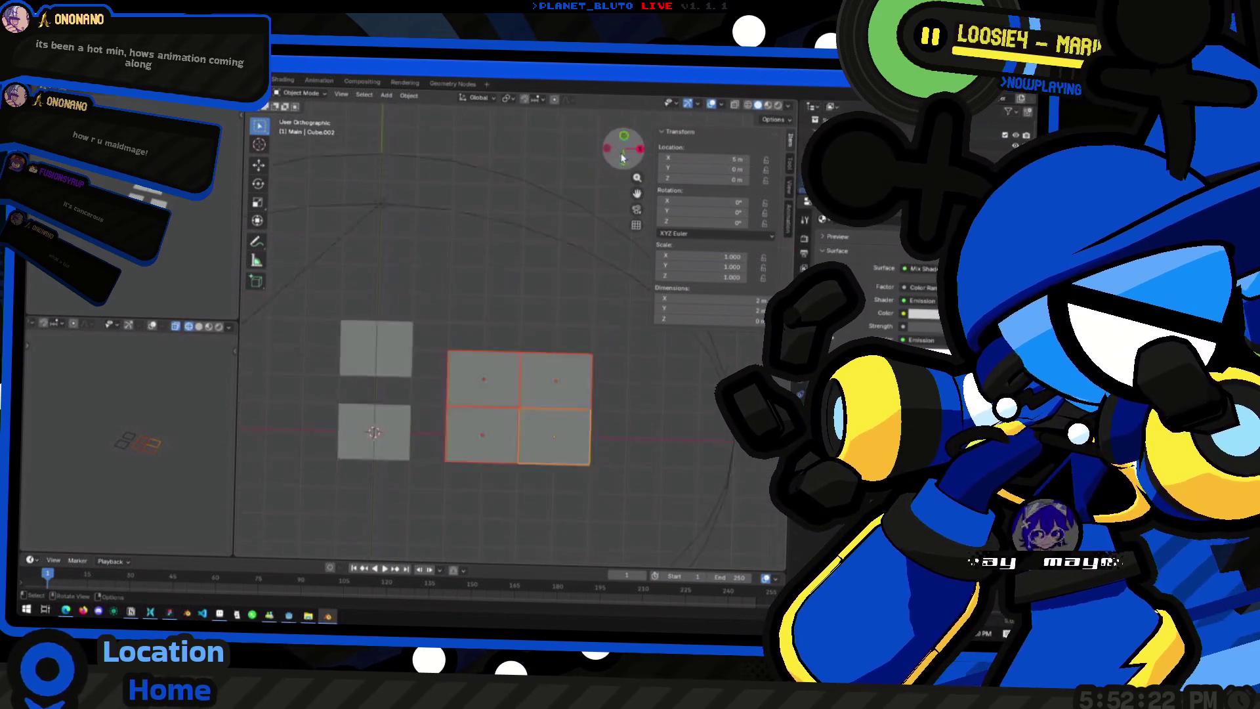
{"action": "left_click", "coordinate": [623, 149]}
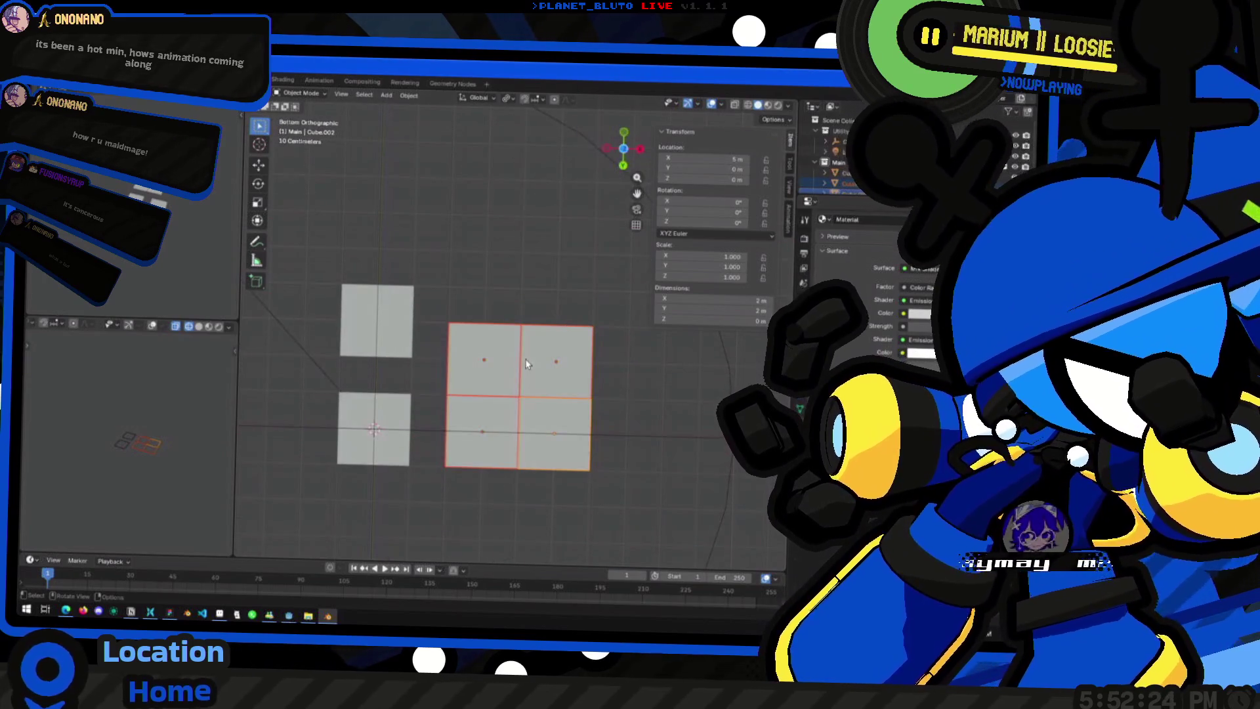
Step: Browse the pivot point and transform orientation menus without changes
{"action": "key", "text": "period"}
{"action": "left_click", "coordinate": [591, 405]}
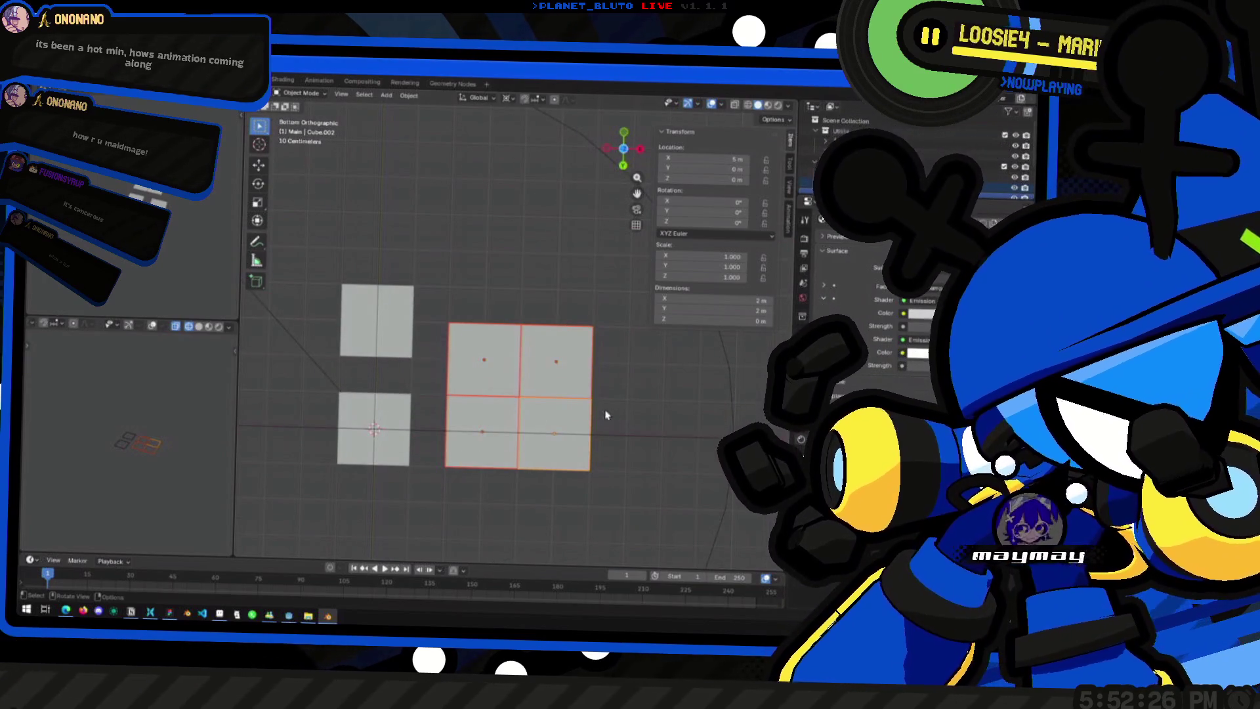
{"action": "key", "text": "comma"}
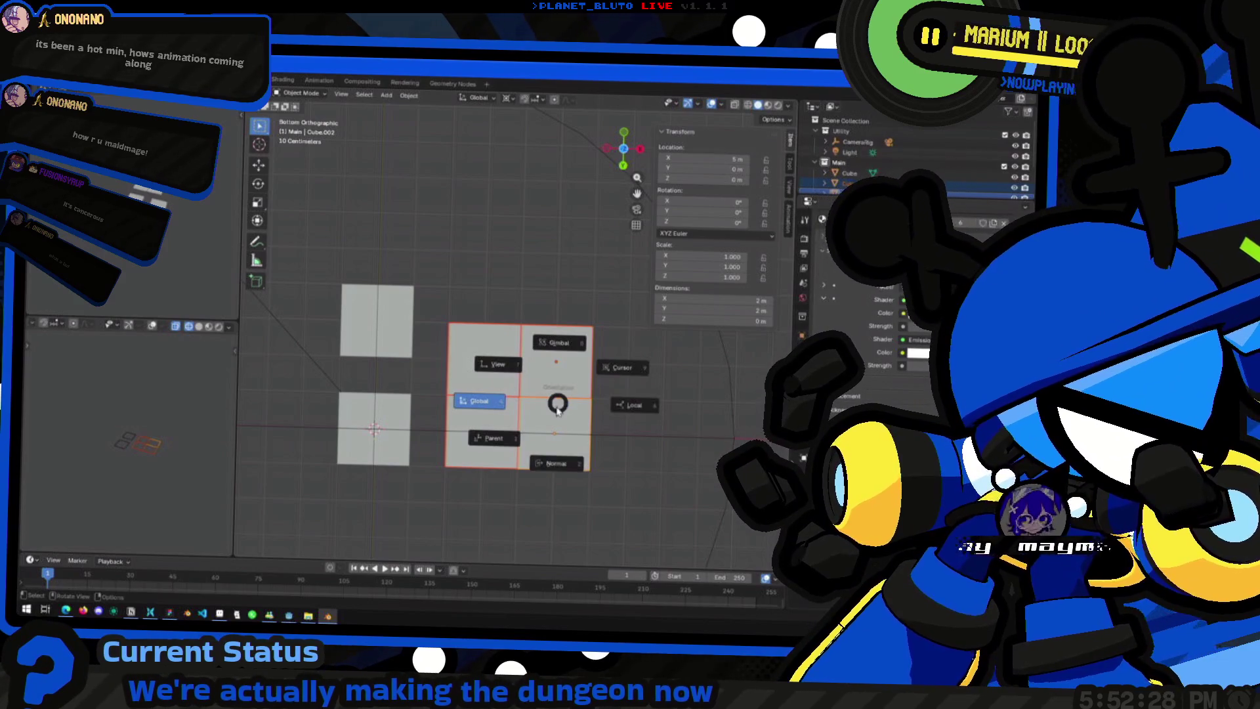
Step: Toggle wireframe shading briefly and browse the orientation and pivot menus unchanged
{"action": "left_click", "coordinate": [558, 406]}
{"action": "key", "text": "z"}
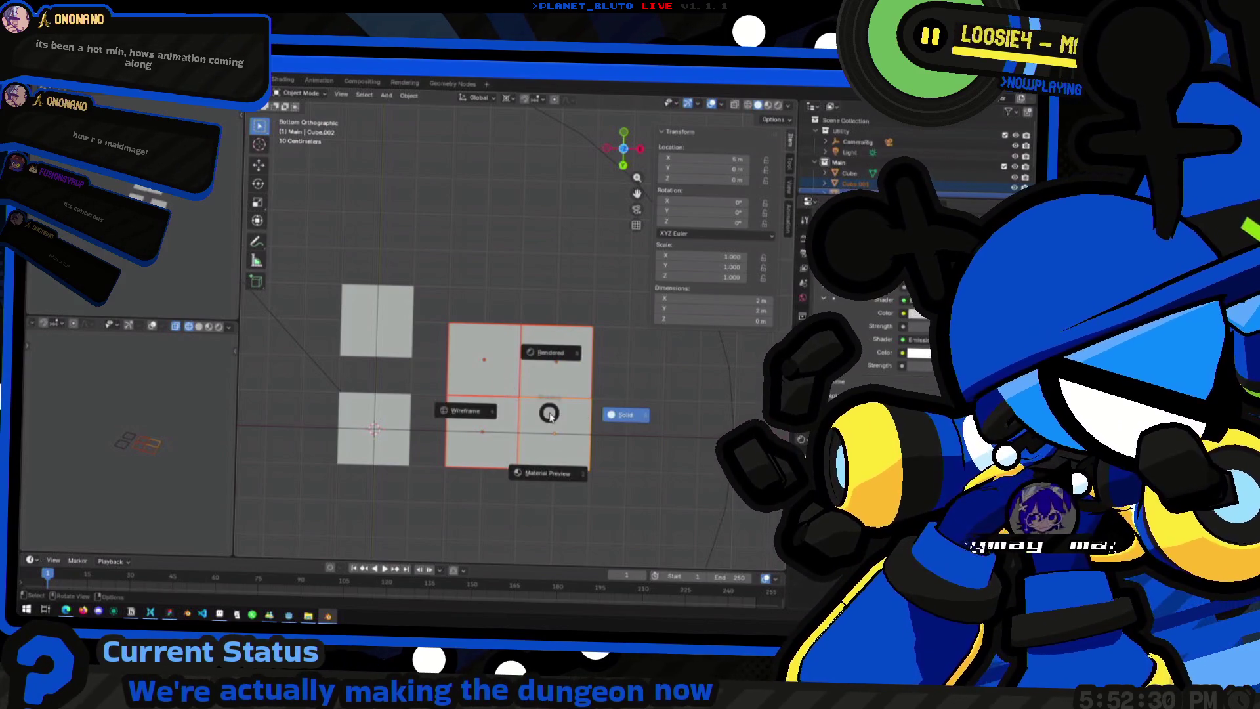
{"action": "left_click", "coordinate": [545, 415]}
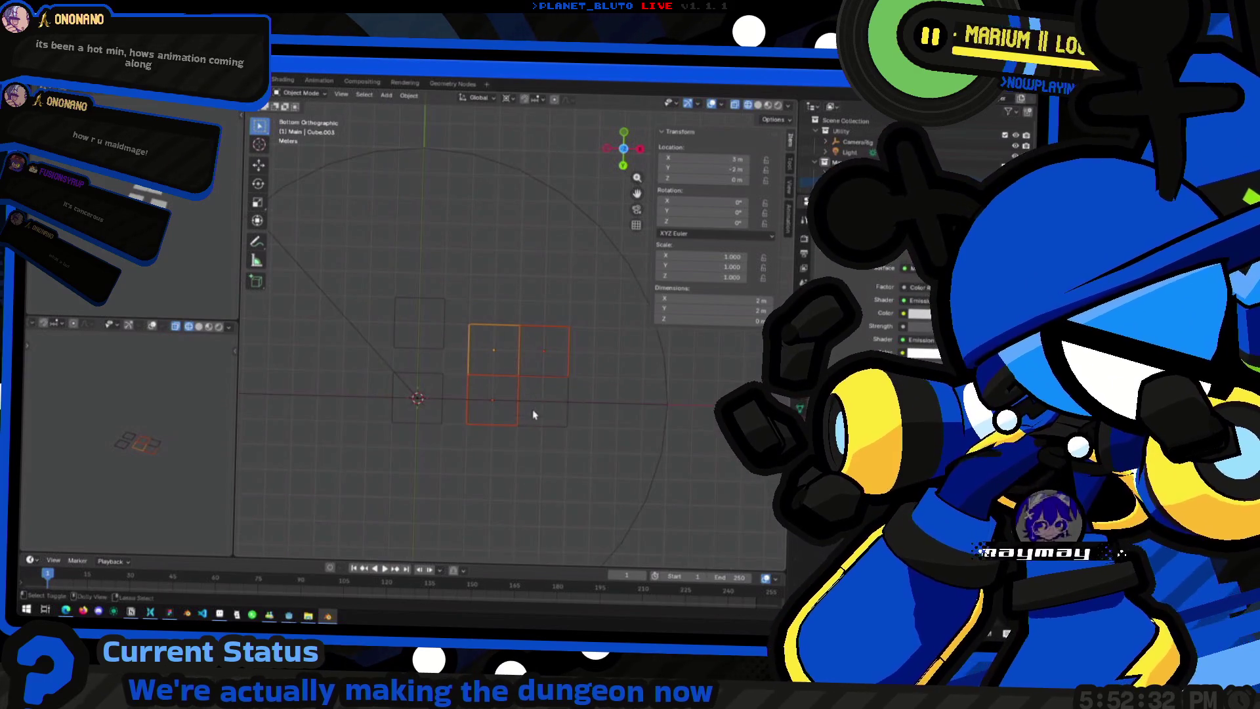
{"action": "key", "text": "shift+z"}
{"action": "scroll", "coordinate": [522, 415], "scroll_direction": "up", "scroll_amount": 2}
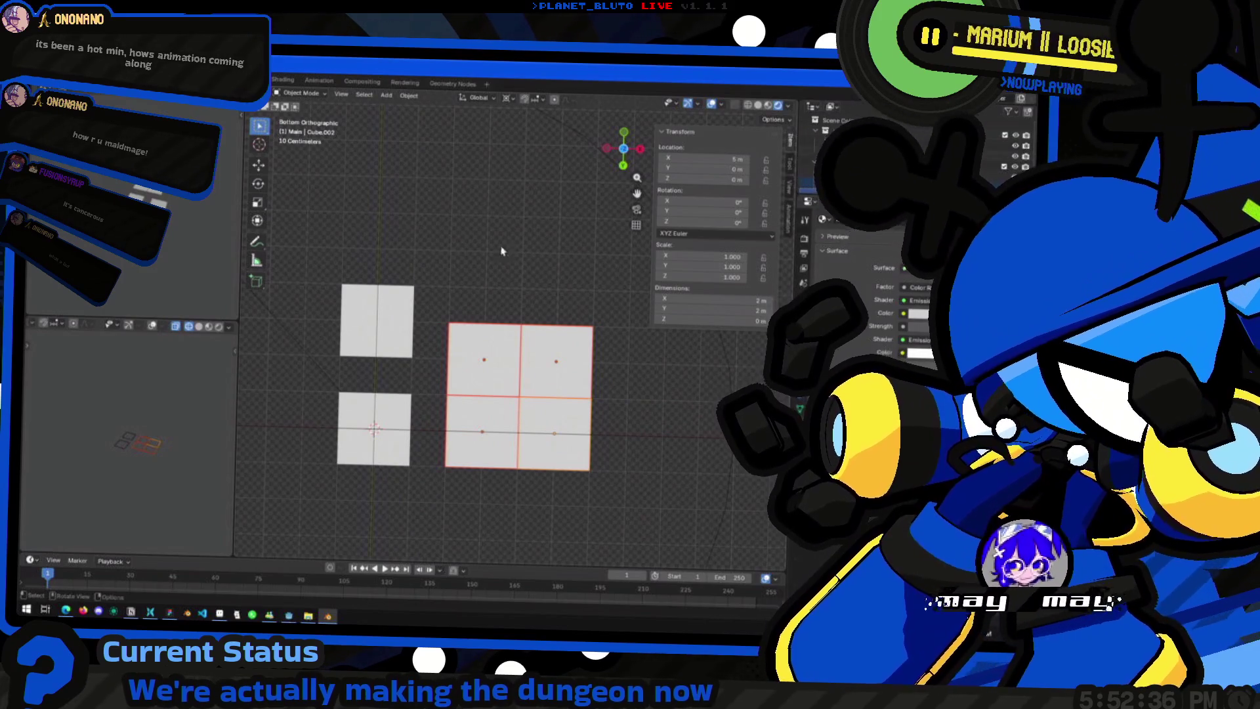
{"action": "key", "text": "comma"}
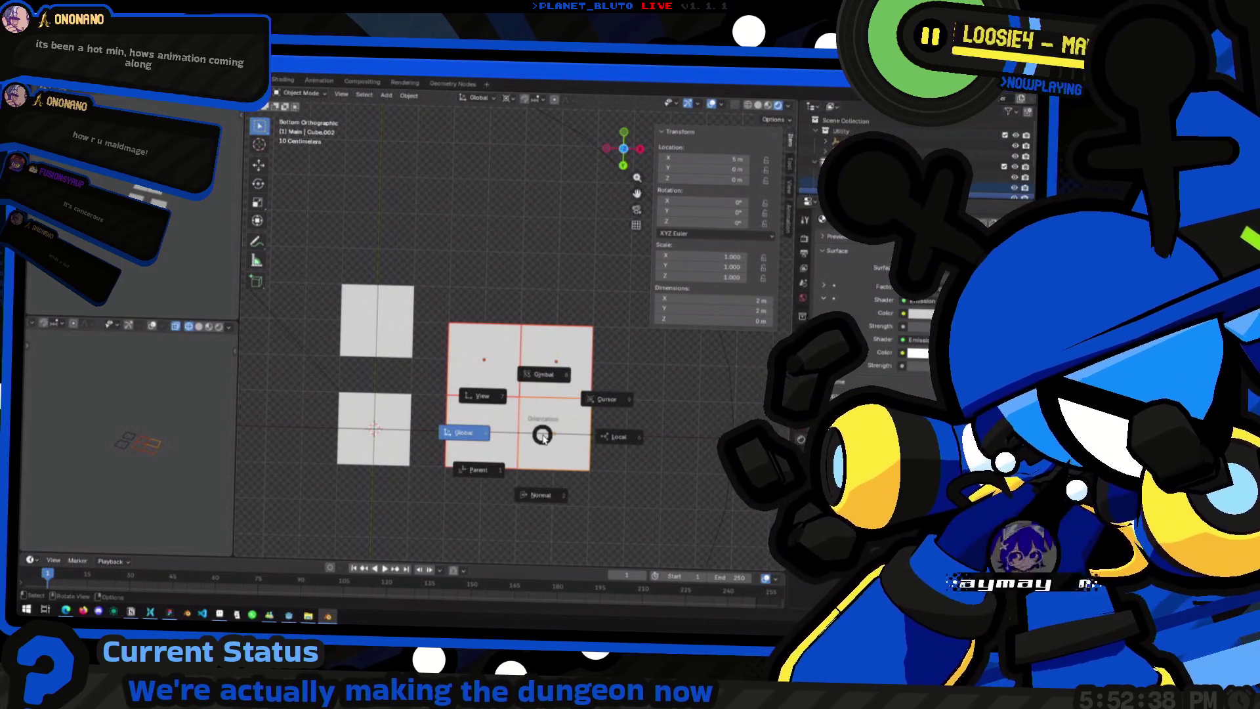
{"action": "key", "text": "period"}
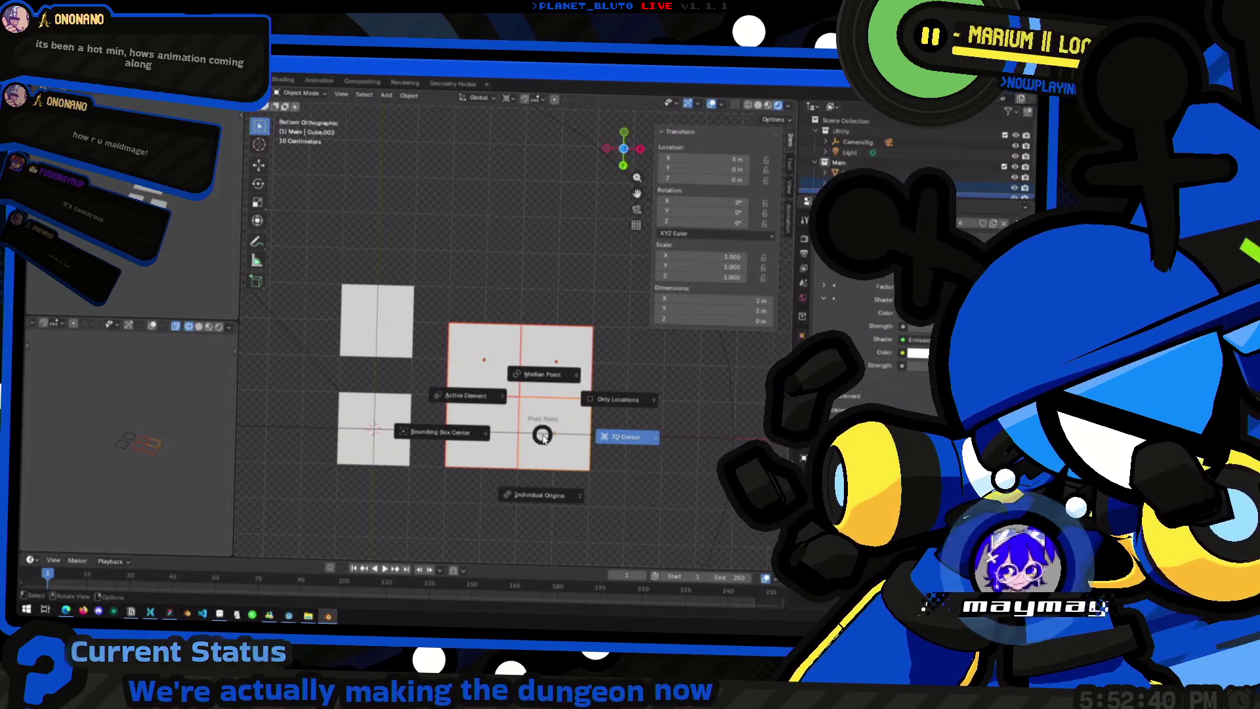
{"action": "left_click", "coordinate": [543, 438]}
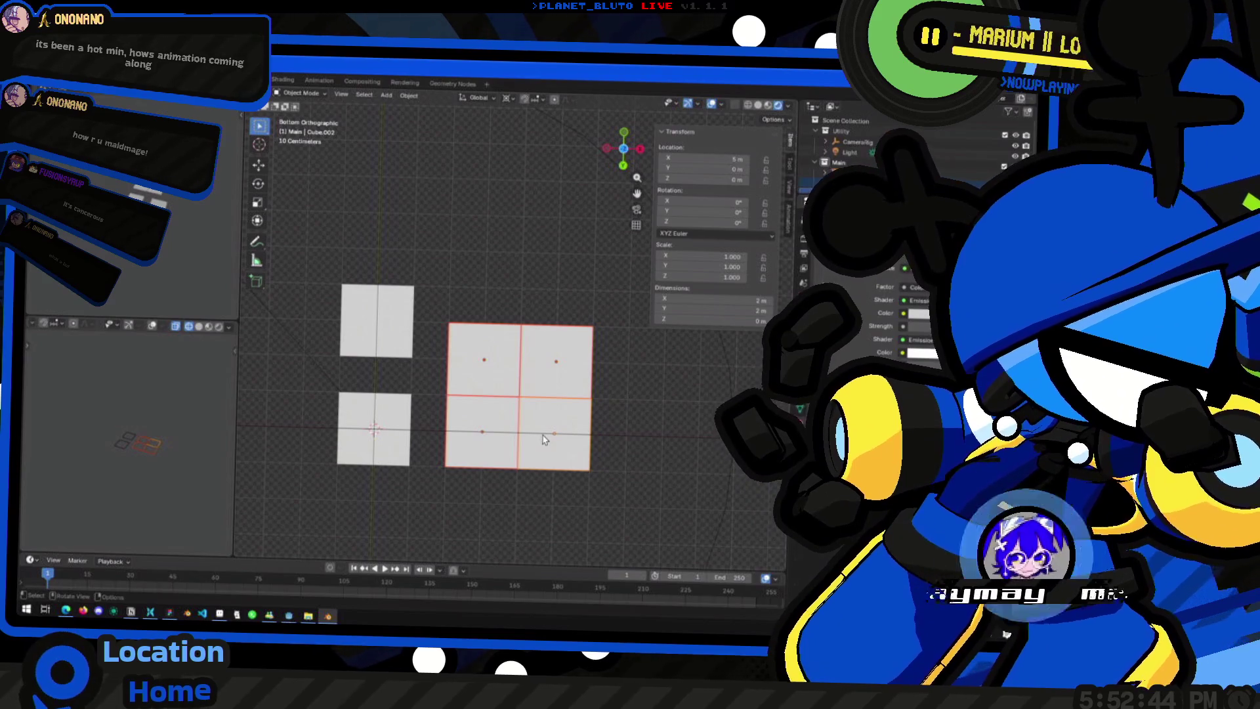
{"action": "key", "text": "shift+z"}
{"action": "key", "text": "shift+z"}
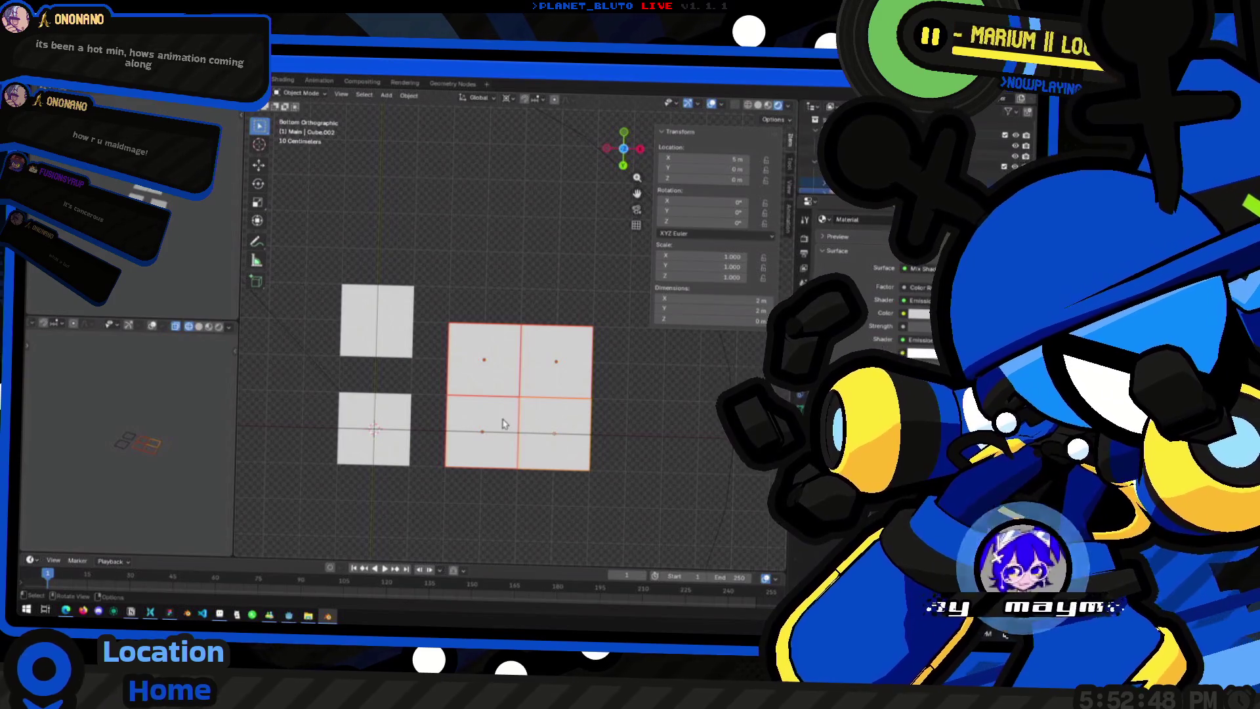
Step: Set the transform pivot point to Active Element
{"action": "middle_click_drag", "start_coordinate": [502, 424], "coordinate": [502, 357]}
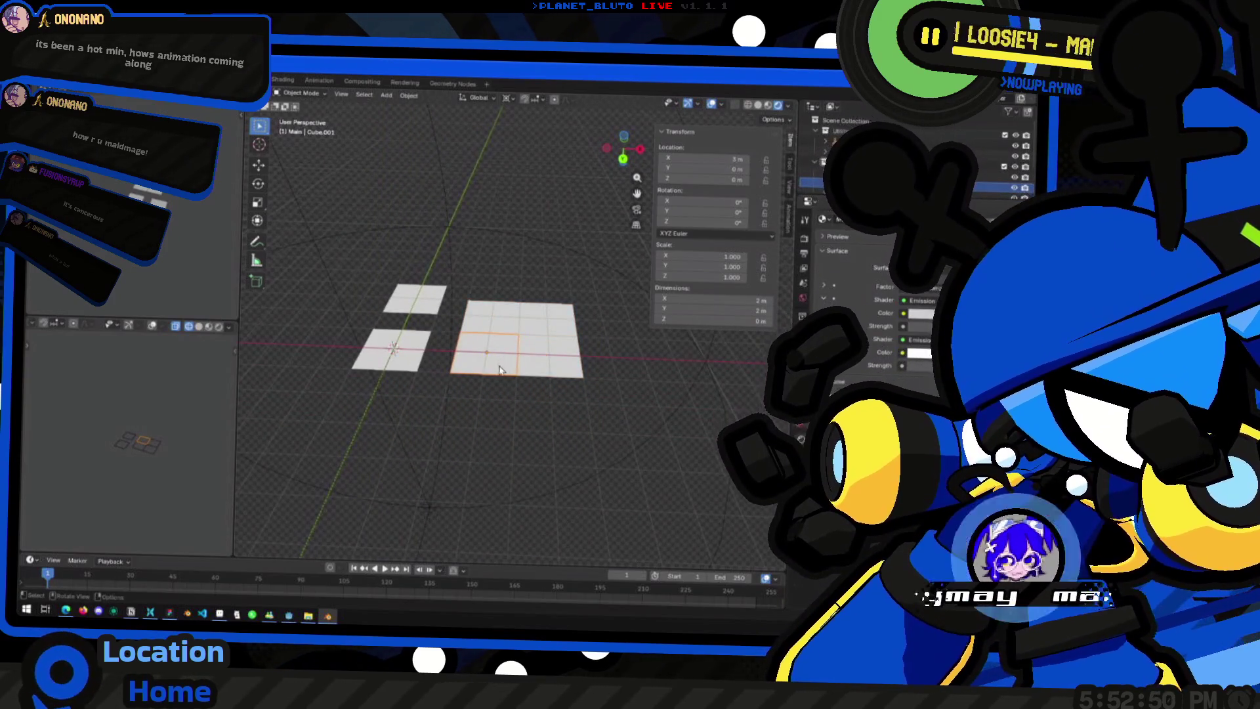
{"action": "key", "text": "period"}
{"action": "left_click", "coordinate": [492, 365]}
{"action": "key", "text": "period"}
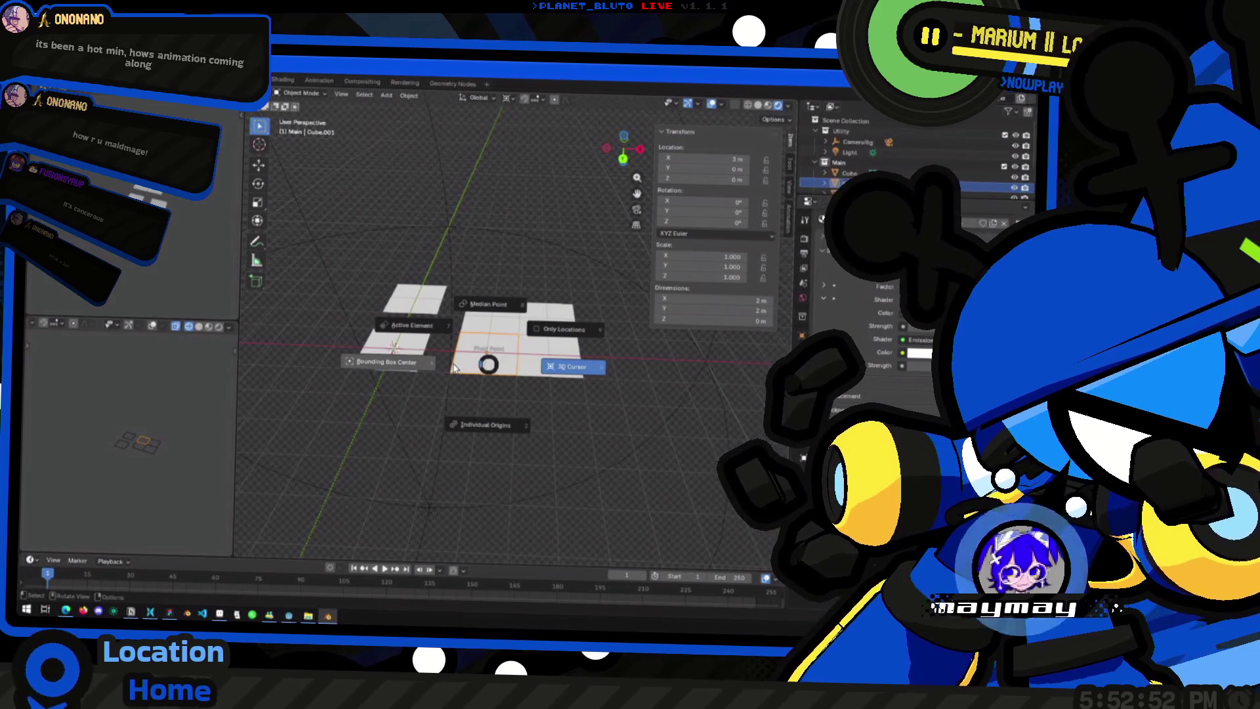
{"action": "left_click", "coordinate": [418, 330]}
{"action": "key", "text": "period"}
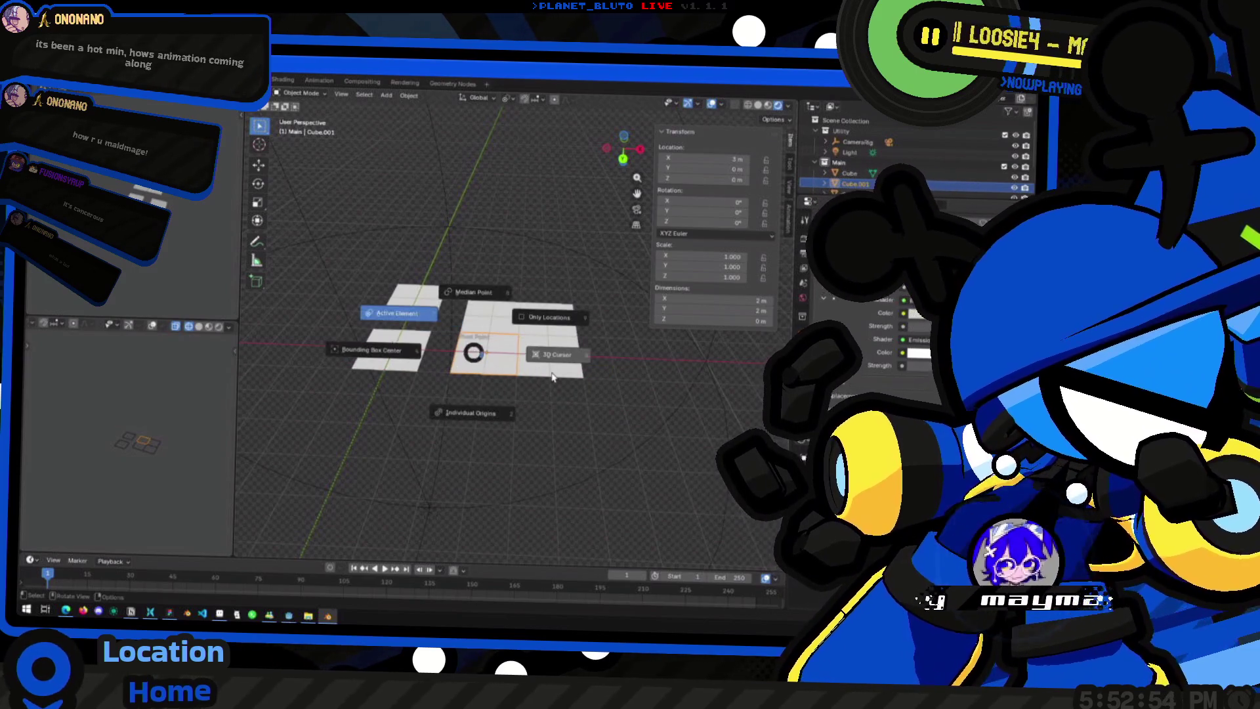
{"action": "left_click", "coordinate": [552, 376]}
Step: Shift-select the plane sections and view the block from underneath
{"action": "left_click", "coordinate": [535, 344], "text": "shift"}
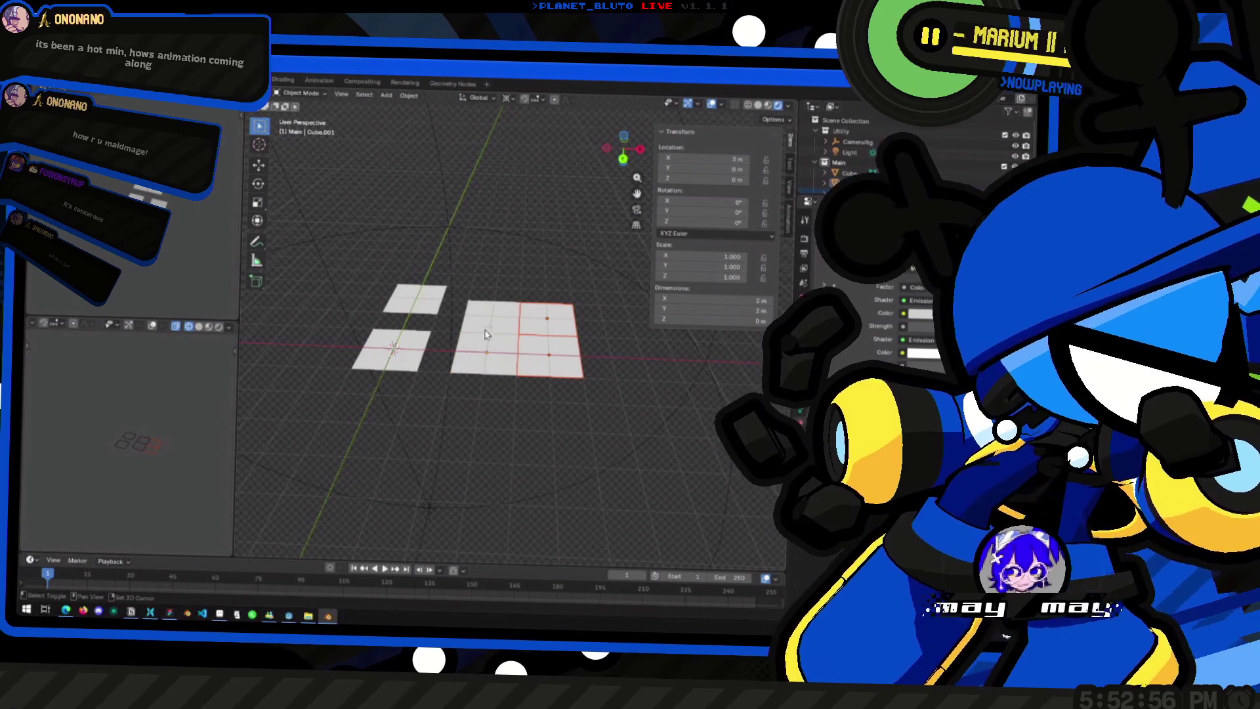
{"action": "left_click", "coordinate": [487, 345], "text": "shift"}
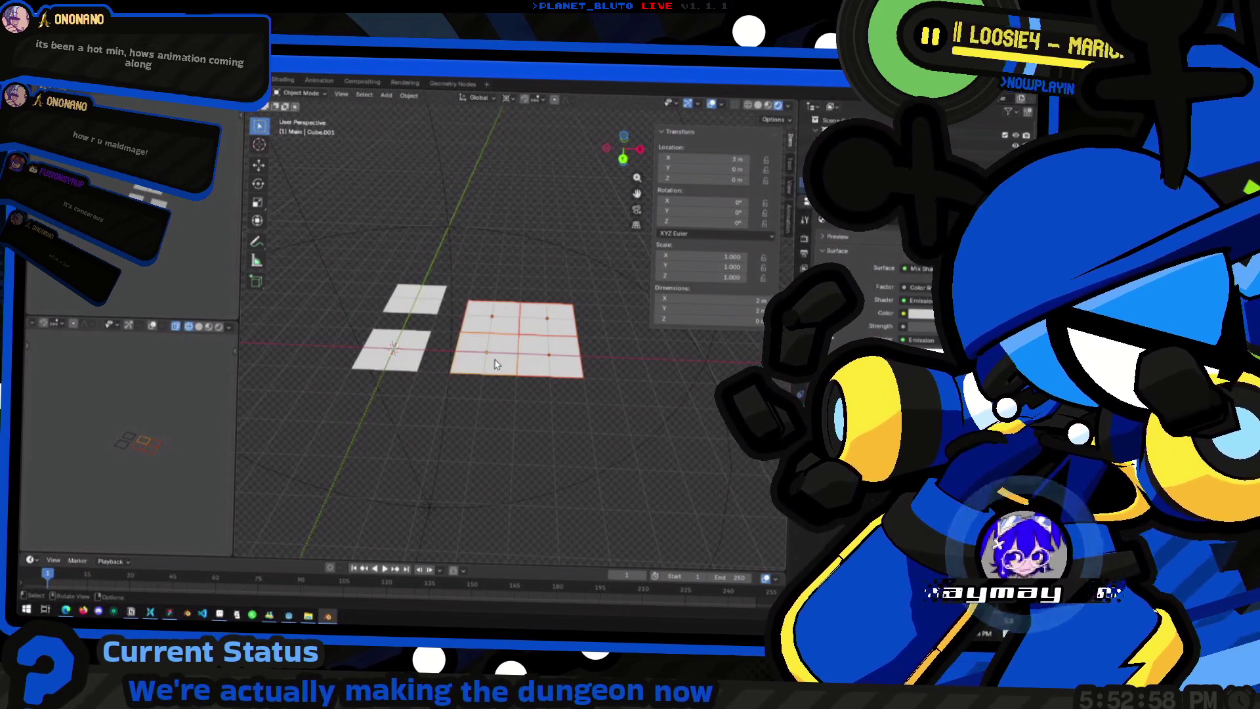
{"action": "middle_click_drag", "start_coordinate": [495, 365], "coordinate": [505, 368]}
{"action": "key", "text": "ctrl+KP_7"}
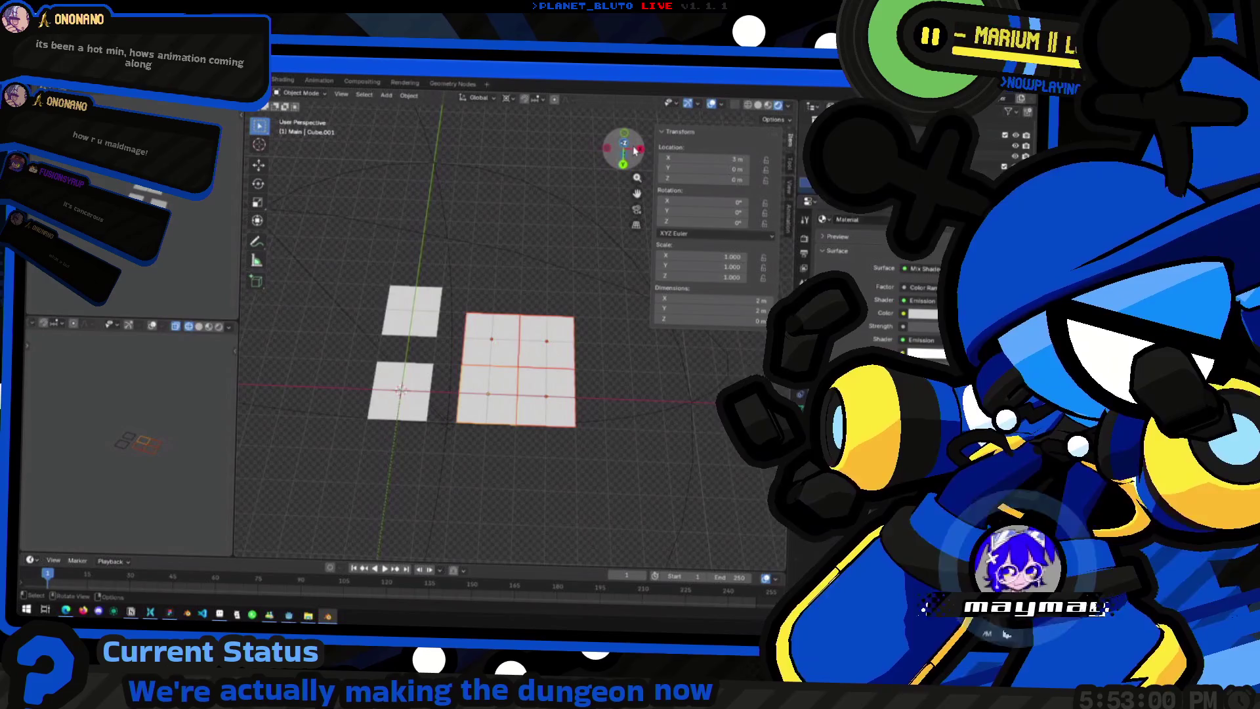
Step: In Edit Mode on the planes, snap the 3D cursor to the selected centre geometry via Cursor to Selected
{"action": "key", "text": "Tab"}
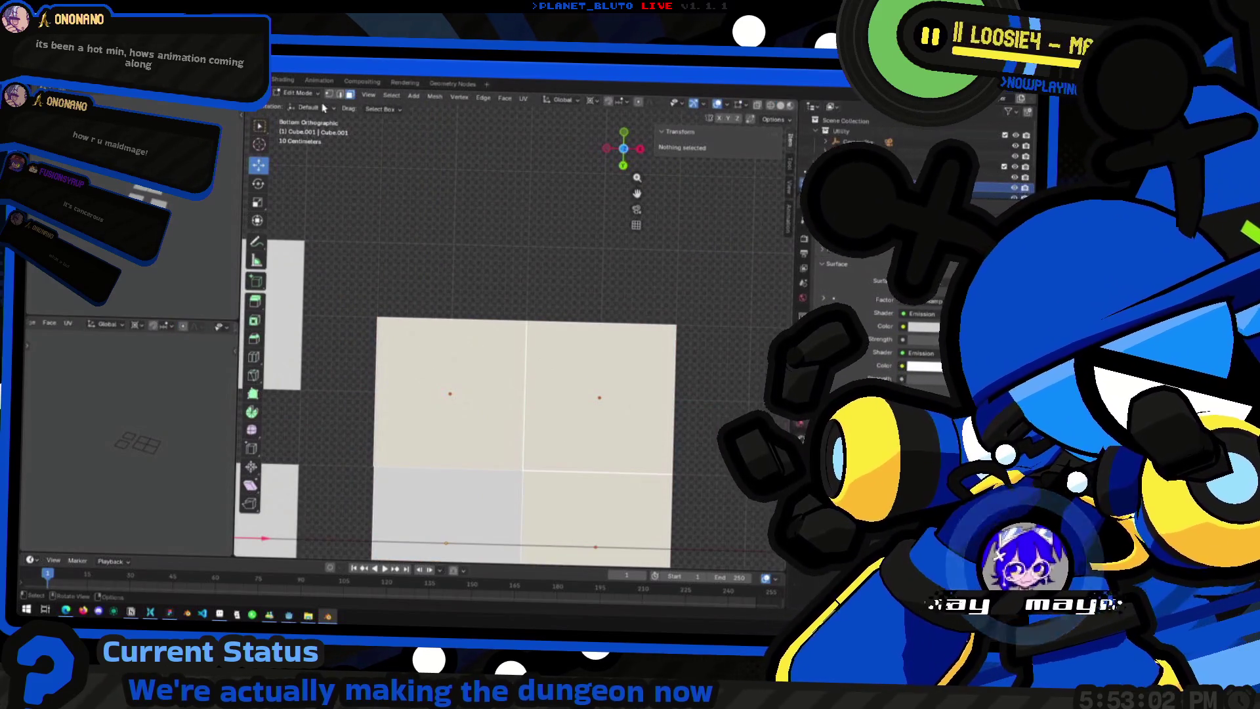
{"action": "left_click", "coordinate": [340, 96]}
{"action": "left_click", "coordinate": [523, 479]}
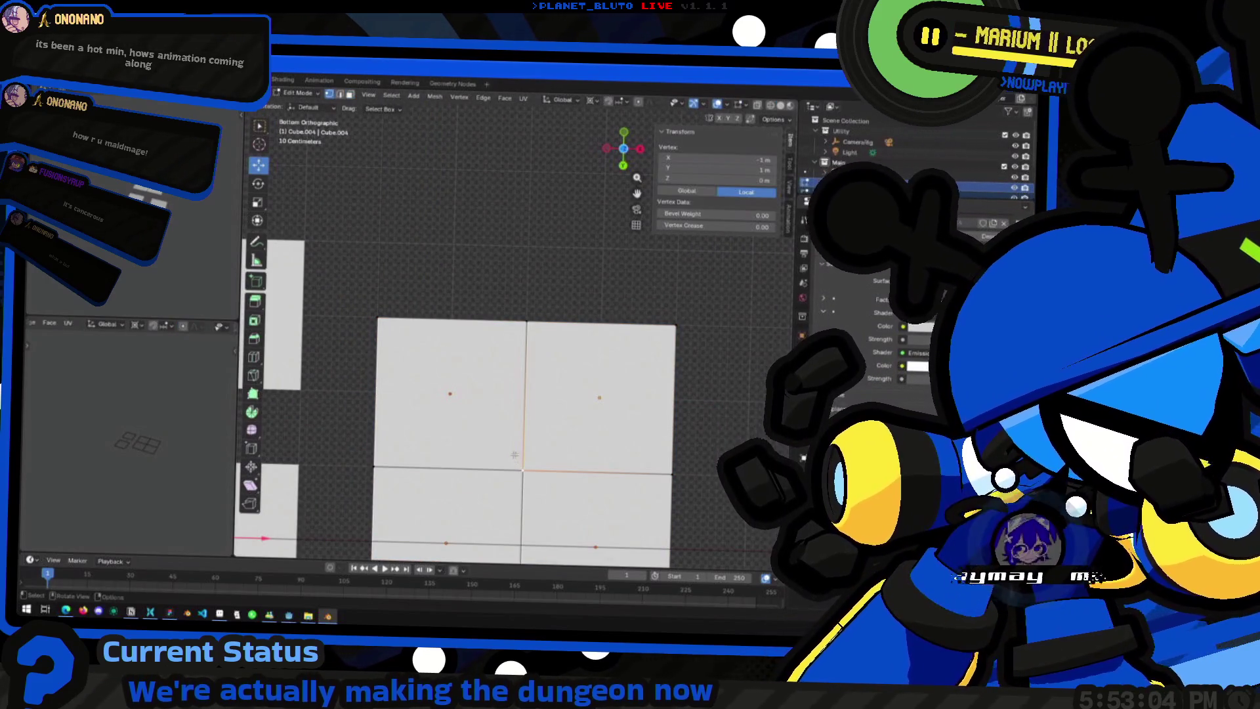
{"action": "left_click", "coordinate": [551, 503]}
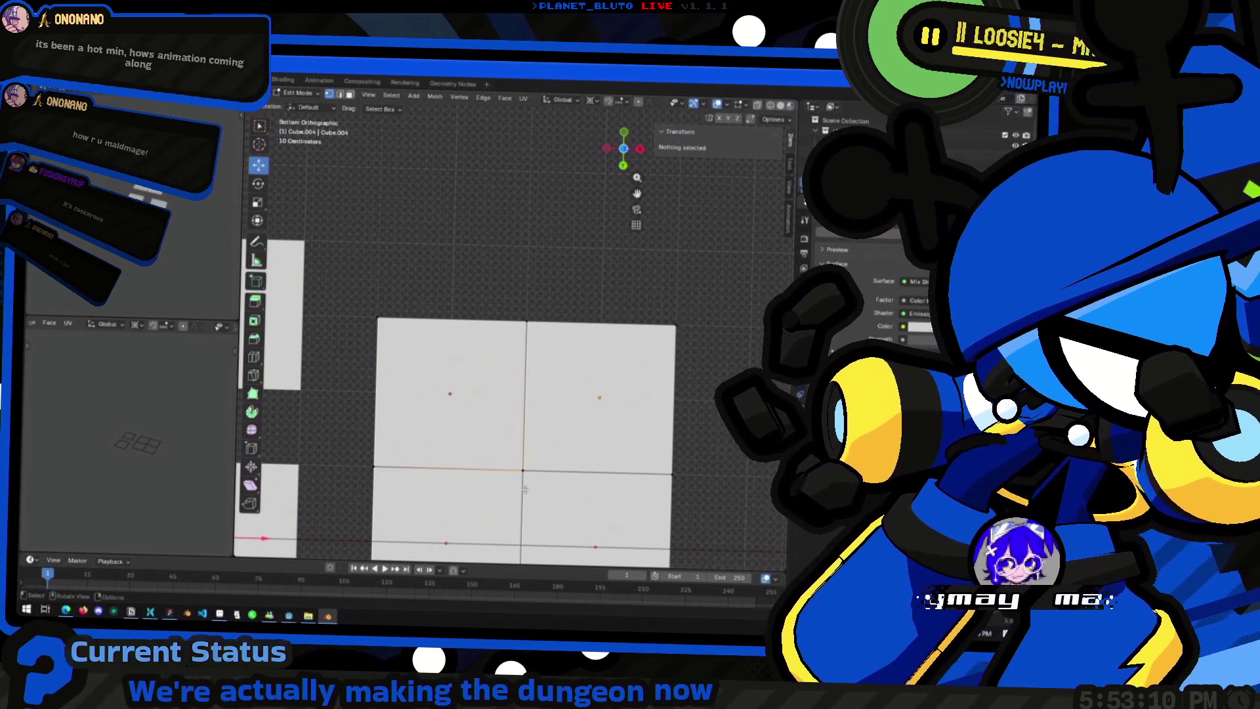
{"action": "key", "text": "m"}
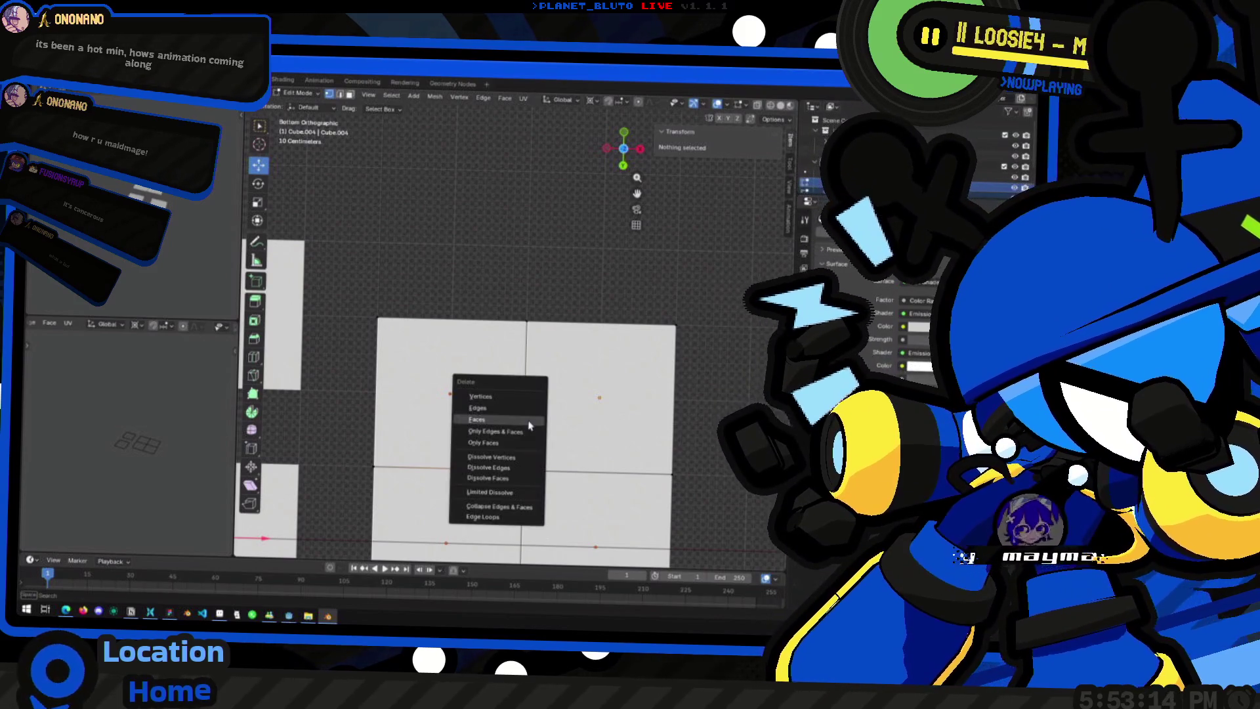
{"action": "right_click", "coordinate": [529, 426]}
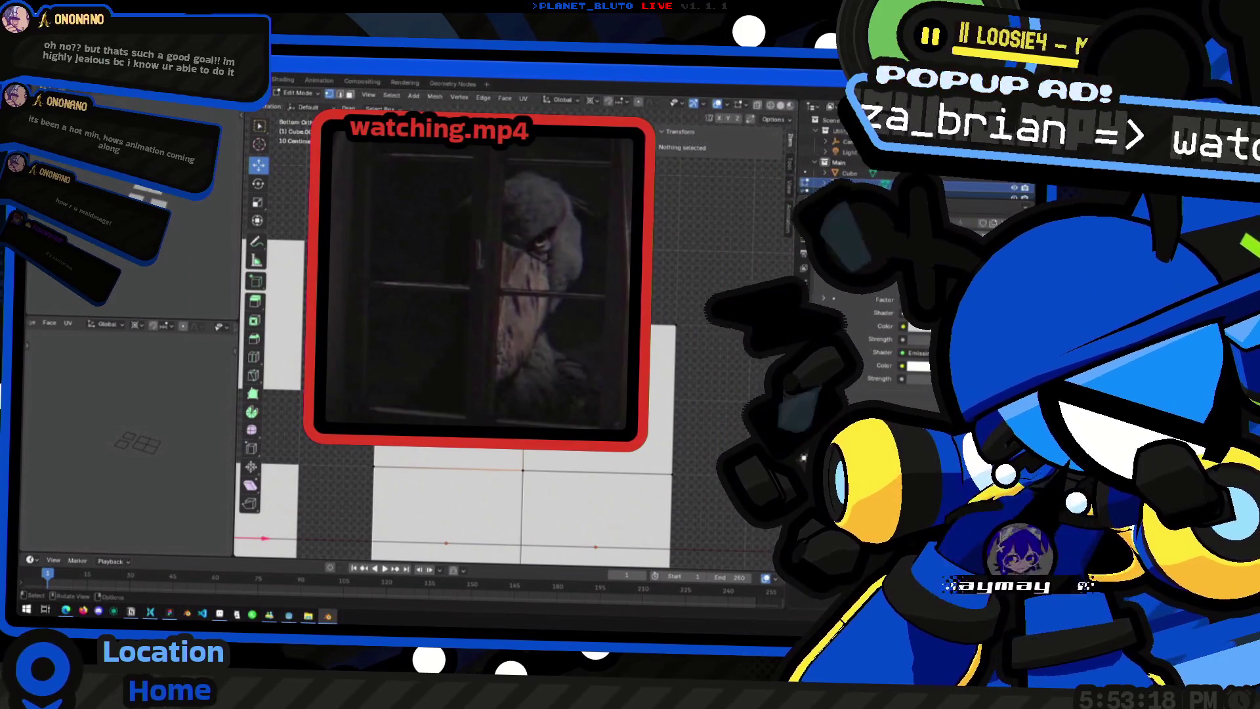
{"action": "key", "text": "shift+s"}
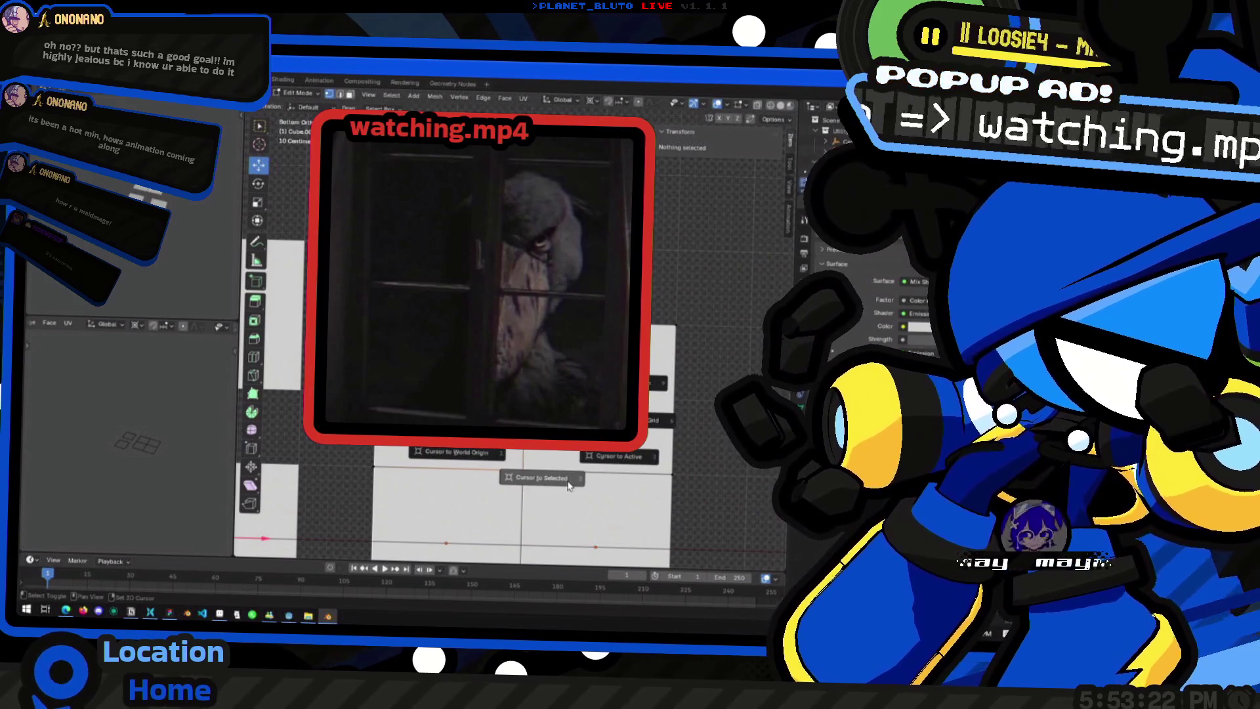
{"action": "left_click", "coordinate": [568, 479]}
{"action": "scroll", "coordinate": [542, 469], "scroll_direction": "down", "scroll_amount": 1}
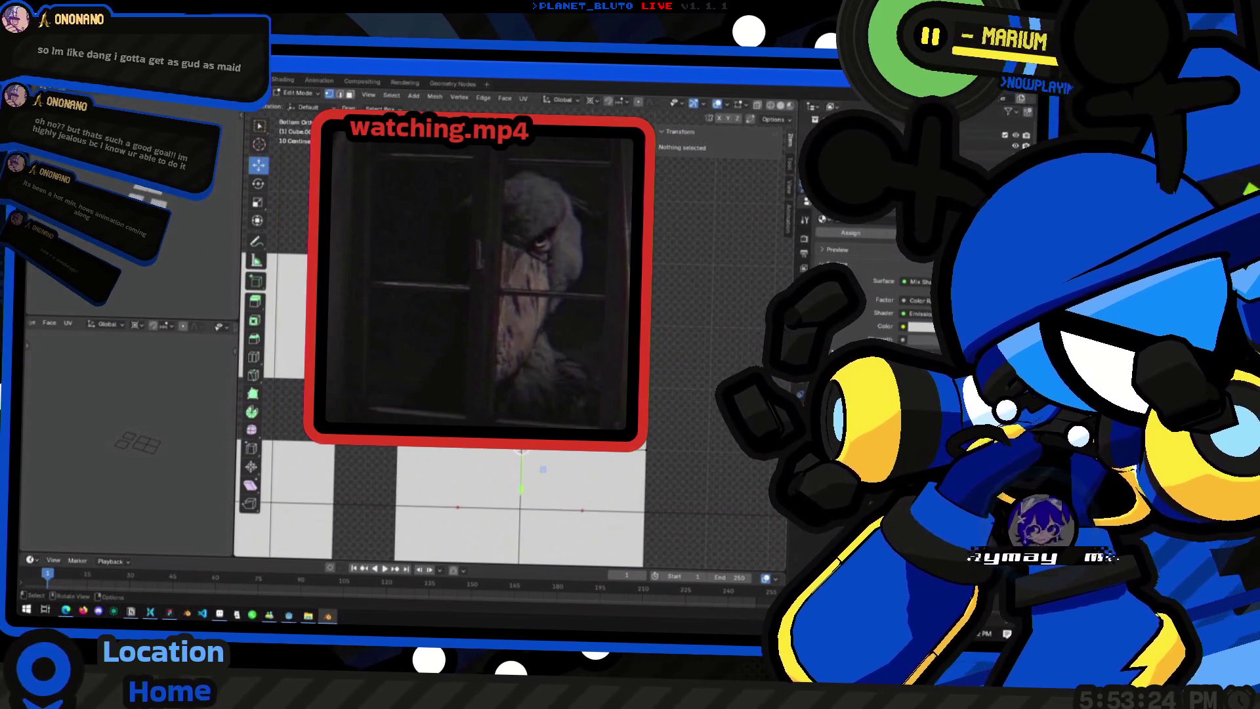
{"action": "scroll", "coordinate": [554, 438], "scroll_direction": "down", "scroll_amount": 2}
{"action": "scroll", "coordinate": [555, 438], "scroll_direction": "down", "scroll_amount": 1}
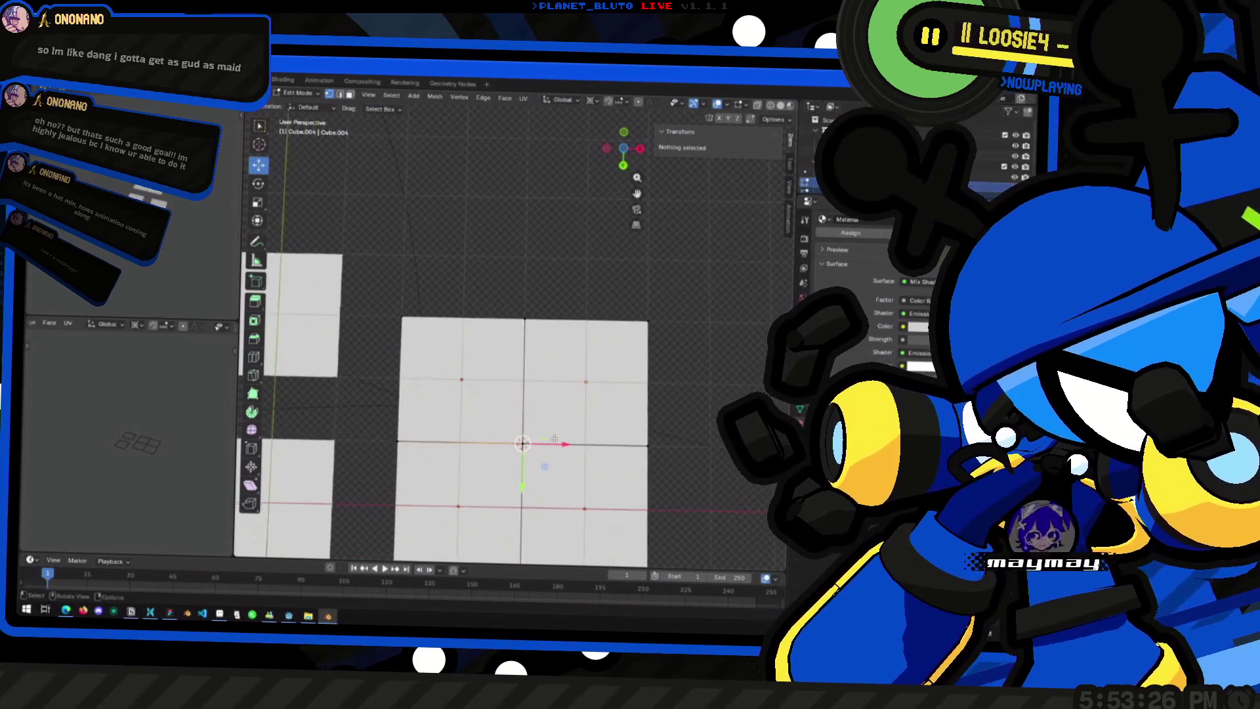
{"action": "scroll", "coordinate": [554, 438], "scroll_direction": "down", "scroll_amount": 1}
{"action": "scroll", "coordinate": [554, 439], "scroll_direction": "up", "scroll_amount": 2}
{"action": "left_click", "coordinate": [627, 155]}
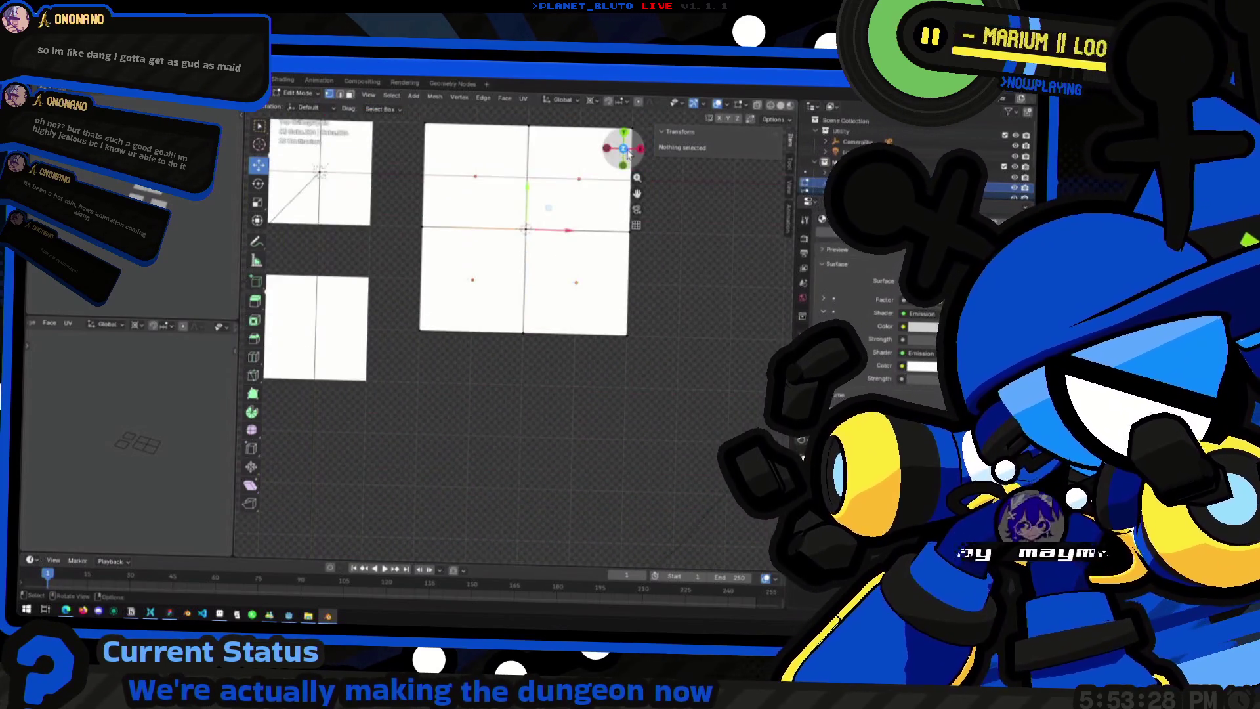
{"action": "scroll", "coordinate": [553, 380], "scroll_direction": "down", "scroll_amount": 2}
{"action": "scroll", "coordinate": [552, 379], "scroll_direction": "up", "scroll_amount": 1}
{"action": "scroll", "coordinate": [553, 379], "scroll_direction": "up", "scroll_amount": 1}
Step: Add a new cube at the cursor and scale it up about twofold
{"action": "key", "text": "Tab"}
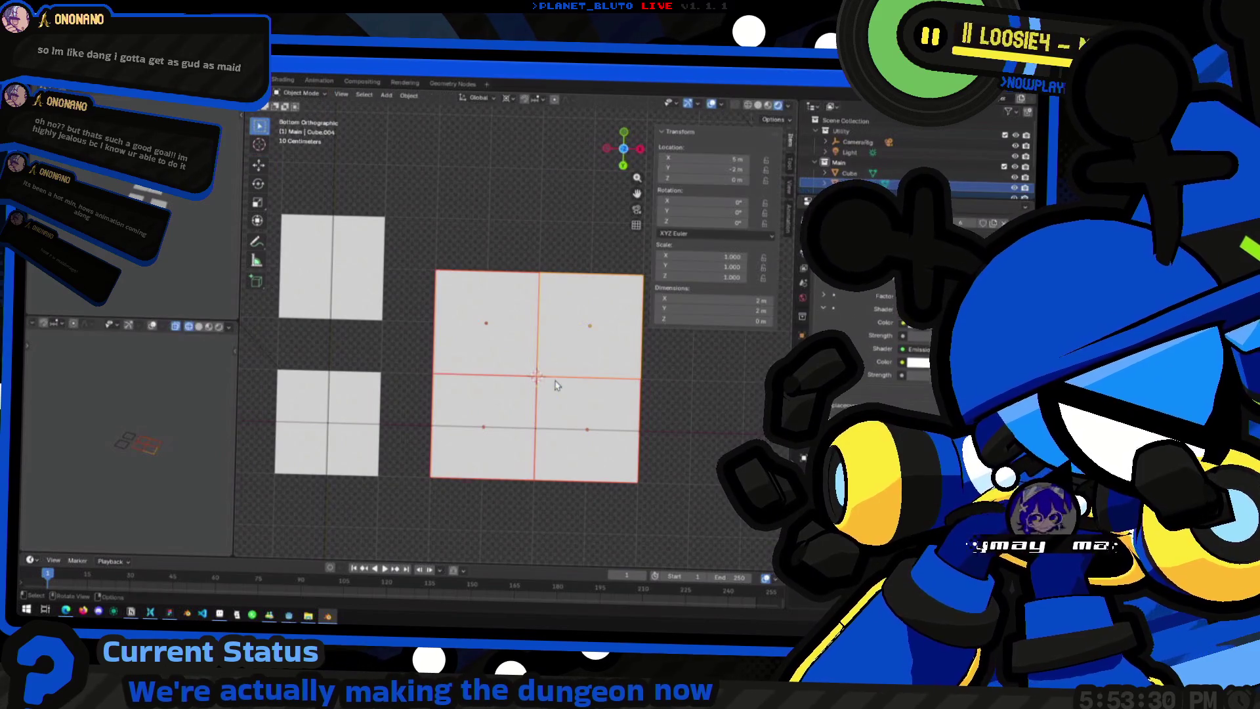
{"action": "left_click", "coordinate": [502, 350]}
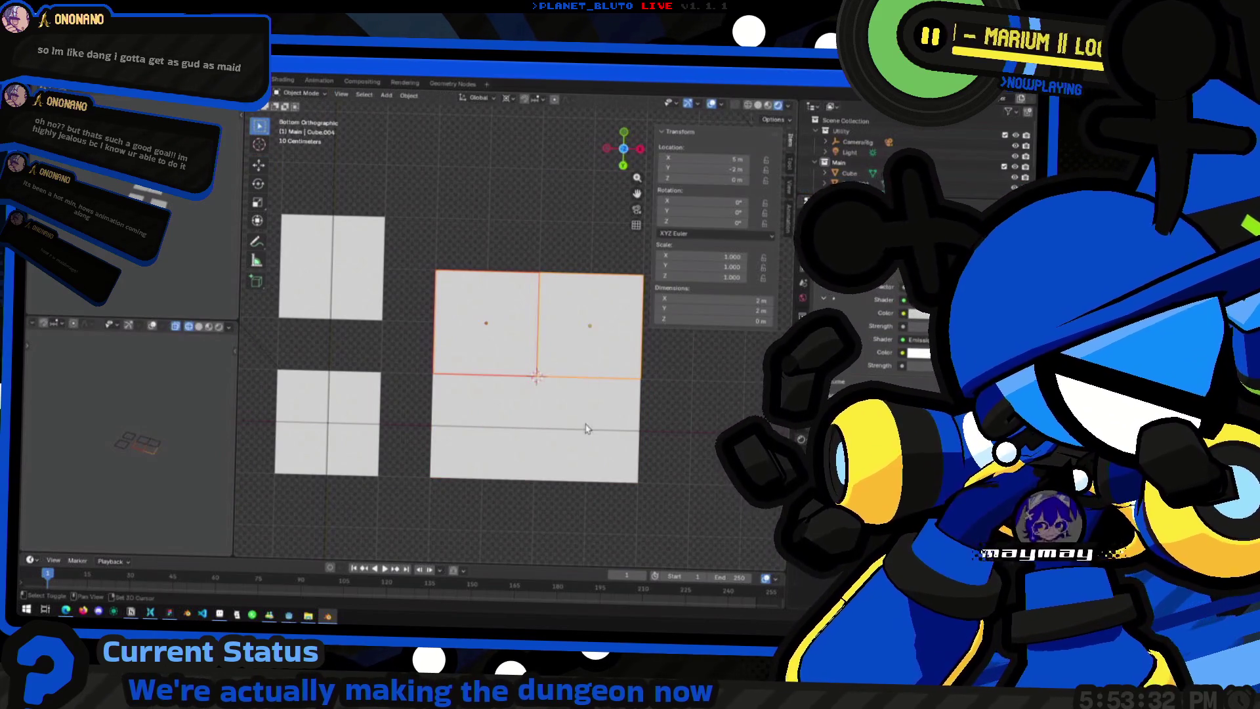
{"action": "middle_click_drag", "start_coordinate": [519, 448], "coordinate": [525, 368]}
{"action": "key", "text": "shift+a"}
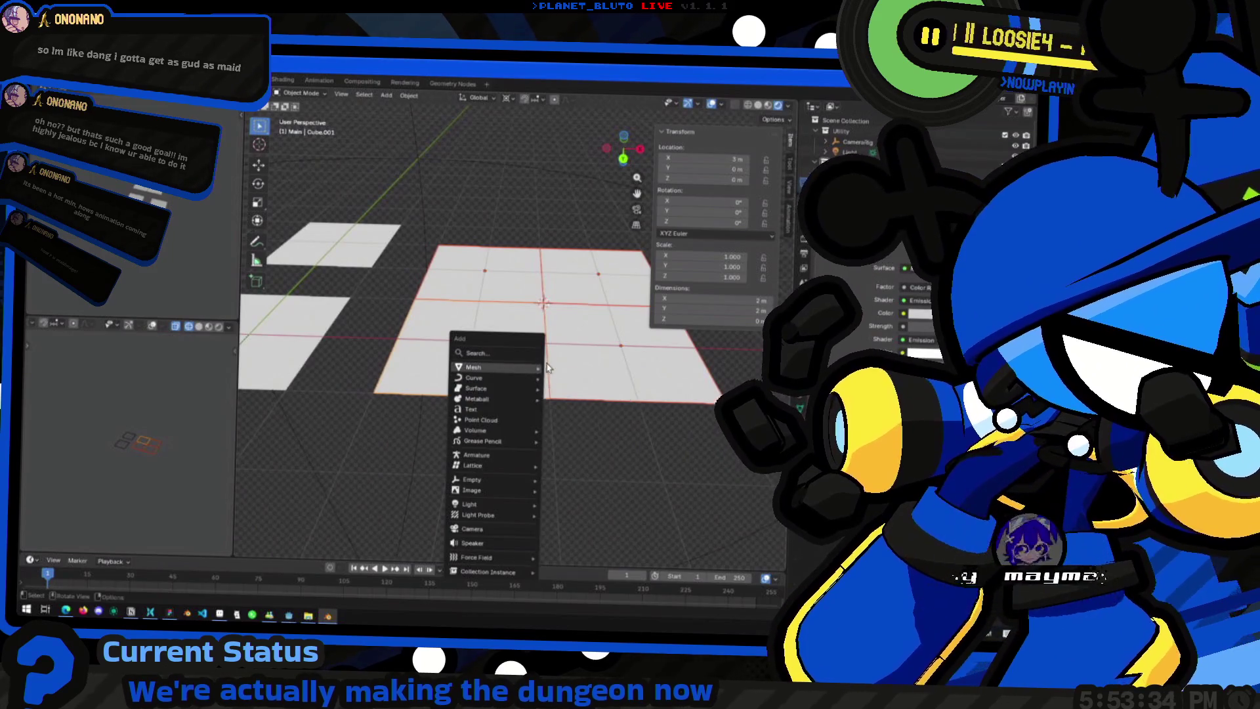
{"action": "left_click", "coordinate": [565, 378]}
{"action": "key", "text": "KP_7"}
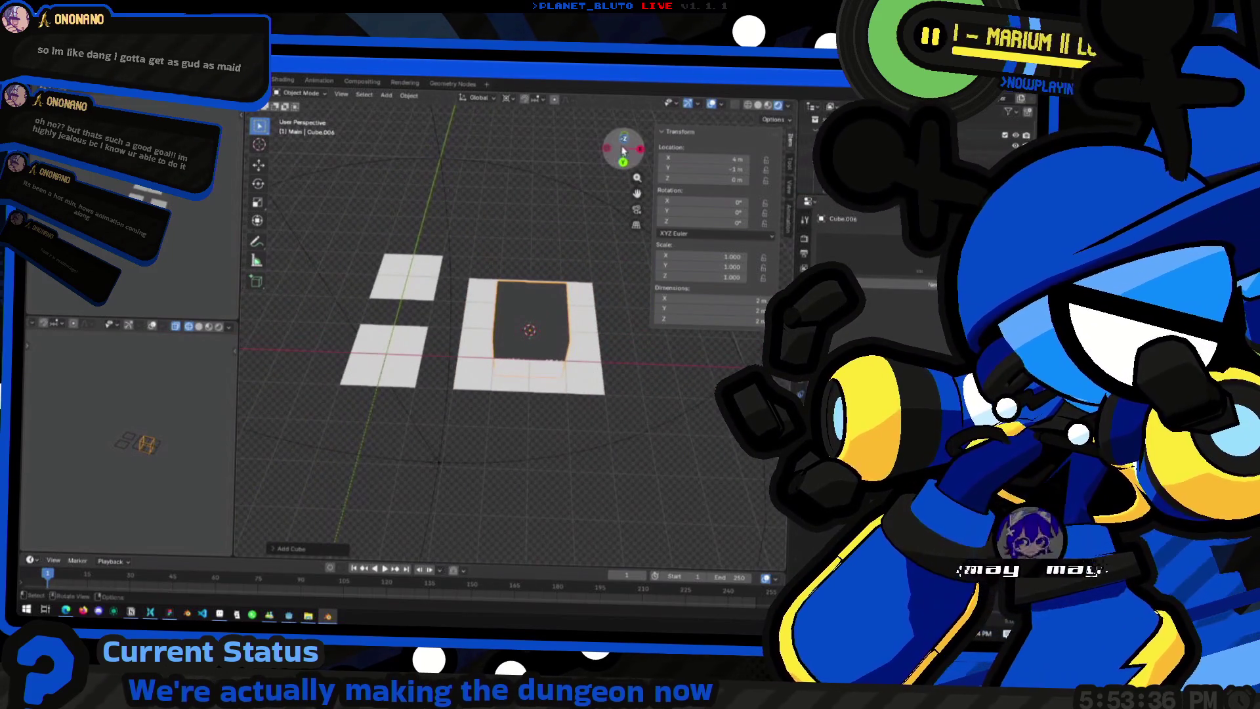
{"action": "key", "text": "ctrl+KP_7"}
{"action": "key", "text": "s"}
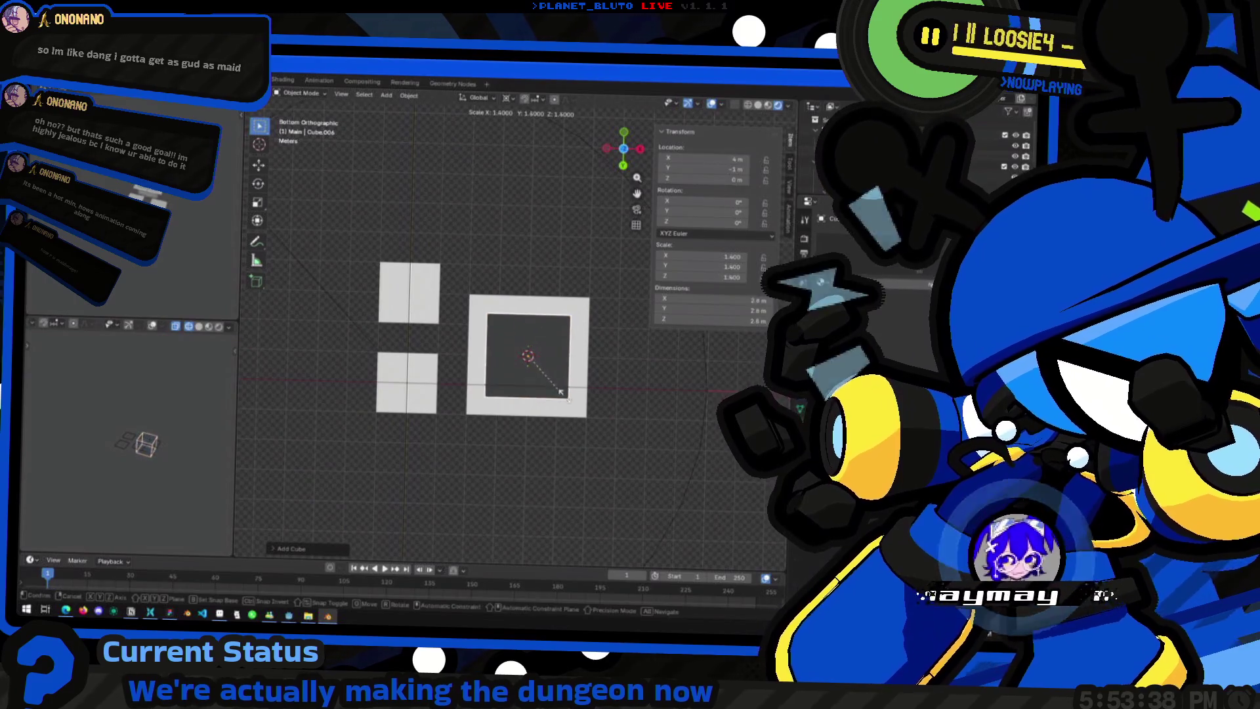
{"action": "left_click", "coordinate": [579, 416]}
{"action": "mouse_move", "coordinate": [577, 416]}
{"action": "middle_mouse_down"}
{"action": "mouse_move", "coordinate": [579, 352]}
{"action": "mouse_move", "coordinate": [551, 325]}
{"action": "middle_mouse_up"}
Step: Flatten the cube's mesh along Z into a low slab and shift it vertically onto the tile
{"action": "key", "text": "Tab"}
{"action": "key", "text": "KP_1"}
{"action": "key", "text": "s"}
{"action": "key", "text": "z"}
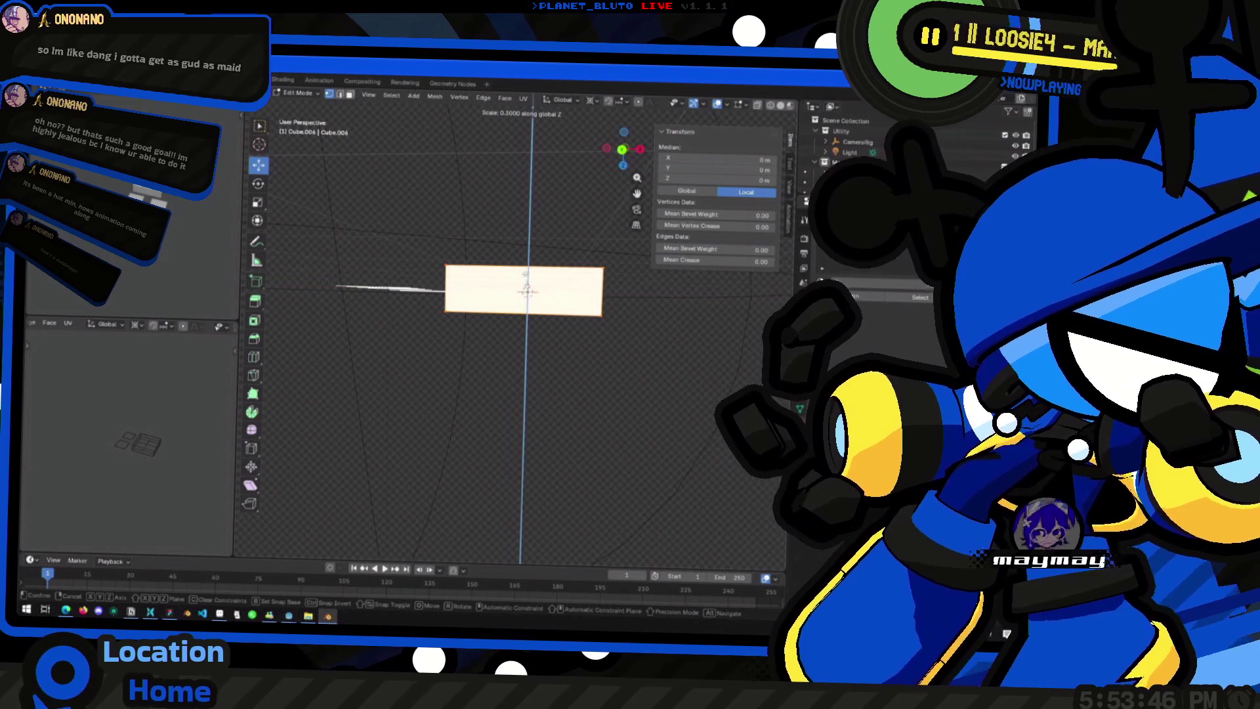
{"action": "left_click", "coordinate": [528, 288]}
{"action": "mouse_move", "coordinate": [529, 289]}
{"action": "middle_mouse_down"}
{"action": "mouse_move", "coordinate": [553, 320]}
{"action": "mouse_move", "coordinate": [528, 335]}
{"action": "mouse_move", "coordinate": [535, 300]}
{"action": "middle_mouse_up"}
{"action": "key", "text": "g"}
{"action": "key", "text": "z"}
{"action": "left_click", "coordinate": [534, 297]}
{"action": "key", "text": "alt+a"}
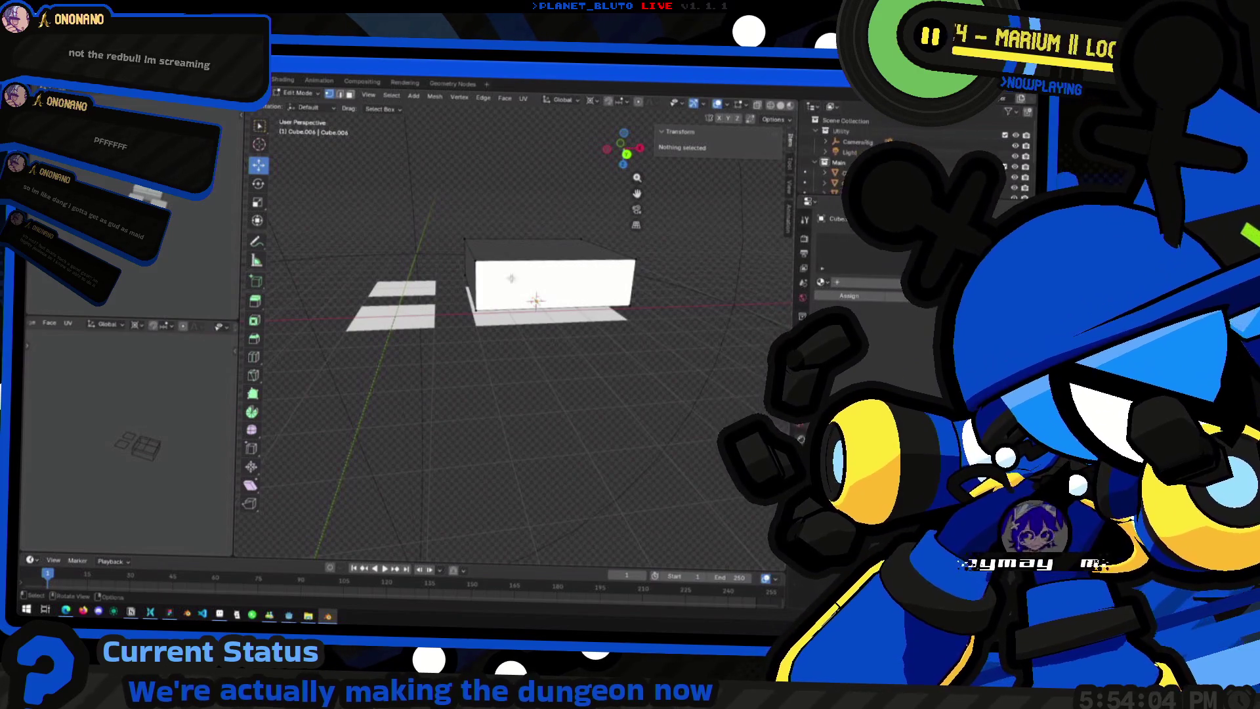
Step: Return to Object Mode and orbit around the slab and floor tiles to inspect them
{"action": "middle_click_drag", "start_coordinate": [532, 394], "coordinate": [551, 384]}
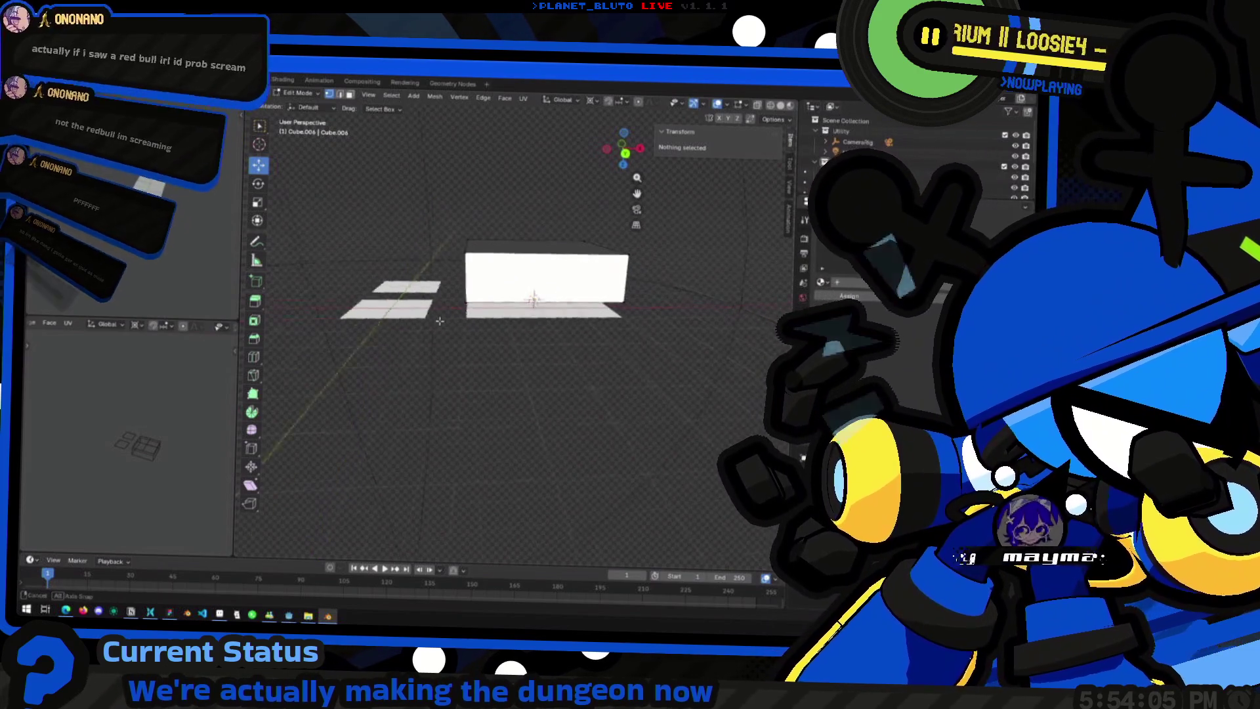
{"action": "key", "text": "Tab"}
{"action": "left_click", "coordinate": [410, 283]}
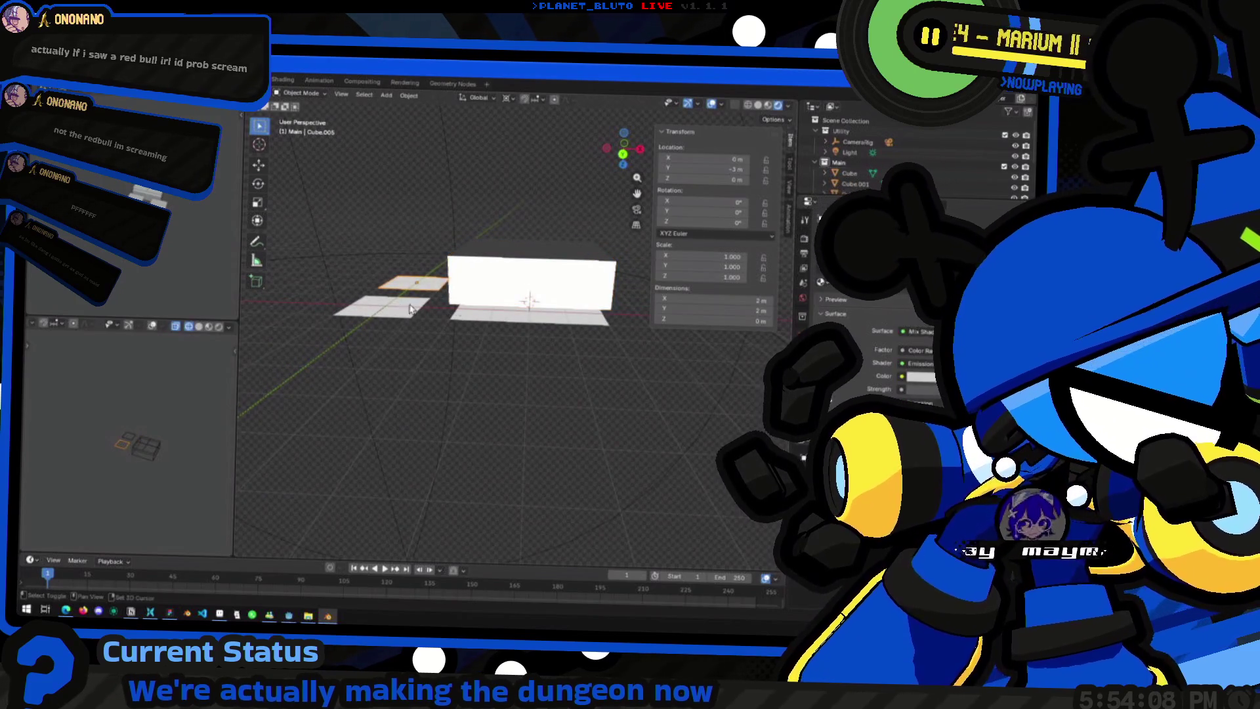
{"action": "middle_click_drag", "start_coordinate": [455, 342], "coordinate": [498, 332]}
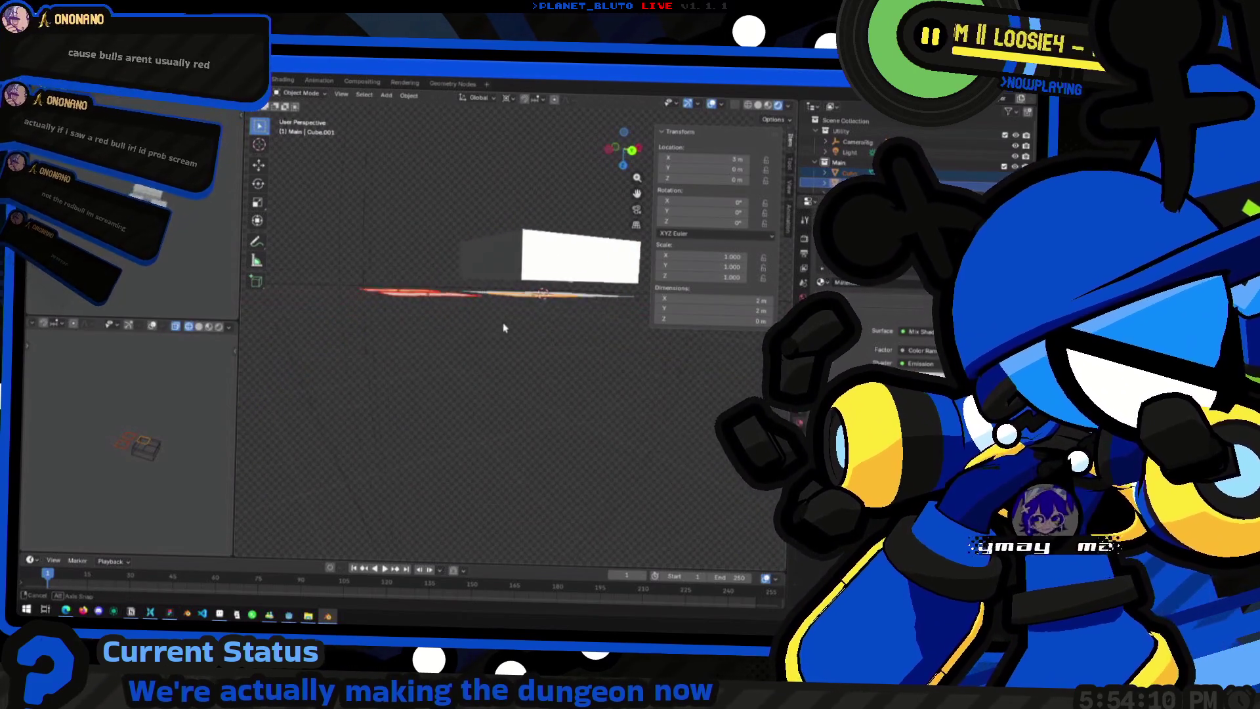
{"action": "left_click", "coordinate": [498, 332]}
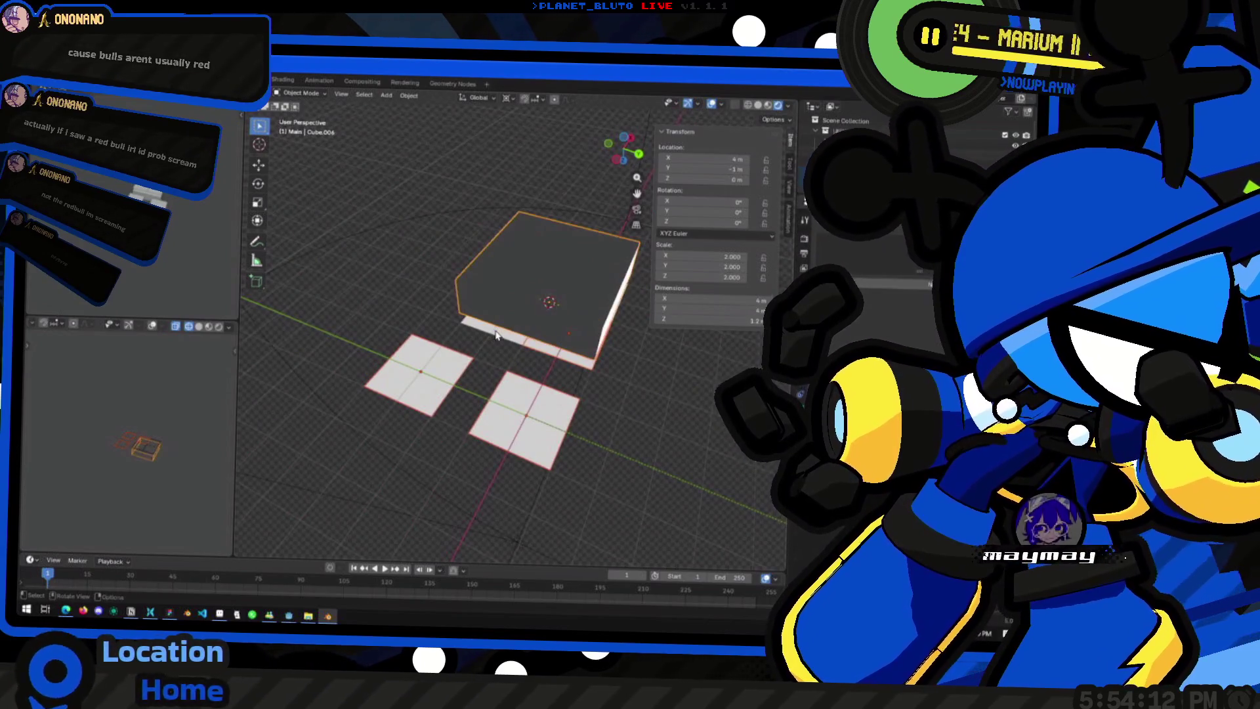
{"action": "mouse_move", "coordinate": [497, 332]}
{"action": "middle_mouse_down"}
{"action": "mouse_move", "coordinate": [511, 350]}
{"action": "mouse_move", "coordinate": [414, 353]}
{"action": "middle_mouse_up"}
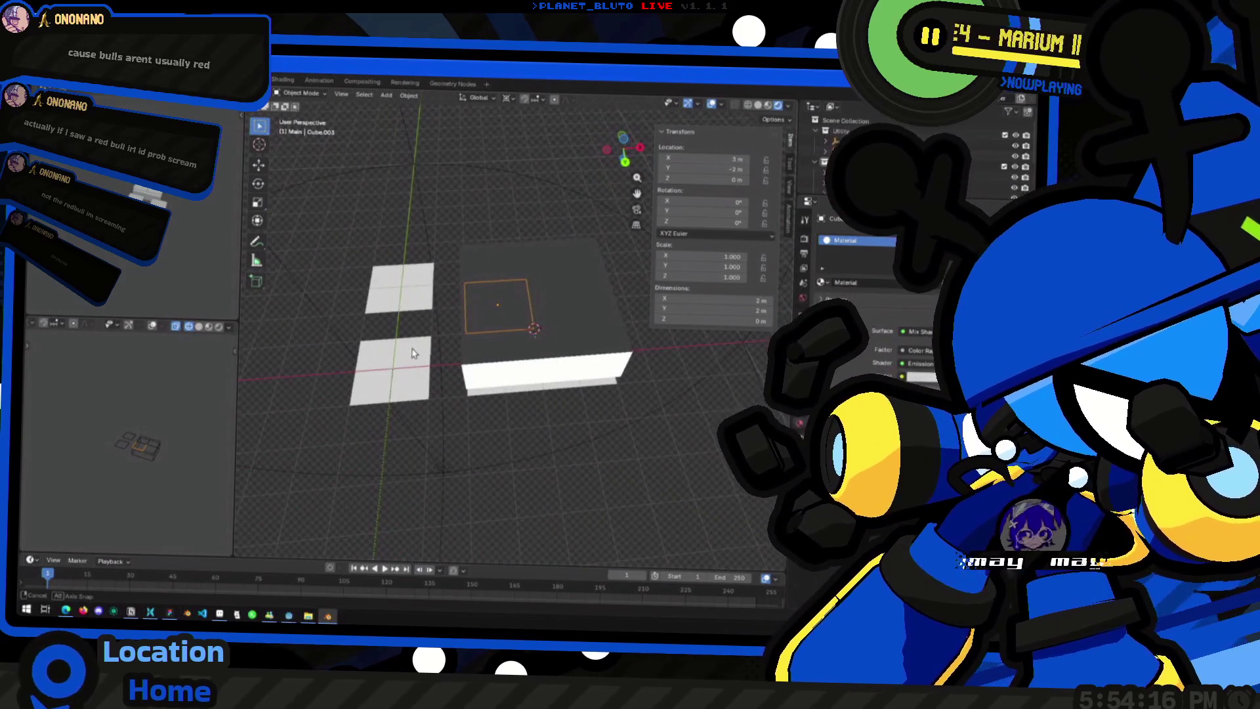
{"action": "mouse_move", "coordinate": [414, 353]}
{"action": "middle_mouse_down"}
{"action": "mouse_move", "coordinate": [525, 357]}
{"action": "mouse_move", "coordinate": [473, 345]}
{"action": "middle_mouse_up"}
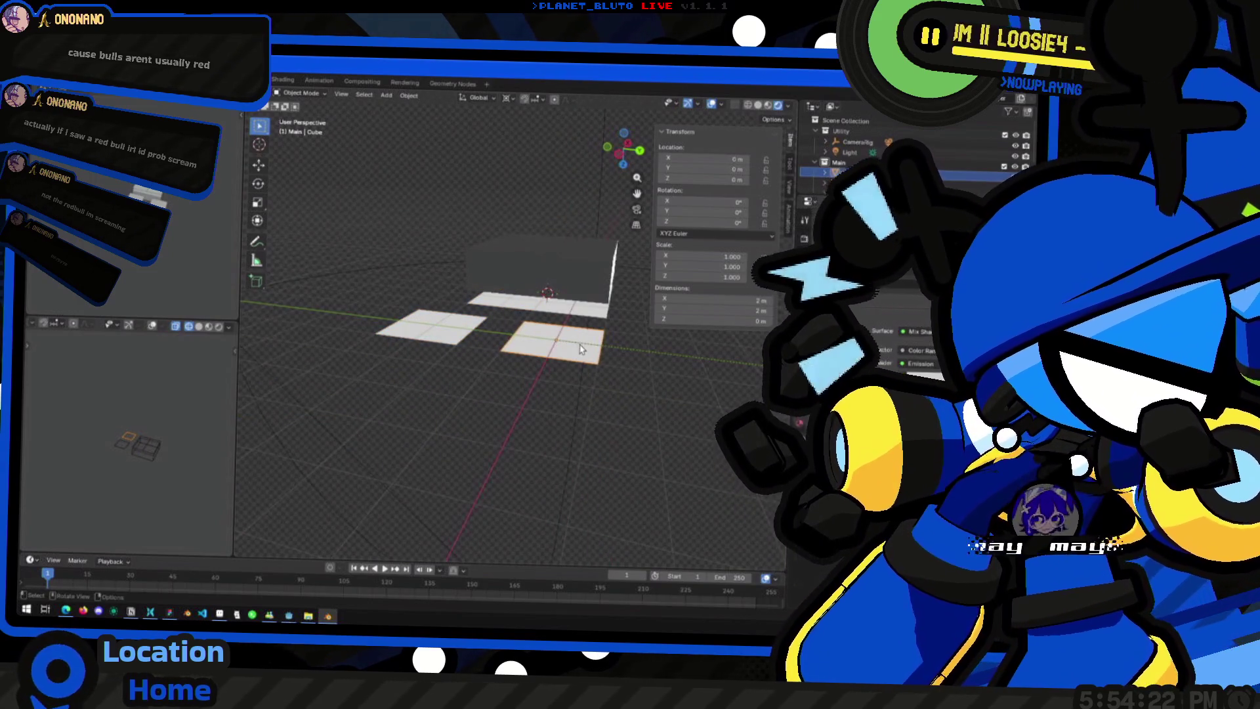
{"action": "mouse_move", "coordinate": [582, 349]}
{"action": "middle_mouse_down"}
{"action": "mouse_move", "coordinate": [510, 327]}
{"action": "mouse_move", "coordinate": [512, 418]}
{"action": "mouse_move", "coordinate": [415, 415]}
{"action": "middle_mouse_up"}
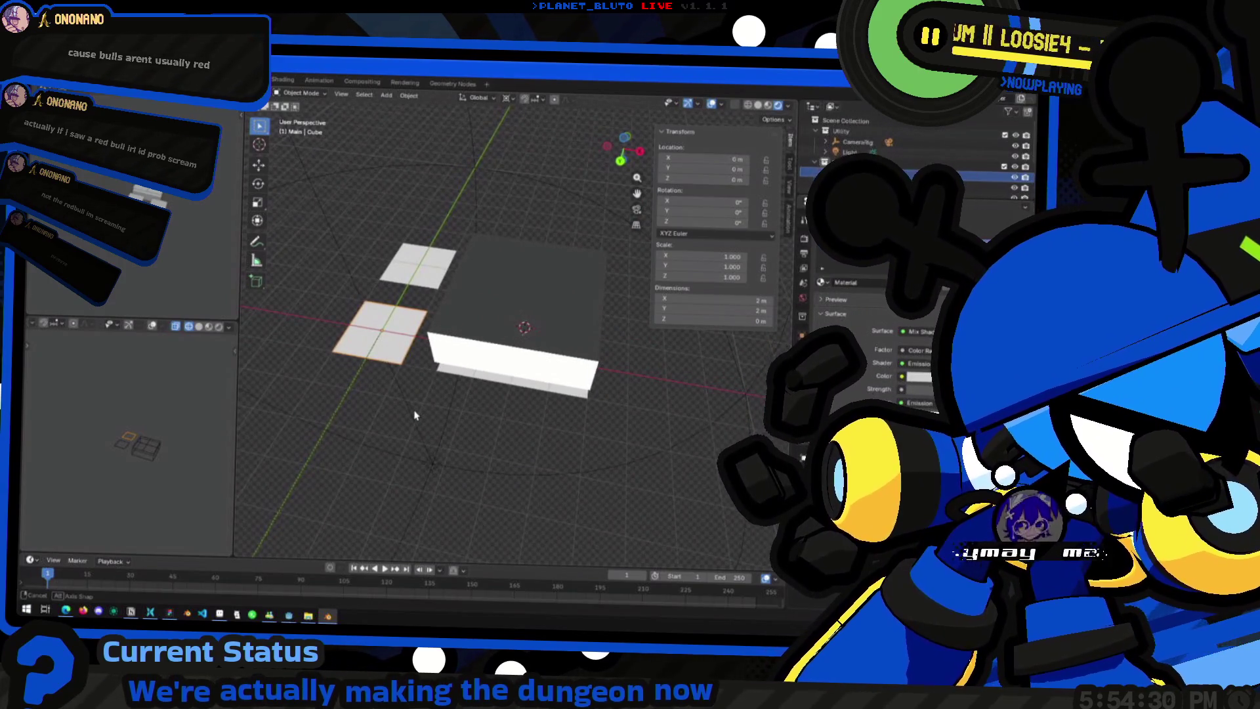
{"action": "middle_click_drag", "start_coordinate": [417, 415], "coordinate": [459, 387]}
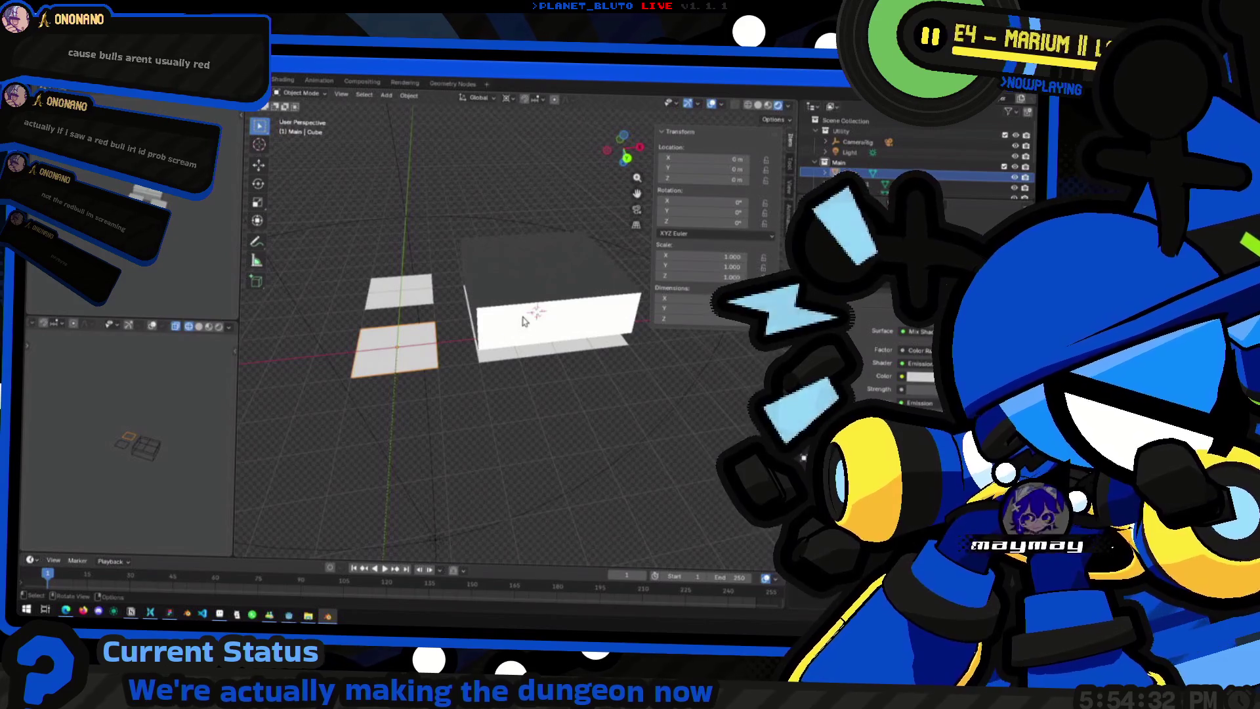
{"action": "middle_click_drag", "start_coordinate": [524, 326], "coordinate": [442, 376]}
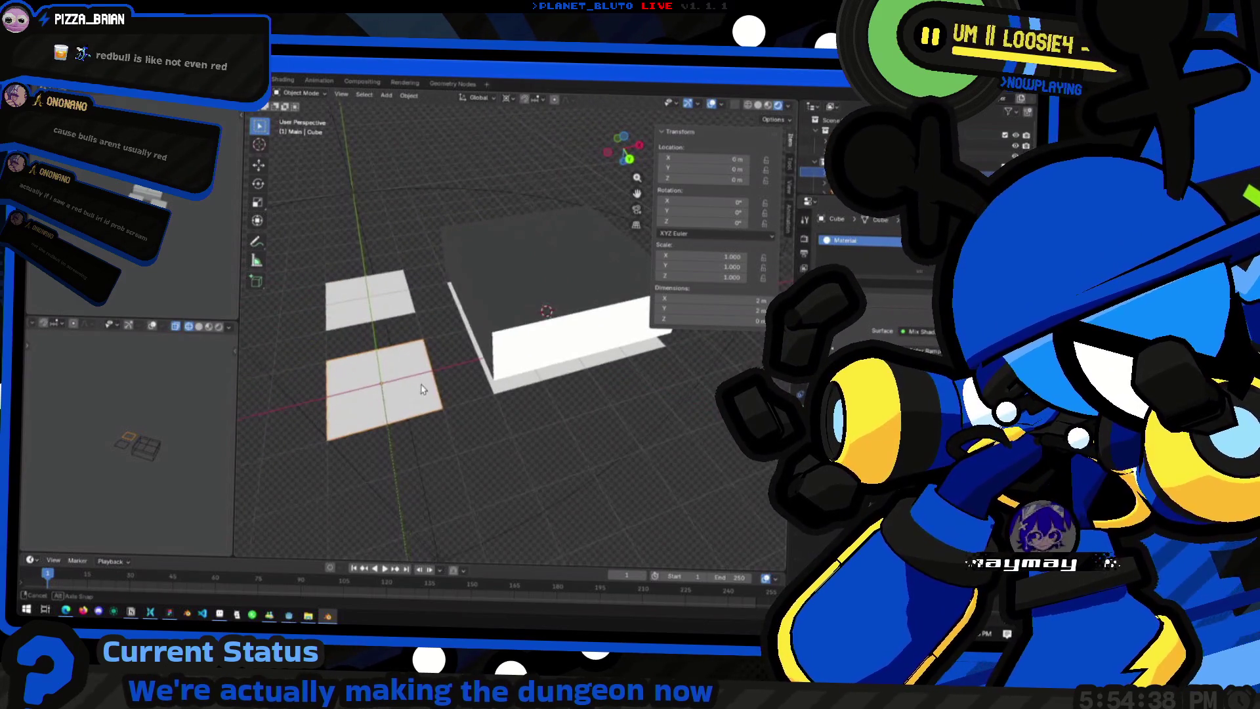
{"action": "middle_click_drag", "start_coordinate": [420, 382], "coordinate": [401, 369]}
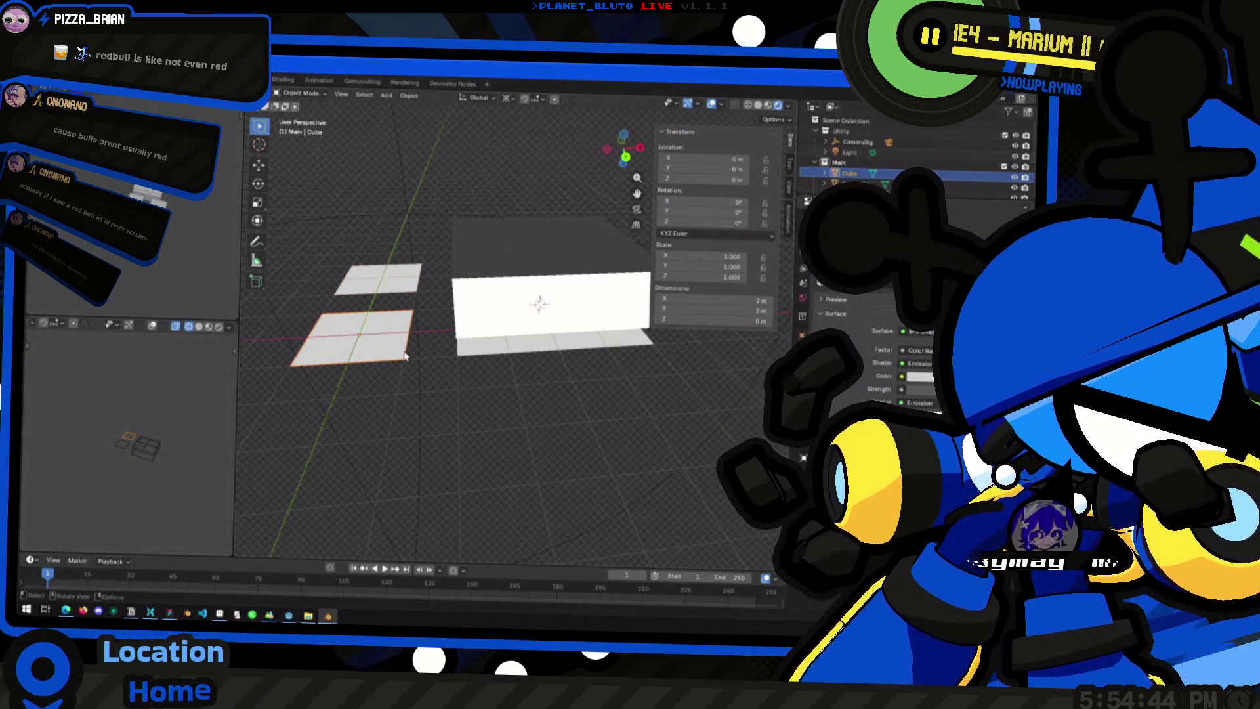
Step: Duplicate a floor plane and move the copy straight down along Z, then select the slab
{"action": "key", "text": "shift+d"}
{"action": "key", "text": "z"}
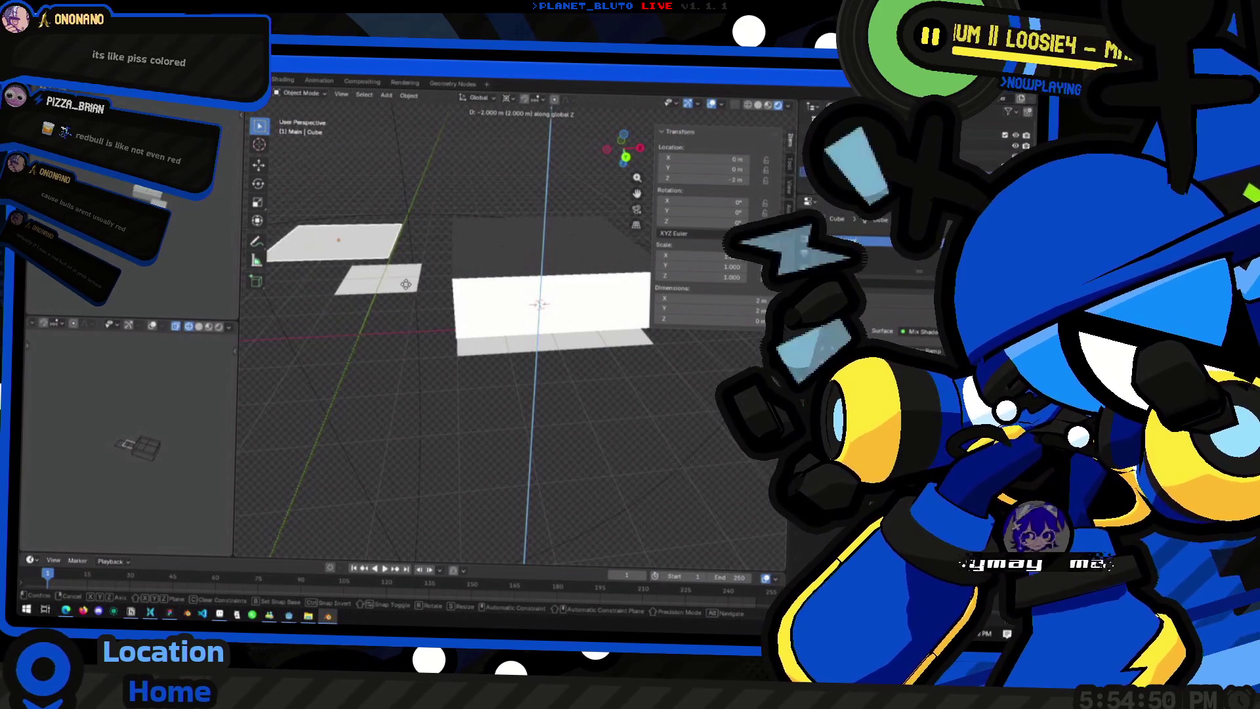
{"action": "left_click", "coordinate": [401, 321]}
{"action": "mouse_move", "coordinate": [401, 321]}
{"action": "middle_mouse_down"}
{"action": "mouse_move", "coordinate": [456, 355]}
{"action": "mouse_move", "coordinate": [391, 357]}
{"action": "middle_mouse_up"}
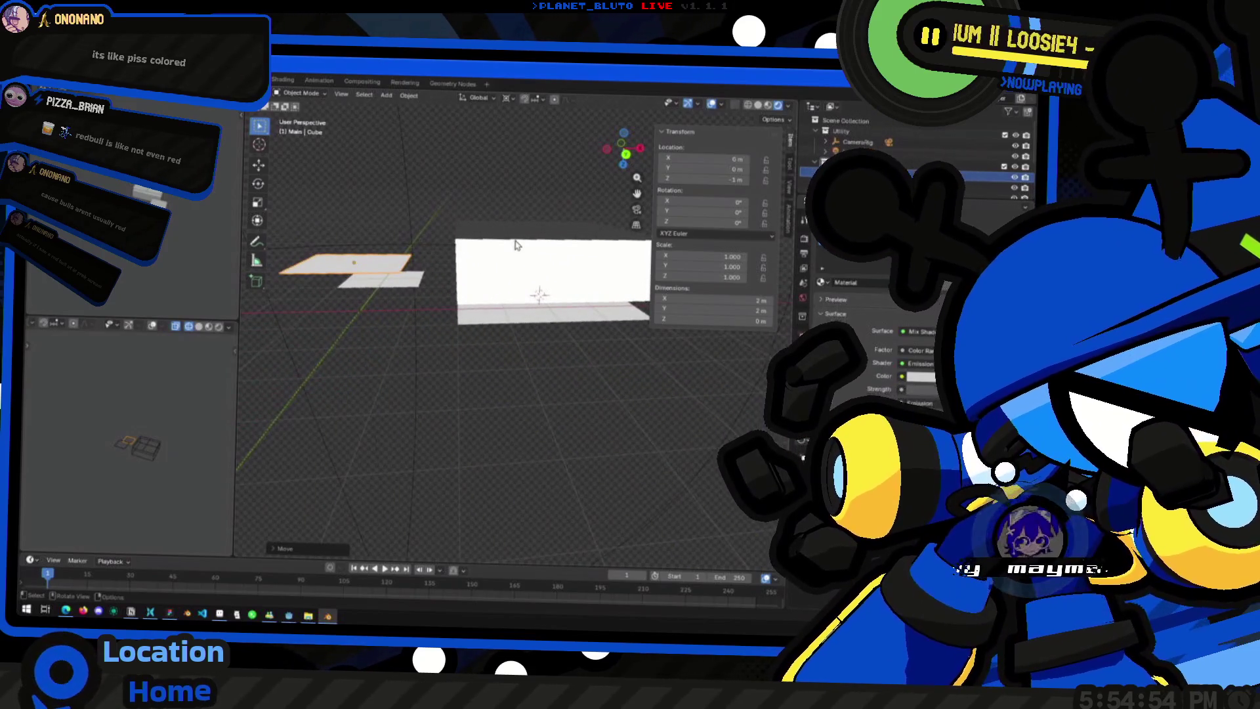
{"action": "left_click", "coordinate": [506, 285]}
{"action": "middle_click_drag", "start_coordinate": [507, 285], "coordinate": [484, 273]}
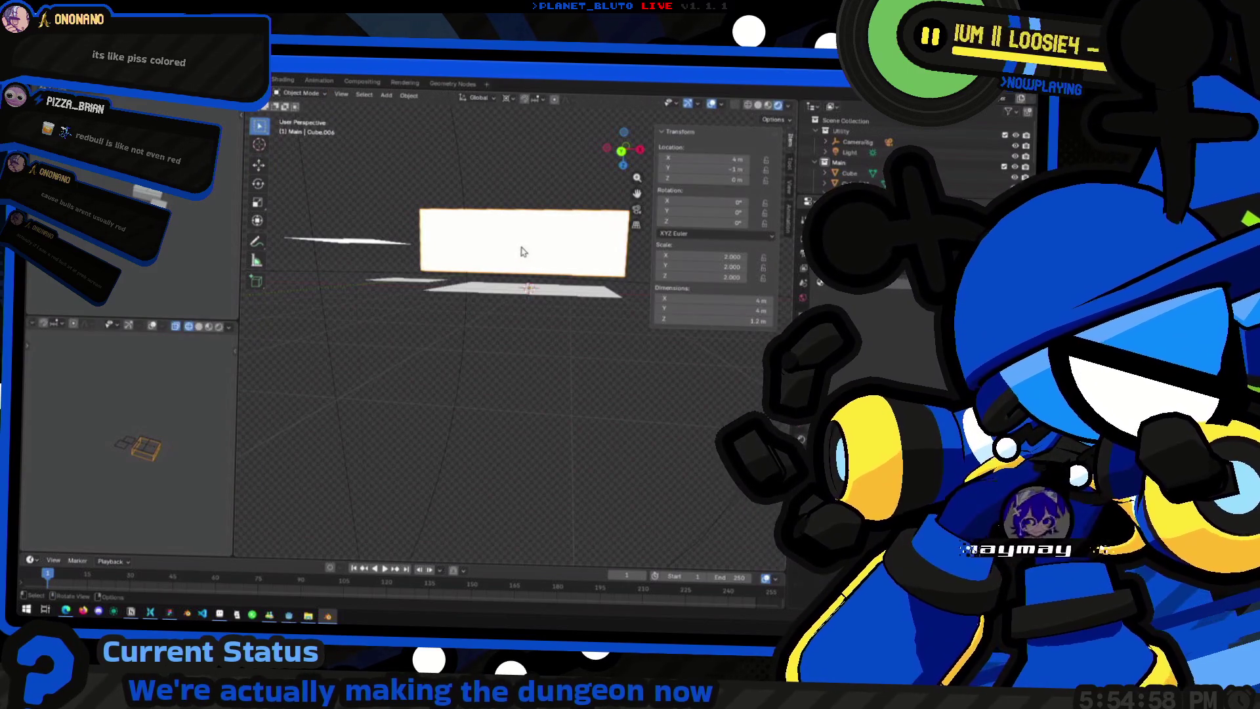
Step: Inspect the slab's mesh in Edit Mode, trying and cancelling a move, then deselect
{"action": "key", "text": "Tab"}
{"action": "left_click", "coordinate": [538, 261]}
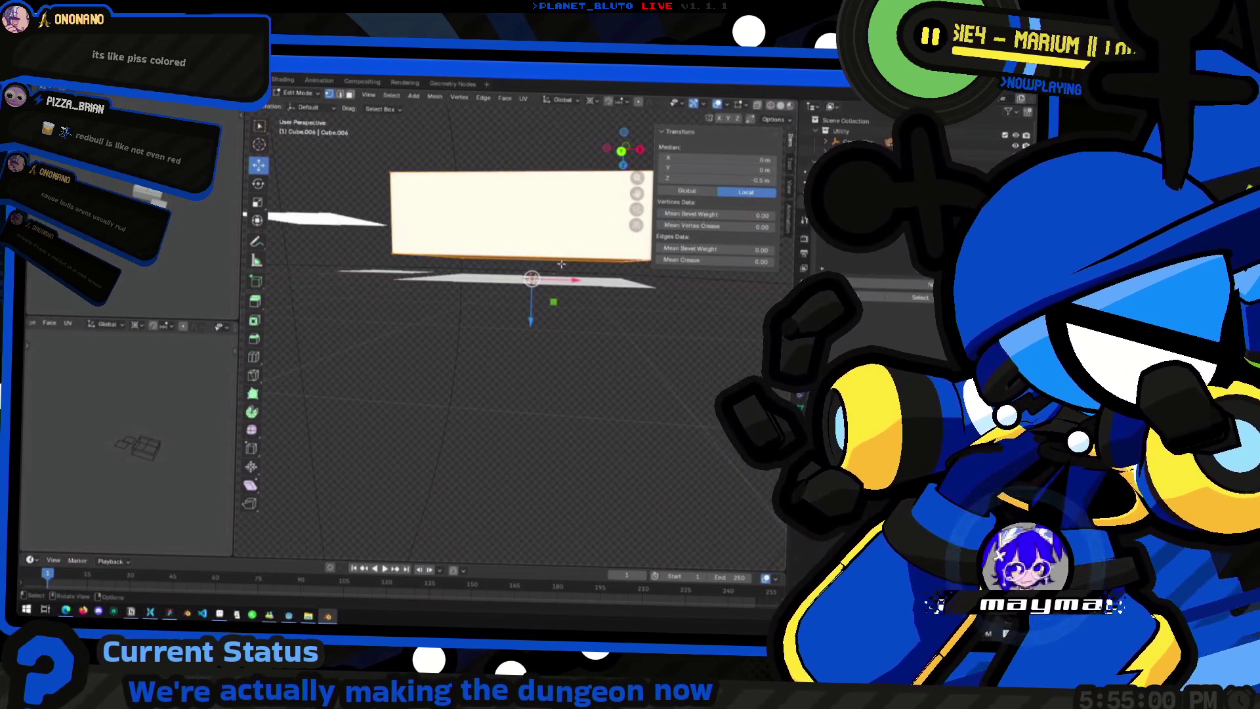
{"action": "key", "text": "g"}
{"action": "key", "text": "Escape"}
{"action": "mouse_move", "coordinate": [554, 238]}
{"action": "middle_mouse_down"}
{"action": "mouse_move", "coordinate": [550, 296]}
{"action": "mouse_move", "coordinate": [492, 261]}
{"action": "middle_mouse_up"}
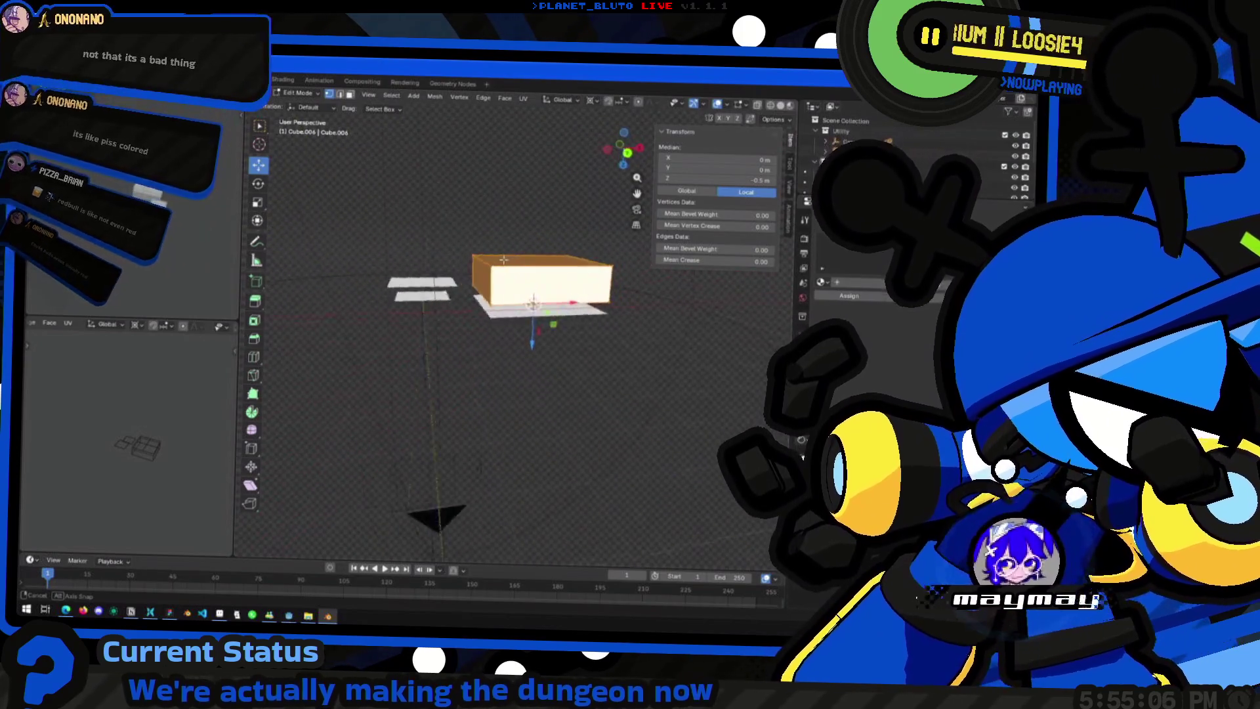
{"action": "left_click", "coordinate": [624, 155]}
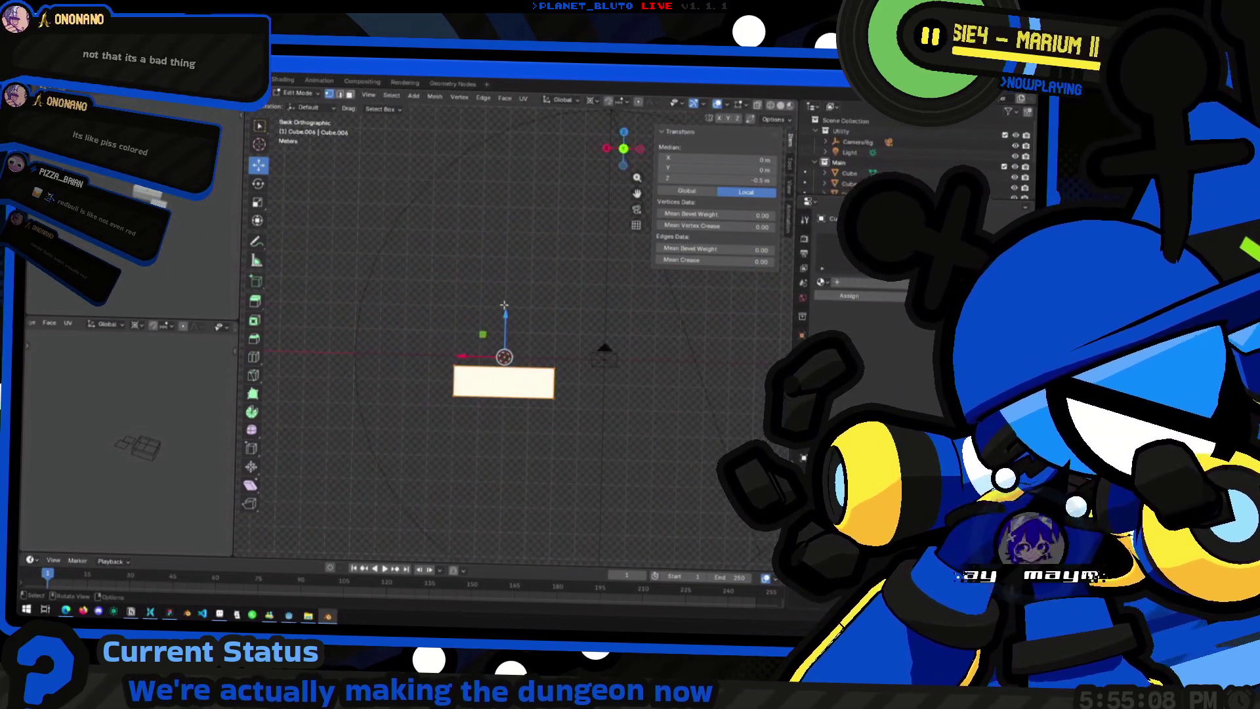
{"action": "left_click_drag", "start_coordinate": [625, 166], "coordinate": [630, 173]}
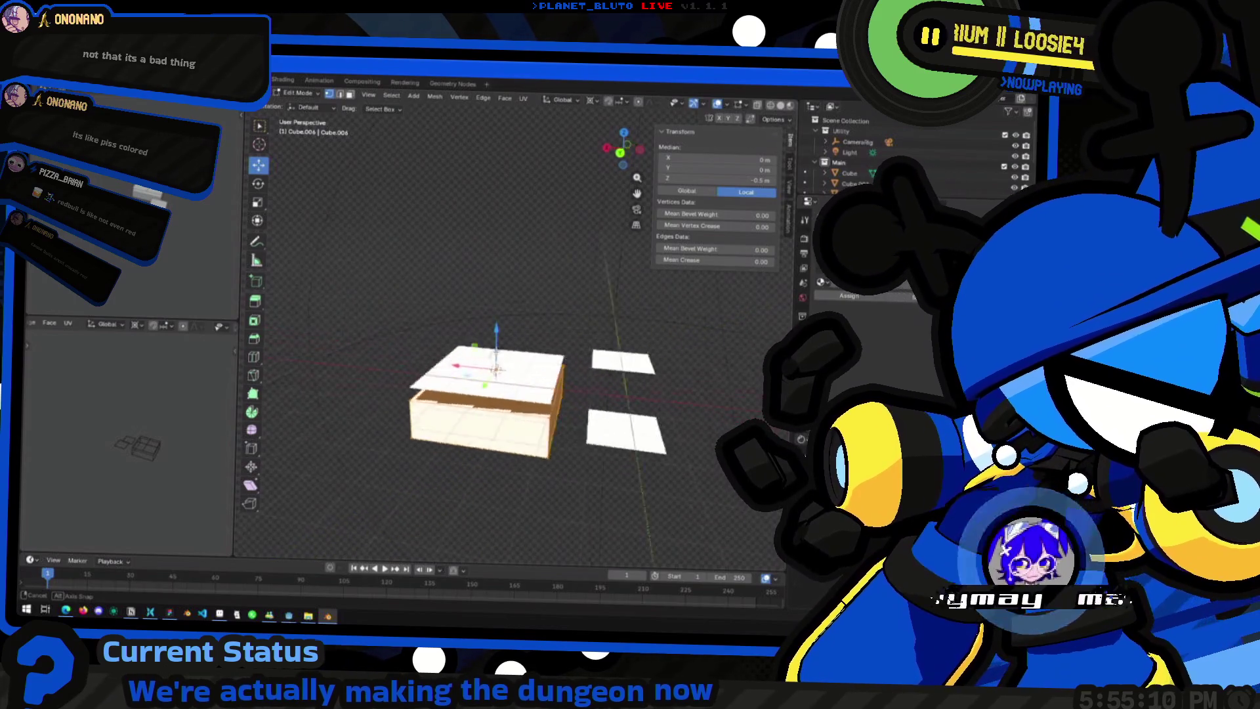
{"action": "middle_click_drag", "start_coordinate": [551, 296], "coordinate": [532, 277]}
{"action": "key", "text": "alt+a"}
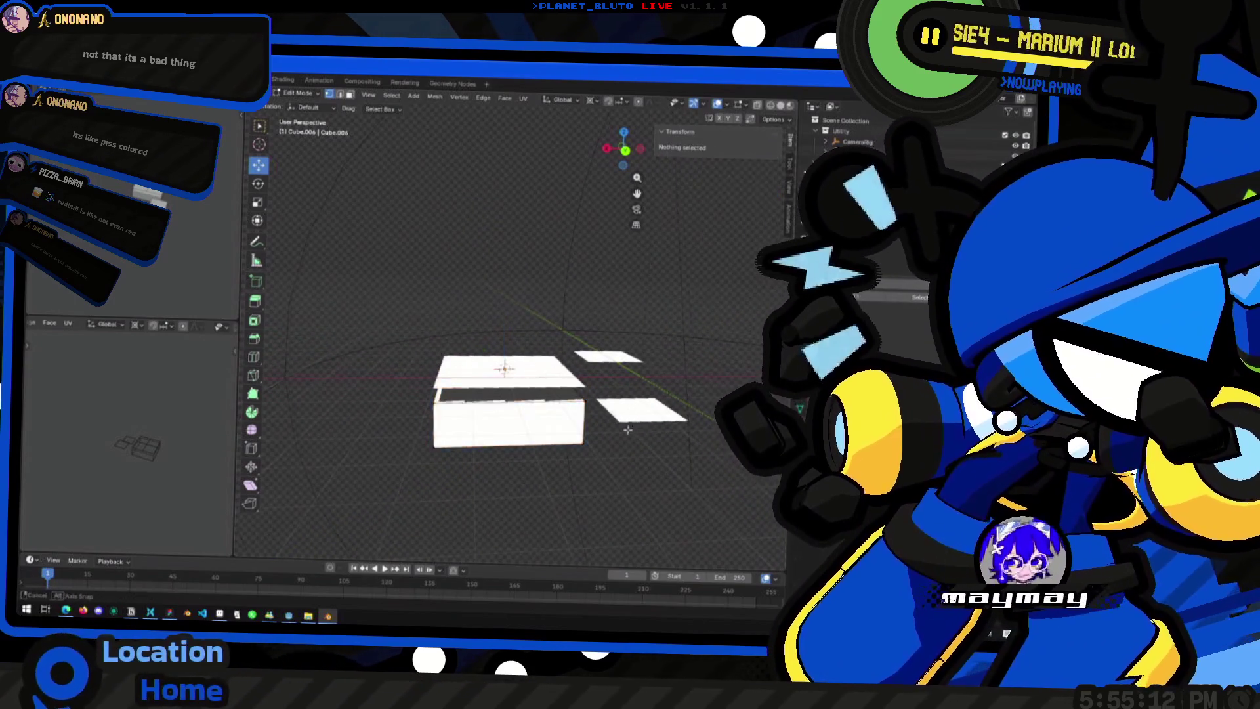
Step: Raise the lower floor plane by 1 m along Z in Object Mode
{"action": "key", "text": "Tab"}
{"action": "left_click", "coordinate": [626, 429]}
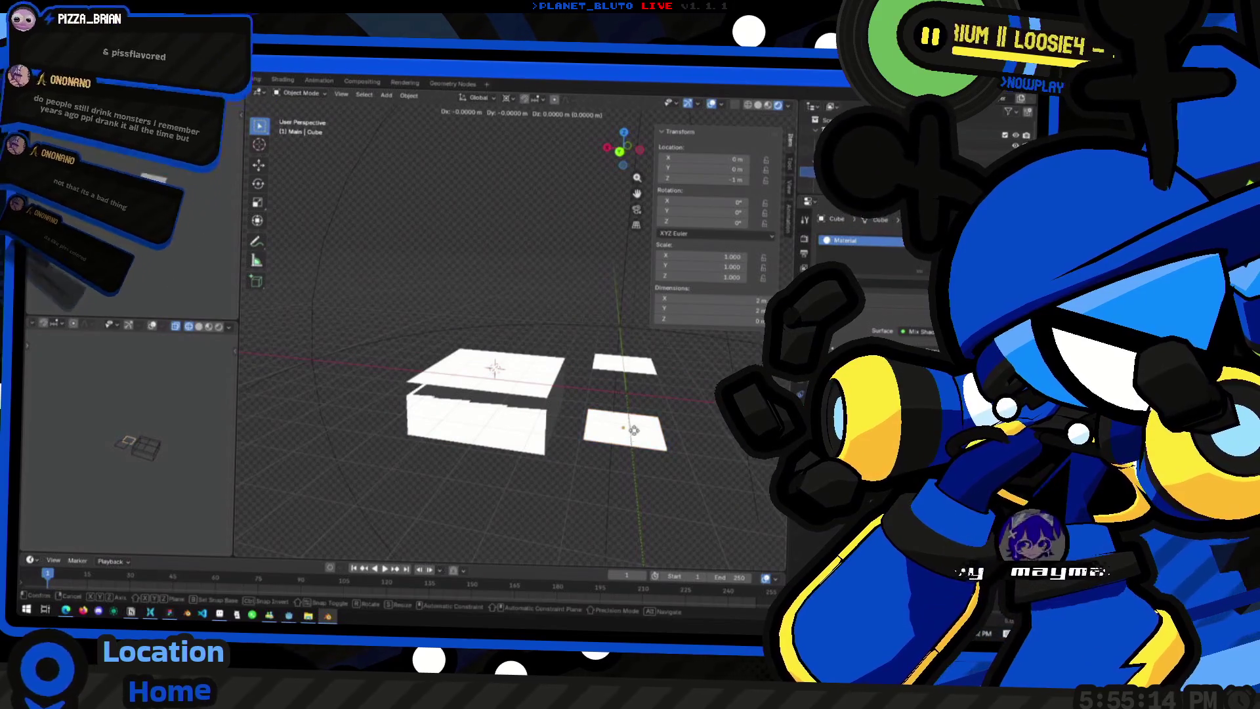
{"action": "key", "text": "g"}
{"action": "key", "text": "z"}
{"action": "key", "text": "1"}
{"action": "key", "text": "Return"}
Step: Raise the slab's top face about two metres along Z
{"action": "key", "text": "Tab"}
{"action": "mouse_move", "coordinate": [635, 394]}
{"action": "middle_mouse_down"}
{"action": "mouse_move", "coordinate": [618, 392]}
{"action": "mouse_move", "coordinate": [627, 405]}
{"action": "middle_mouse_up"}
{"action": "key", "text": "Tab"}
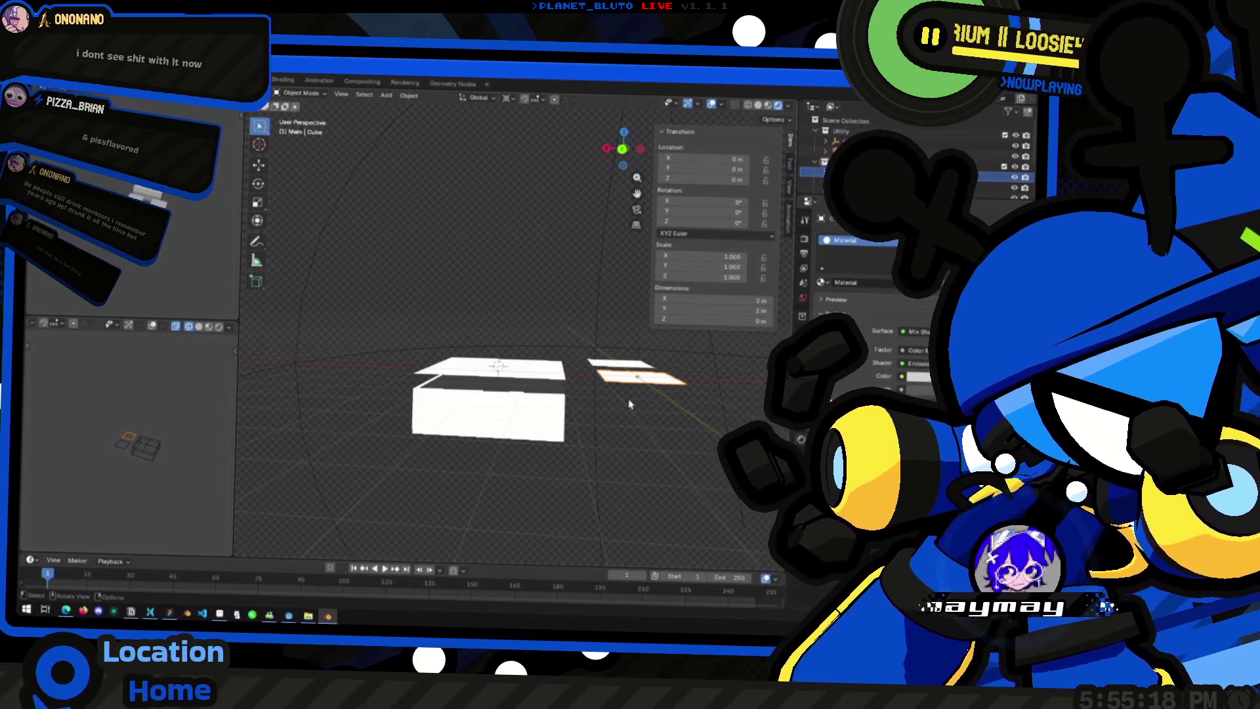
{"action": "key", "text": "Tab"}
{"action": "key", "text": "Tab"}
{"action": "middle_click_drag", "start_coordinate": [628, 398], "coordinate": [545, 437]}
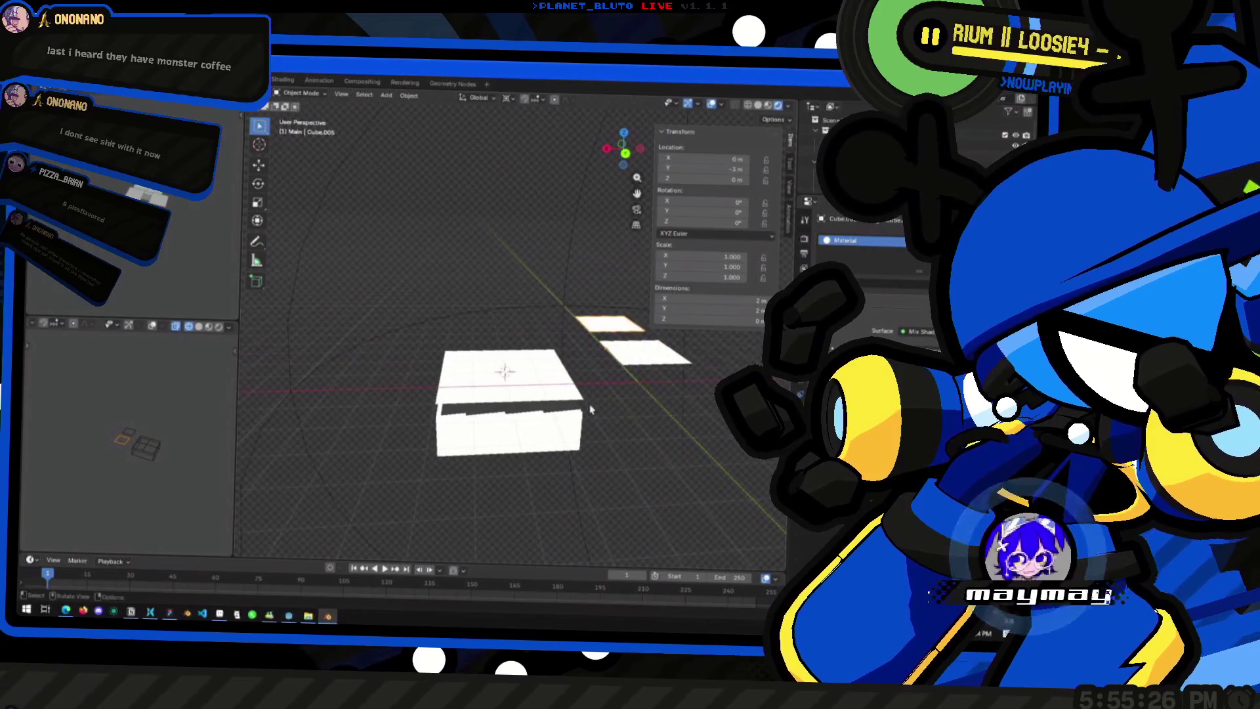
{"action": "key", "text": "Tab"}
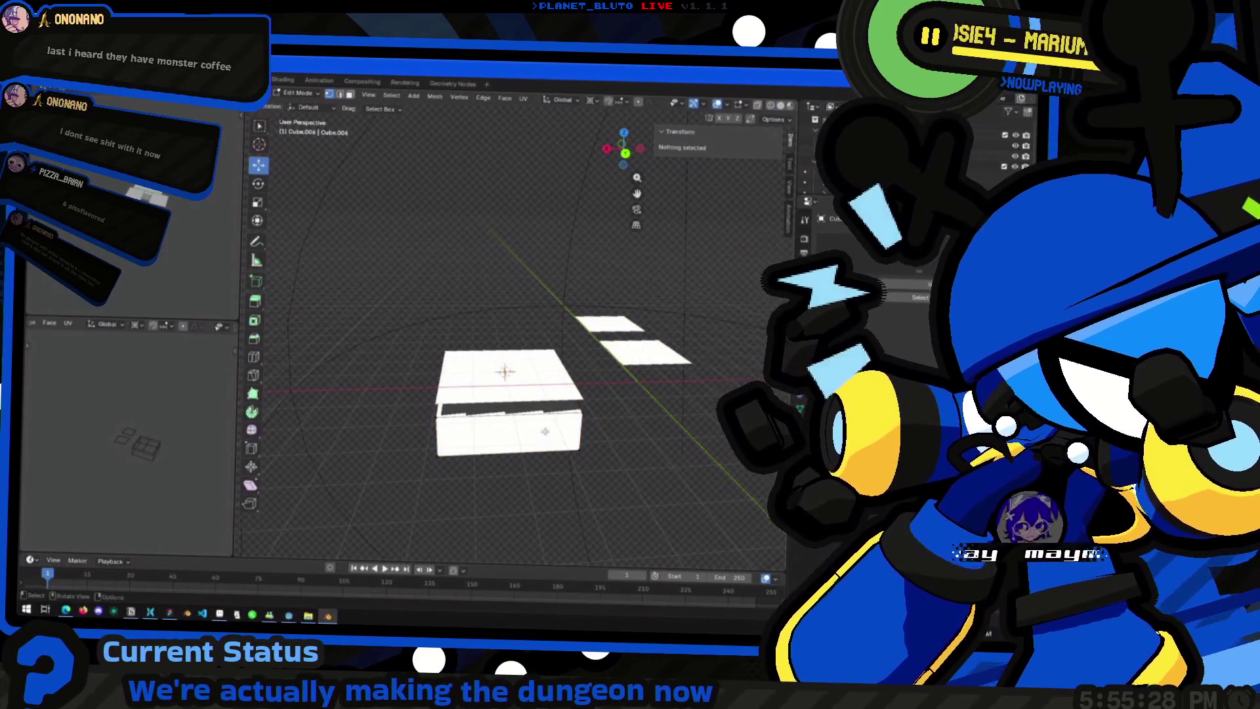
{"action": "key", "text": "g"}
{"action": "key", "text": "z"}
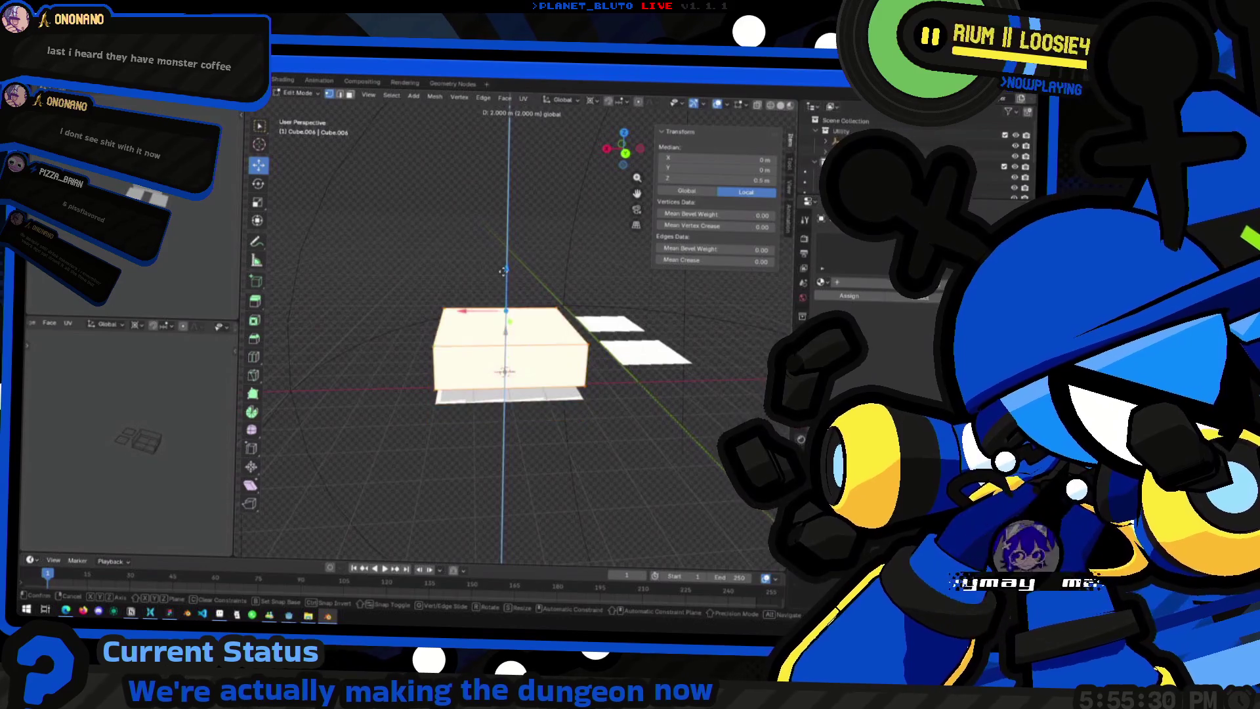
{"action": "key", "text": "Return"}
{"action": "key", "text": "alt+a"}
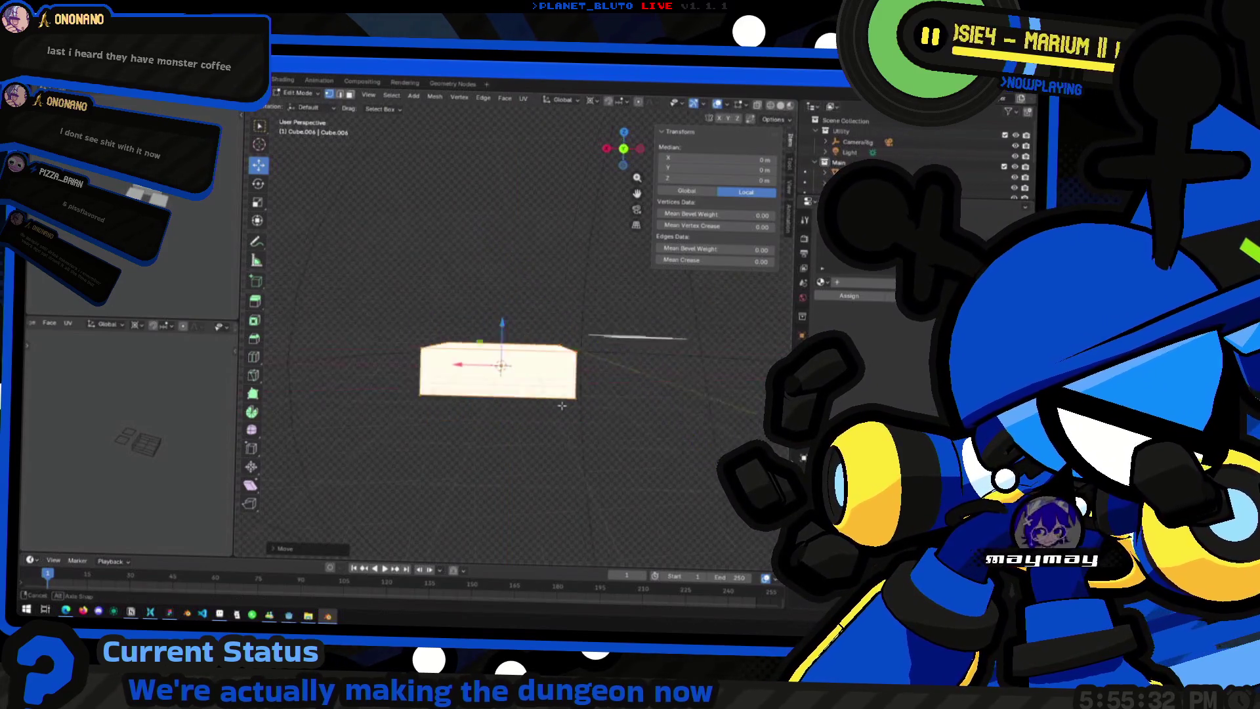
Step: From a back view, box-select the slab's lower edge and trial a cancelled Z move
{"action": "middle_click_drag", "start_coordinate": [501, 287], "coordinate": [608, 193]}
{"action": "key", "text": "ctrl+KP_1"}
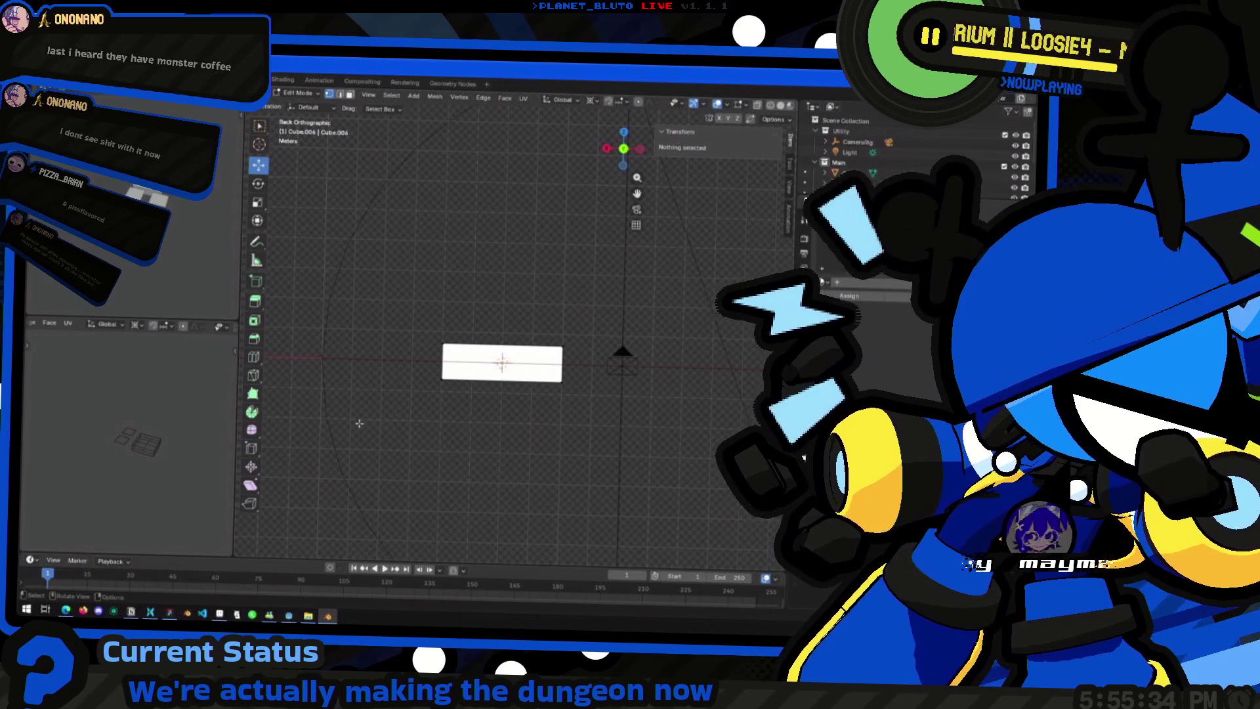
{"action": "left_click_drag", "start_coordinate": [360, 423], "coordinate": [605, 360]}
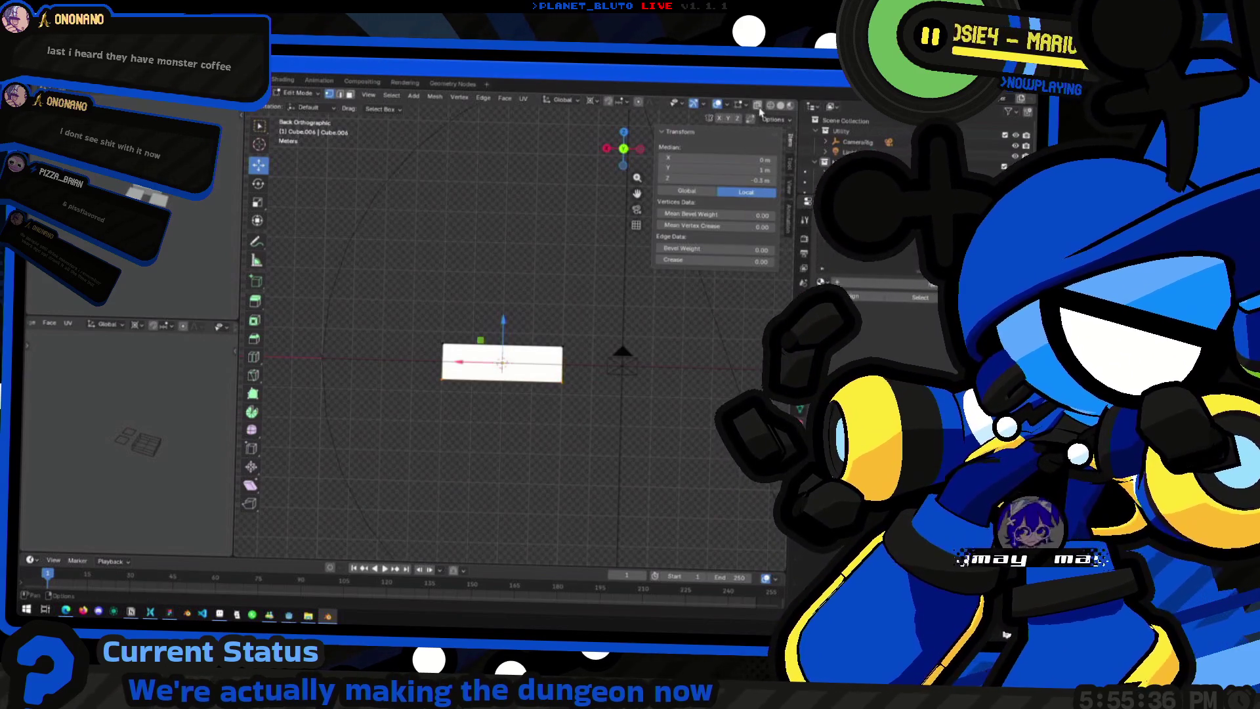
{"action": "left_click_drag", "start_coordinate": [411, 370], "coordinate": [601, 408]}
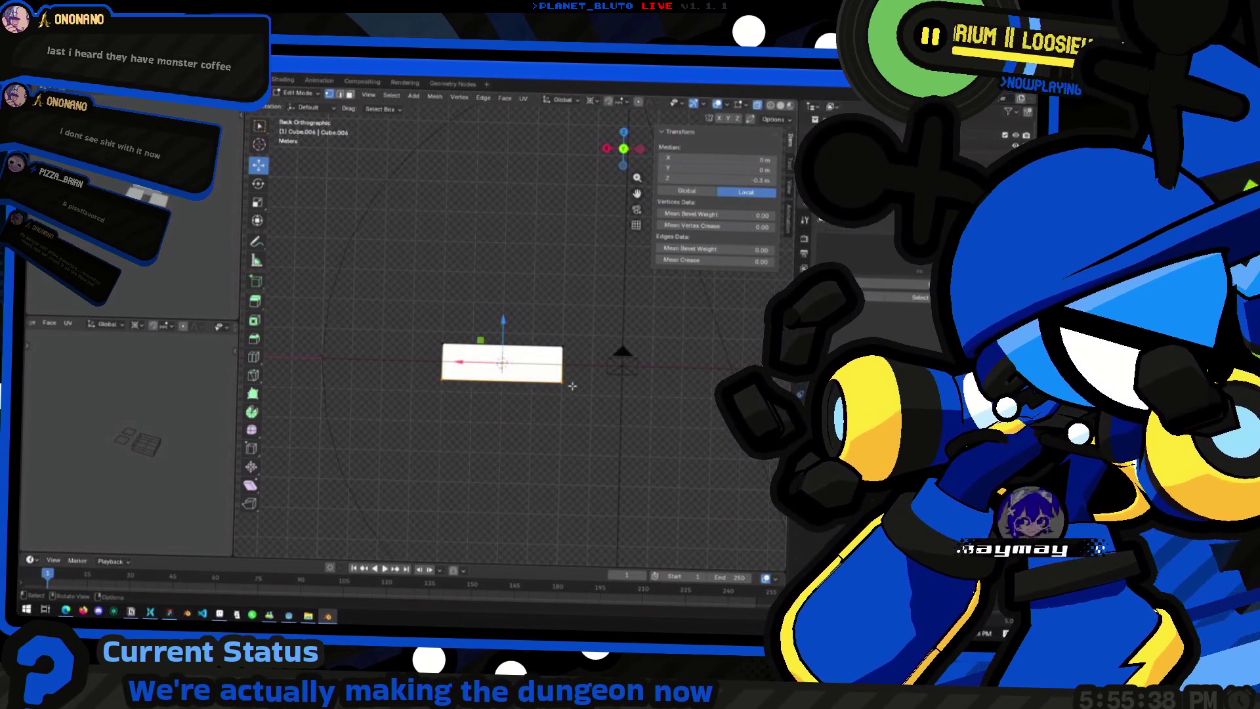
{"action": "middle_click_drag", "start_coordinate": [573, 386], "coordinate": [556, 400]}
{"action": "key", "text": "g"}
{"action": "key", "text": "z"}
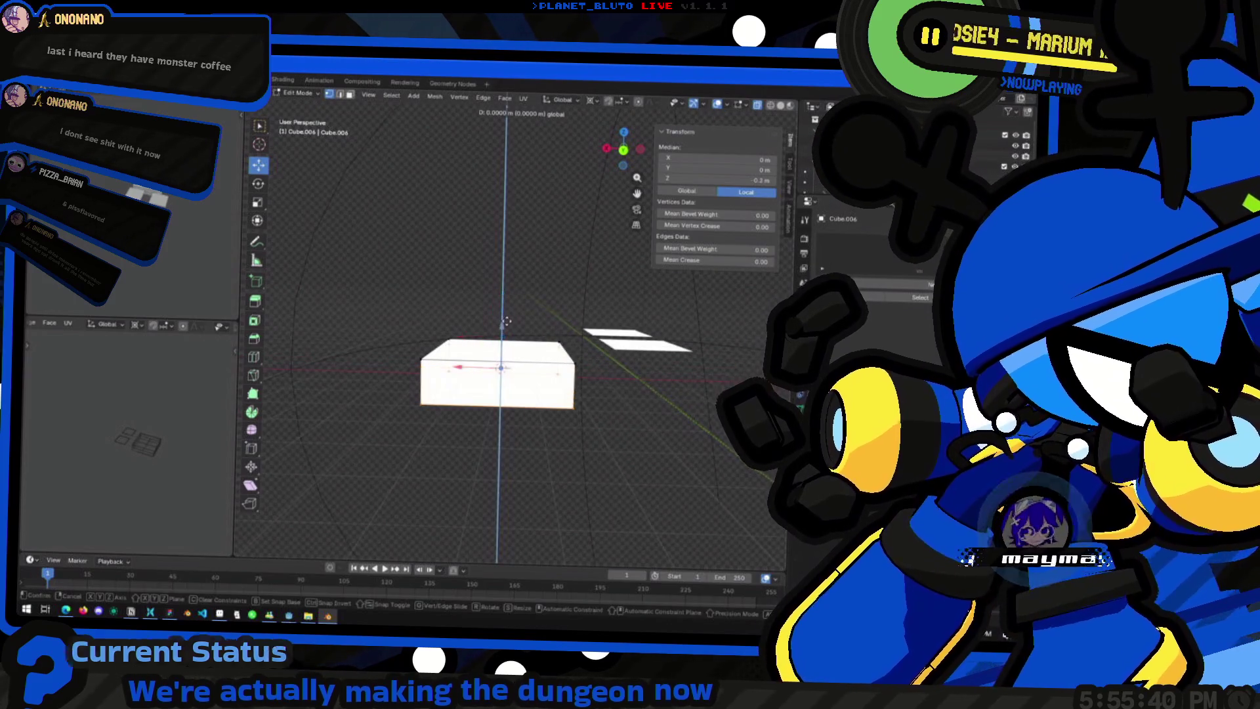
{"action": "left_click", "coordinate": [510, 328]}
Step: Set the snap target to Vertex and toggle the pivot to Individual Origins and back to Median Point
{"action": "left_click", "coordinate": [564, 100]}
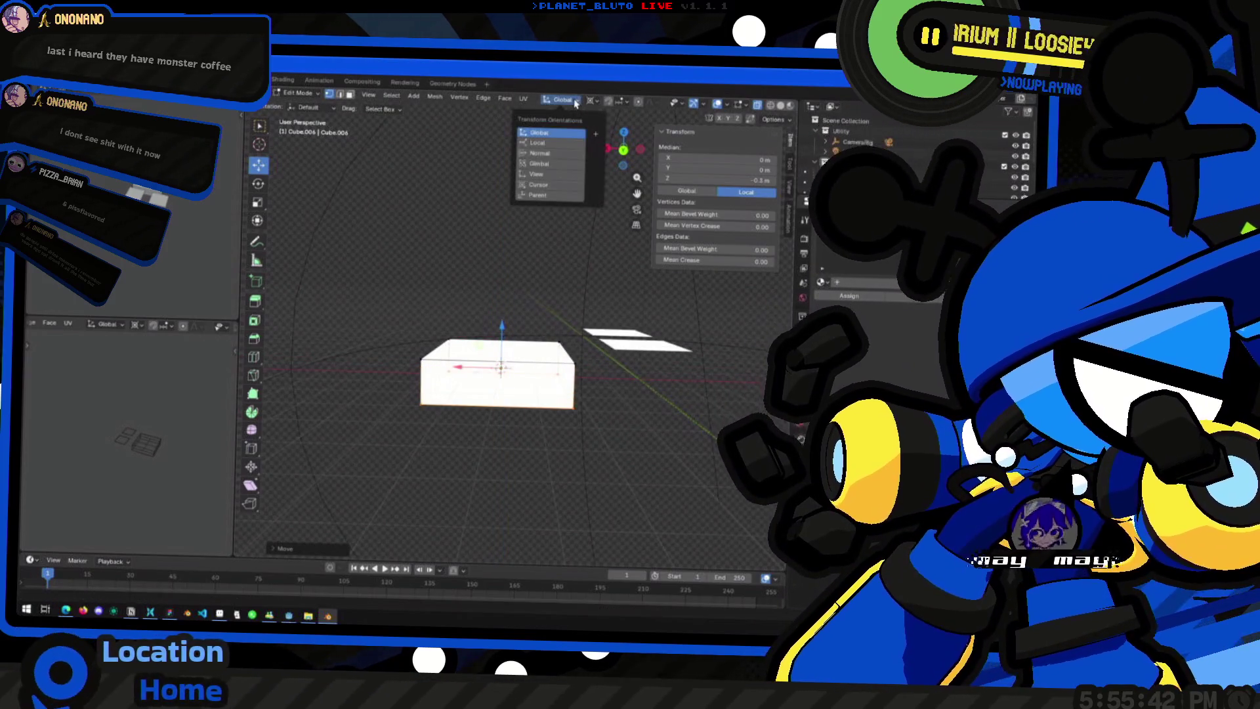
{"action": "left_click", "coordinate": [622, 101]}
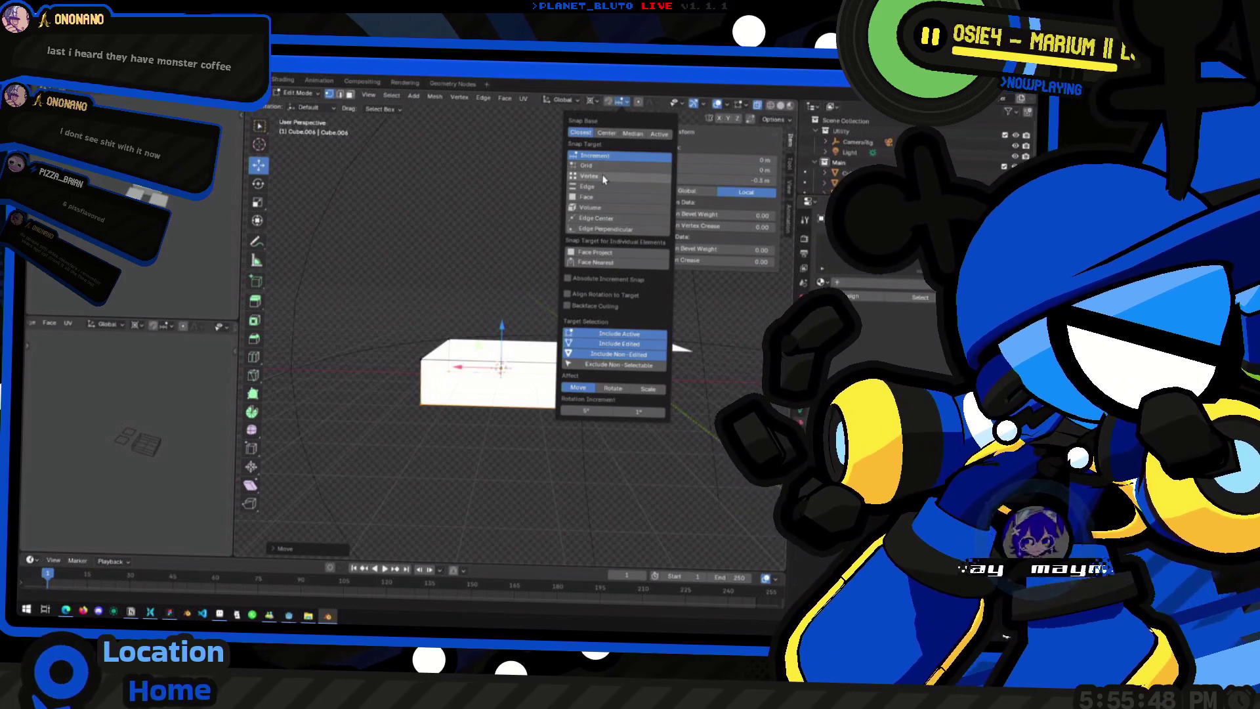
{"action": "left_click", "coordinate": [603, 177]}
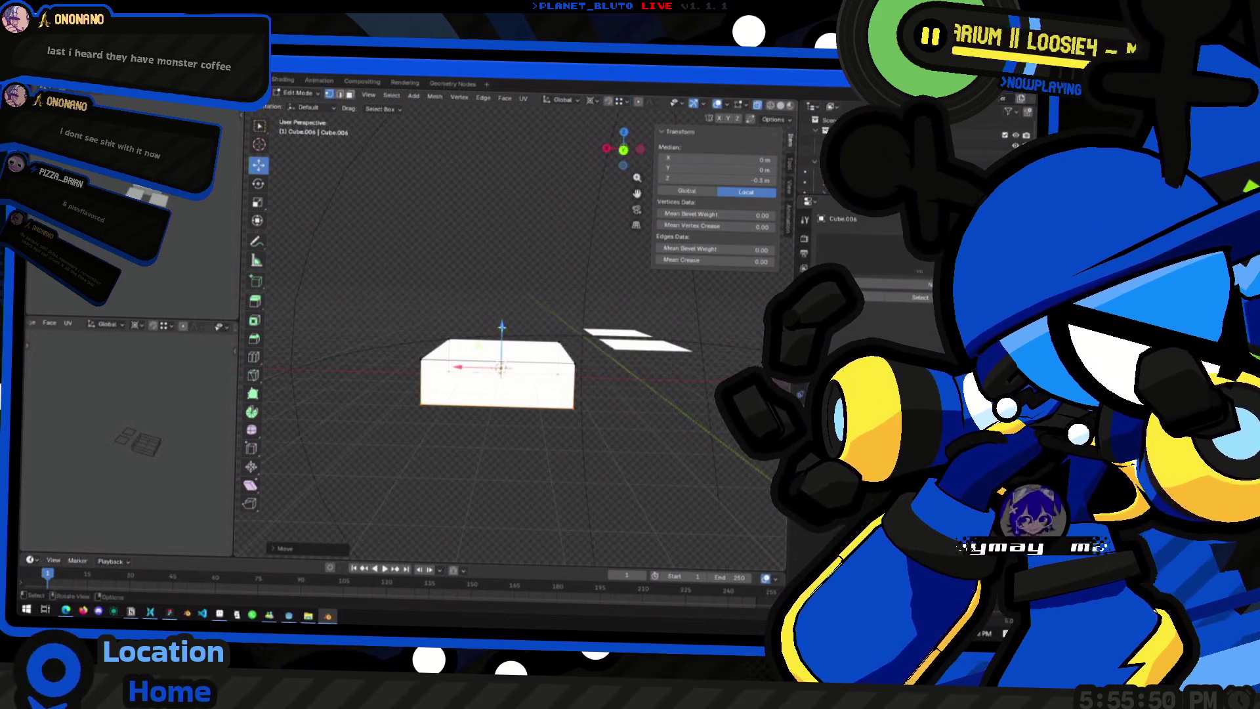
{"action": "middle_click_drag", "start_coordinate": [513, 378], "coordinate": [508, 407]}
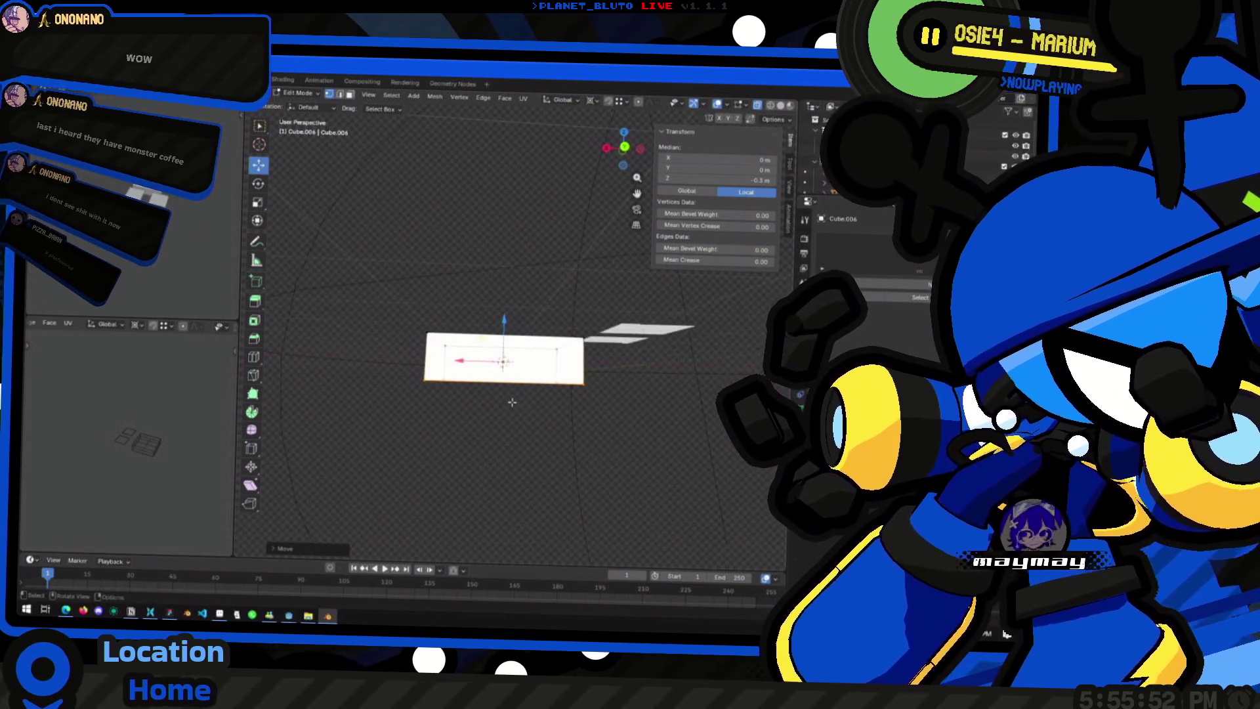
{"action": "key", "text": "period"}
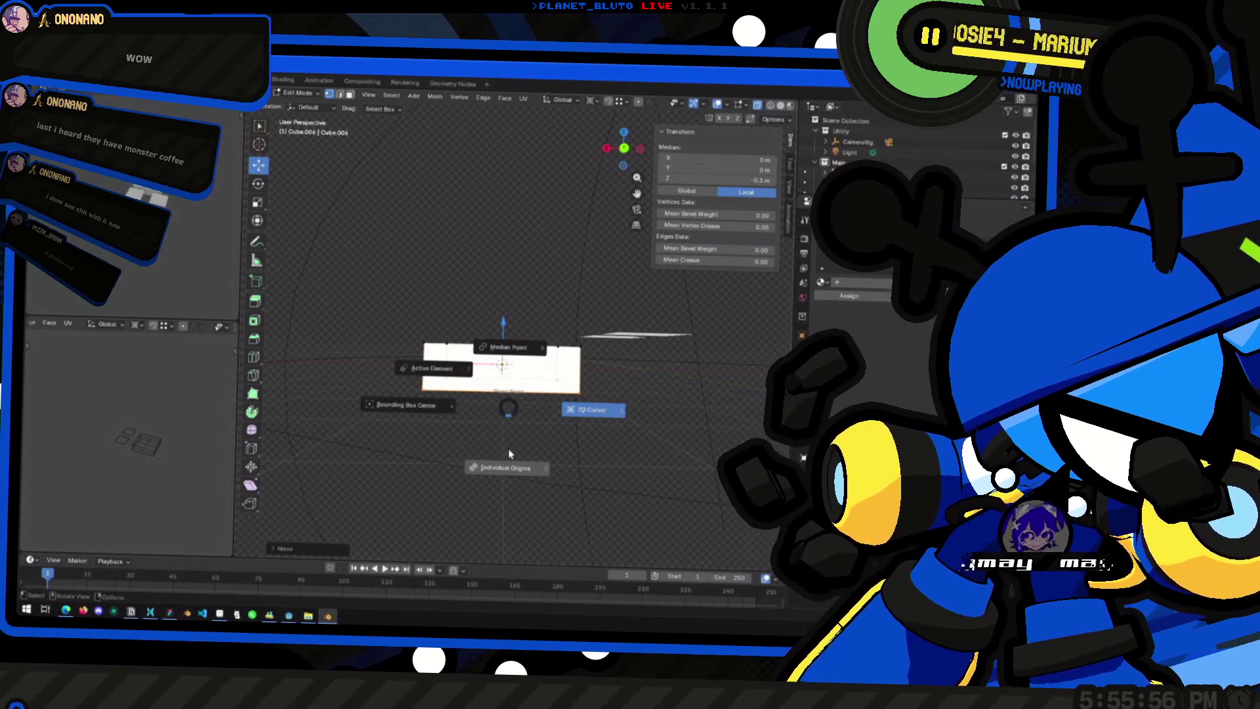
{"action": "left_click", "coordinate": [510, 454]}
{"action": "key", "text": "period"}
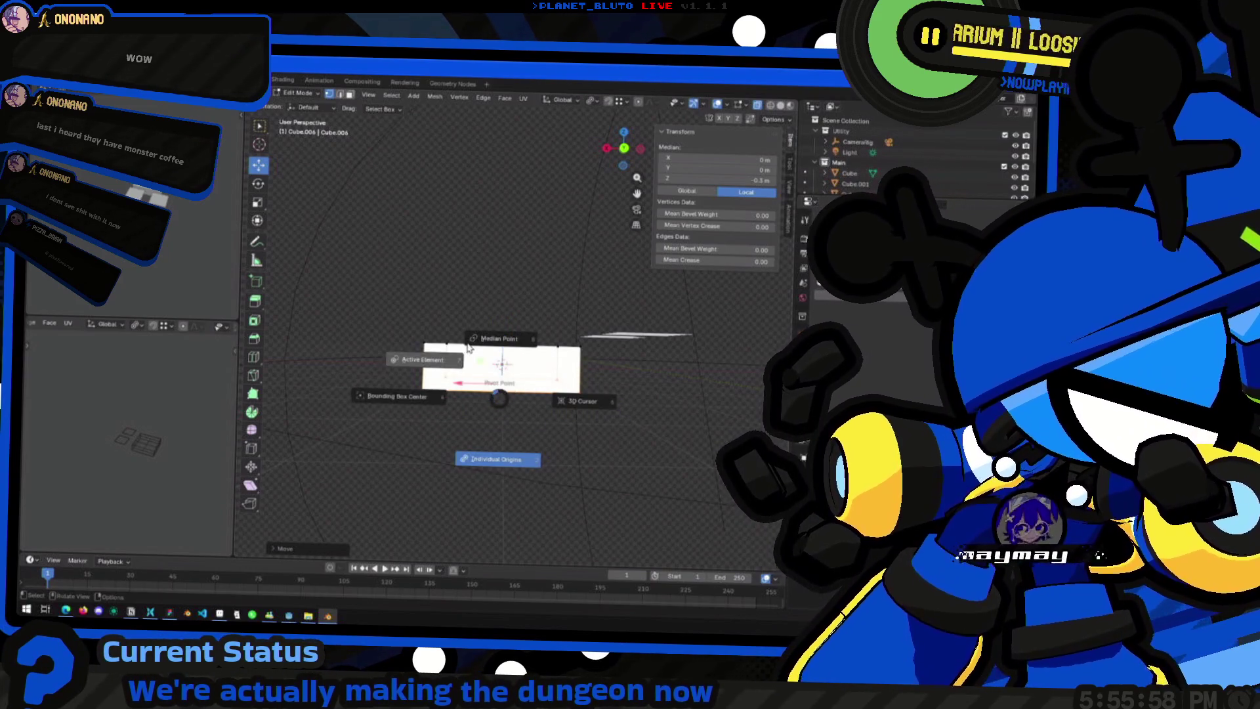
{"action": "left_click", "coordinate": [490, 340]}
Step: Lower the selected slab geometry slightly along Z and return to Object Mode
{"action": "key", "text": "g"}
{"action": "key", "text": "z"}
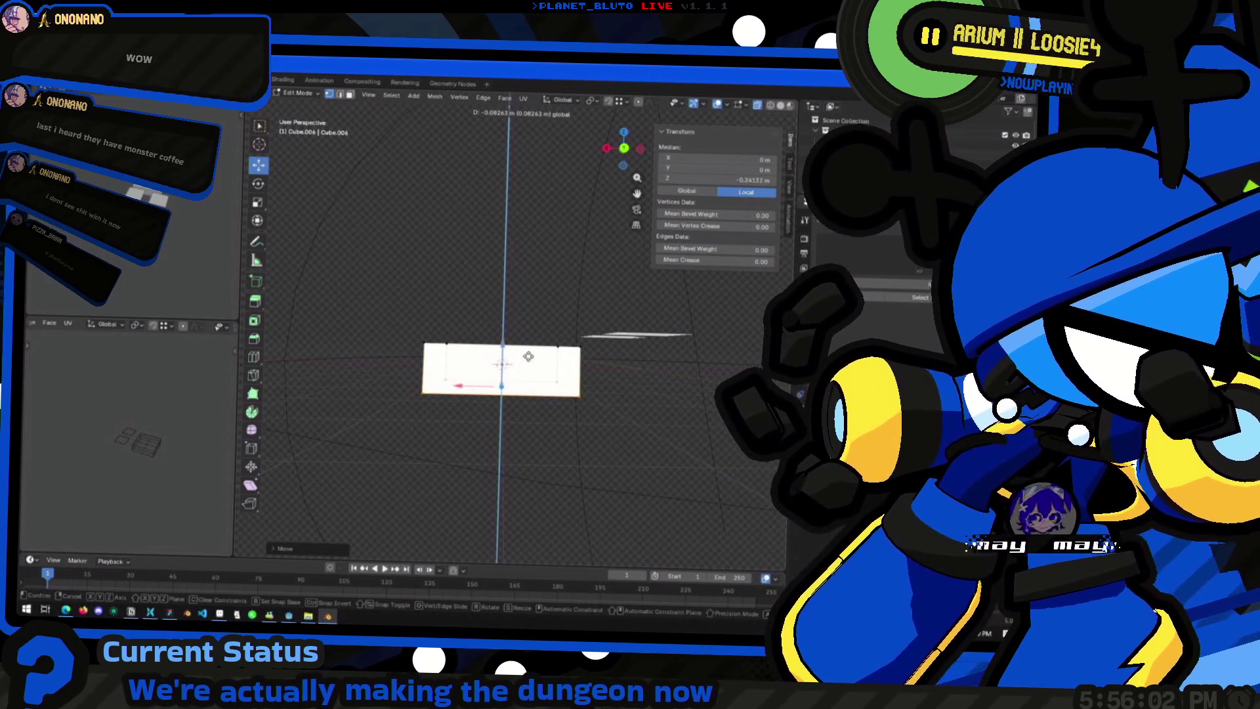
{"action": "left_click", "coordinate": [550, 358]}
{"action": "mouse_move", "coordinate": [551, 358]}
{"action": "middle_mouse_down"}
{"action": "mouse_move", "coordinate": [567, 400]}
{"action": "mouse_move", "coordinate": [611, 295]}
{"action": "middle_mouse_up"}
{"action": "key", "text": "Tab"}
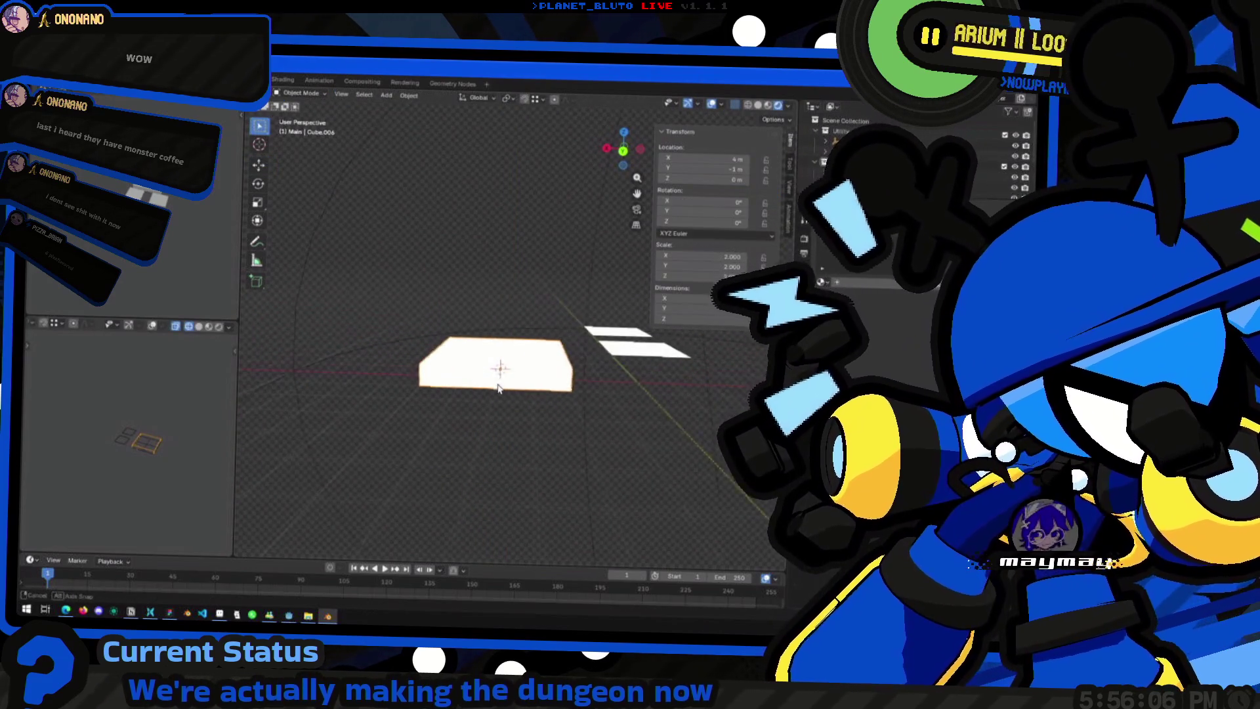
Step: Scale the slab's top face to about 0.74 in X and Y only, tapering the base
{"action": "middle_click_drag", "start_coordinate": [627, 163], "coordinate": [571, 301]}
{"action": "key", "text": "Tab"}
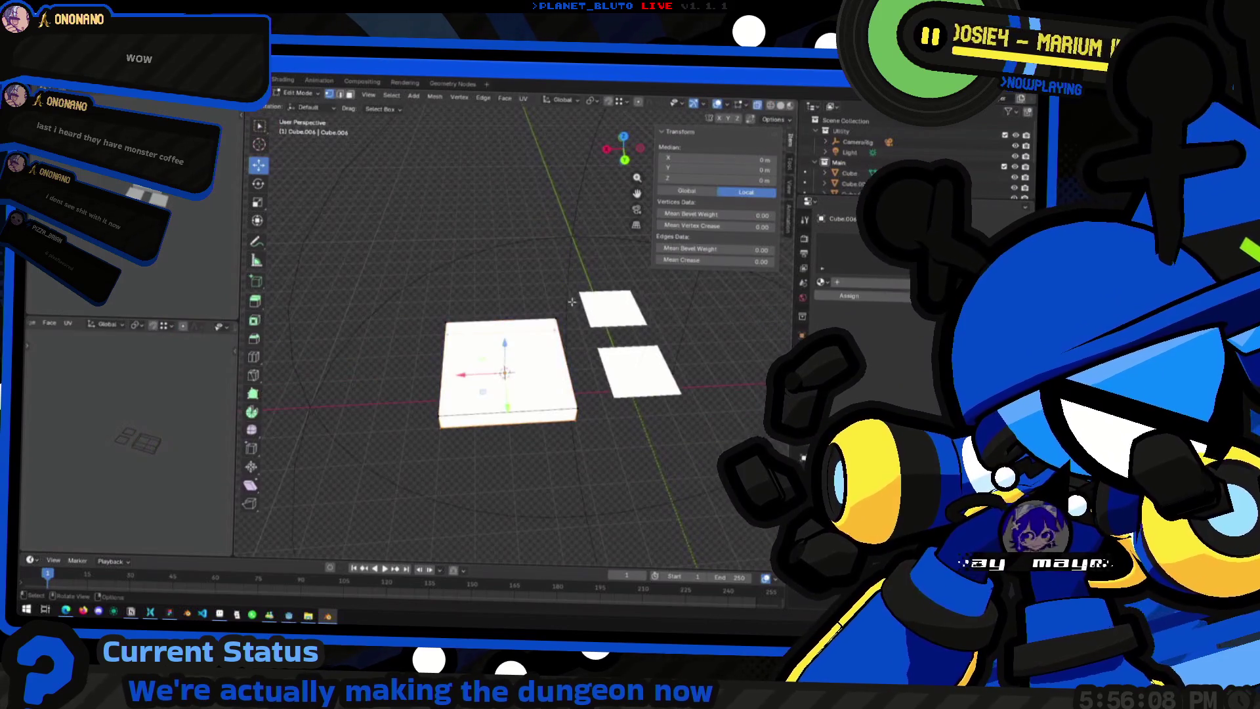
{"action": "key", "text": "s"}
{"action": "key", "text": "shift+z"}
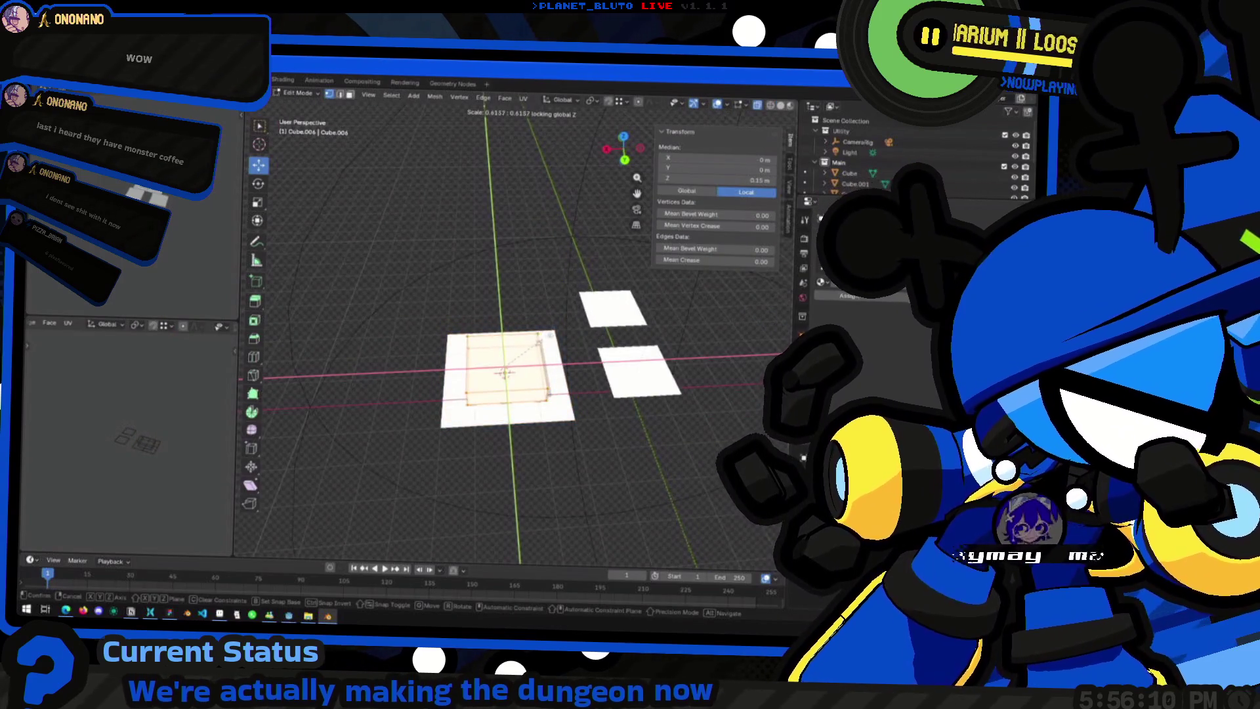
{"action": "left_click", "coordinate": [693, 296]}
{"action": "mouse_move", "coordinate": [692, 295]}
{"action": "middle_mouse_down"}
{"action": "mouse_move", "coordinate": [640, 257]}
{"action": "mouse_move", "coordinate": [393, 148]}
{"action": "middle_mouse_up"}
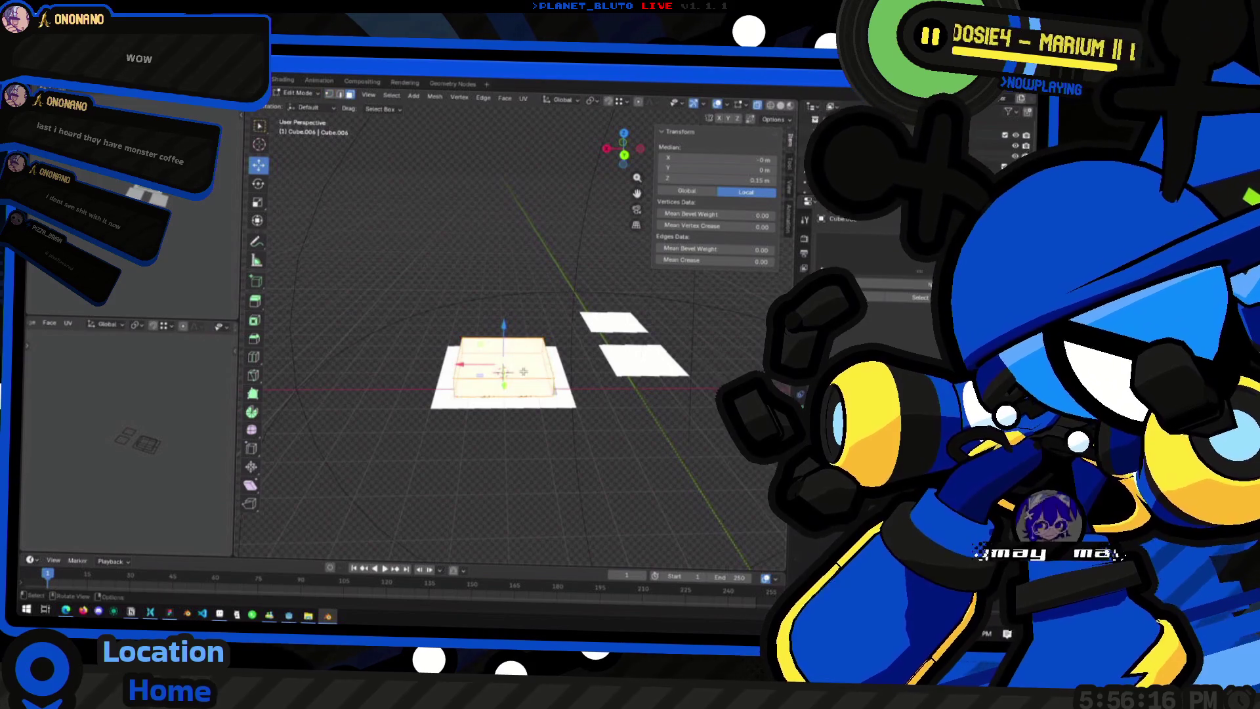
Step: Reselect the top face, start another scale, and switch over to the Godot editor
{"action": "left_click", "coordinate": [382, 171]}
{"action": "middle_click_drag", "start_coordinate": [382, 170], "coordinate": [518, 358]}
{"action": "left_click", "coordinate": [518, 358]}
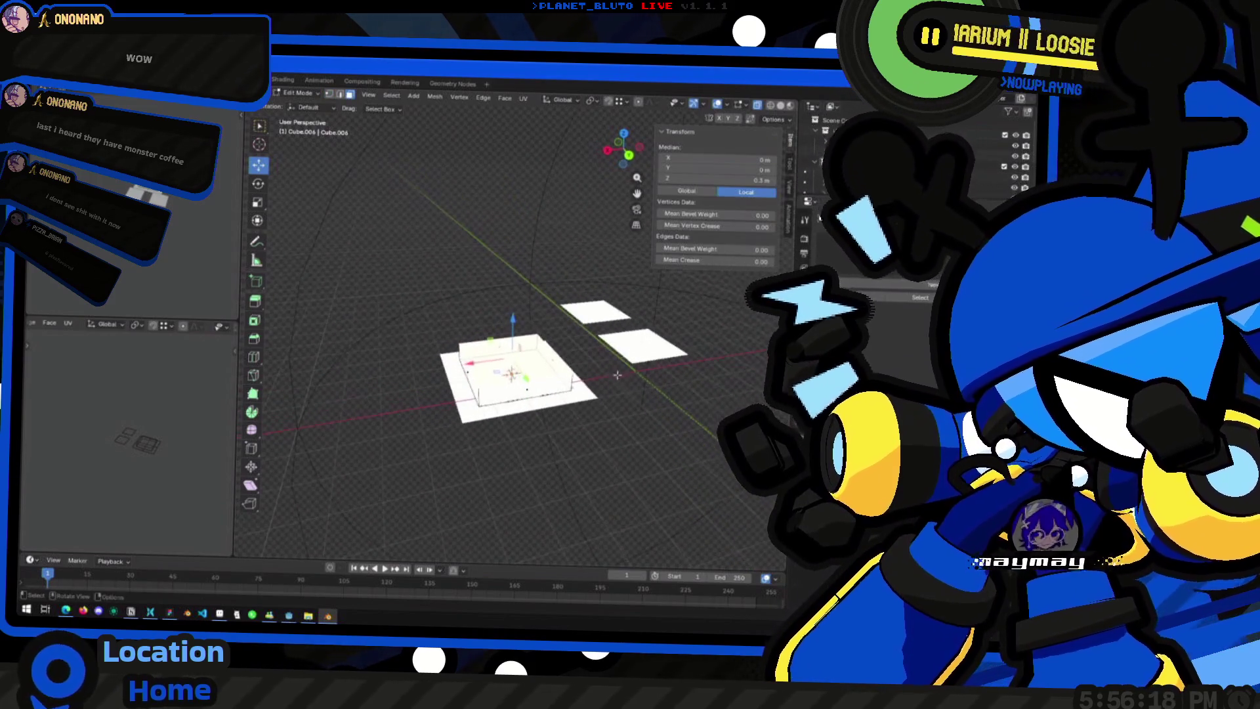
{"action": "key", "text": "s"}
{"action": "key", "text": "alt+Tab"}
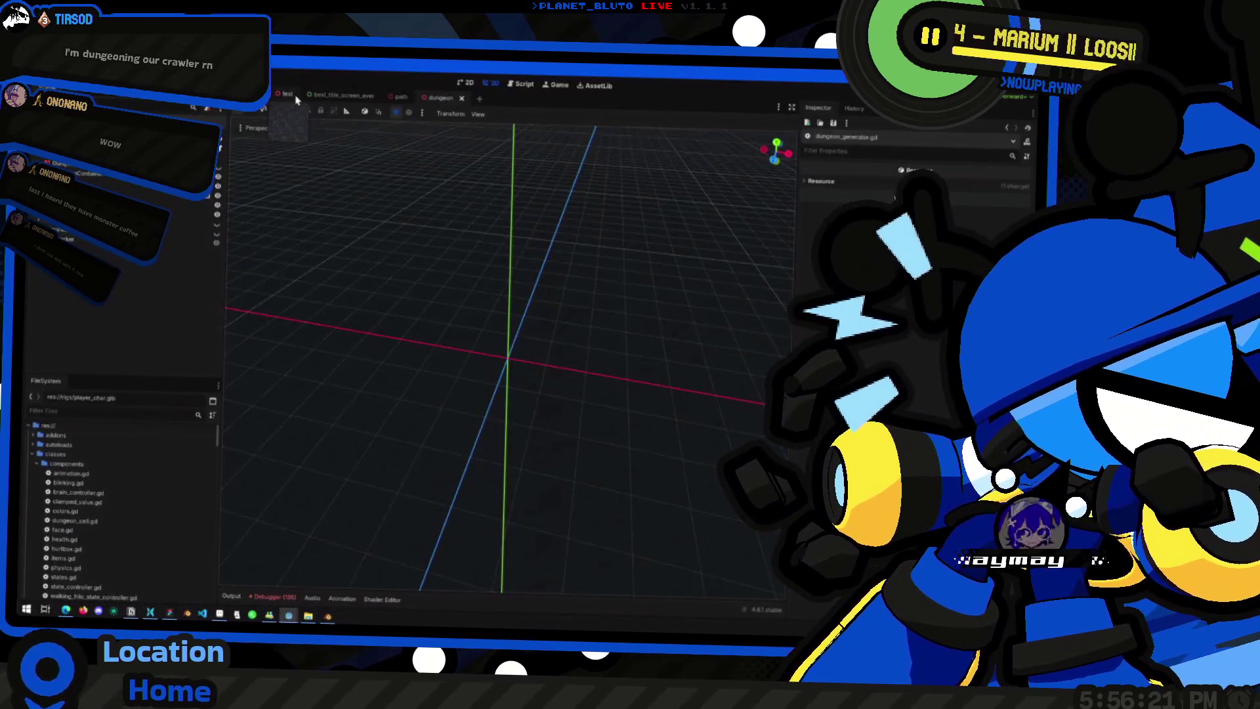
Step: View Godot's test dungeon corridor and pillars, then switch back to Blender
{"action": "left_click", "coordinate": [296, 100]}
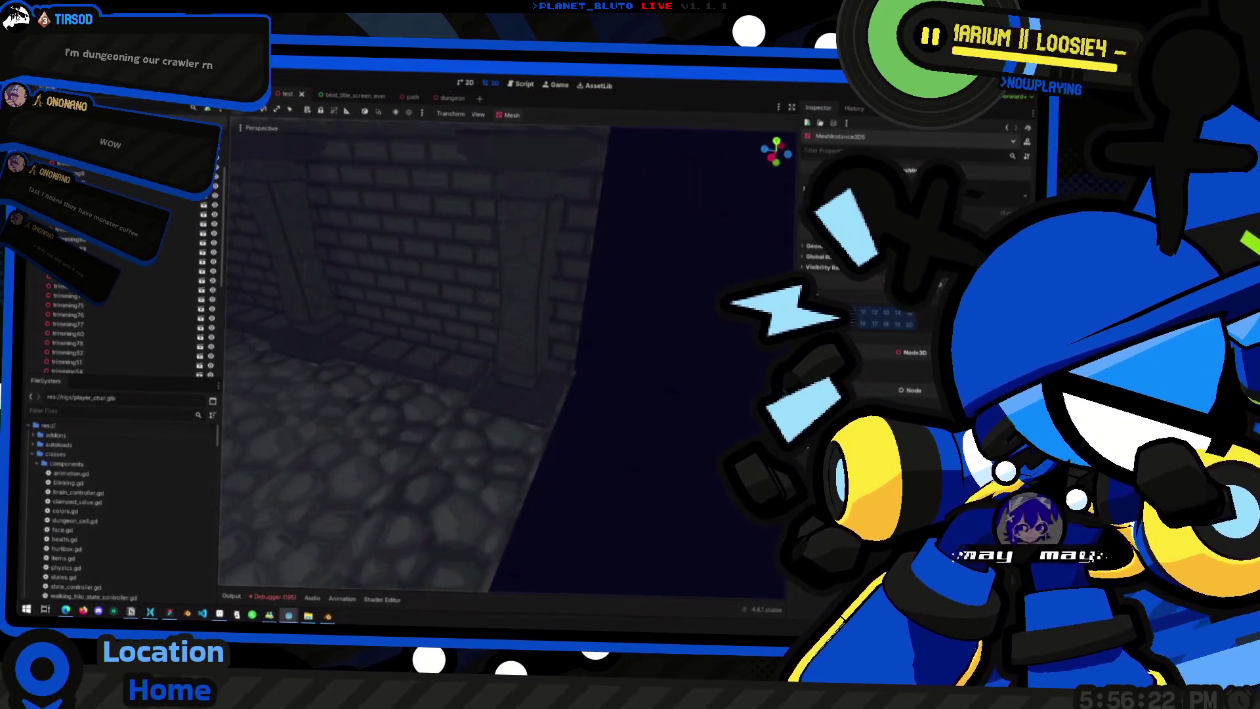
{"action": "right_click_drag", "start_coordinate": [502, 359], "coordinate": [551, 365]}
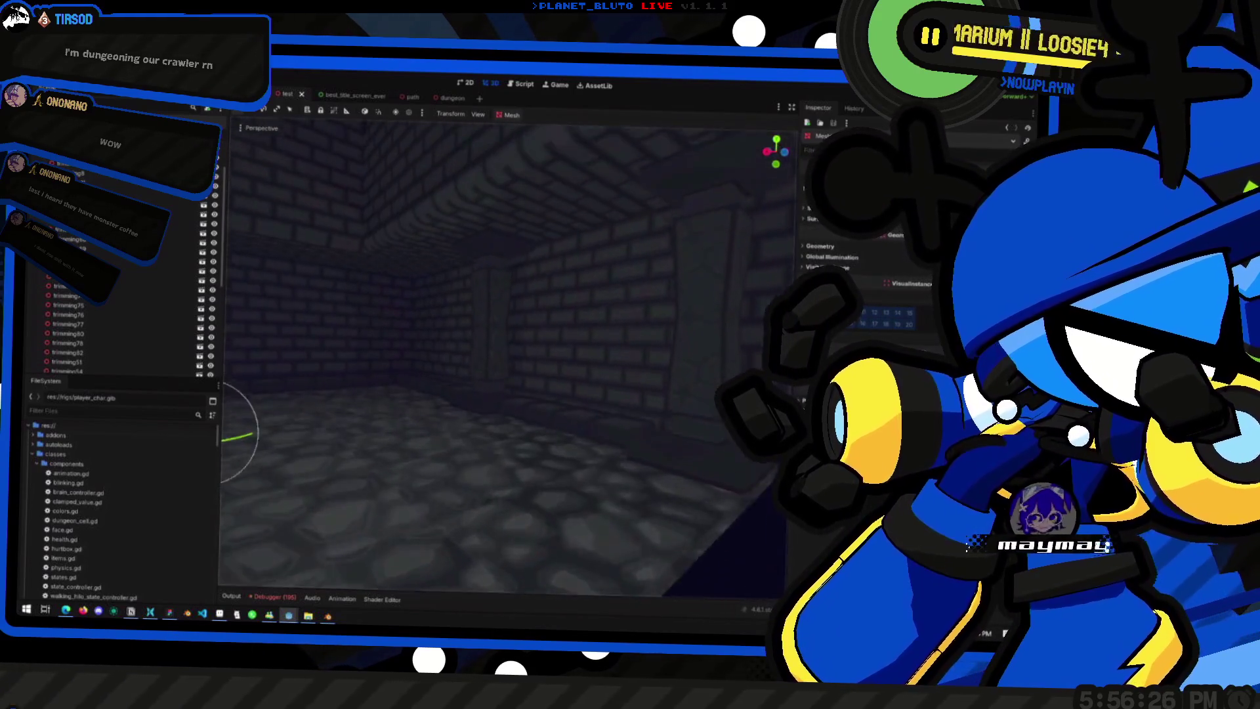
{"action": "right_click_drag", "start_coordinate": [502, 363], "coordinate": [502, 362]}
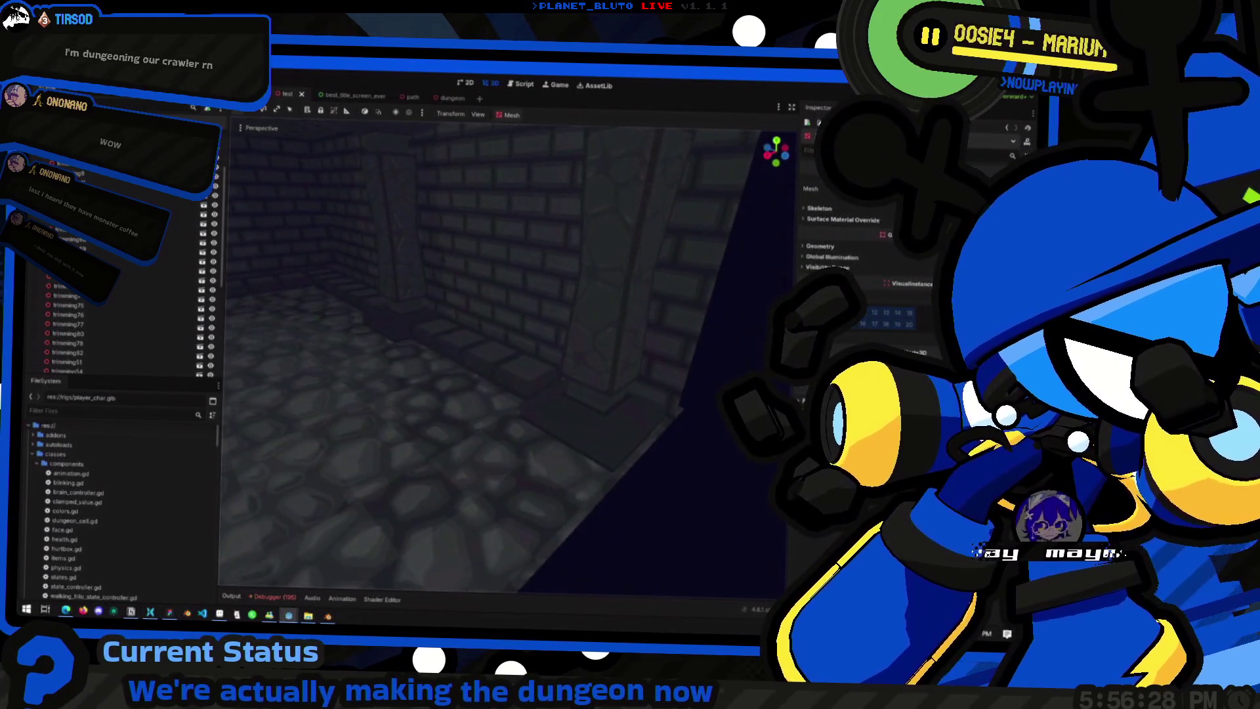
{"action": "key", "text": "alt+Tab"}
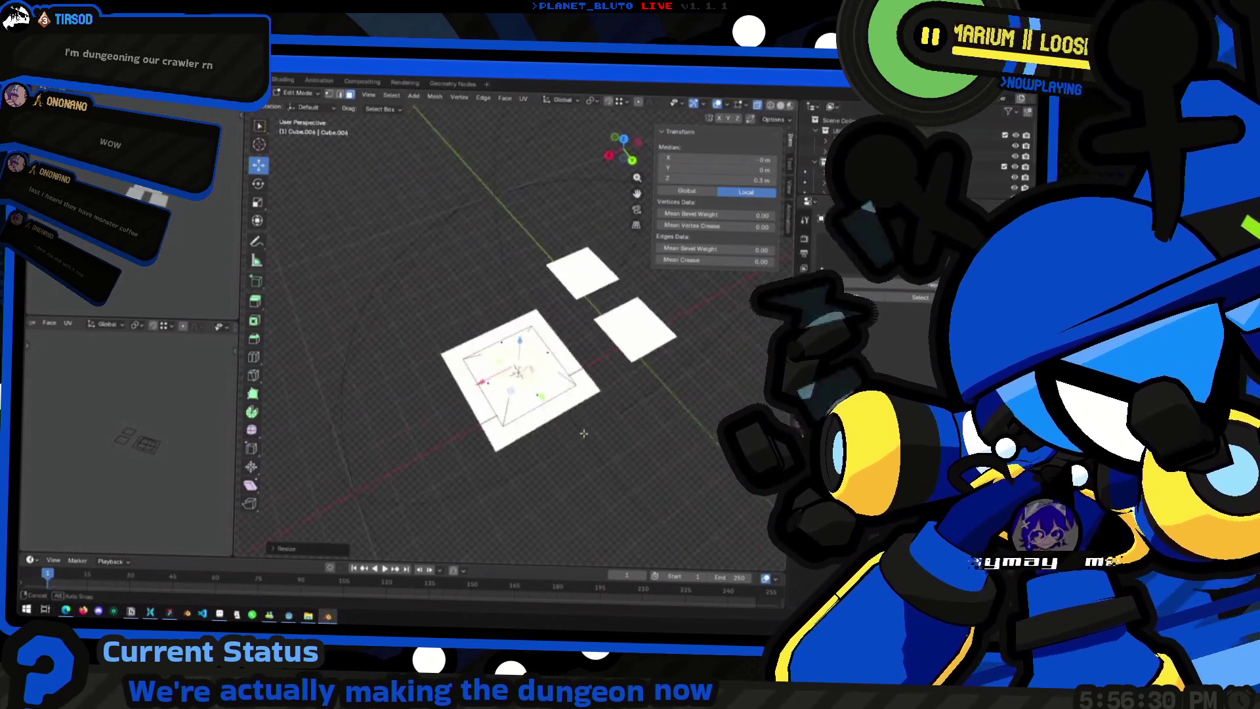
{"action": "scroll", "coordinate": [582, 436], "scroll_direction": "up", "scroll_amount": 3}
Step: Enlarge the slab's inner top face to about nine-tenths and leave Edit Mode
{"action": "mouse_move", "coordinate": [582, 436]}
{"action": "middle_mouse_down"}
{"action": "mouse_move", "coordinate": [598, 386]}
{"action": "mouse_move", "coordinate": [570, 428]}
{"action": "mouse_move", "coordinate": [553, 398]}
{"action": "mouse_move", "coordinate": [429, 306]}
{"action": "mouse_move", "coordinate": [374, 399]}
{"action": "mouse_move", "coordinate": [552, 365]}
{"action": "mouse_move", "coordinate": [537, 426]}
{"action": "mouse_move", "coordinate": [479, 396]}
{"action": "mouse_move", "coordinate": [536, 406]}
{"action": "middle_mouse_up"}
{"action": "key", "text": "s"}
{"action": "left_click", "coordinate": [619, 402]}
{"action": "left_click", "coordinate": [430, 307]}
{"action": "left_click", "coordinate": [552, 365]}
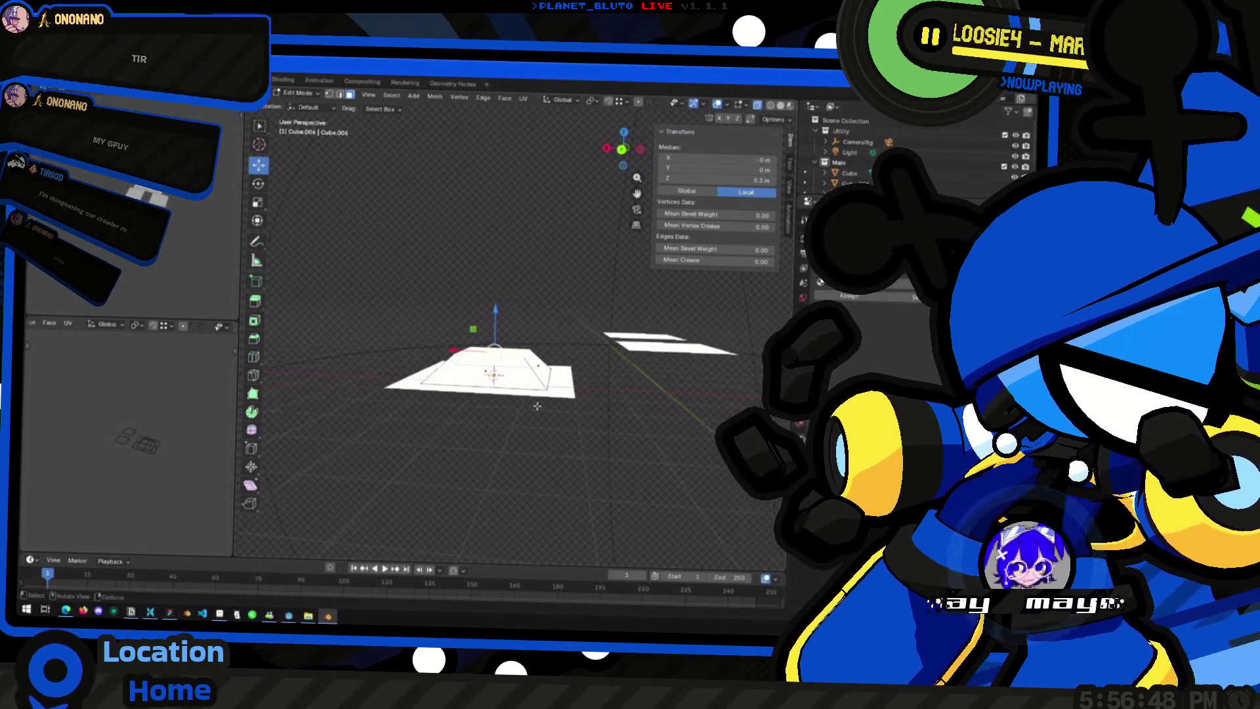
{"action": "key", "text": "Tab"}
{"action": "key", "text": "shift+a"}
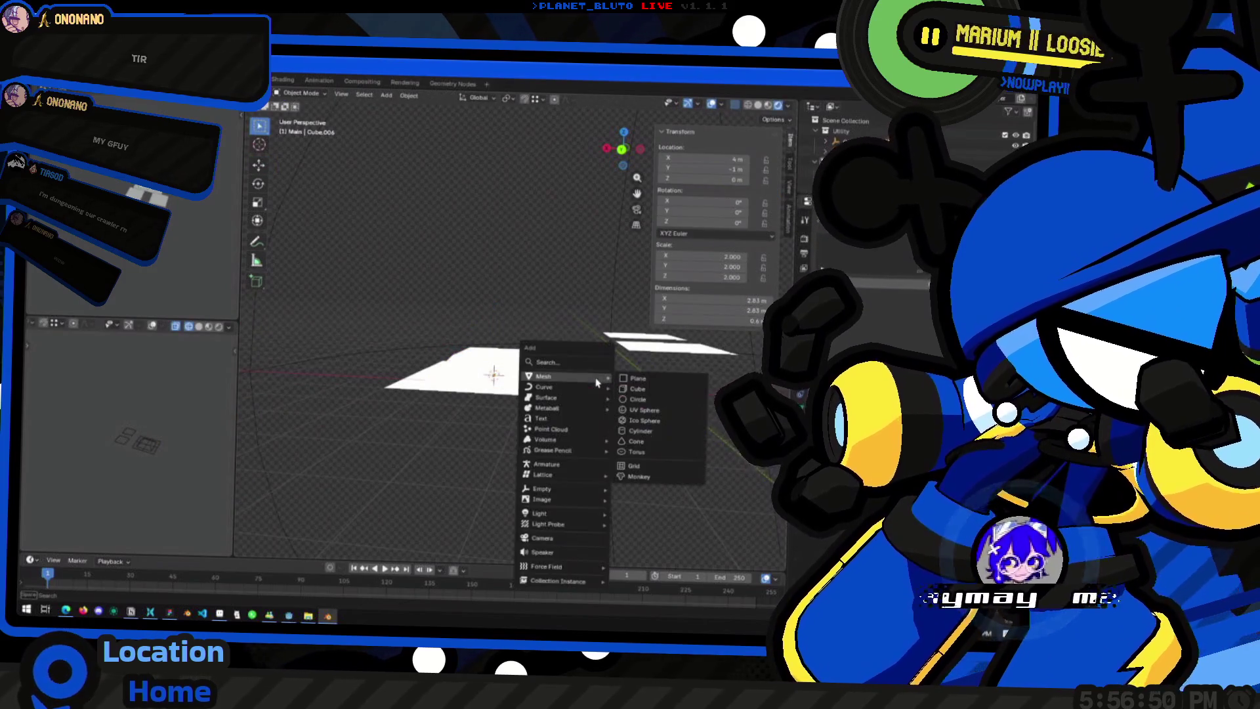
Step: Add a new 2 m cube and move it roughly into position
{"action": "left_click", "coordinate": [635, 379]}
{"action": "mouse_move", "coordinate": [631, 388]}
{"action": "middle_mouse_down"}
{"action": "mouse_move", "coordinate": [571, 404]}
{"action": "mouse_move", "coordinate": [583, 385]}
{"action": "mouse_move", "coordinate": [551, 372]}
{"action": "middle_mouse_up"}
{"action": "key", "text": "g"}
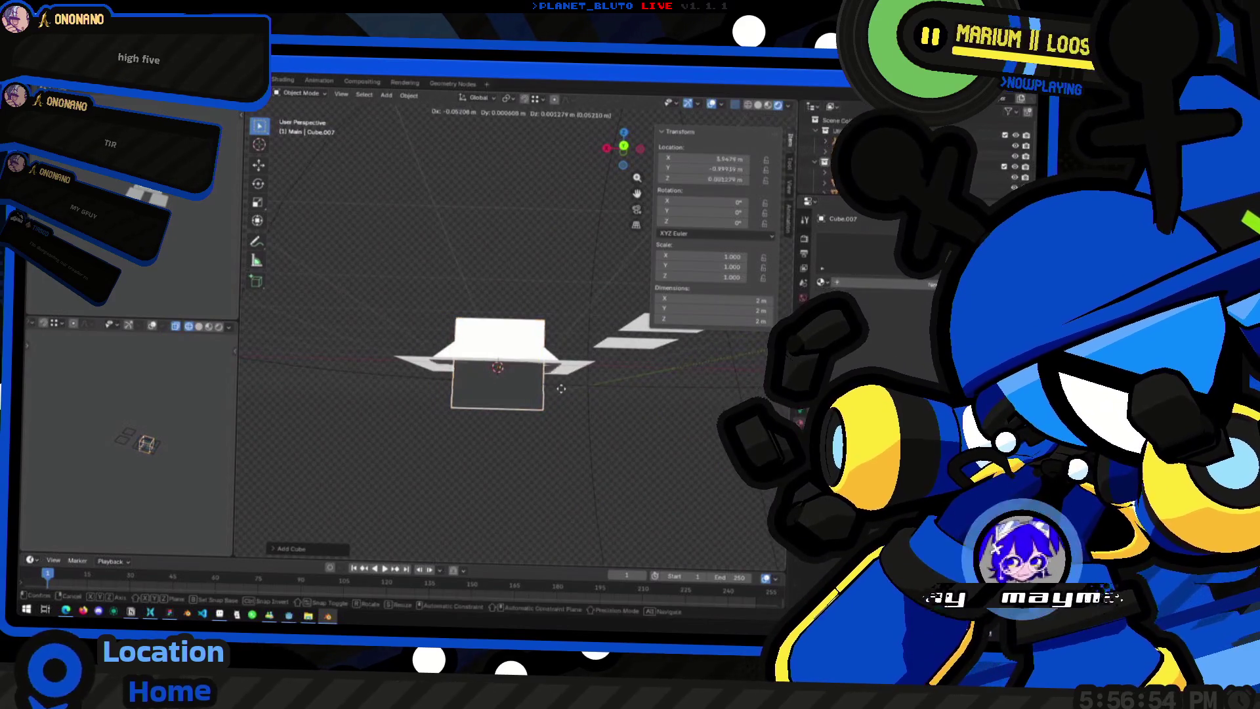
{"action": "left_click", "coordinate": [558, 389]}
{"action": "mouse_move", "coordinate": [559, 389]}
{"action": "middle_mouse_down"}
{"action": "mouse_move", "coordinate": [559, 431]}
{"action": "mouse_move", "coordinate": [513, 412]}
{"action": "middle_mouse_up"}
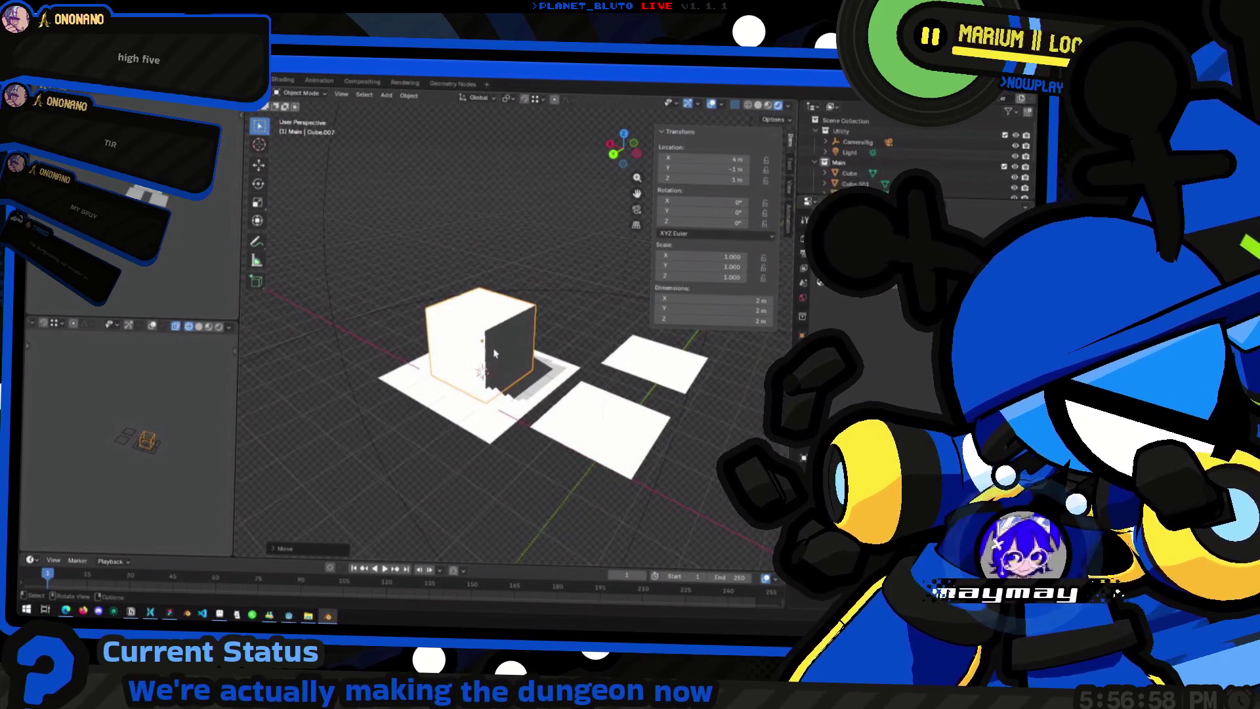
Step: From top view, place the cube over the base slab near a corner and check the Snap settings
{"action": "middle_click_drag", "start_coordinate": [496, 355], "coordinate": [526, 344]}
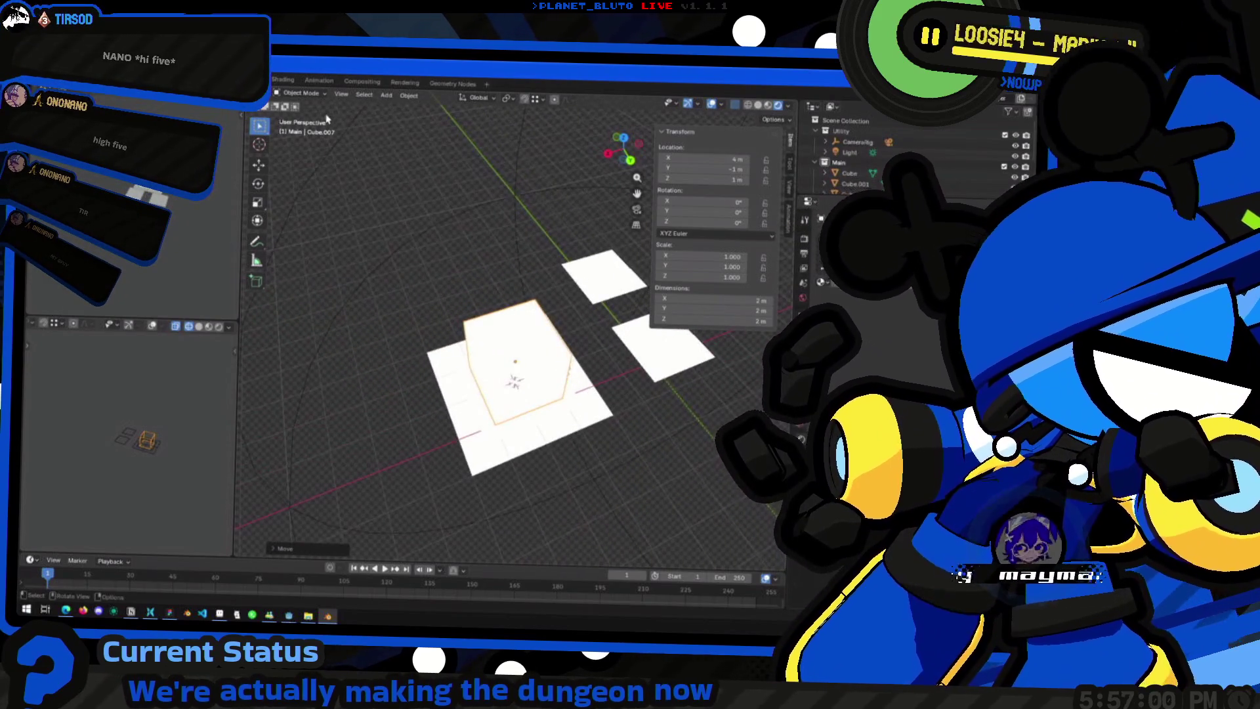
{"action": "left_click", "coordinate": [624, 141]}
{"action": "key", "text": "g"}
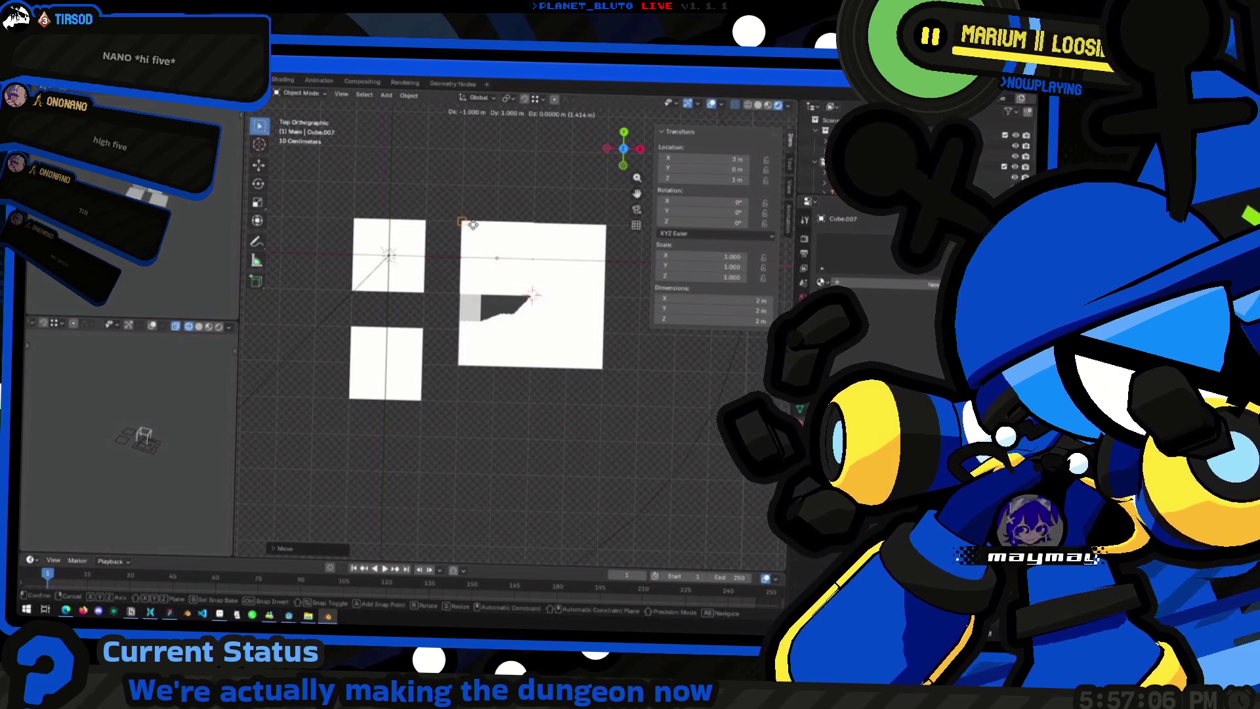
{"action": "left_click", "coordinate": [470, 229]}
{"action": "middle_click_drag", "start_coordinate": [470, 229], "coordinate": [523, 120]}
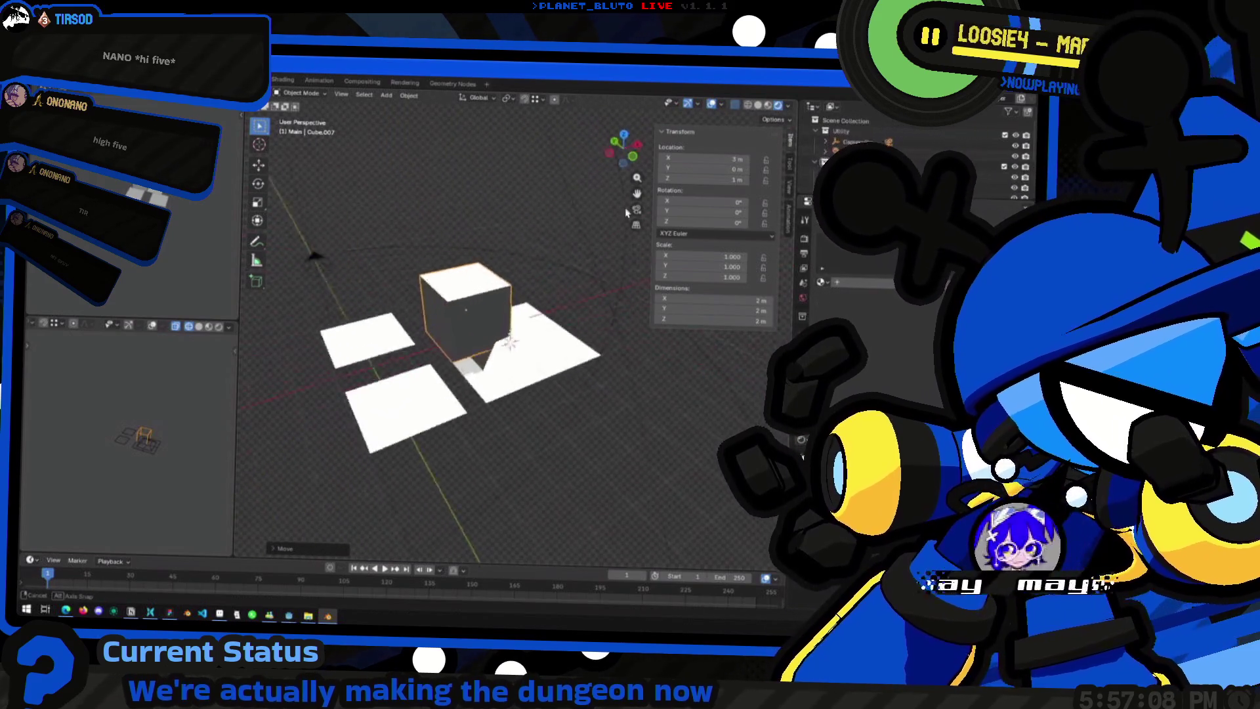
{"action": "left_click", "coordinate": [535, 99]}
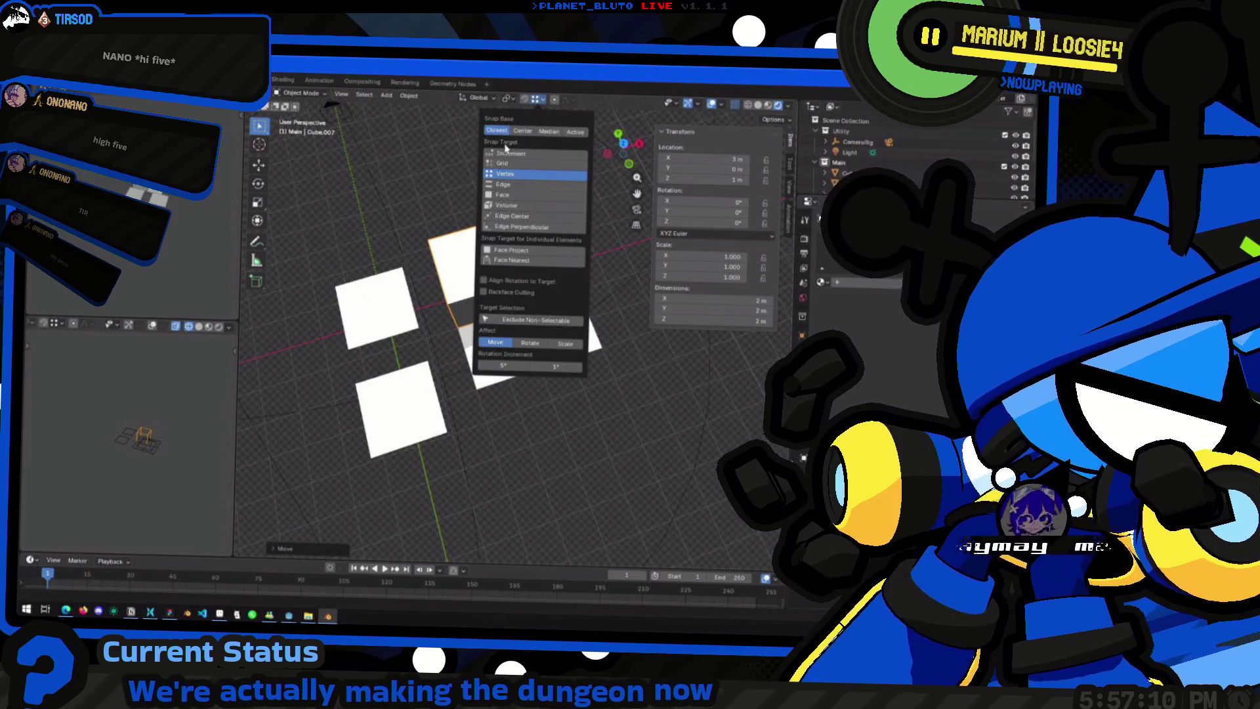
{"action": "mouse_move", "coordinate": [472, 246]}
{"action": "middle_mouse_down"}
{"action": "mouse_move", "coordinate": [425, 202]}
{"action": "mouse_move", "coordinate": [574, 279]}
{"action": "mouse_move", "coordinate": [390, 316]}
{"action": "mouse_move", "coordinate": [566, 293]}
{"action": "middle_mouse_up"}
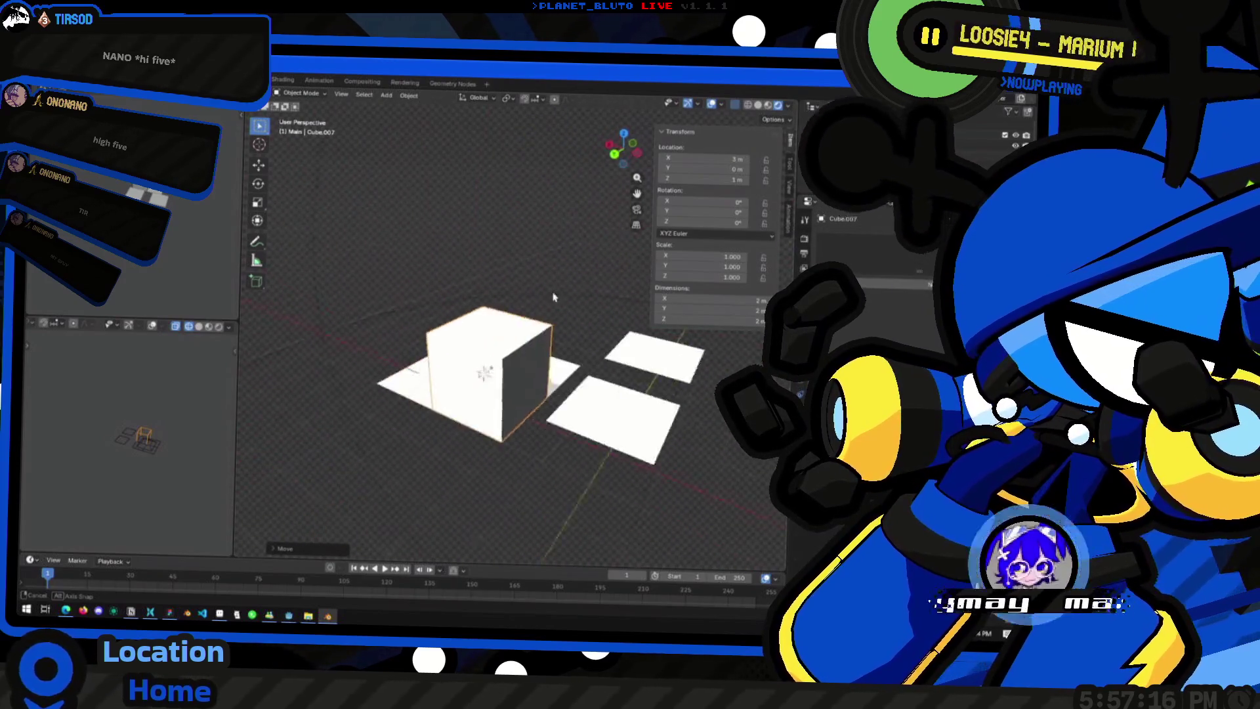
Step: Delete the new cube's geometry in Edit Mode and return to Object Mode
{"action": "key", "text": "Tab"}
{"action": "key", "text": "ctrl+f"}
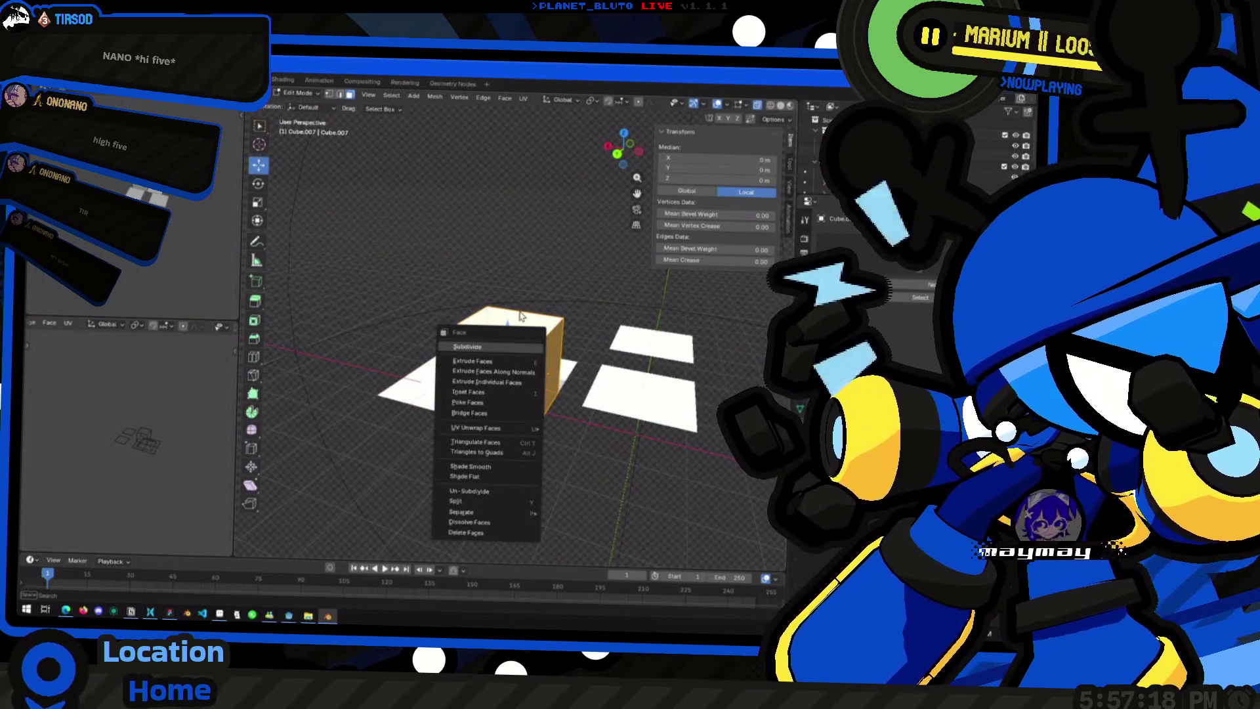
{"action": "key", "text": "Escape"}
{"action": "key", "text": "x"}
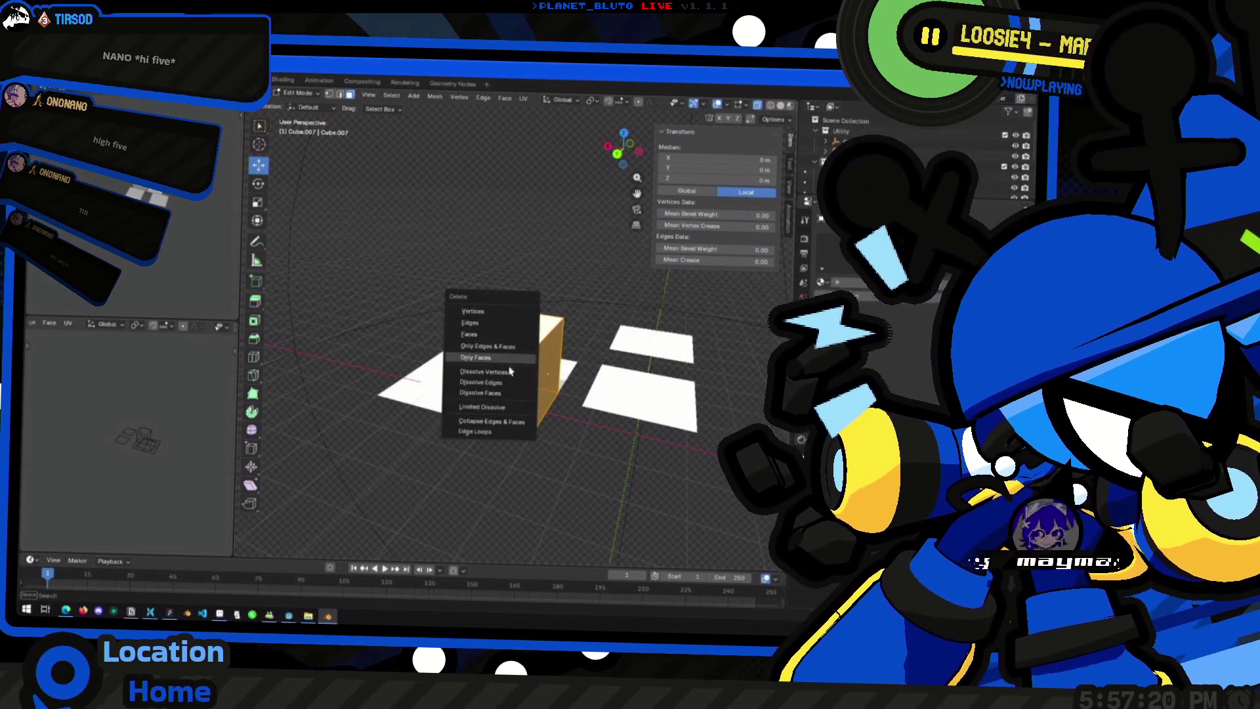
{"action": "left_click", "coordinate": [519, 366]}
{"action": "mouse_move", "coordinate": [519, 366]}
{"action": "middle_mouse_down"}
{"action": "mouse_move", "coordinate": [442, 285]}
{"action": "mouse_move", "coordinate": [484, 313]}
{"action": "mouse_move", "coordinate": [377, 458]}
{"action": "middle_mouse_up"}
{"action": "key", "text": "Tab"}
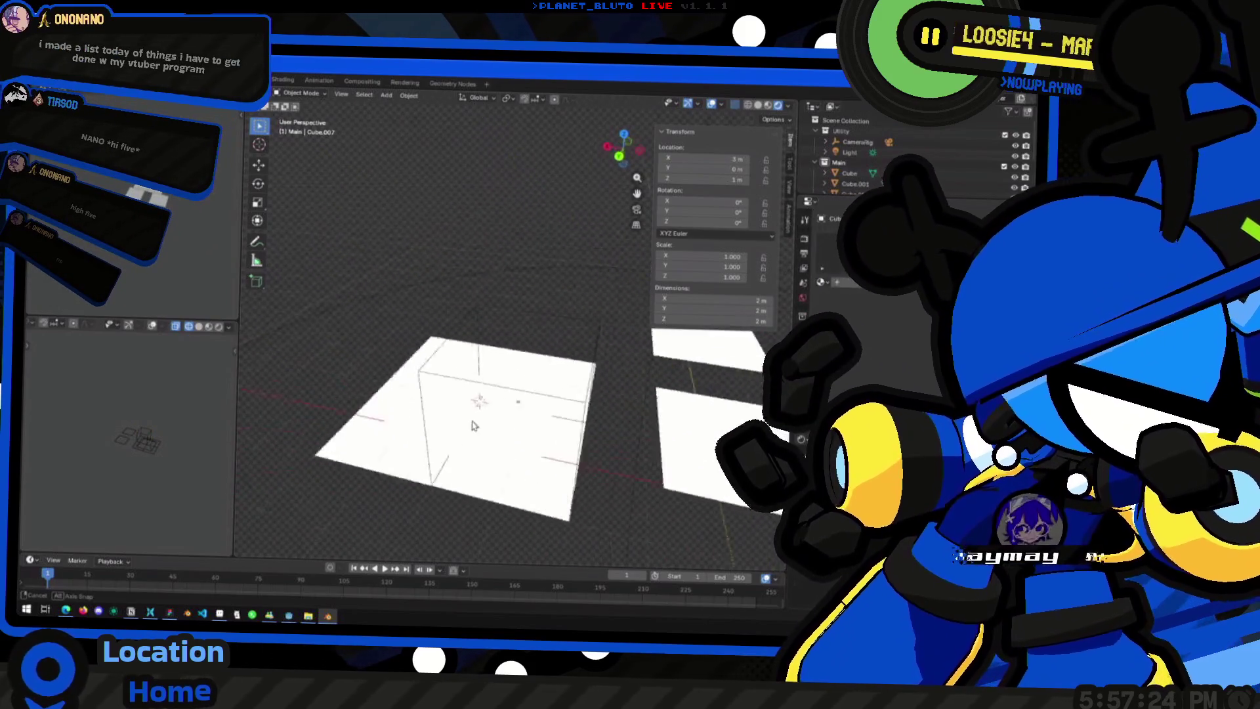
Step: Duplicate the large square base object in place
{"action": "left_click", "coordinate": [456, 367]}
{"action": "mouse_move", "coordinate": [458, 367]}
{"action": "middle_mouse_down"}
{"action": "mouse_move", "coordinate": [486, 404]}
{"action": "mouse_move", "coordinate": [588, 448]}
{"action": "mouse_move", "coordinate": [505, 412]}
{"action": "mouse_move", "coordinate": [468, 318]}
{"action": "mouse_move", "coordinate": [526, 273]}
{"action": "middle_mouse_up"}
{"action": "key", "text": "shift+d"}
{"action": "left_click", "coordinate": [494, 334]}
{"action": "middle_click_drag", "start_coordinate": [494, 334], "coordinate": [346, 380]}
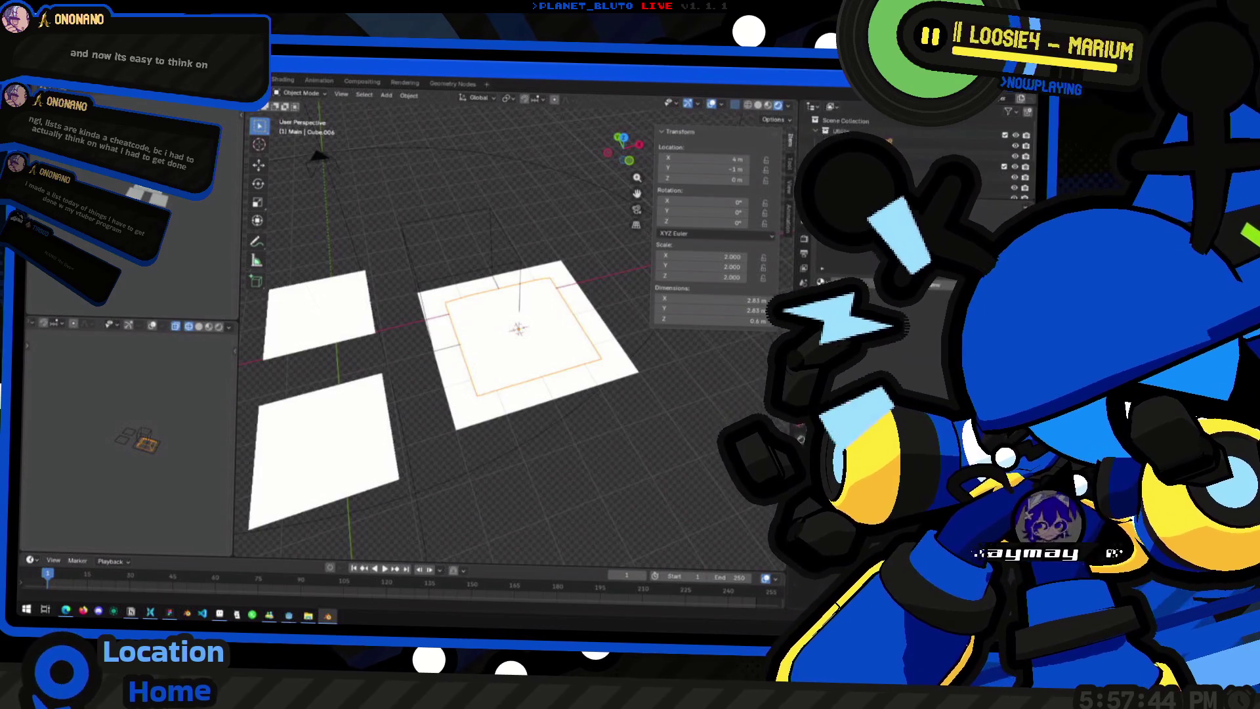
Step: Browse the Shift+A add menu without adding anything, briefly glancing at another window
{"action": "mouse_move", "coordinate": [463, 347]}
{"action": "middle_mouse_down"}
{"action": "mouse_move", "coordinate": [552, 365]}
{"action": "mouse_move", "coordinate": [532, 239]}
{"action": "middle_mouse_up"}
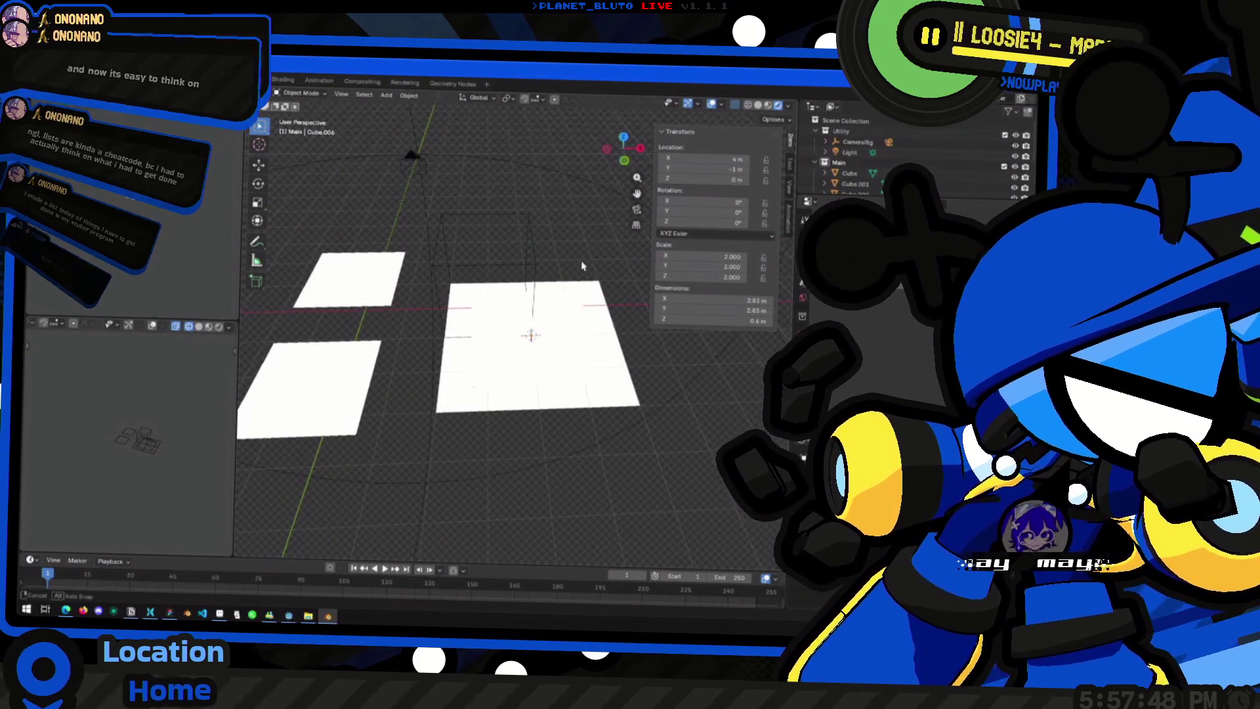
{"action": "key", "text": "shift+a"}
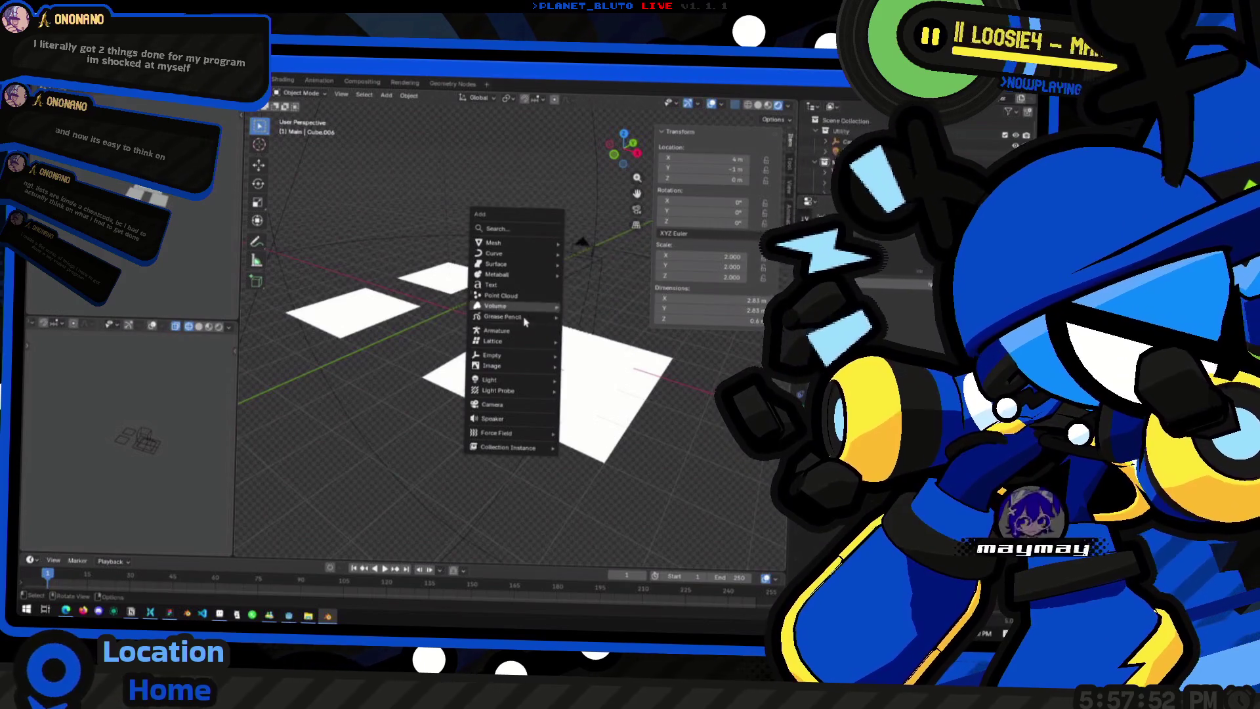
{"action": "mouse_move", "coordinate": [494, 242]}
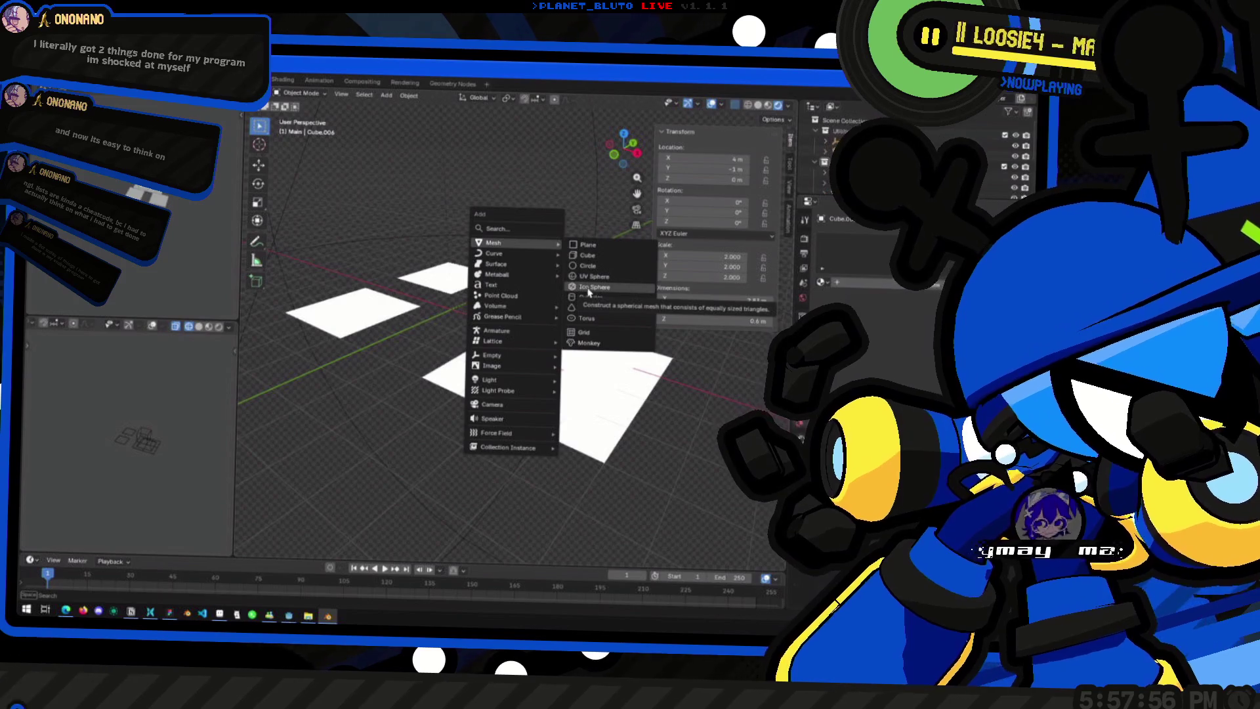
{"action": "mouse_move", "coordinate": [589, 292]}
{"action": "middle_mouse_down"}
{"action": "mouse_move", "coordinate": [491, 305]}
{"action": "mouse_move", "coordinate": [453, 281]}
{"action": "mouse_move", "coordinate": [536, 386]}
{"action": "mouse_move", "coordinate": [571, 363]}
{"action": "middle_mouse_up"}
{"action": "key", "text": "alt+Tab"}
{"action": "key", "text": "alt+Tab"}
Step: Switch the viewport to lit grey shading, revealing the base block's tapered sides in edit mode
{"action": "key", "text": "Tab"}
{"action": "middle_click_drag", "start_coordinate": [513, 420], "coordinate": [559, 425]}
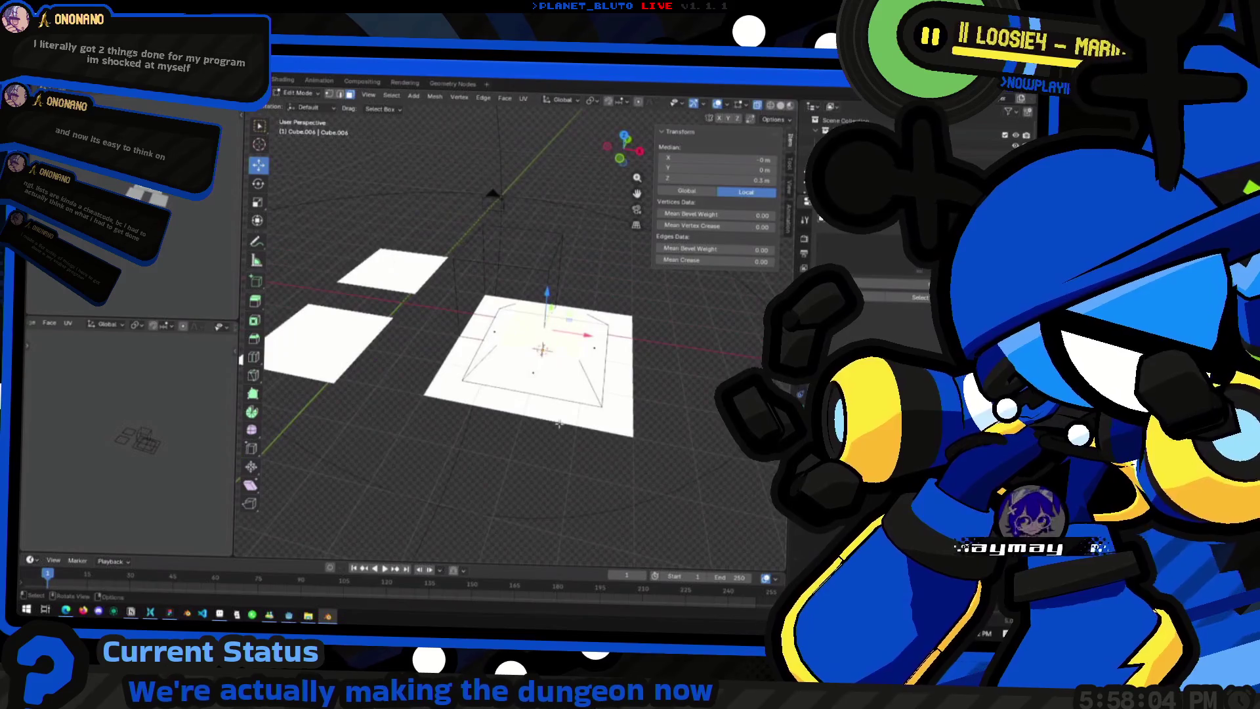
{"action": "mouse_move", "coordinate": [478, 396]}
{"action": "middle_mouse_down"}
{"action": "mouse_move", "coordinate": [486, 403]}
{"action": "mouse_move", "coordinate": [731, 79]}
{"action": "middle_mouse_up"}
{"action": "left_click", "coordinate": [779, 104]}
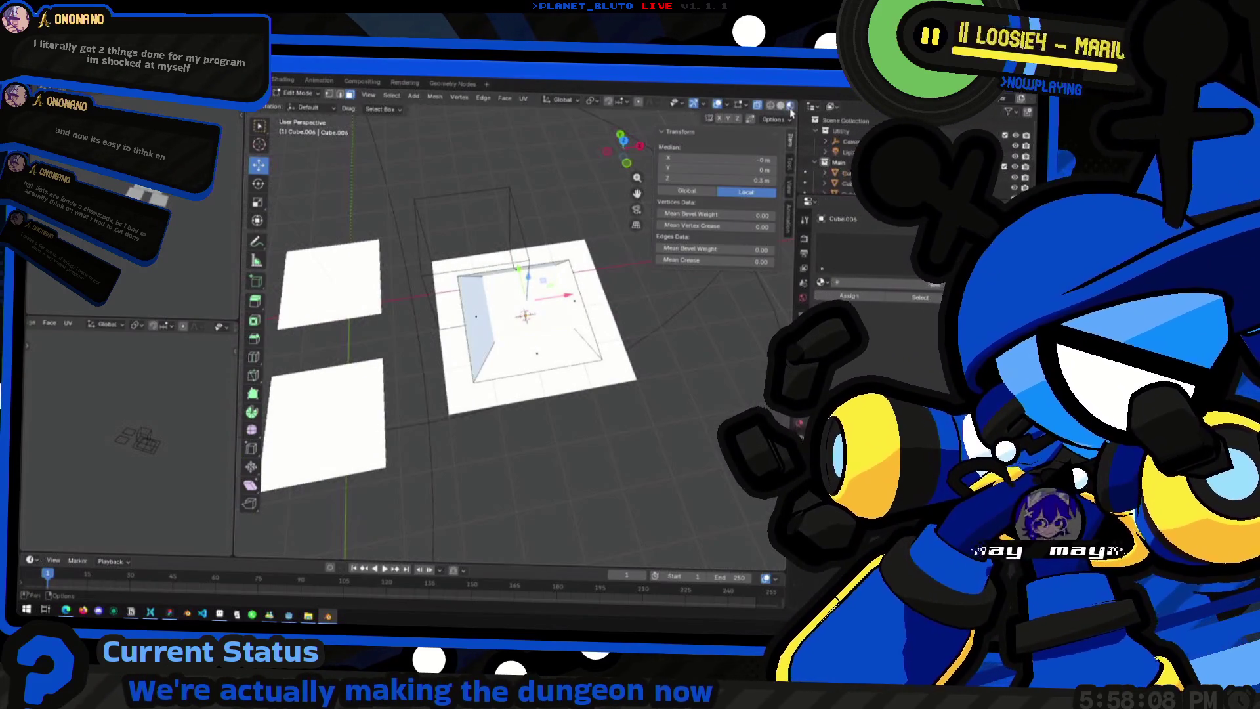
{"action": "key", "text": "Tab"}
{"action": "mouse_move", "coordinate": [723, 179]}
{"action": "middle_mouse_down"}
{"action": "mouse_move", "coordinate": [607, 334]}
{"action": "mouse_move", "coordinate": [618, 392]}
{"action": "middle_mouse_up"}
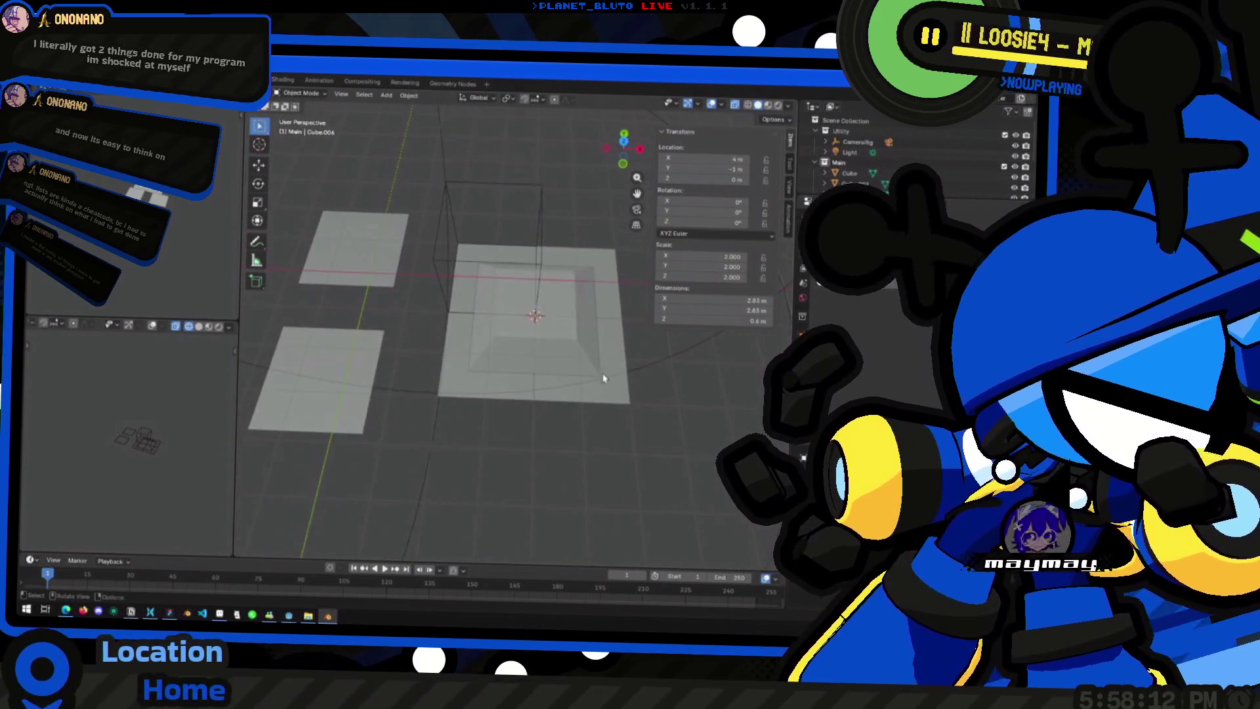
Step: Compare against Godot's stone-brick corridor walls, then return to Blender at a low oblique angle
{"action": "key", "text": "alt+Tab"}
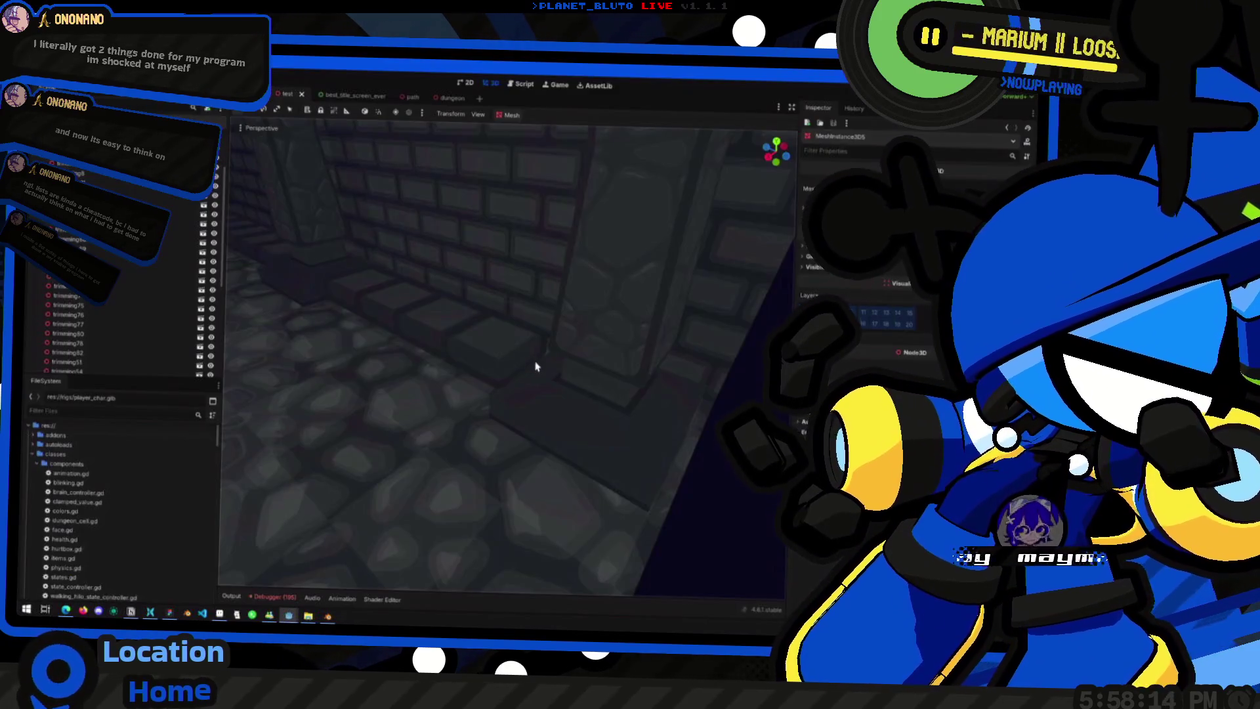
{"action": "middle_click_drag", "start_coordinate": [533, 367], "coordinate": [465, 284]}
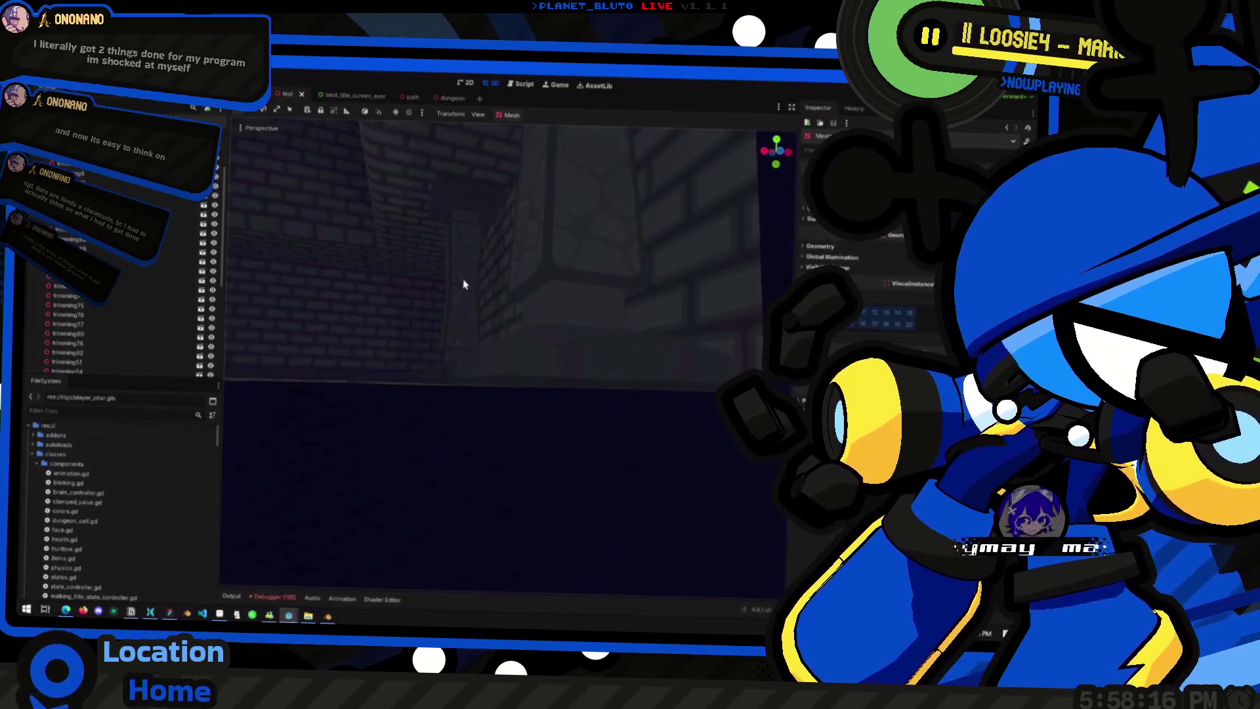
{"action": "key", "text": "alt+Tab"}
{"action": "middle_click_drag", "start_coordinate": [519, 355], "coordinate": [516, 338]}
Step: Enter edit mode on the base block and review its sloped sides with everything selected, then deselected
{"action": "key", "text": "Tab"}
{"action": "key", "text": "a"}
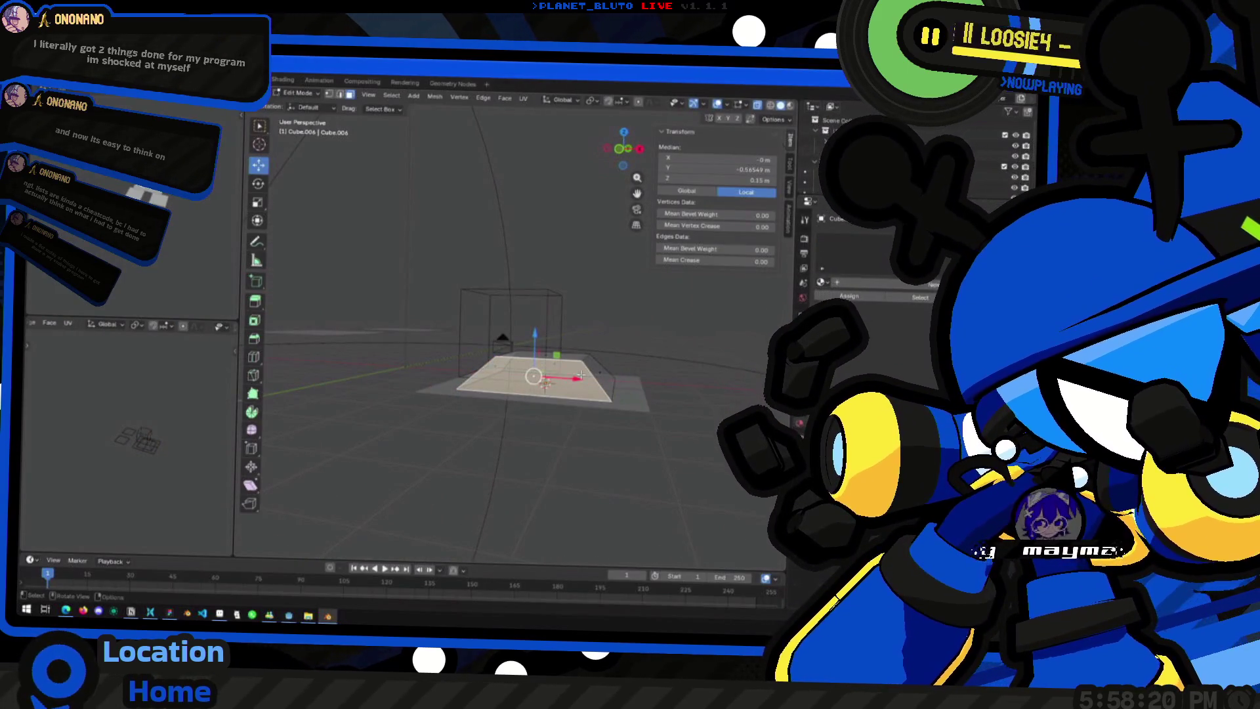
{"action": "middle_click_drag", "start_coordinate": [599, 372], "coordinate": [544, 385]}
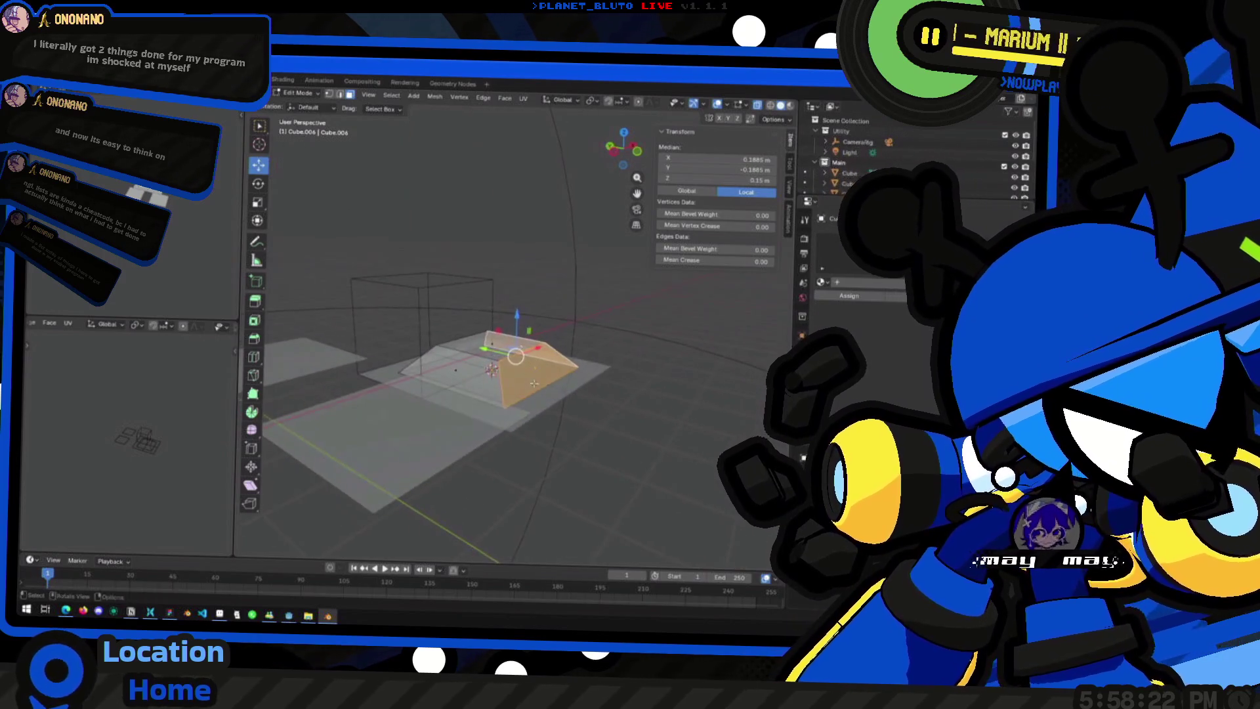
{"action": "key", "text": "alt+a"}
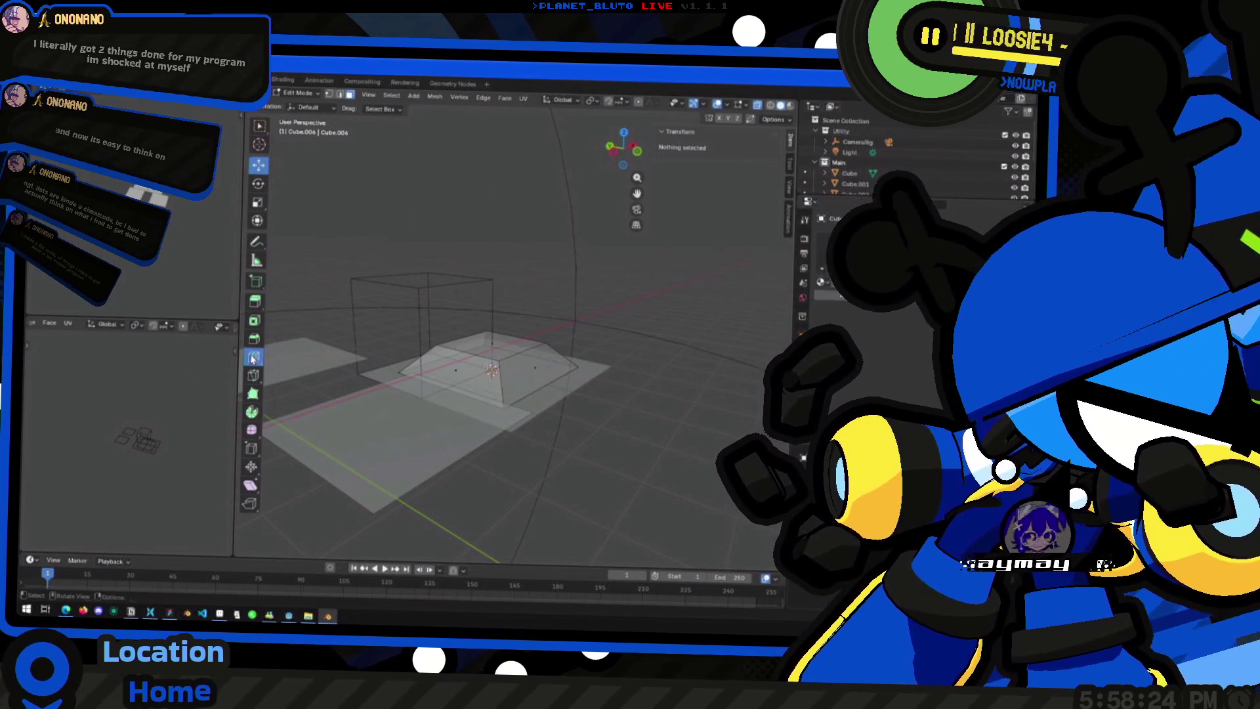
Step: Add an edge loop near the base's top and scale it to form a stepped ledge
{"action": "left_click", "coordinate": [504, 384]}
{"action": "middle_click_drag", "start_coordinate": [504, 384], "coordinate": [552, 379]}
{"action": "key", "text": "s"}
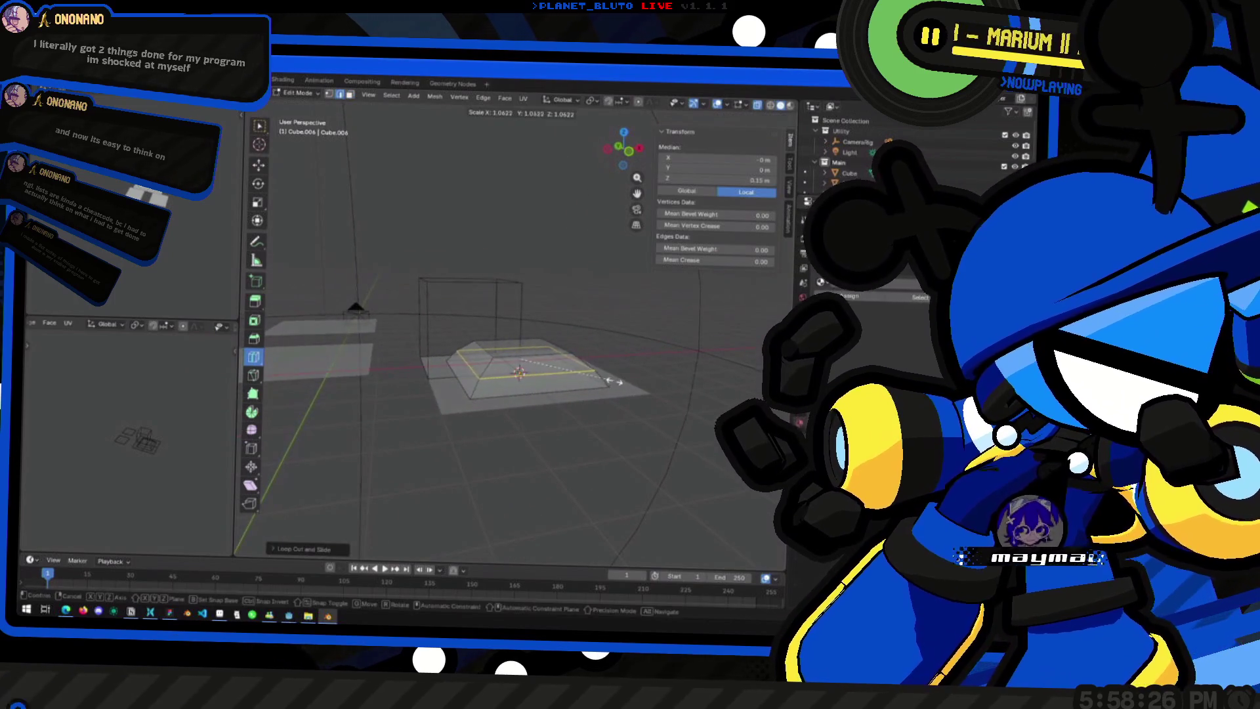
{"action": "left_click", "coordinate": [625, 373]}
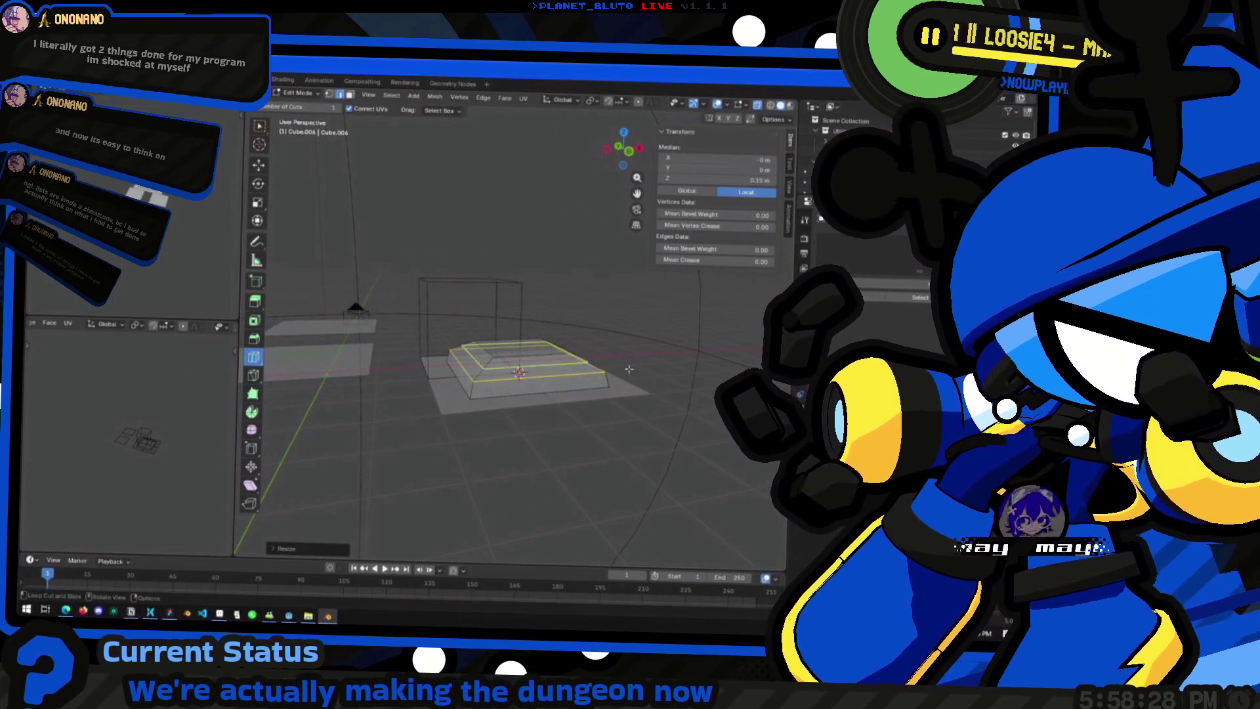
Step: Clear the selection and pick an edge on the base's top for the next adjustment
{"action": "left_click", "coordinate": [383, 95]}
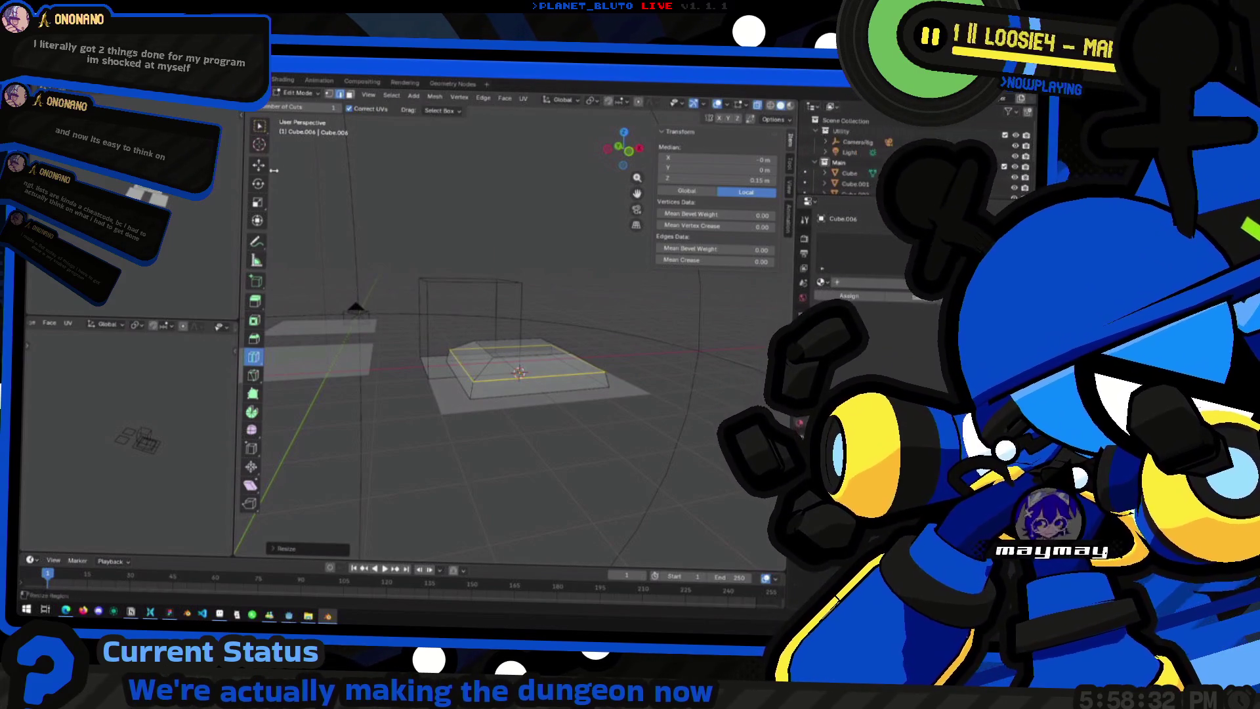
{"action": "left_click", "coordinate": [335, 220]}
{"action": "middle_click_drag", "start_coordinate": [335, 220], "coordinate": [532, 326]}
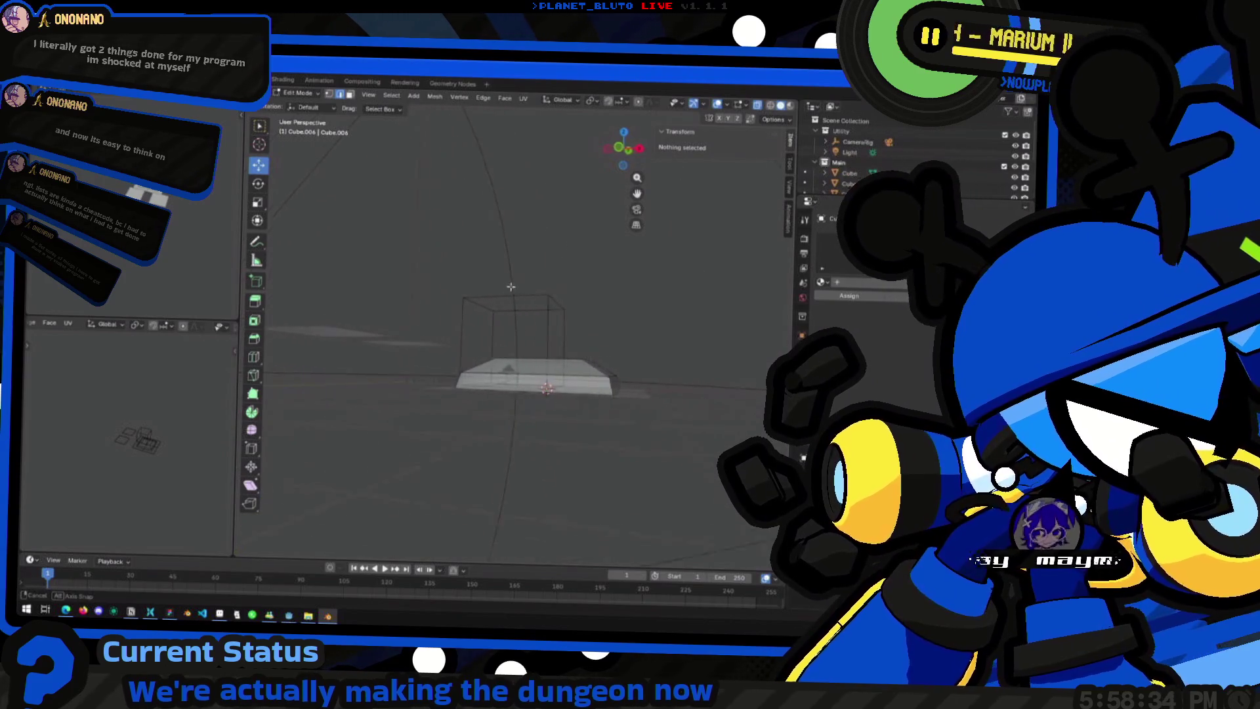
{"action": "left_click", "coordinate": [530, 333]}
Step: Raise the base's top edge about 0.13 m along Z
{"action": "left_click", "coordinate": [531, 328], "text": "shift"}
{"action": "middle_click_drag", "start_coordinate": [533, 335], "coordinate": [539, 323]}
{"action": "key", "text": "g"}
{"action": "key", "text": "z"}
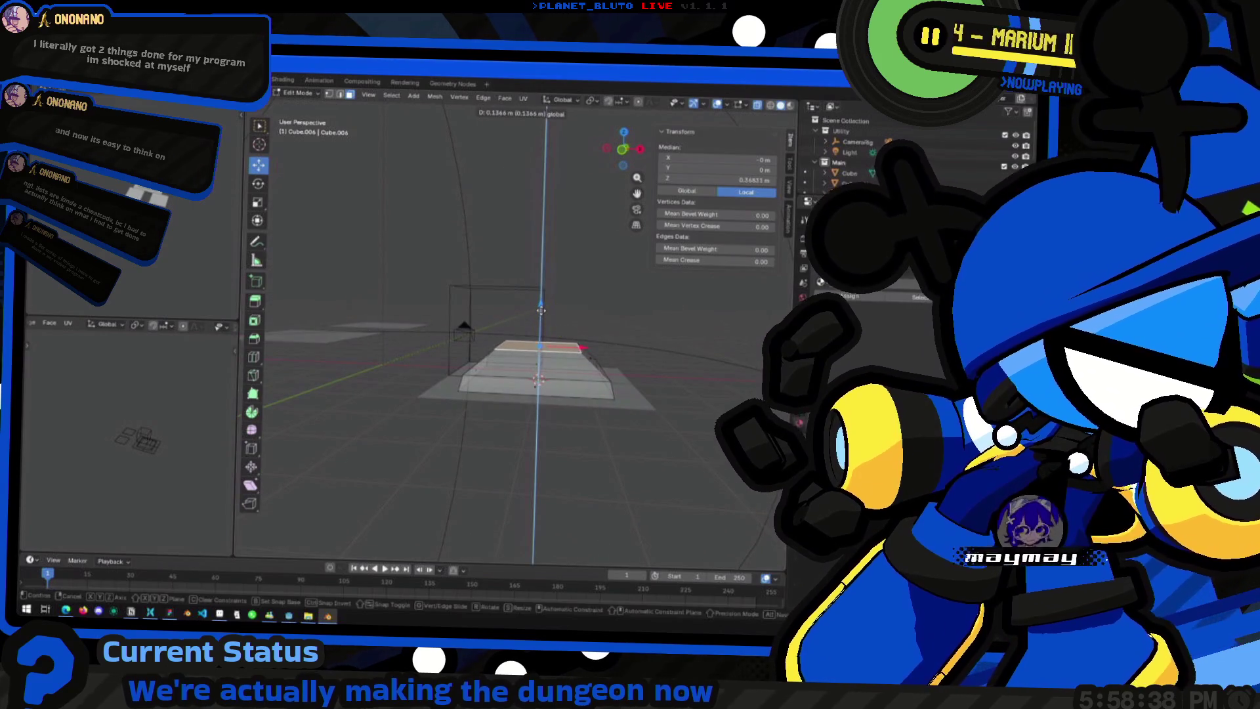
{"action": "left_click", "coordinate": [538, 313]}
{"action": "key", "text": "alt+a"}
{"action": "mouse_move", "coordinate": [539, 313]}
{"action": "middle_mouse_down"}
{"action": "mouse_move", "coordinate": [403, 341]}
{"action": "mouse_move", "coordinate": [536, 385]}
{"action": "middle_mouse_up"}
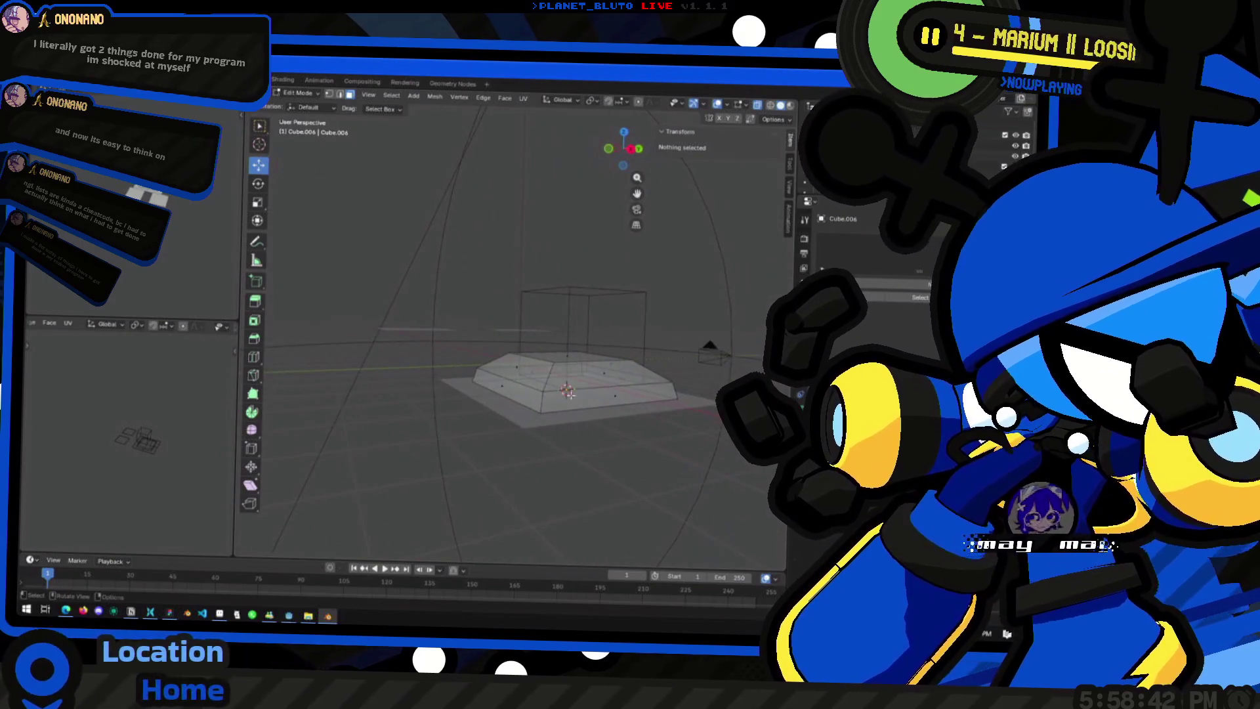
Step: Select the upper edge loop and rescale it twice to refine the stepped taper
{"action": "key", "text": "a"}
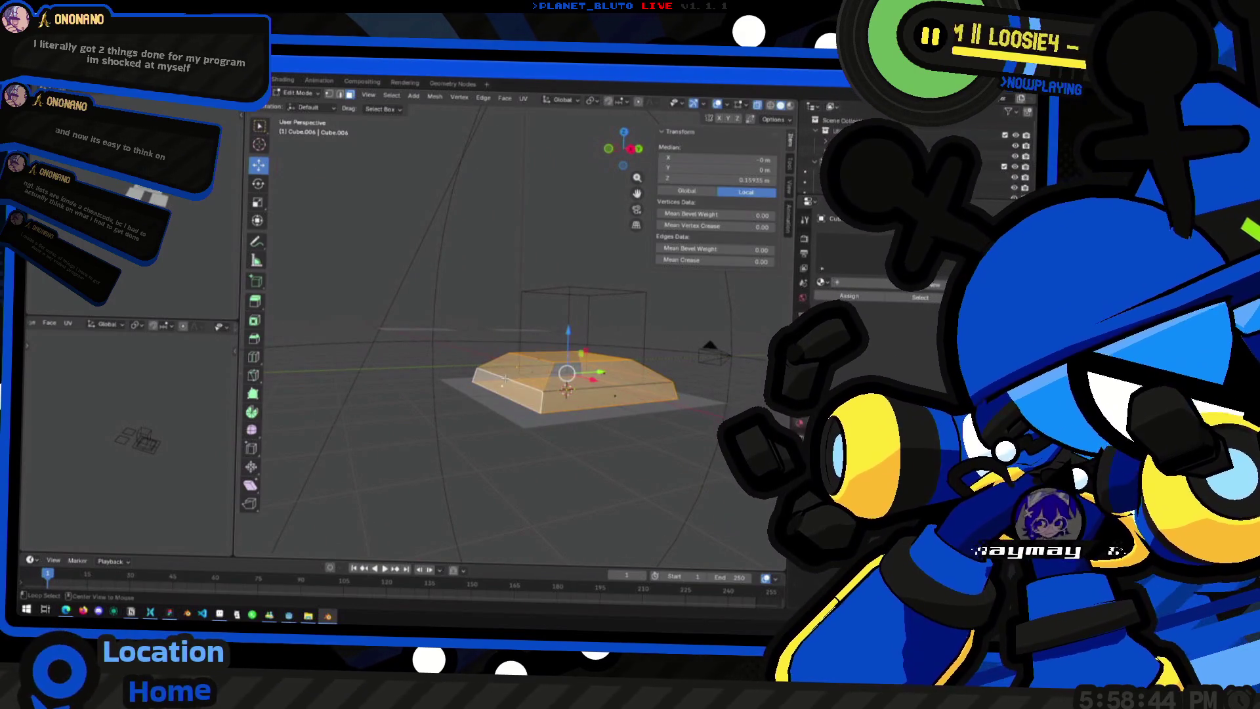
{"action": "left_click", "coordinate": [518, 382], "text": "alt"}
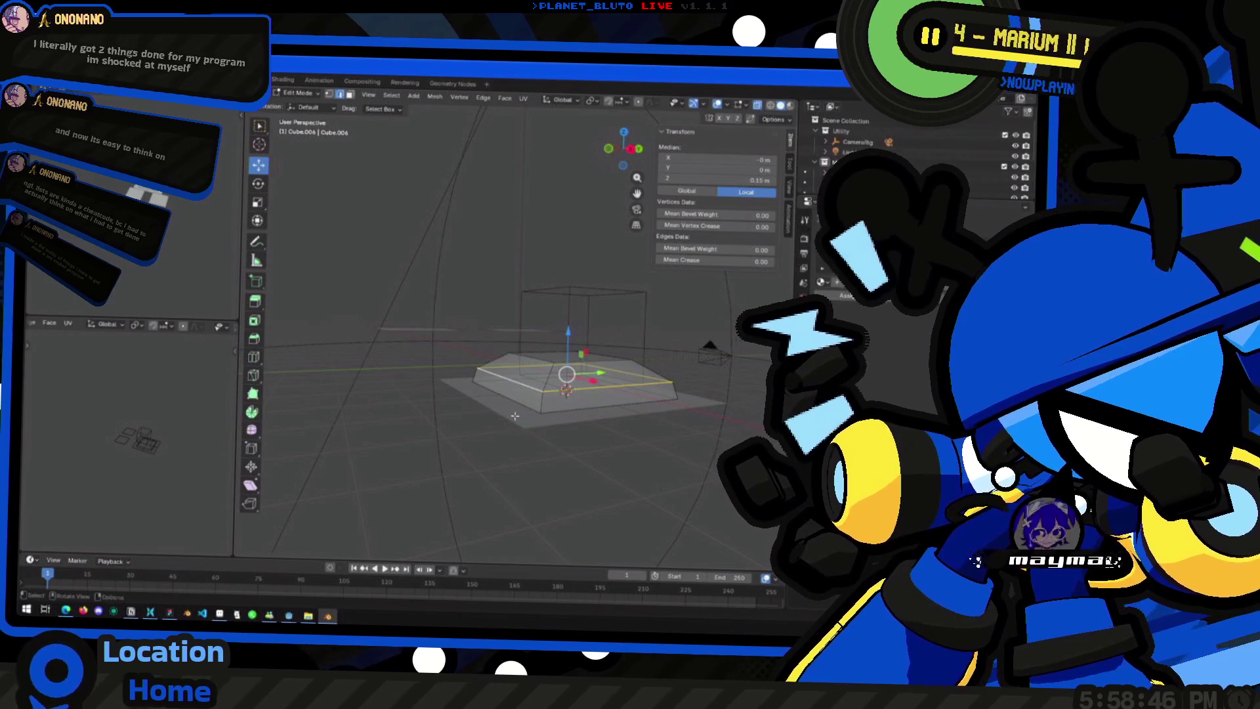
{"action": "middle_click_drag", "start_coordinate": [514, 416], "coordinate": [633, 417]}
{"action": "key", "text": "s"}
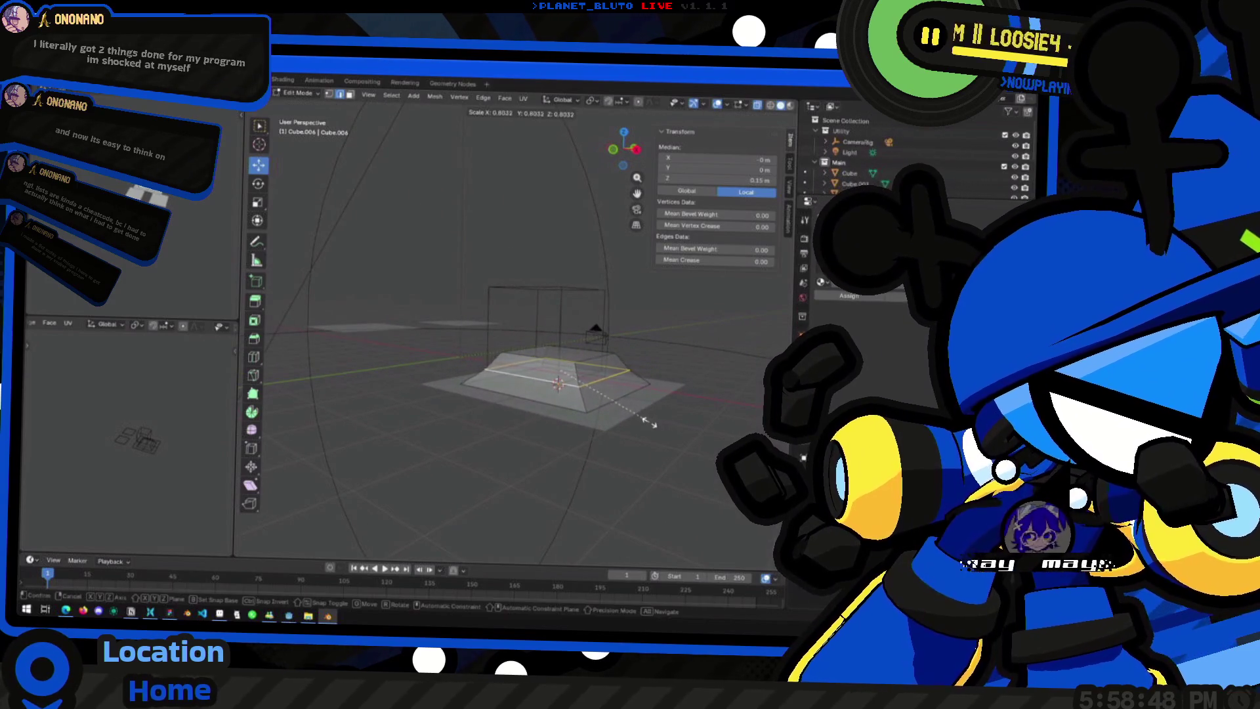
{"action": "left_click", "coordinate": [636, 425]}
{"action": "key", "text": "s"}
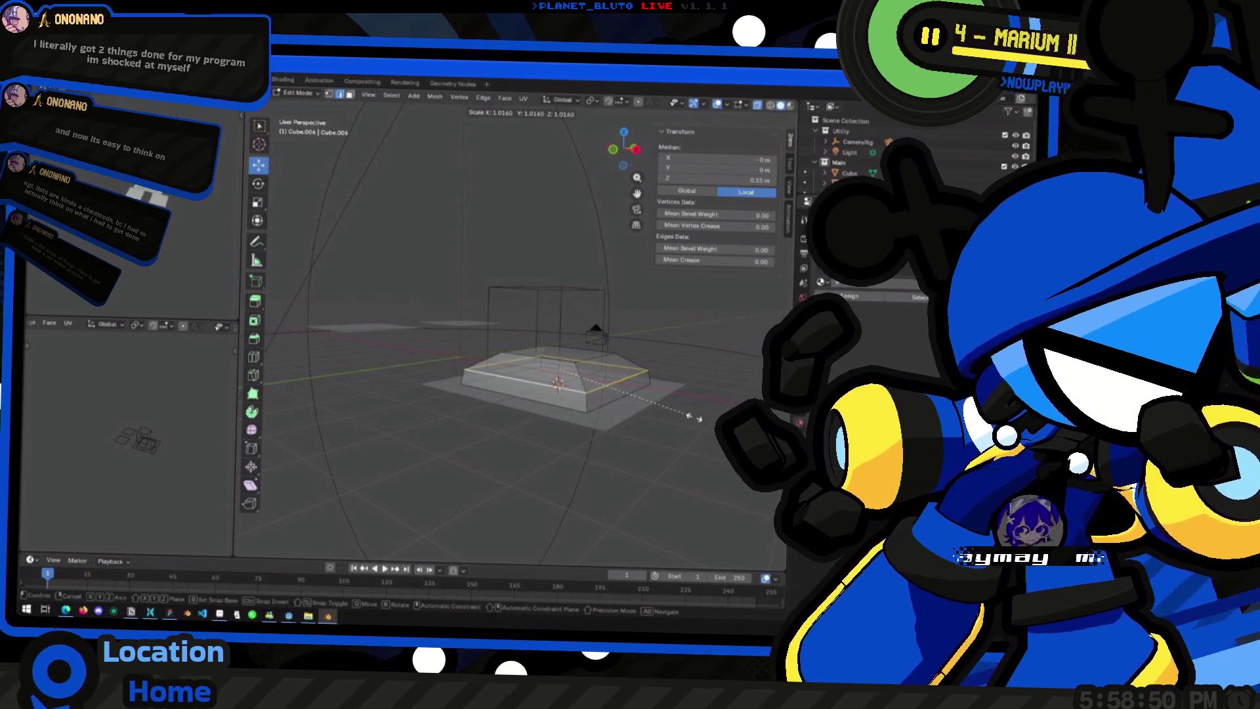
{"action": "left_click", "coordinate": [648, 415]}
{"action": "key", "text": "alt+a"}
{"action": "mouse_move", "coordinate": [647, 414]}
{"action": "middle_mouse_down"}
{"action": "mouse_move", "coordinate": [691, 320]}
{"action": "mouse_move", "coordinate": [422, 361]}
{"action": "mouse_move", "coordinate": [394, 353]}
{"action": "mouse_move", "coordinate": [556, 338]}
{"action": "middle_mouse_up"}
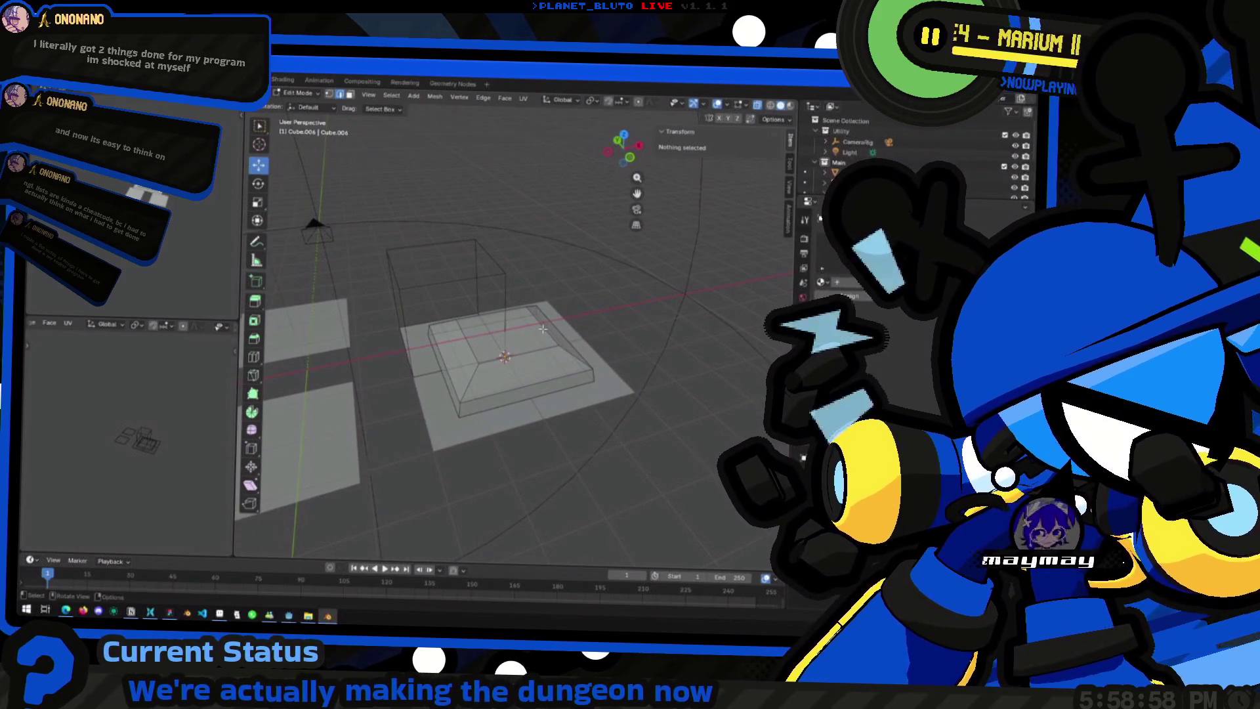
{"action": "scroll", "coordinate": [493, 340], "scroll_direction": "up", "scroll_amount": 3}
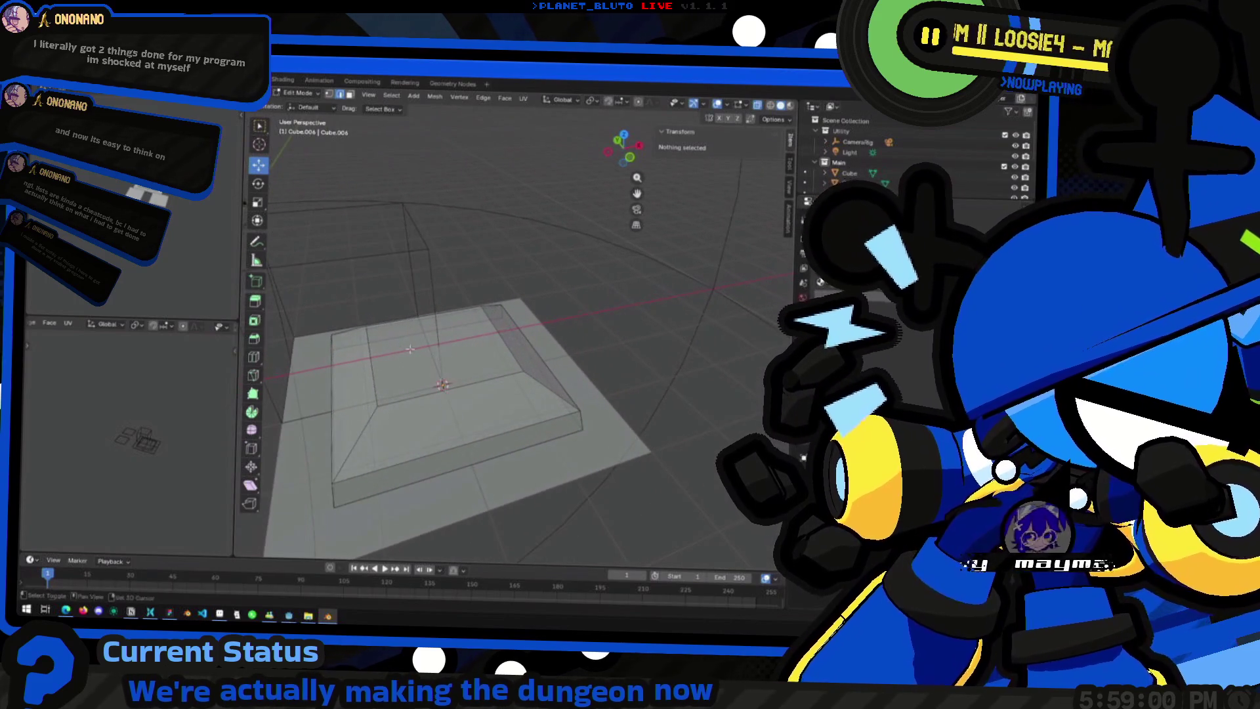
Step: Pick a vertex on the base and switch to face selection
{"action": "left_click", "coordinate": [435, 350]}
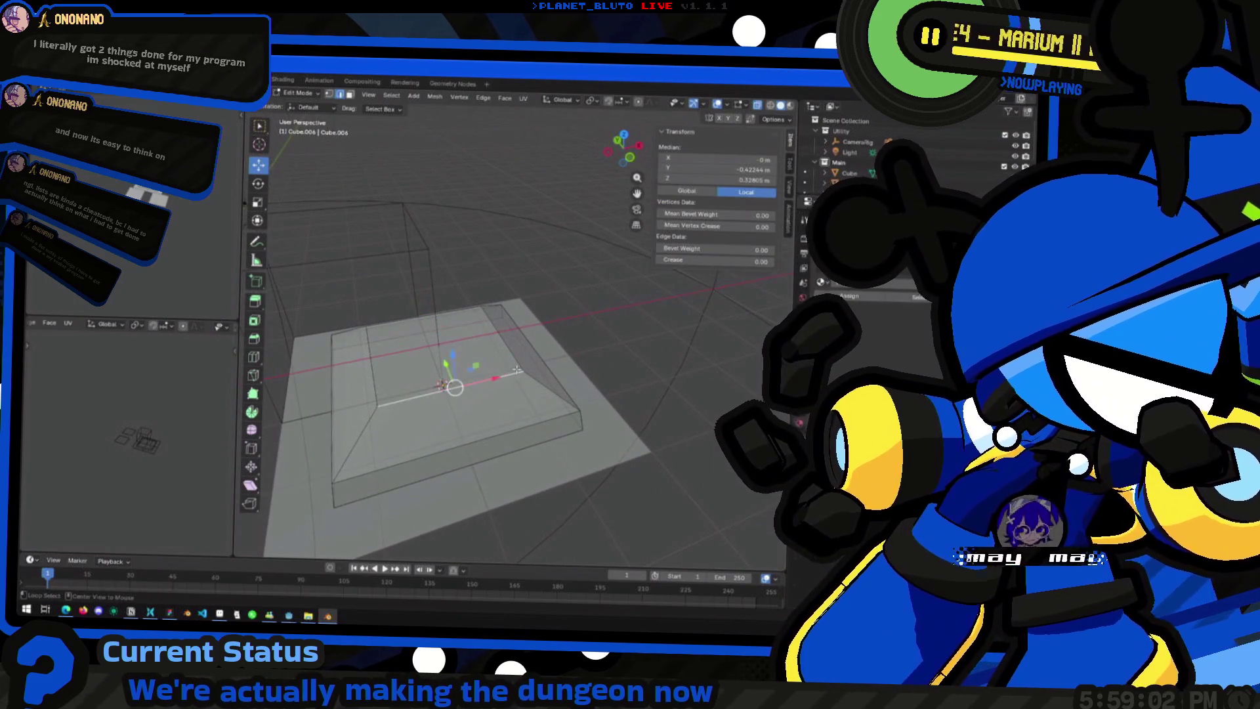
{"action": "mouse_move", "coordinate": [499, 374]}
{"action": "middle_mouse_down"}
{"action": "mouse_move", "coordinate": [477, 375]}
{"action": "mouse_move", "coordinate": [539, 371]}
{"action": "middle_mouse_up"}
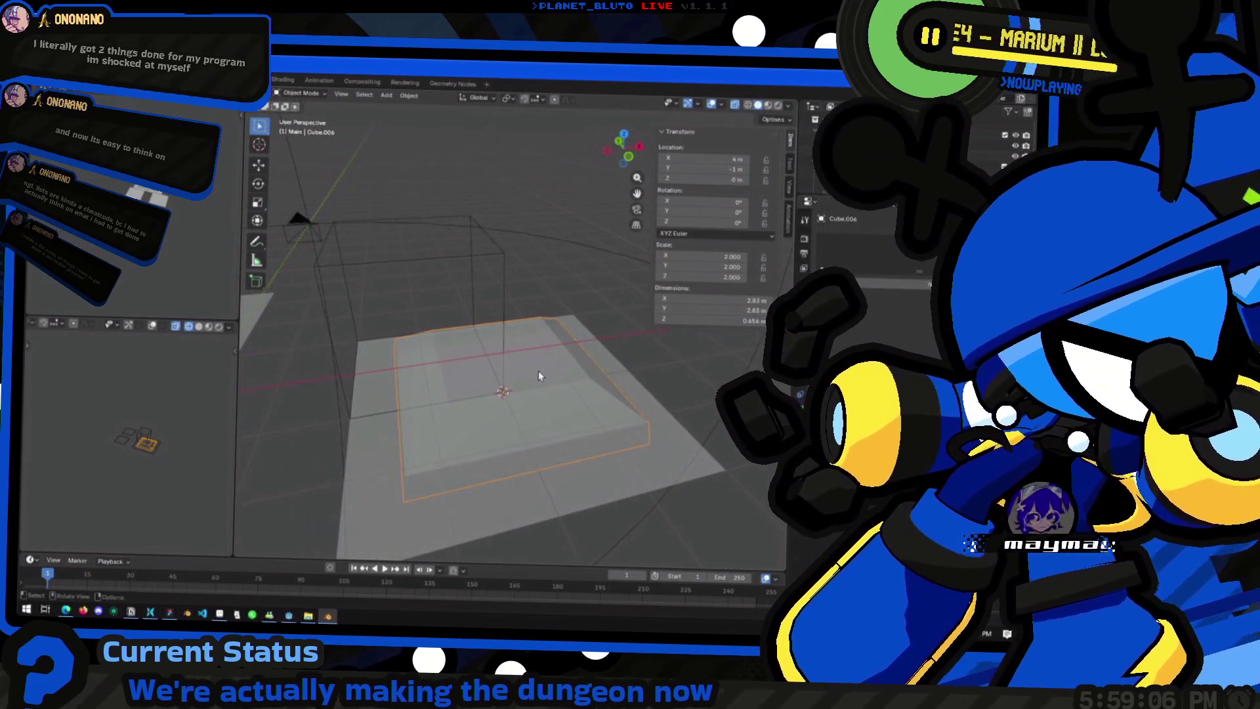
{"action": "left_click", "coordinate": [348, 95]}
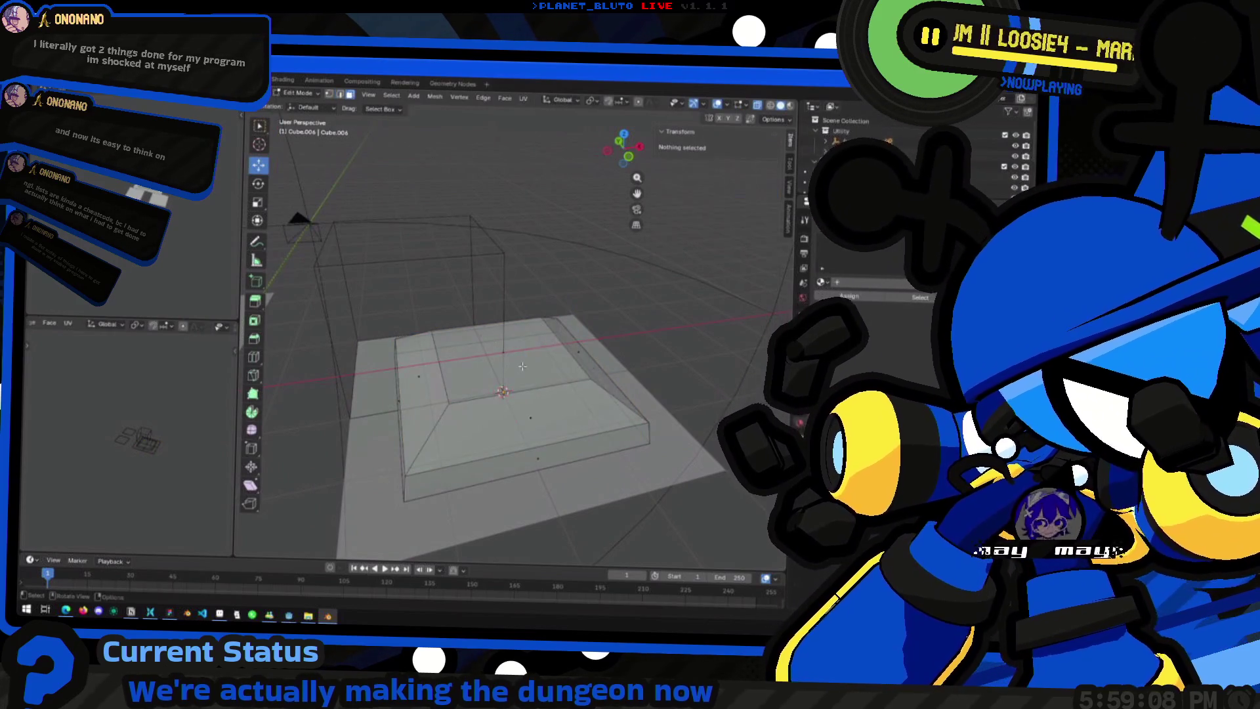
{"action": "left_click", "coordinate": [531, 357]}
{"action": "key", "text": "i"}
{"action": "left_click", "coordinate": [568, 368]}
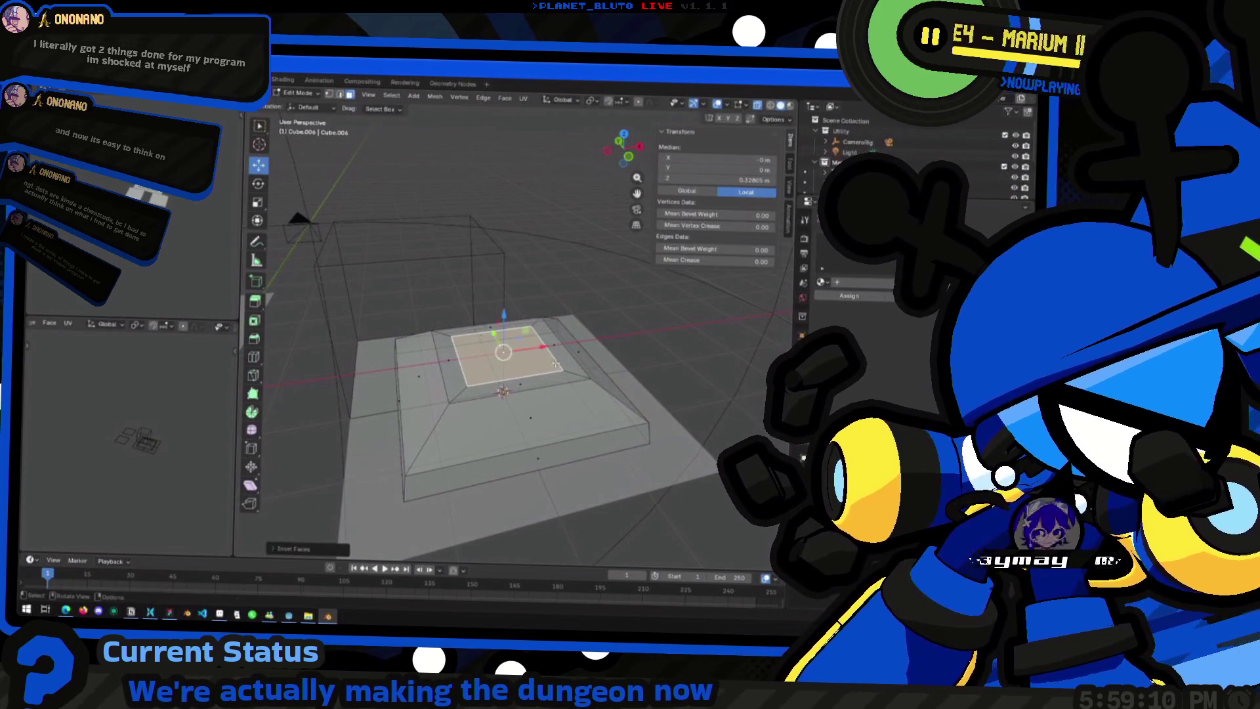
{"action": "key", "text": "e"}
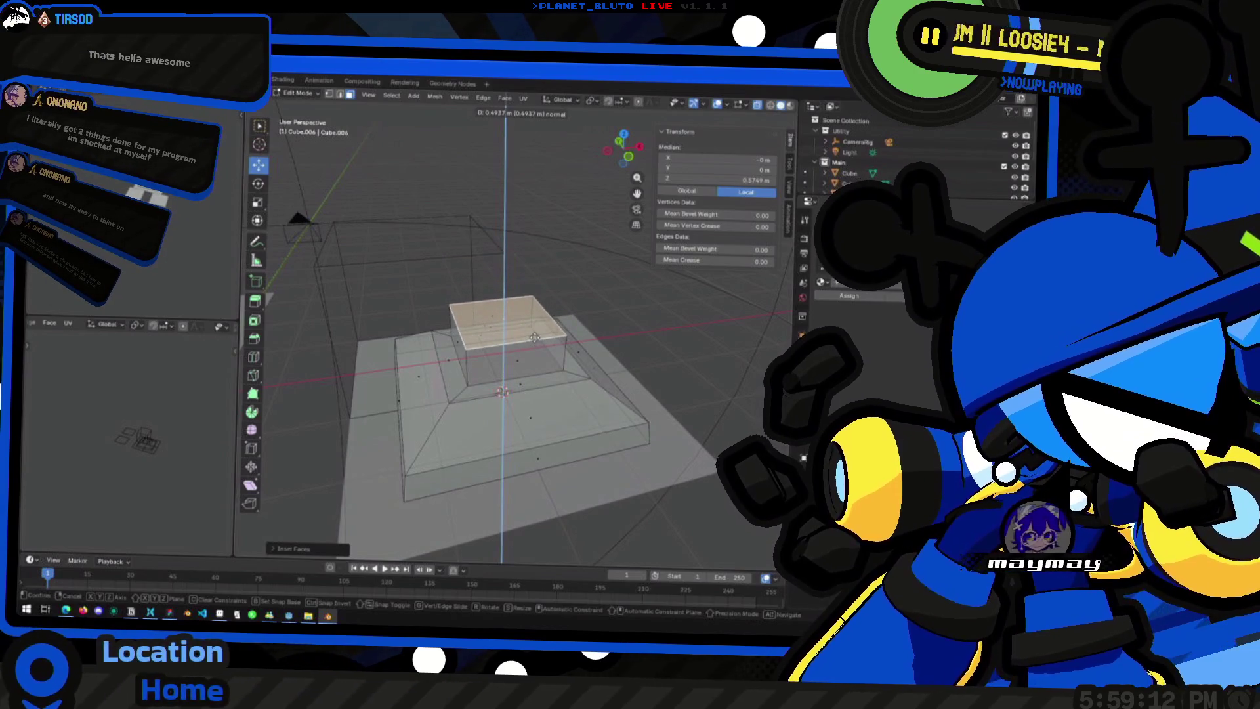
{"action": "left_click", "coordinate": [535, 342]}
{"action": "mouse_move", "coordinate": [534, 342]}
{"action": "middle_mouse_down"}
{"action": "mouse_move", "coordinate": [441, 313]}
{"action": "mouse_move", "coordinate": [612, 365]}
{"action": "mouse_move", "coordinate": [535, 393]}
{"action": "mouse_move", "coordinate": [592, 270]}
{"action": "mouse_move", "coordinate": [603, 276]}
{"action": "middle_mouse_up"}
{"action": "key", "text": "alt+a"}
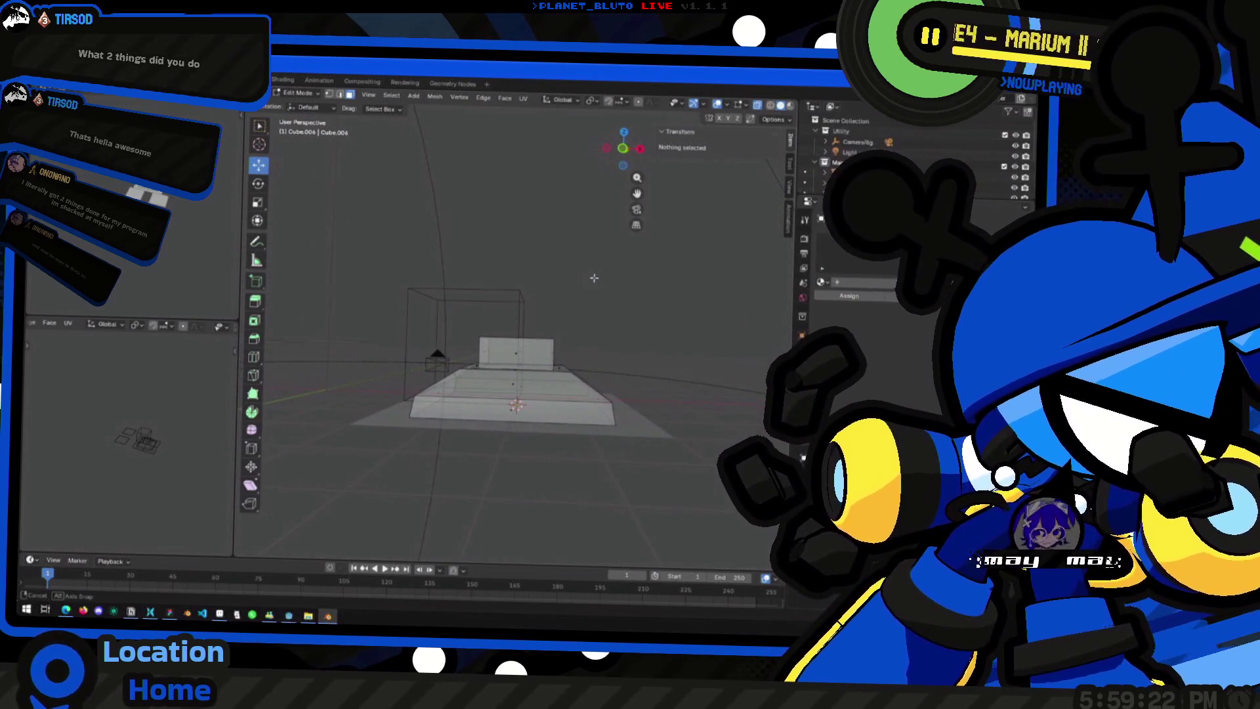
{"action": "left_click", "coordinate": [522, 357]}
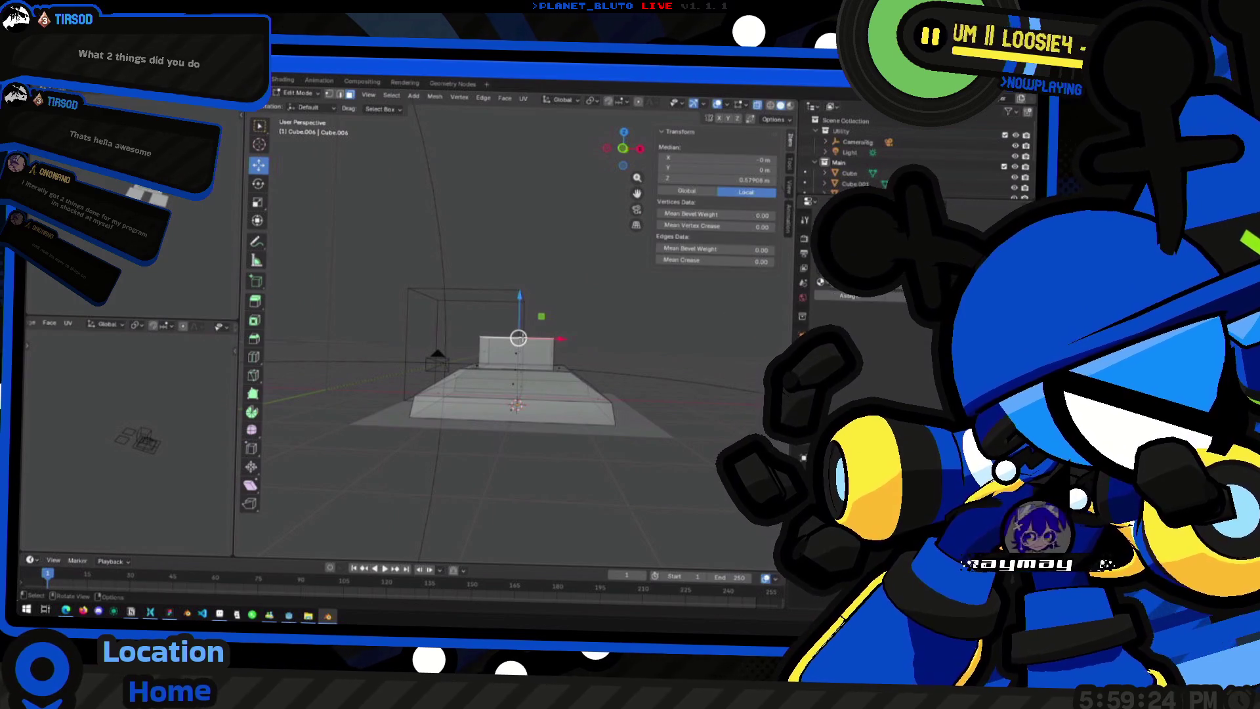
{"action": "middle_click_drag", "start_coordinate": [522, 357], "coordinate": [528, 362]}
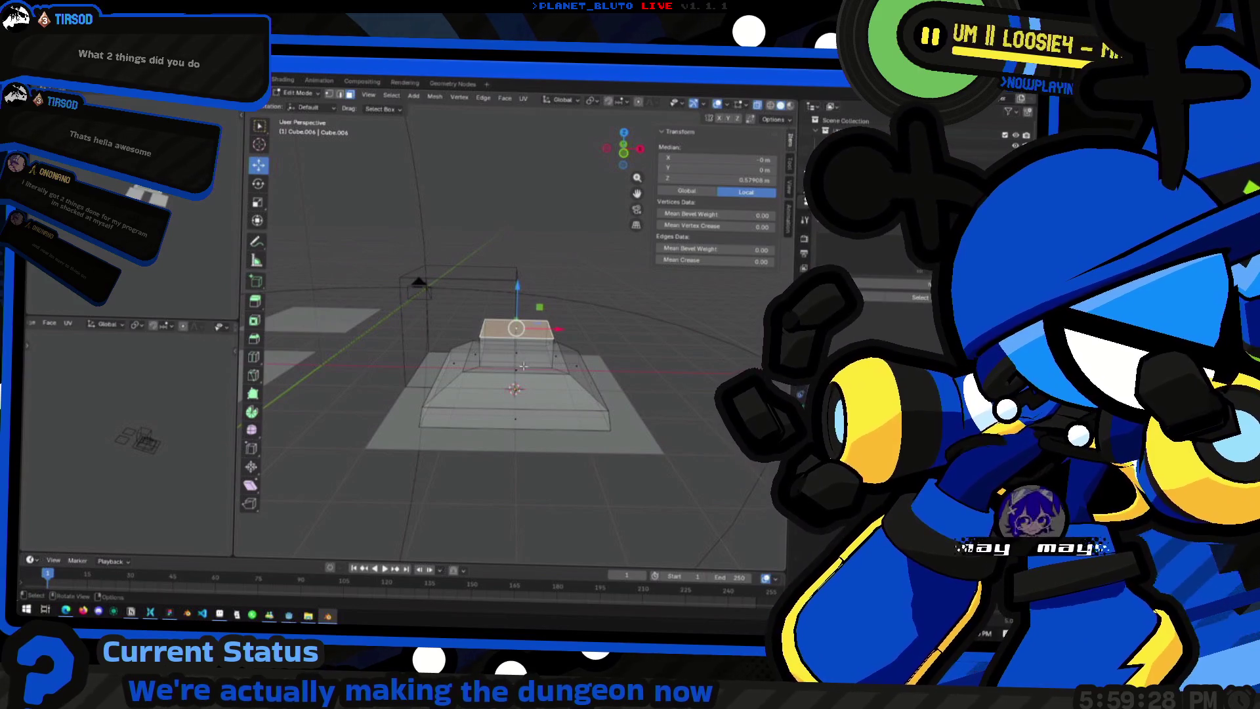
{"action": "middle_click_drag", "start_coordinate": [523, 365], "coordinate": [505, 399]}
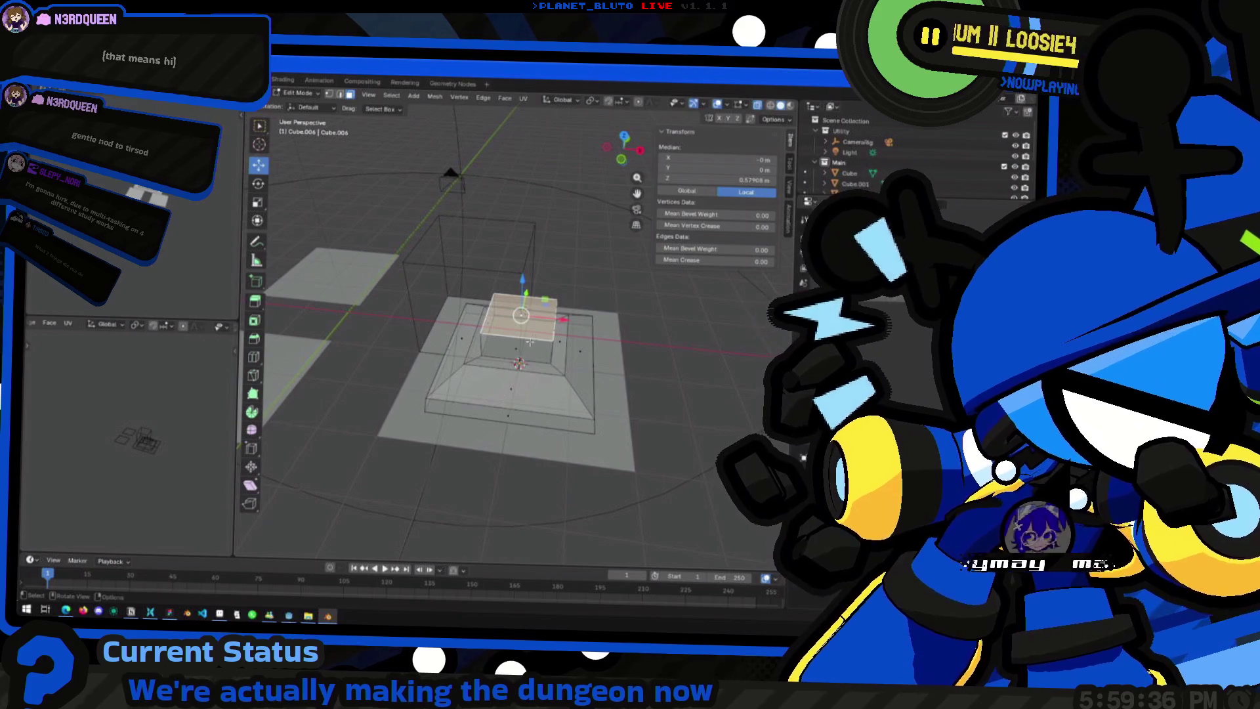
{"action": "middle_click_drag", "start_coordinate": [489, 277], "coordinate": [439, 255]}
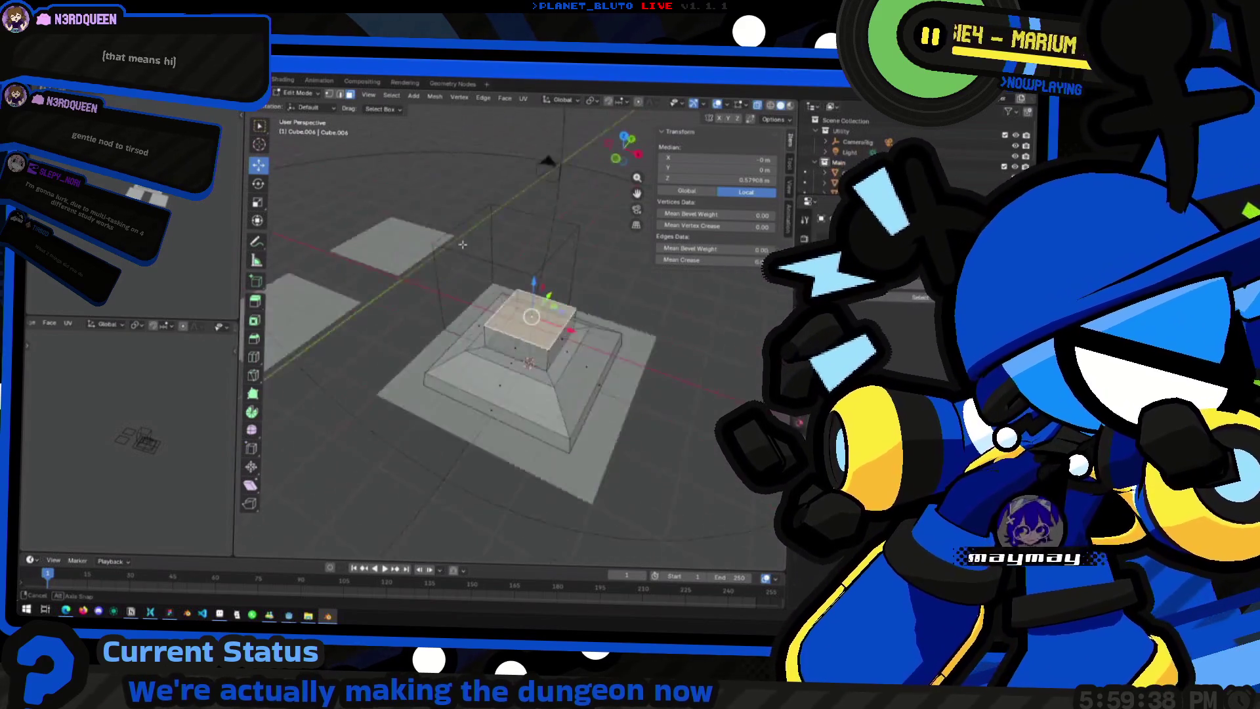
{"action": "mouse_move", "coordinate": [439, 256]}
{"action": "middle_mouse_down"}
{"action": "mouse_move", "coordinate": [474, 298]}
{"action": "mouse_move", "coordinate": [472, 317]}
{"action": "mouse_move", "coordinate": [492, 323]}
{"action": "middle_mouse_up"}
{"action": "key", "text": "a"}
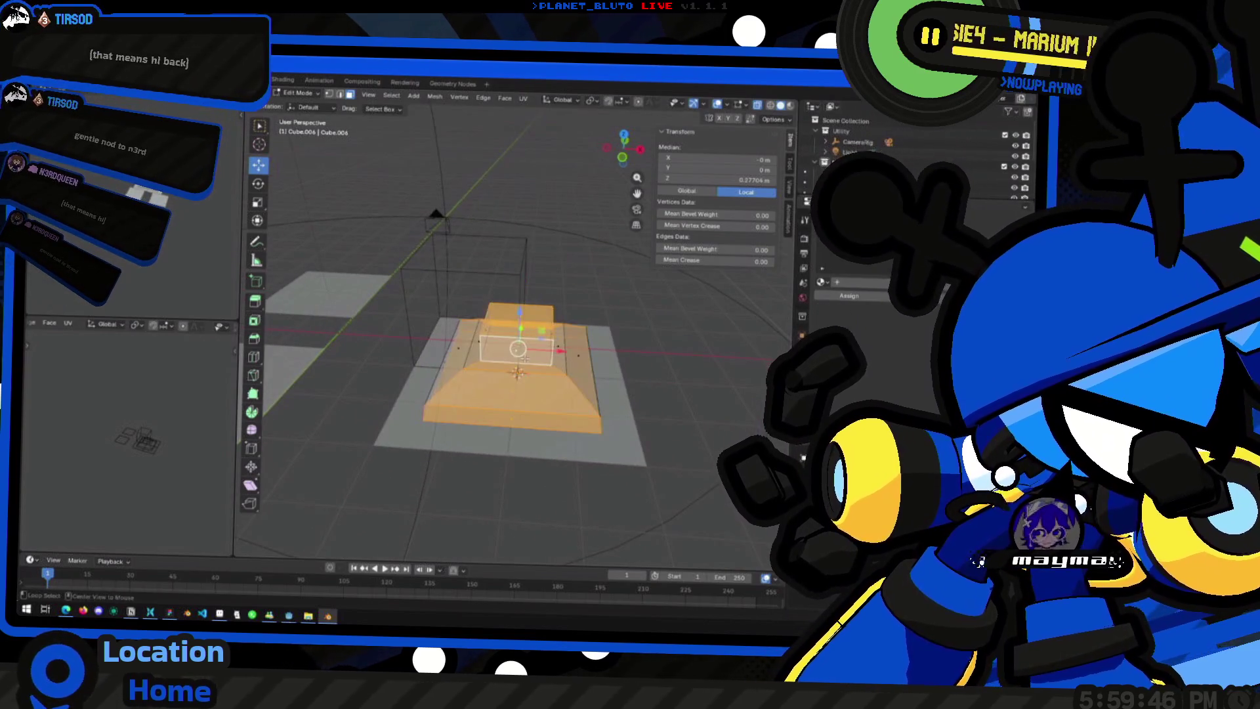
Step: Select only the small top cube and narrow its X/Y footprint twice, keeping its height
{"action": "middle_click_drag", "start_coordinate": [495, 349], "coordinate": [510, 353]}
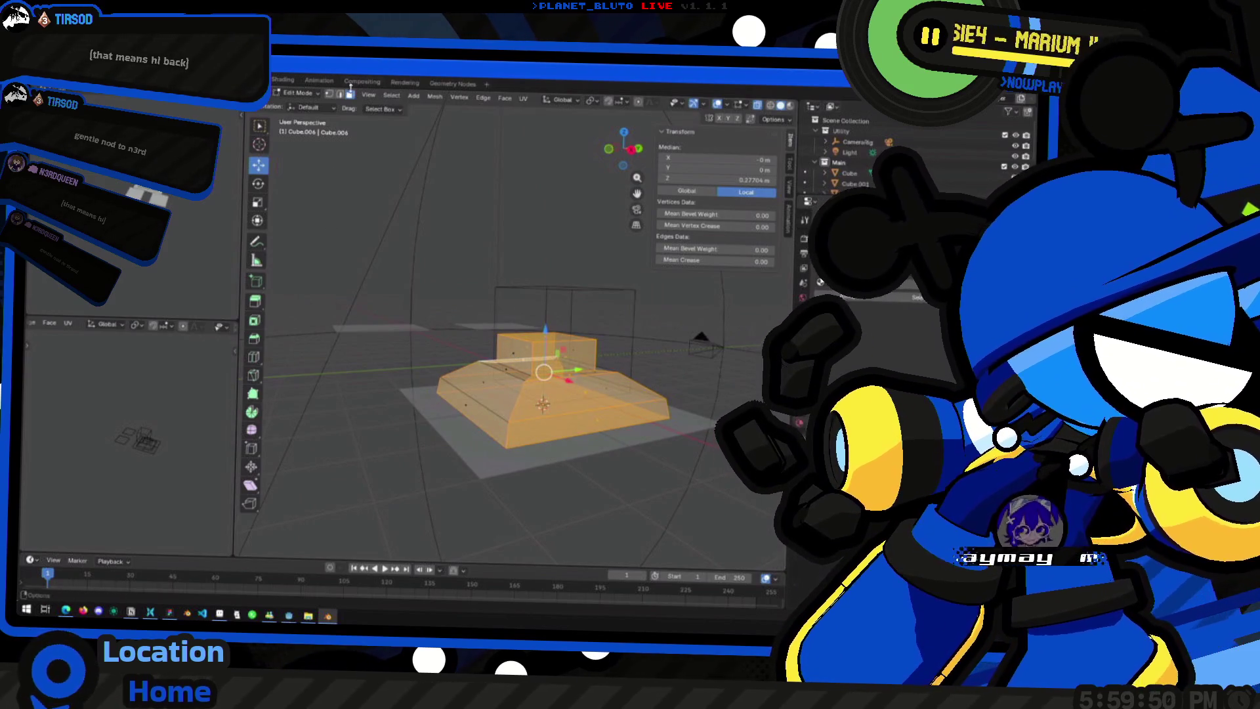
{"action": "key", "text": "alt+a"}
{"action": "key", "text": "a"}
{"action": "key", "text": "l"}
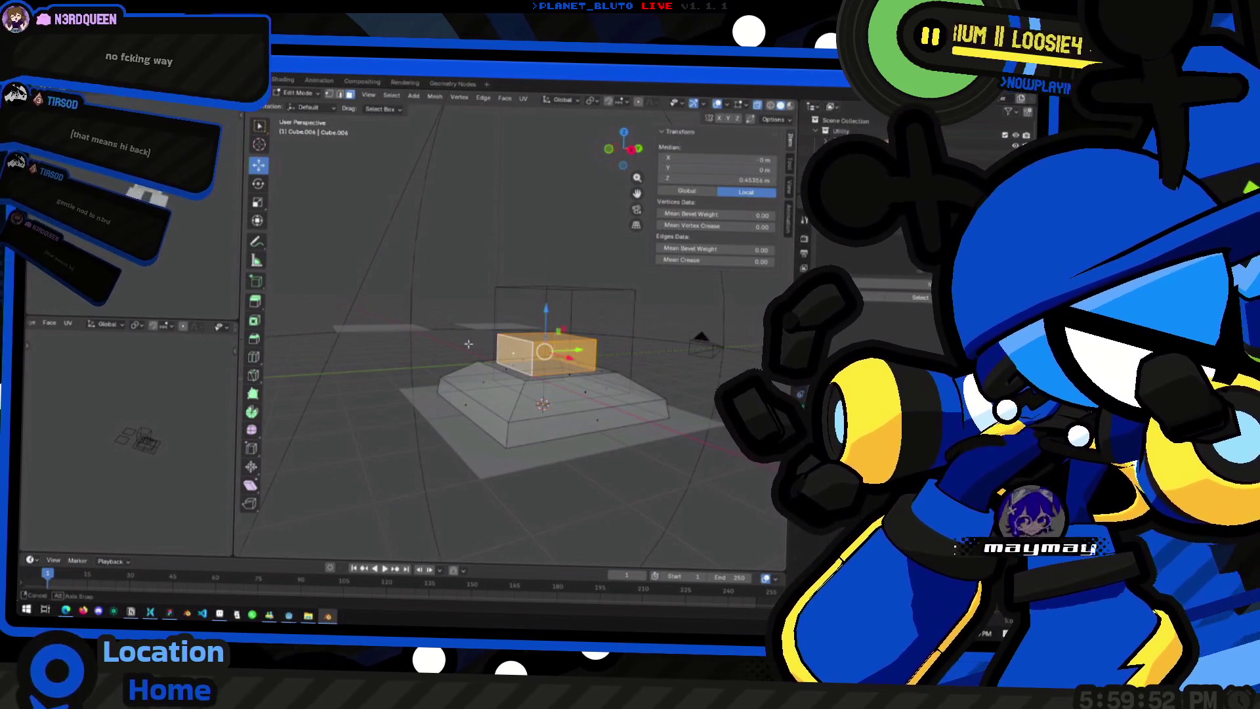
{"action": "middle_click_drag", "start_coordinate": [470, 343], "coordinate": [586, 349]}
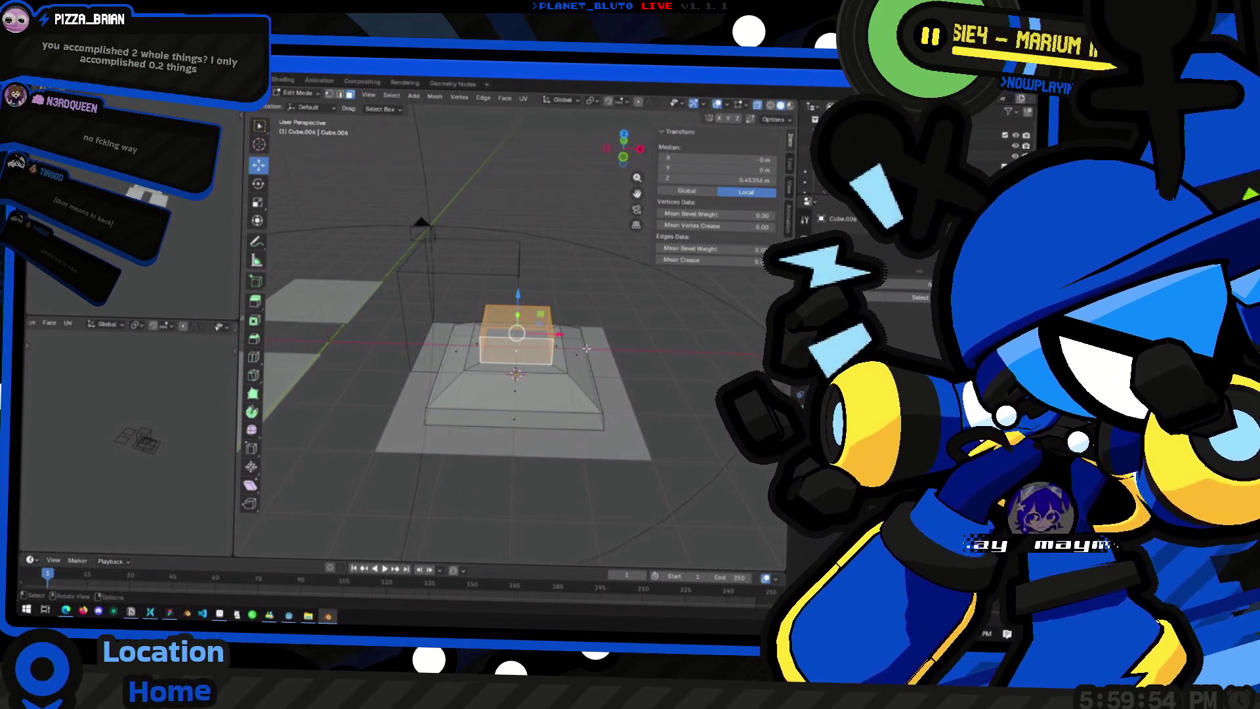
{"action": "key", "text": "s"}
{"action": "key", "text": "shift+z"}
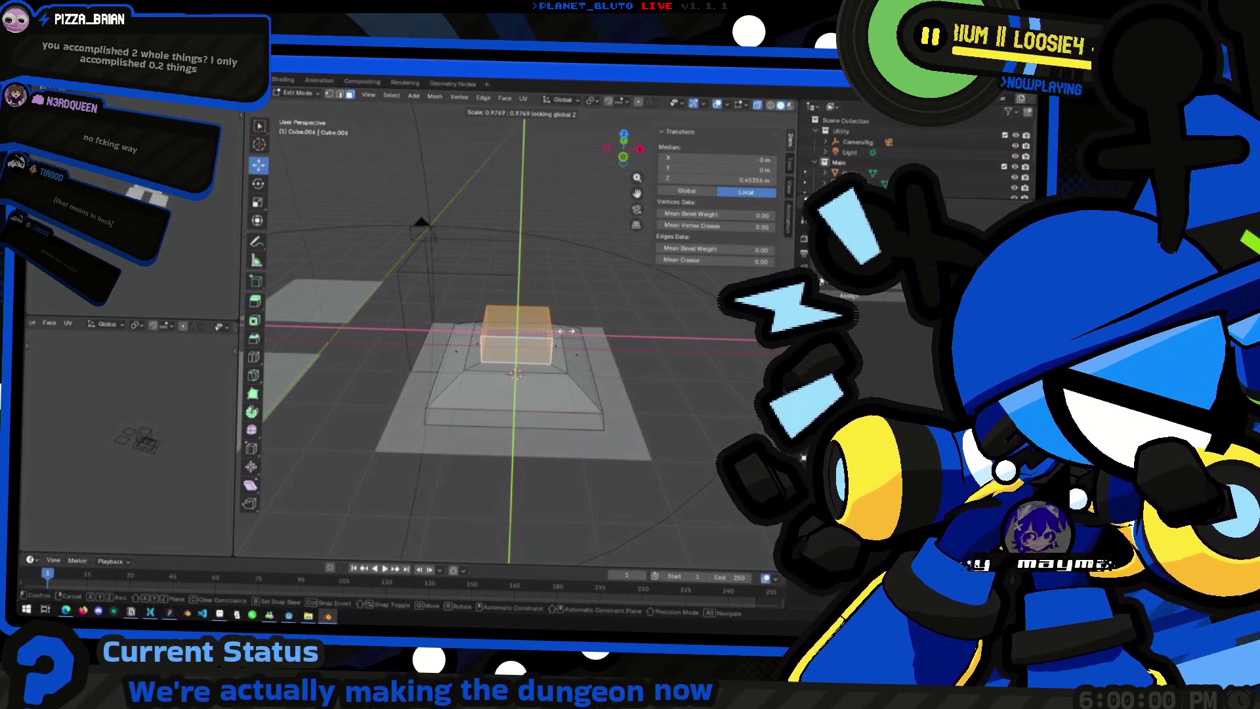
{"action": "left_click", "coordinate": [566, 331]}
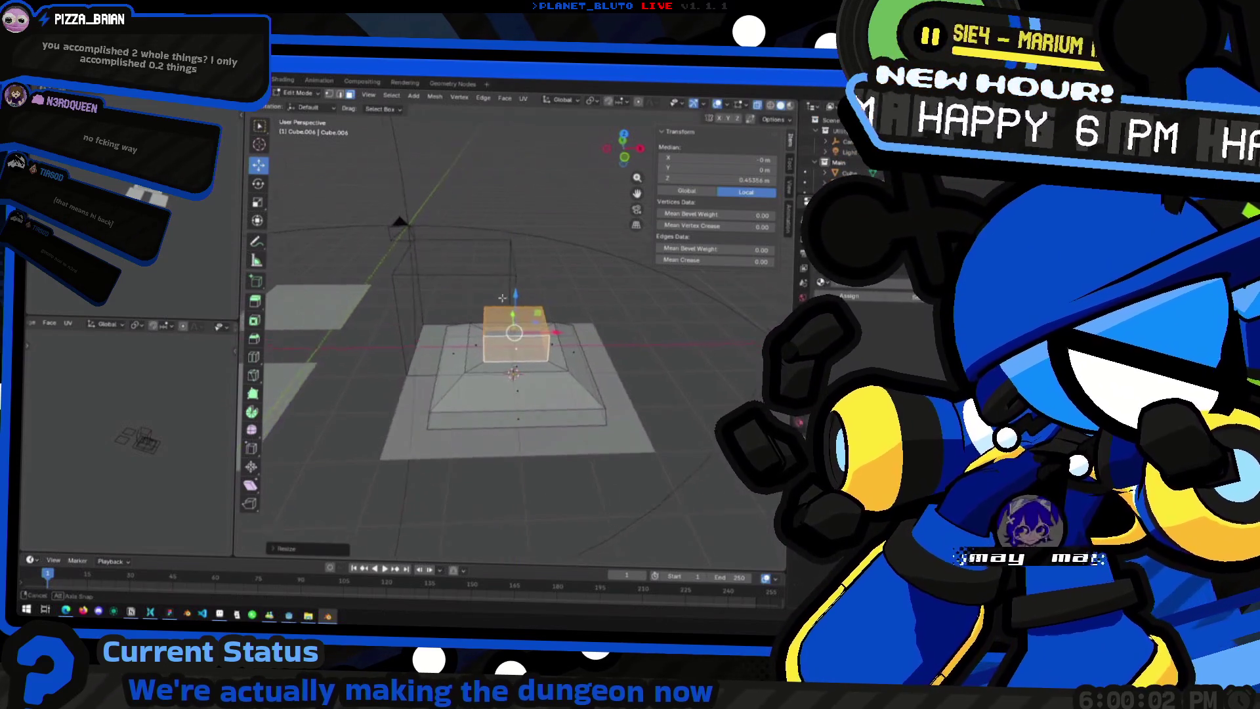
{"action": "scroll", "coordinate": [500, 297], "scroll_direction": "up", "scroll_amount": 2}
{"action": "scroll", "coordinate": [541, 310], "scroll_direction": "up", "scroll_amount": 2}
{"action": "scroll", "coordinate": [591, 325], "scroll_direction": "up", "scroll_amount": 2}
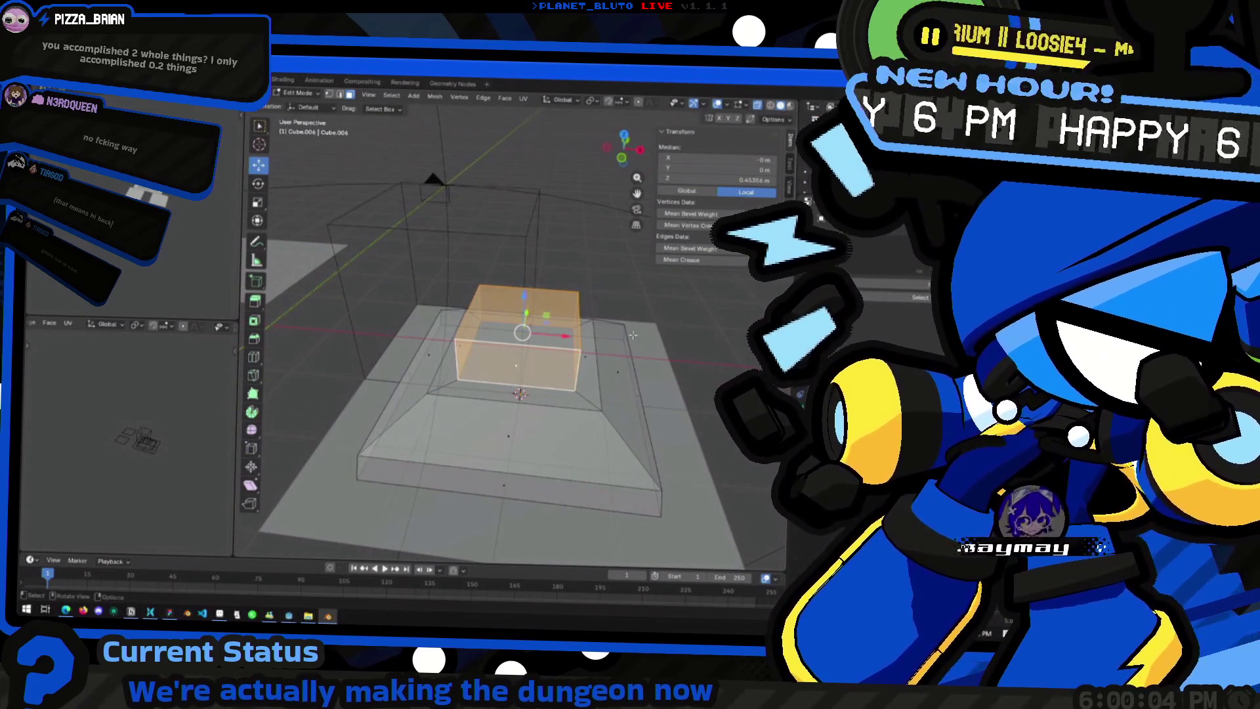
{"action": "key", "text": "s"}
{"action": "key", "text": "shift+z"}
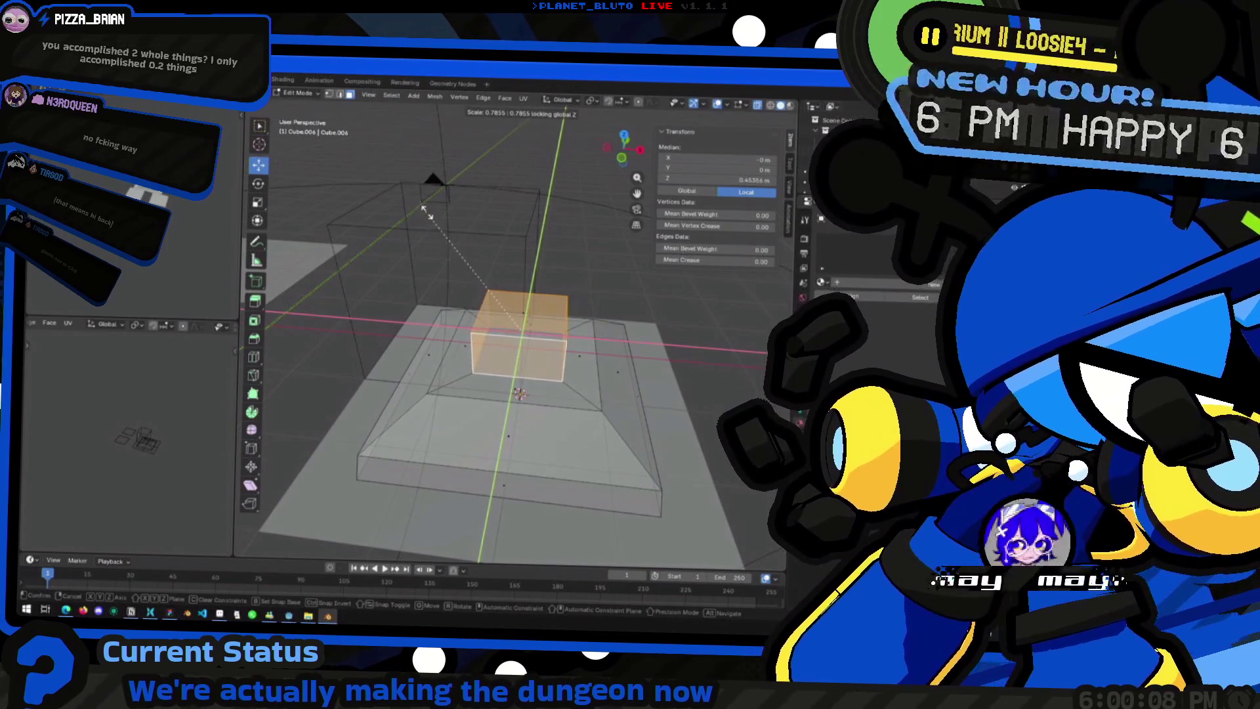
{"action": "left_click", "coordinate": [425, 214]}
Step: Widen the top cube's footprint about 1.25 times in X/Y and return to Object Mode
{"action": "mouse_move", "coordinate": [425, 213]}
{"action": "middle_mouse_down"}
{"action": "mouse_move", "coordinate": [480, 370]}
{"action": "mouse_move", "coordinate": [642, 377]}
{"action": "mouse_move", "coordinate": [522, 336]}
{"action": "mouse_move", "coordinate": [509, 363]}
{"action": "mouse_move", "coordinate": [522, 312]}
{"action": "mouse_move", "coordinate": [551, 354]}
{"action": "middle_mouse_up"}
{"action": "key", "text": "alt+a"}
{"action": "key", "text": "l"}
{"action": "key", "text": "s"}
{"action": "key", "text": "shift+z"}
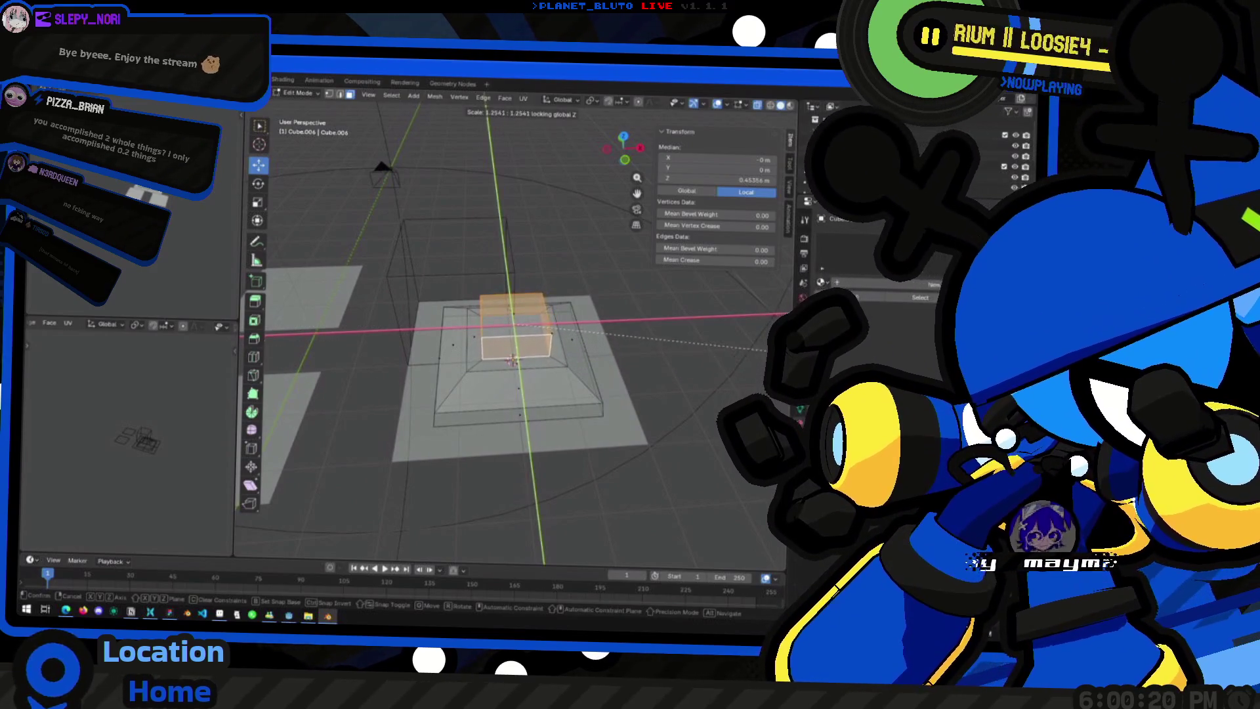
{"action": "key", "text": "Return"}
{"action": "key", "text": "Tab"}
{"action": "mouse_move", "coordinate": [522, 335]}
{"action": "middle_mouse_down"}
{"action": "mouse_move", "coordinate": [554, 294]}
{"action": "mouse_move", "coordinate": [543, 298]}
{"action": "mouse_move", "coordinate": [562, 344]}
{"action": "middle_mouse_up"}
{"action": "key", "text": "alt+Tab"}
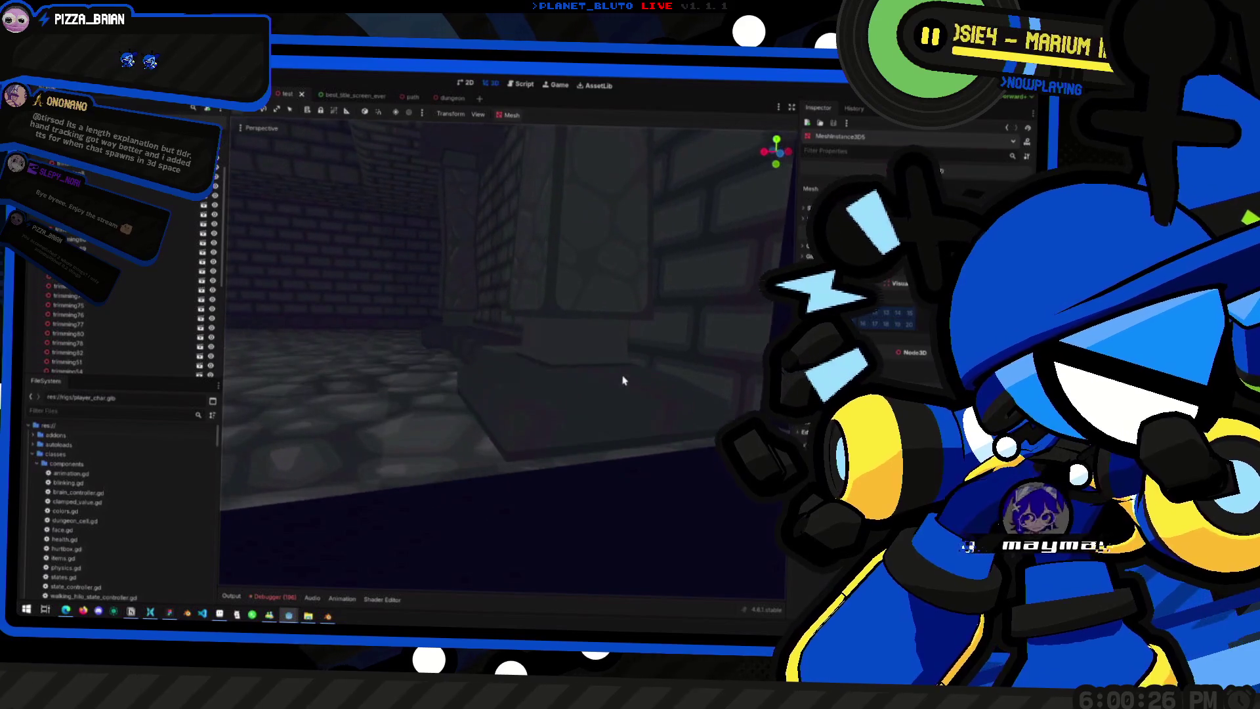
{"action": "mouse_move", "coordinate": [596, 381]}
{"action": "middle_mouse_down"}
{"action": "mouse_move", "coordinate": [613, 358]}
{"action": "mouse_move", "coordinate": [571, 351]}
{"action": "mouse_move", "coordinate": [628, 383]}
{"action": "middle_mouse_up"}
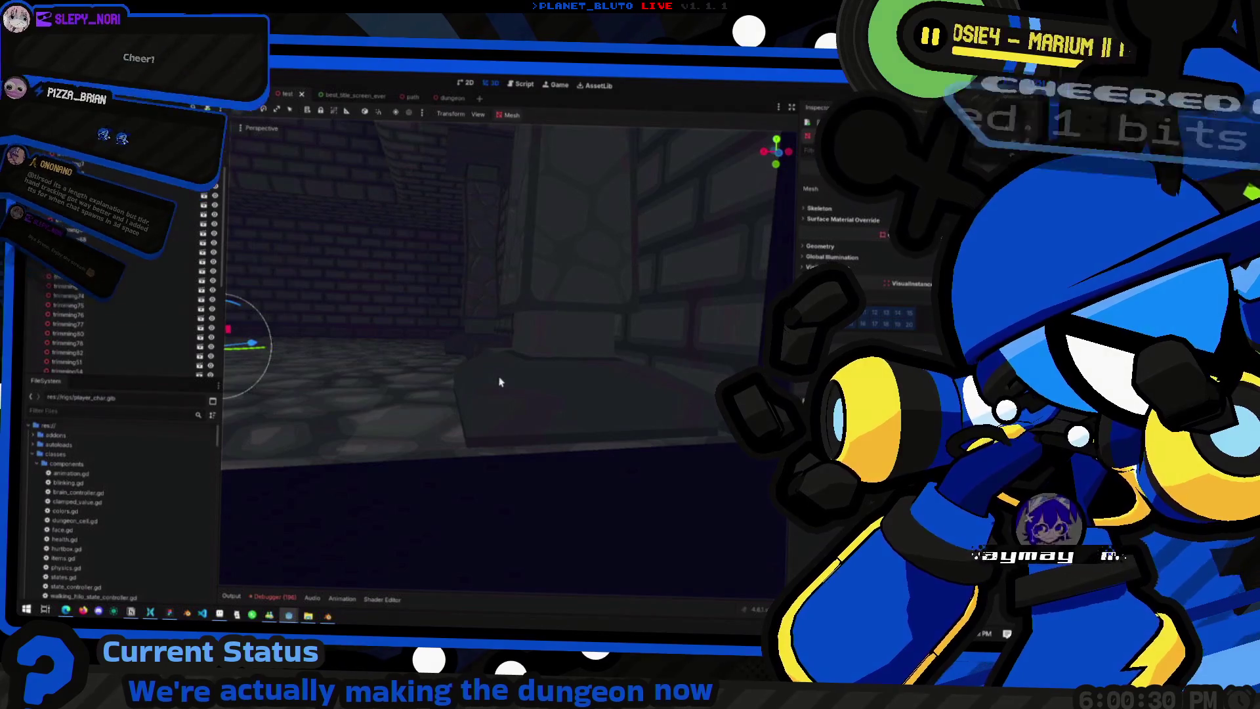
{"action": "left_click", "coordinate": [549, 398]}
{"action": "mouse_move", "coordinate": [549, 399]}
{"action": "middle_mouse_down"}
{"action": "mouse_move", "coordinate": [564, 488]}
{"action": "mouse_move", "coordinate": [523, 456]}
{"action": "mouse_move", "coordinate": [494, 456]}
{"action": "mouse_move", "coordinate": [551, 419]}
{"action": "mouse_move", "coordinate": [474, 380]}
{"action": "mouse_move", "coordinate": [619, 407]}
{"action": "mouse_move", "coordinate": [459, 418]}
{"action": "mouse_move", "coordinate": [431, 355]}
{"action": "middle_mouse_up"}
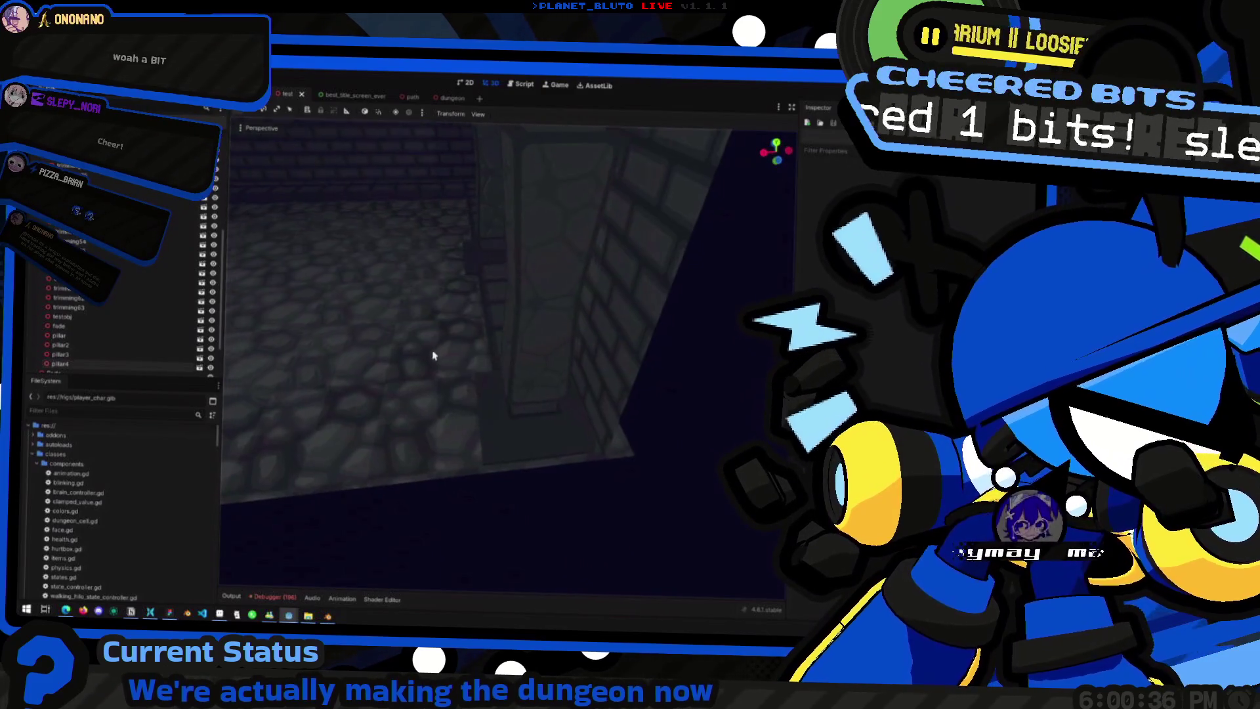
{"action": "key", "text": "alt+Tab"}
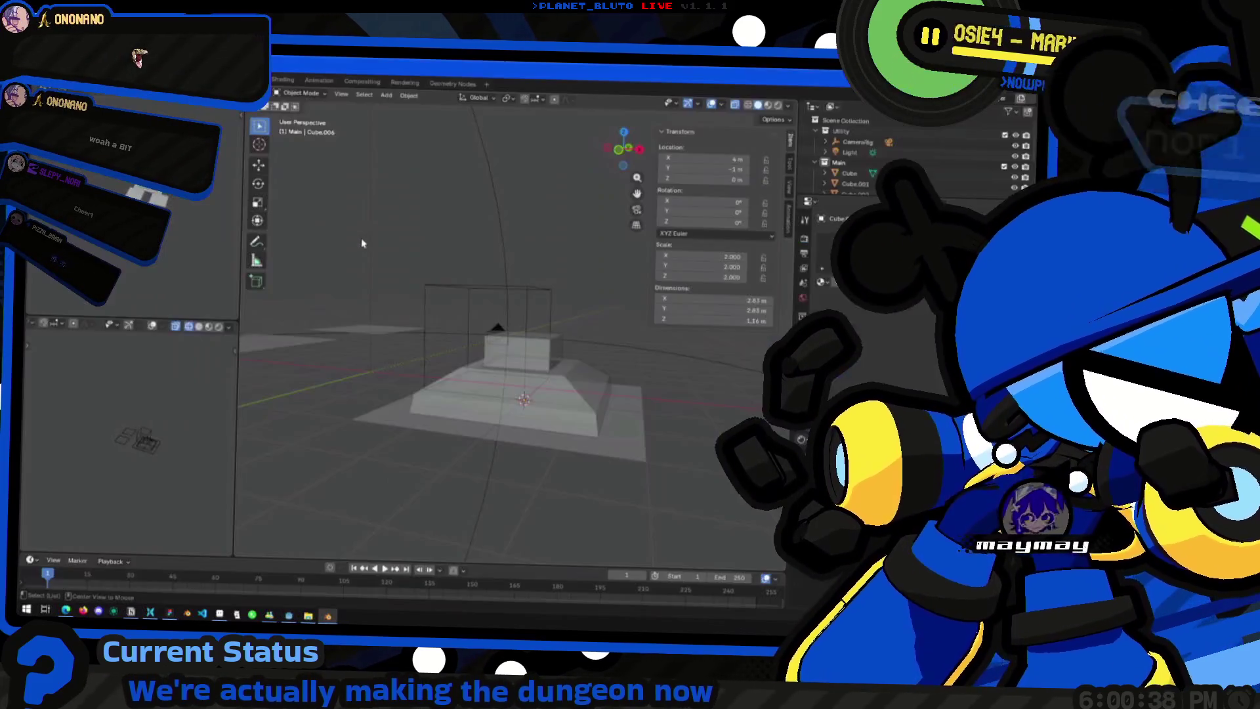
Step: Select the pillar, enter edit mode and isolate the small stem cube from the platform geometry
{"action": "mouse_move", "coordinate": [547, 324]}
{"action": "middle_mouse_down"}
{"action": "mouse_move", "coordinate": [535, 375]}
{"action": "mouse_move", "coordinate": [571, 352]}
{"action": "mouse_move", "coordinate": [495, 378]}
{"action": "mouse_move", "coordinate": [479, 336]}
{"action": "middle_mouse_up"}
{"action": "left_click", "coordinate": [479, 336]}
{"action": "mouse_move", "coordinate": [577, 357]}
{"action": "middle_mouse_down"}
{"action": "mouse_move", "coordinate": [482, 364]}
{"action": "mouse_move", "coordinate": [566, 378]}
{"action": "middle_mouse_up"}
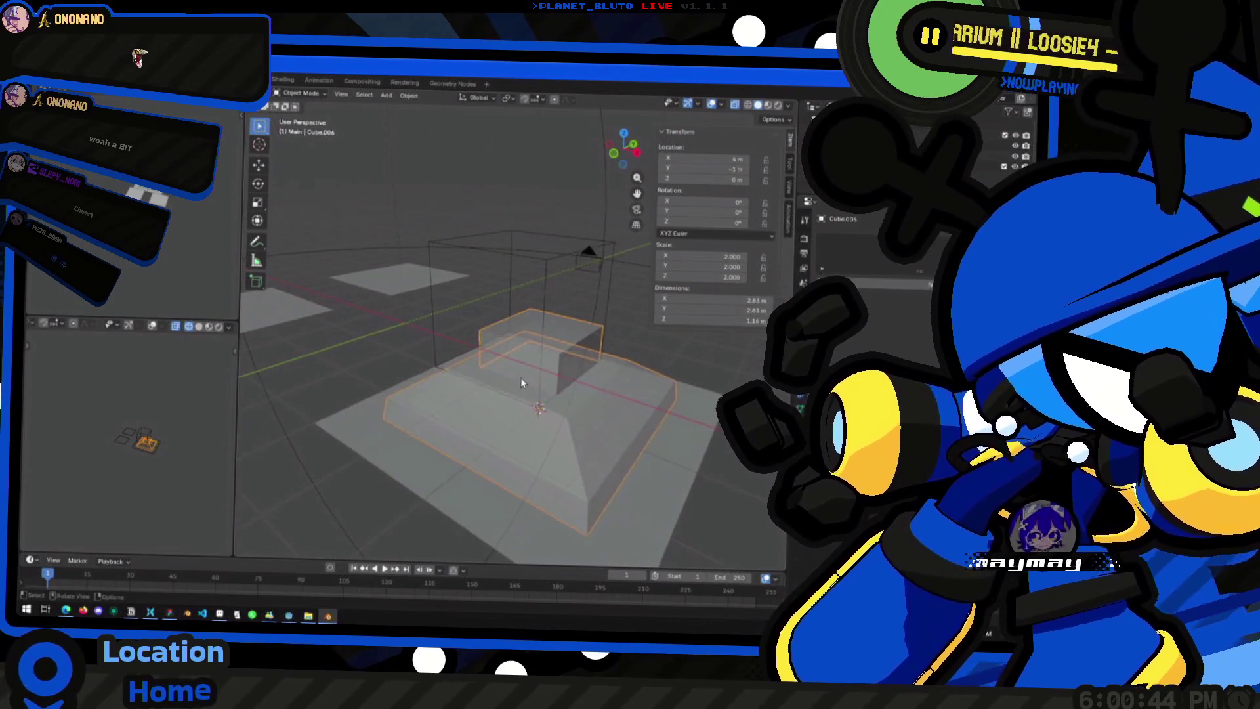
{"action": "key", "text": "Tab"}
{"action": "left_click_drag", "start_coordinate": [541, 347], "coordinate": [516, 361]}
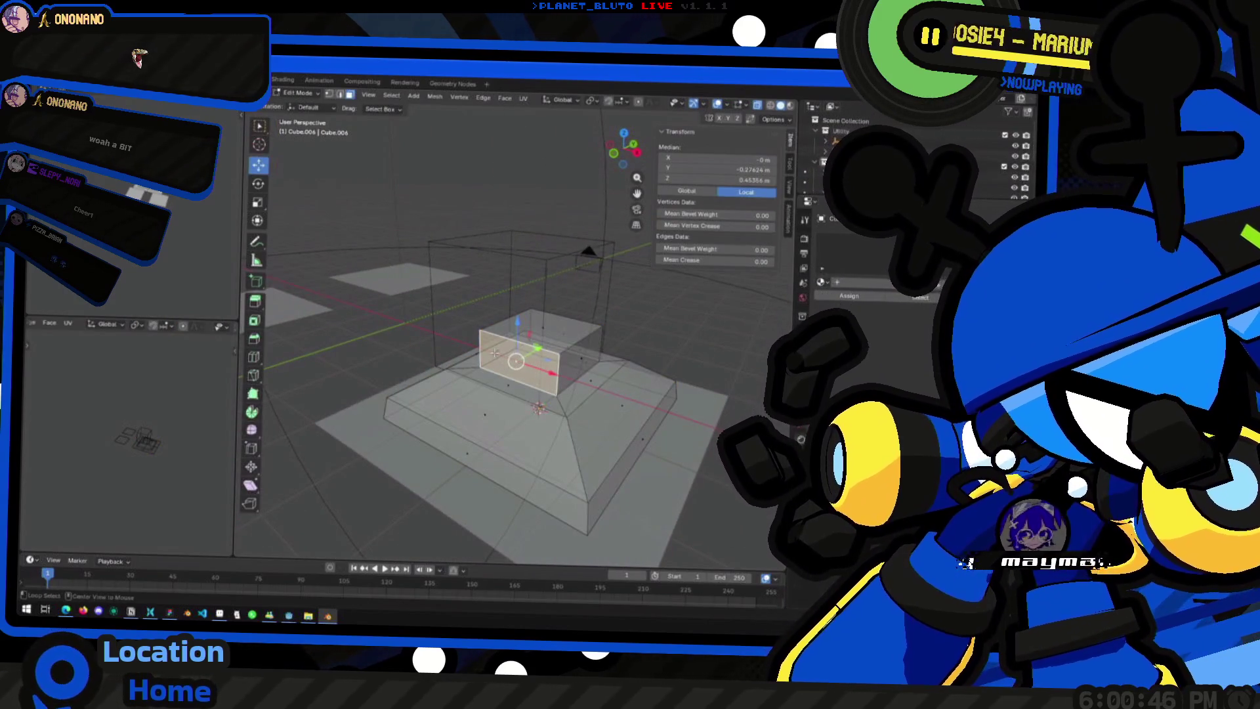
{"action": "key", "text": "a"}
{"action": "middle_click_drag", "start_coordinate": [495, 352], "coordinate": [490, 355]}
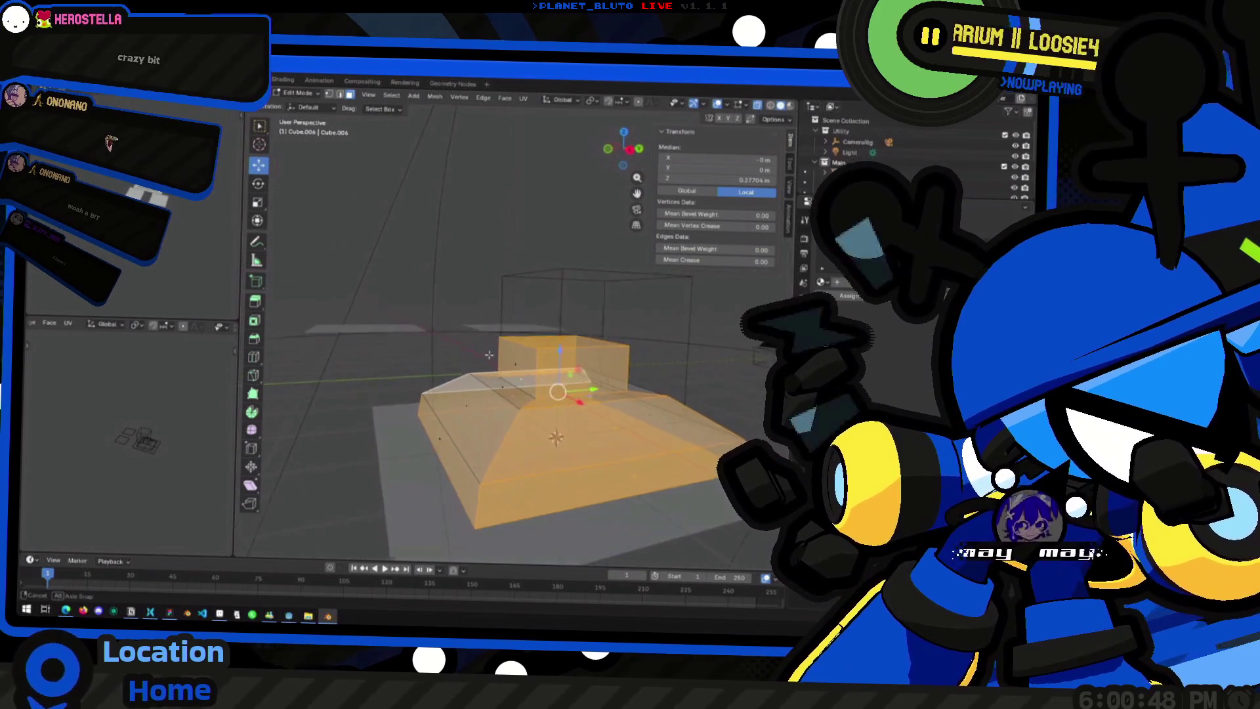
{"action": "key", "text": "alt+a"}
{"action": "key", "text": "l"}
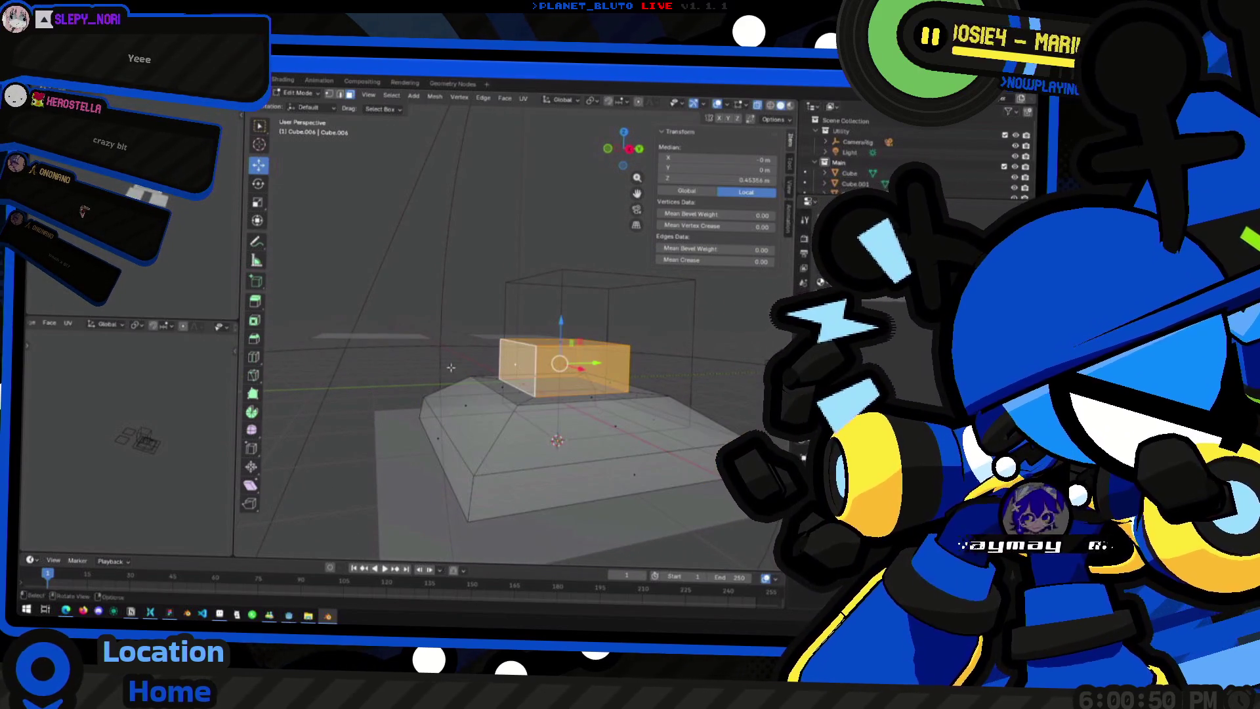
Step: Resize the stem's X/Y footprint and raise its top face along Z into a taller stem
{"action": "middle_click_drag", "start_coordinate": [450, 366], "coordinate": [463, 325]}
{"action": "key", "text": "s"}
{"action": "key", "text": "shift+z"}
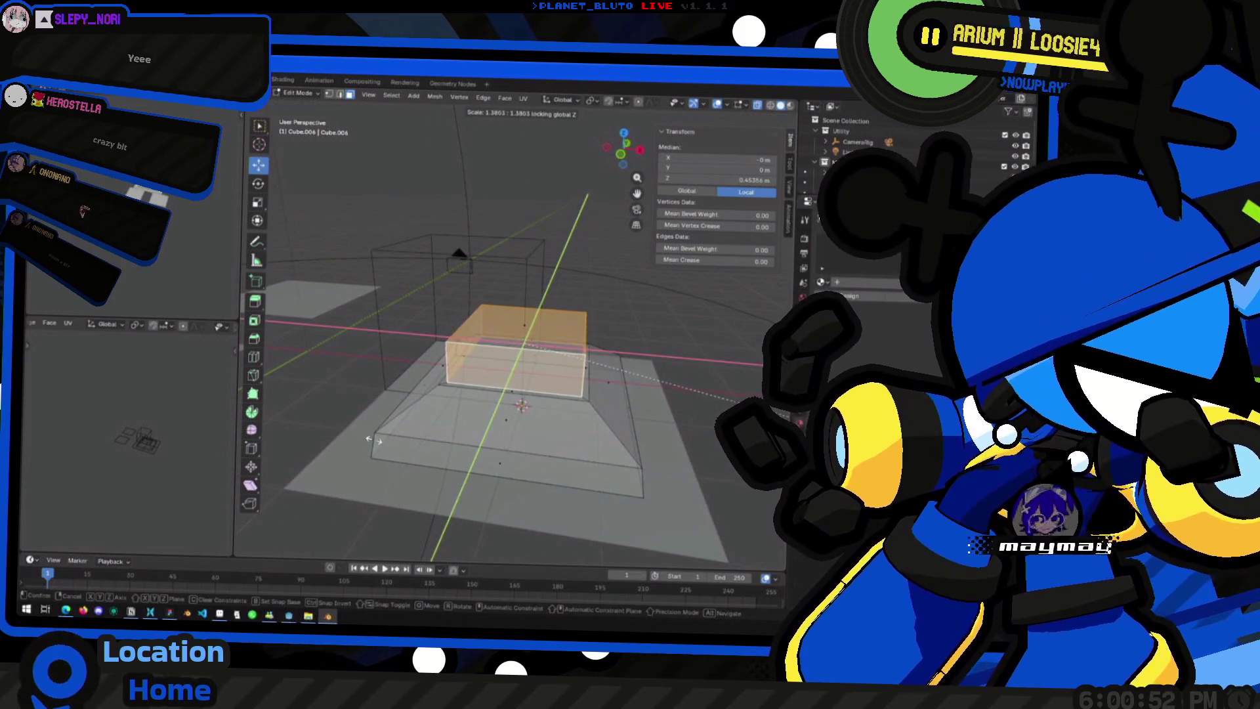
{"action": "left_click", "coordinate": [579, 342]}
{"action": "middle_click_drag", "start_coordinate": [579, 342], "coordinate": [522, 317]}
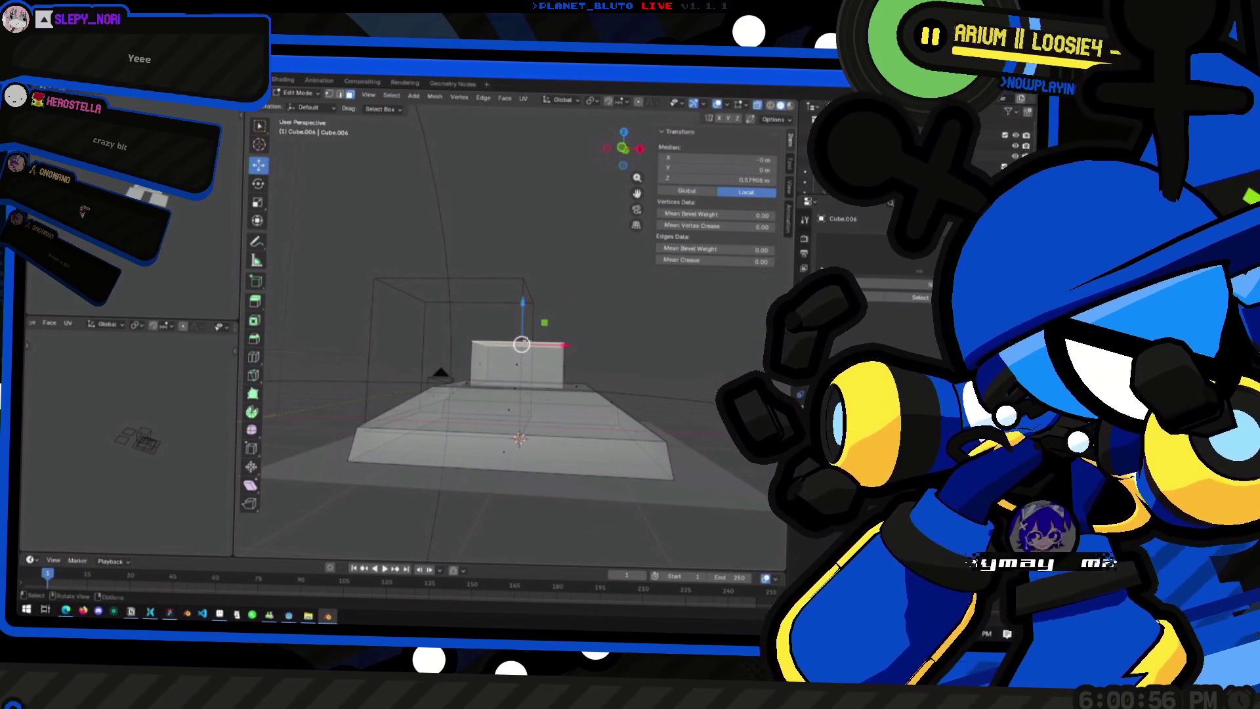
{"action": "key", "text": "g"}
{"action": "key", "text": "z"}
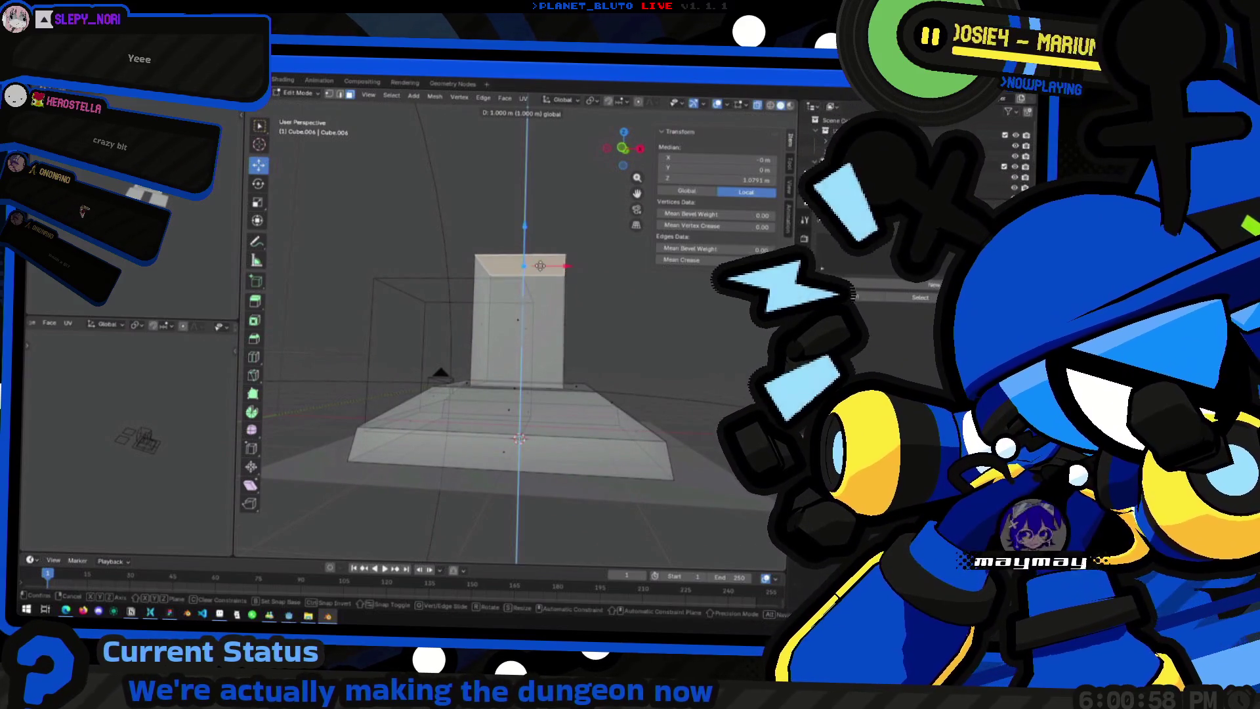
{"action": "left_click", "coordinate": [535, 260]}
{"action": "middle_click_drag", "start_coordinate": [535, 260], "coordinate": [557, 302]}
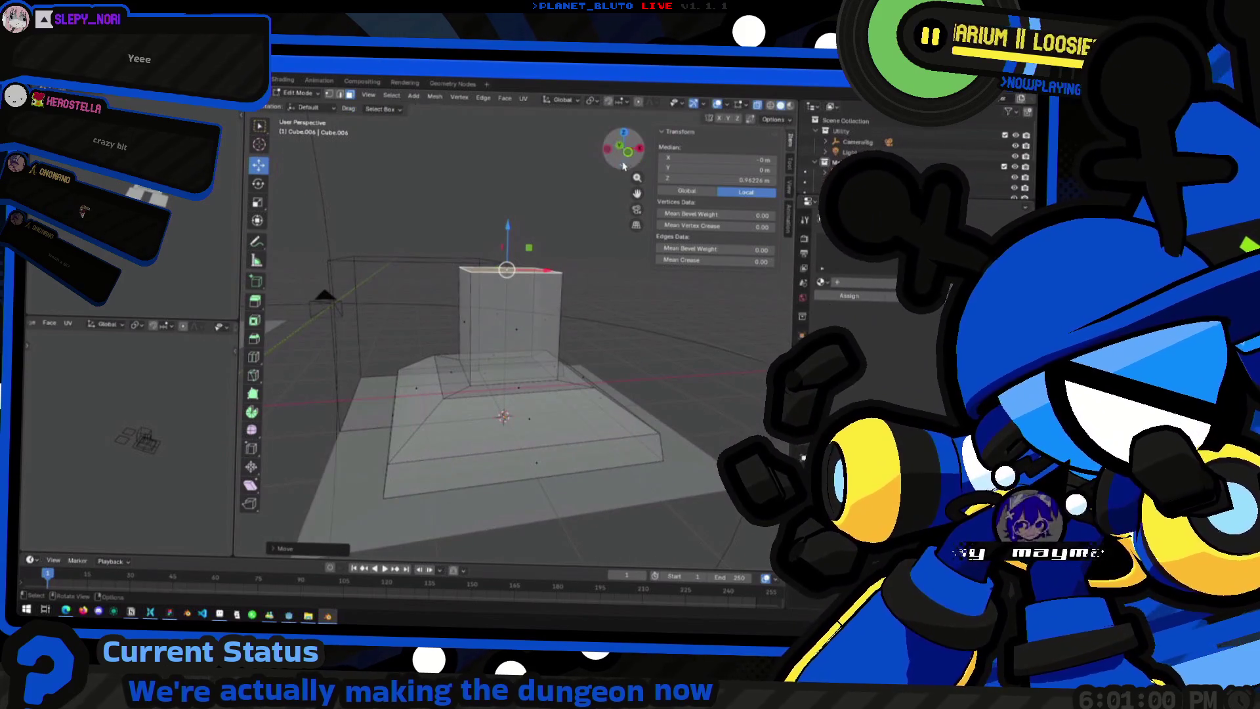
Step: From front orthographic view, raise the stem's top face vertically after checking snapping options
{"action": "left_click", "coordinate": [616, 141]}
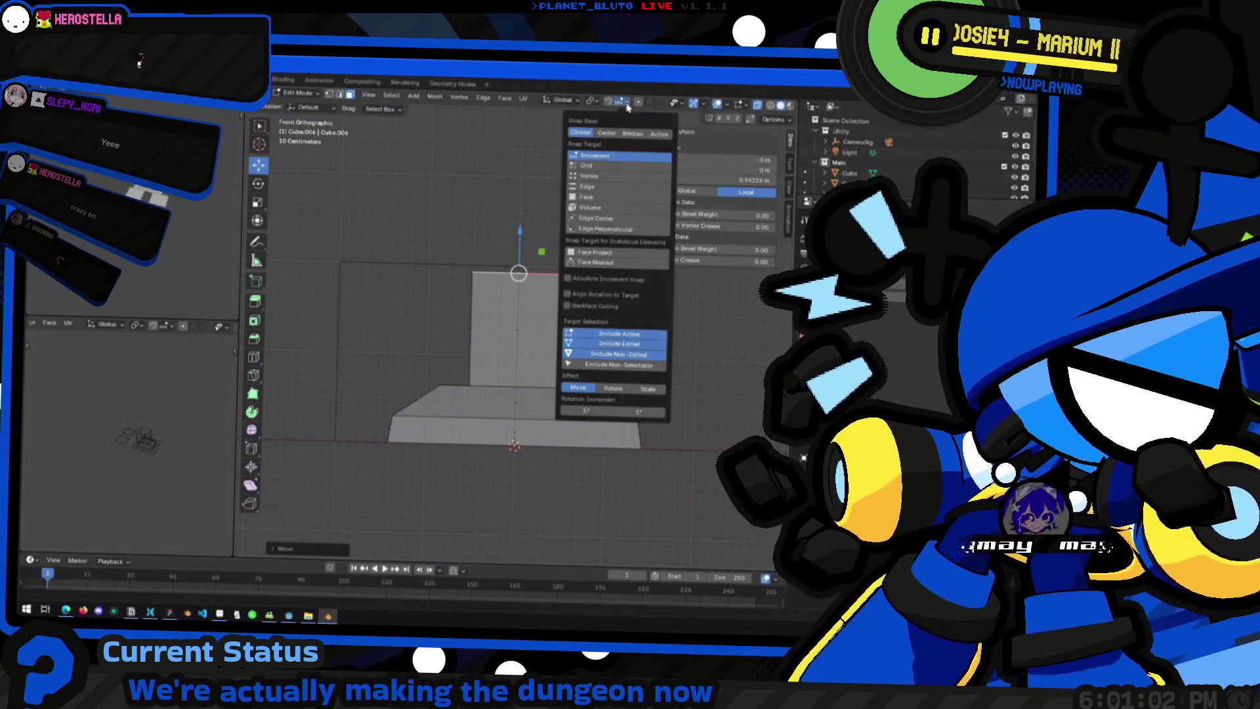
{"action": "left_click", "coordinate": [623, 103]}
{"action": "left_click", "coordinate": [532, 230]}
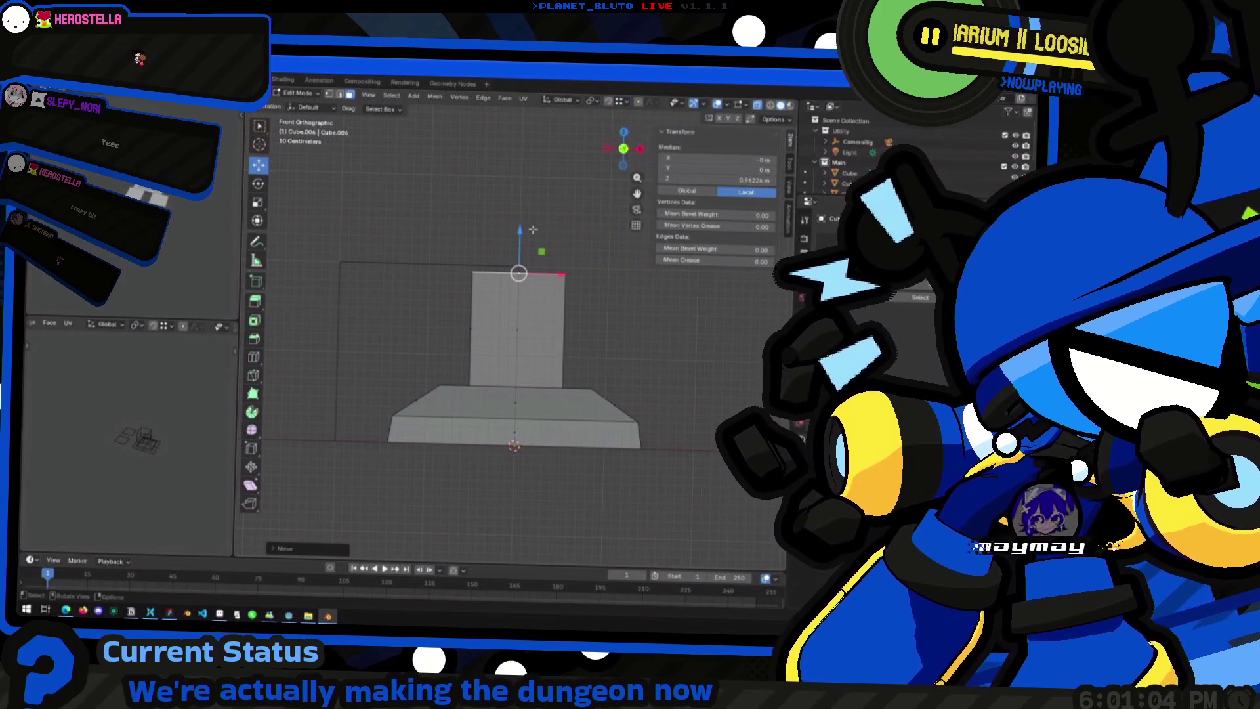
{"action": "mouse_move", "coordinate": [542, 249]}
{"action": "left_mouse_down"}
{"action": "mouse_move", "coordinate": [520, 239]}
{"action": "mouse_move", "coordinate": [521, 263]}
{"action": "left_mouse_up"}
{"action": "right_click", "coordinate": [511, 261]}
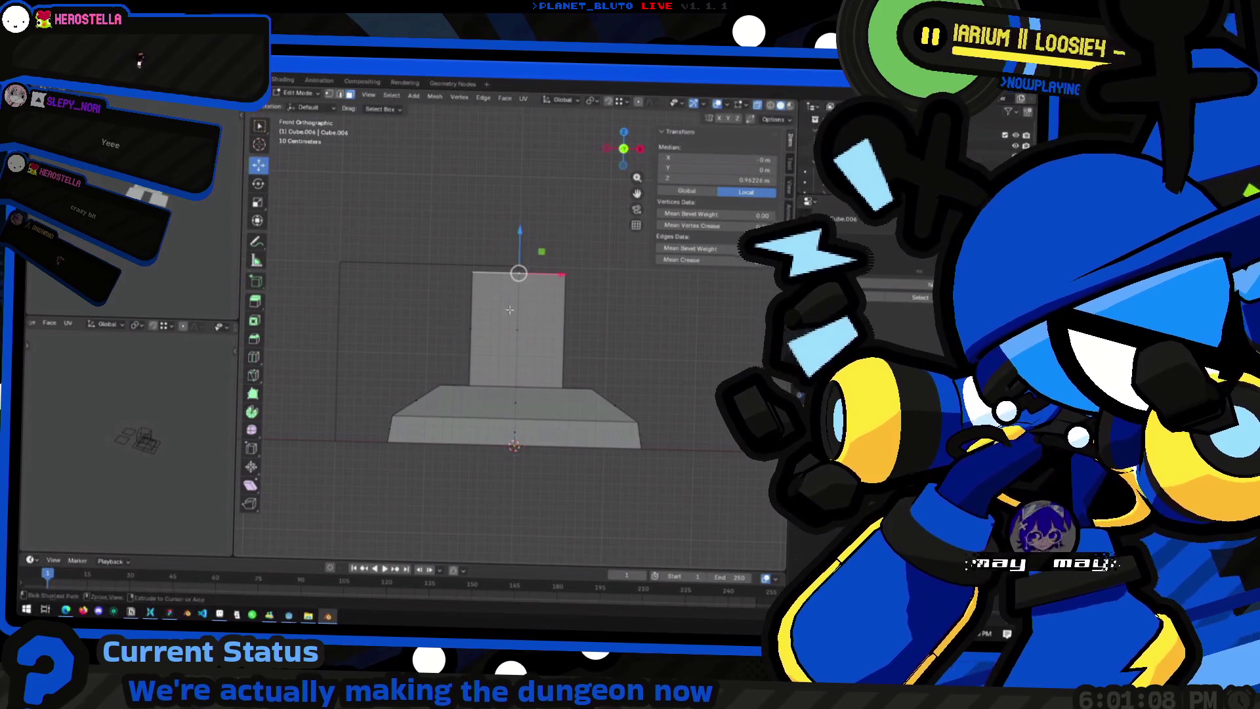
{"action": "left_click", "coordinate": [626, 101]}
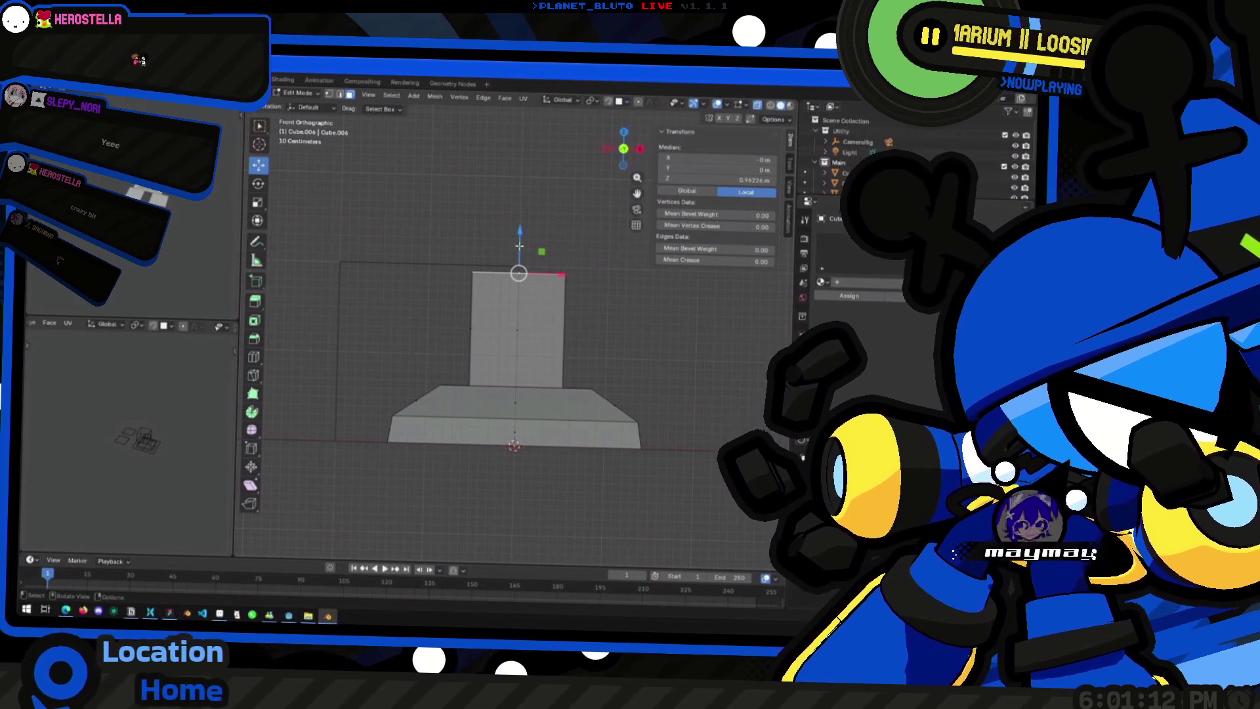
{"action": "left_click_drag", "start_coordinate": [518, 234], "coordinate": [519, 242]}
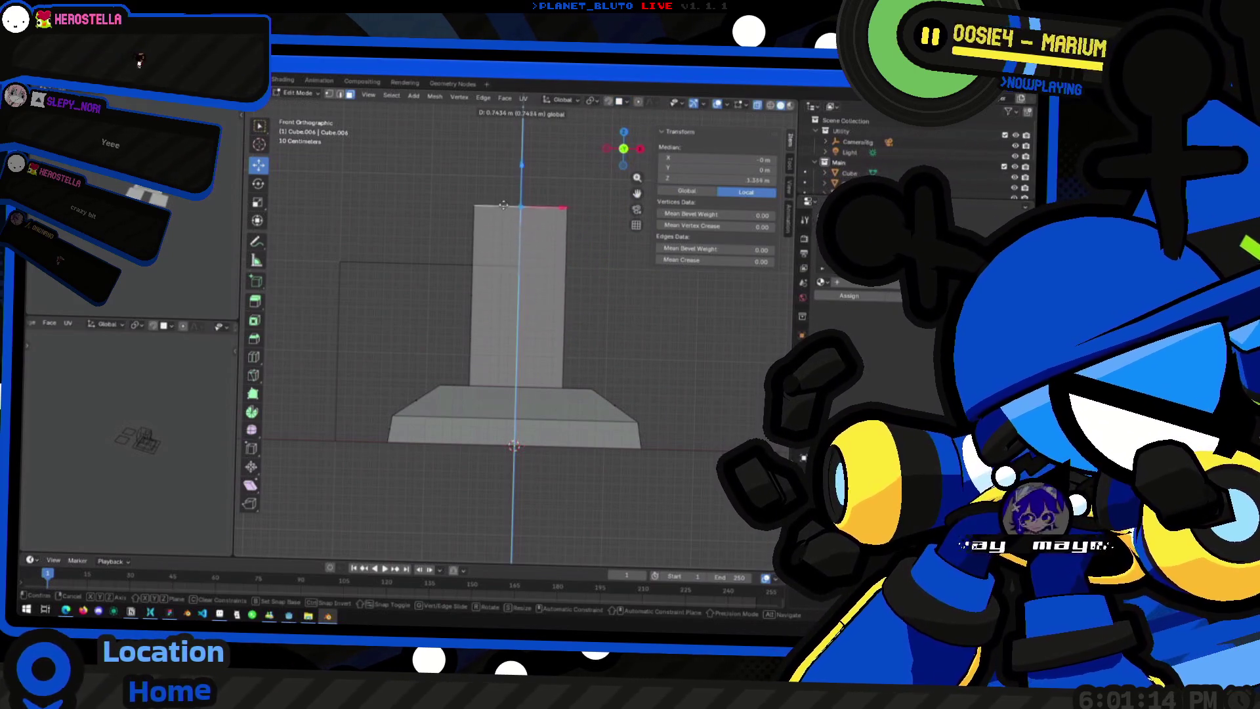
{"action": "left_click", "coordinate": [516, 286]}
{"action": "middle_click_drag", "start_coordinate": [515, 287], "coordinate": [546, 275]}
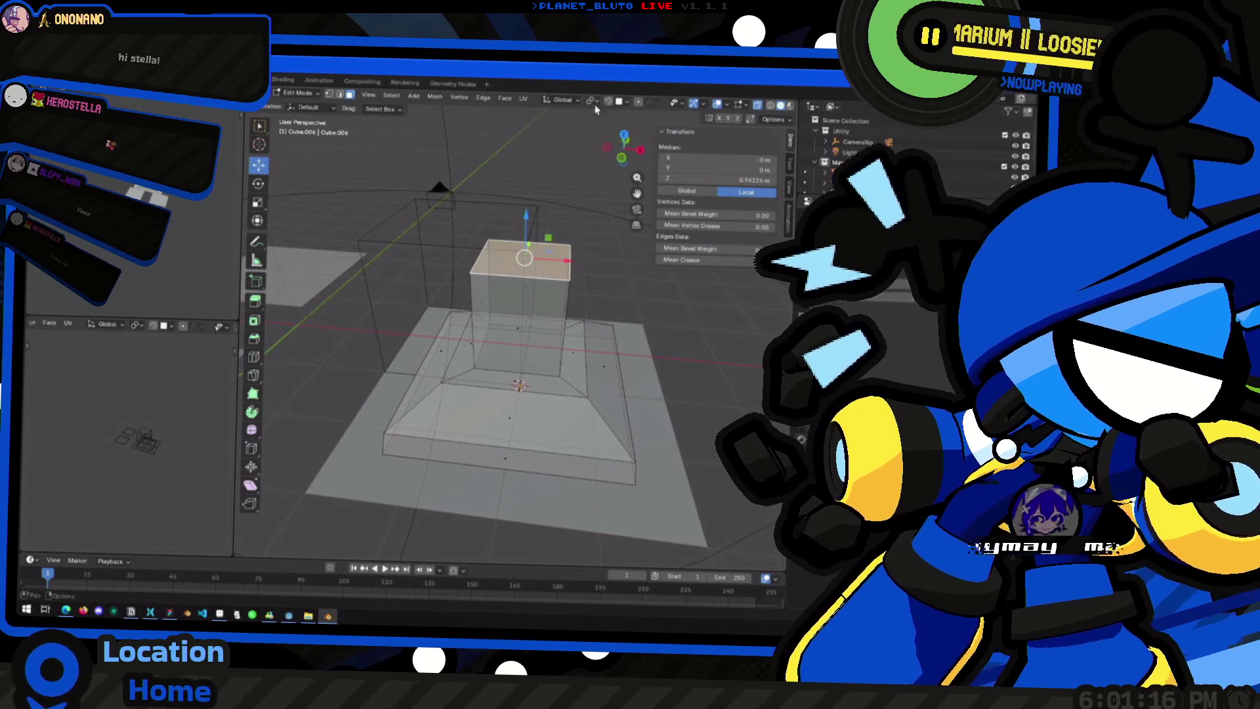
Step: With edge snapping on, move the stem's top to exactly 1 m and check it from the front
{"action": "left_click", "coordinate": [620, 102]}
{"action": "left_click", "coordinate": [591, 186]}
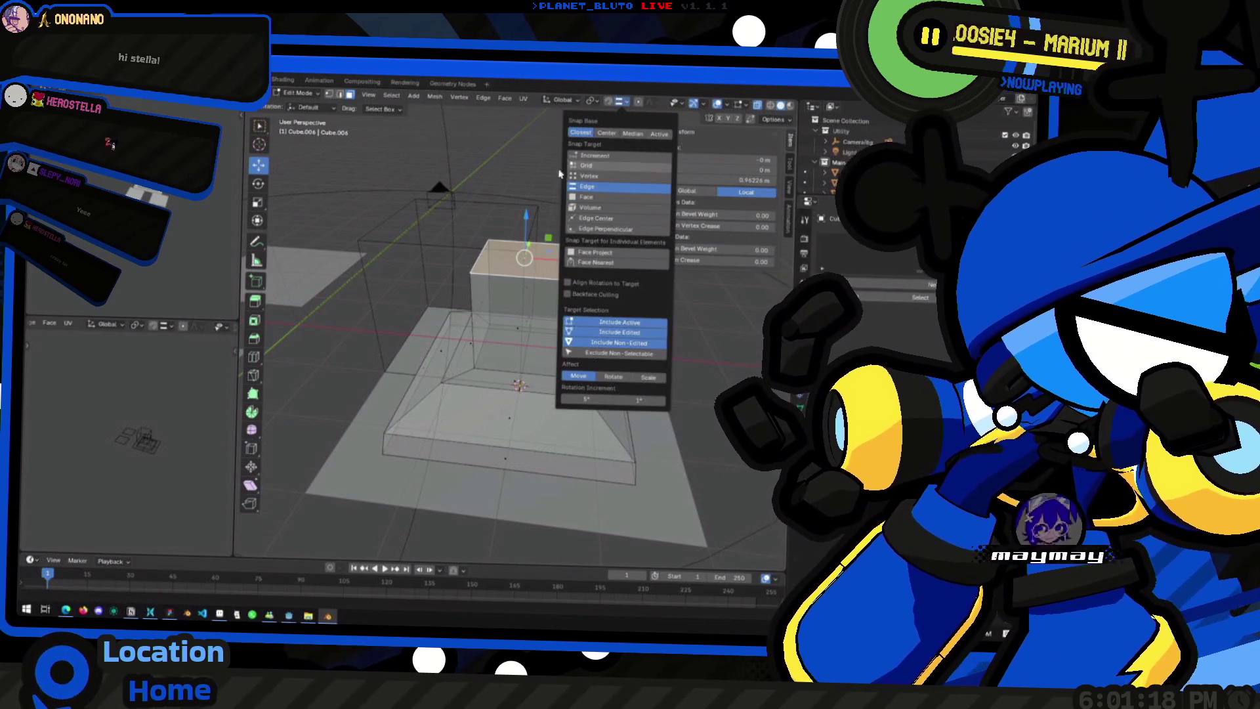
{"action": "key", "text": "g"}
{"action": "key", "text": "z"}
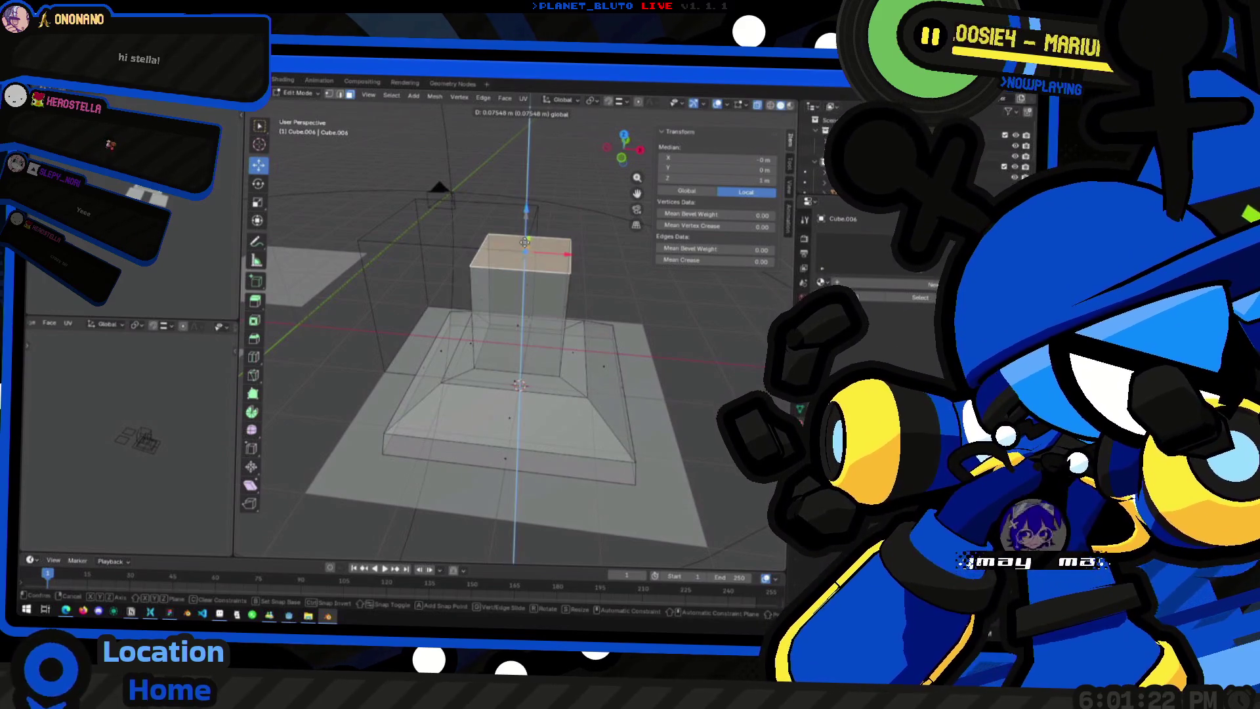
{"action": "left_click", "coordinate": [552, 180]}
{"action": "mouse_move", "coordinate": [552, 180]}
{"action": "middle_mouse_down"}
{"action": "mouse_move", "coordinate": [571, 367]}
{"action": "mouse_move", "coordinate": [634, 174]}
{"action": "middle_mouse_up"}
{"action": "left_click", "coordinate": [623, 150]}
{"action": "left_click", "coordinate": [562, 205]}
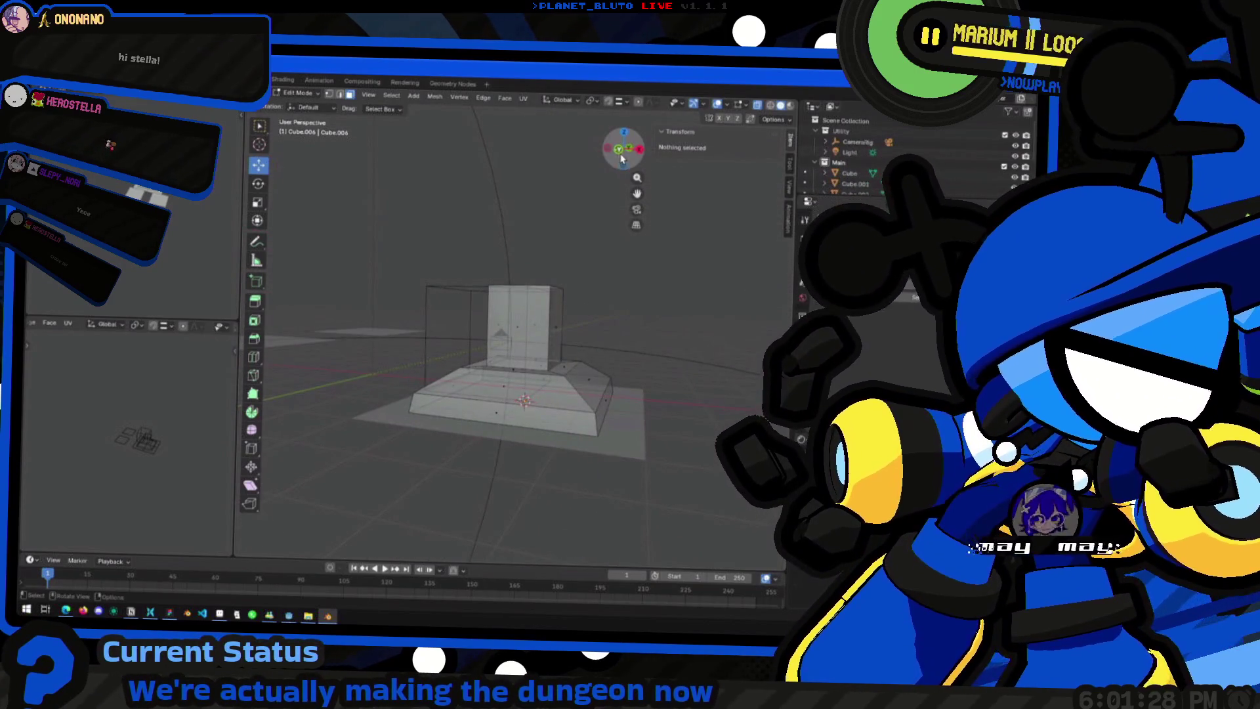
Step: Box-select the base in front view and stretch it taller along Z about the 3D cursor
{"action": "left_click", "coordinate": [619, 148]}
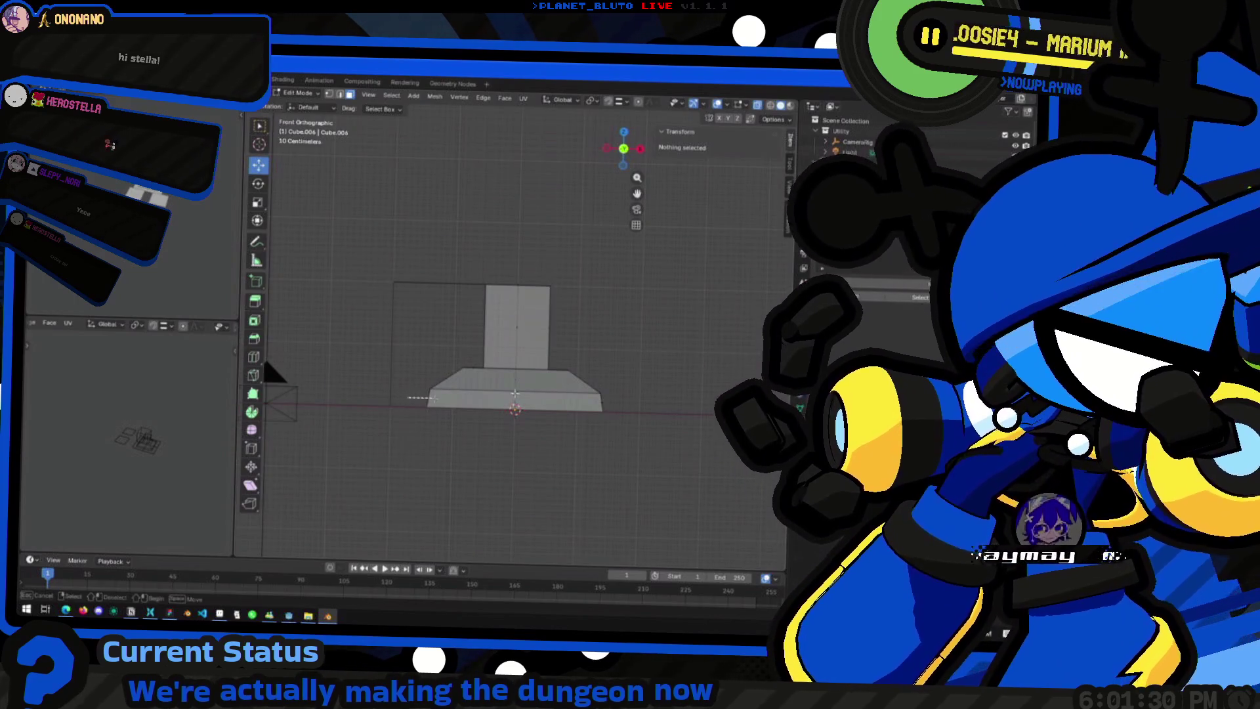
{"action": "left_click_drag", "start_coordinate": [434, 399], "coordinate": [669, 350]}
{"action": "key", "text": "period"}
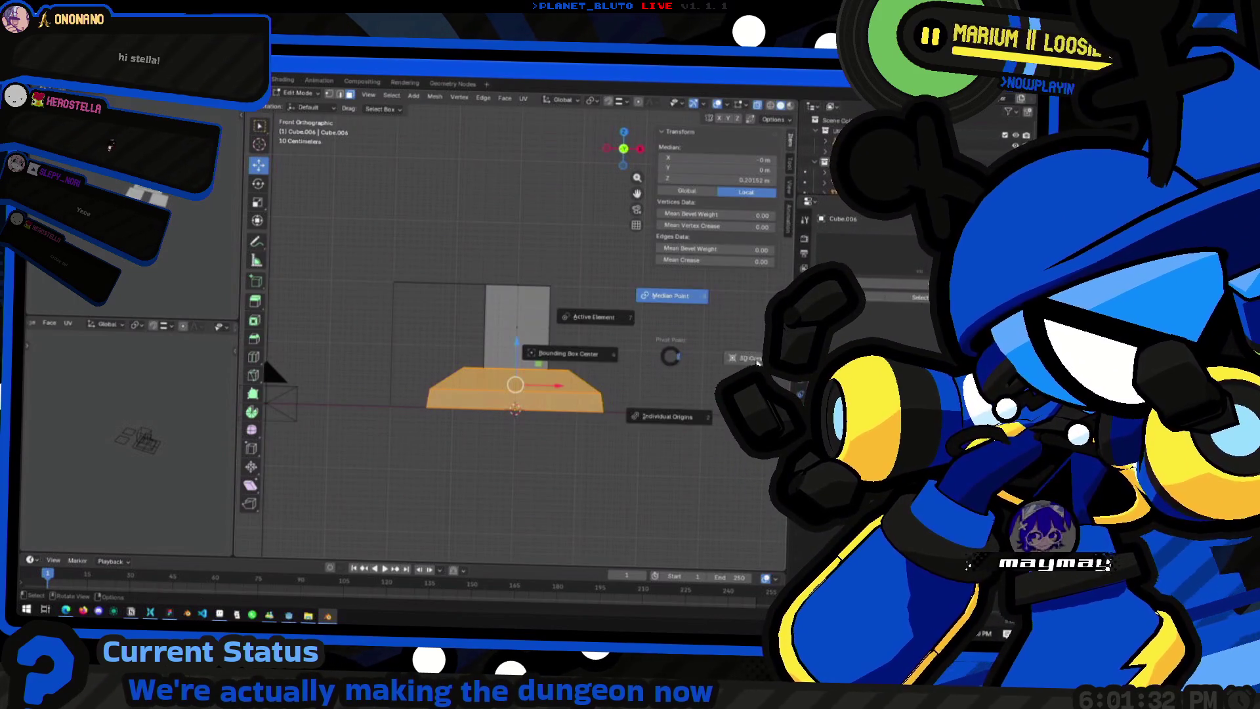
{"action": "left_click", "coordinate": [756, 362]}
{"action": "key", "text": "s"}
{"action": "key", "text": "z"}
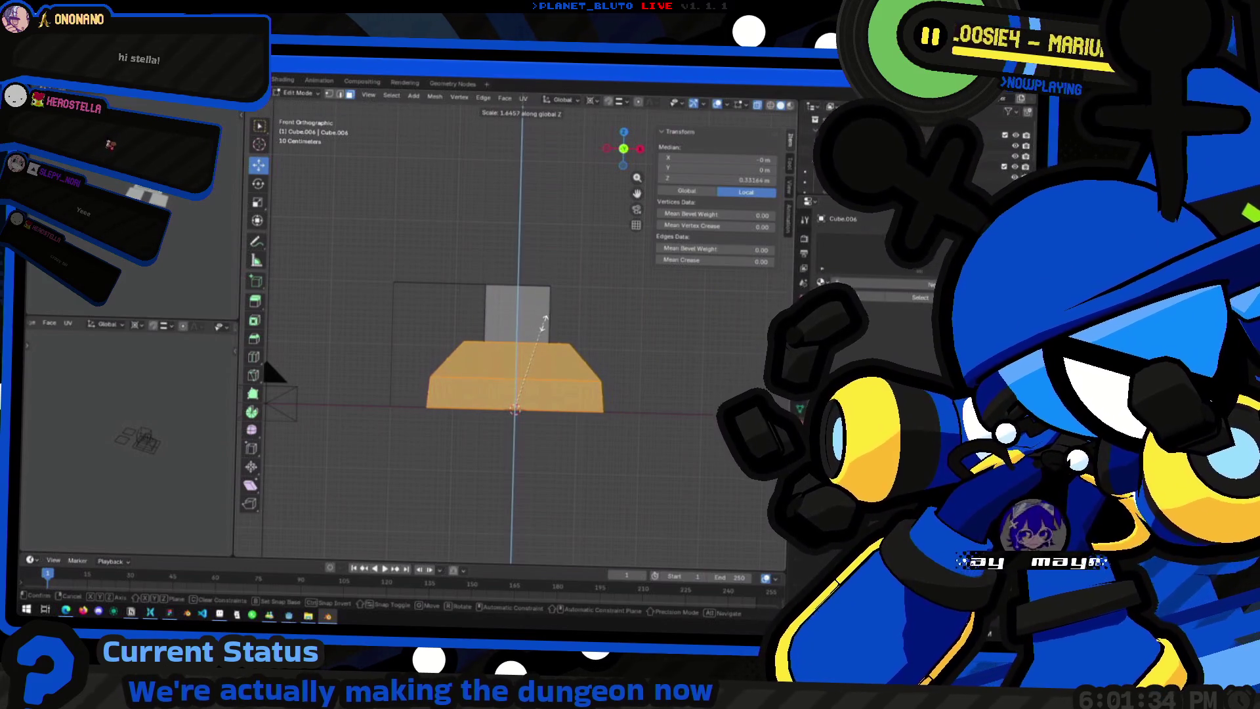
{"action": "left_click", "coordinate": [544, 325]}
Step: Return to Object Mode, deselect the pillar and review it in perspective
{"action": "key", "text": "Tab"}
{"action": "middle_click_drag", "start_coordinate": [600, 309], "coordinate": [404, 332]}
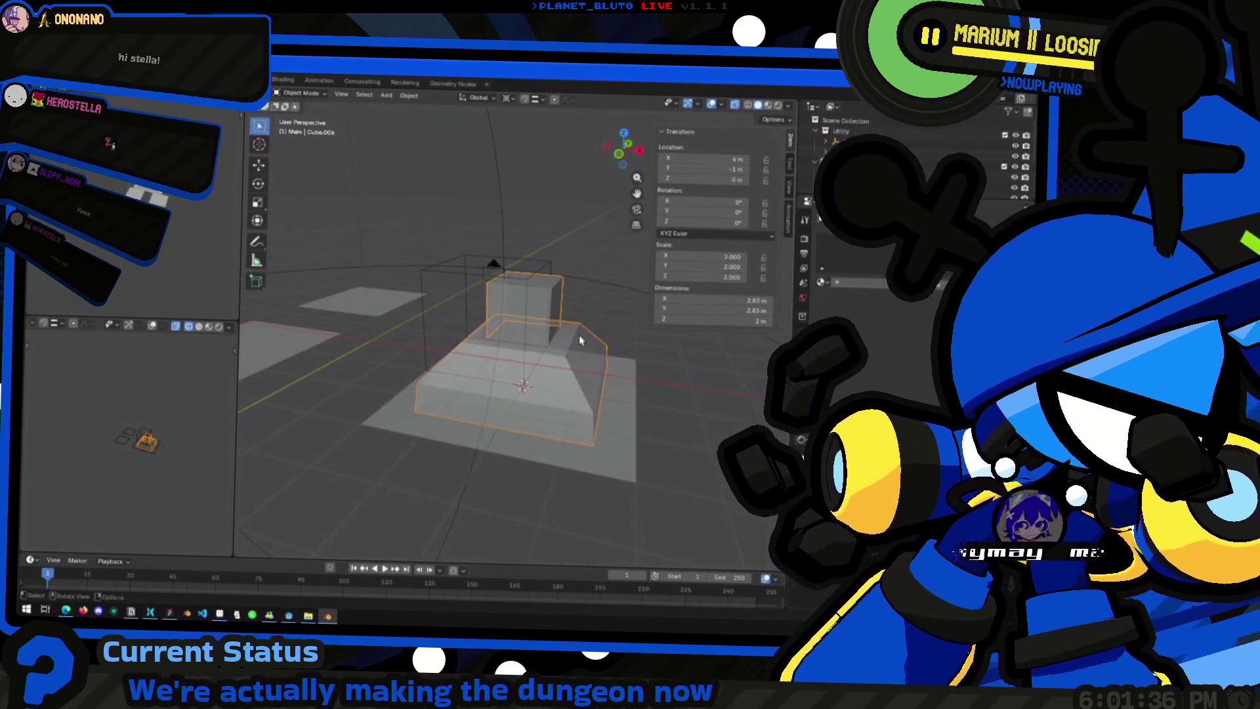
{"action": "left_click", "coordinate": [403, 332]}
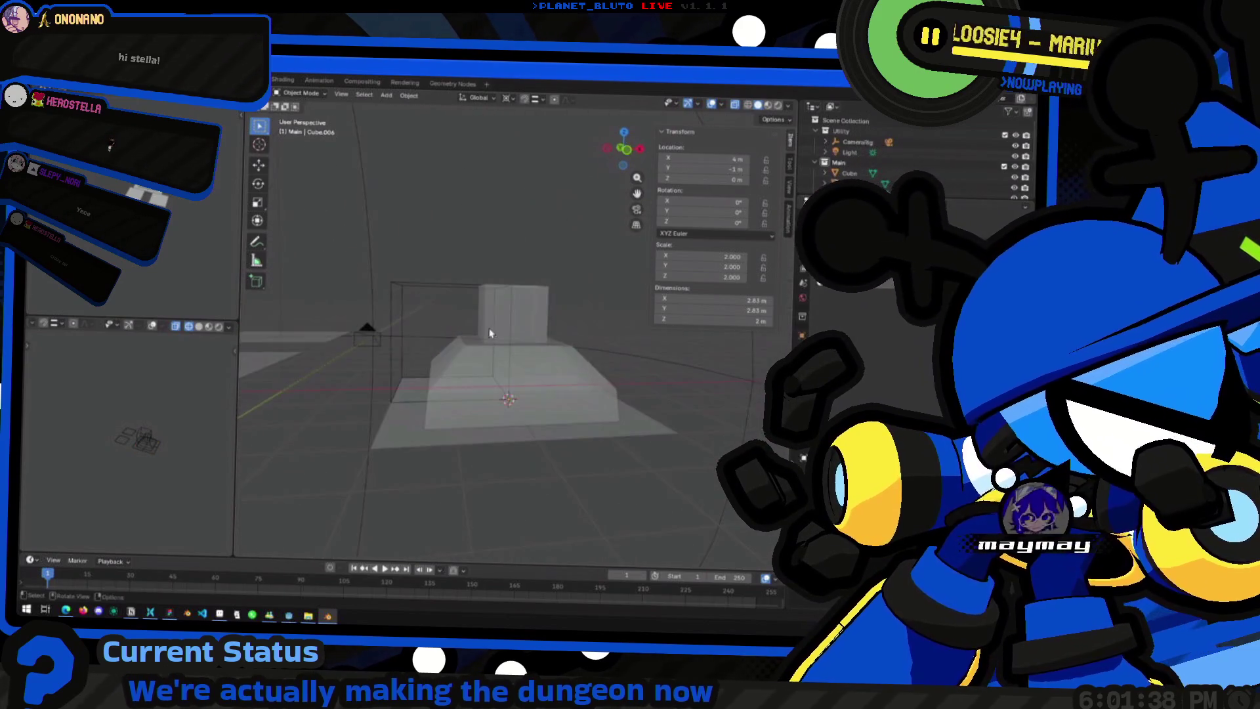
{"action": "mouse_move", "coordinate": [401, 309]}
{"action": "middle_mouse_down"}
{"action": "mouse_move", "coordinate": [493, 325]}
{"action": "mouse_move", "coordinate": [586, 268]}
{"action": "mouse_move", "coordinate": [543, 260]}
{"action": "middle_mouse_up"}
Step: Add a new cube and raise it along Z above the stem
{"action": "key", "text": "shift+a"}
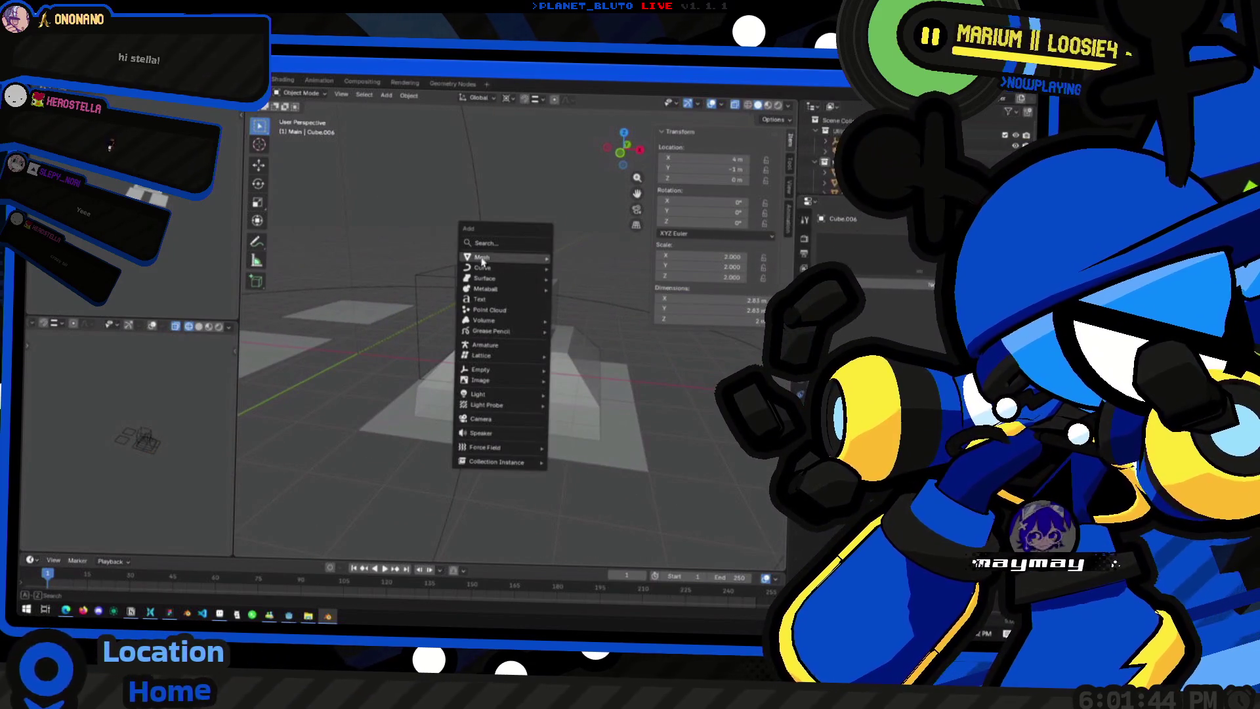
{"action": "mouse_move", "coordinate": [503, 257]}
{"action": "left_click", "coordinate": [576, 270]}
{"action": "mouse_move", "coordinate": [518, 365]}
{"action": "middle_mouse_down"}
{"action": "mouse_move", "coordinate": [554, 338]}
{"action": "mouse_move", "coordinate": [566, 362]}
{"action": "middle_mouse_up"}
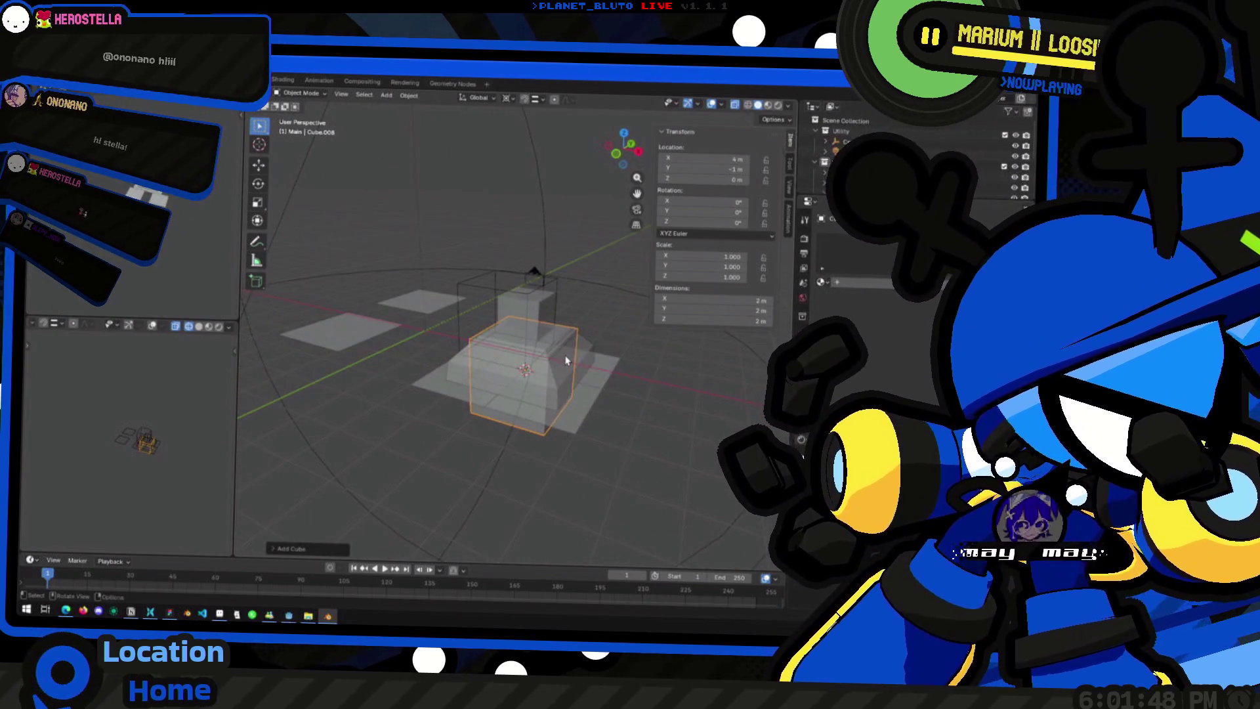
{"action": "key", "text": "g"}
{"action": "key", "text": "z"}
{"action": "key", "text": "Return"}
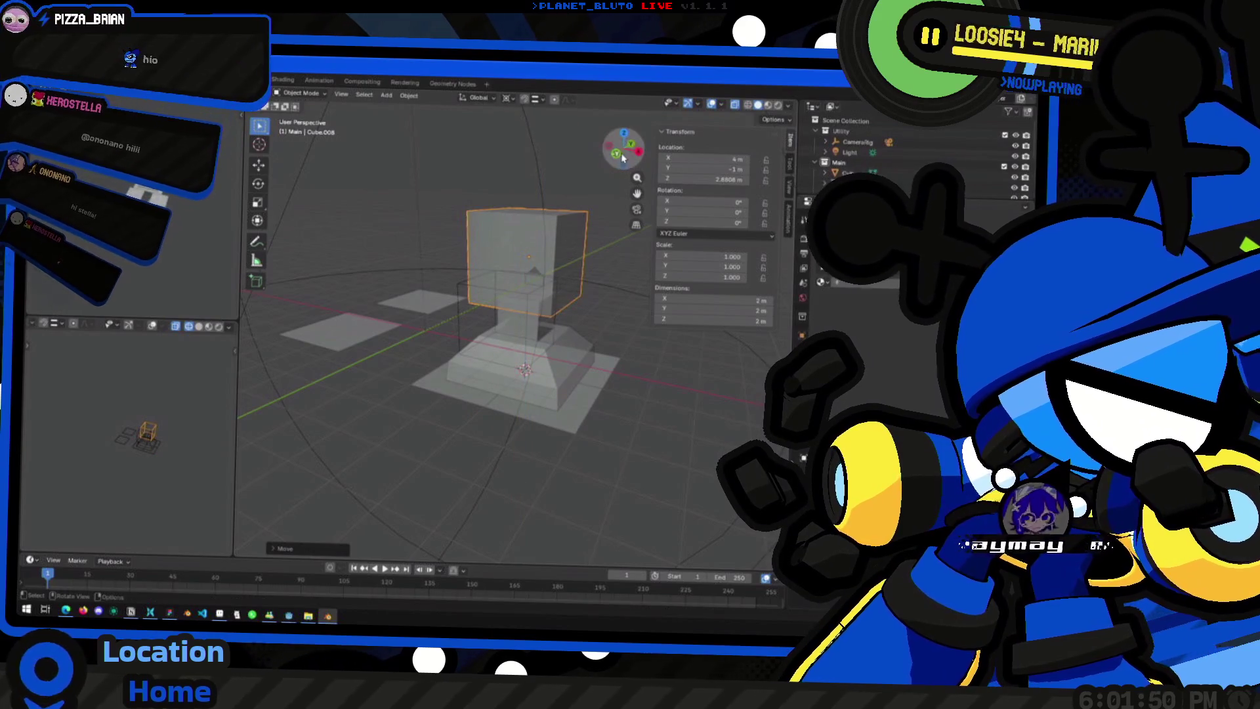
{"action": "left_click", "coordinate": [626, 151]}
{"action": "middle_click_drag", "start_coordinate": [554, 221], "coordinate": [564, 252]}
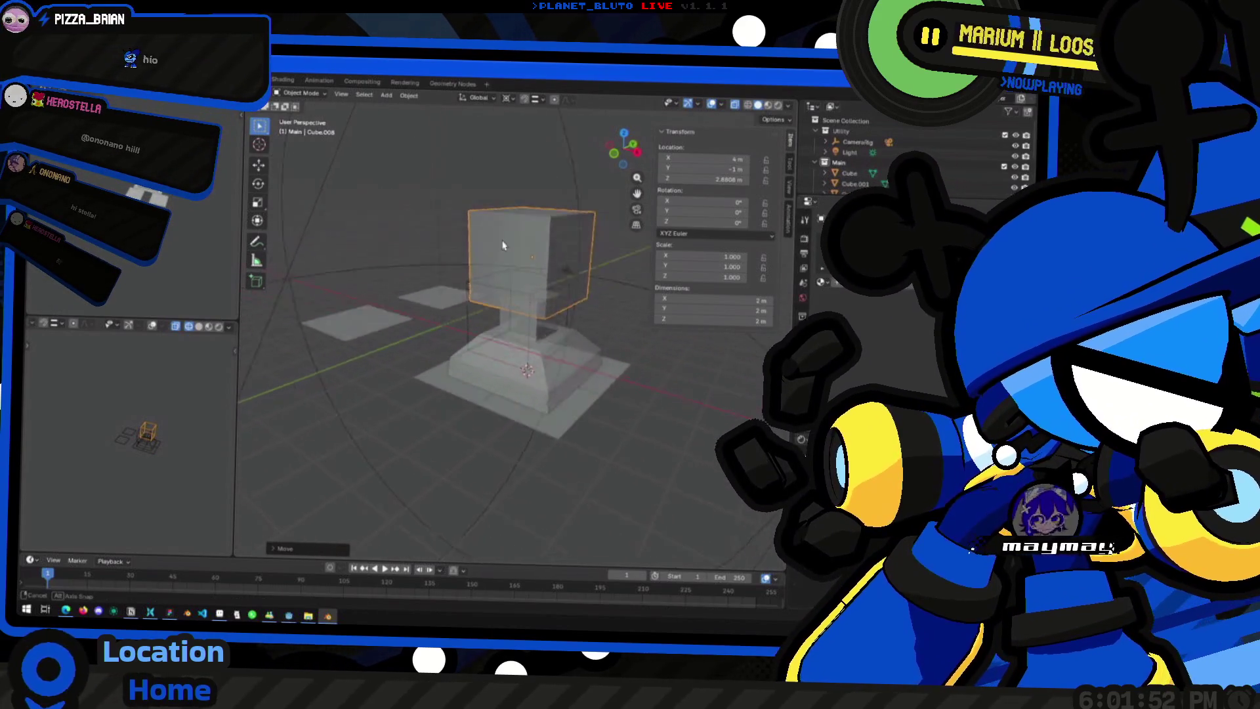
Step: Scale the top block to 0.779 in width and depth and set it at 3 m height
{"action": "key", "text": "s"}
{"action": "key", "text": "shift+z"}
{"action": "left_click", "coordinate": [495, 262]}
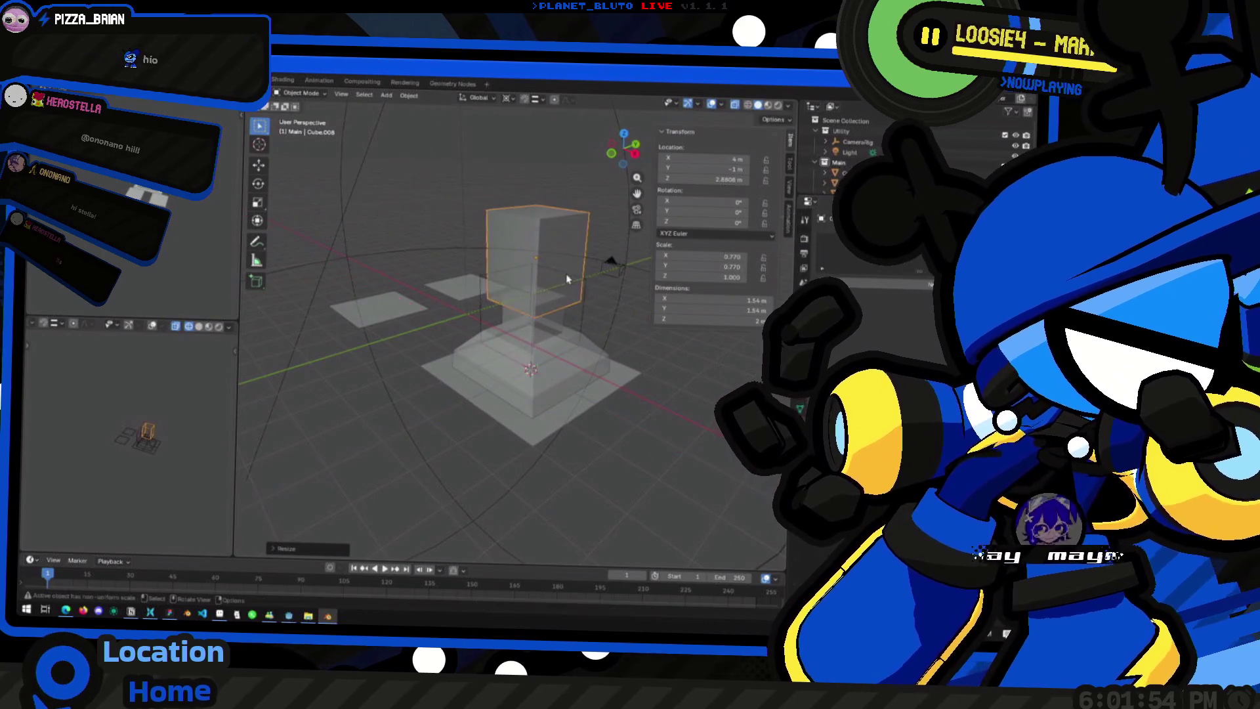
{"action": "mouse_move", "coordinate": [494, 262]}
{"action": "middle_mouse_down"}
{"action": "mouse_move", "coordinate": [541, 292]}
{"action": "mouse_move", "coordinate": [622, 270]}
{"action": "middle_mouse_up"}
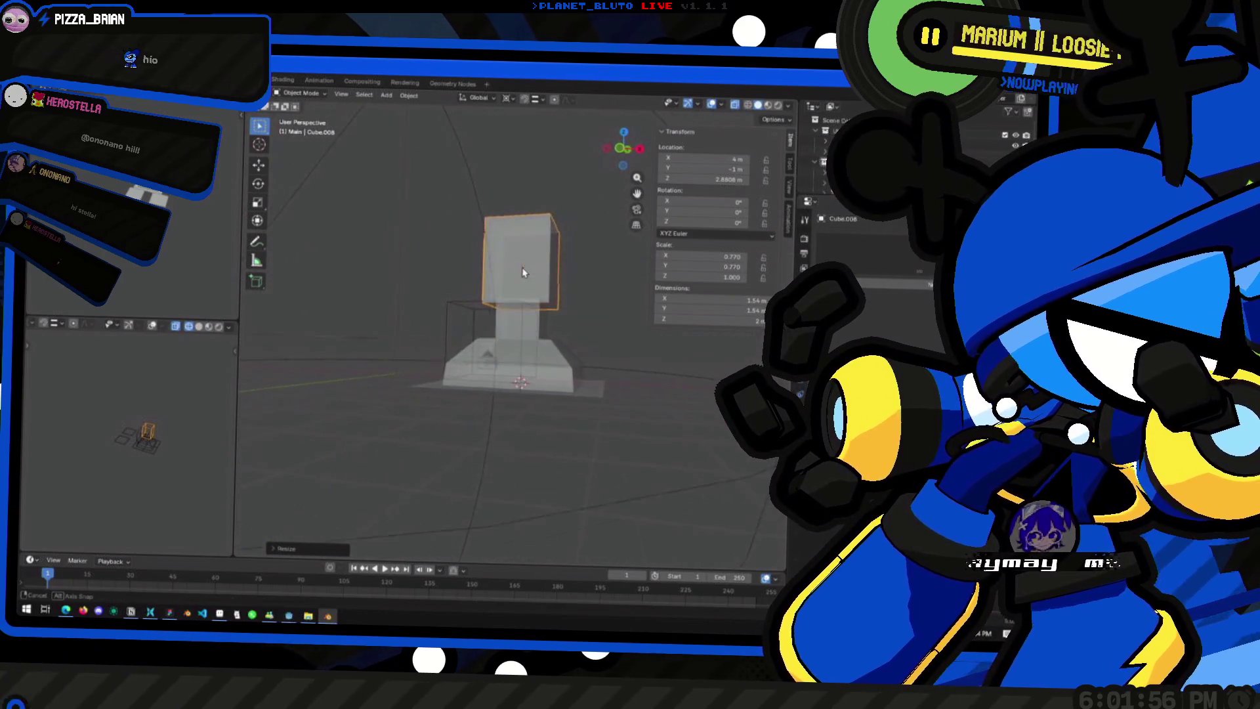
{"action": "key", "text": "KP_1"}
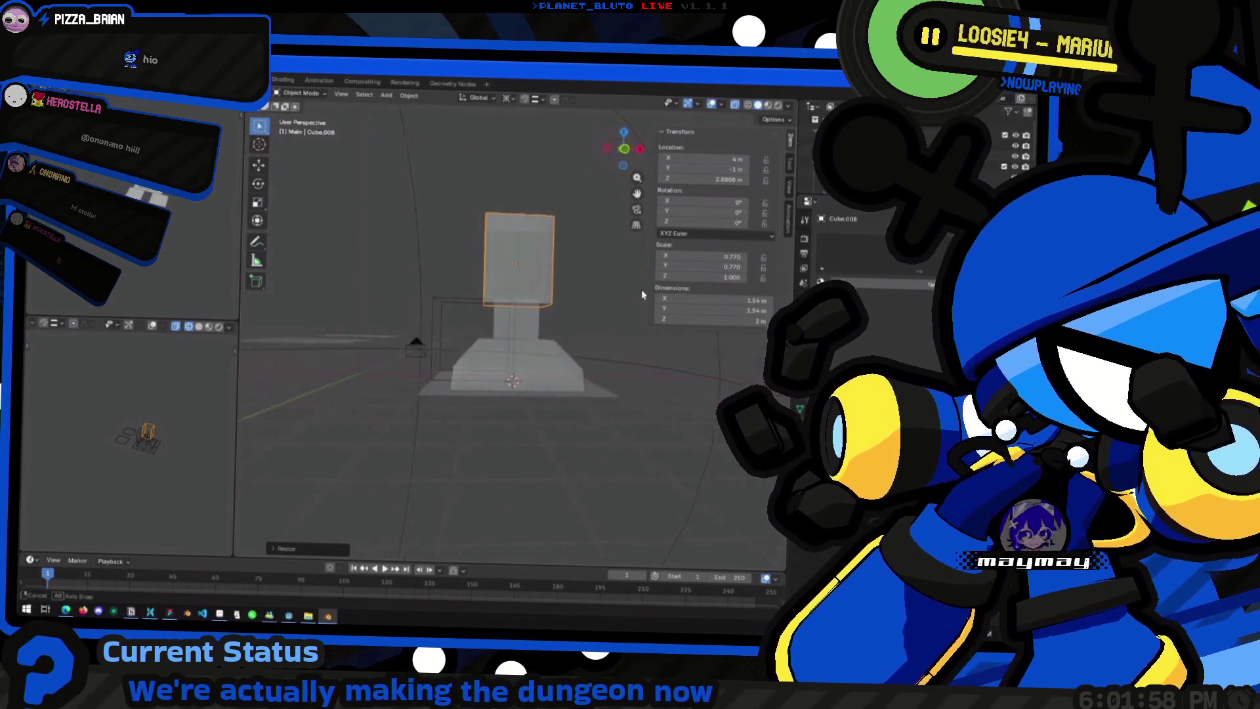
{"action": "scroll", "coordinate": [552, 275], "scroll_direction": "up", "scroll_amount": 4}
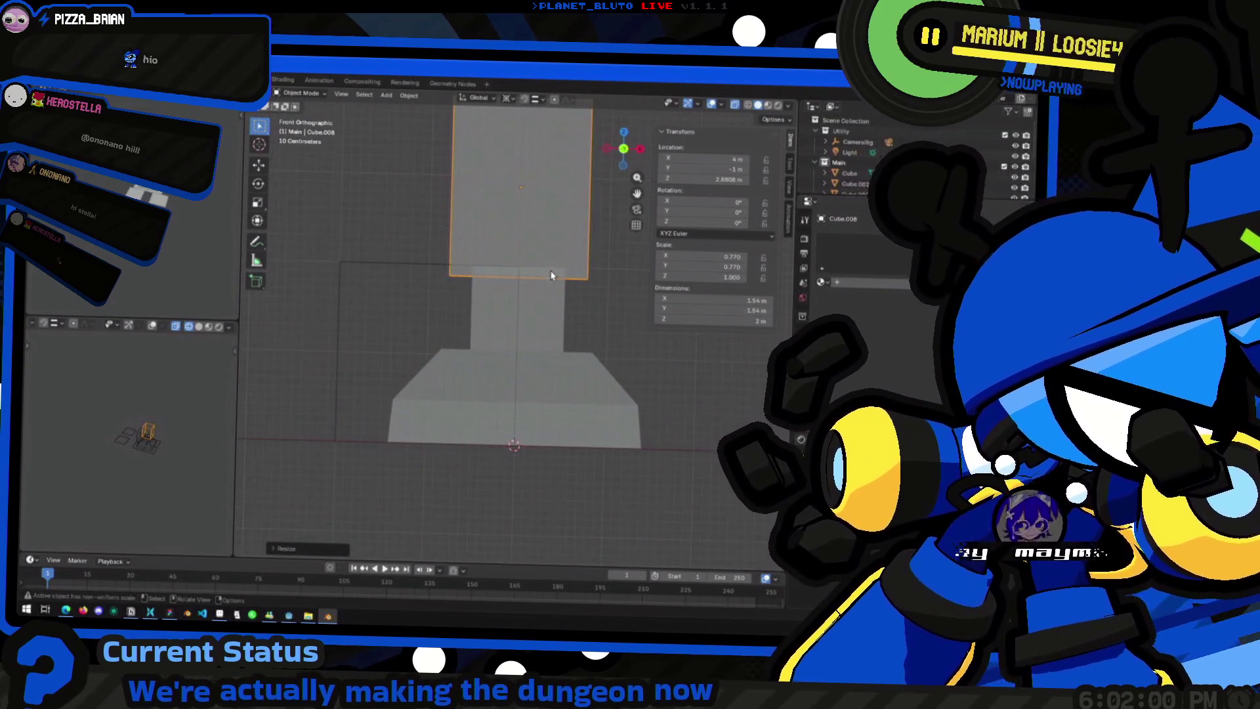
{"action": "key", "text": "g"}
{"action": "key", "text": "z"}
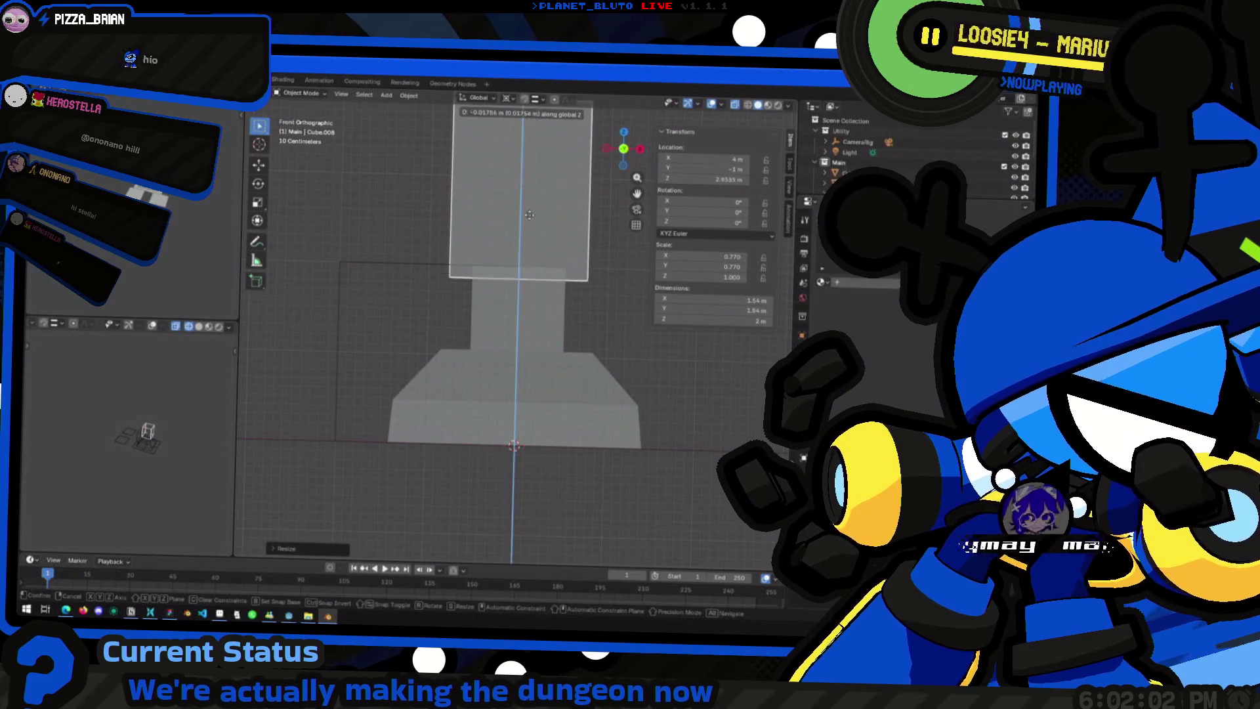
{"action": "left_click", "coordinate": [526, 261]}
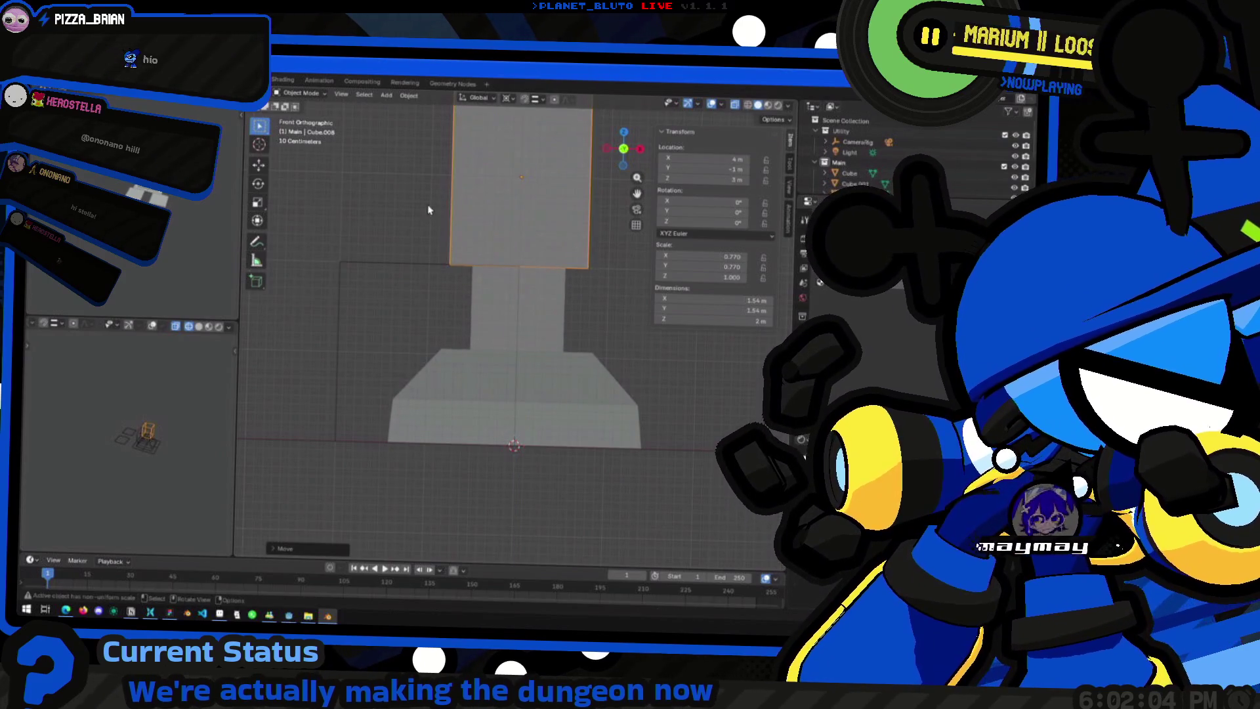
{"action": "scroll", "coordinate": [527, 262], "scroll_direction": "down", "scroll_amount": 3}
Step: Expand the Main collection's objects, review the pillar, and bring up the window switcher
{"action": "mouse_move", "coordinate": [436, 239]}
{"action": "middle_mouse_down"}
{"action": "mouse_move", "coordinate": [398, 219]}
{"action": "mouse_move", "coordinate": [427, 273]}
{"action": "mouse_move", "coordinate": [622, 392]}
{"action": "mouse_move", "coordinate": [410, 394]}
{"action": "mouse_move", "coordinate": [473, 395]}
{"action": "mouse_move", "coordinate": [437, 361]}
{"action": "mouse_move", "coordinate": [572, 364]}
{"action": "middle_mouse_up"}
{"action": "scroll", "coordinate": [428, 273], "scroll_direction": "down", "scroll_amount": 3}
{"action": "scroll", "coordinate": [449, 365], "scroll_direction": "up", "scroll_amount": 2}
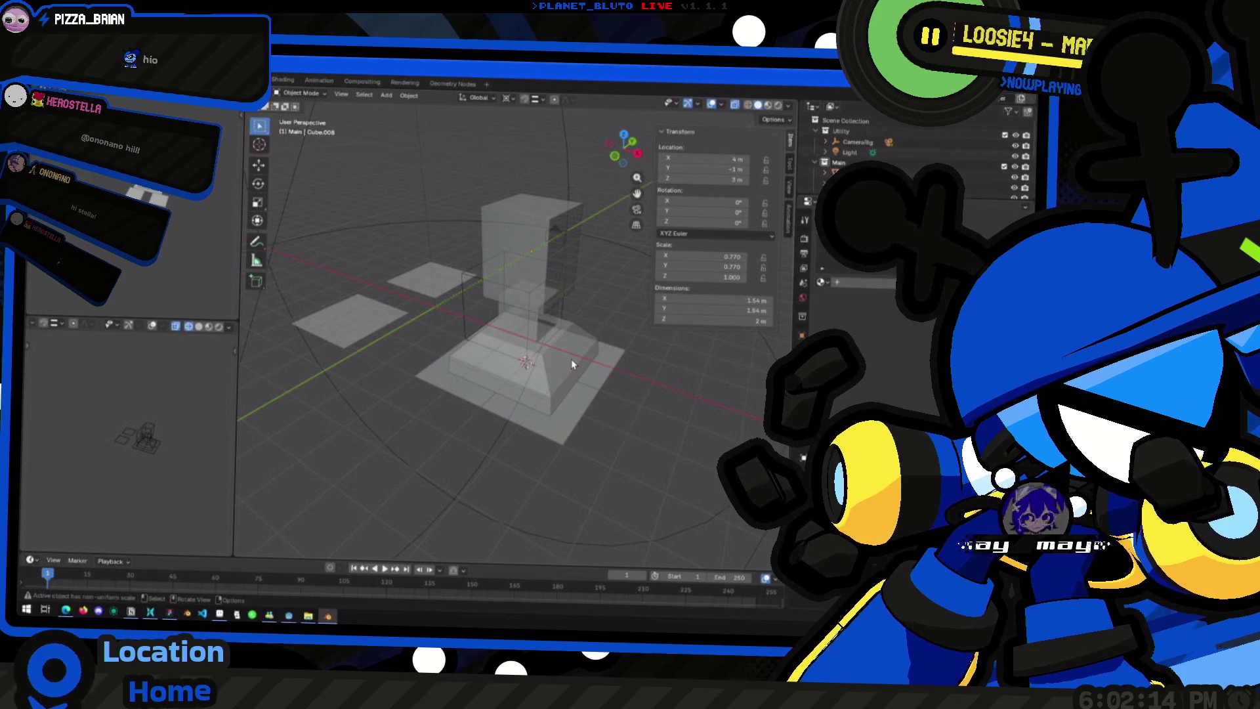
{"action": "left_click", "coordinate": [825, 162]}
{"action": "middle_click_drag", "start_coordinate": [716, 375], "coordinate": [636, 391]}
{"action": "key", "text": "alt+Tab"}
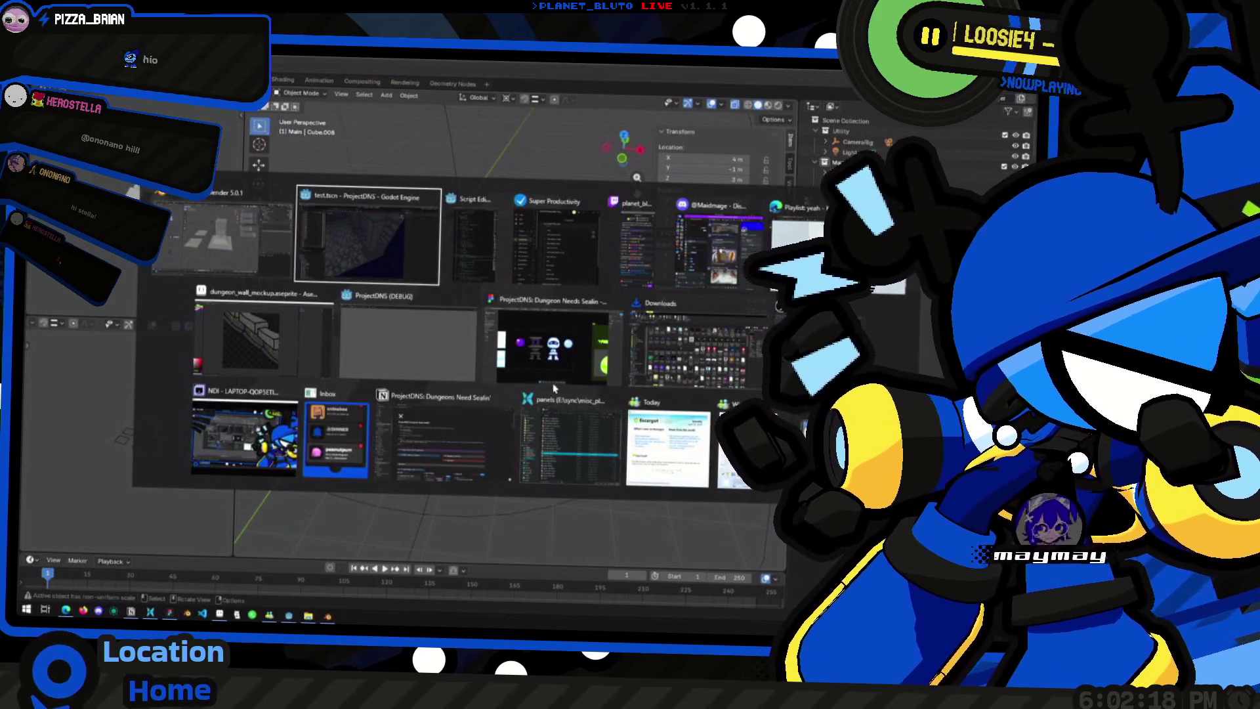
{"action": "mouse_move", "coordinate": [219, 232]}
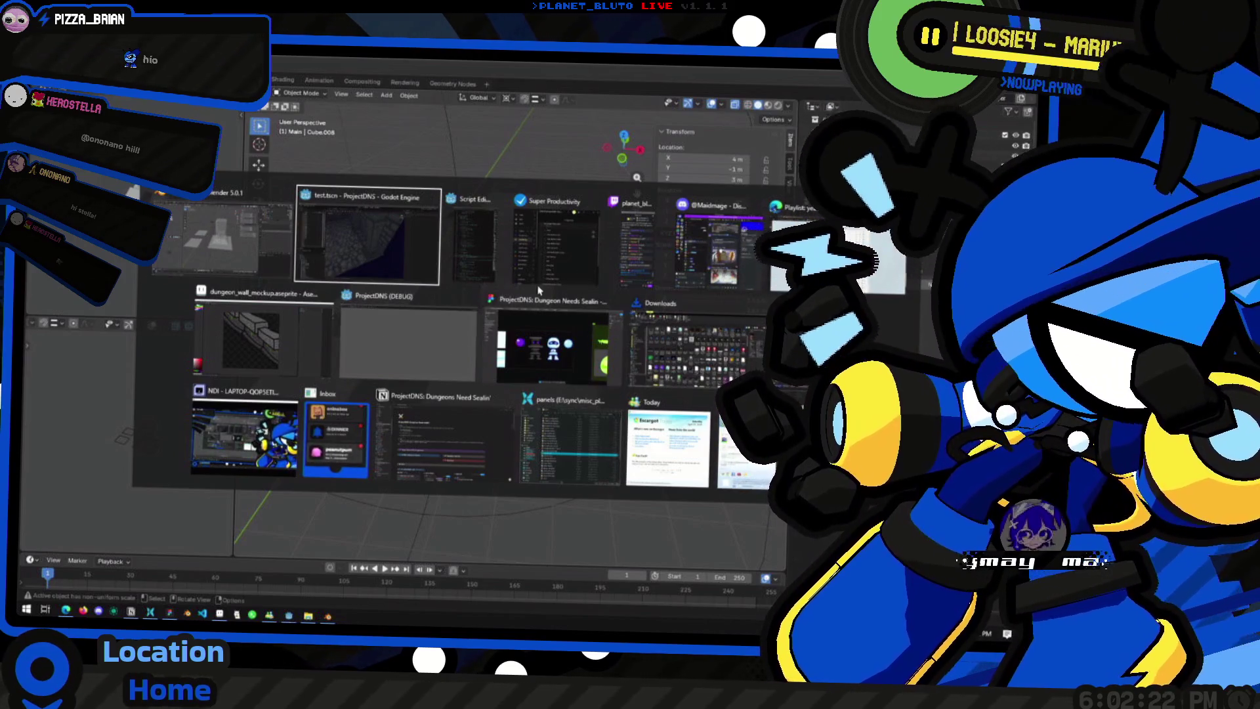
Step: Bring Godot forward, orbit the corridor's brick walls and stone pillar, save, then open the windows overview
{"action": "left_click", "coordinate": [367, 237]}
{"action": "mouse_move", "coordinate": [439, 419]}
{"action": "middle_mouse_down"}
{"action": "mouse_move", "coordinate": [437, 368]}
{"action": "mouse_move", "coordinate": [494, 375]}
{"action": "middle_mouse_up"}
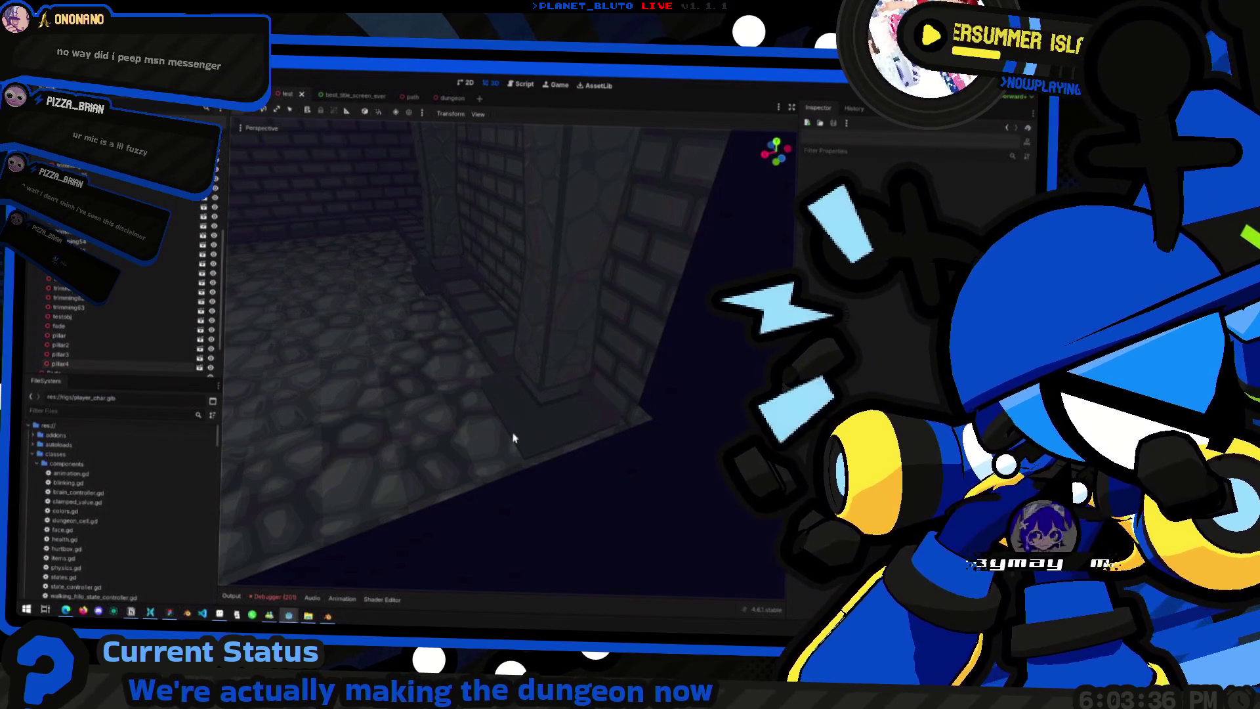
{"action": "key", "text": "ctrl+s"}
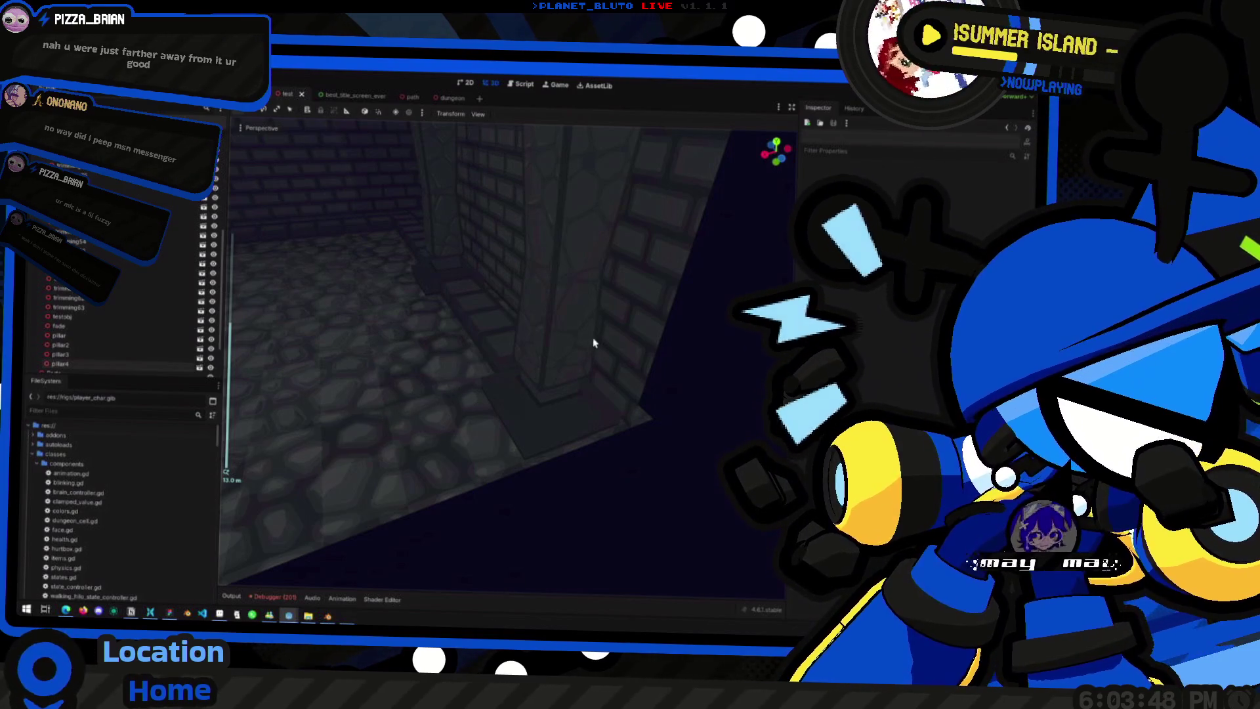
{"action": "middle_click_drag", "start_coordinate": [593, 342], "coordinate": [581, 290]}
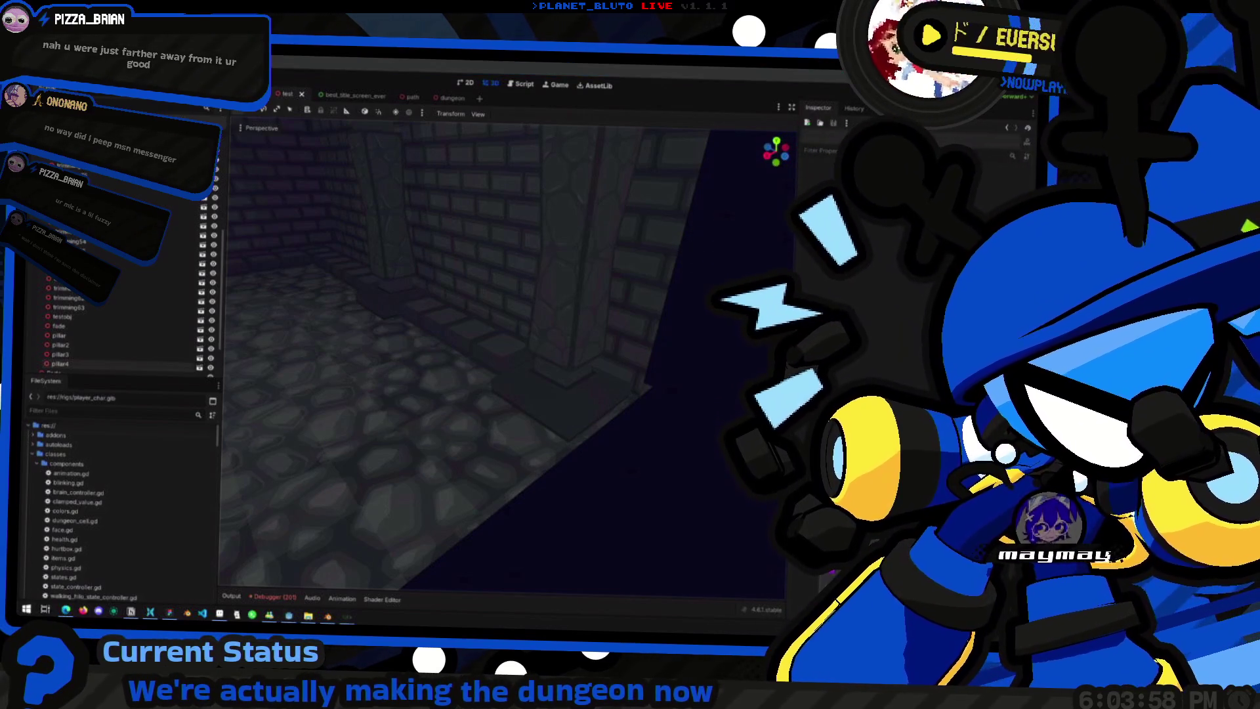
{"action": "key", "text": "super+Tab"}
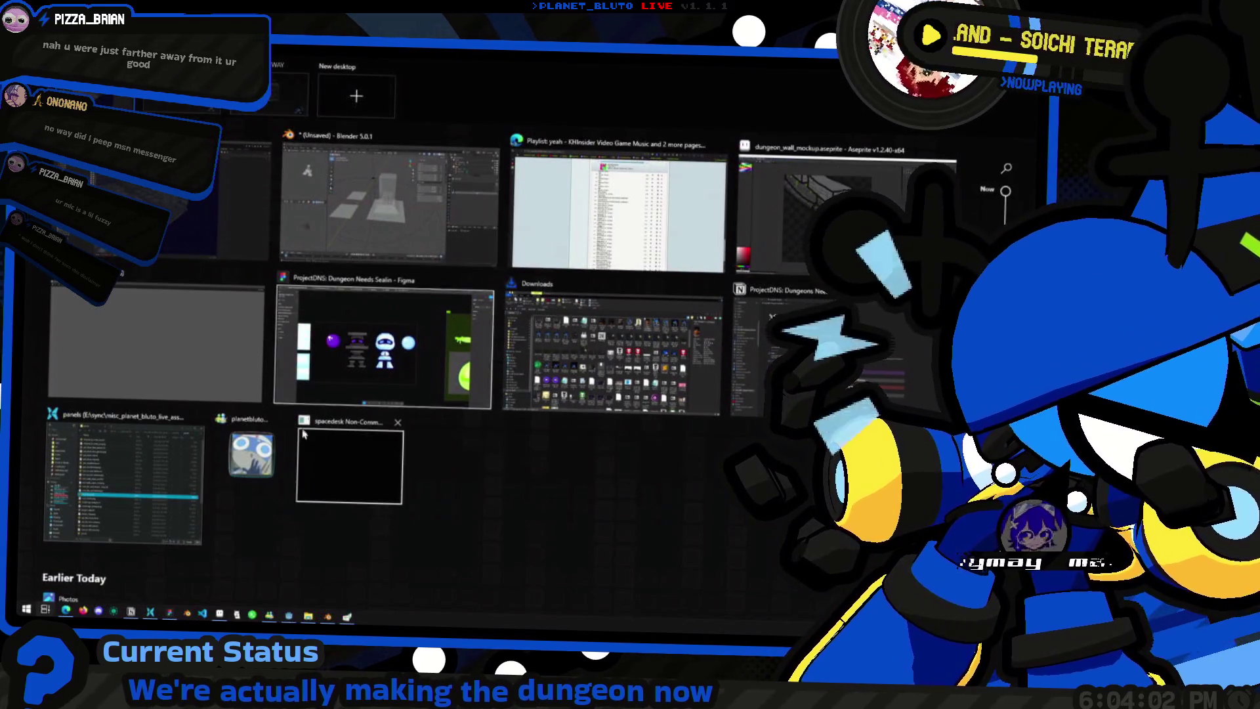
Step: Launch Firefox from the Start search and switch back to the Godot dungeon scene
{"action": "left_click", "coordinate": [394, 568]}
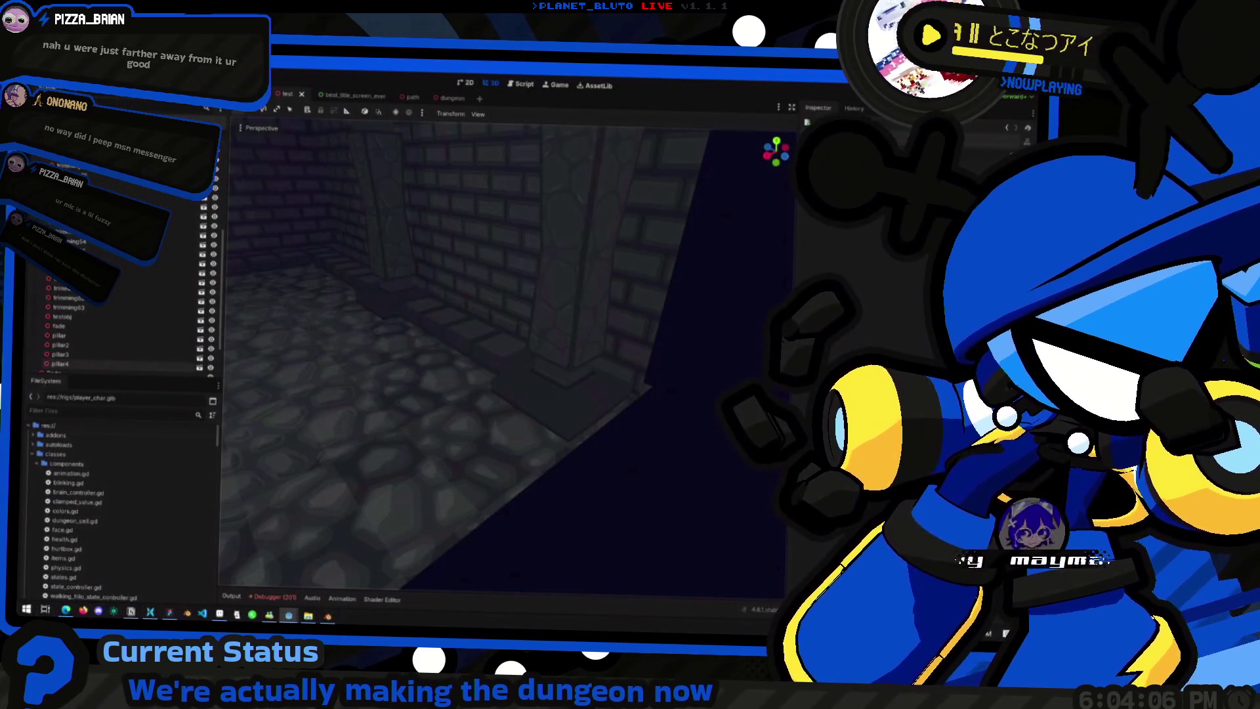
{"action": "key", "text": "super+Tab"}
{"action": "left_click", "coordinate": [408, 507]}
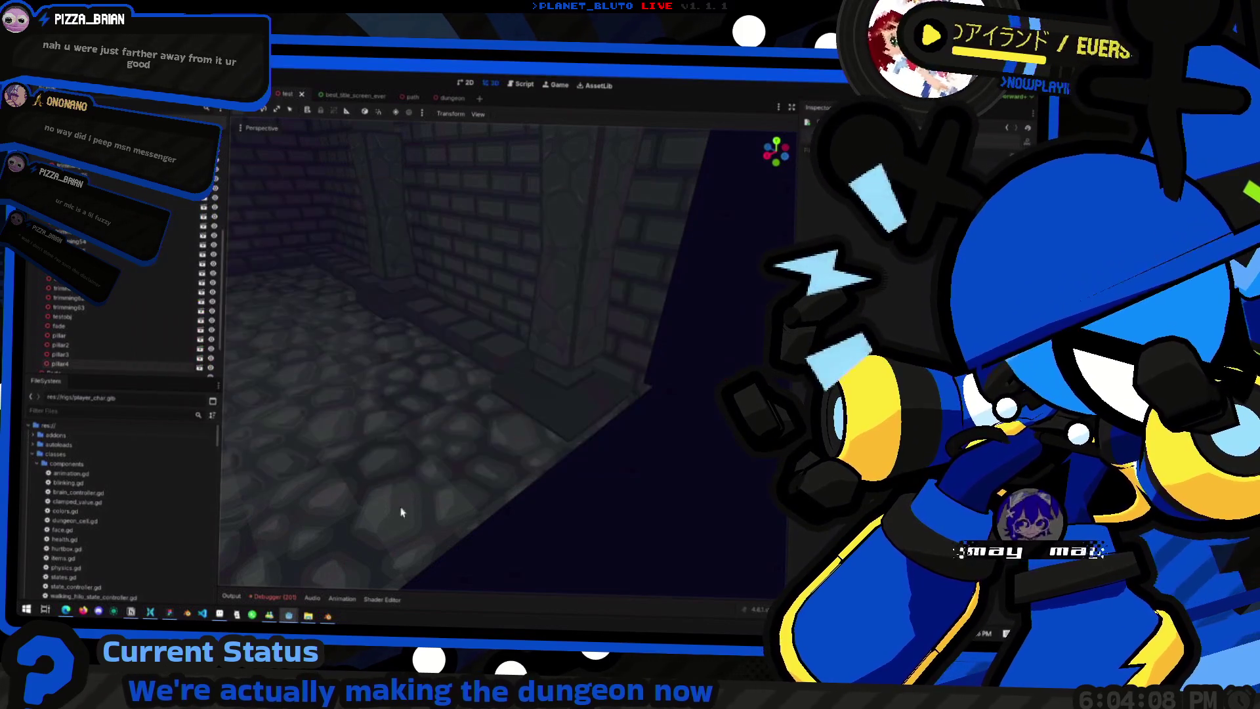
{"action": "key", "text": "super"}
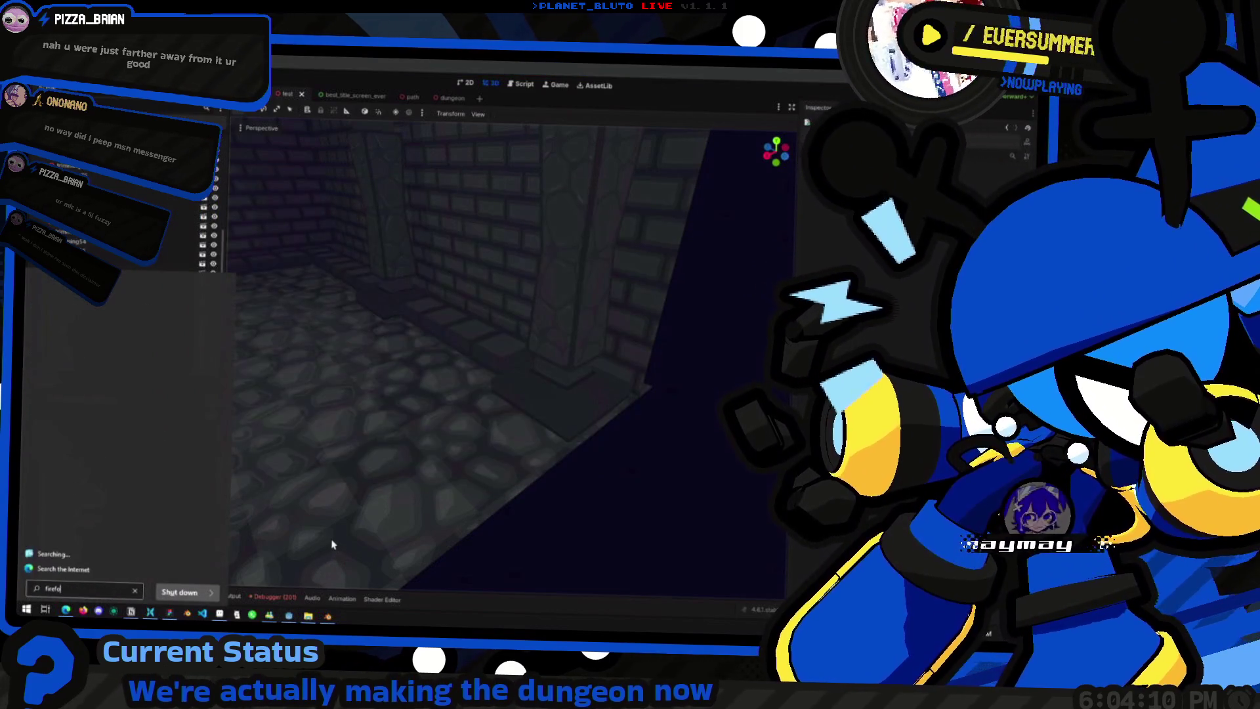
{"action": "key", "text": "Escape"}
{"action": "key", "text": "alt+Tab"}
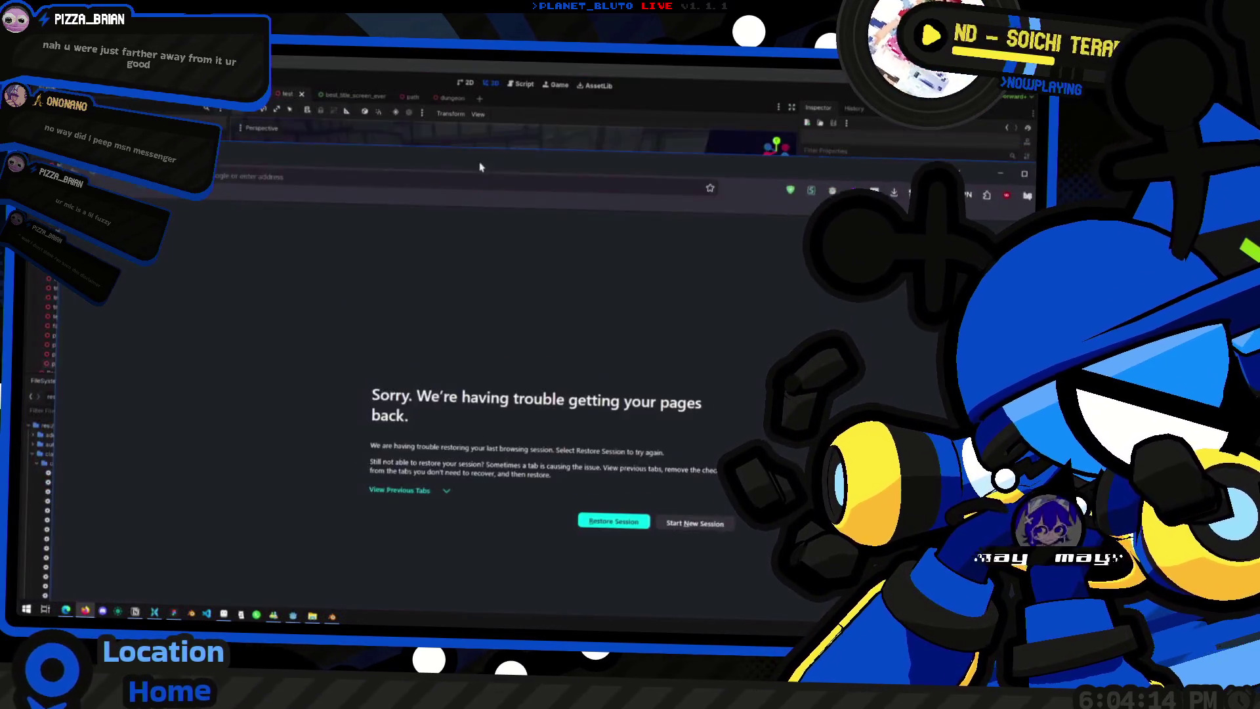
{"action": "key", "text": "alt+Tab"}
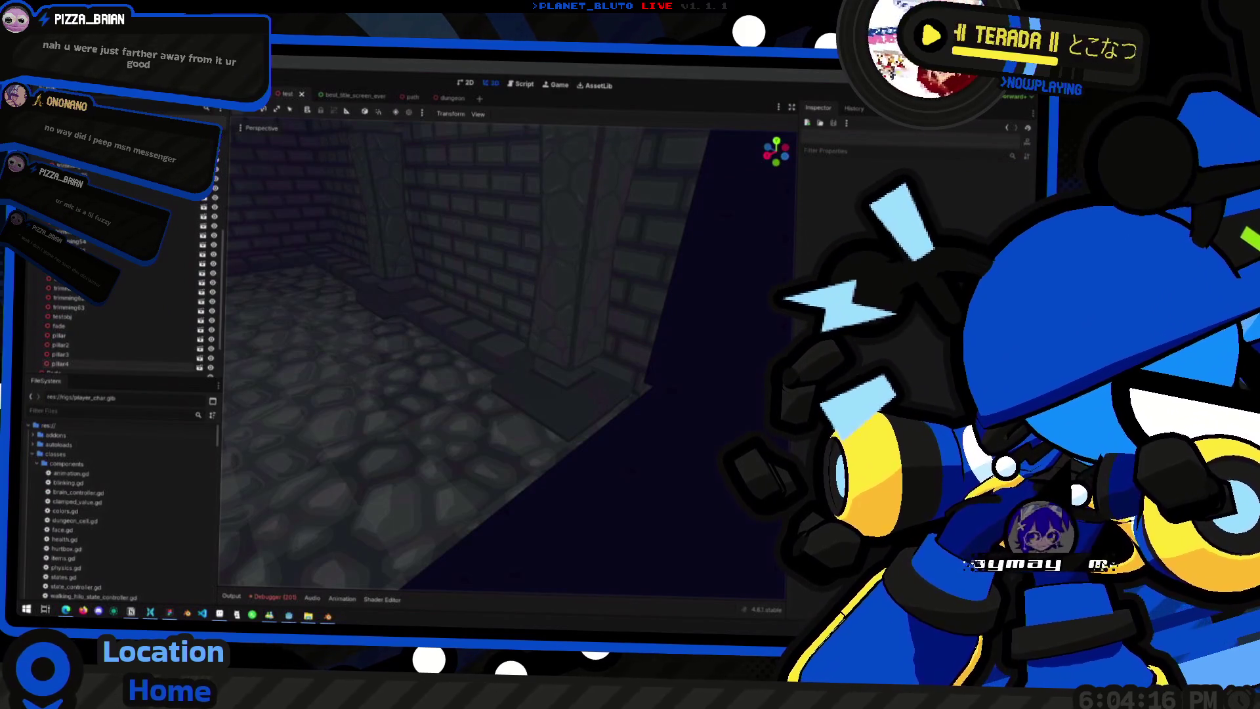
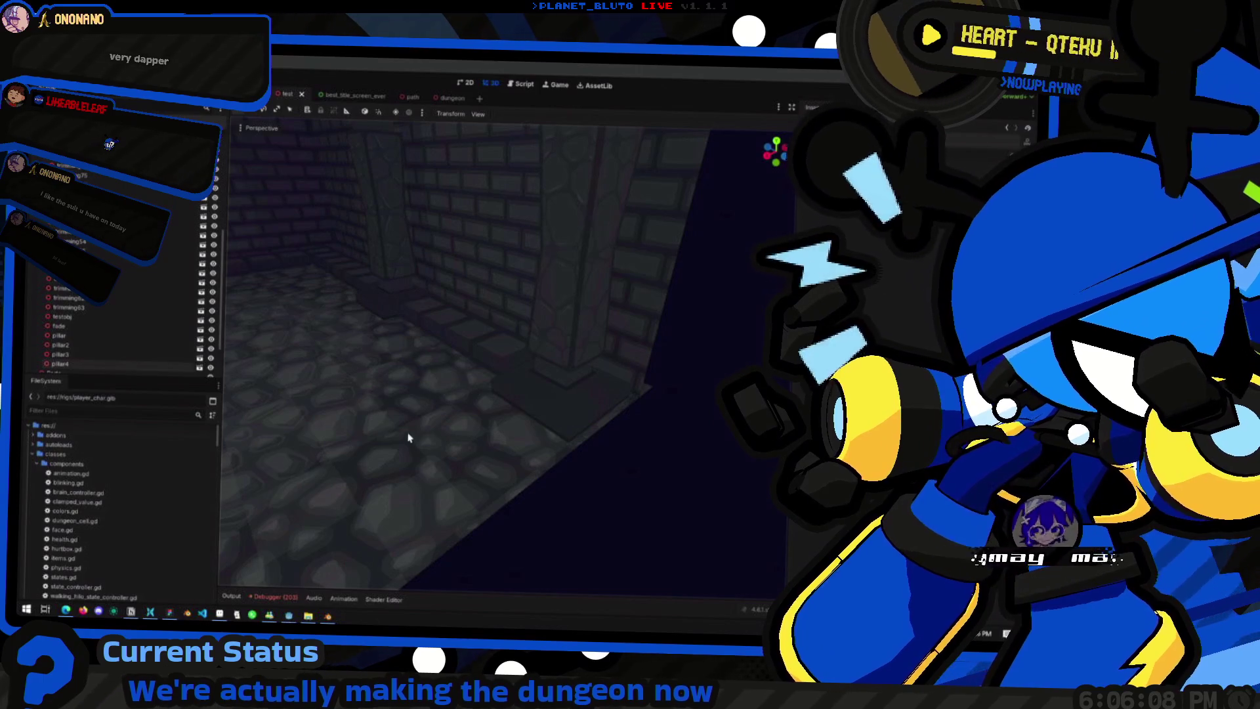
{"action": "scroll", "coordinate": [502, 354], "scroll_direction": "up", "scroll_amount": 3}
Step: Leave the Godot corridor view and bring the Blender pillar scene to the front
{"action": "right_click_drag", "start_coordinate": [532, 354], "coordinate": [535, 354]}
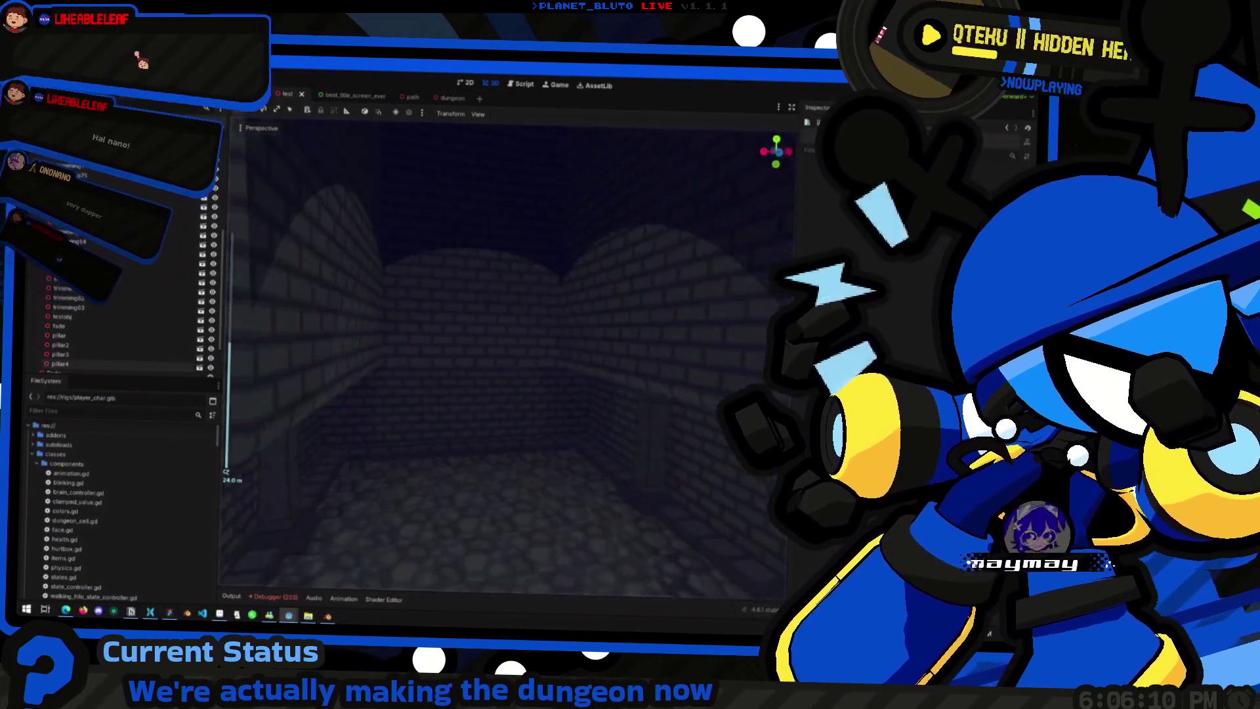
{"action": "key", "text": "alt+Tab"}
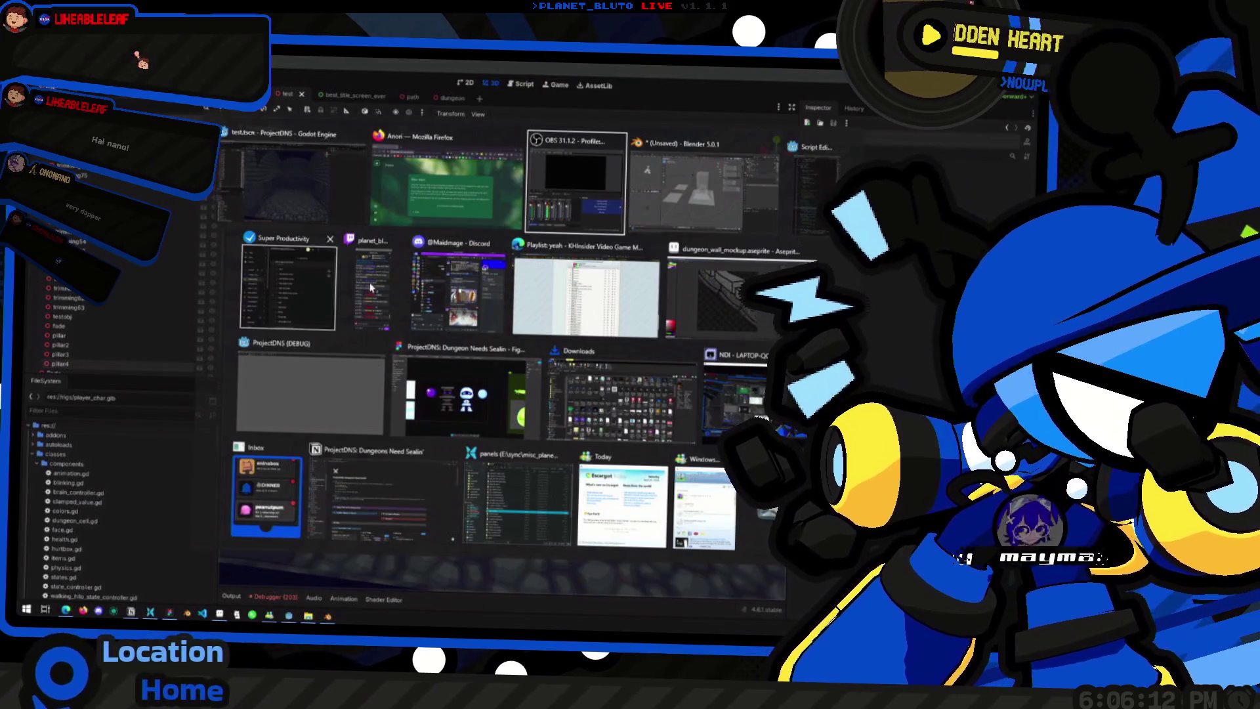
{"action": "key", "text": "alt+Tab"}
{"action": "right_click", "coordinate": [492, 370]}
{"action": "key", "text": "Escape"}
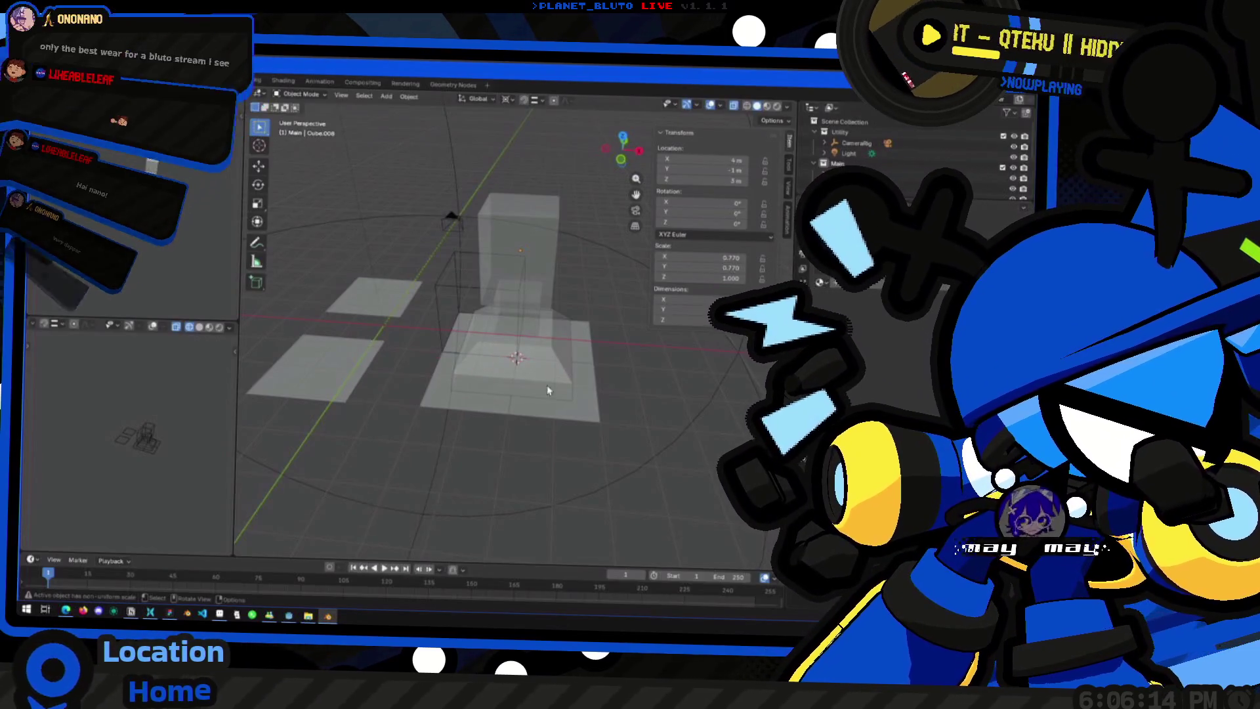
{"action": "key", "text": "KP_1"}
{"action": "mouse_move", "coordinate": [582, 349]}
{"action": "middle_mouse_down"}
{"action": "mouse_move", "coordinate": [611, 347]}
{"action": "mouse_move", "coordinate": [640, 374]}
{"action": "mouse_move", "coordinate": [489, 350]}
{"action": "mouse_move", "coordinate": [487, 329]}
{"action": "mouse_move", "coordinate": [538, 331]}
{"action": "mouse_move", "coordinate": [450, 309]}
{"action": "mouse_move", "coordinate": [491, 354]}
{"action": "middle_mouse_up"}
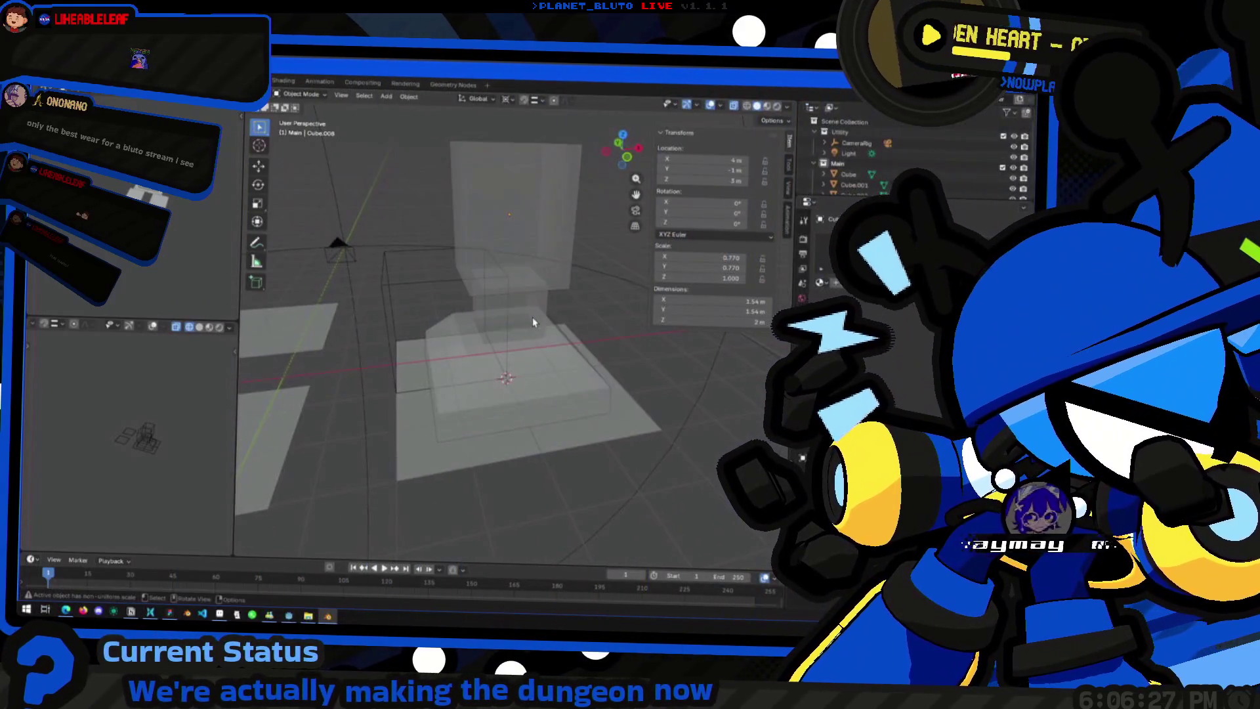
{"action": "middle_click_drag", "start_coordinate": [533, 322], "coordinate": [436, 278]}
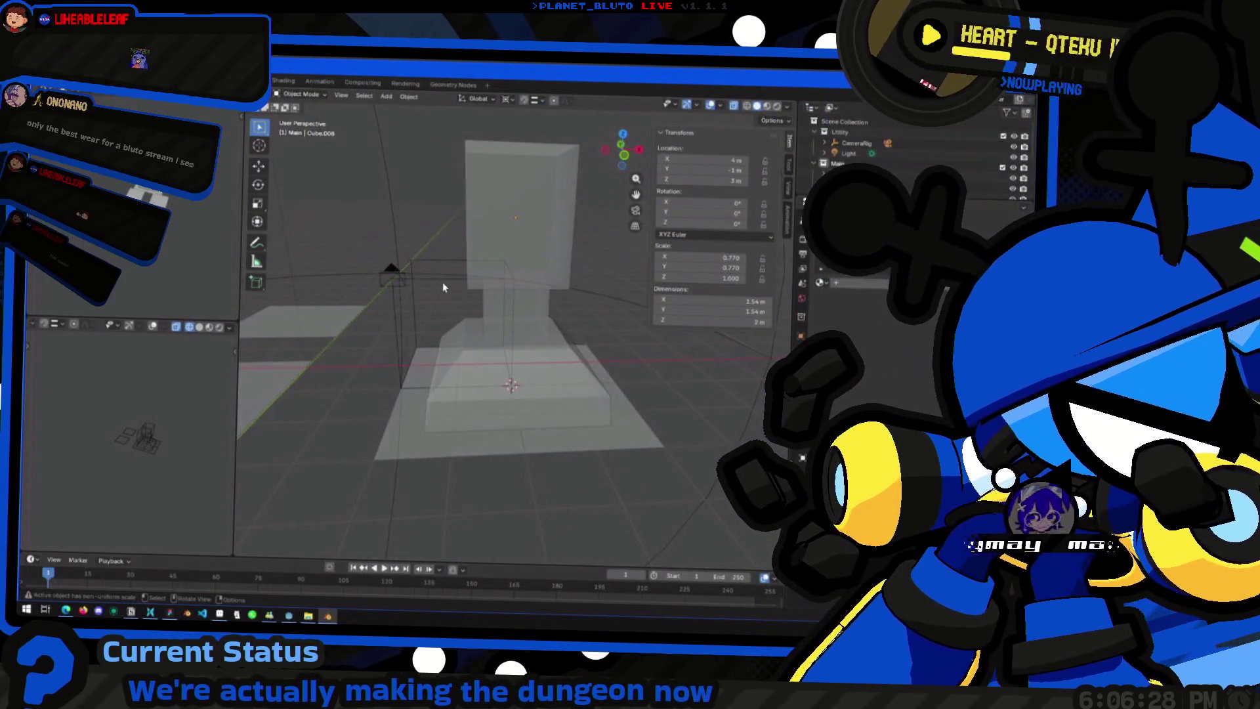
{"action": "left_click", "coordinate": [422, 282]}
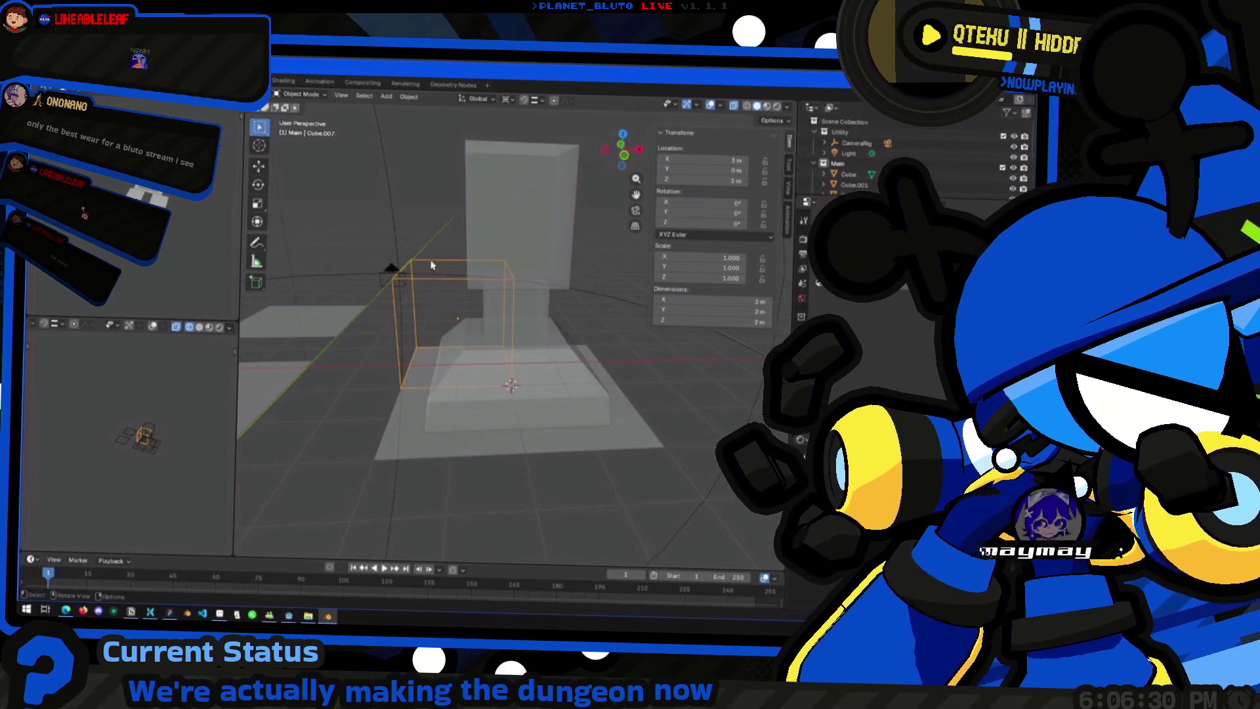
{"action": "middle_click_drag", "start_coordinate": [434, 260], "coordinate": [455, 262]}
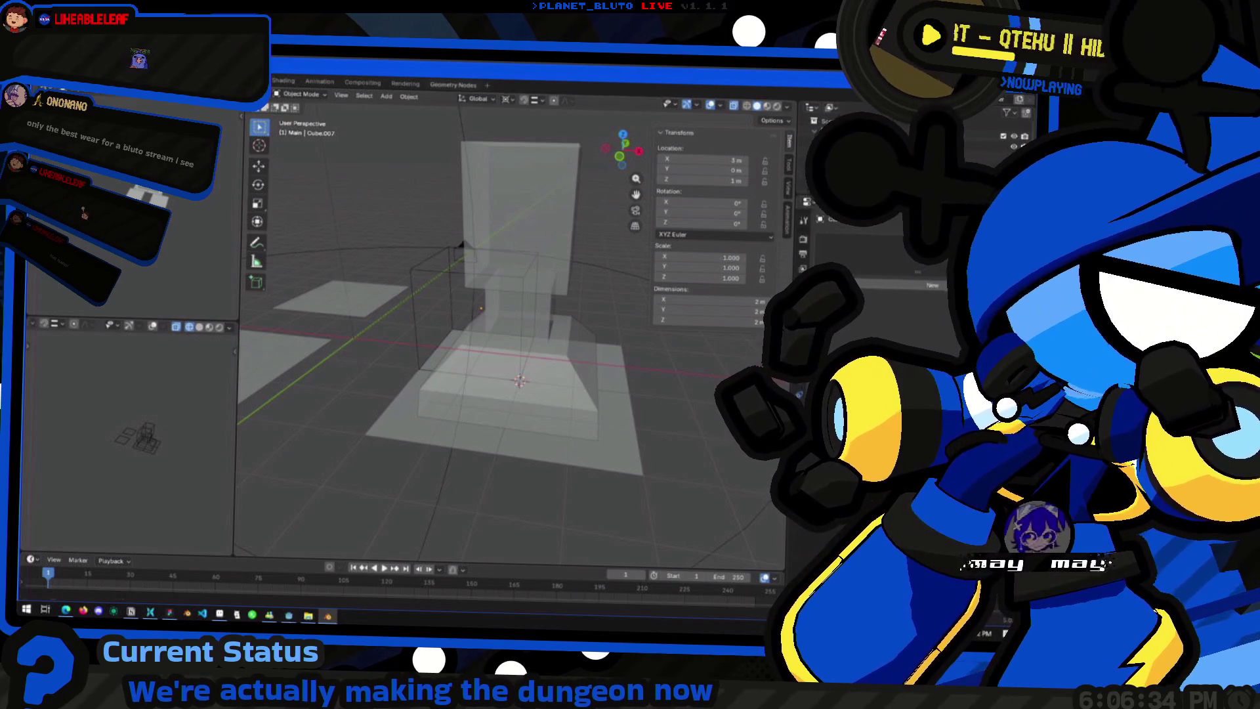
{"action": "mouse_move", "coordinate": [579, 380]}
{"action": "middle_mouse_down"}
{"action": "mouse_move", "coordinate": [508, 349]}
{"action": "mouse_move", "coordinate": [522, 357]}
{"action": "middle_mouse_up"}
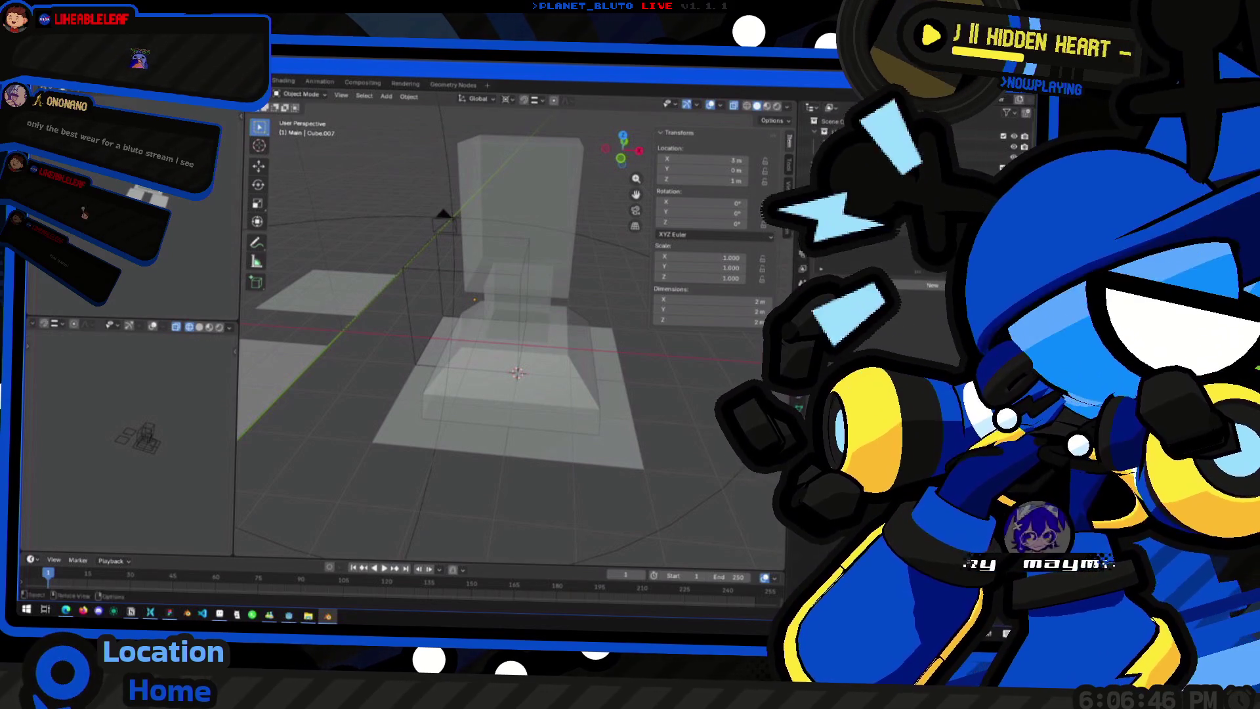
{"action": "middle_click_drag", "start_coordinate": [408, 310], "coordinate": [455, 313]}
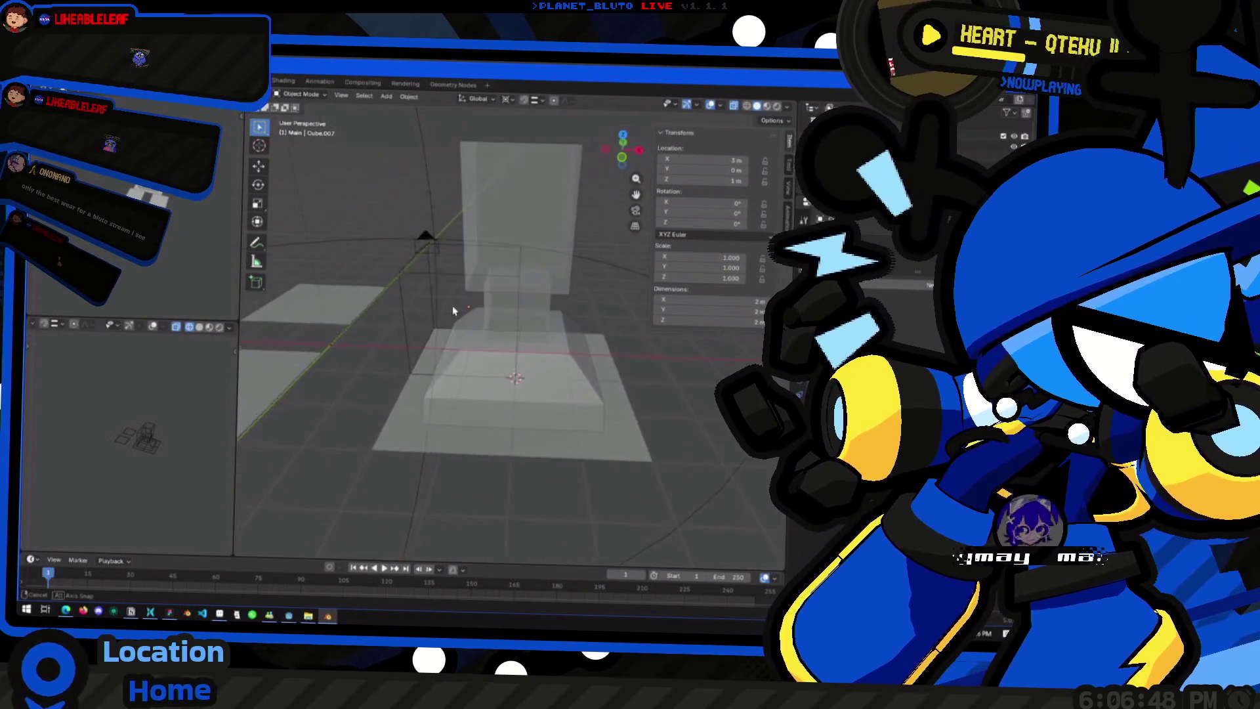
{"action": "mouse_move", "coordinate": [454, 313]}
{"action": "middle_mouse_down"}
{"action": "mouse_move", "coordinate": [555, 350]}
{"action": "mouse_move", "coordinate": [437, 330]}
{"action": "mouse_move", "coordinate": [572, 410]}
{"action": "mouse_move", "coordinate": [500, 420]}
{"action": "mouse_move", "coordinate": [431, 397]}
{"action": "middle_mouse_up"}
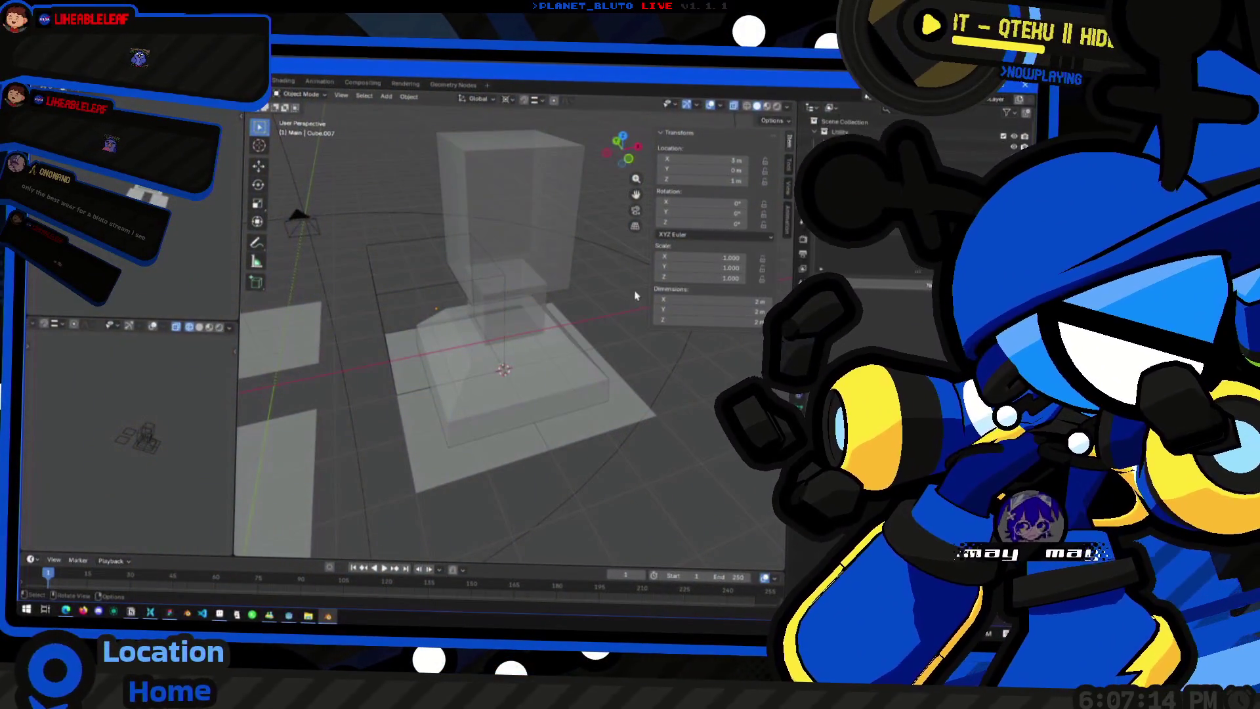
{"action": "mouse_move", "coordinate": [423, 309]}
{"action": "middle_mouse_down"}
{"action": "mouse_move", "coordinate": [439, 347]}
{"action": "mouse_move", "coordinate": [542, 355]}
{"action": "mouse_move", "coordinate": [527, 352]}
{"action": "middle_mouse_up"}
{"action": "mouse_move", "coordinate": [613, 359]}
{"action": "middle_mouse_down"}
{"action": "mouse_move", "coordinate": [544, 355]}
{"action": "mouse_move", "coordinate": [481, 326]}
{"action": "mouse_move", "coordinate": [637, 361]}
{"action": "mouse_move", "coordinate": [552, 393]}
{"action": "mouse_move", "coordinate": [513, 296]}
{"action": "middle_mouse_up"}
{"action": "scroll", "coordinate": [551, 395], "scroll_direction": "down", "scroll_amount": 5}
{"action": "left_click", "coordinate": [511, 241]}
{"action": "scroll", "coordinate": [511, 241], "scroll_direction": "up", "scroll_amount": 2}
{"action": "middle_click_drag", "start_coordinate": [511, 242], "coordinate": [526, 273]}
Step: In front view, duplicate the upper shaft block upward with Shift+D, then undo it
{"action": "key", "text": "KP_1"}
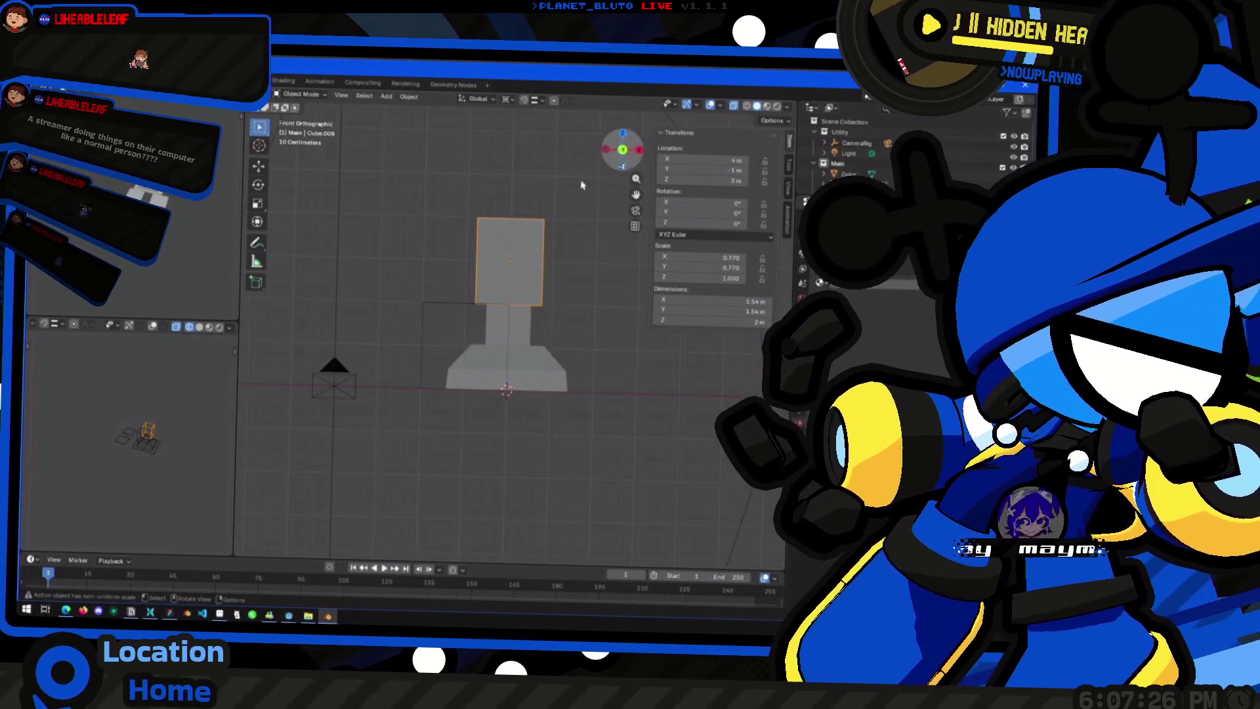
{"action": "scroll", "coordinate": [526, 275], "scroll_direction": "up", "scroll_amount": 1}
{"action": "scroll", "coordinate": [516, 291], "scroll_direction": "up", "scroll_amount": 1}
{"action": "key", "text": "shift+d"}
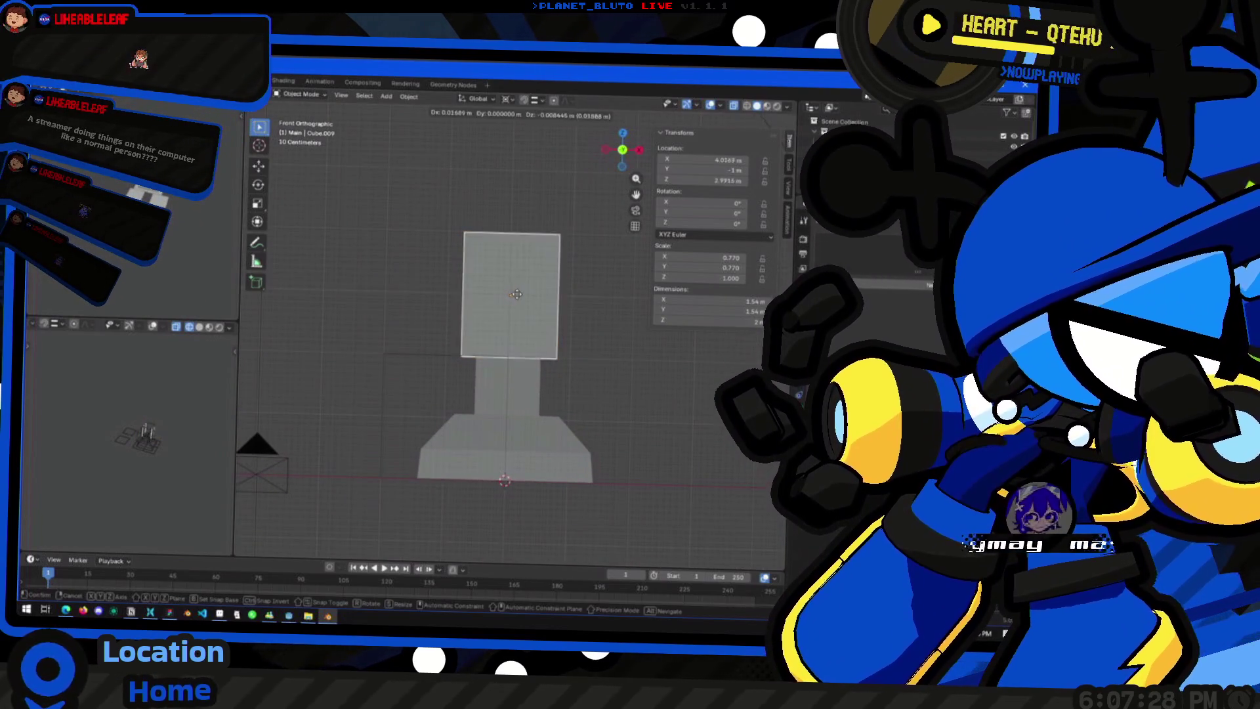
{"action": "key", "text": "x"}
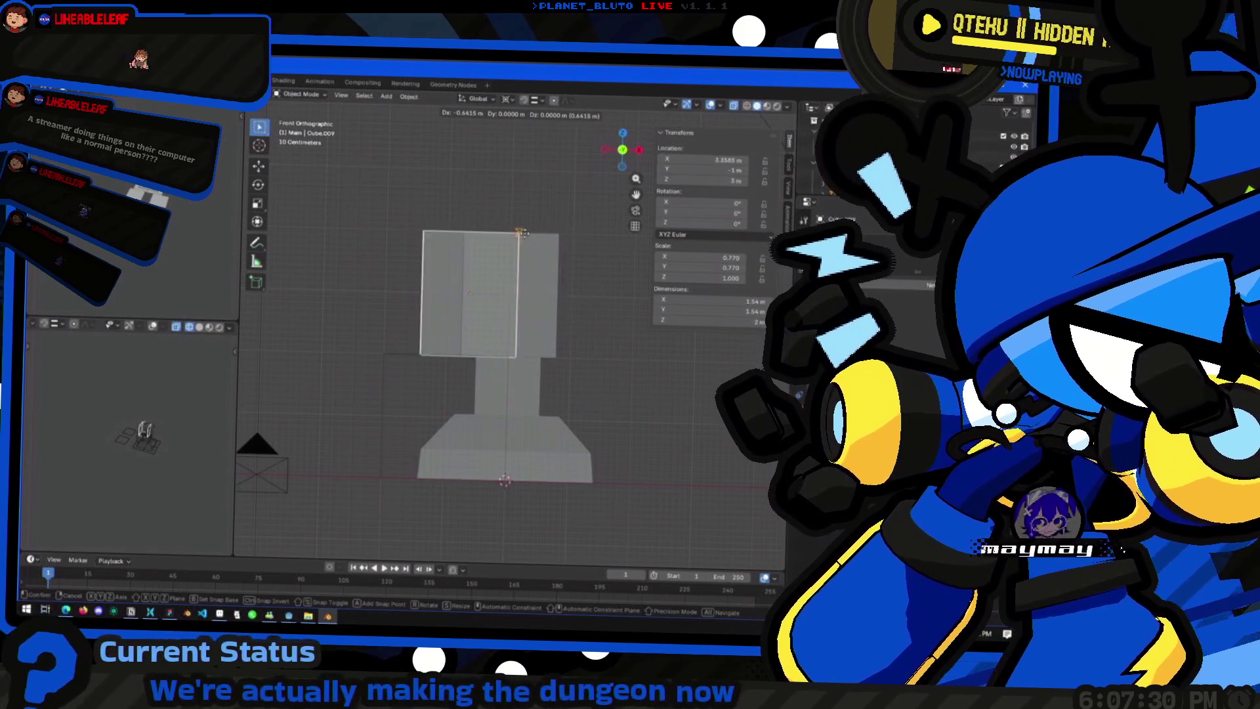
{"action": "key", "text": "z"}
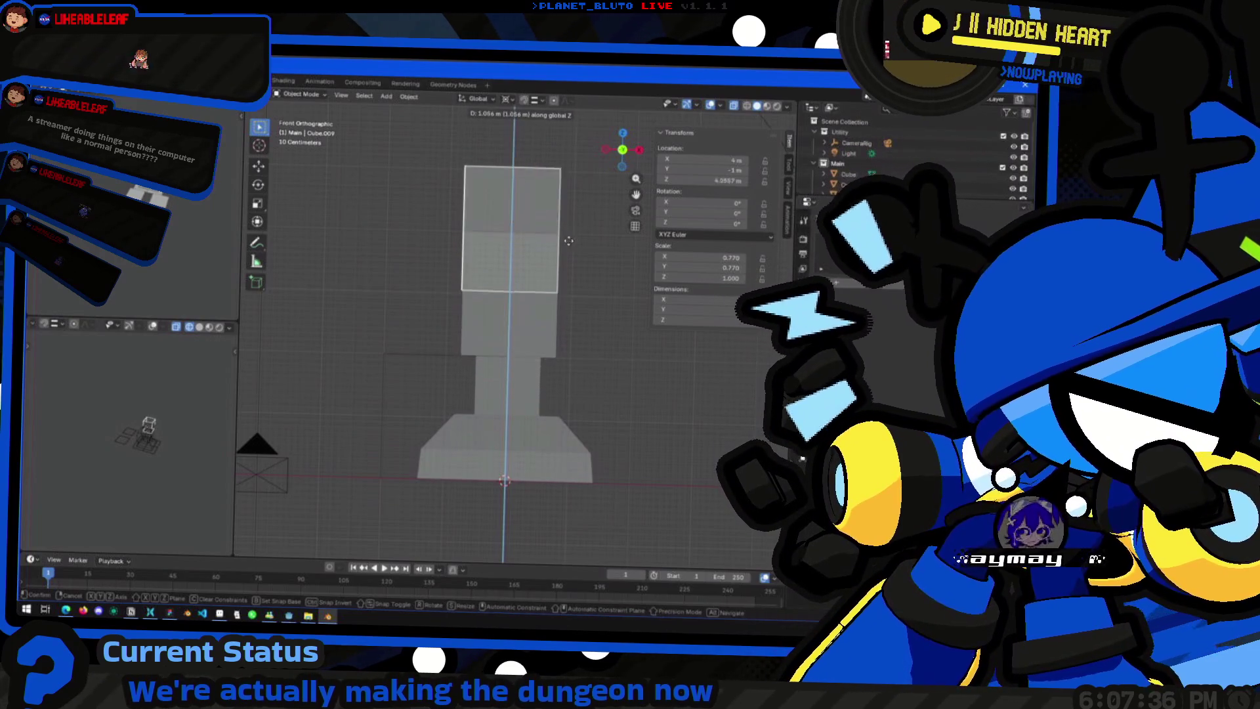
{"action": "left_click", "coordinate": [526, 291]}
{"action": "key", "text": "ctrl+z"}
Step: Check snapping, move the block vertically with G Z, then undo the move
{"action": "left_click", "coordinate": [538, 99]}
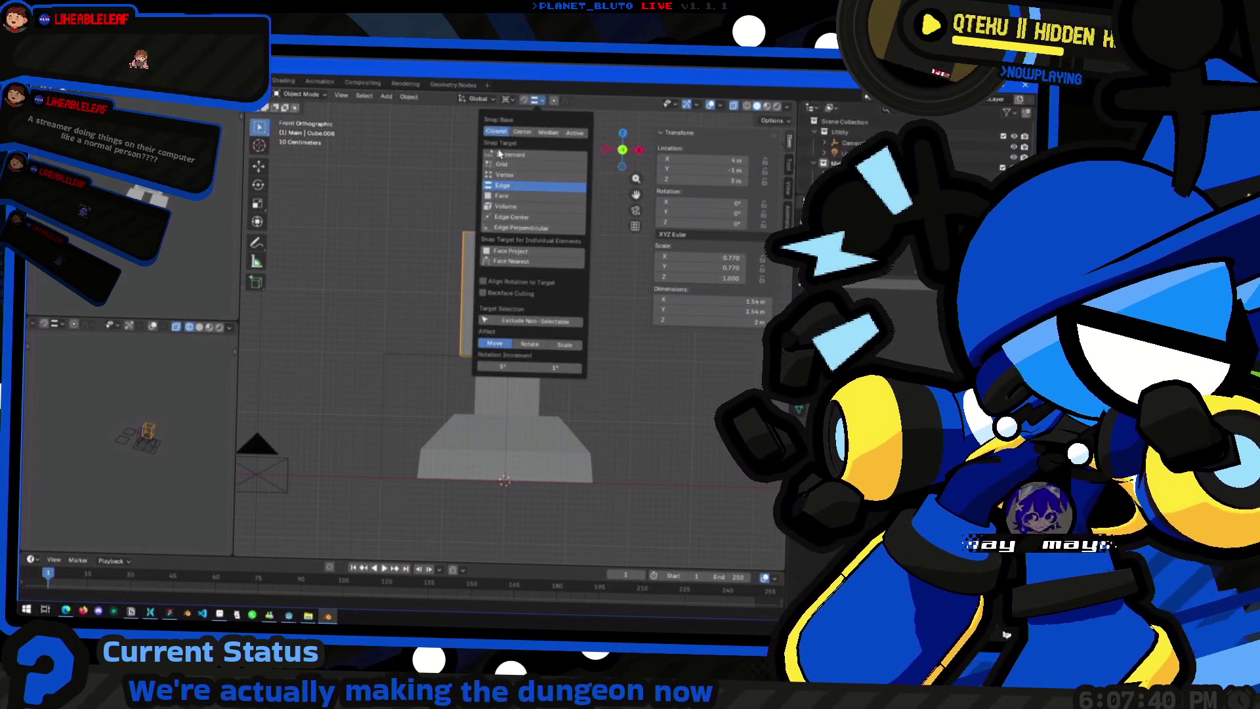
{"action": "key", "text": "g"}
{"action": "key", "text": "z"}
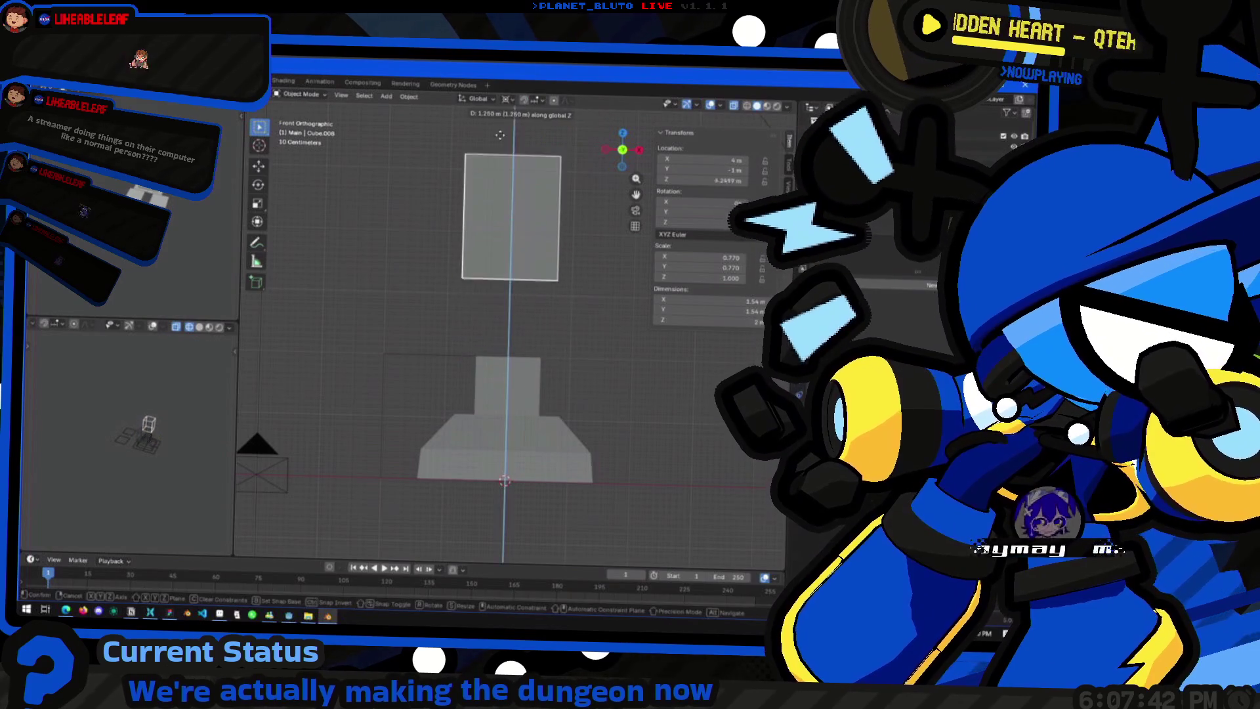
{"action": "left_click", "coordinate": [495, 220]}
{"action": "key", "text": "z"}
{"action": "key", "text": "Escape"}
{"action": "key", "text": "ctrl+z"}
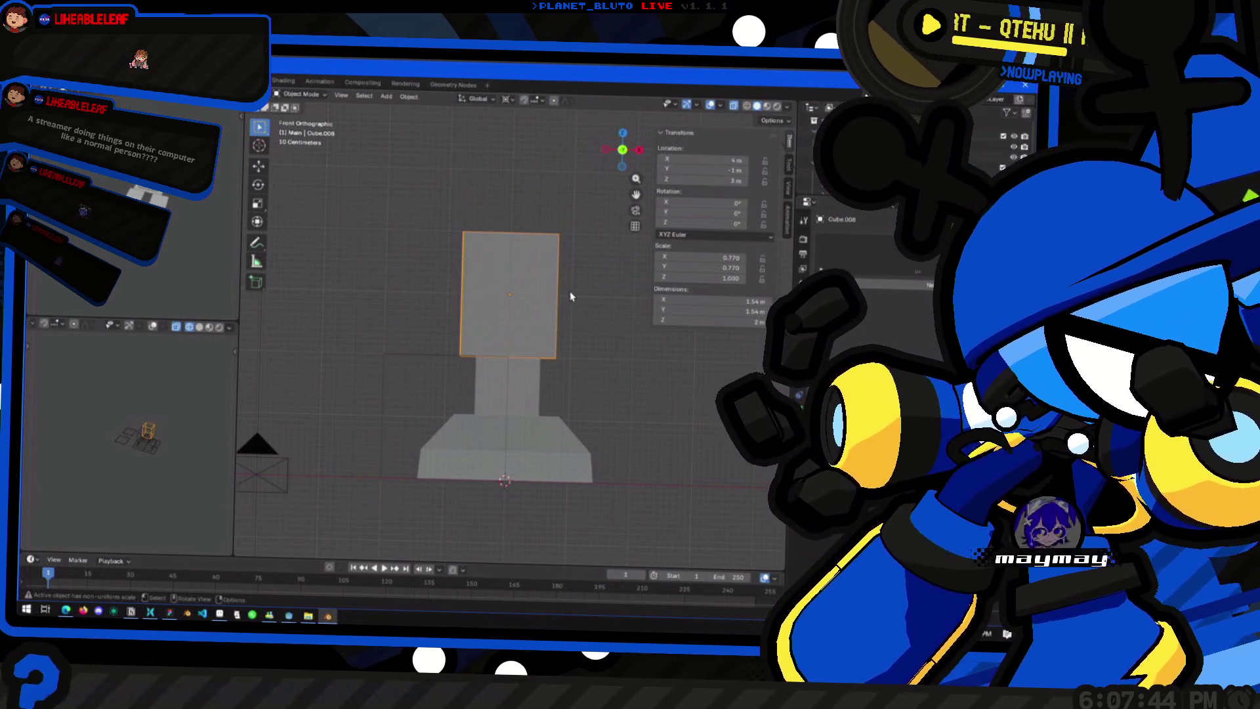
Step: Duplicate the upper shaft block straight up onto the shaft and select the base cube
{"action": "key", "text": "shift+d"}
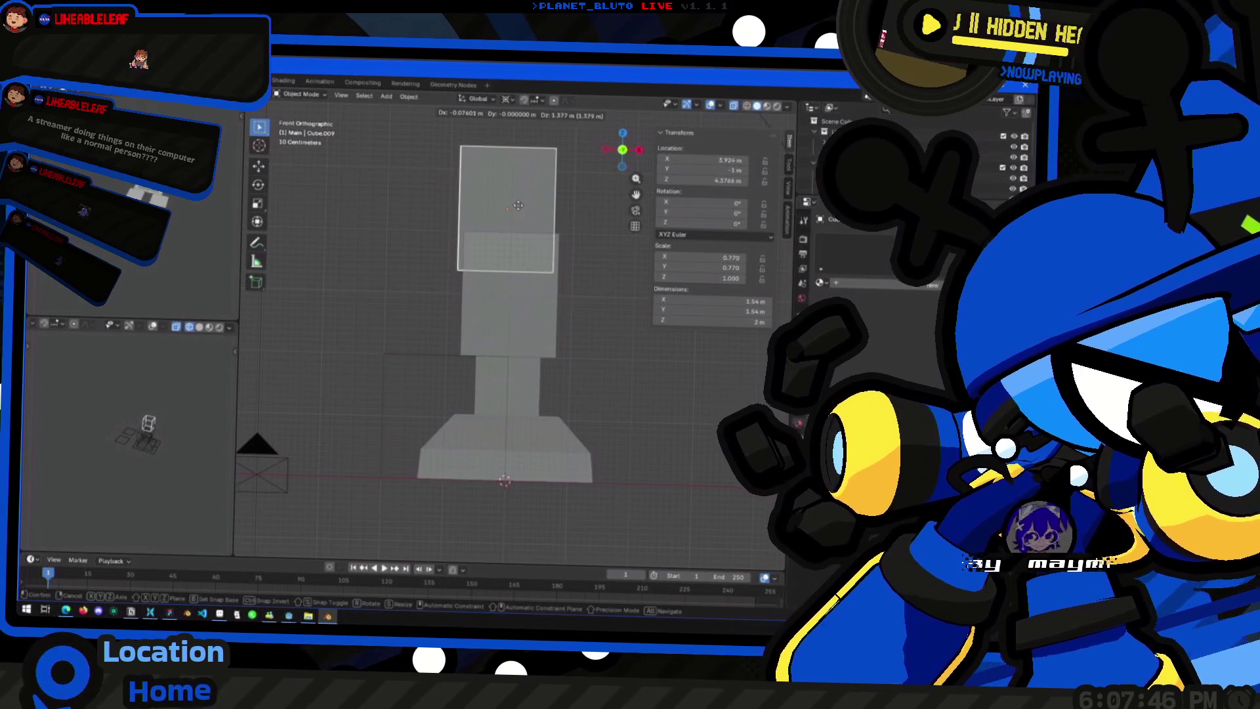
{"action": "key", "text": "z"}
{"action": "left_click", "coordinate": [526, 178]}
{"action": "mouse_move", "coordinate": [526, 178]}
{"action": "middle_mouse_down"}
{"action": "mouse_move", "coordinate": [591, 303]}
{"action": "mouse_move", "coordinate": [438, 403]}
{"action": "mouse_move", "coordinate": [517, 390]}
{"action": "mouse_move", "coordinate": [600, 437]}
{"action": "mouse_move", "coordinate": [605, 458]}
{"action": "middle_mouse_up"}
{"action": "left_click", "coordinate": [517, 389]}
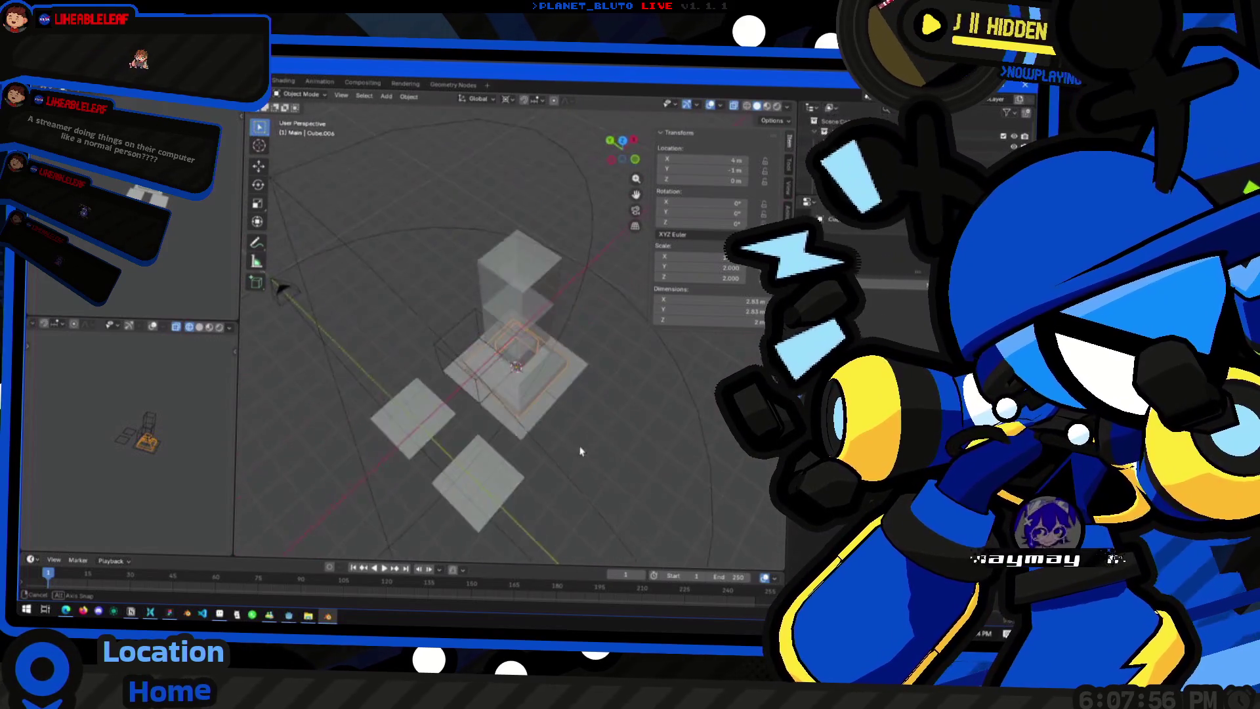
{"action": "mouse_move", "coordinate": [604, 456]}
{"action": "middle_mouse_down"}
{"action": "mouse_move", "coordinate": [744, 493]}
{"action": "mouse_move", "coordinate": [291, 435]}
{"action": "mouse_move", "coordinate": [521, 489]}
{"action": "middle_mouse_up"}
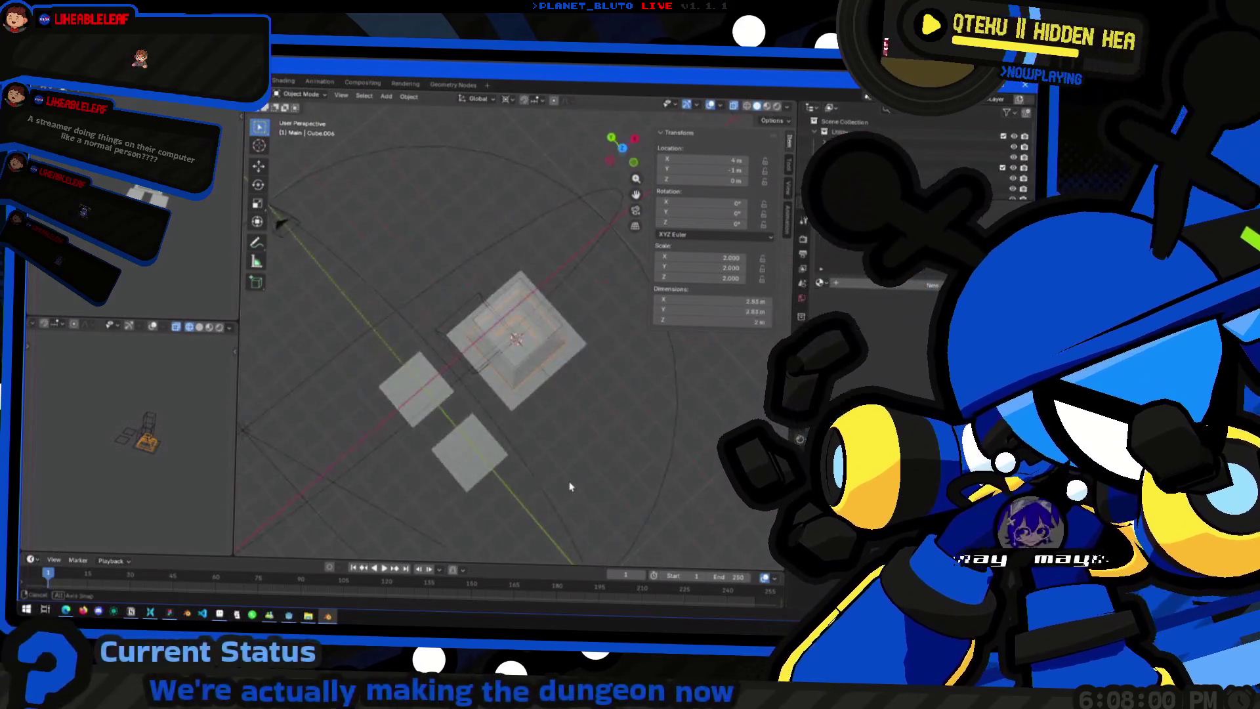
{"action": "mouse_move", "coordinate": [501, 418]}
{"action": "middle_mouse_down"}
{"action": "mouse_move", "coordinate": [499, 367]}
{"action": "mouse_move", "coordinate": [480, 340]}
{"action": "middle_mouse_up"}
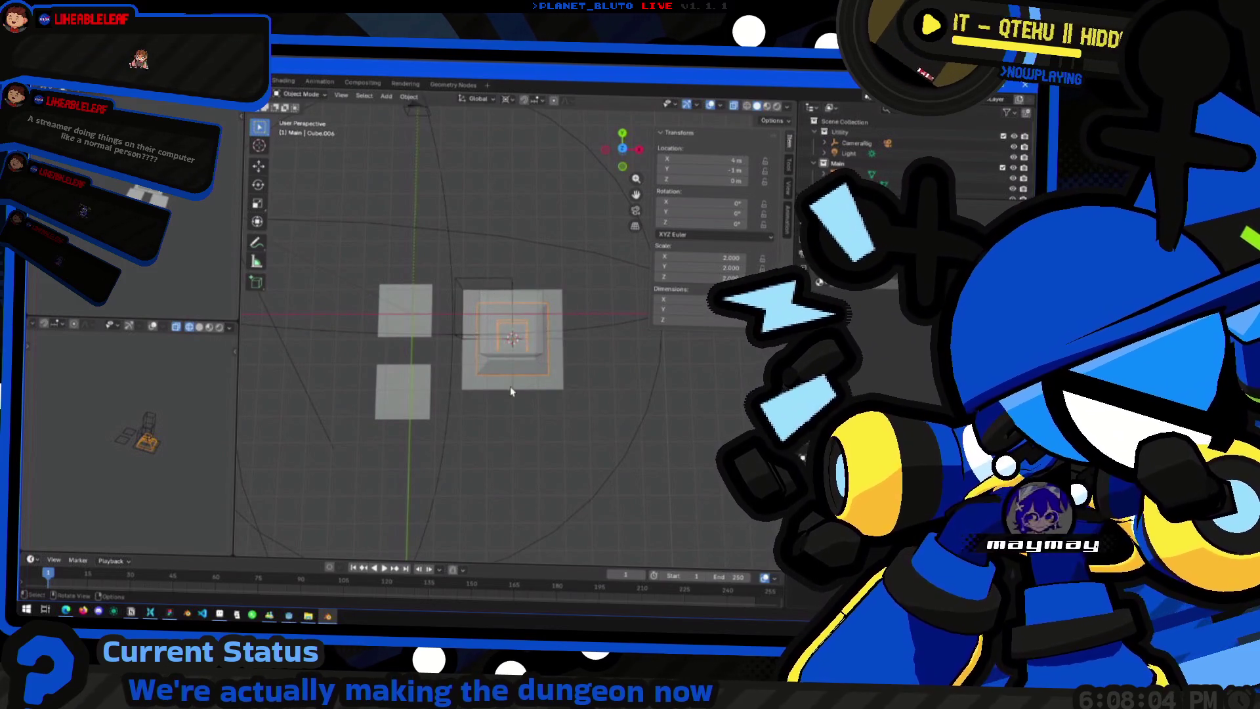
{"action": "mouse_move", "coordinate": [470, 335]}
{"action": "middle_mouse_down"}
{"action": "mouse_move", "coordinate": [514, 407]}
{"action": "mouse_move", "coordinate": [474, 387]}
{"action": "mouse_move", "coordinate": [417, 433]}
{"action": "mouse_move", "coordinate": [475, 389]}
{"action": "mouse_move", "coordinate": [456, 405]}
{"action": "mouse_move", "coordinate": [548, 395]}
{"action": "mouse_move", "coordinate": [583, 404]}
{"action": "mouse_move", "coordinate": [538, 466]}
{"action": "middle_mouse_up"}
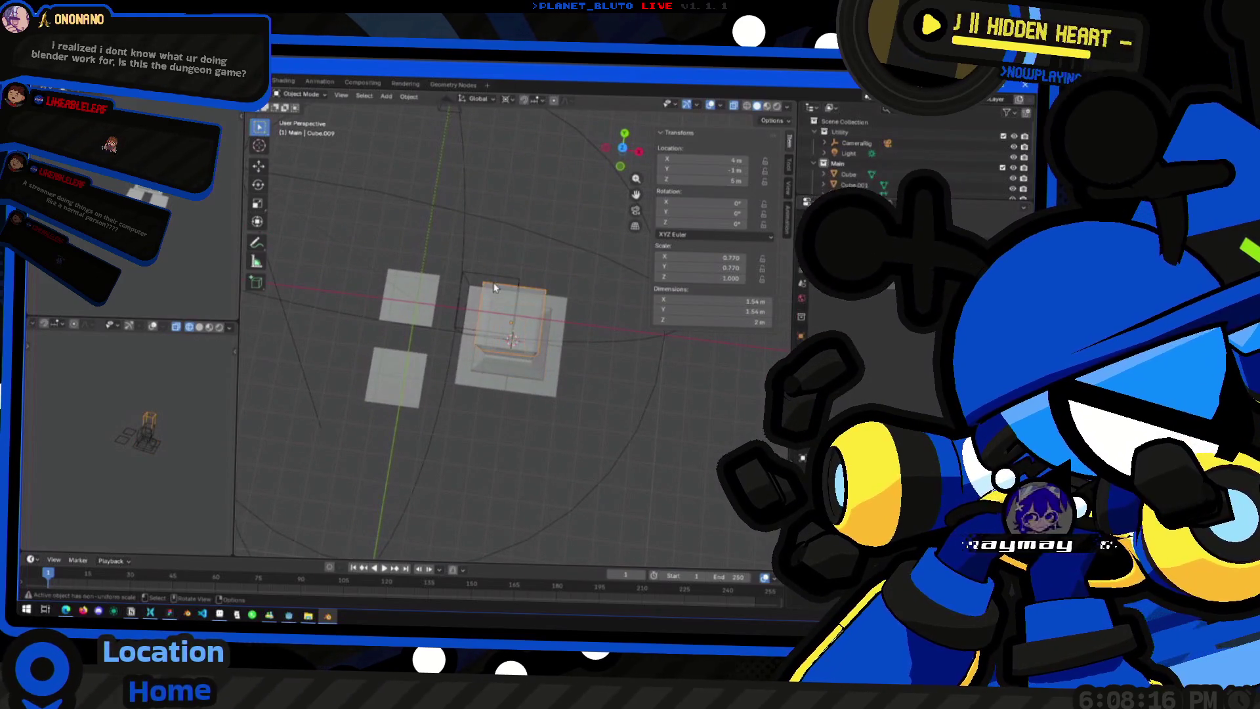
{"action": "middle_click_drag", "start_coordinate": [483, 281], "coordinate": [512, 287]}
Step: Duplicate the cube twice around the base, shifting one copy -2 m along X
{"action": "key", "text": "shift+d"}
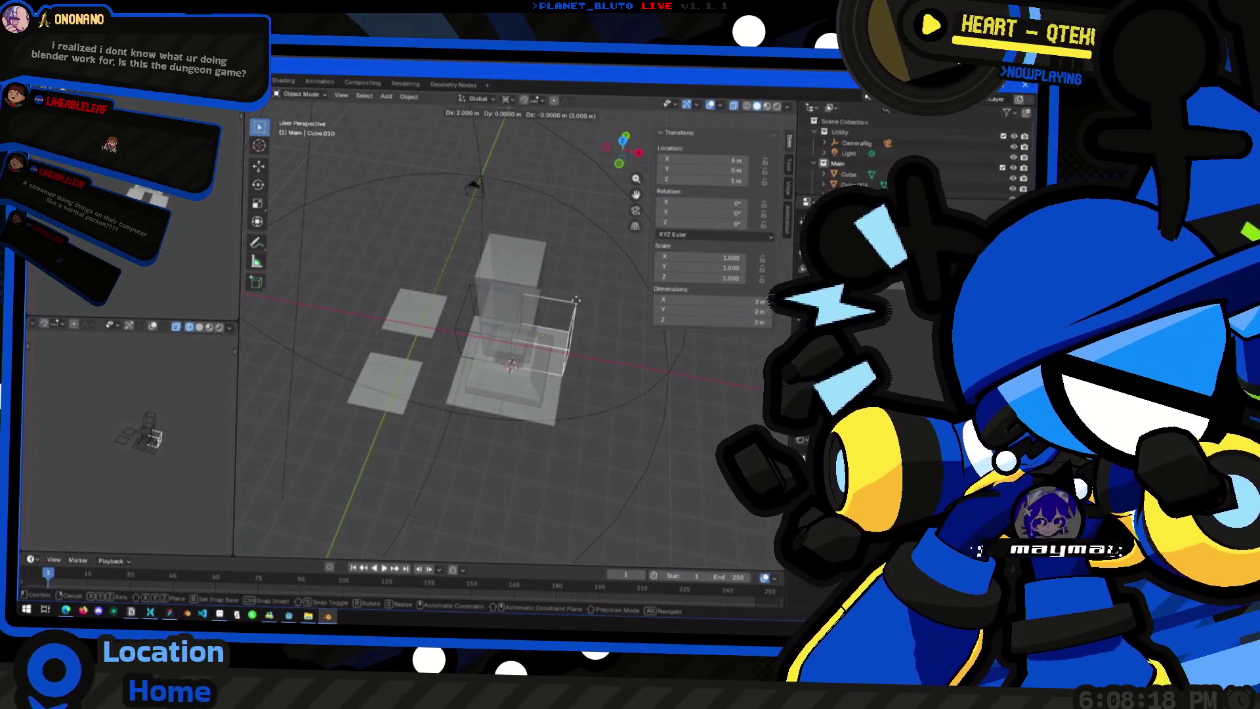
{"action": "left_click", "coordinate": [562, 313]}
{"action": "mouse_move", "coordinate": [579, 395]}
{"action": "middle_mouse_down"}
{"action": "mouse_move", "coordinate": [577, 361]}
{"action": "mouse_move", "coordinate": [591, 370]}
{"action": "mouse_move", "coordinate": [522, 364]}
{"action": "middle_mouse_up"}
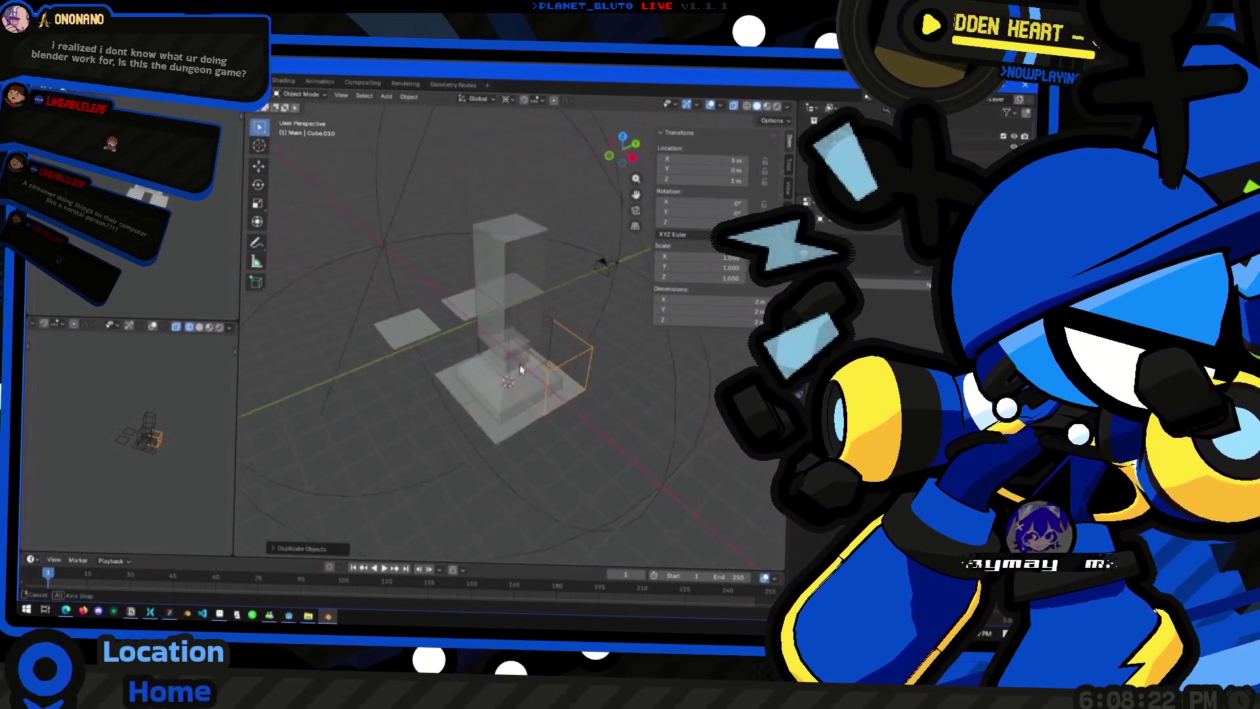
{"action": "key", "text": "shift+d"}
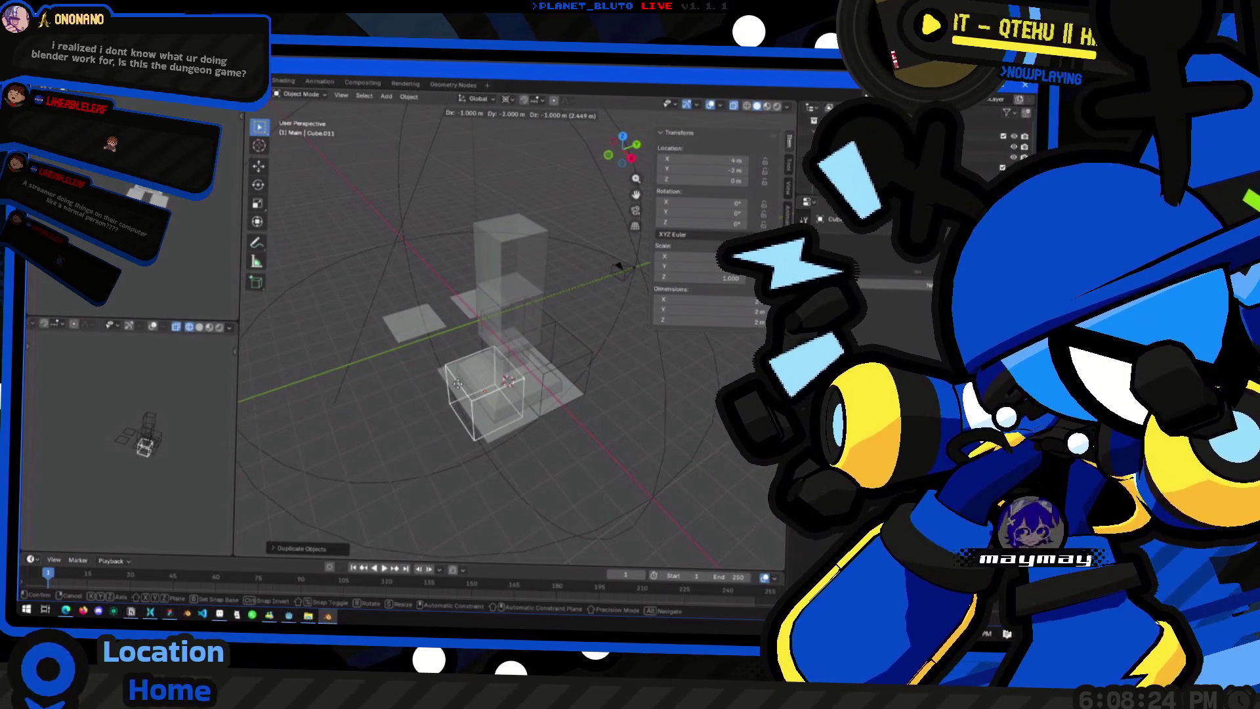
{"action": "left_click", "coordinate": [485, 387]}
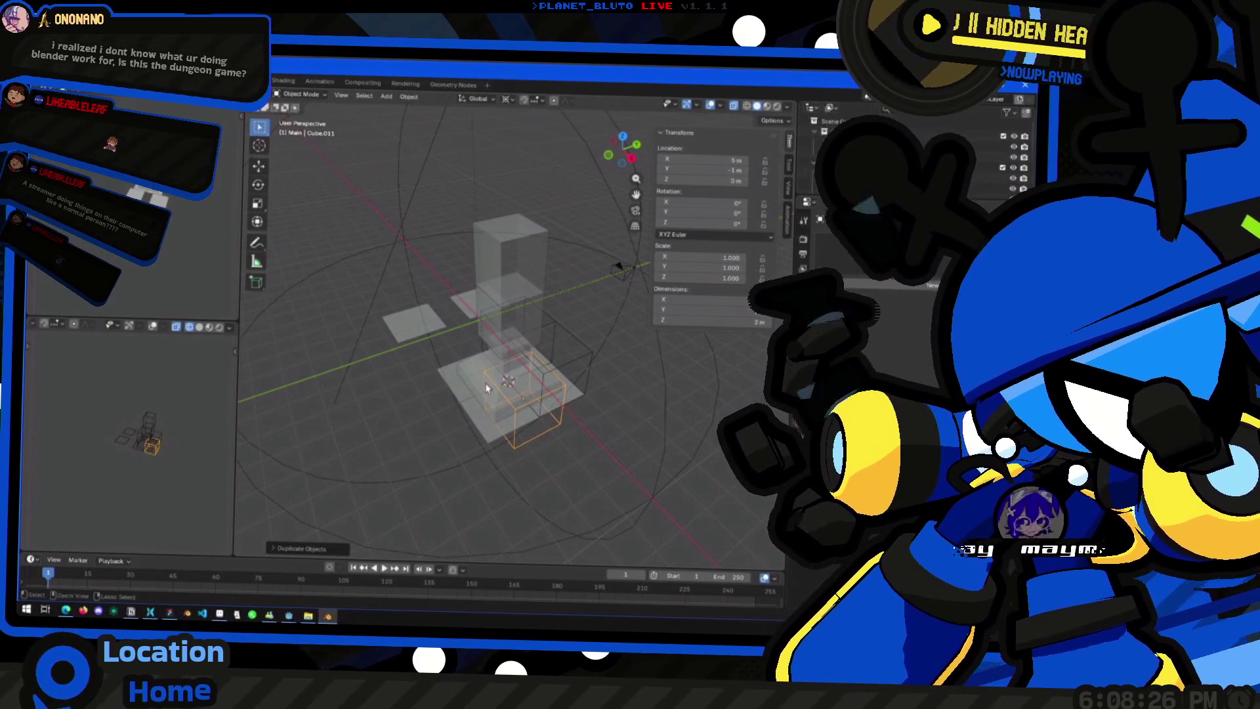
{"action": "key", "text": "g"}
{"action": "key", "text": "z"}
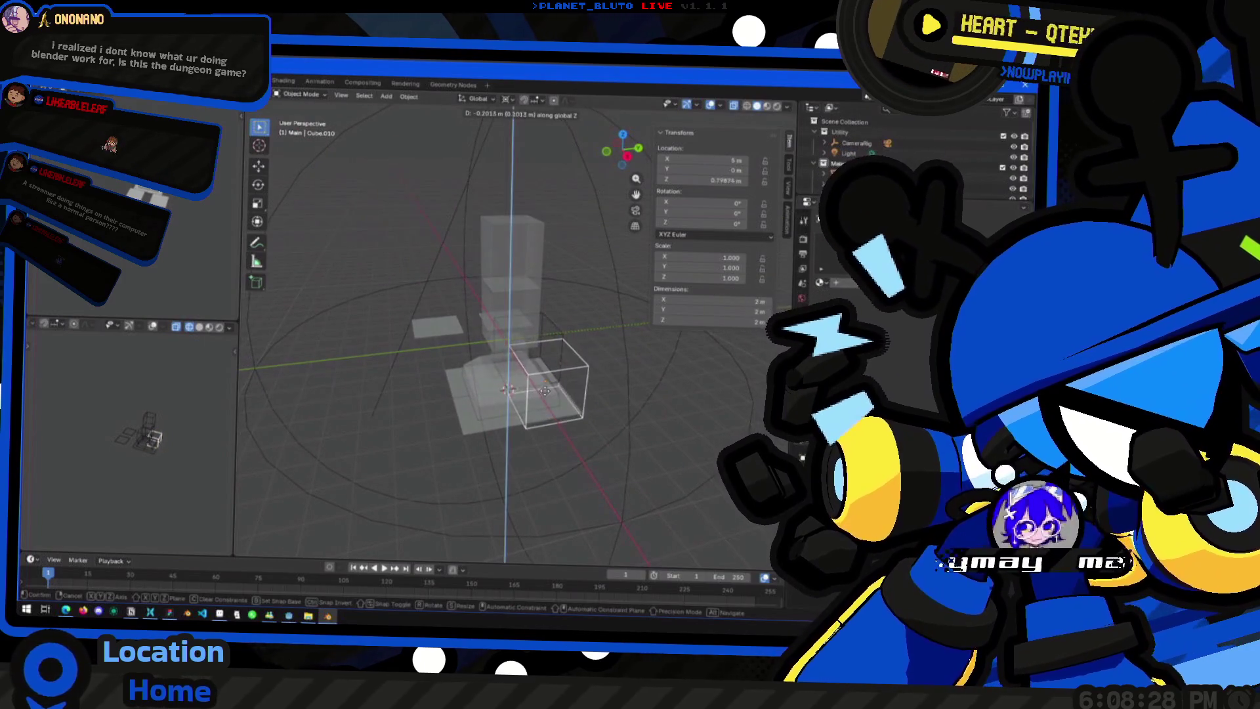
{"action": "key", "text": "x"}
{"action": "left_click", "coordinate": [483, 387]}
Step: Place a third cube copy and move it diagonally beside the base
{"action": "mouse_move", "coordinate": [572, 409]}
{"action": "middle_mouse_down"}
{"action": "mouse_move", "coordinate": [592, 415]}
{"action": "mouse_move", "coordinate": [513, 396]}
{"action": "mouse_move", "coordinate": [500, 435]}
{"action": "mouse_move", "coordinate": [627, 412]}
{"action": "mouse_move", "coordinate": [560, 392]}
{"action": "mouse_move", "coordinate": [552, 371]}
{"action": "mouse_move", "coordinate": [451, 395]}
{"action": "mouse_move", "coordinate": [588, 405]}
{"action": "mouse_move", "coordinate": [496, 387]}
{"action": "middle_mouse_up"}
{"action": "key", "text": "shift+d"}
{"action": "left_click", "coordinate": [511, 389]}
{"action": "left_click", "coordinate": [559, 393]}
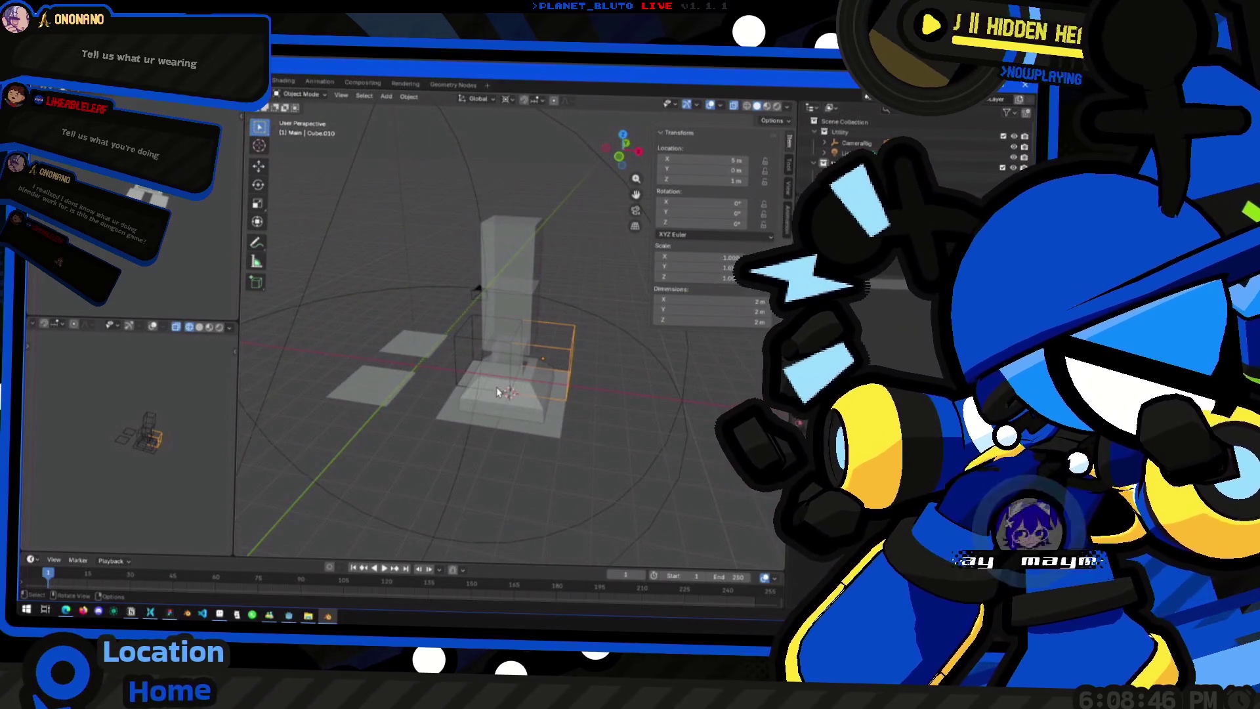
{"action": "middle_click_drag", "start_coordinate": [477, 406], "coordinate": [591, 326]}
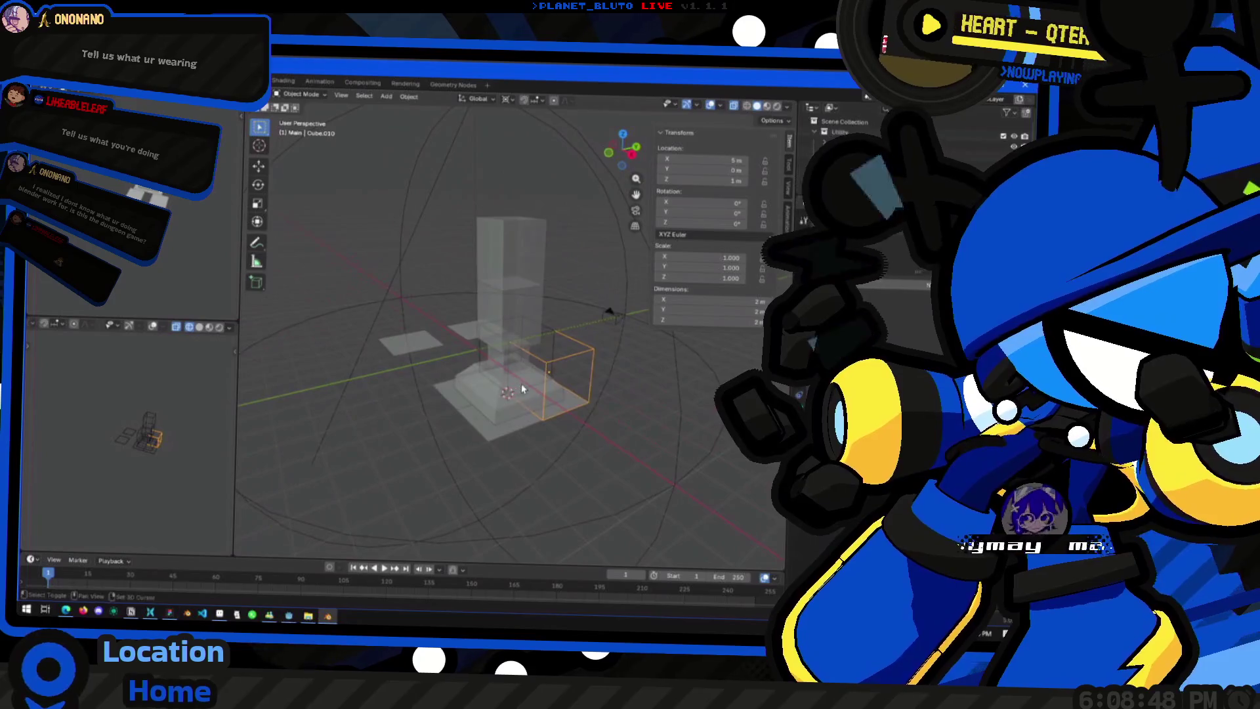
{"action": "key", "text": "g"}
{"action": "left_click", "coordinate": [506, 394]}
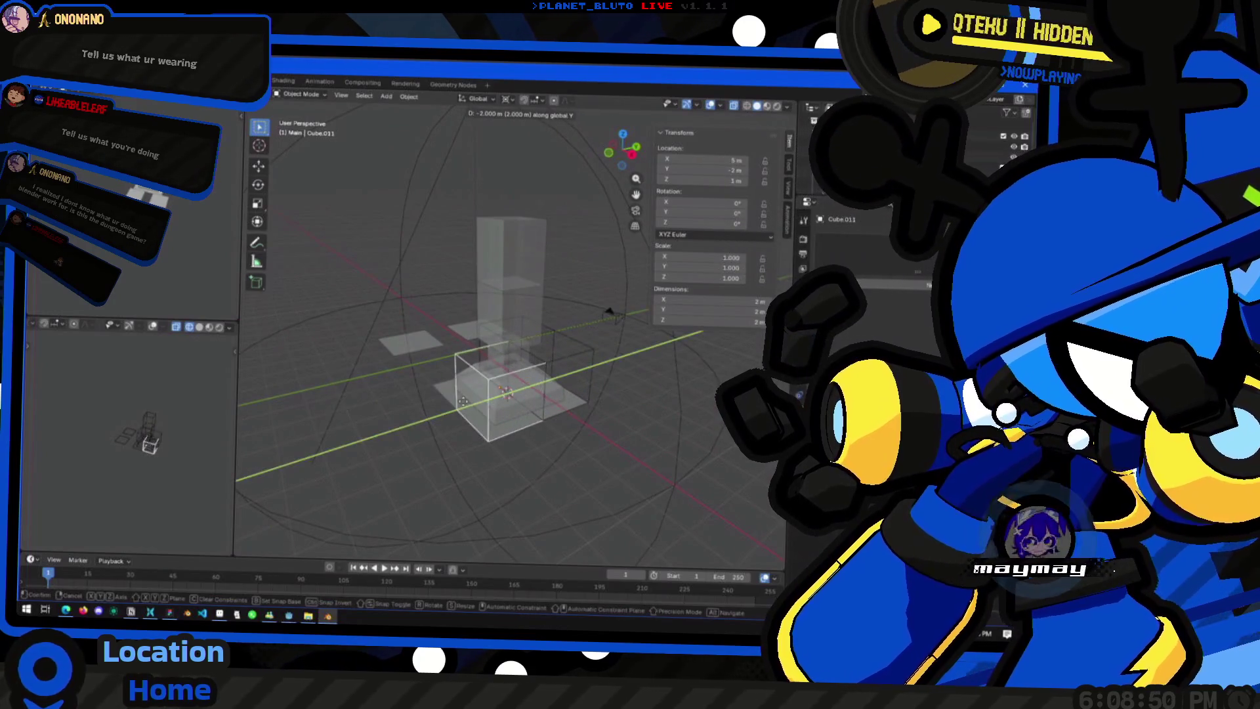
Step: Duplicate the cube again to 3, -2, 1 m, then bring up the window overview
{"action": "key", "text": "shift+d"}
{"action": "mouse_move", "coordinate": [506, 393]}
{"action": "middle_mouse_down"}
{"action": "mouse_move", "coordinate": [478, 417]}
{"action": "mouse_move", "coordinate": [591, 489]}
{"action": "mouse_move", "coordinate": [520, 479]}
{"action": "mouse_move", "coordinate": [557, 479]}
{"action": "middle_mouse_up"}
{"action": "left_click", "coordinate": [478, 418]}
{"action": "key", "text": "super+Tab"}
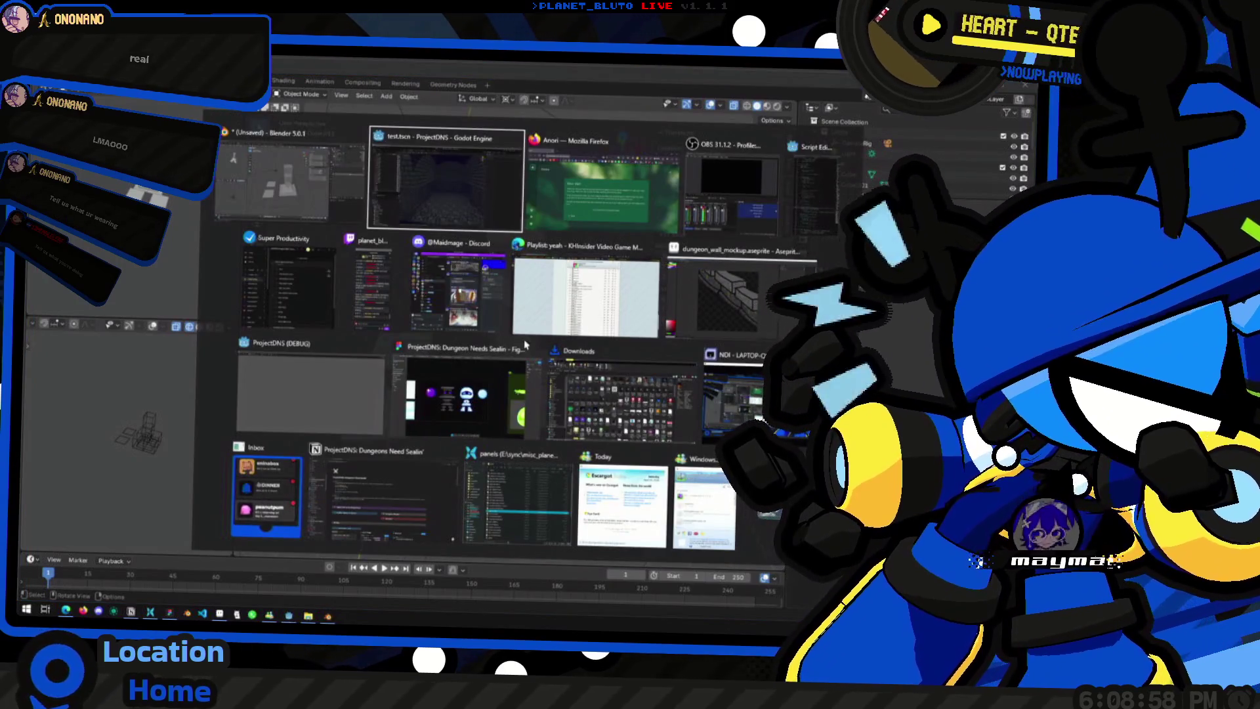
Step: Return to Blender from the window switcher and inspect the cube blocks around the pillar
{"action": "left_click", "coordinate": [284, 226]}
{"action": "mouse_move", "coordinate": [394, 375]}
{"action": "middle_mouse_down"}
{"action": "mouse_move", "coordinate": [450, 415]}
{"action": "mouse_move", "coordinate": [461, 356]}
{"action": "mouse_move", "coordinate": [563, 341]}
{"action": "mouse_move", "coordinate": [525, 431]}
{"action": "mouse_move", "coordinate": [453, 397]}
{"action": "middle_mouse_up"}
{"action": "key", "text": "shift+d"}
{"action": "left_click", "coordinate": [582, 358]}
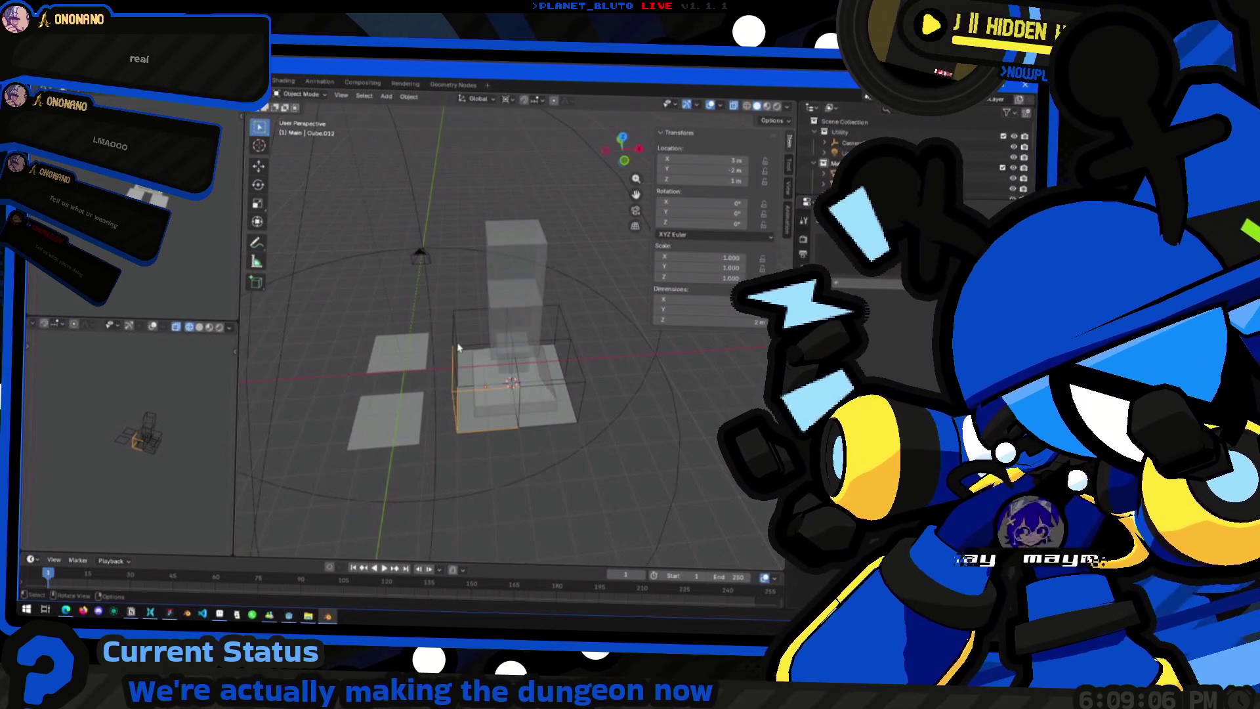
{"action": "key", "text": "alt+Tab"}
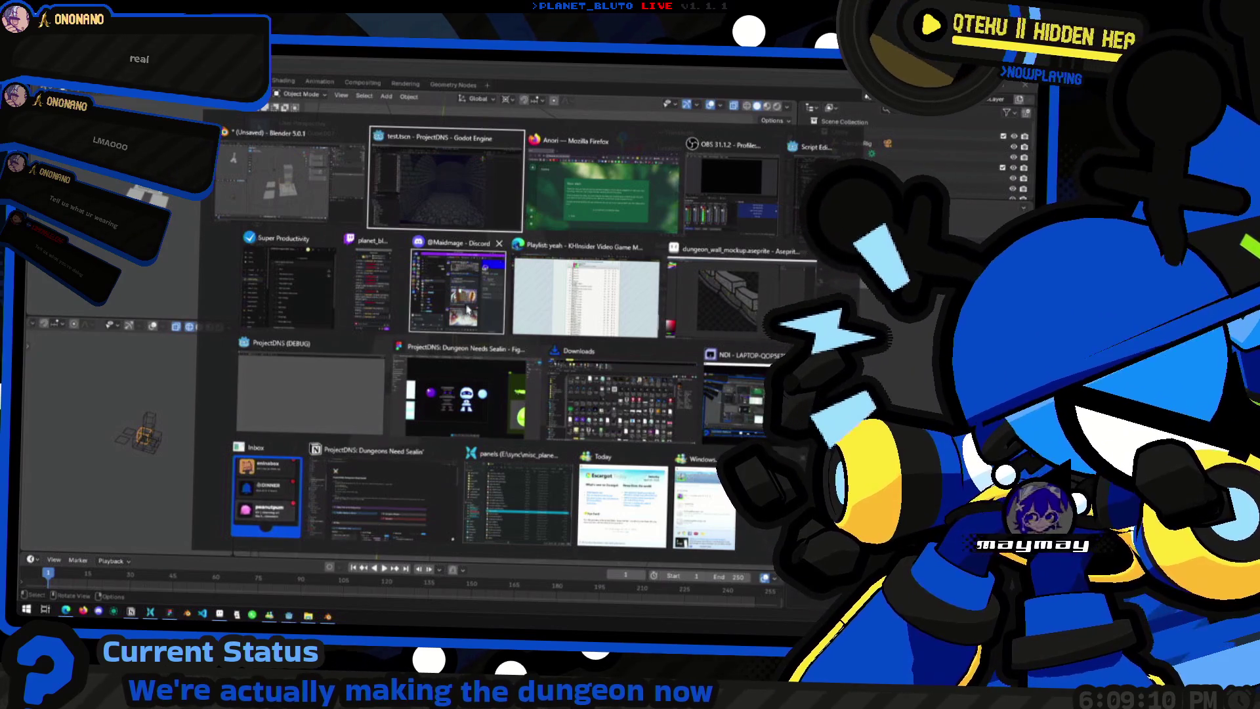
{"action": "left_click", "coordinate": [269, 193]}
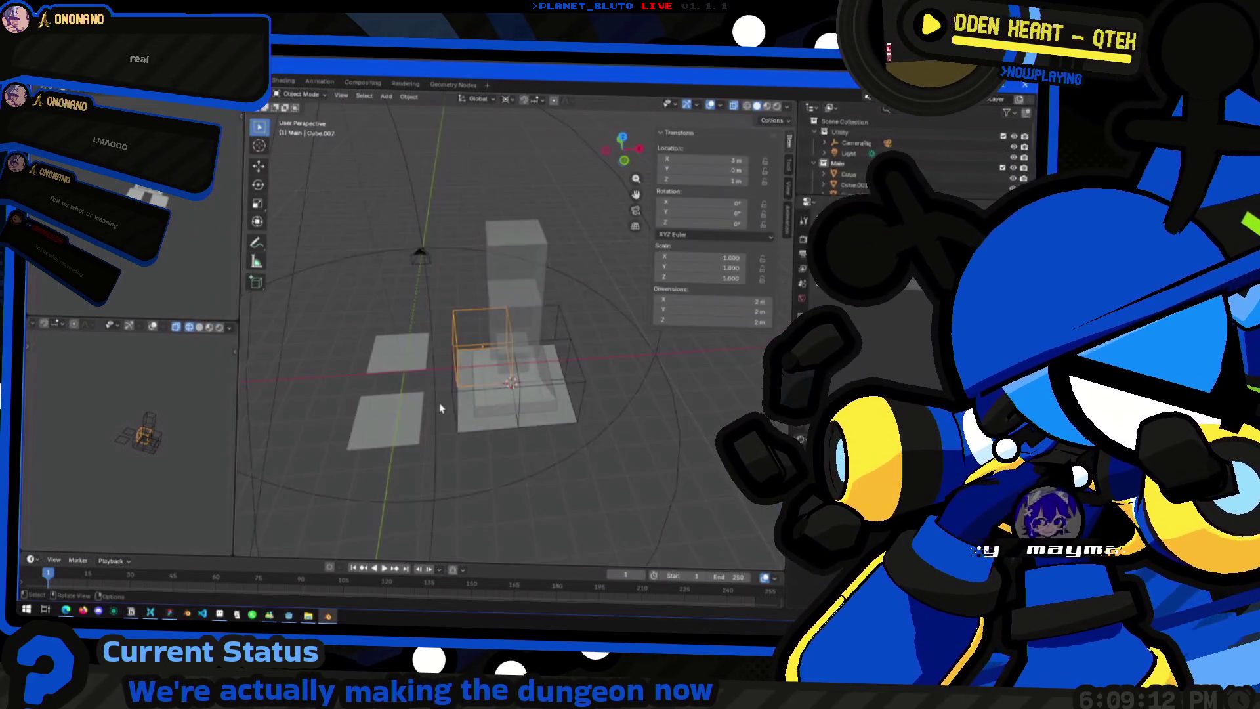
{"action": "middle_click_drag", "start_coordinate": [430, 422], "coordinate": [523, 446]}
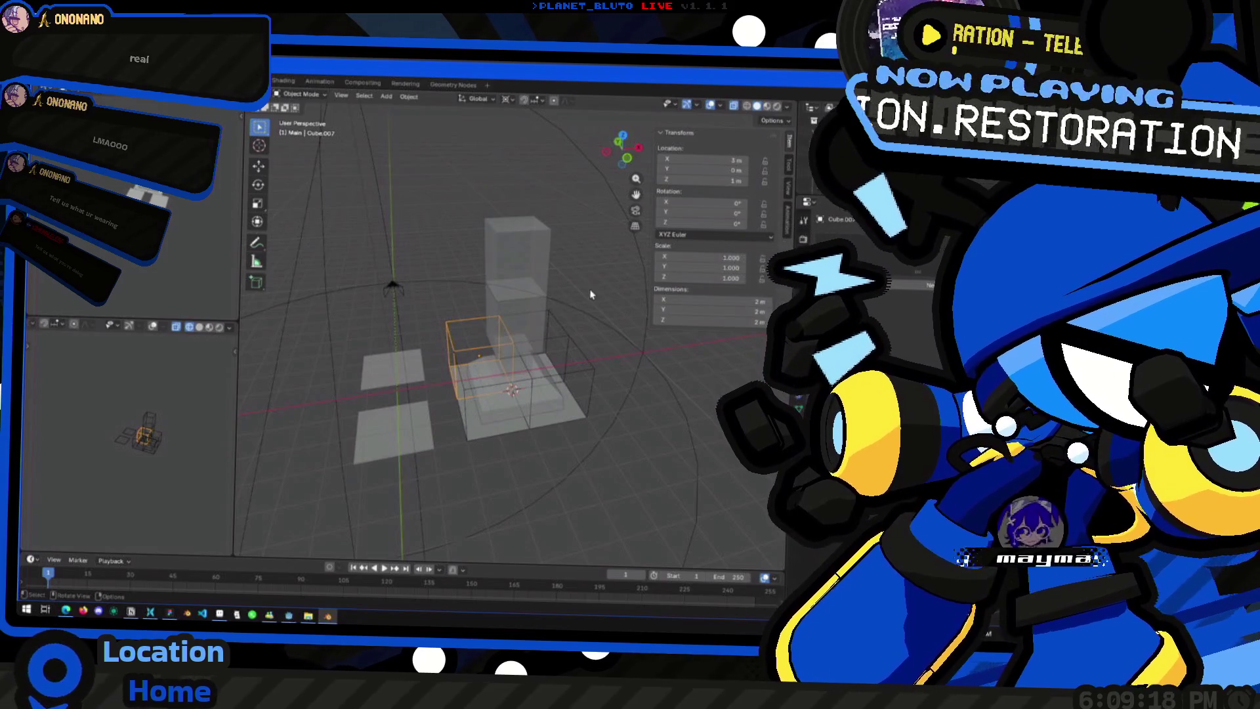
{"action": "mouse_move", "coordinate": [504, 414]}
{"action": "middle_mouse_down"}
{"action": "mouse_move", "coordinate": [588, 452]}
{"action": "mouse_move", "coordinate": [384, 462]}
{"action": "mouse_move", "coordinate": [501, 436]}
{"action": "mouse_move", "coordinate": [477, 440]}
{"action": "middle_mouse_up"}
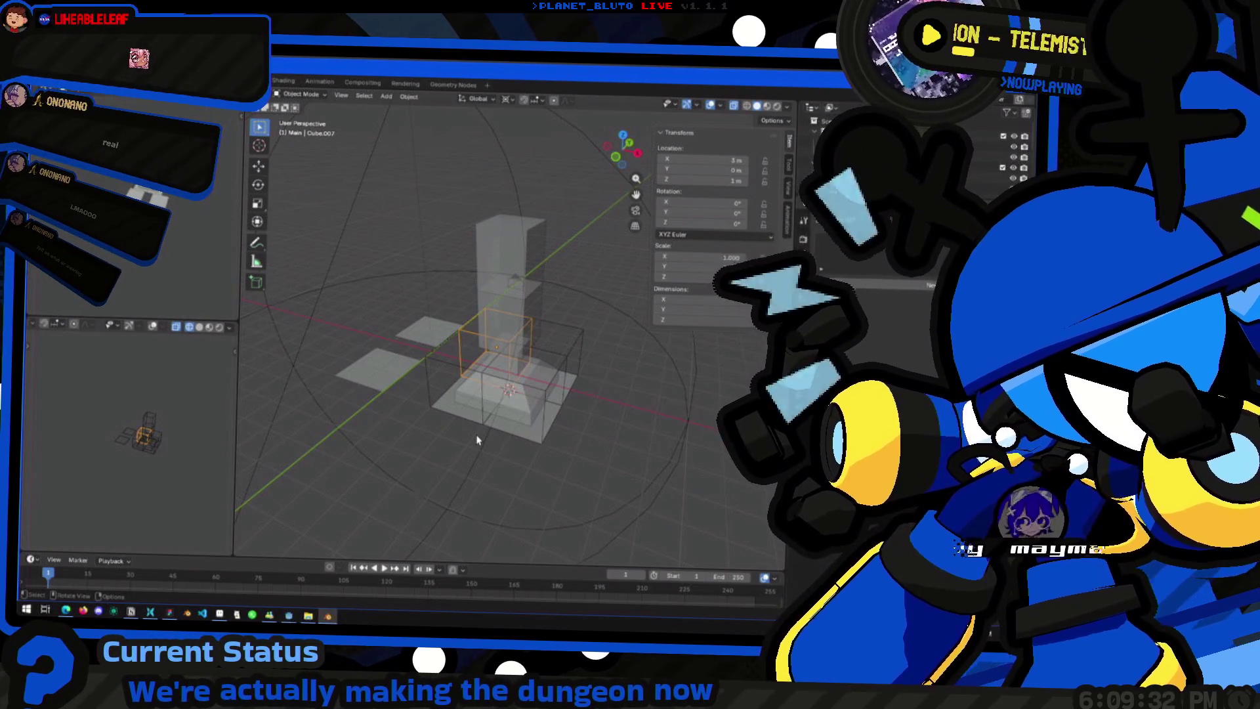
{"action": "mouse_move", "coordinate": [318, 375]}
{"action": "middle_mouse_down"}
{"action": "mouse_move", "coordinate": [332, 309]}
{"action": "mouse_move", "coordinate": [346, 372]}
{"action": "middle_mouse_up"}
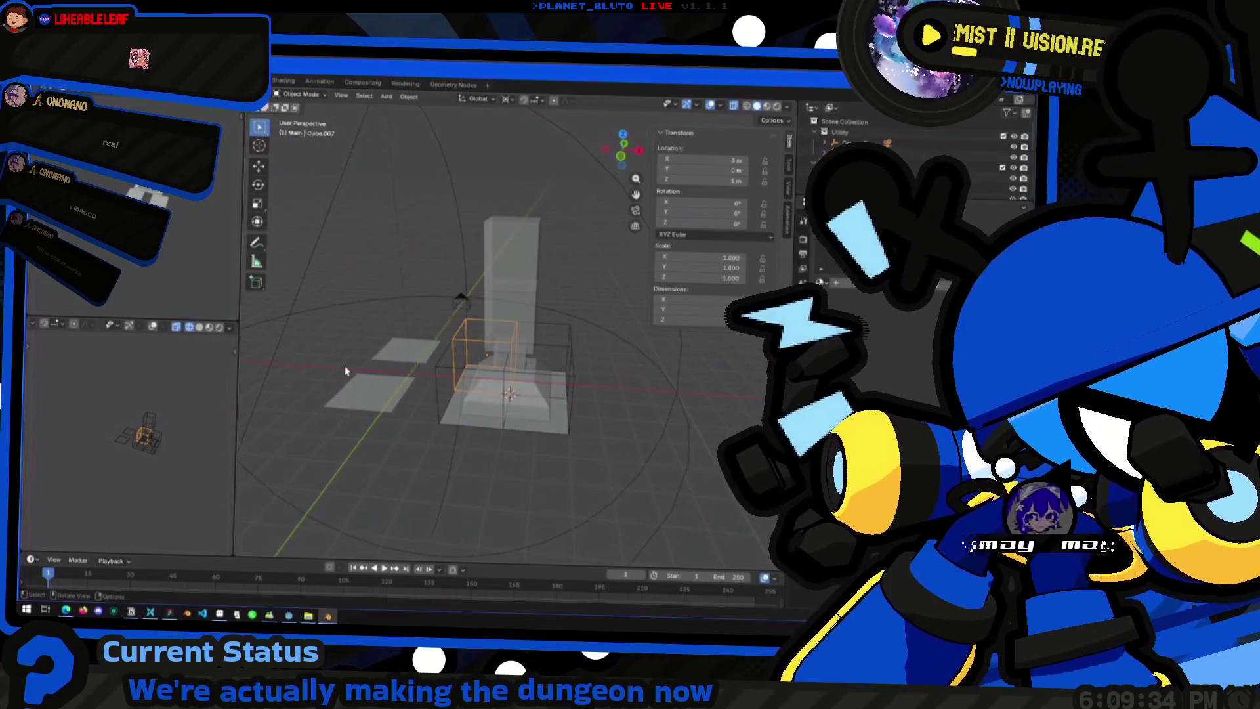
{"action": "right_click", "coordinate": [346, 371]}
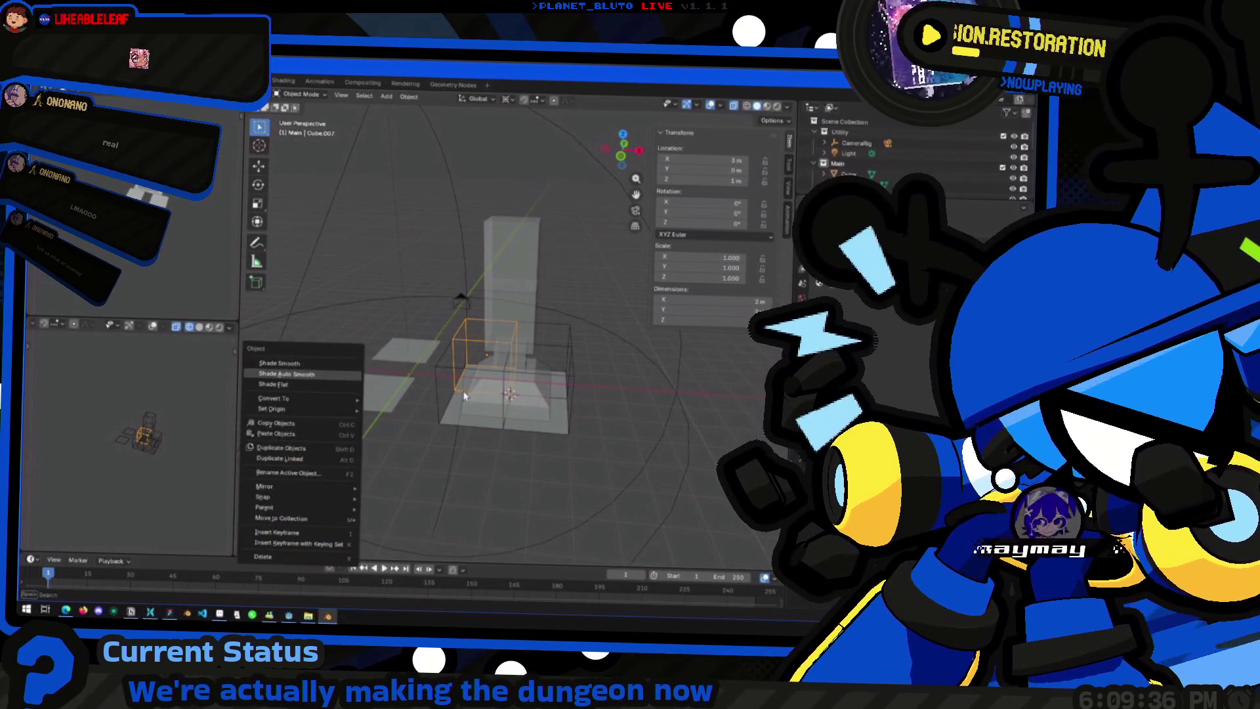
{"action": "mouse_move", "coordinate": [346, 371]}
{"action": "middle_mouse_down"}
{"action": "mouse_move", "coordinate": [378, 329]}
{"action": "mouse_move", "coordinate": [500, 472]}
{"action": "mouse_move", "coordinate": [443, 450]}
{"action": "mouse_move", "coordinate": [292, 302]}
{"action": "mouse_move", "coordinate": [502, 450]}
{"action": "mouse_move", "coordinate": [456, 449]}
{"action": "mouse_move", "coordinate": [499, 373]}
{"action": "mouse_move", "coordinate": [565, 356]}
{"action": "middle_mouse_up"}
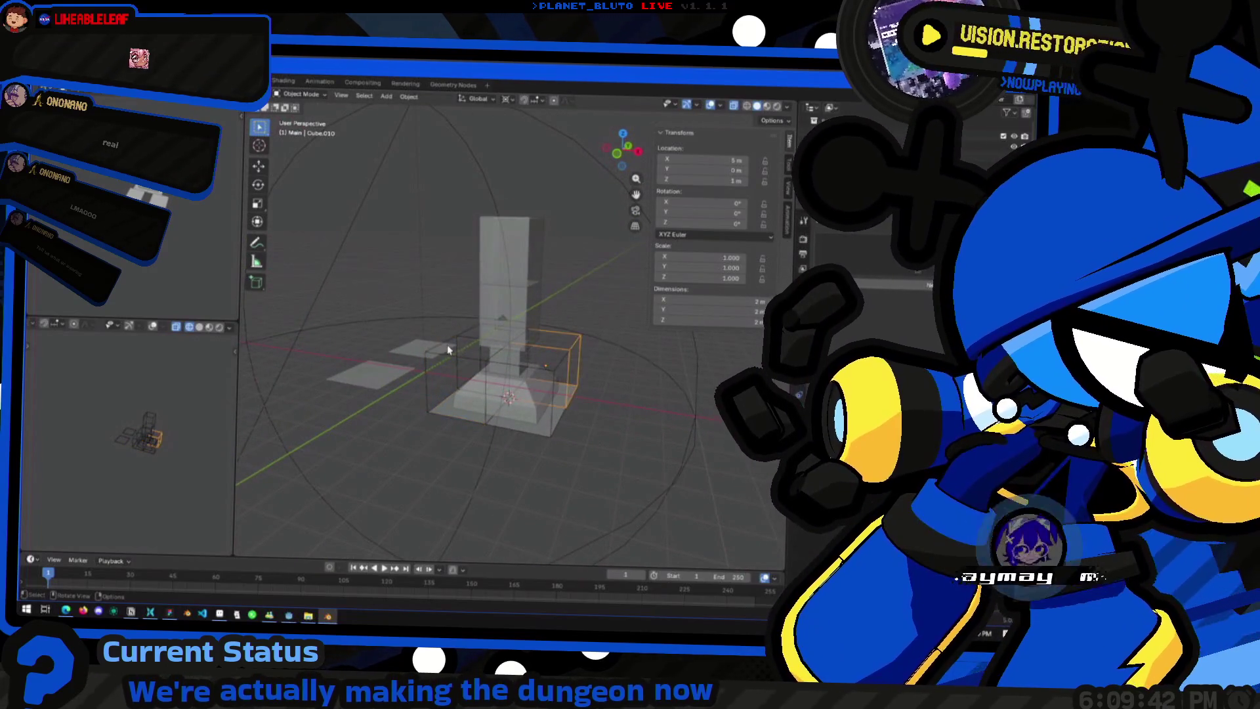
{"action": "mouse_move", "coordinate": [437, 436]}
{"action": "middle_mouse_down"}
{"action": "mouse_move", "coordinate": [476, 345]}
{"action": "mouse_move", "coordinate": [558, 478]}
{"action": "mouse_move", "coordinate": [502, 502]}
{"action": "mouse_move", "coordinate": [548, 455]}
{"action": "mouse_move", "coordinate": [526, 385]}
{"action": "middle_mouse_up"}
{"action": "middle_click_drag", "start_coordinate": [514, 343], "coordinate": [530, 368]}
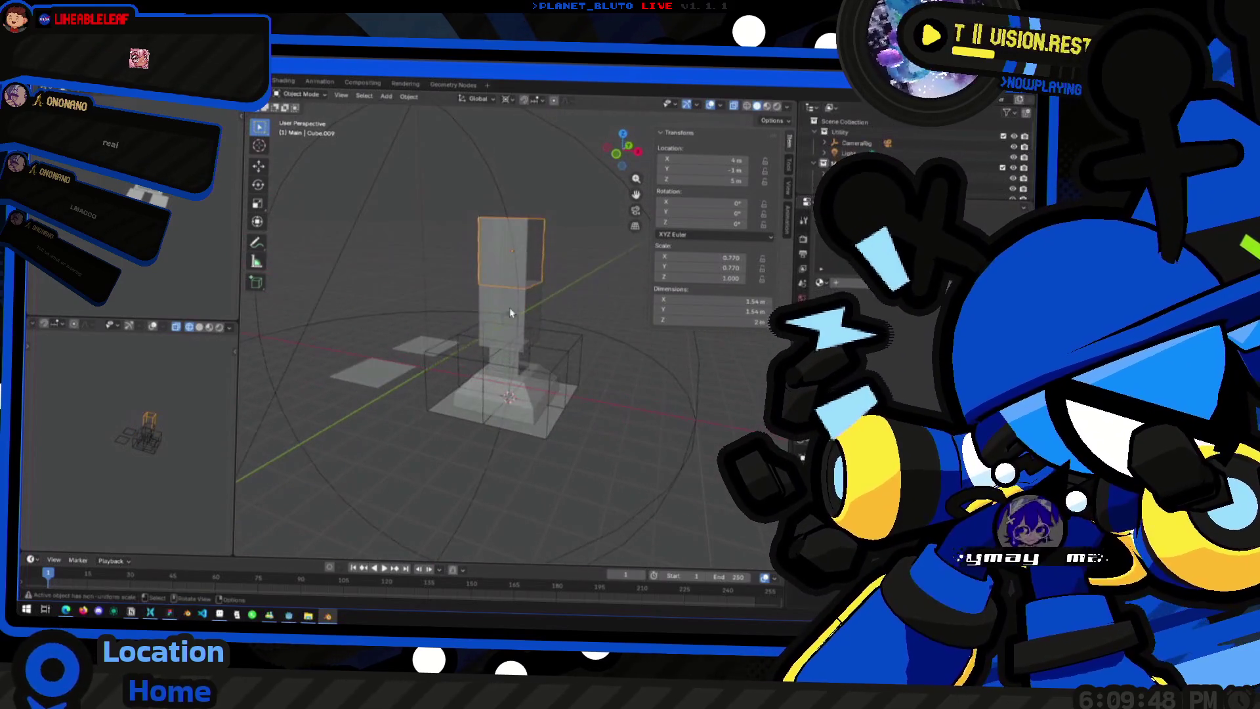
{"action": "middle_click_drag", "start_coordinate": [465, 399], "coordinate": [512, 397]}
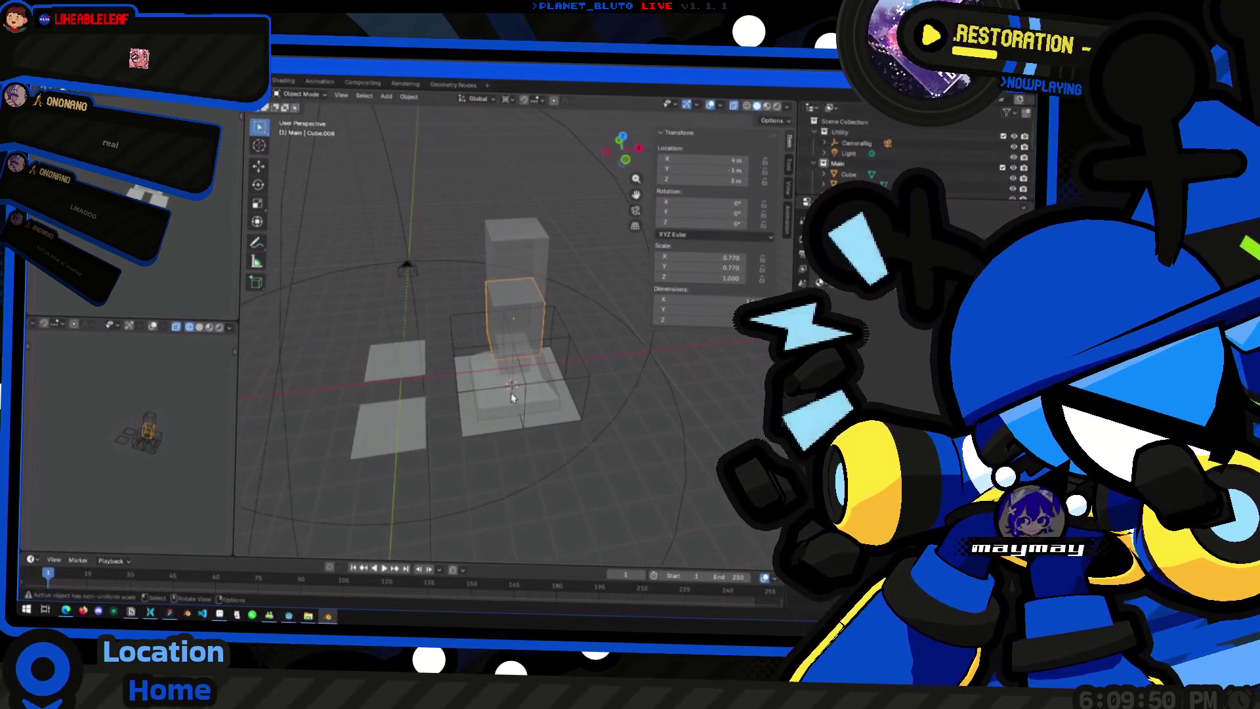
{"action": "middle_click_drag", "start_coordinate": [425, 378], "coordinate": [520, 438]}
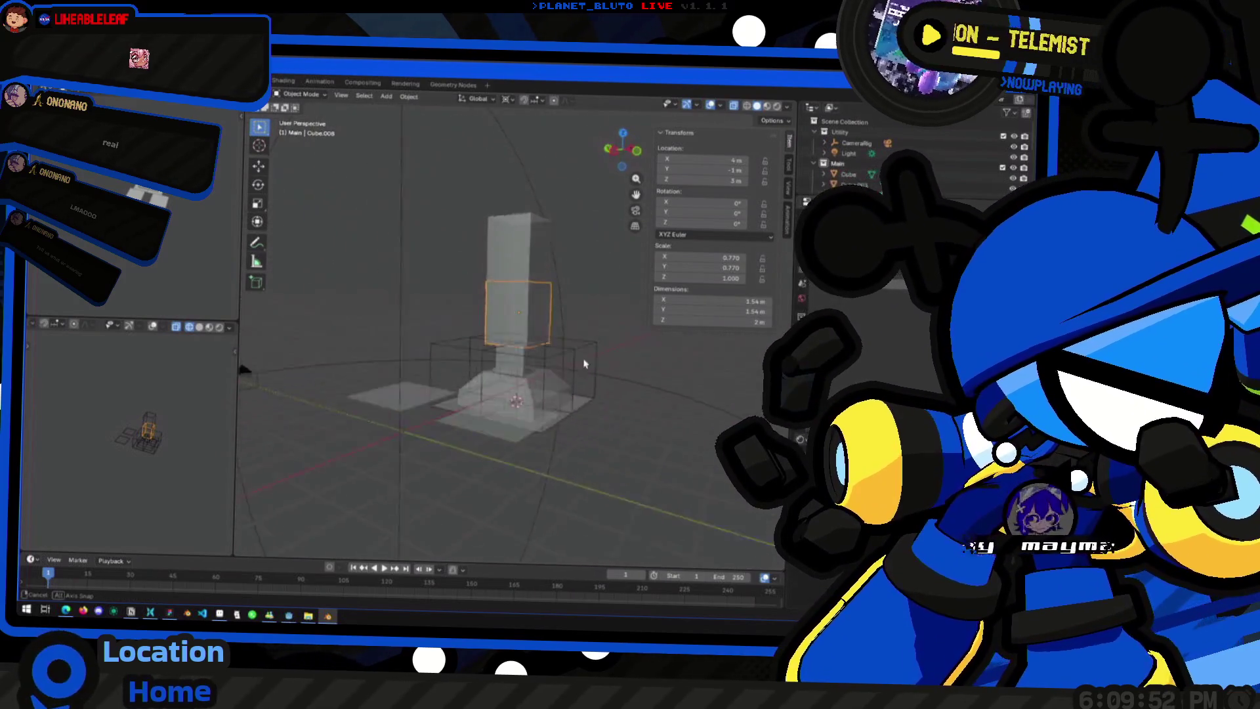
{"action": "middle_click_drag", "start_coordinate": [521, 310], "coordinate": [526, 338]}
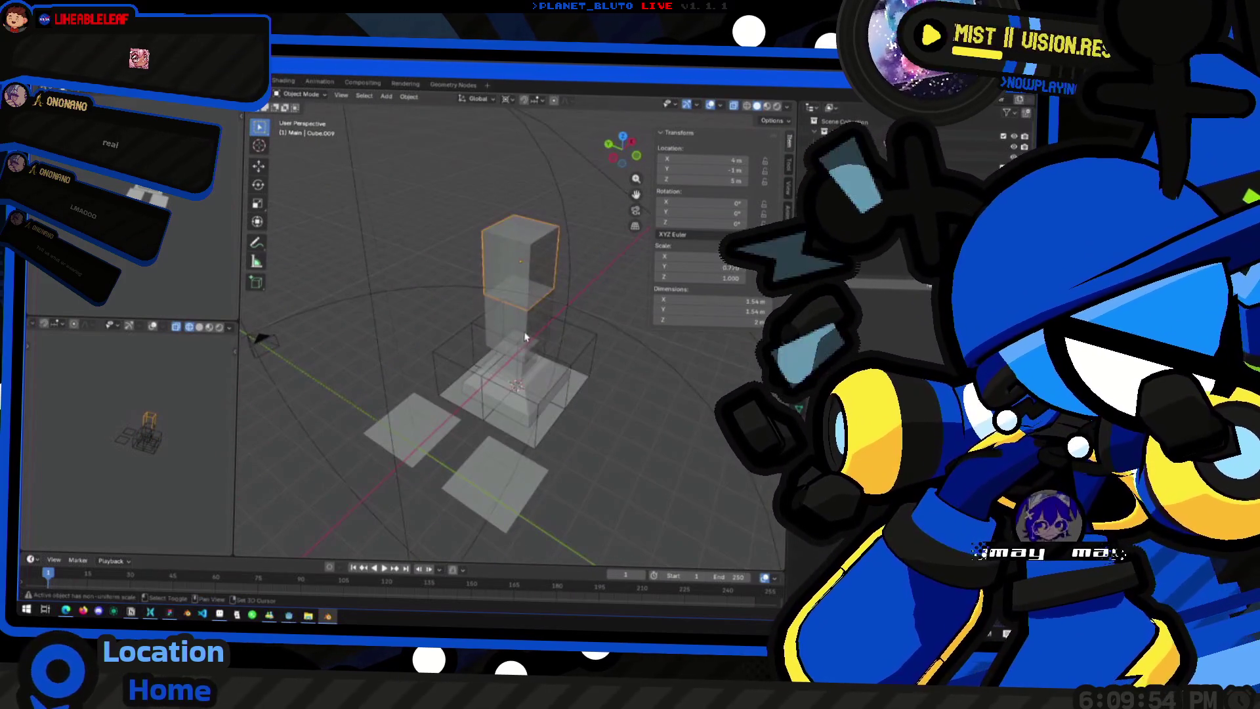
{"action": "middle_click_drag", "start_coordinate": [549, 407], "coordinate": [498, 300]}
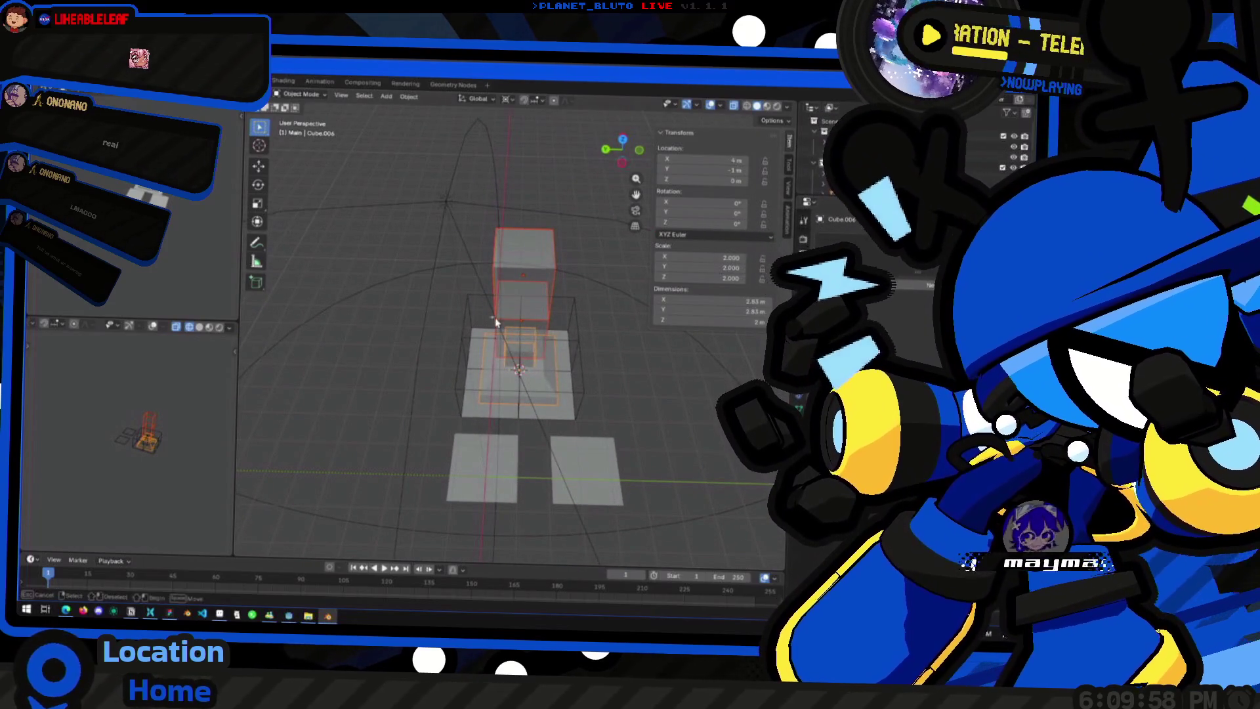
{"action": "middle_click_drag", "start_coordinate": [467, 304], "coordinate": [604, 344]}
{"action": "left_click", "coordinate": [581, 360]}
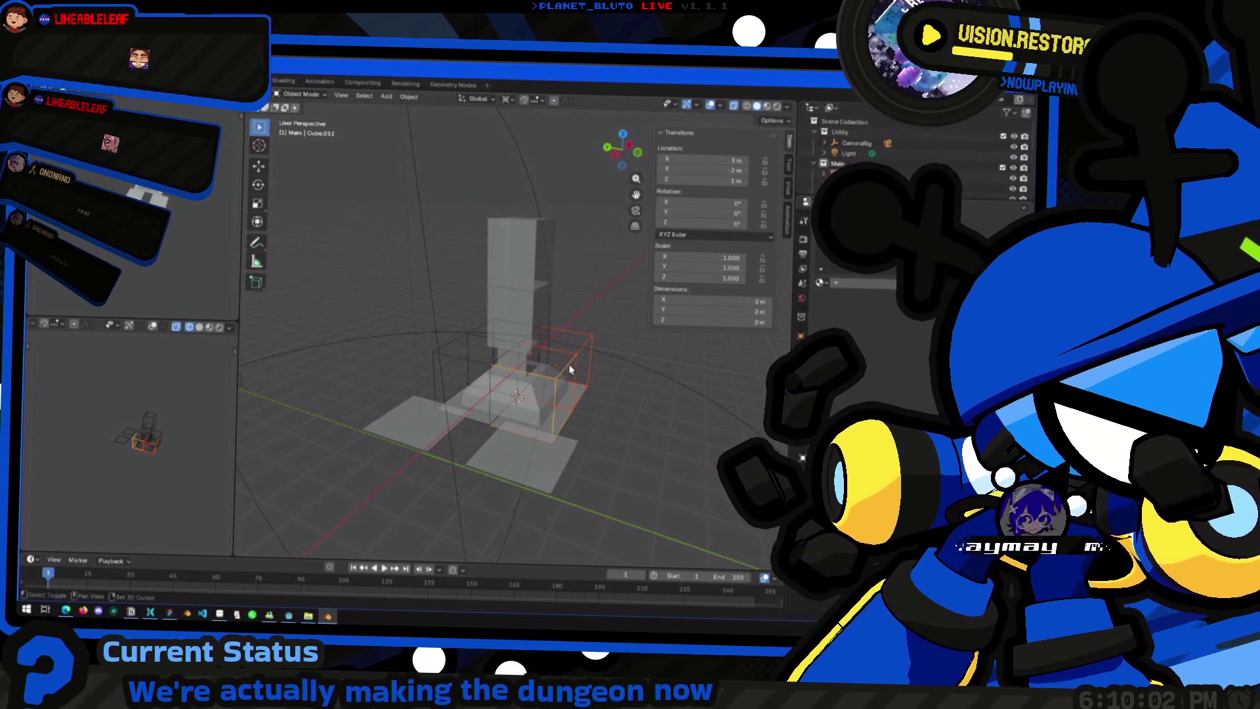
{"action": "middle_click_drag", "start_coordinate": [623, 388], "coordinate": [475, 310]}
{"action": "mouse_move", "coordinate": [607, 389]}
{"action": "middle_mouse_down"}
{"action": "mouse_move", "coordinate": [522, 465]}
{"action": "mouse_move", "coordinate": [450, 436]}
{"action": "mouse_move", "coordinate": [455, 462]}
{"action": "middle_mouse_up"}
{"action": "left_click", "coordinate": [521, 465]}
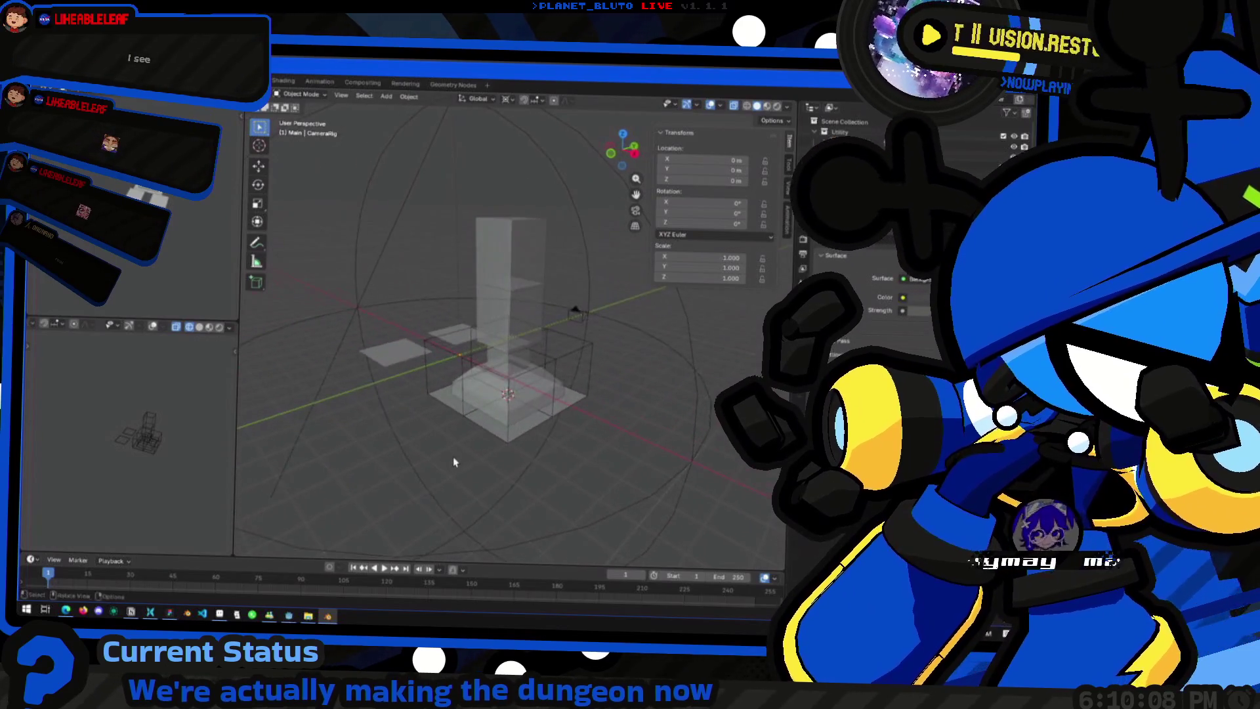
Step: Switch to the Godot editor, look over the dungeon room and player scenes, then the script view
{"action": "key", "text": "alt+Tab"}
{"action": "key", "text": "shift+Tab"}
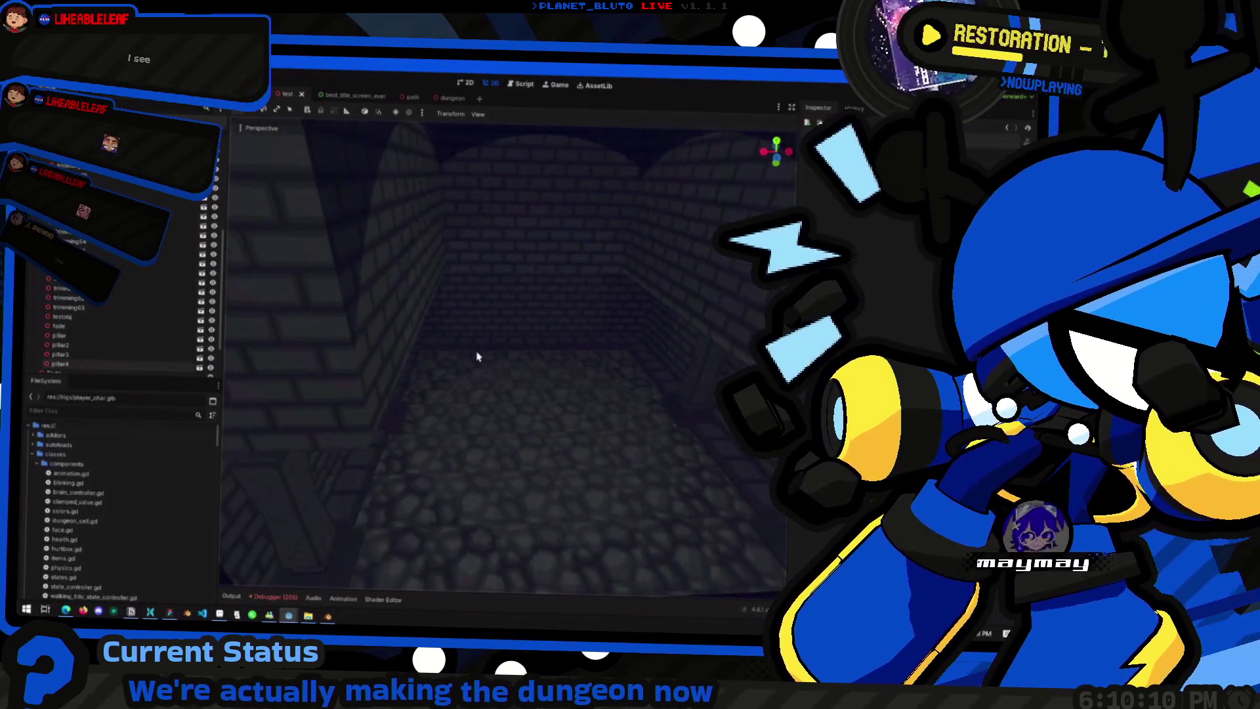
{"action": "middle_click_drag", "start_coordinate": [481, 373], "coordinate": [286, 168]}
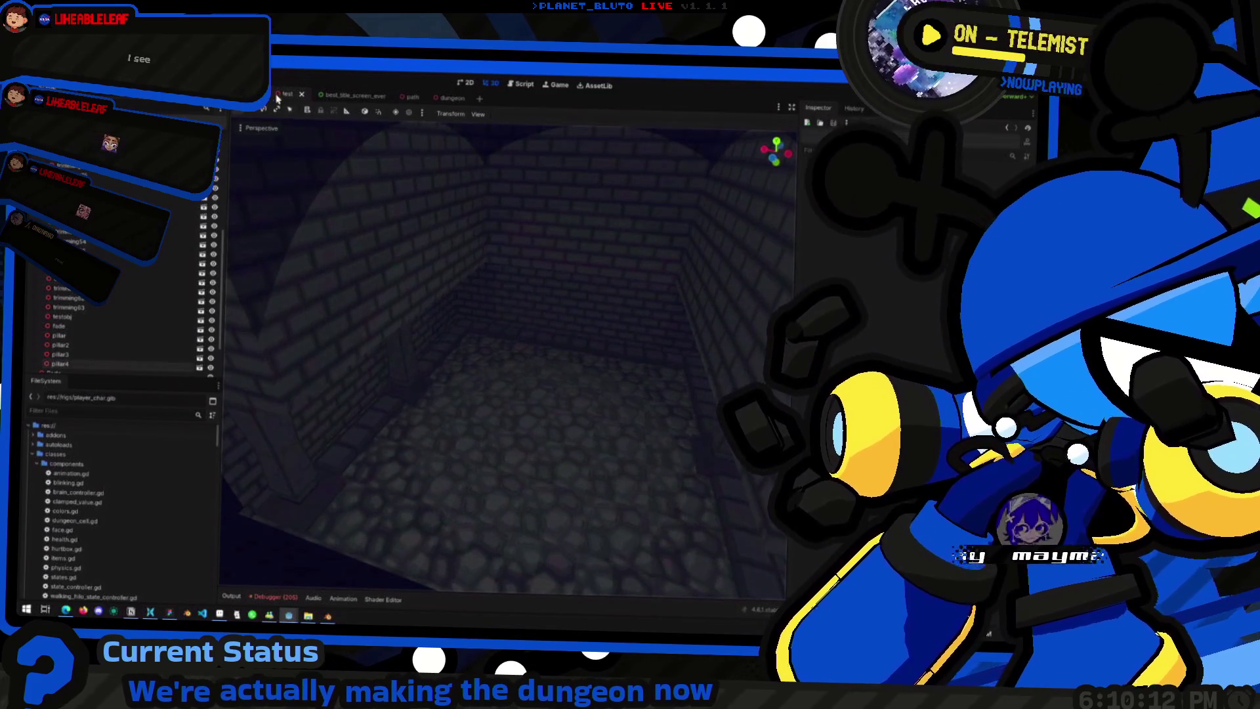
{"action": "key", "text": "ctrl+Tab"}
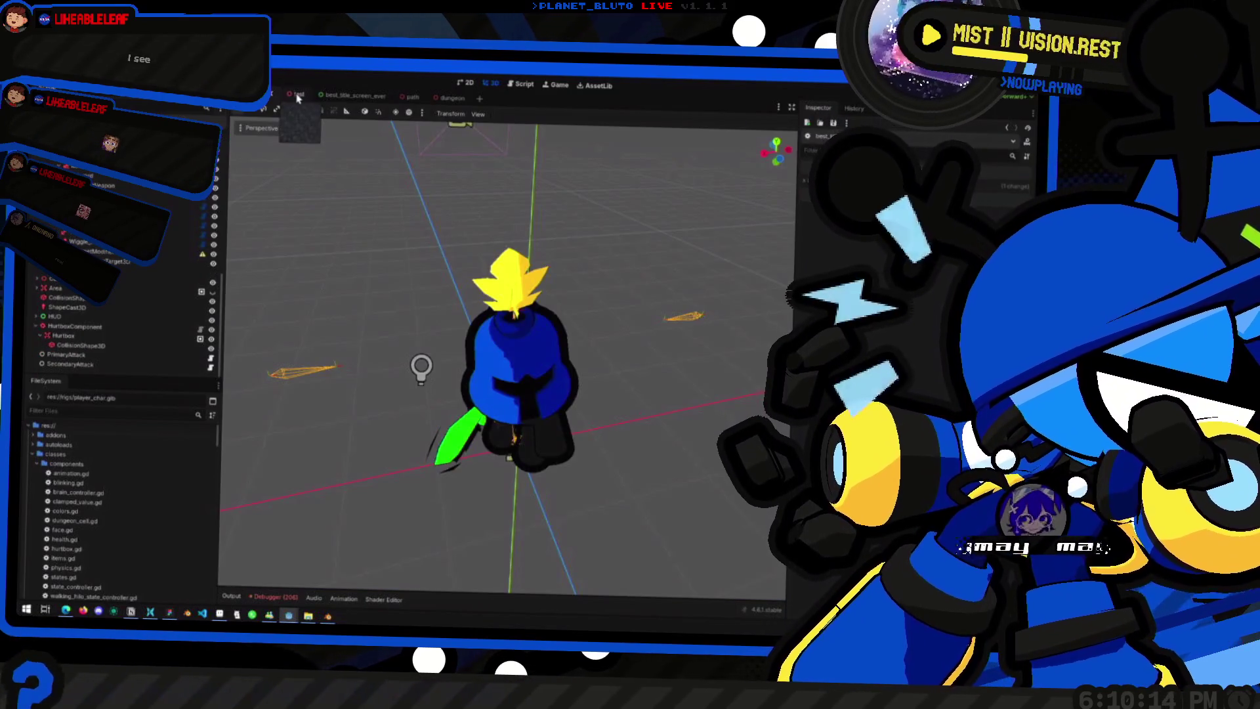
{"action": "left_click", "coordinate": [296, 95]}
{"action": "key", "text": "alt+Tab"}
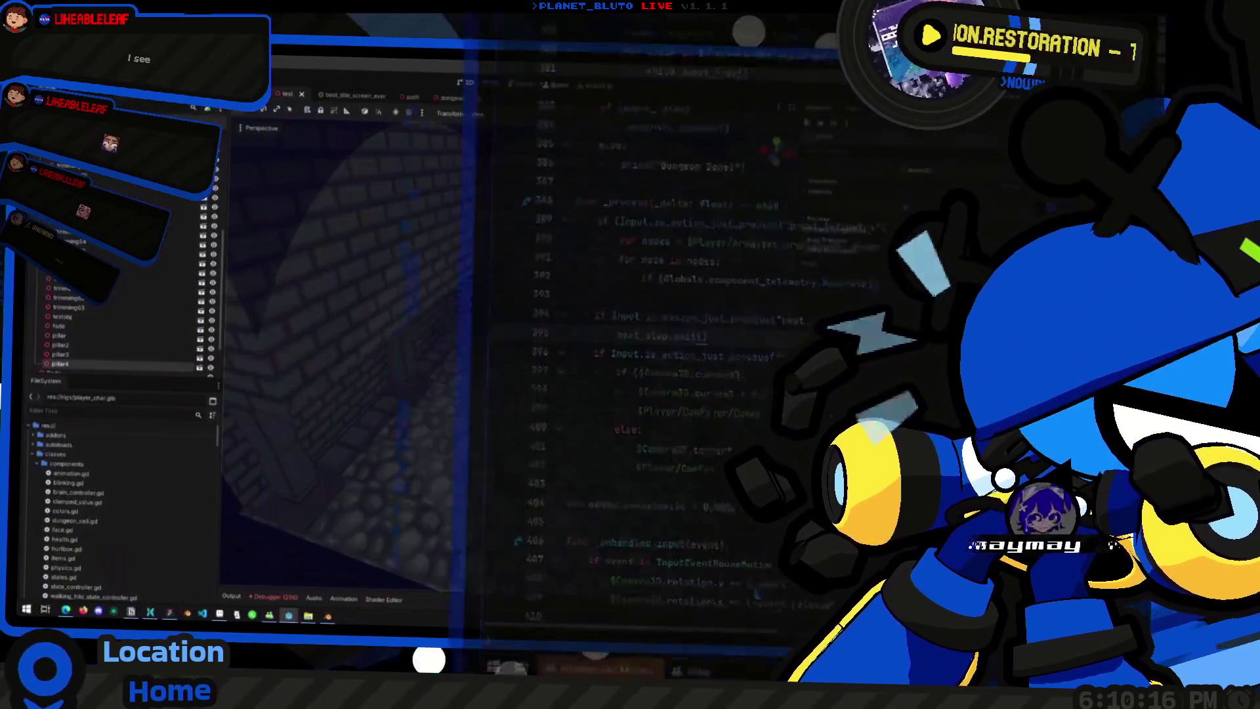
Step: Quick-open the title screen script, check its scene-change line, and run the game with F5
{"action": "key", "text": "alt+shift+o"}
{"action": "type", "text": "test"}
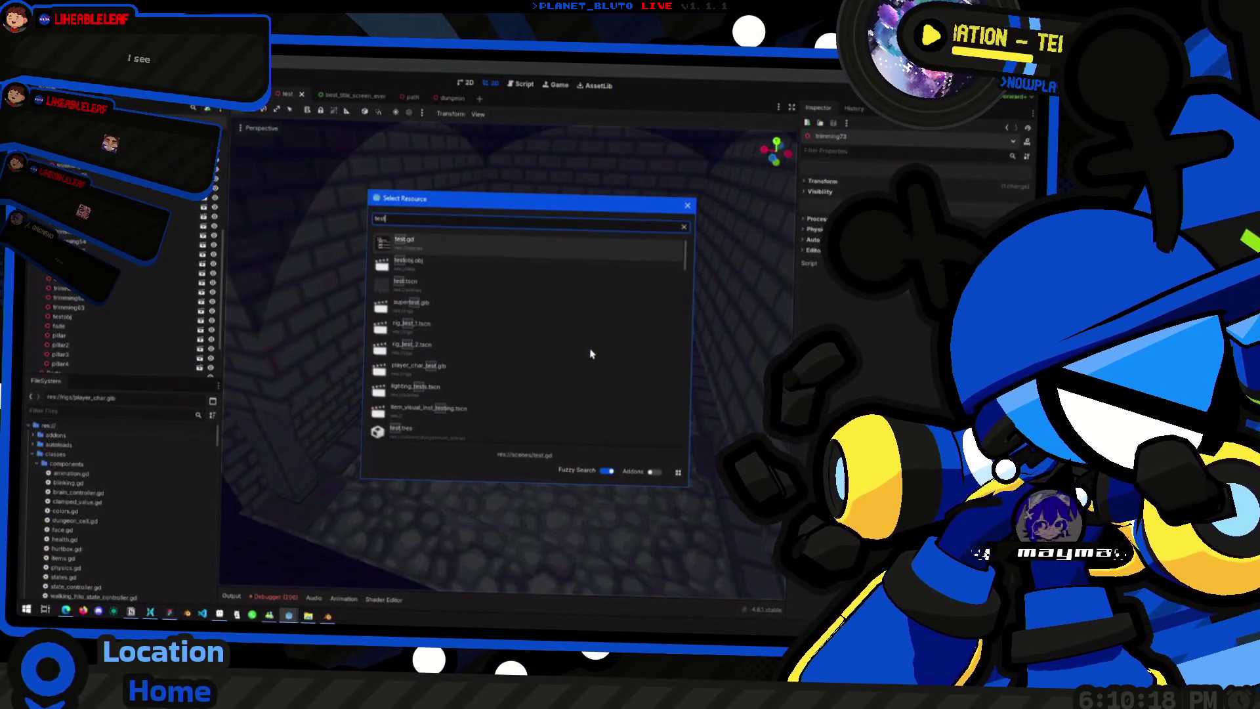
{"action": "key", "text": "Down"}
{"action": "key", "text": "Down"}
{"action": "key", "text": "Return"}
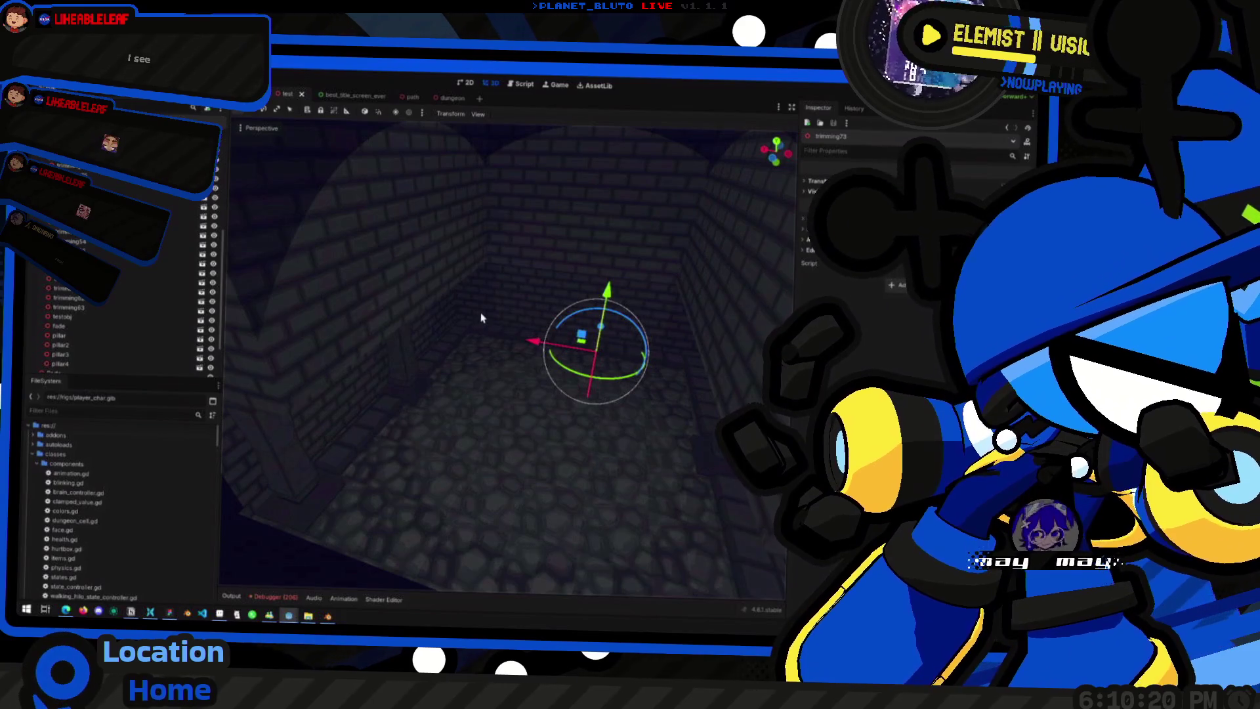
{"action": "key", "text": "alt+shift+o"}
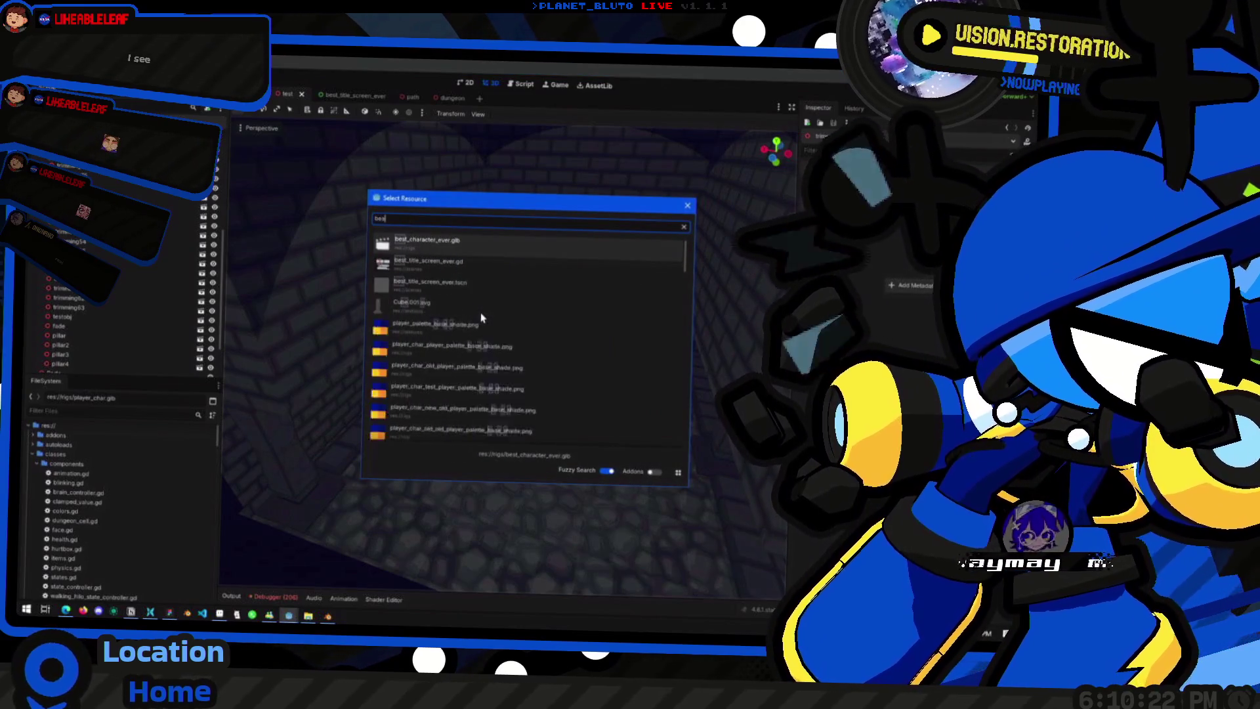
{"action": "type", "text": "title"}
{"action": "key", "text": "Return"}
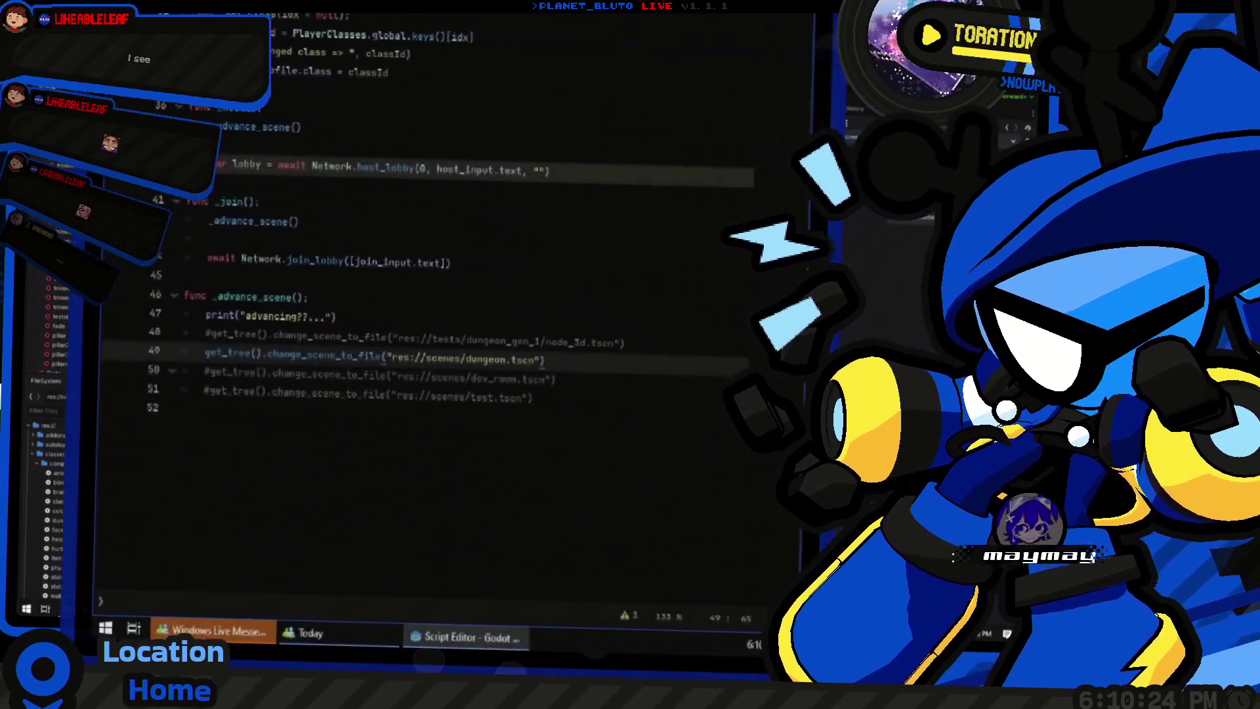
{"action": "key", "text": "Down"}
{"action": "key", "text": "Down"}
{"action": "key", "text": "ctrl+F2"}
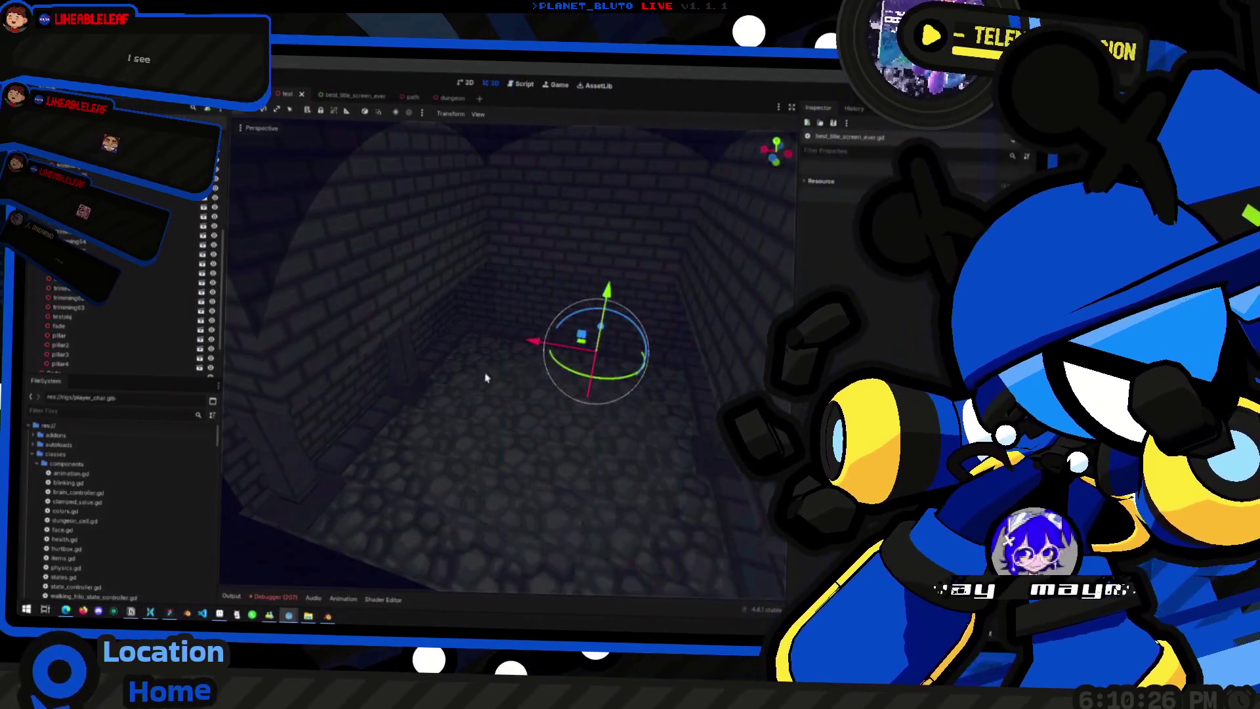
{"action": "key", "text": "F5"}
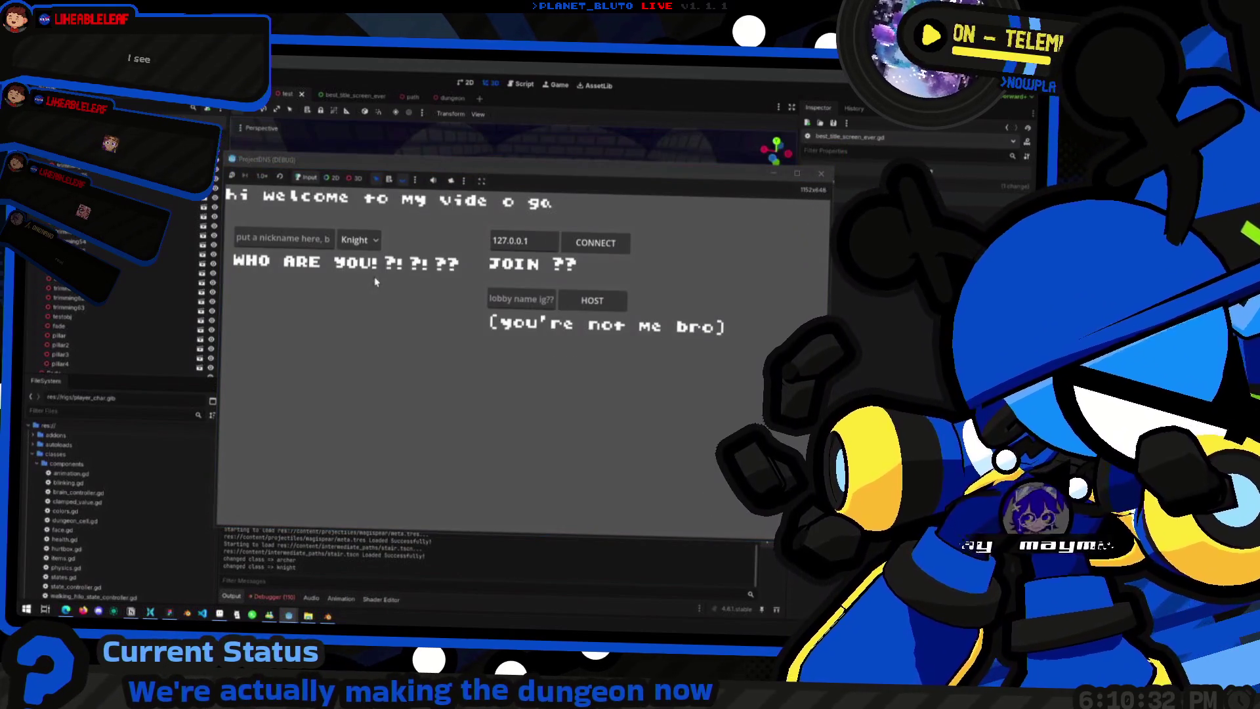
Step: Play from the lobby, walk into the brick room, stop the game and relaunch it
{"action": "left_click", "coordinate": [493, 263]}
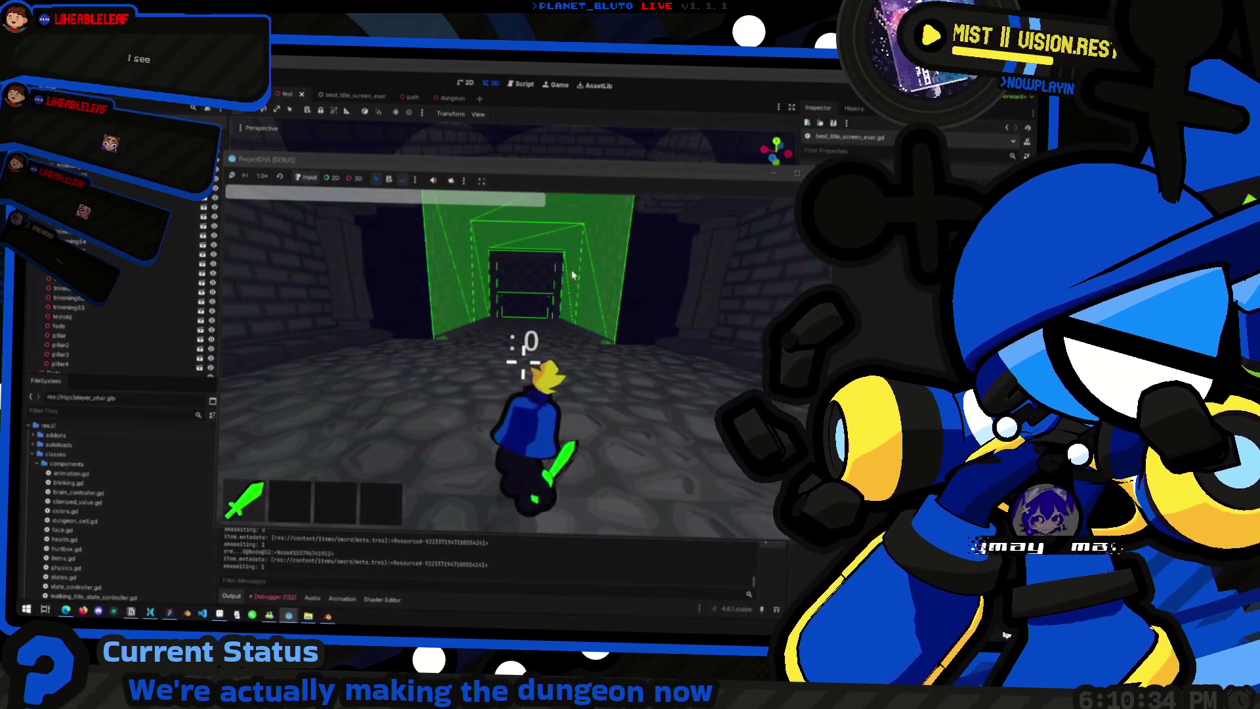
{"action": "key", "text": "w"}
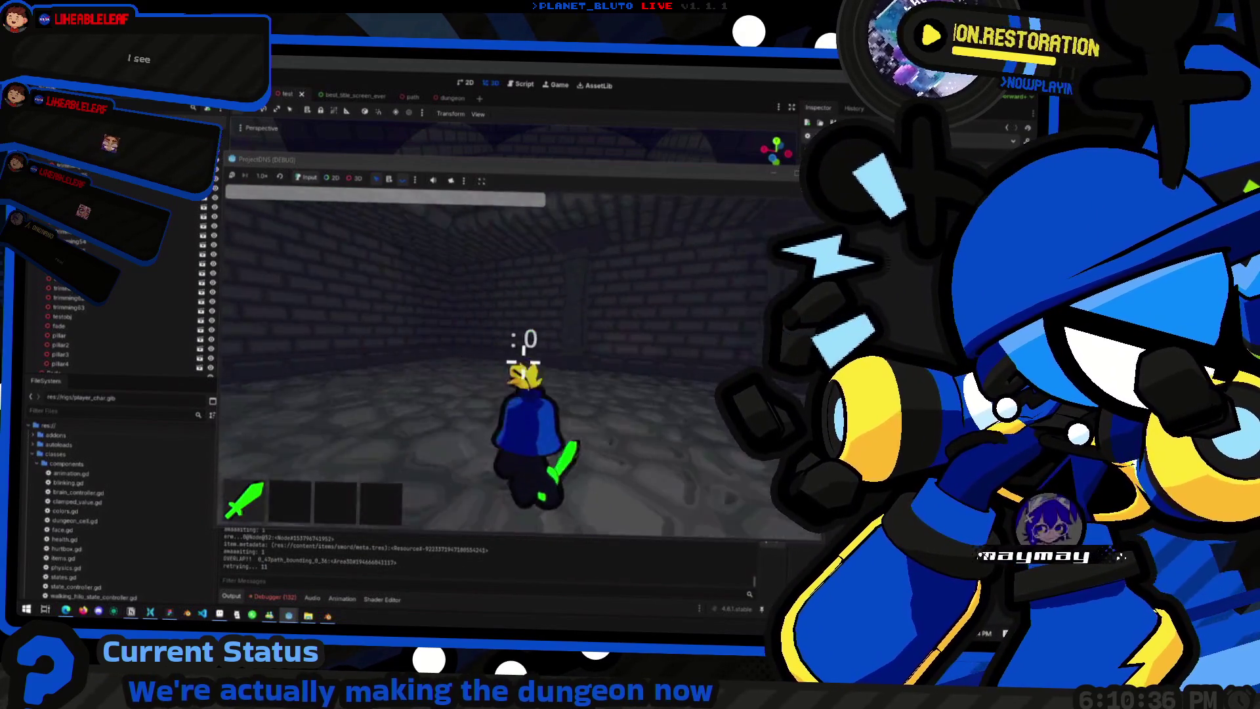
{"action": "key", "text": "w"}
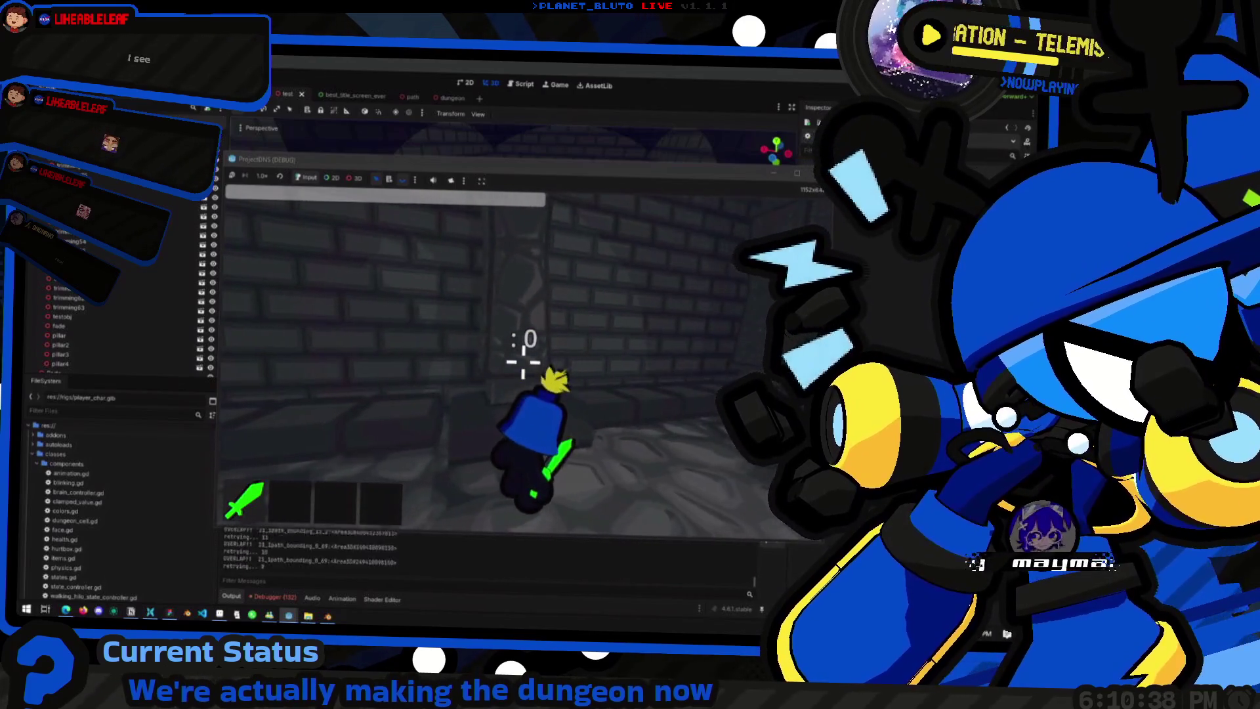
{"action": "key", "text": "F8"}
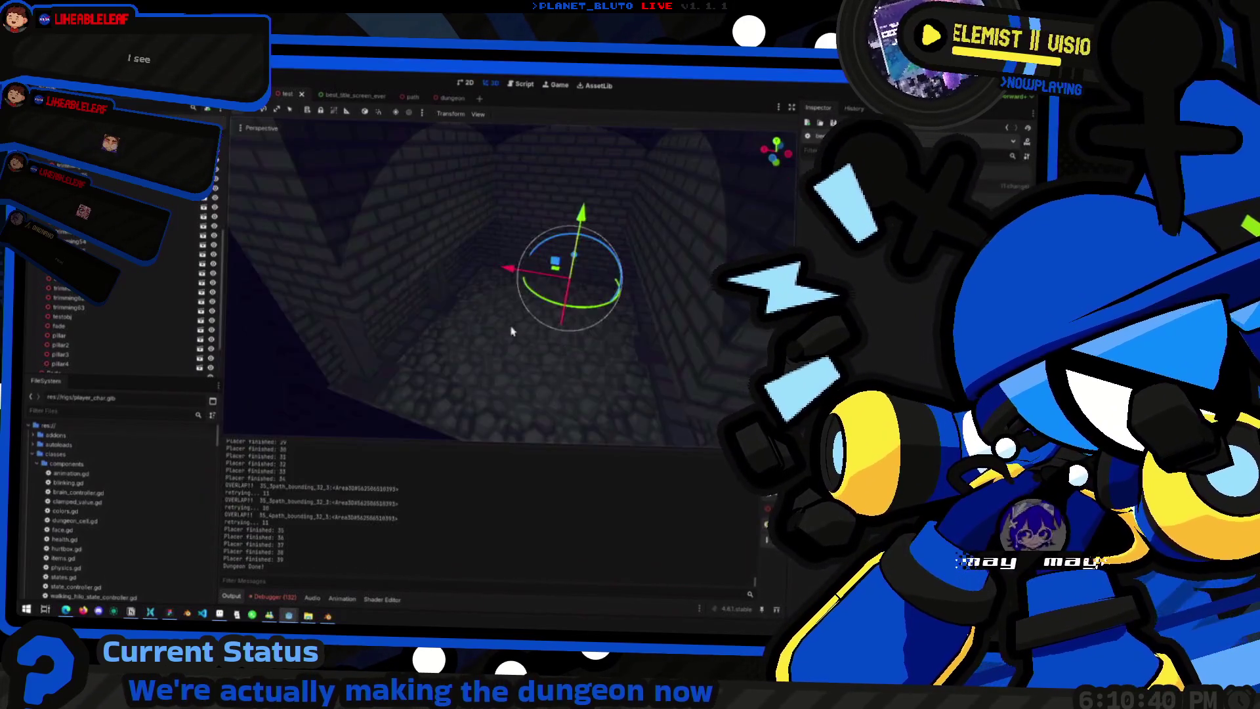
{"action": "key", "text": "alt+Tab"}
{"action": "key", "text": "F5"}
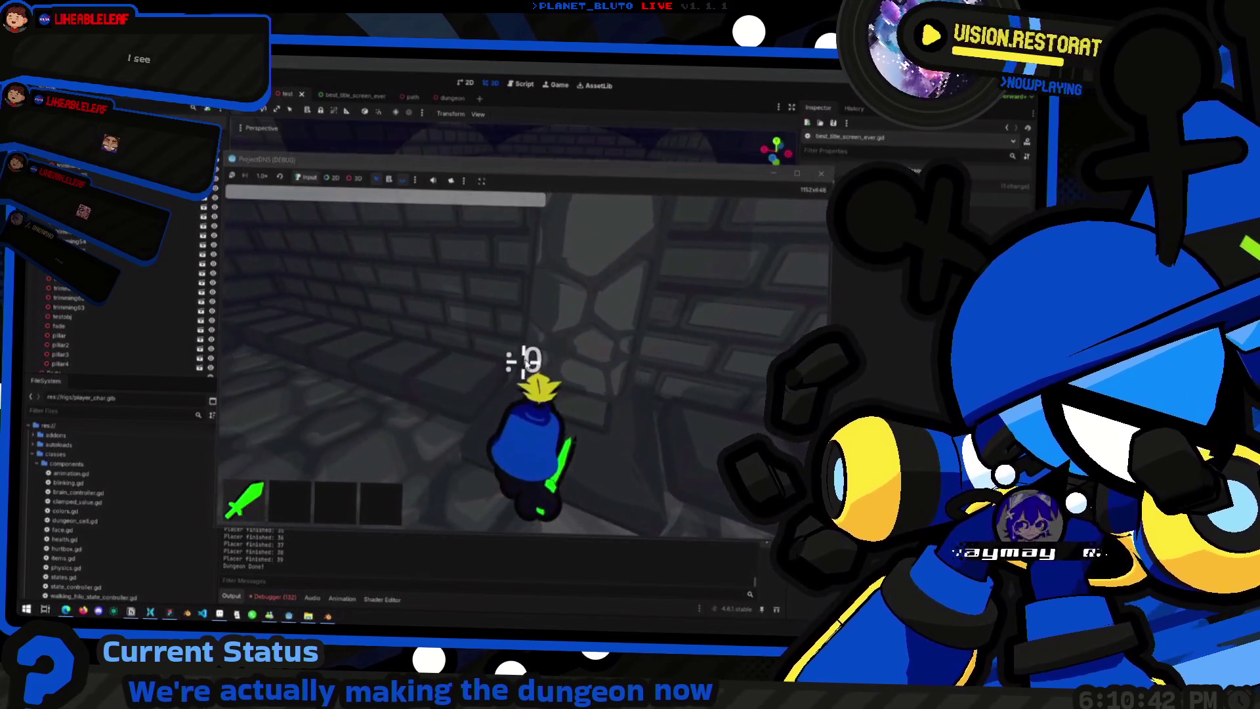
Step: Glance at the Blender pillar, return to the game, look around the corridor and close it
{"action": "key", "text": "alt+Tab"}
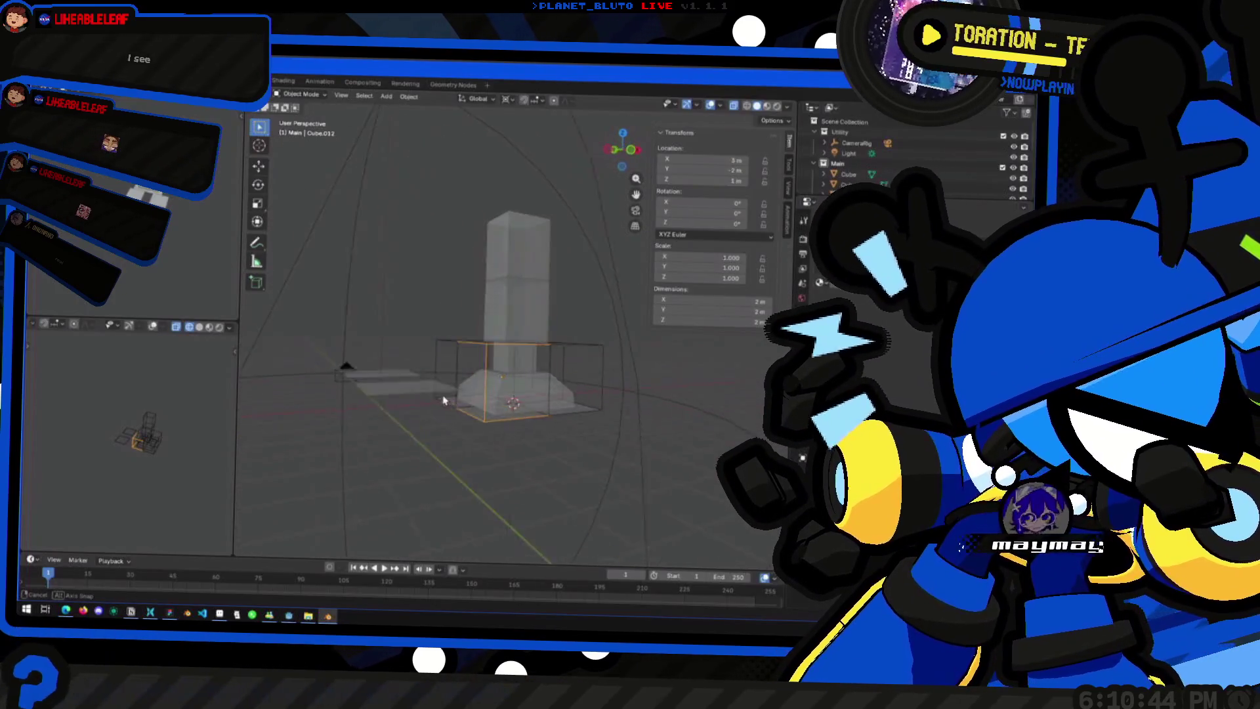
{"action": "middle_click_drag", "start_coordinate": [582, 442], "coordinate": [615, 430]}
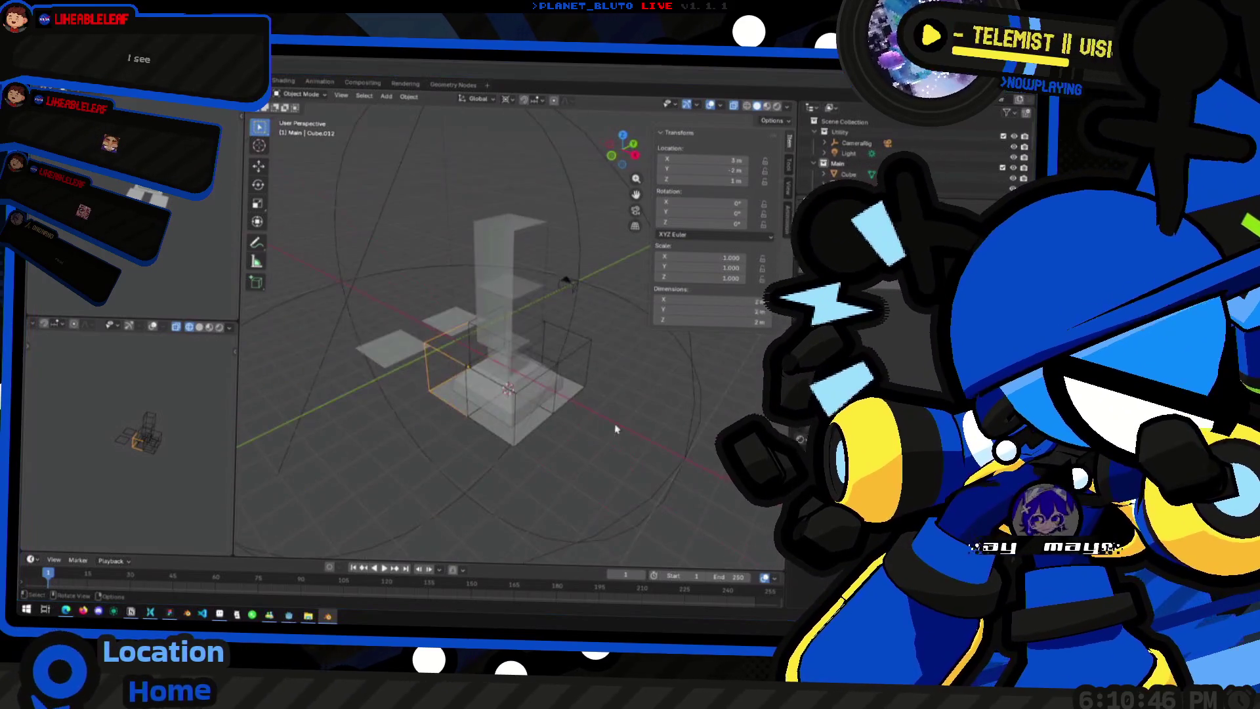
{"action": "key", "text": "alt+Tab"}
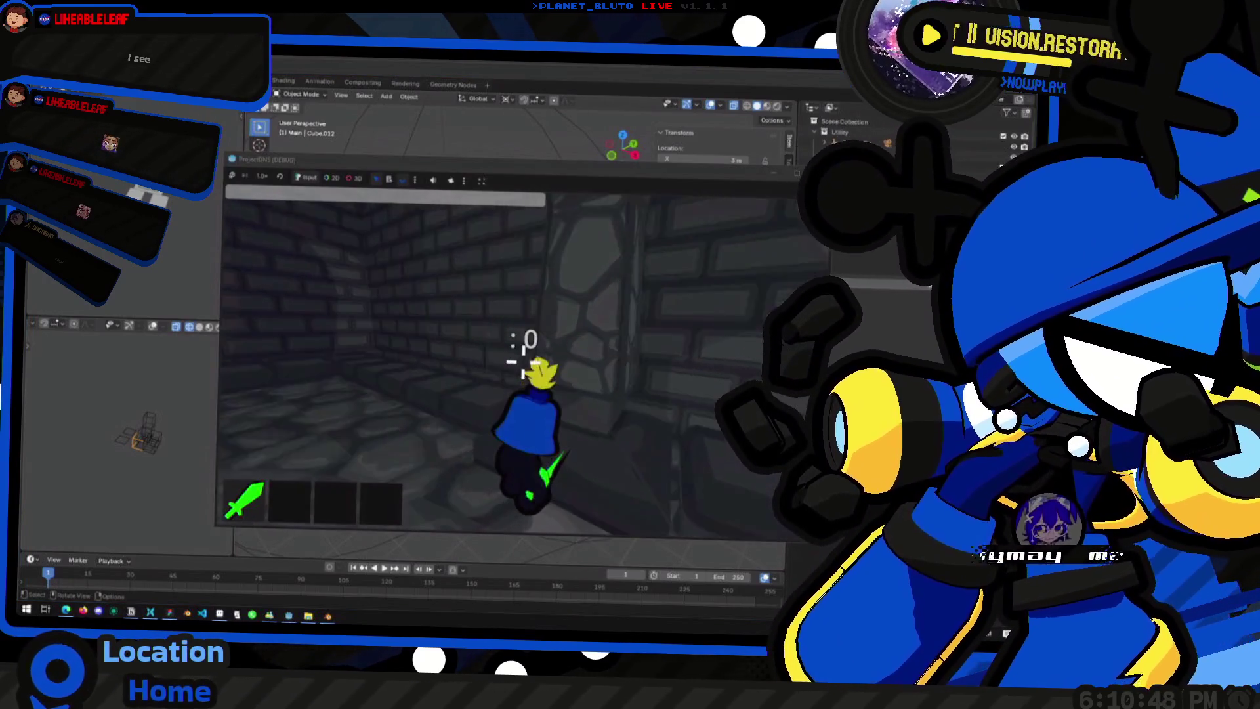
{"action": "key", "text": "w"}
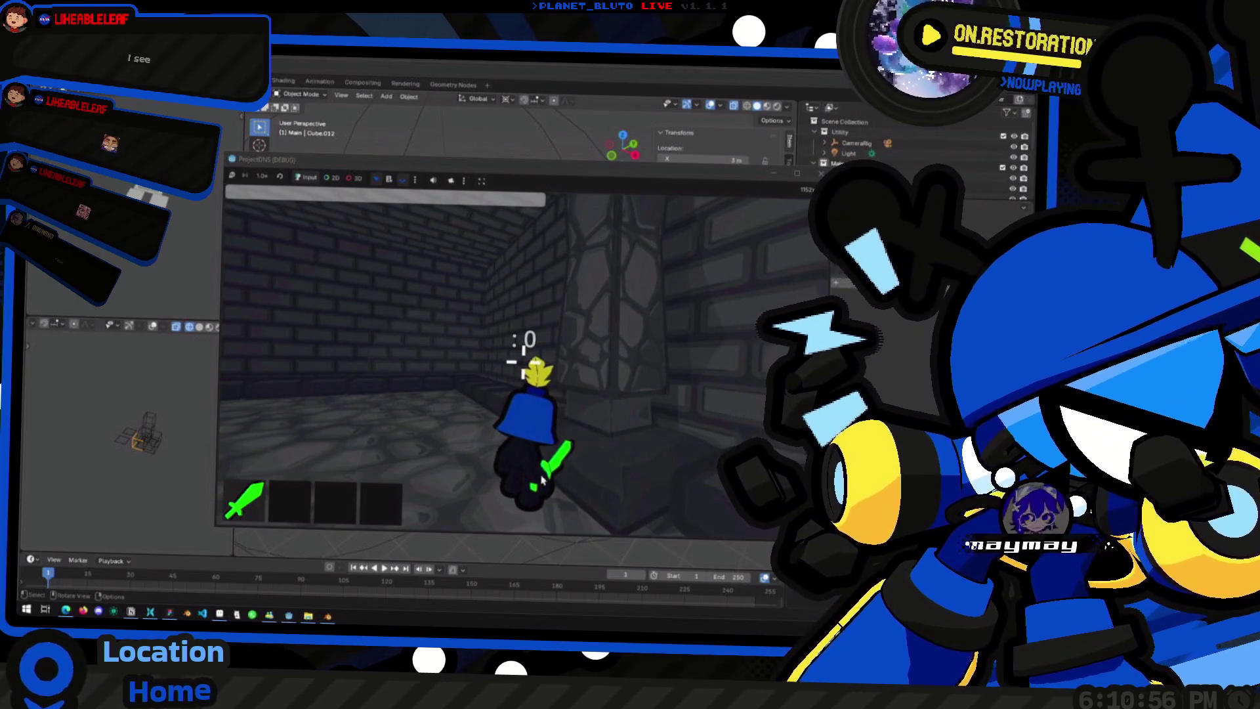
{"action": "key", "text": "Escape"}
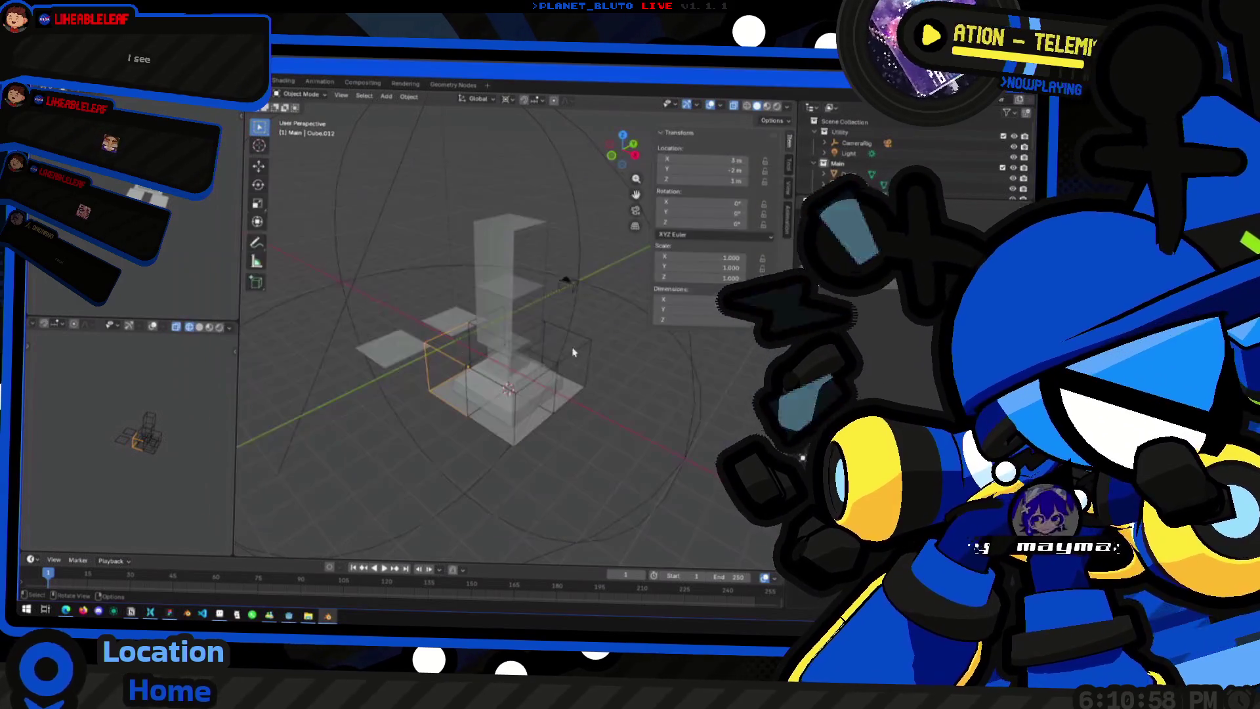
Step: Orbit the pillar to see the floor planes, then switch back to the Godot editor
{"action": "mouse_move", "coordinate": [601, 301]}
{"action": "middle_mouse_down"}
{"action": "mouse_move", "coordinate": [577, 282]}
{"action": "mouse_move", "coordinate": [692, 331]}
{"action": "mouse_move", "coordinate": [582, 320]}
{"action": "mouse_move", "coordinate": [615, 313]}
{"action": "middle_mouse_up"}
{"action": "key", "text": "p"}
{"action": "key", "text": "Escape"}
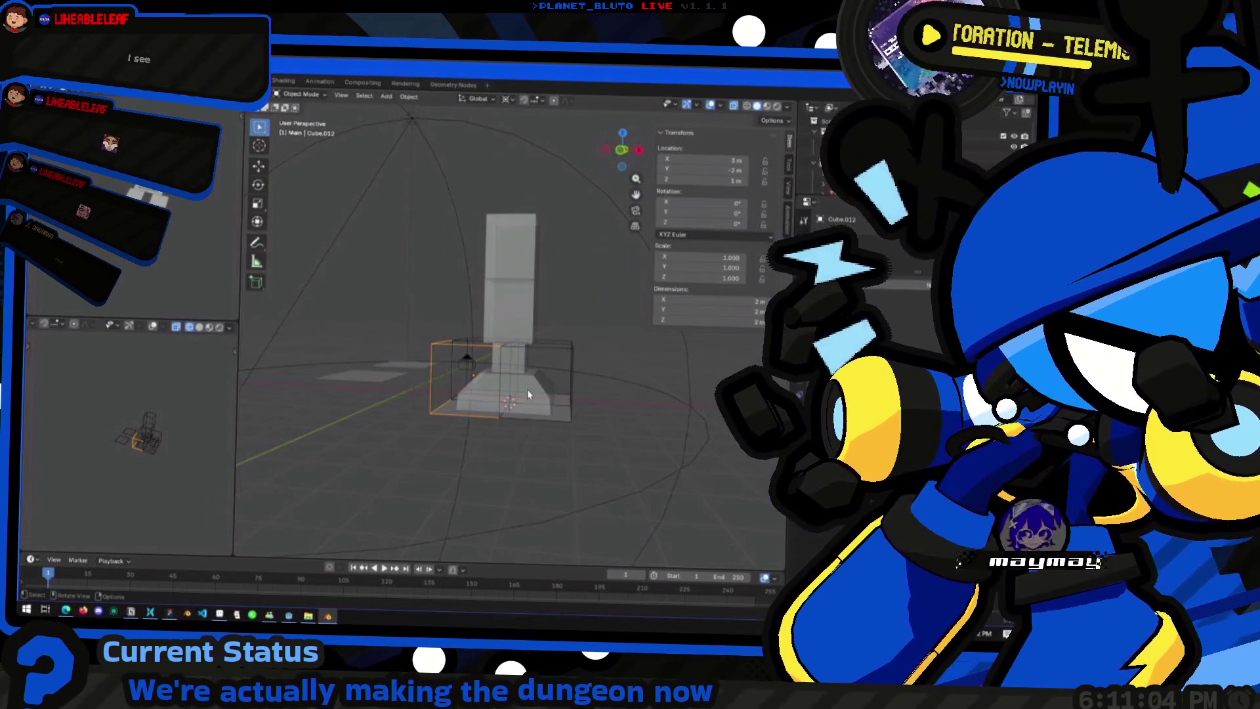
{"action": "key", "text": "alt+Tab"}
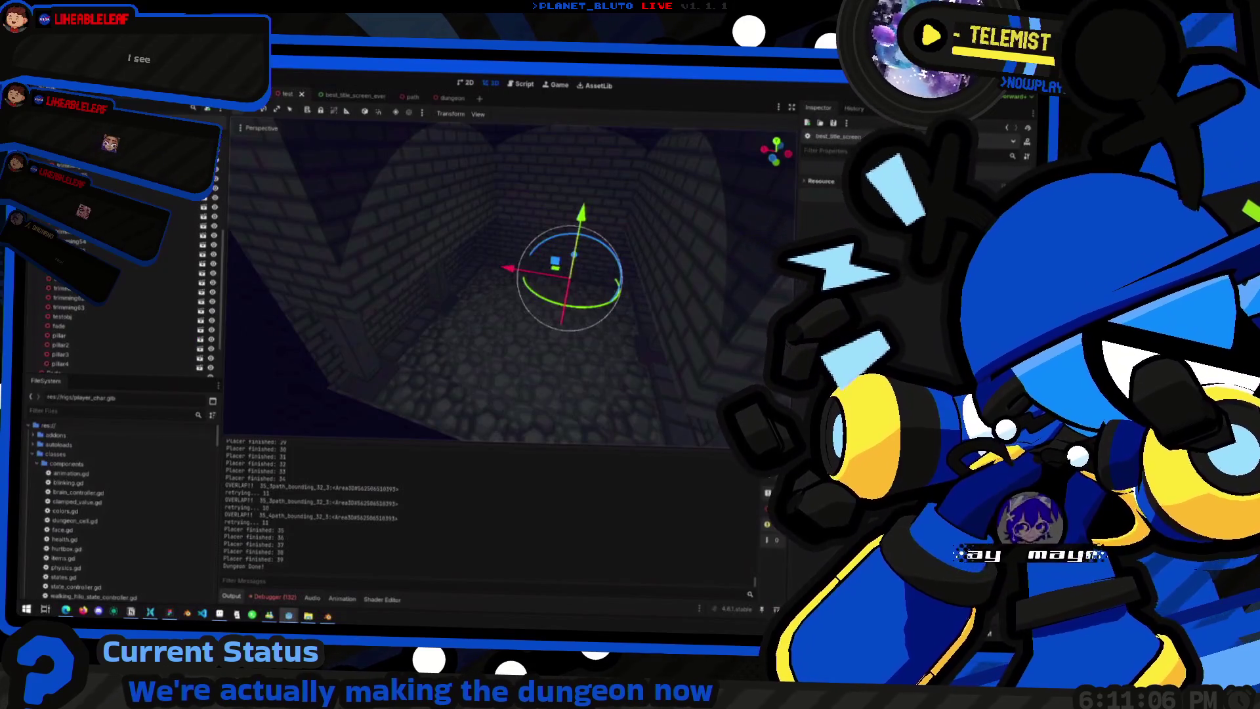
Step: In the player scene, view the character from the front, perspective and behind via the view gizmo
{"action": "key", "text": "ctrl+Tab"}
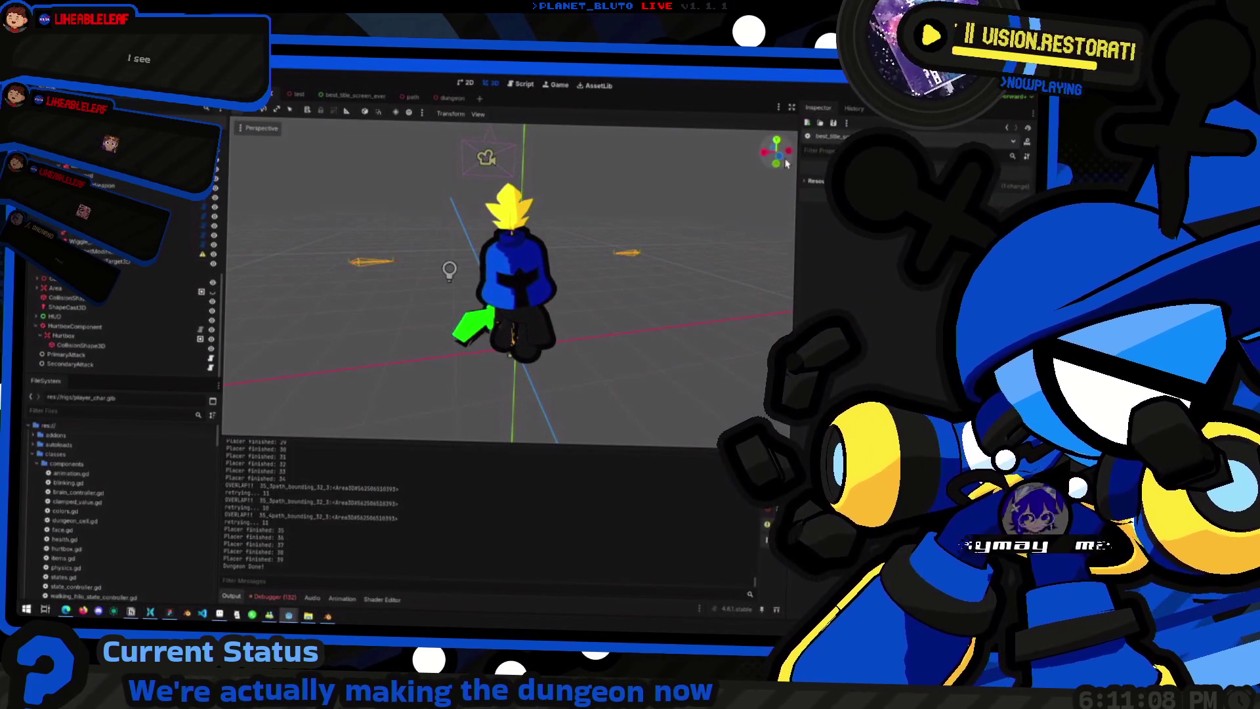
{"action": "left_click", "coordinate": [787, 164]}
{"action": "left_click", "coordinate": [777, 154]}
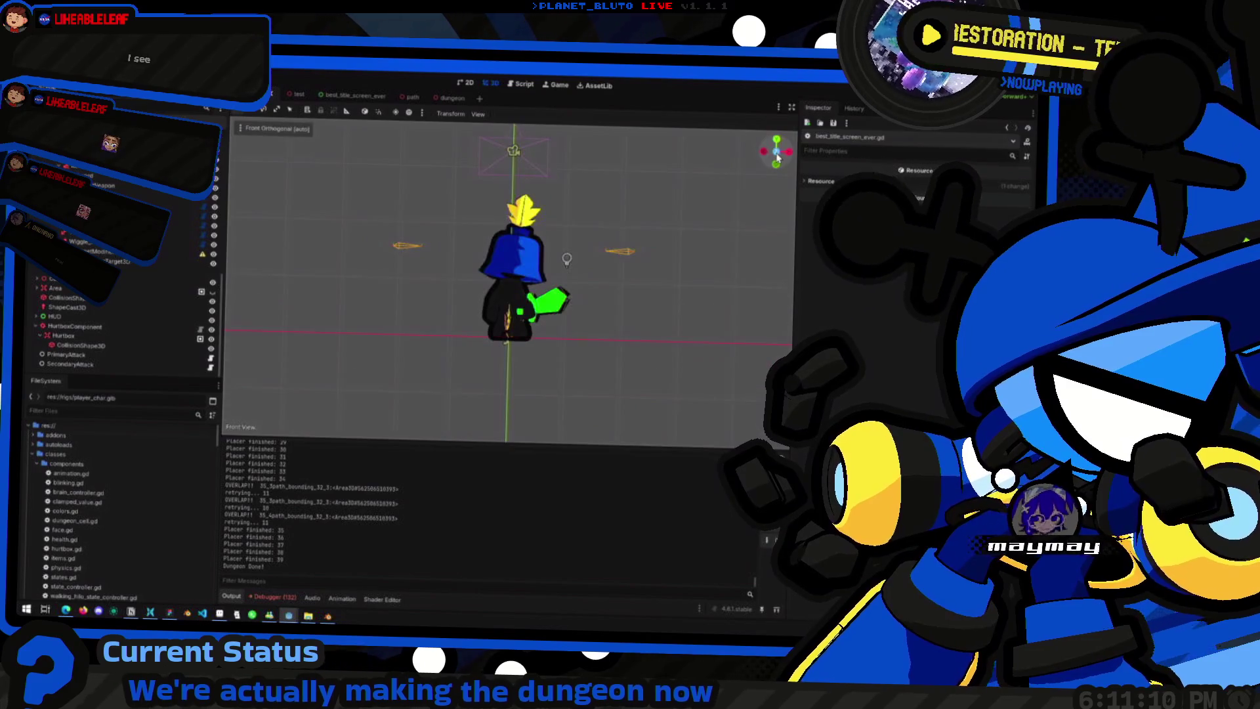
{"action": "scroll", "coordinate": [527, 229], "scroll_direction": "up", "scroll_amount": 3}
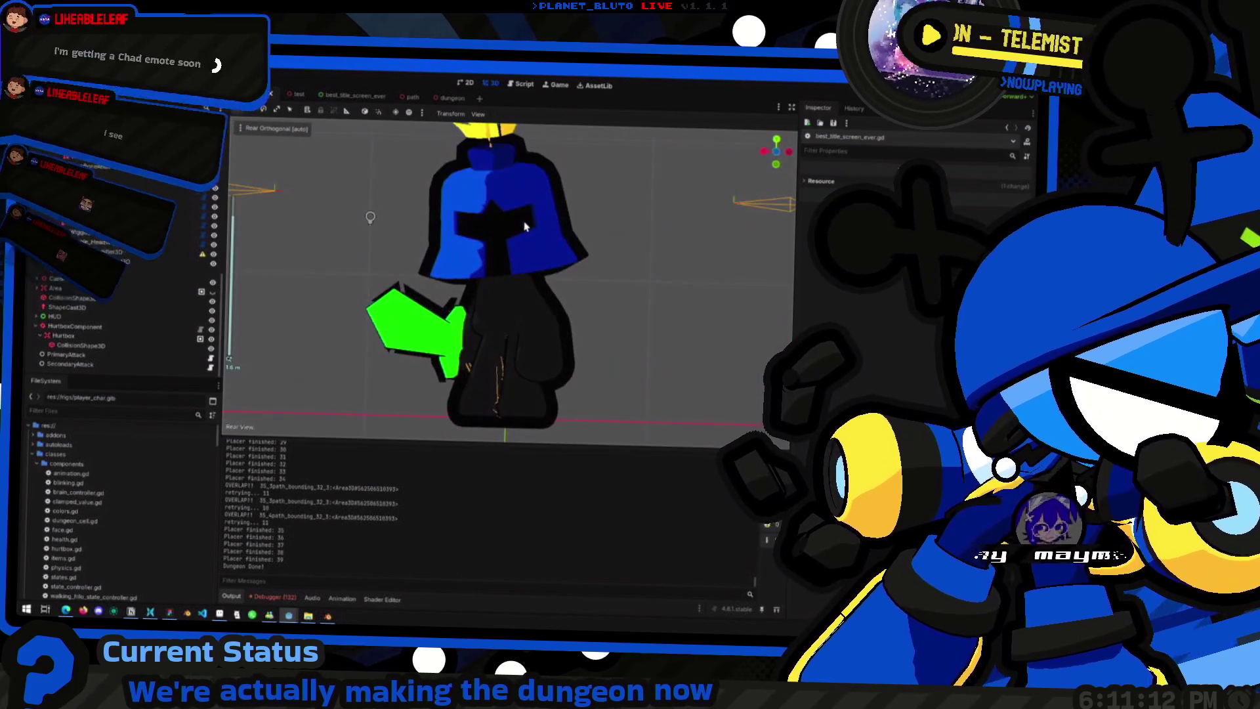
{"action": "scroll", "coordinate": [493, 296], "scroll_direction": "down", "scroll_amount": 4}
{"action": "scroll", "coordinate": [495, 379], "scroll_direction": "up", "scroll_amount": 2}
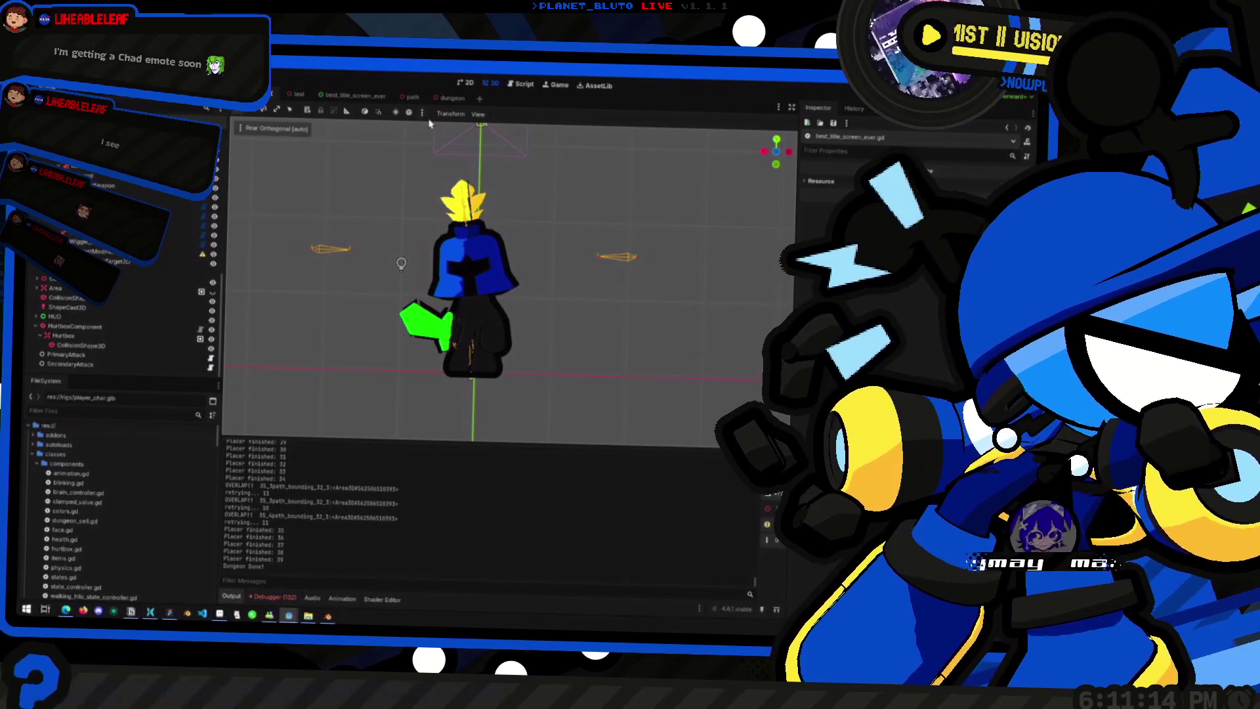
{"action": "left_click", "coordinate": [480, 114]}
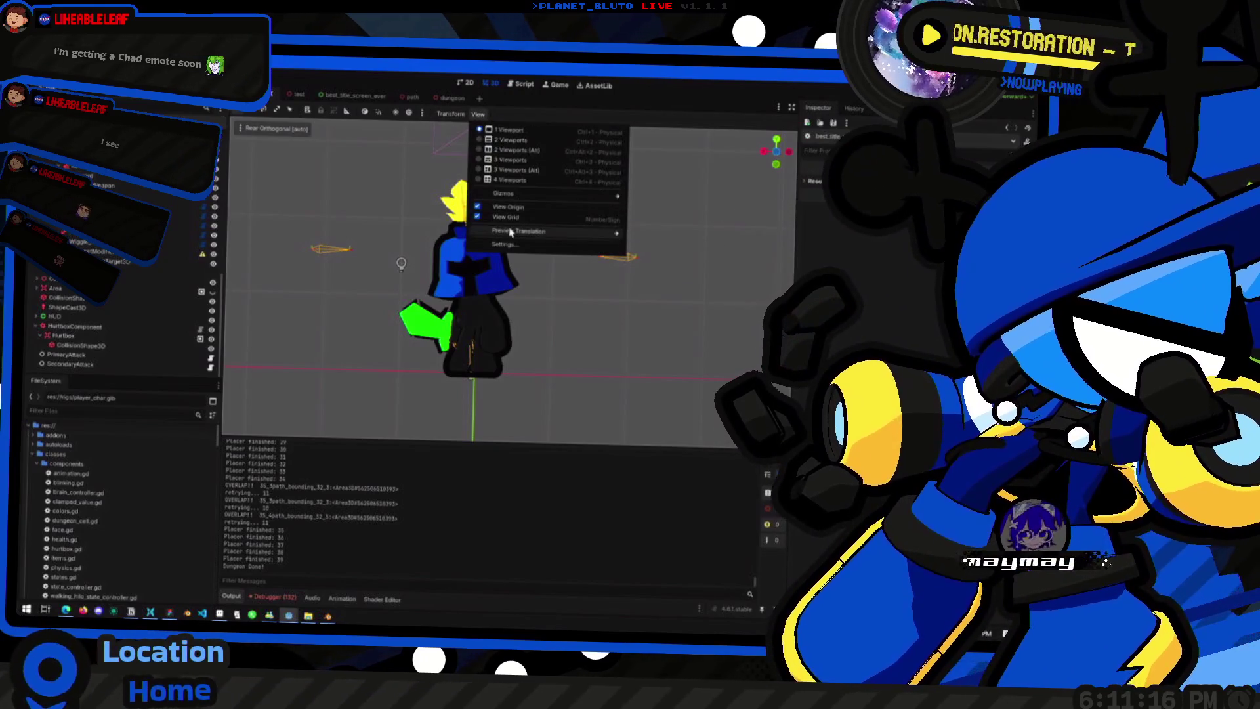
{"action": "left_click", "coordinate": [357, 203]}
{"action": "middle_click_drag", "start_coordinate": [357, 204], "coordinate": [528, 300]}
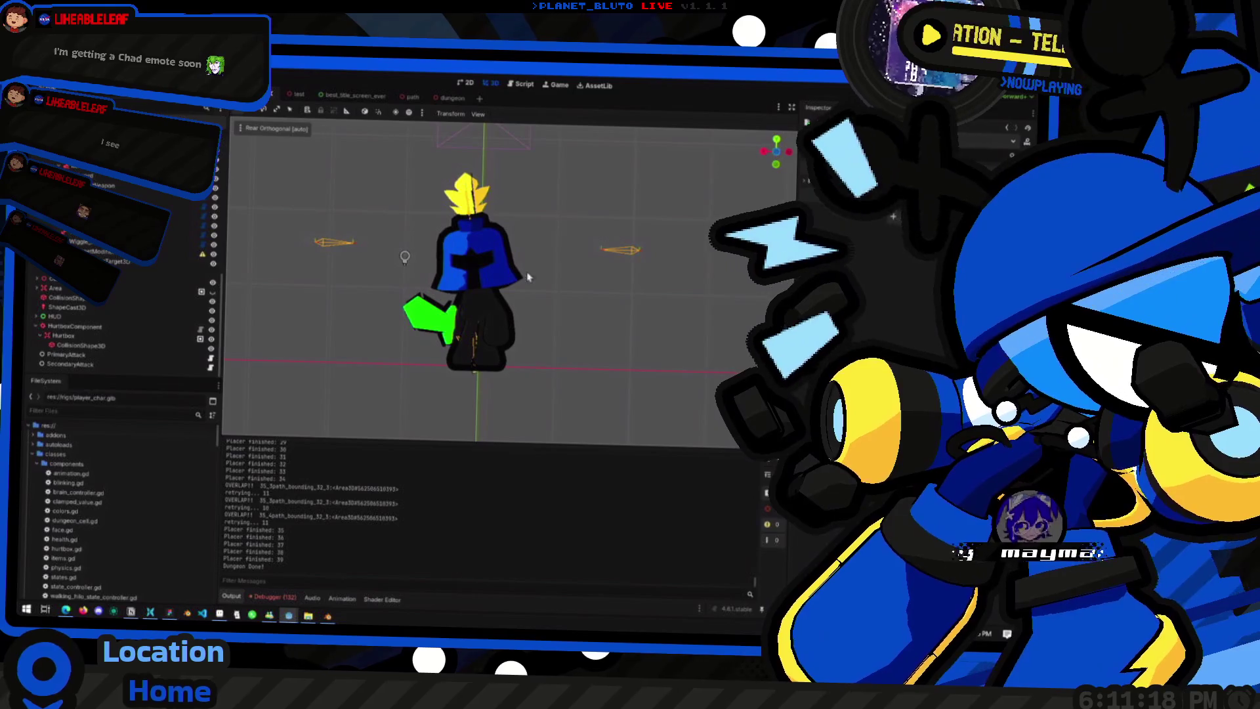
{"action": "middle_click_drag", "start_coordinate": [512, 254], "coordinate": [533, 276]}
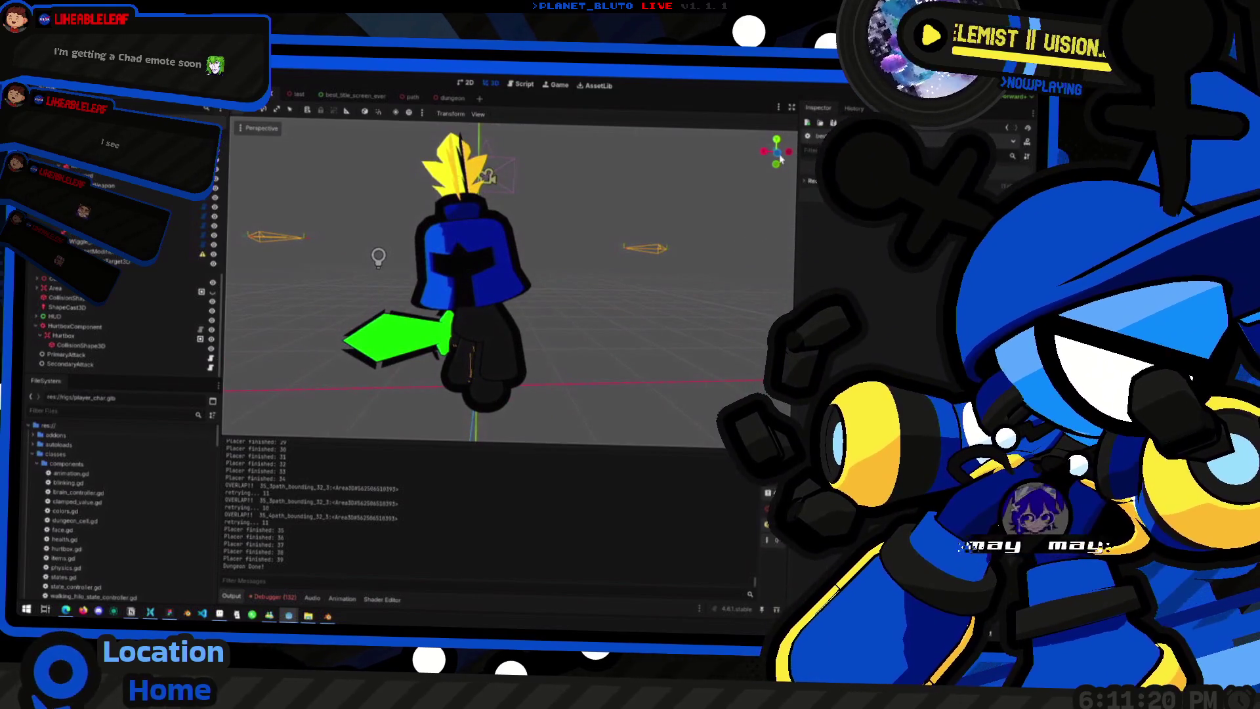
{"action": "left_click", "coordinate": [788, 152]}
Step: Check the Blender pillar from a new angle, then switch to the running game
{"action": "key", "text": "alt+Tab"}
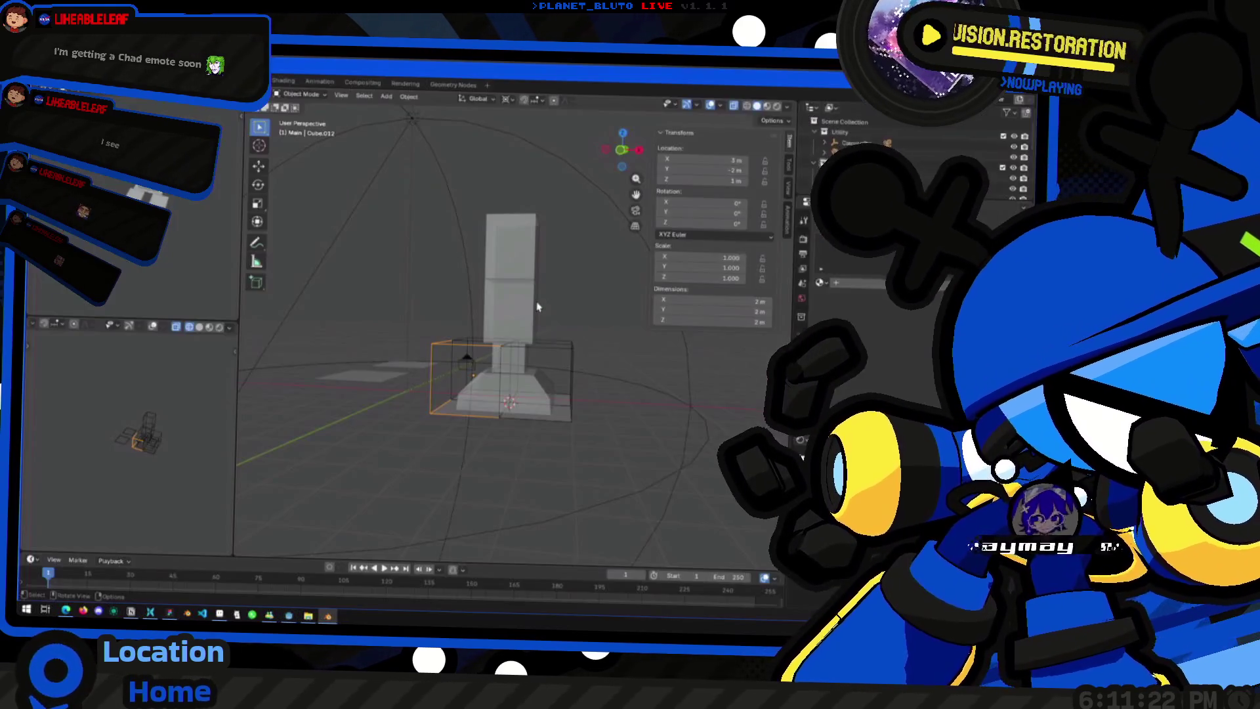
{"action": "mouse_move", "coordinate": [481, 350]}
{"action": "middle_mouse_down"}
{"action": "mouse_move", "coordinate": [435, 336]}
{"action": "mouse_move", "coordinate": [417, 397]}
{"action": "mouse_move", "coordinate": [453, 361]}
{"action": "middle_mouse_up"}
{"action": "key", "text": "alt+Tab"}
{"action": "key", "text": "alt+Tab"}
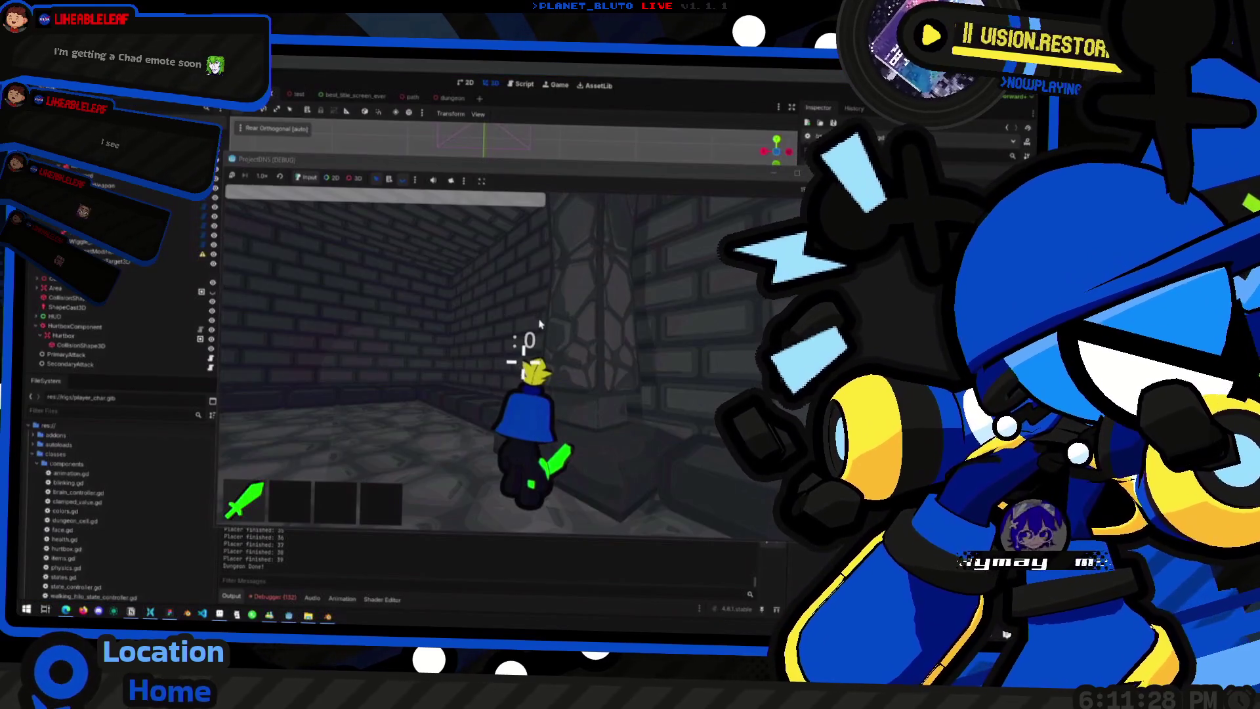
Step: Toggle comments so advance_scene() loads dungeon.tscn instead of dev_room.tscn
{"action": "key", "text": "F8"}
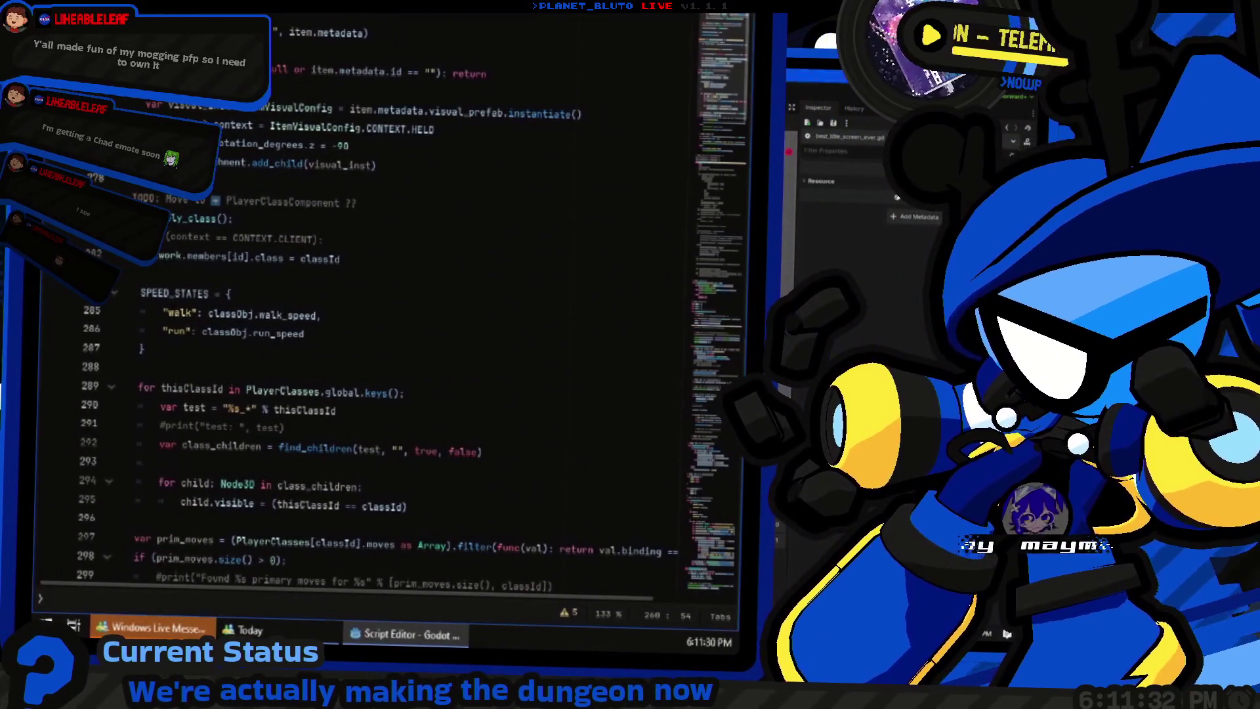
{"action": "key", "text": "alt+Left"}
{"action": "key", "text": "ctrl+k"}
{"action": "key", "text": "Up"}
{"action": "key", "text": "ctrl+k"}
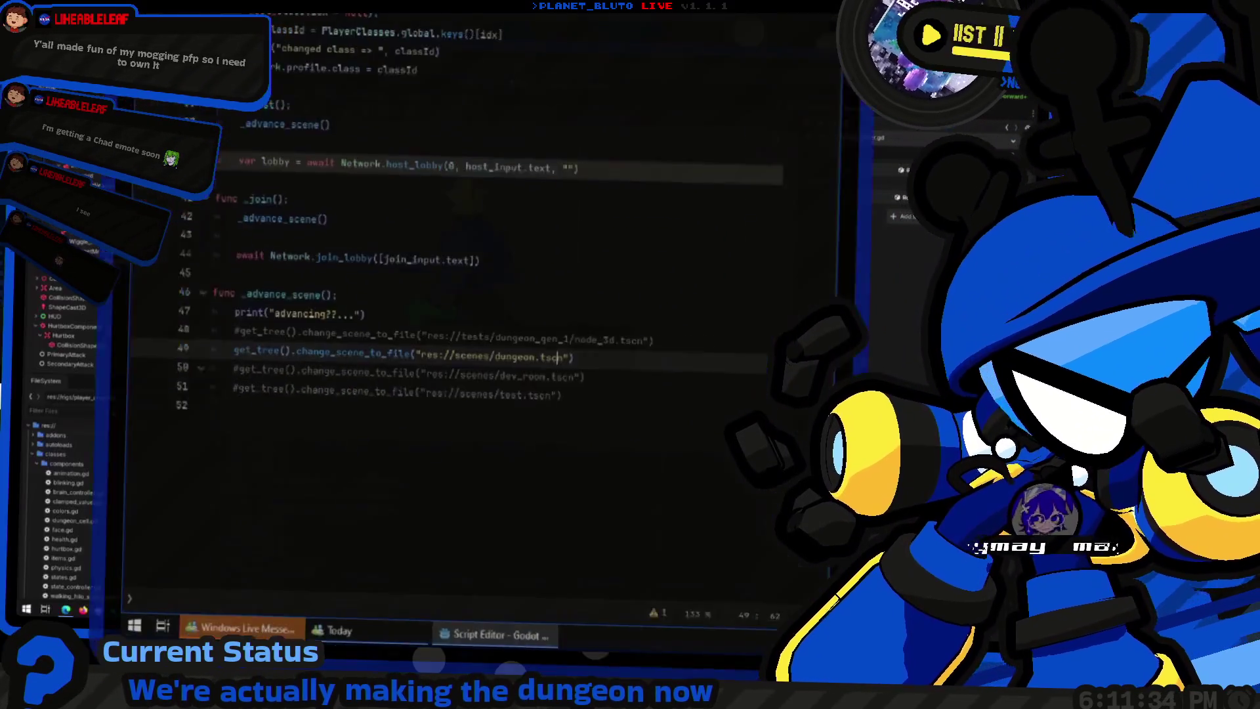
{"action": "key", "text": "ctrl+F2"}
Step: Run the project, leave the lobby, walk the dungeon corridors, rerun, then browse open windows
{"action": "key", "text": "F5"}
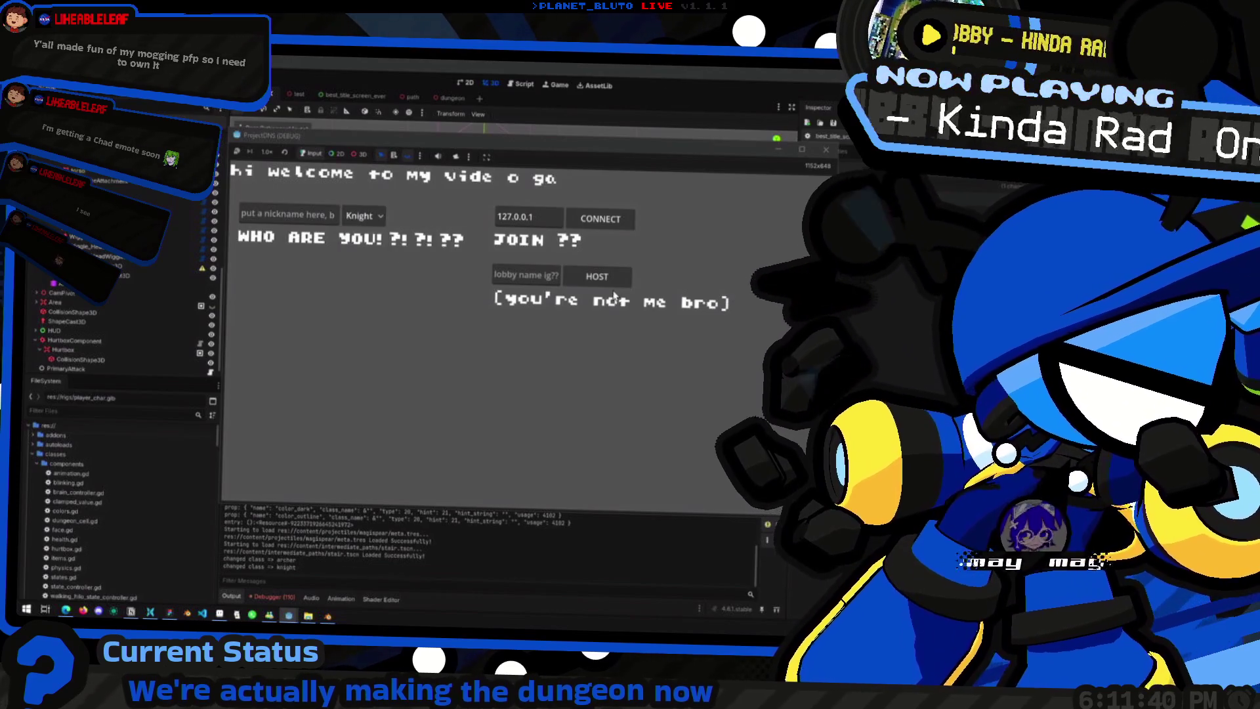
{"action": "left_click", "coordinate": [611, 283]}
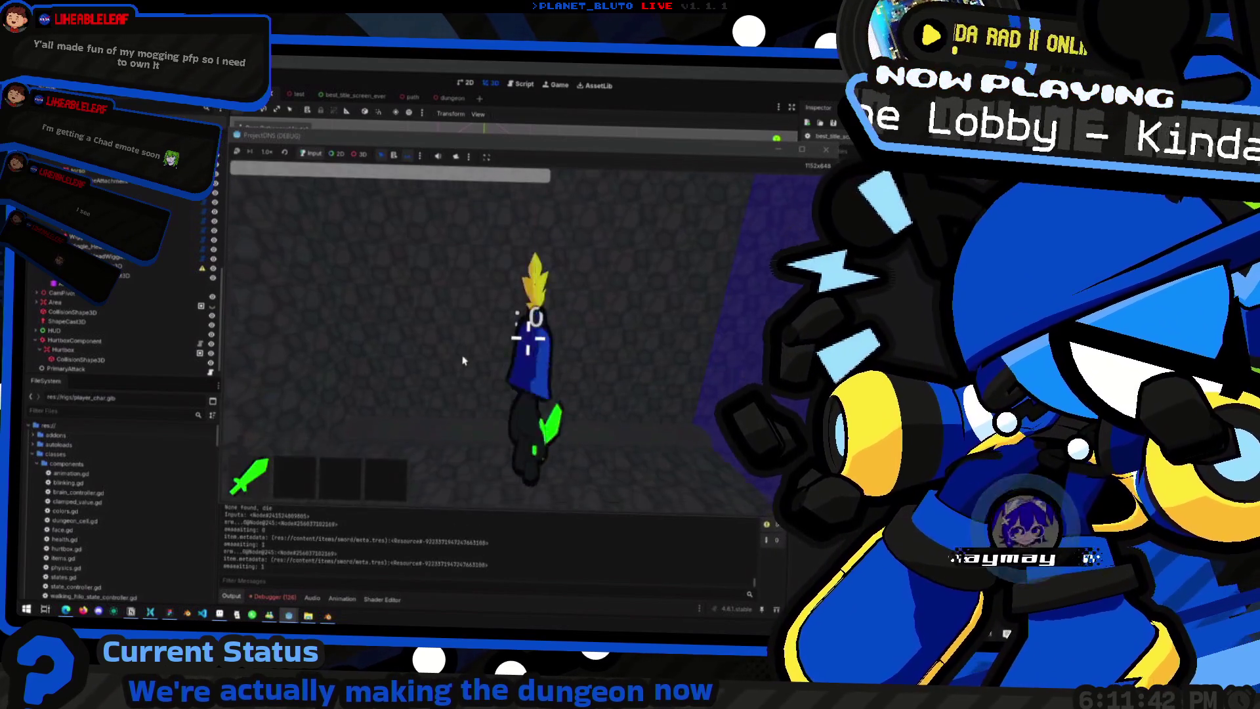
{"action": "key", "text": "w"}
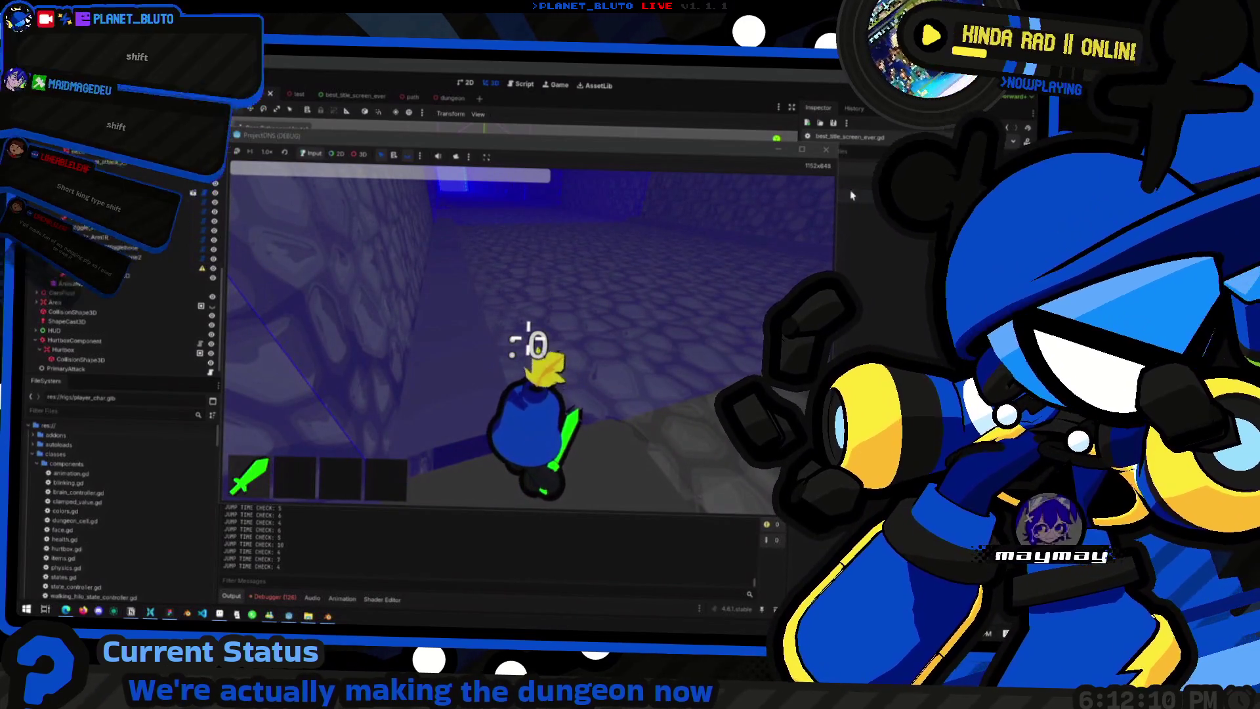
{"action": "key", "text": "F8"}
{"action": "key", "text": "F5"}
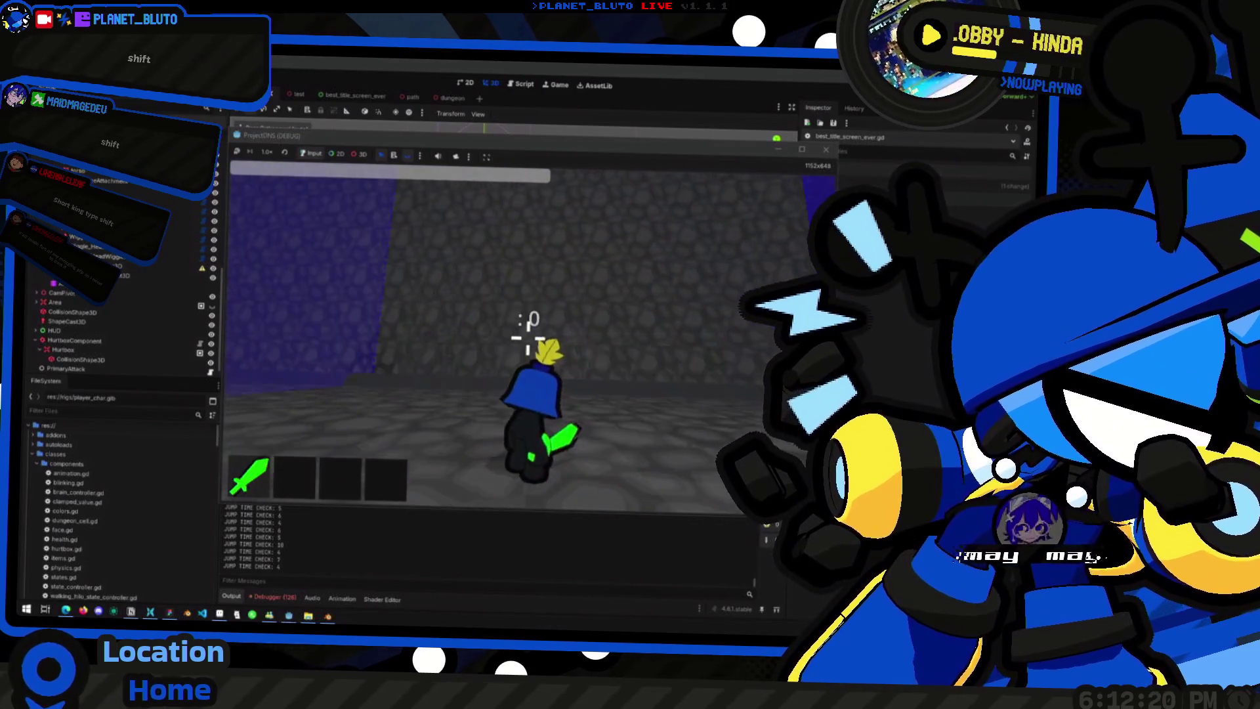
{"action": "key", "text": "alt+Tab"}
{"action": "key", "text": "alt+Tab"}
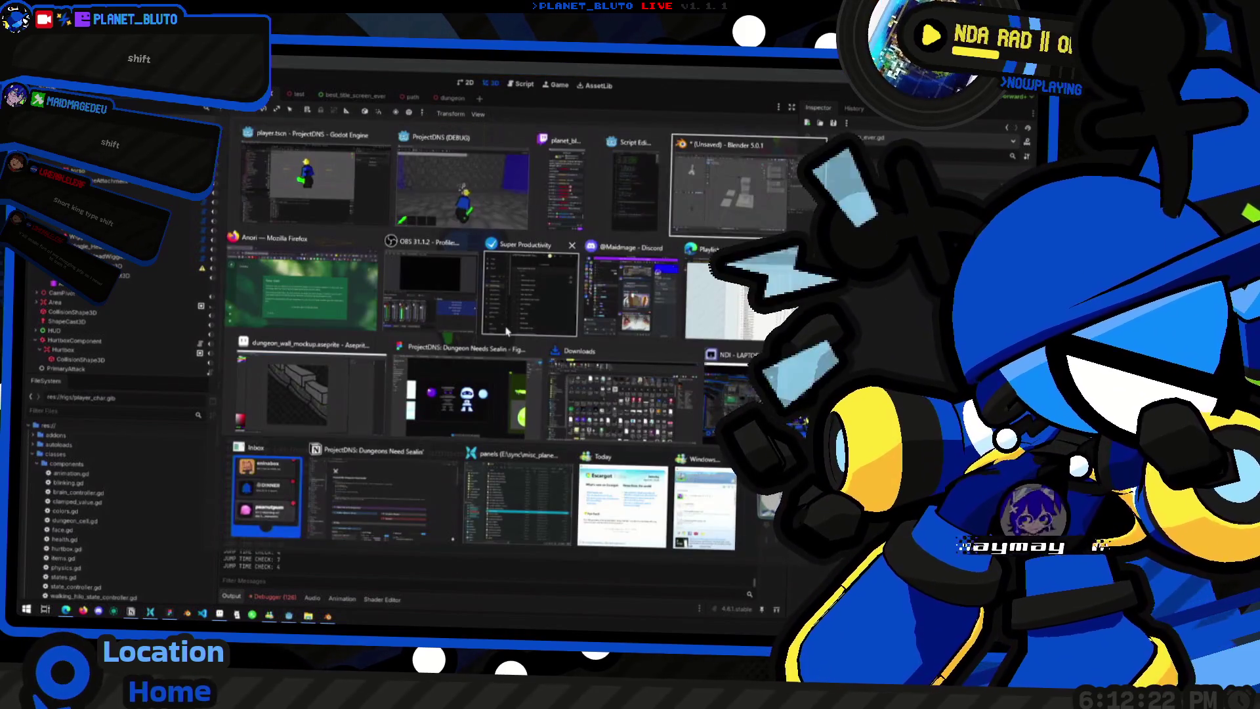
{"action": "key", "text": "alt+Tab"}
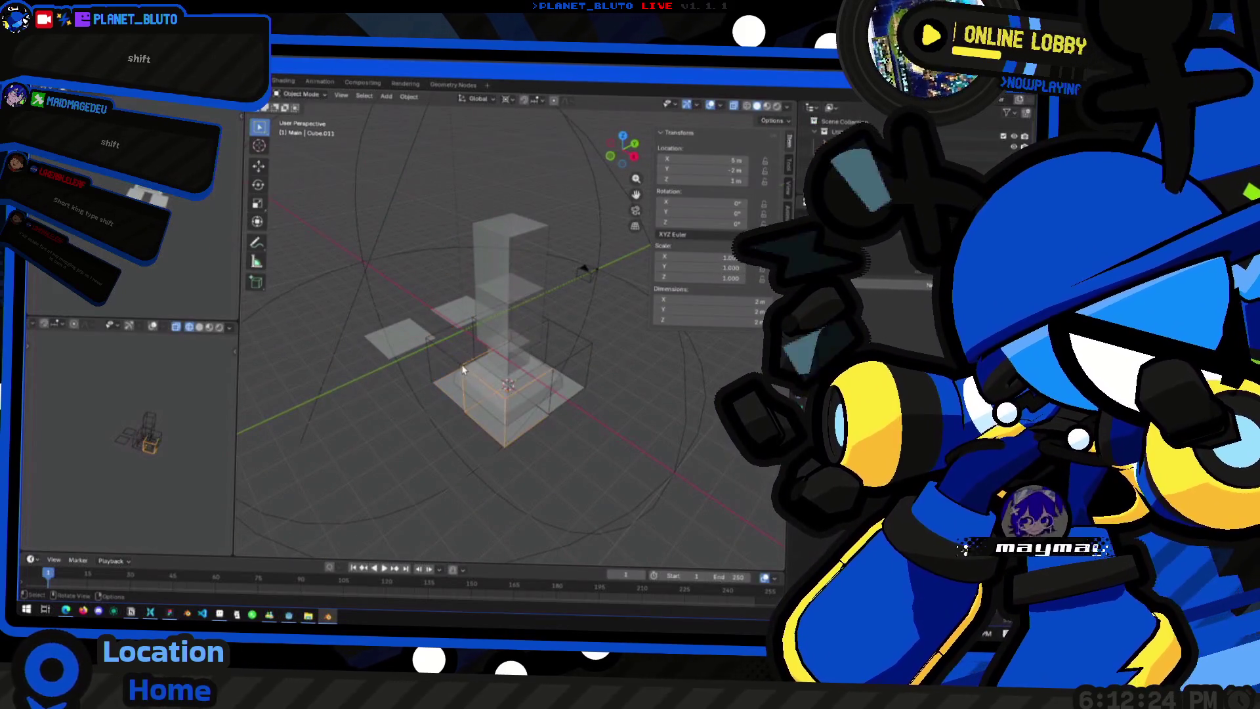
Step: Close the game, return to Blender, orbit the pillar and enter Edit Mode on the selection
{"action": "key", "text": "alt+Tab"}
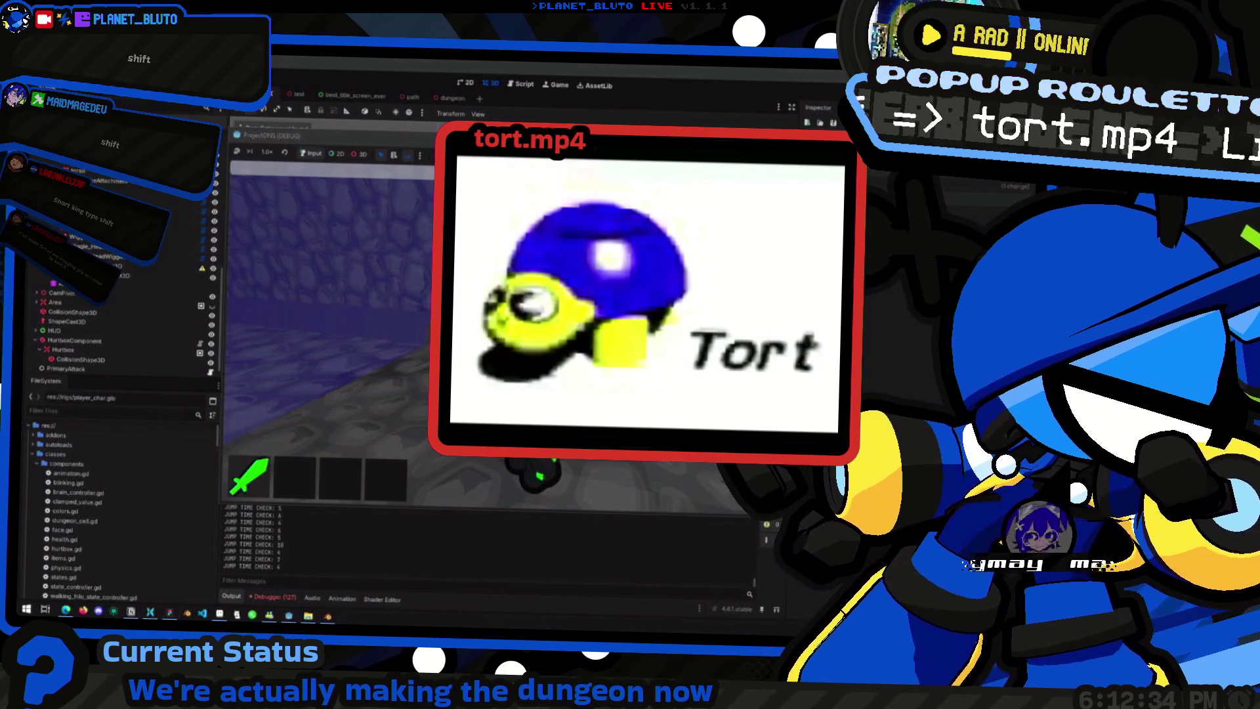
{"action": "key", "text": "F8"}
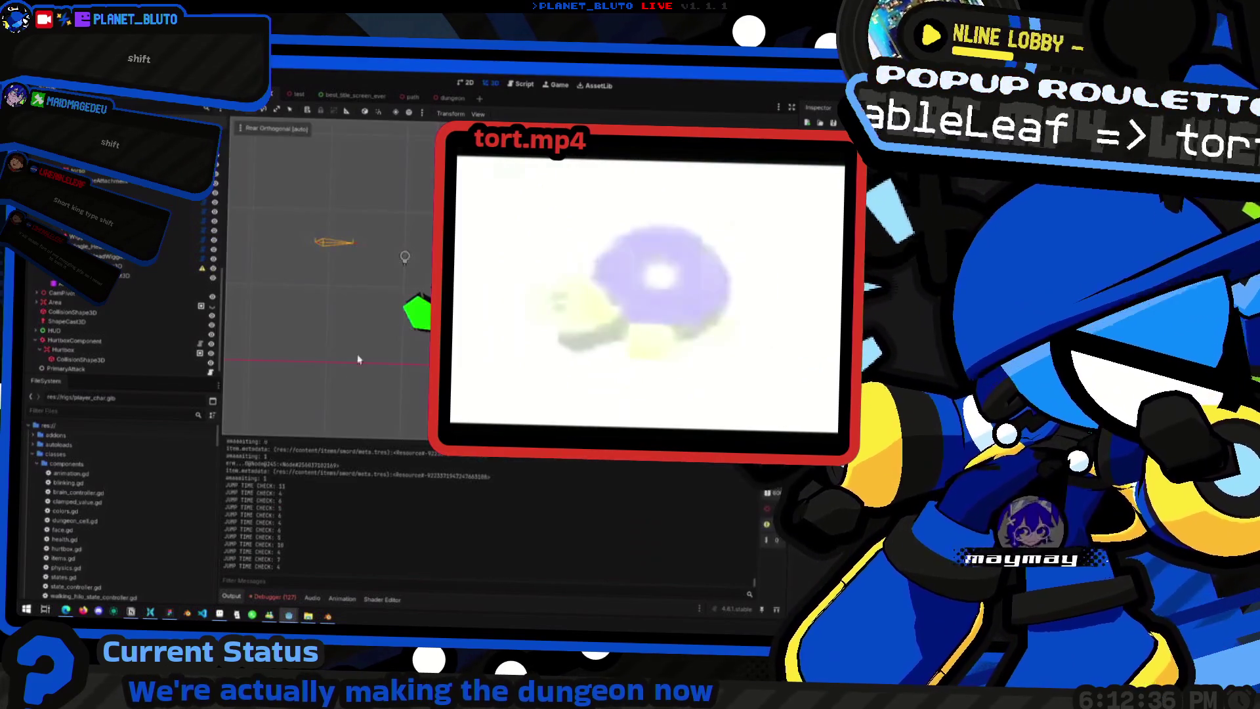
{"action": "key", "text": "alt+Tab"}
{"action": "middle_click_drag", "start_coordinate": [492, 394], "coordinate": [443, 375]}
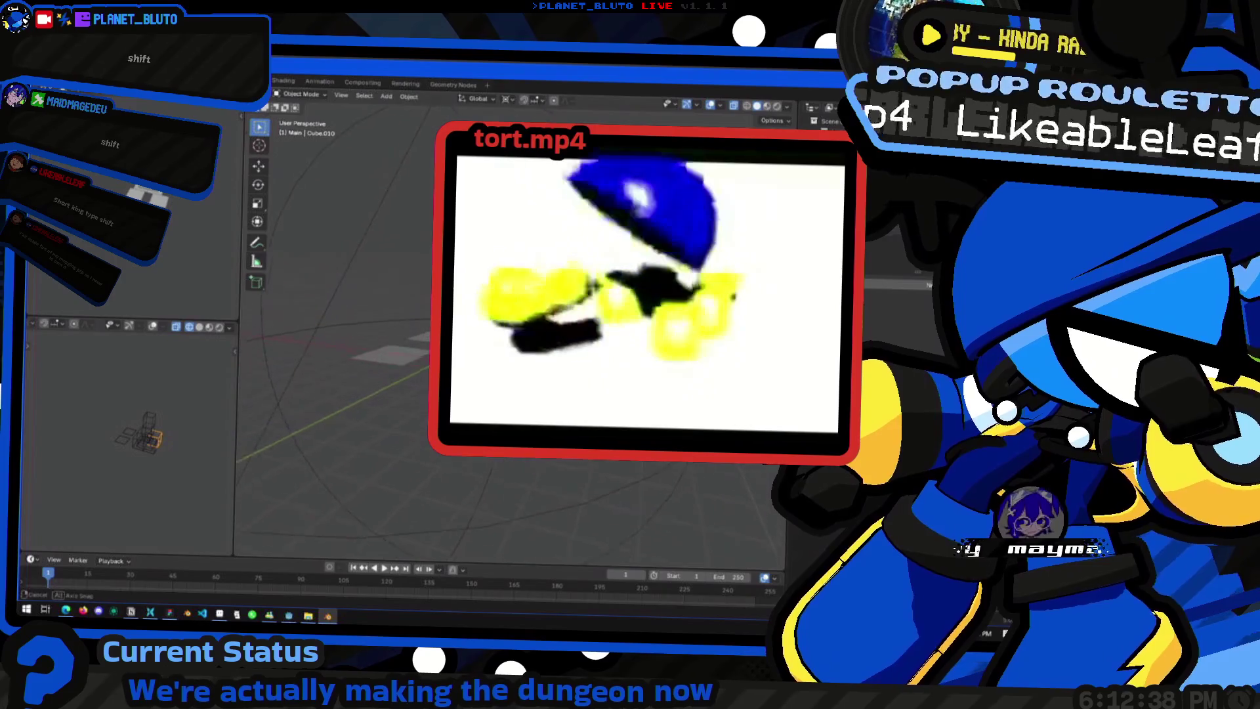
{"action": "middle_click_drag", "start_coordinate": [413, 414], "coordinate": [394, 394]}
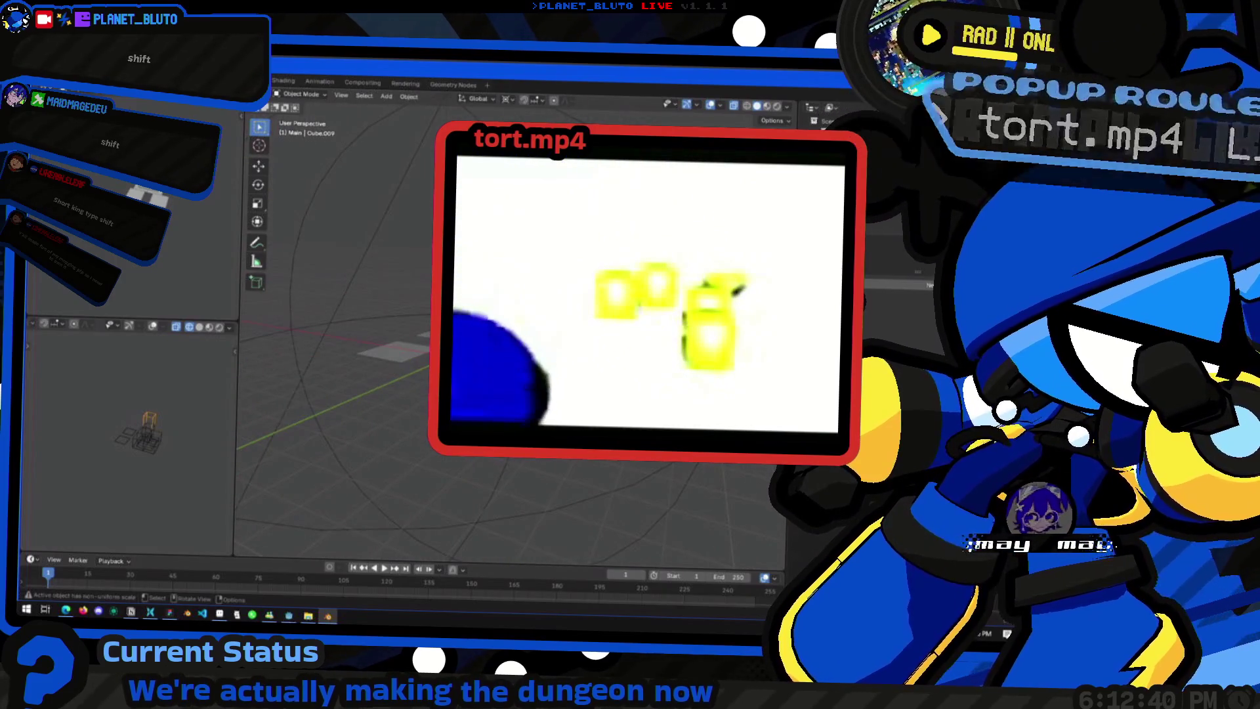
{"action": "left_click", "coordinate": [1014, 146]}
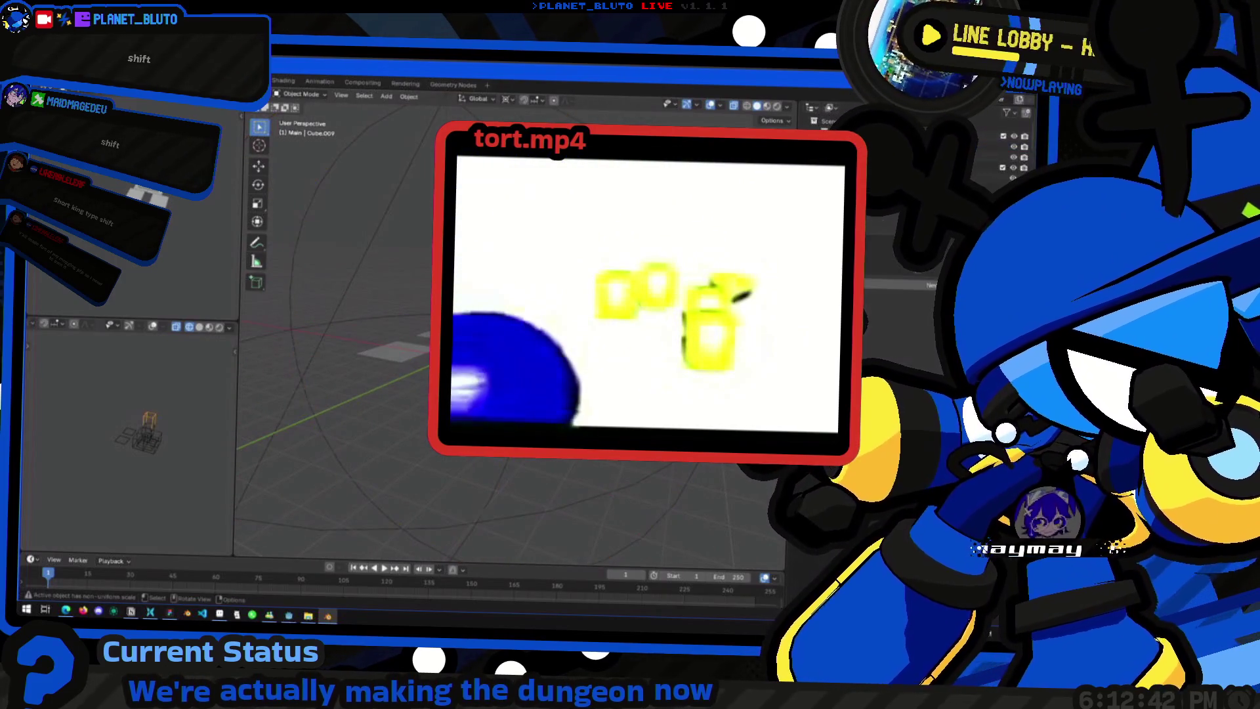
{"action": "key", "text": "Tab"}
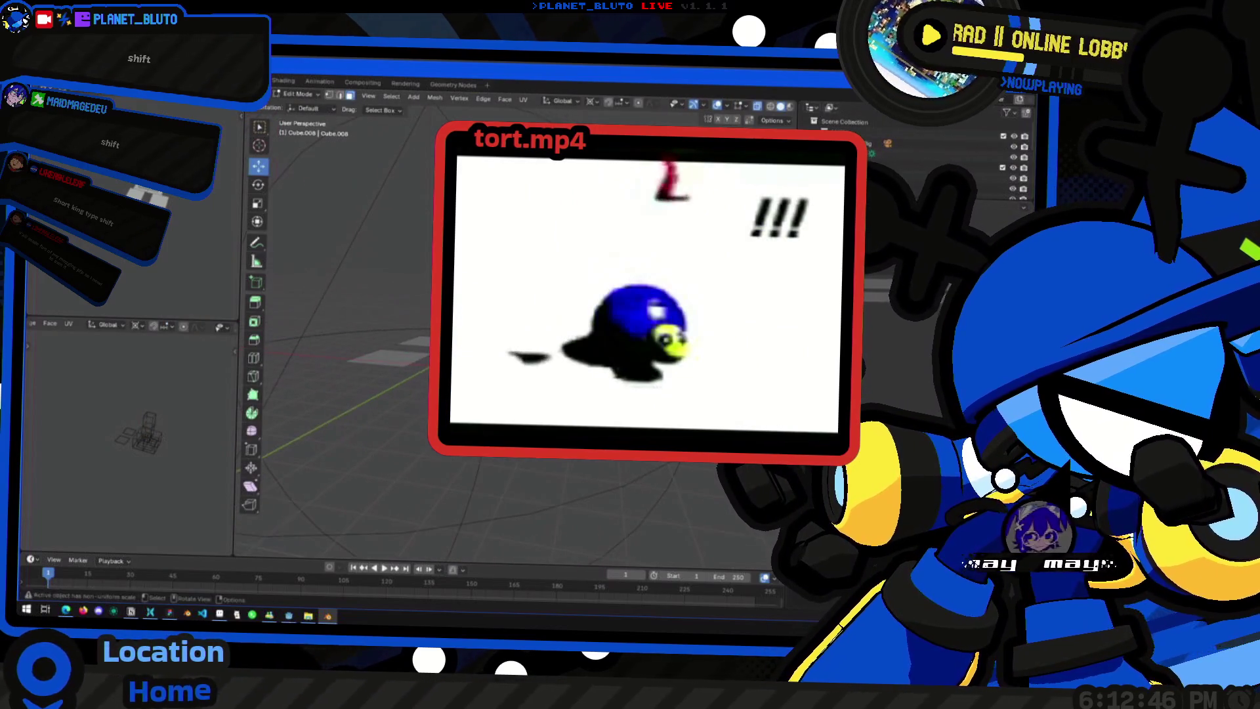
{"action": "key", "text": "Return"}
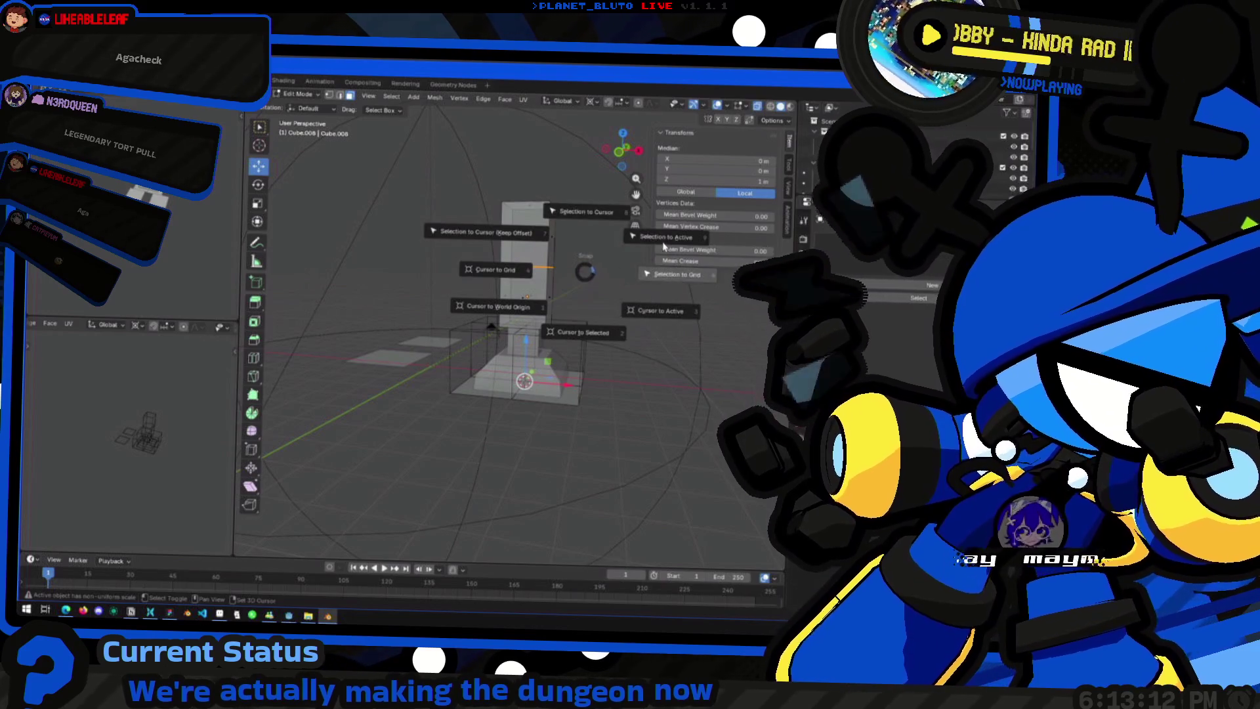
Step: Snap the 3D cursor to the selected upper shaft section with Shift+S
{"action": "left_click", "coordinate": [666, 239]}
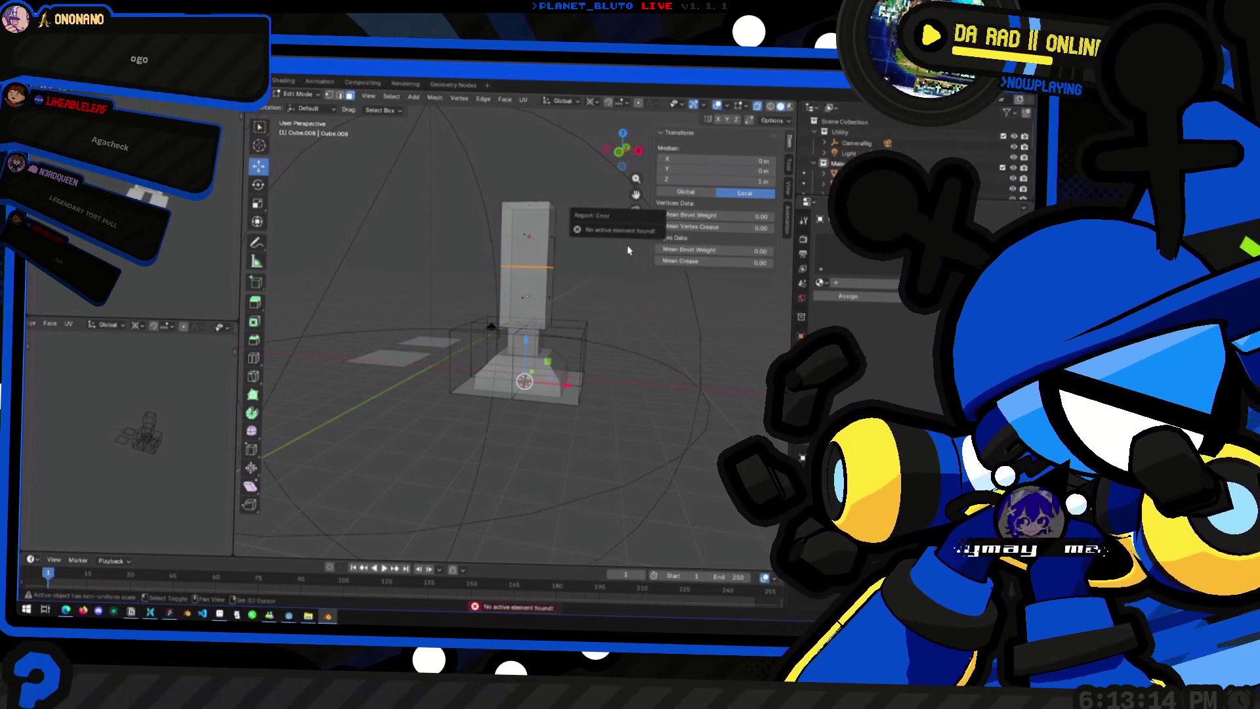
{"action": "key", "text": "shift+s"}
{"action": "left_click", "coordinate": [529, 316]}
{"action": "key", "text": "shift+s"}
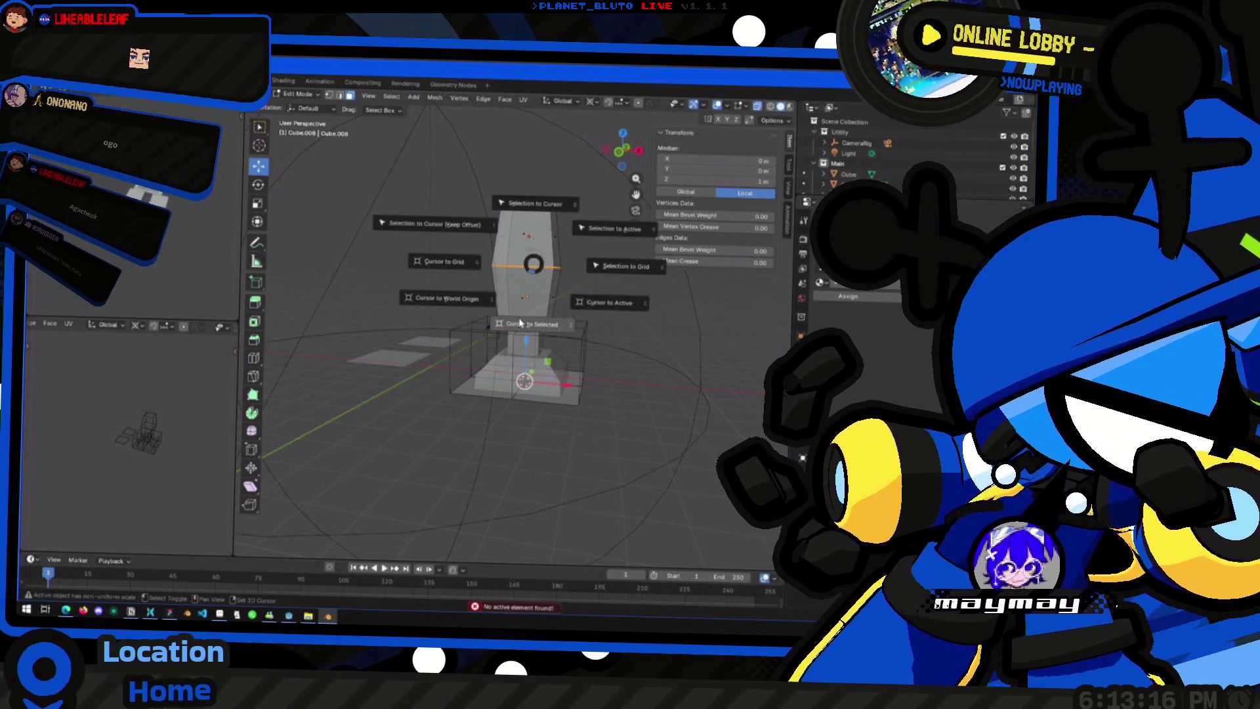
{"action": "left_click", "coordinate": [529, 316]}
Step: Try scaling the upper shaft section with S, cancelling and redoing, then return to Object Mode
{"action": "key", "text": "s"}
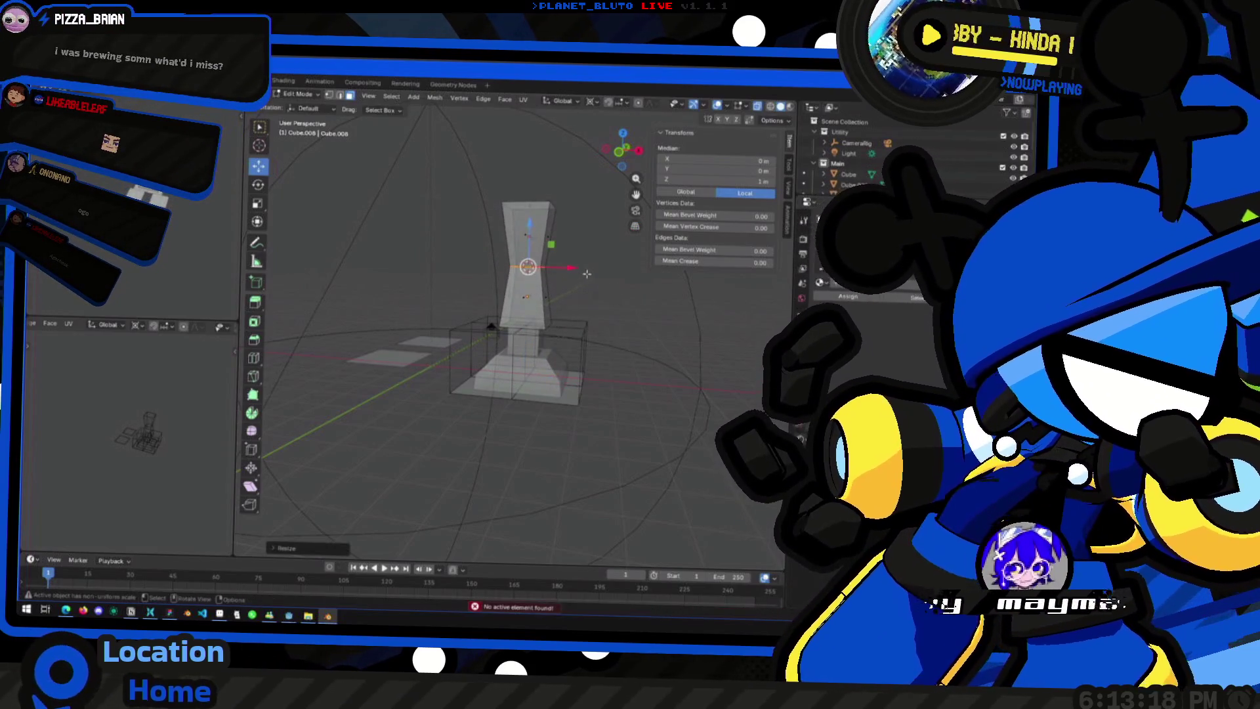
{"action": "right_click", "coordinate": [617, 275]}
{"action": "key", "text": "s"}
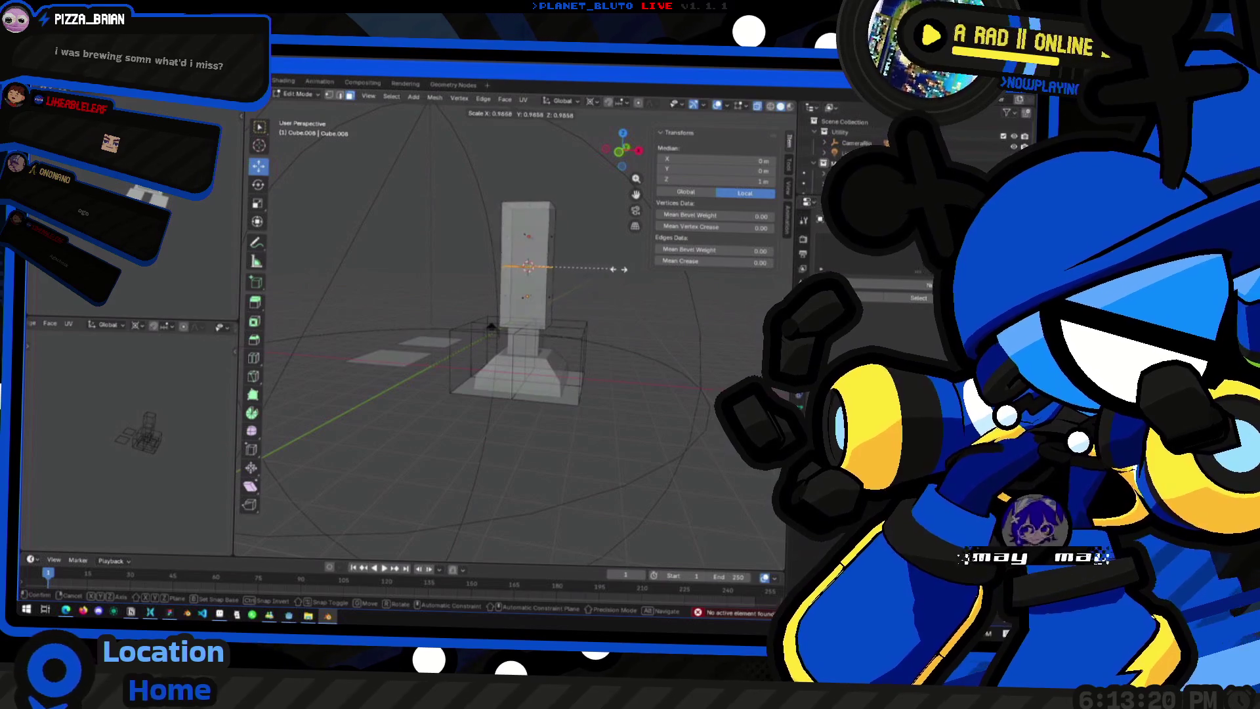
{"action": "left_click", "coordinate": [500, 266]}
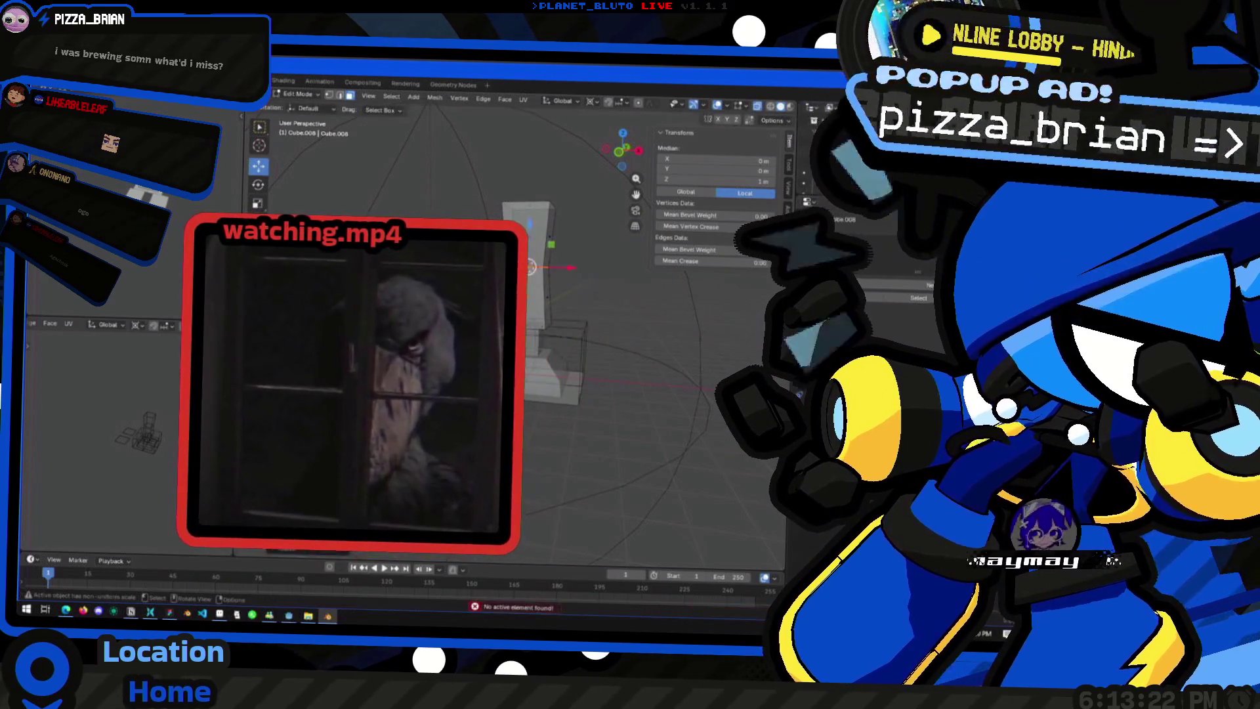
{"action": "mouse_move", "coordinate": [500, 266]}
{"action": "middle_mouse_down"}
{"action": "mouse_move", "coordinate": [568, 365]}
{"action": "mouse_move", "coordinate": [625, 285]}
{"action": "middle_mouse_up"}
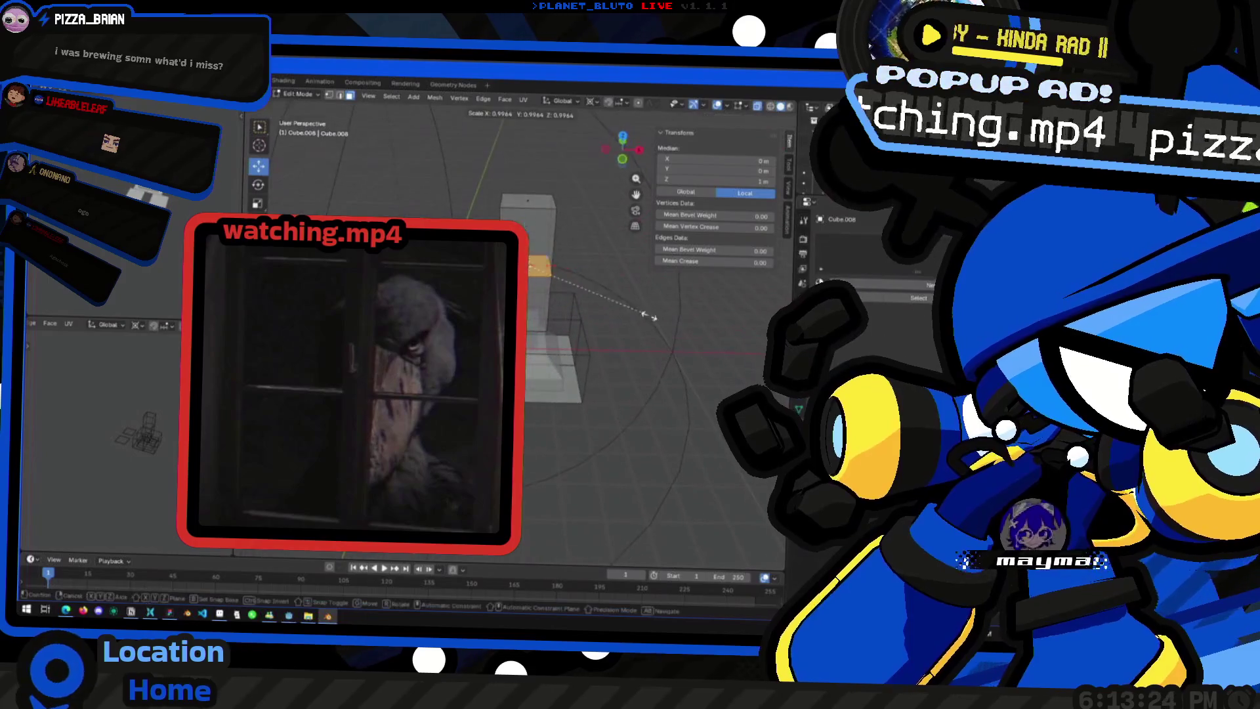
{"action": "key", "text": "s"}
{"action": "left_click", "coordinate": [622, 326]}
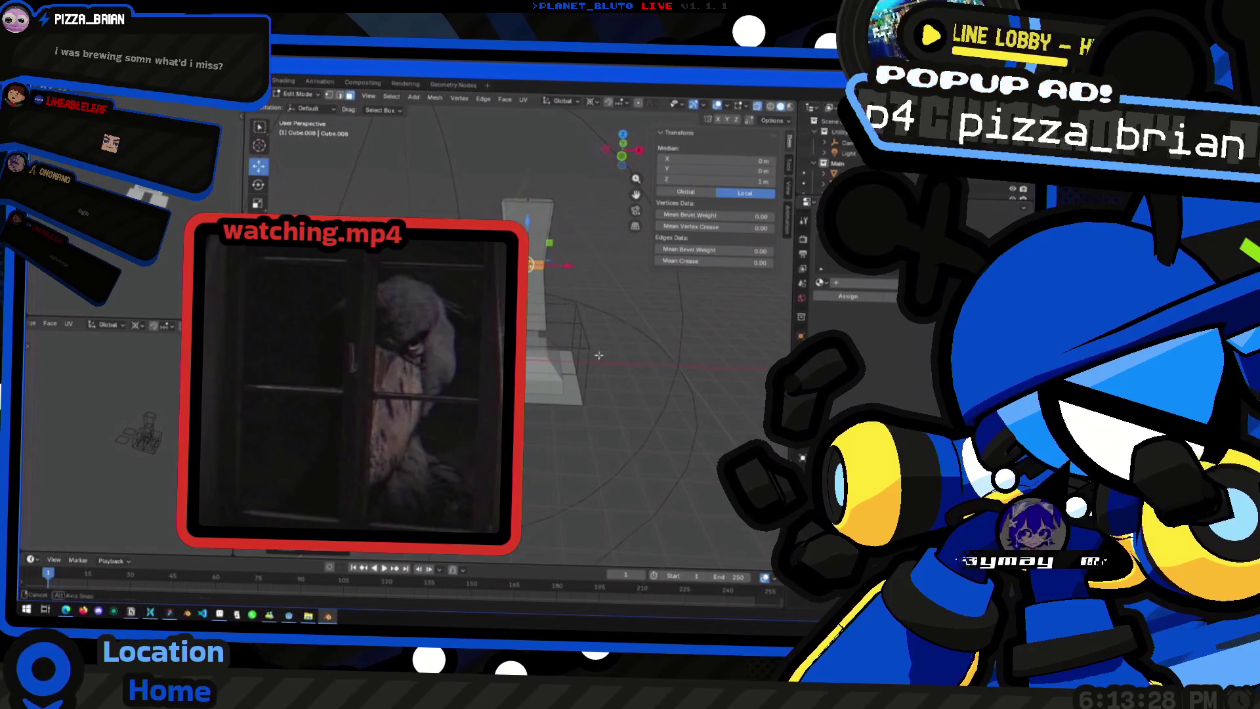
{"action": "key", "text": "Tab"}
Step: Select the upper shaft section, briefly check its mesh, then select the pillar base
{"action": "left_click", "coordinate": [614, 309]}
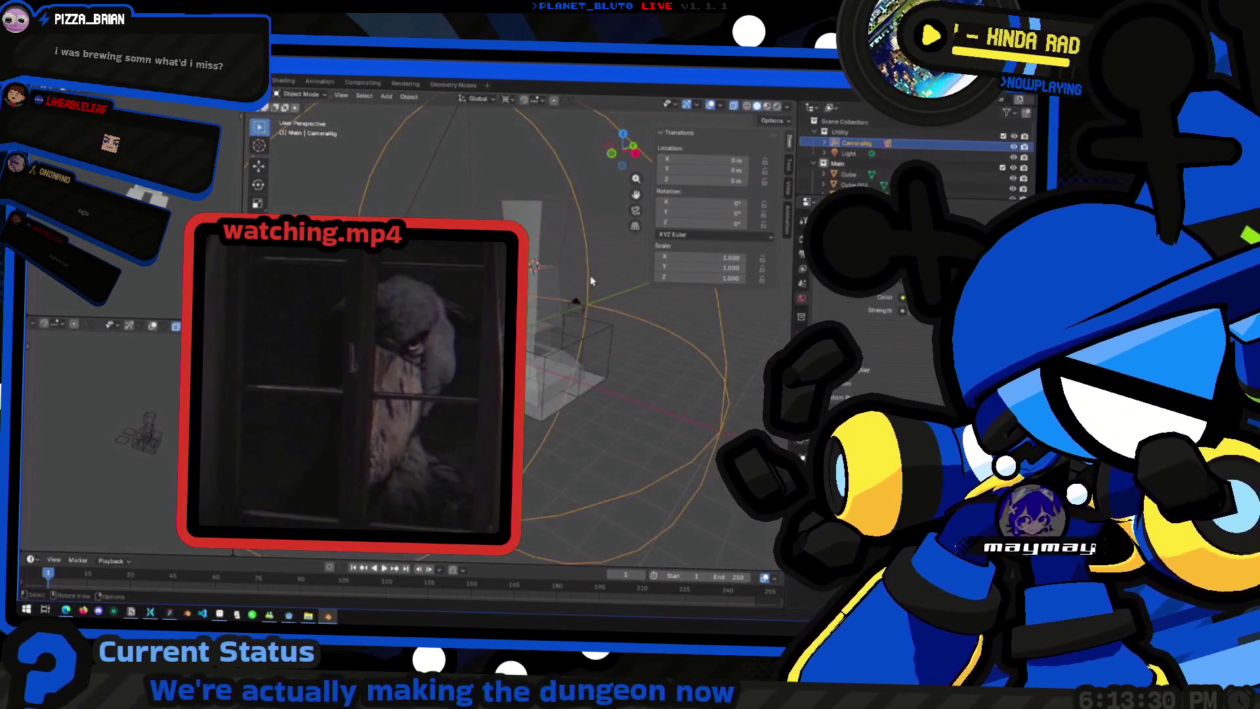
{"action": "scroll", "coordinate": [555, 317], "scroll_direction": "down", "scroll_amount": 3}
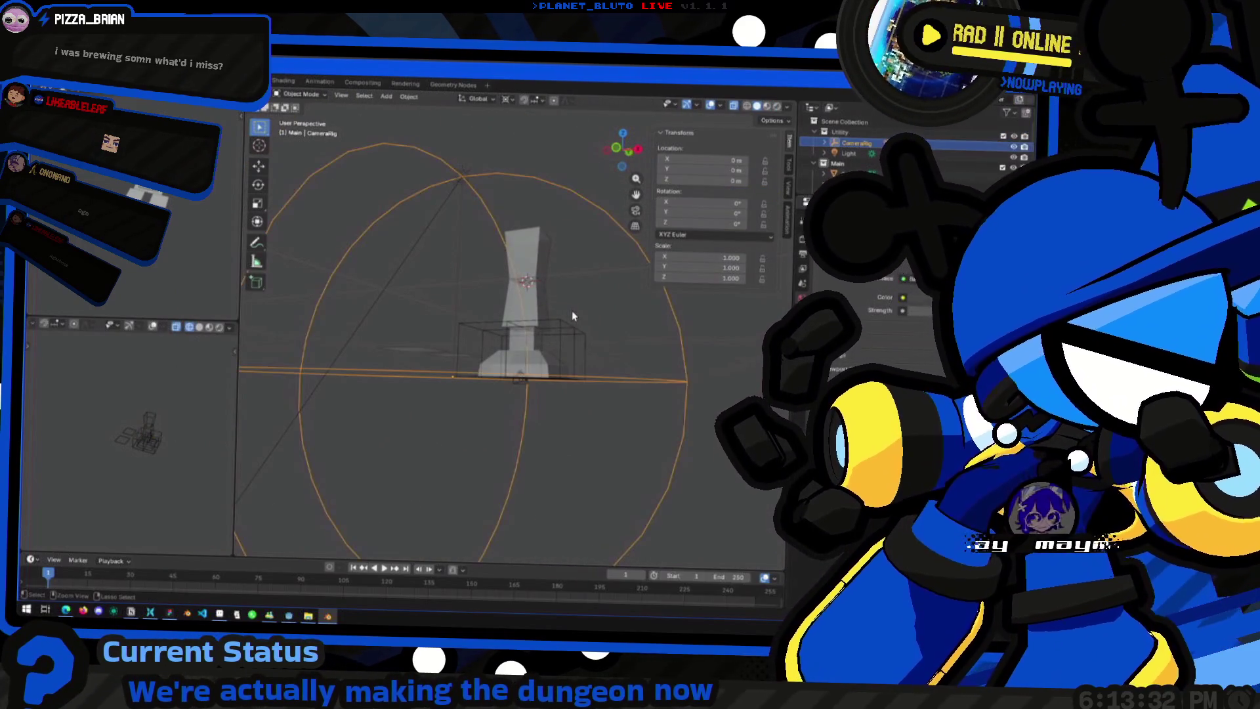
{"action": "left_click", "coordinate": [563, 298]}
{"action": "key", "text": "Tab"}
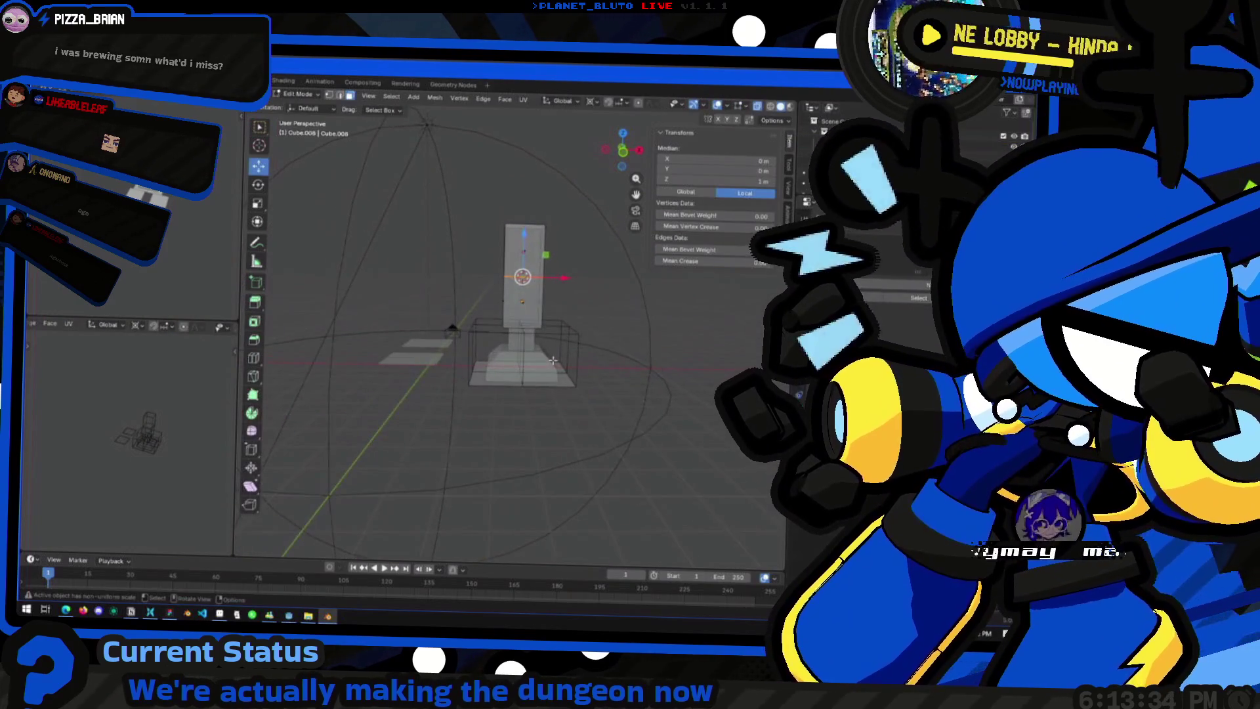
{"action": "key", "text": "Tab"}
{"action": "left_click", "coordinate": [537, 360]}
{"action": "middle_click_drag", "start_coordinate": [538, 364], "coordinate": [525, 365]}
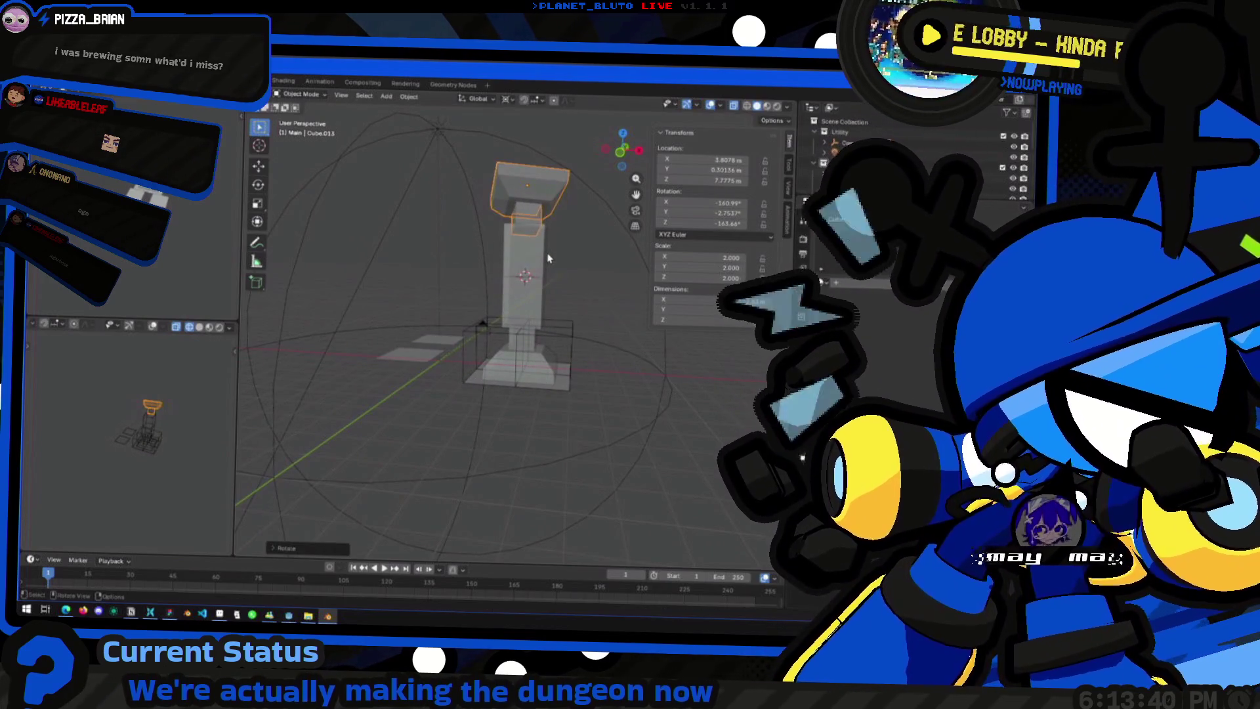
Step: Rotate the pillar base about the Z axis from the front view
{"action": "left_click", "coordinate": [522, 354]}
{"action": "key", "text": "KP_1"}
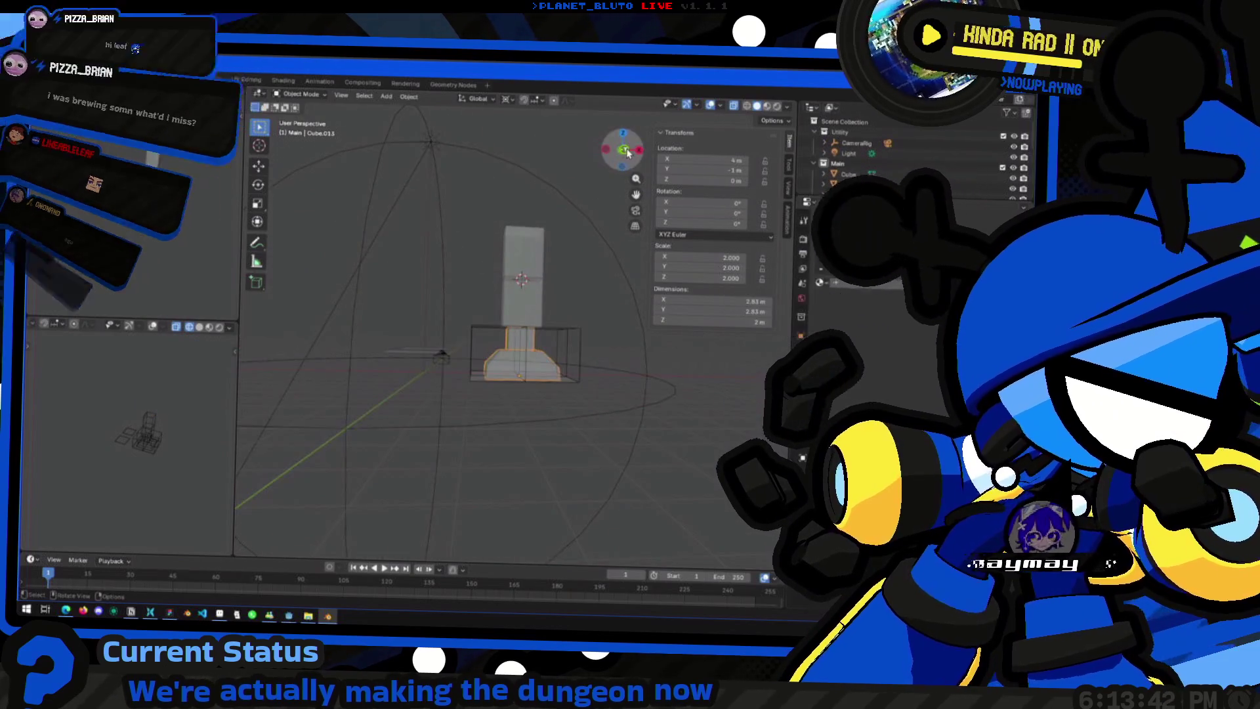
{"action": "key", "text": "r"}
{"action": "key", "text": "z"}
{"action": "key", "text": "z"}
{"action": "key", "text": "z"}
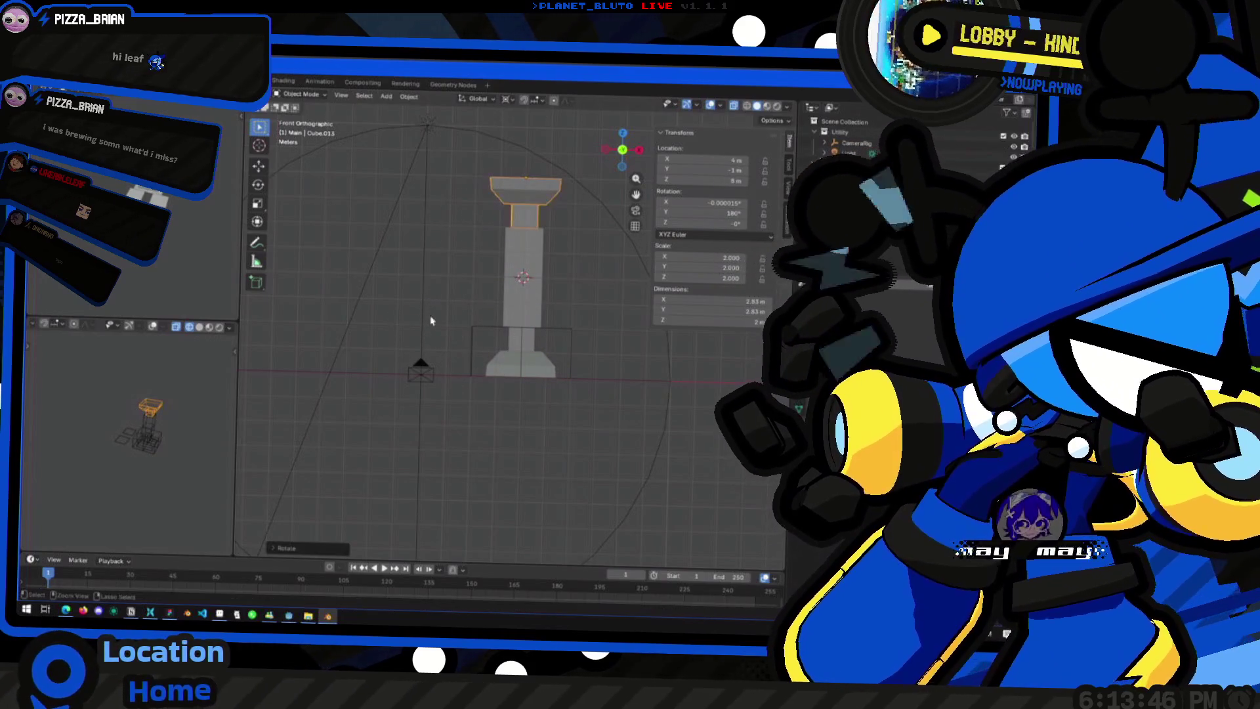
{"action": "middle_click_drag", "start_coordinate": [597, 307], "coordinate": [530, 286]}
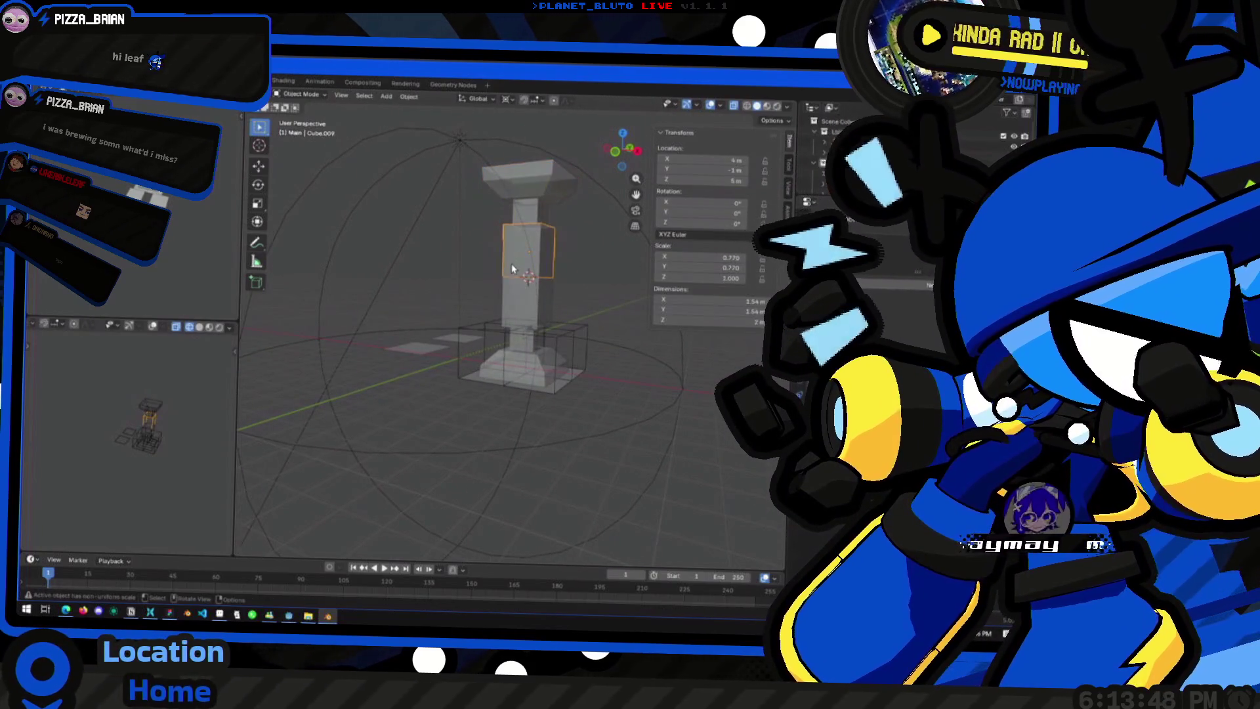
Step: Scale the middle section's centre edge ring inward to 0.77, pinching the shaft's waist
{"action": "key", "text": "Tab"}
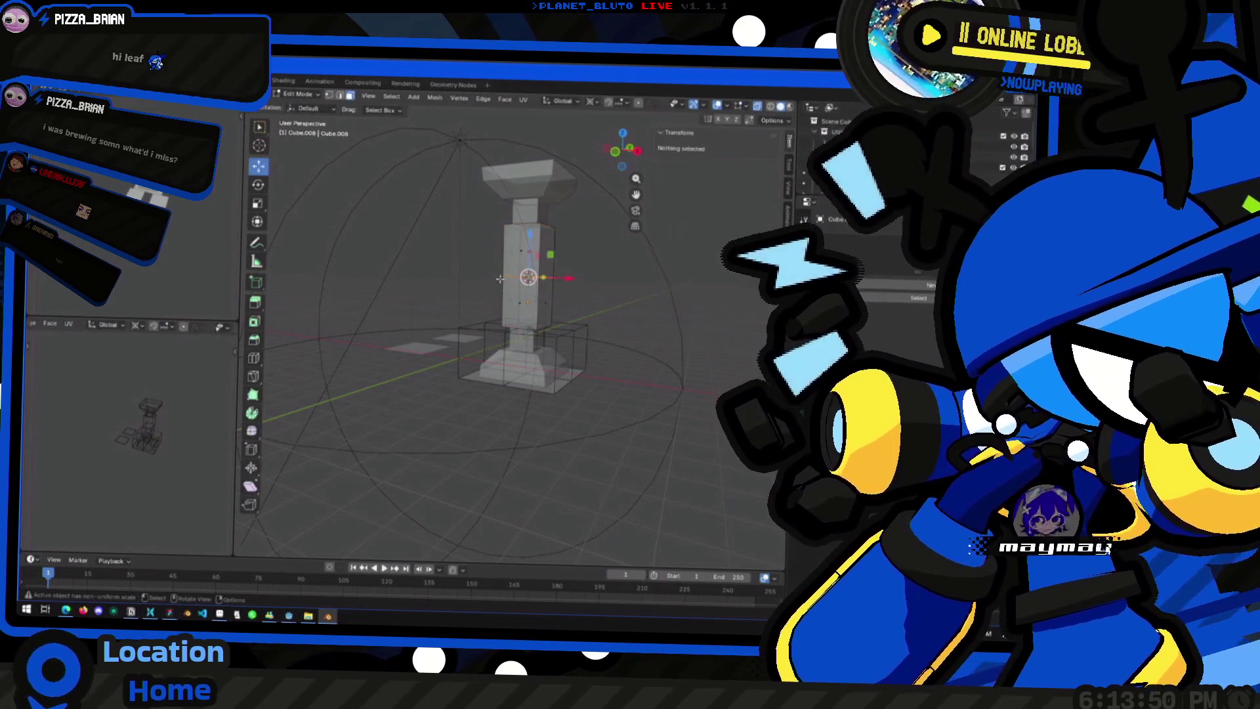
{"action": "left_click_drag", "start_coordinate": [480, 266], "coordinate": [616, 293]}
{"action": "key", "text": "s"}
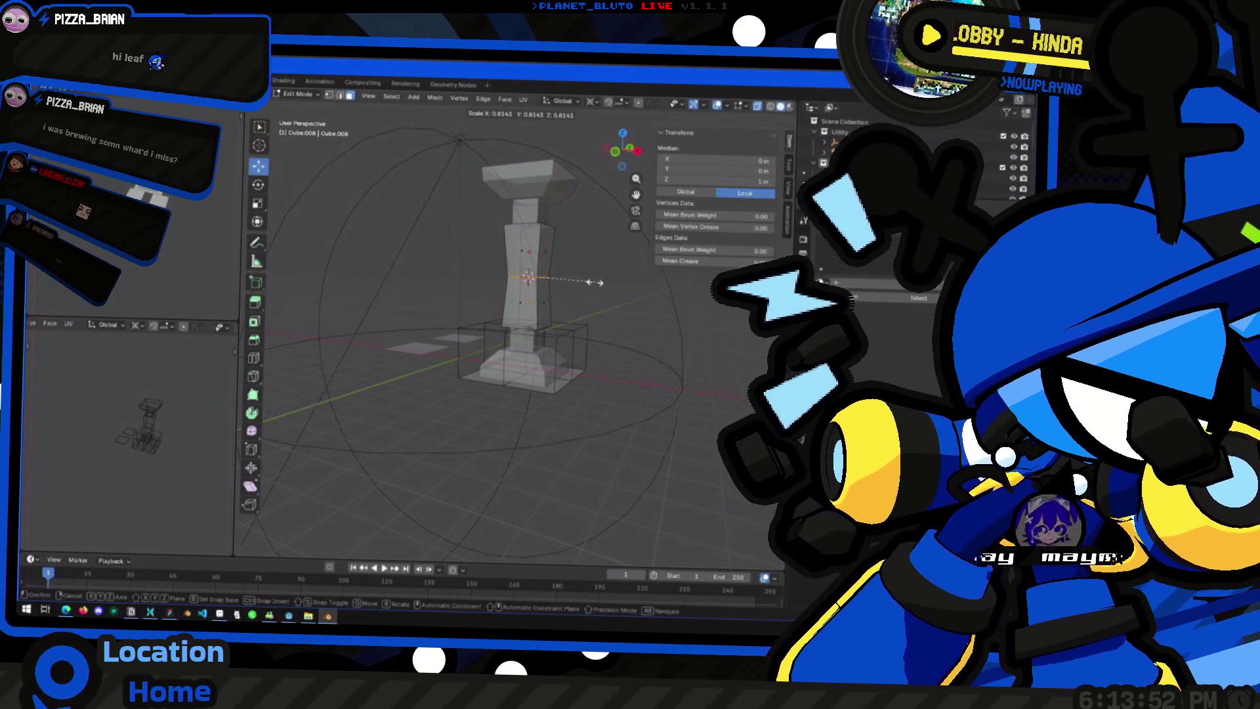
{"action": "left_click", "coordinate": [584, 279]}
{"action": "key", "text": "s"}
{"action": "left_click", "coordinate": [692, 282]}
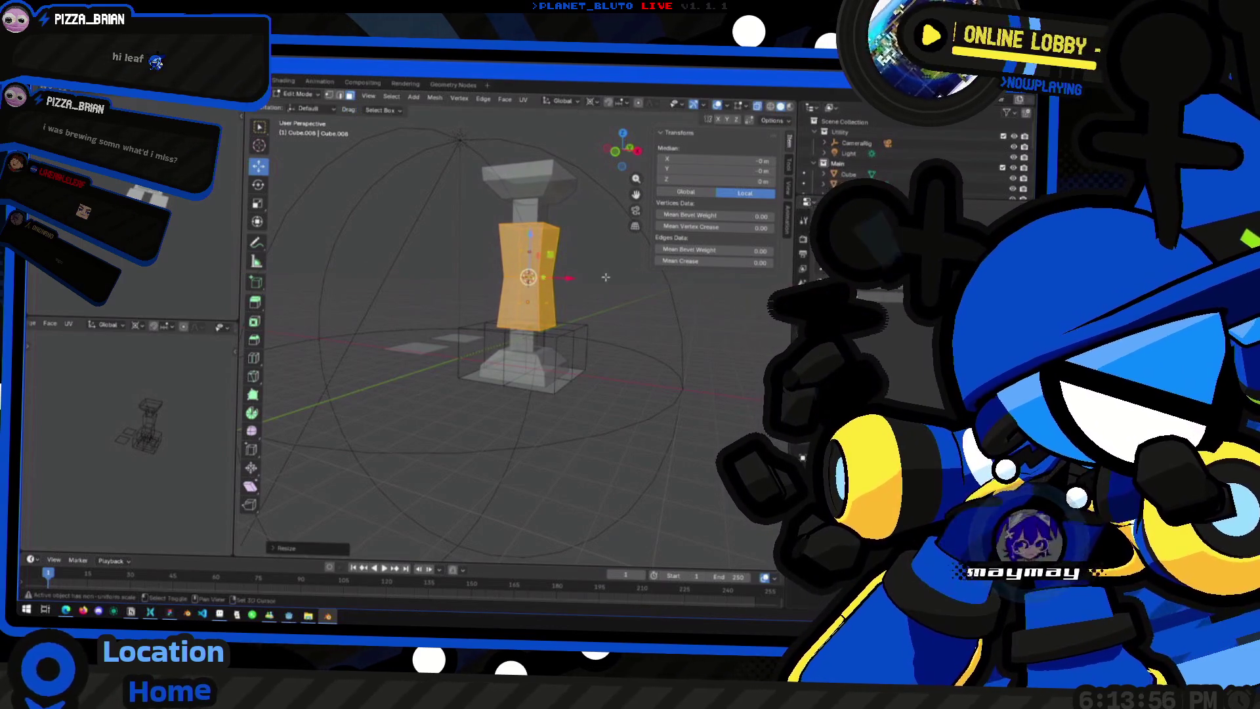
{"action": "key", "text": "Tab"}
{"action": "mouse_move", "coordinate": [585, 285]}
{"action": "middle_mouse_down"}
{"action": "mouse_move", "coordinate": [510, 290]}
{"action": "mouse_move", "coordinate": [575, 315]}
{"action": "mouse_move", "coordinate": [523, 359]}
{"action": "middle_mouse_up"}
{"action": "scroll", "coordinate": [559, 311], "scroll_direction": "up", "scroll_amount": 3}
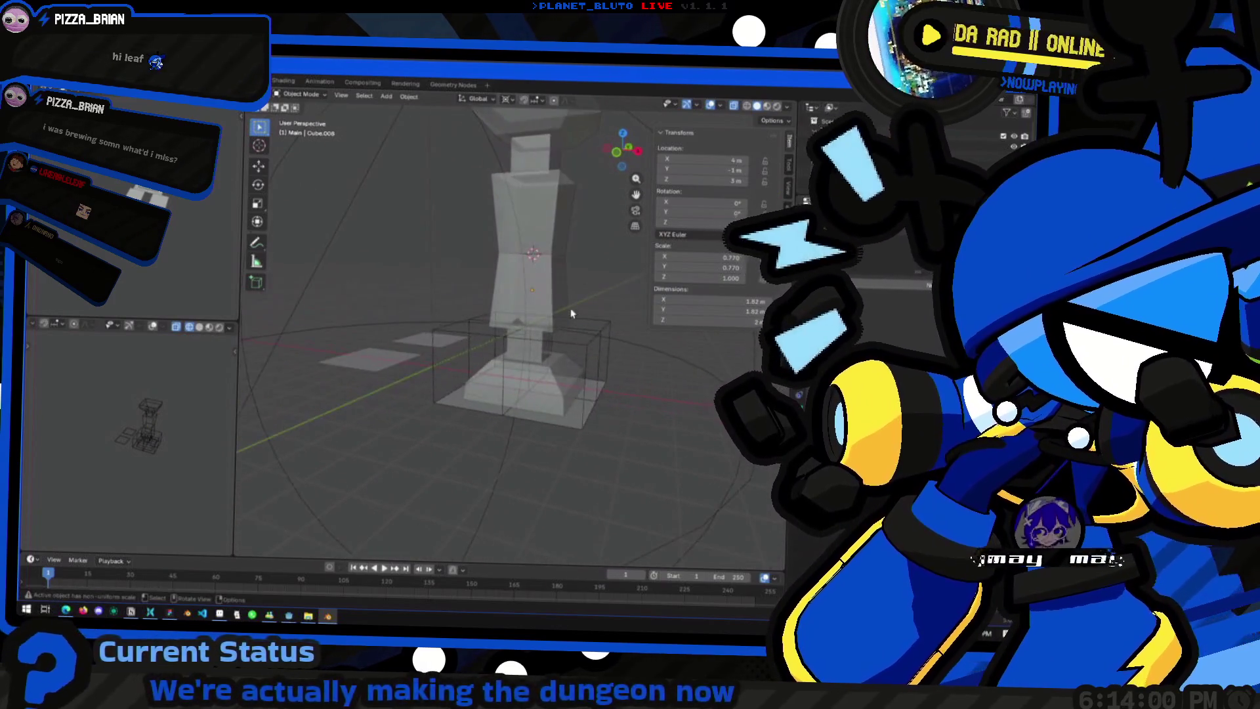
{"action": "scroll", "coordinate": [522, 359], "scroll_direction": "down", "scroll_amount": 2}
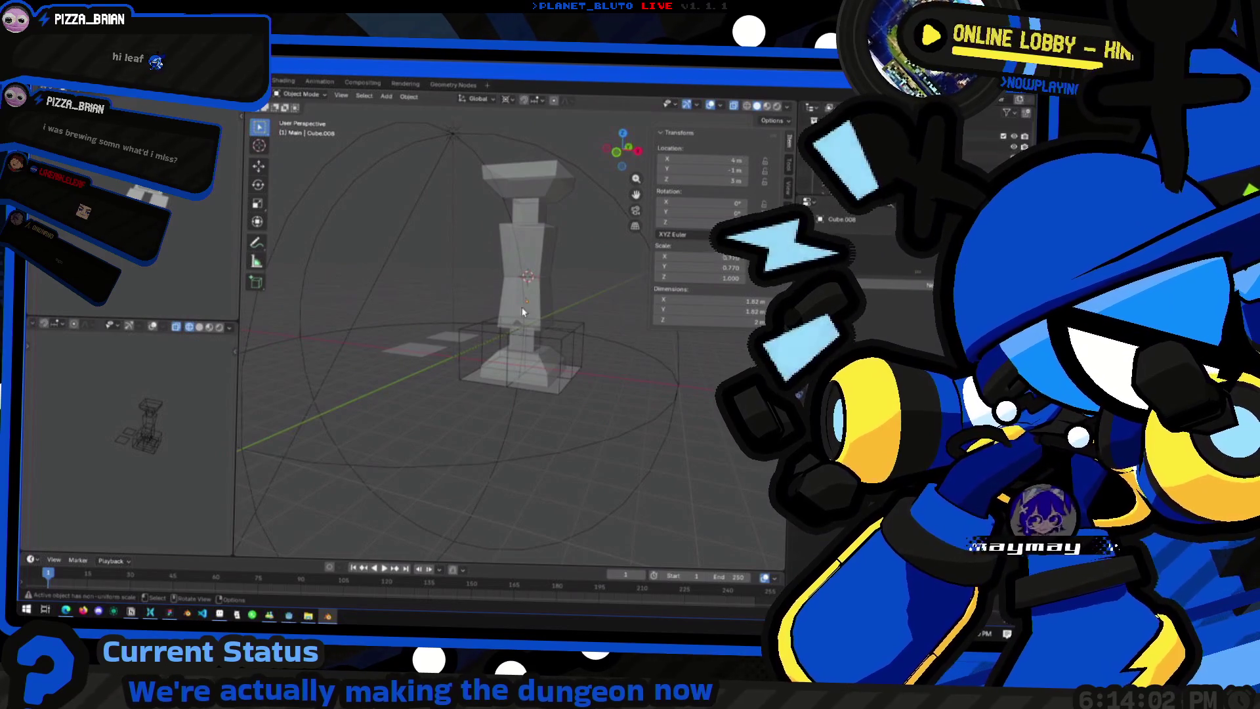
{"action": "mouse_move", "coordinate": [510, 341]}
{"action": "middle_mouse_down"}
{"action": "mouse_move", "coordinate": [517, 315]}
{"action": "mouse_move", "coordinate": [522, 350]}
{"action": "mouse_move", "coordinate": [532, 335]}
{"action": "middle_mouse_up"}
{"action": "scroll", "coordinate": [525, 354], "scroll_direction": "down", "scroll_amount": 2}
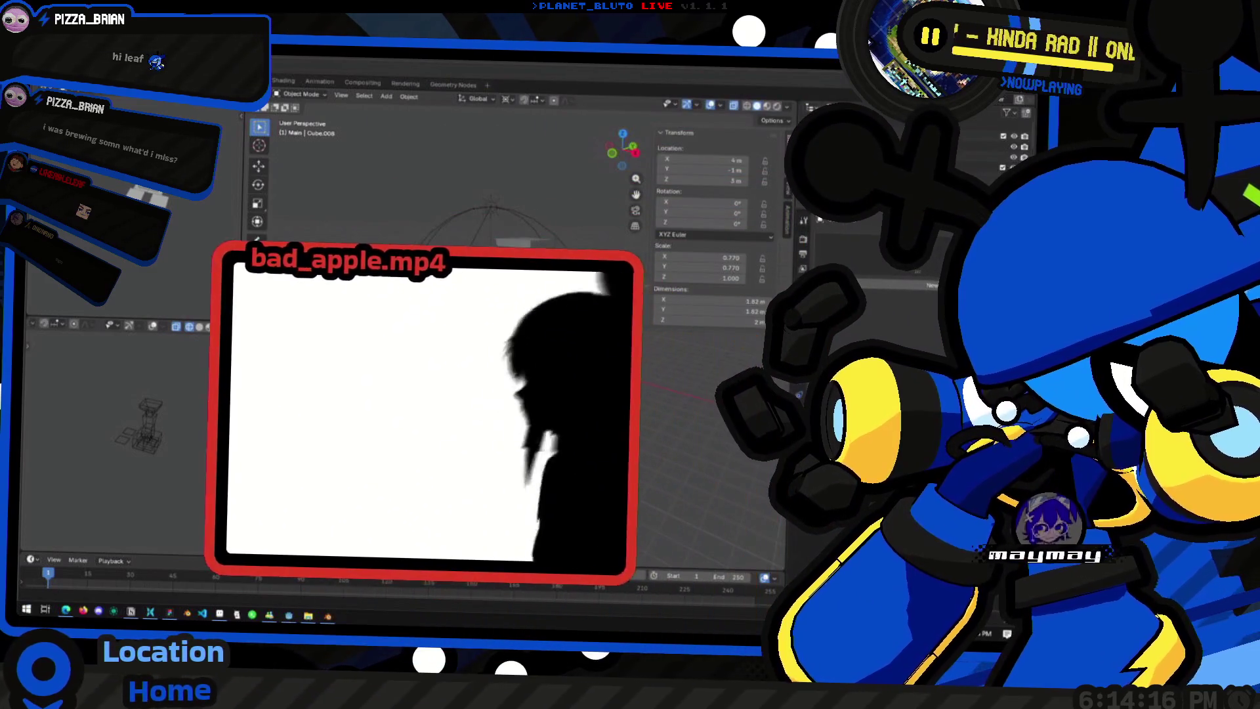
{"action": "middle_click_drag", "start_coordinate": [552, 394], "coordinate": [590, 345]}
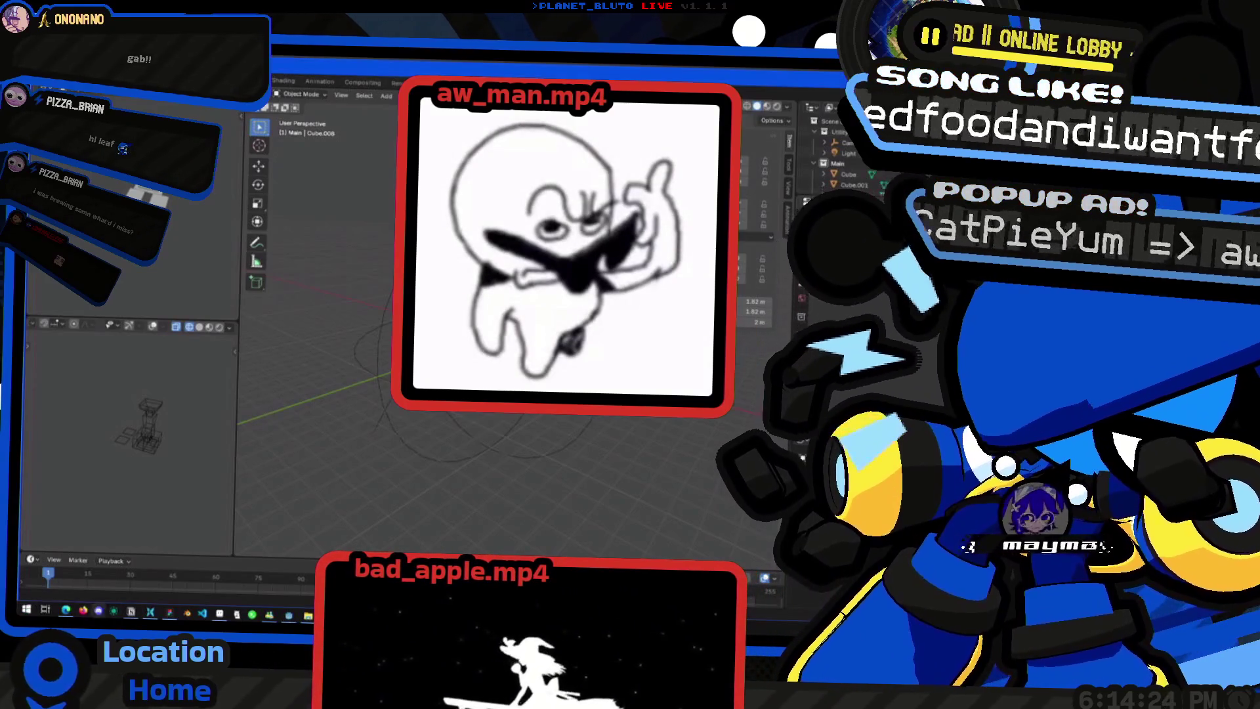
{"action": "scroll", "coordinate": [525, 336], "scroll_direction": "up", "scroll_amount": 3}
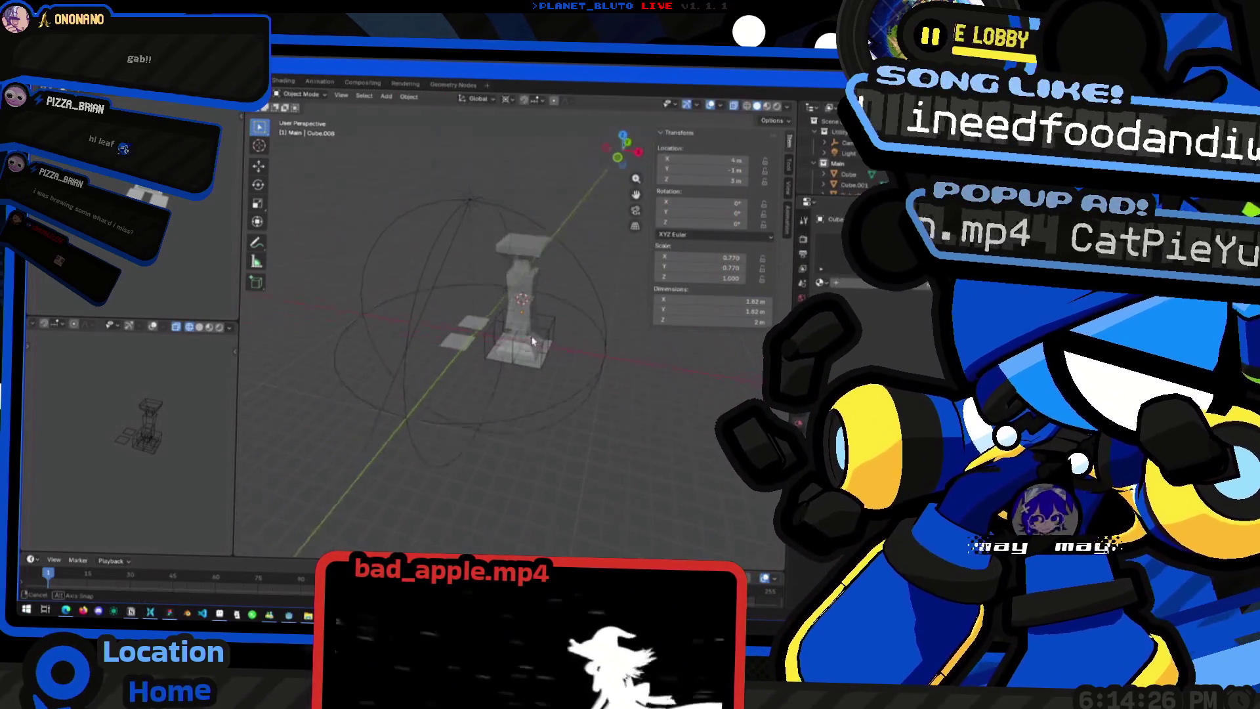
{"action": "scroll", "coordinate": [524, 335], "scroll_direction": "up", "scroll_amount": 2}
{"action": "scroll", "coordinate": [525, 335], "scroll_direction": "up", "scroll_amount": 2}
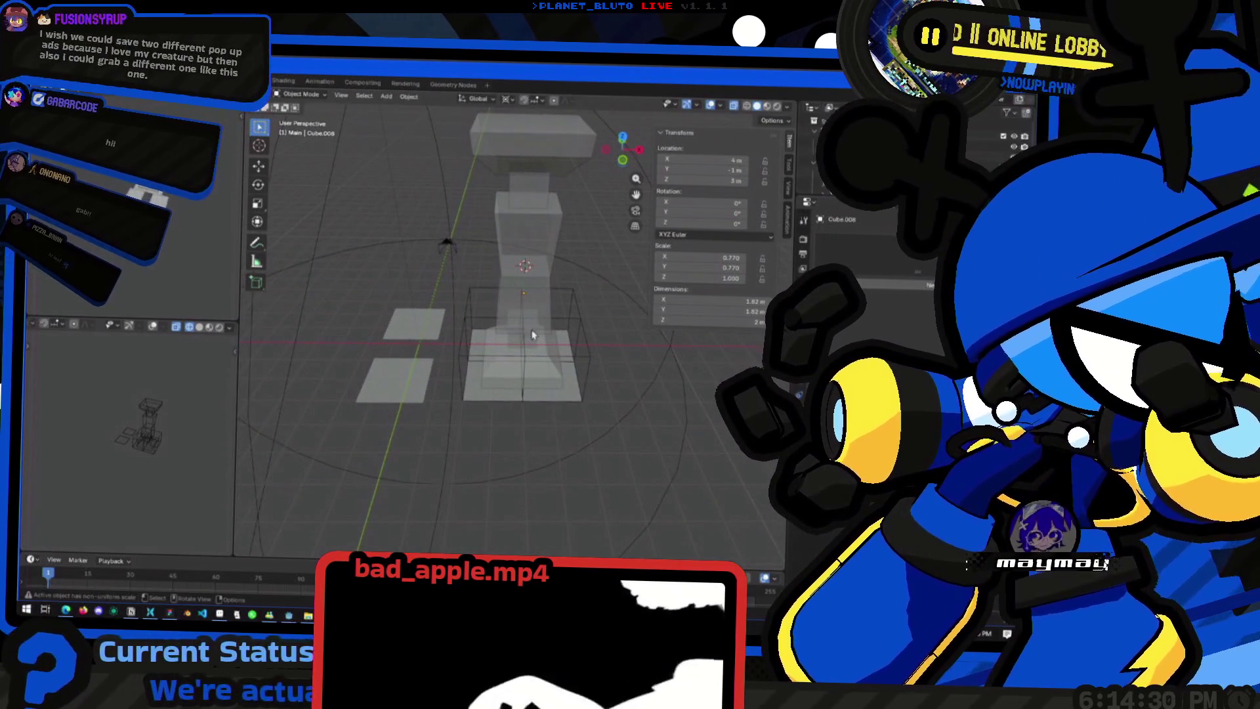
{"action": "mouse_move", "coordinate": [493, 352]}
{"action": "middle_mouse_down"}
{"action": "mouse_move", "coordinate": [543, 344]}
{"action": "mouse_move", "coordinate": [504, 365]}
{"action": "mouse_move", "coordinate": [596, 304]}
{"action": "mouse_move", "coordinate": [478, 314]}
{"action": "mouse_move", "coordinate": [509, 355]}
{"action": "middle_mouse_up"}
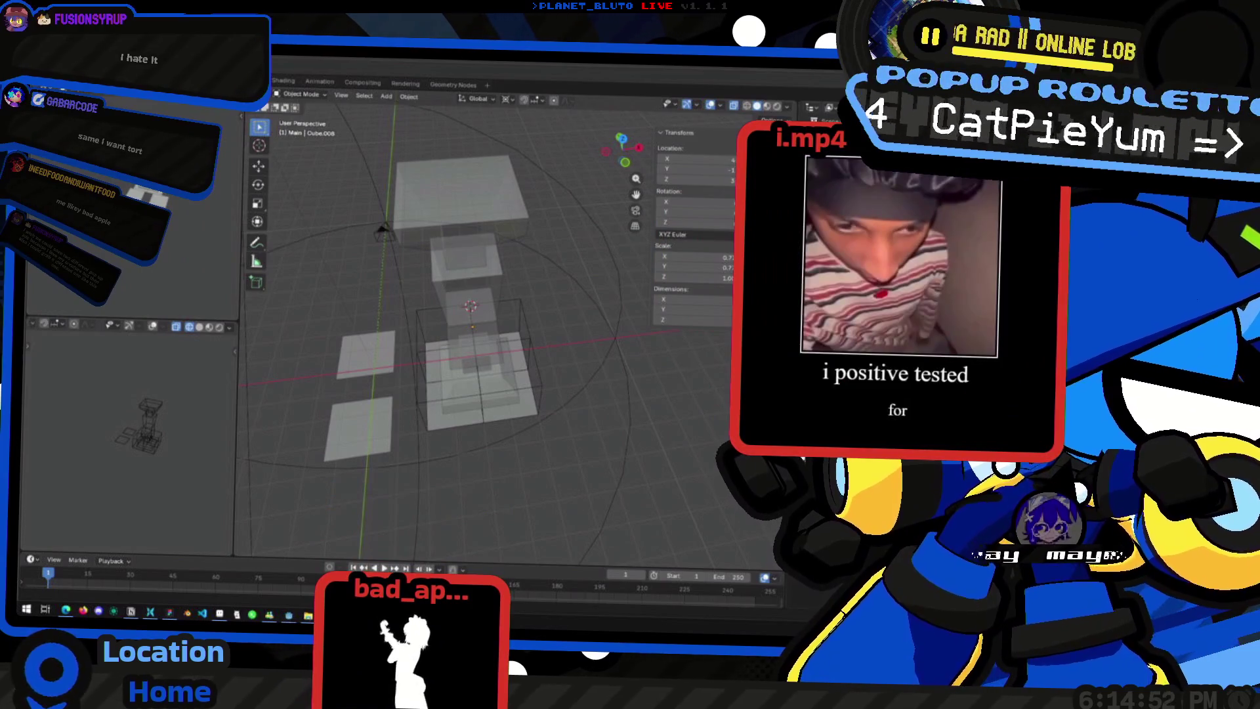
{"action": "mouse_move", "coordinate": [463, 296]}
{"action": "middle_mouse_down"}
{"action": "mouse_move", "coordinate": [417, 280]}
{"action": "mouse_move", "coordinate": [452, 296]}
{"action": "middle_mouse_up"}
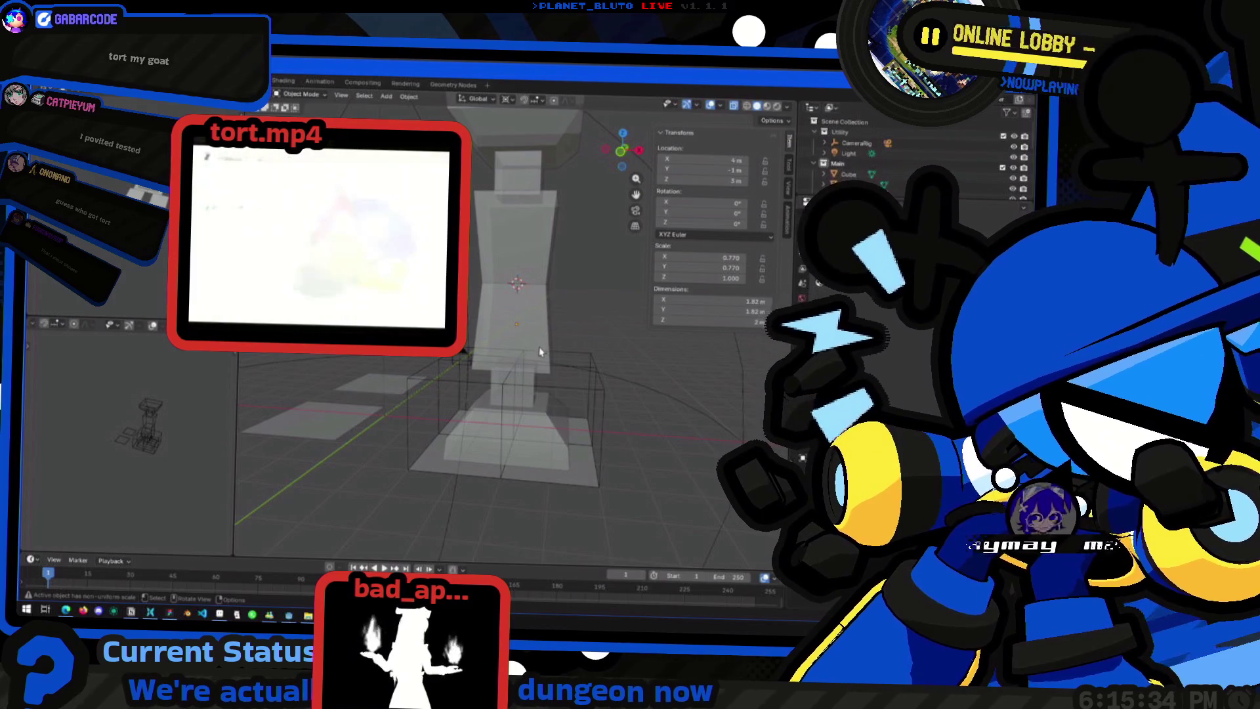
{"action": "middle_click_drag", "start_coordinate": [540, 351], "coordinate": [550, 392]}
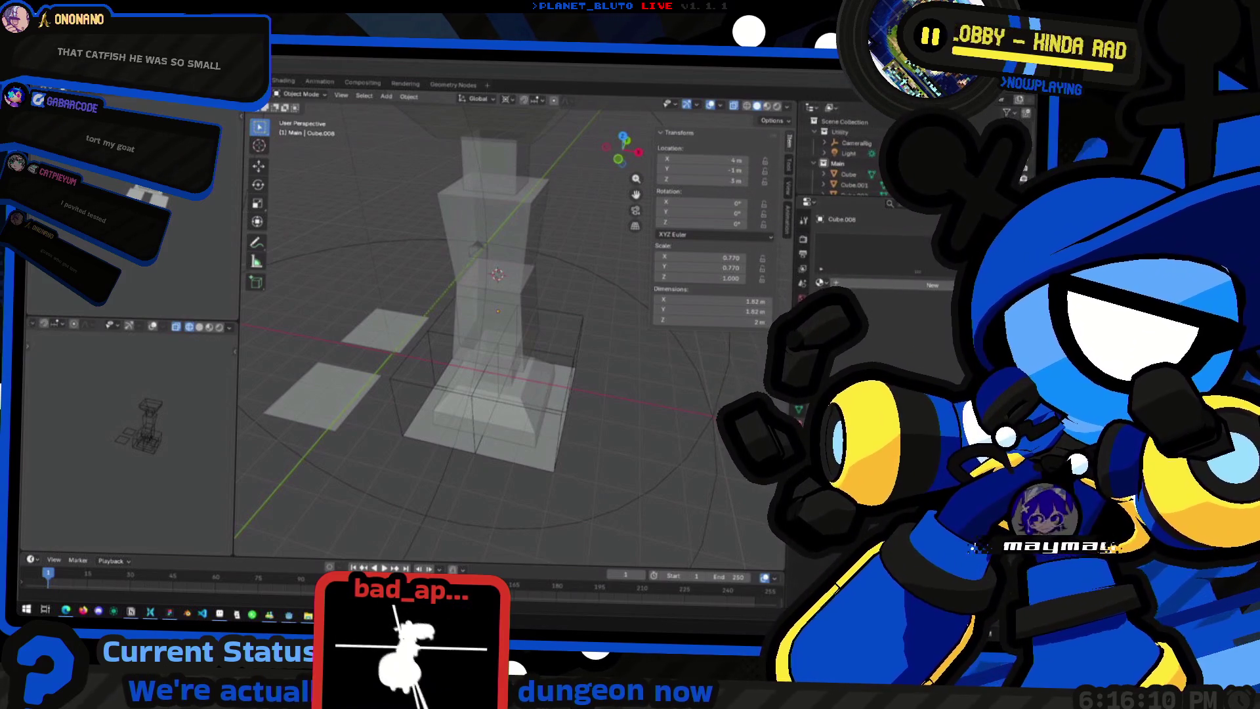
{"action": "middle_click_drag", "start_coordinate": [453, 310], "coordinate": [503, 323]}
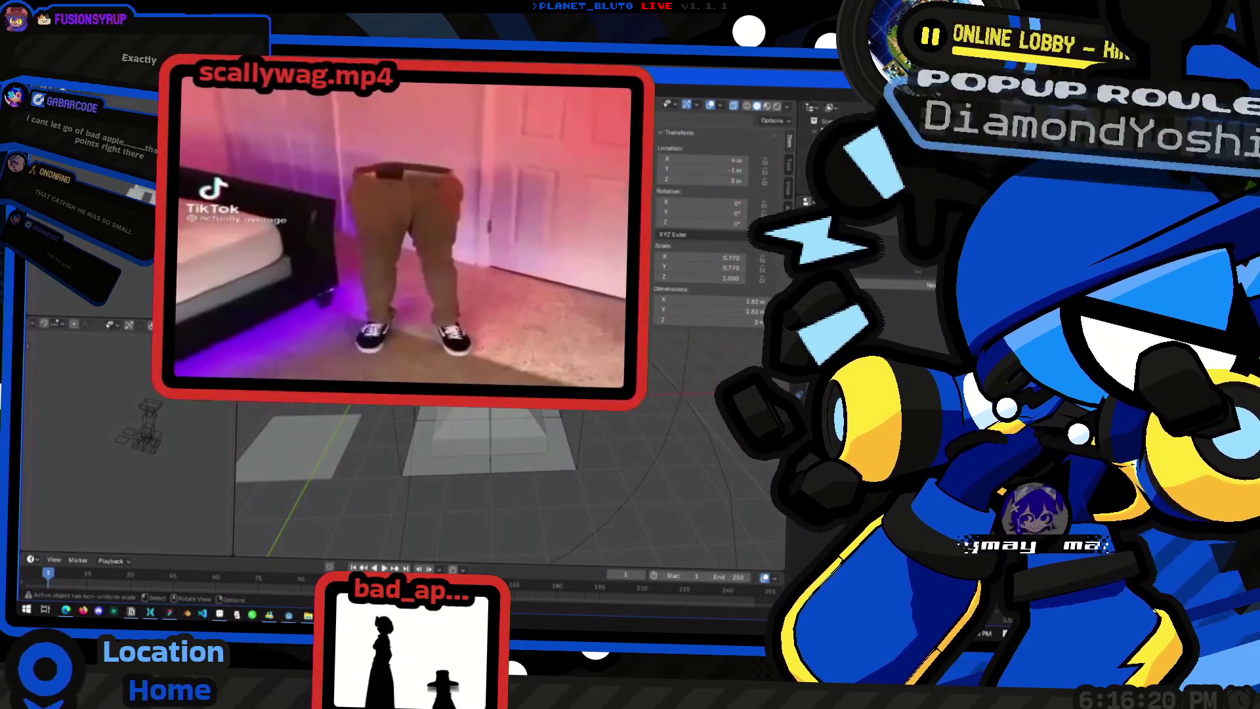
{"action": "middle_click_drag", "start_coordinate": [502, 324], "coordinate": [488, 325]}
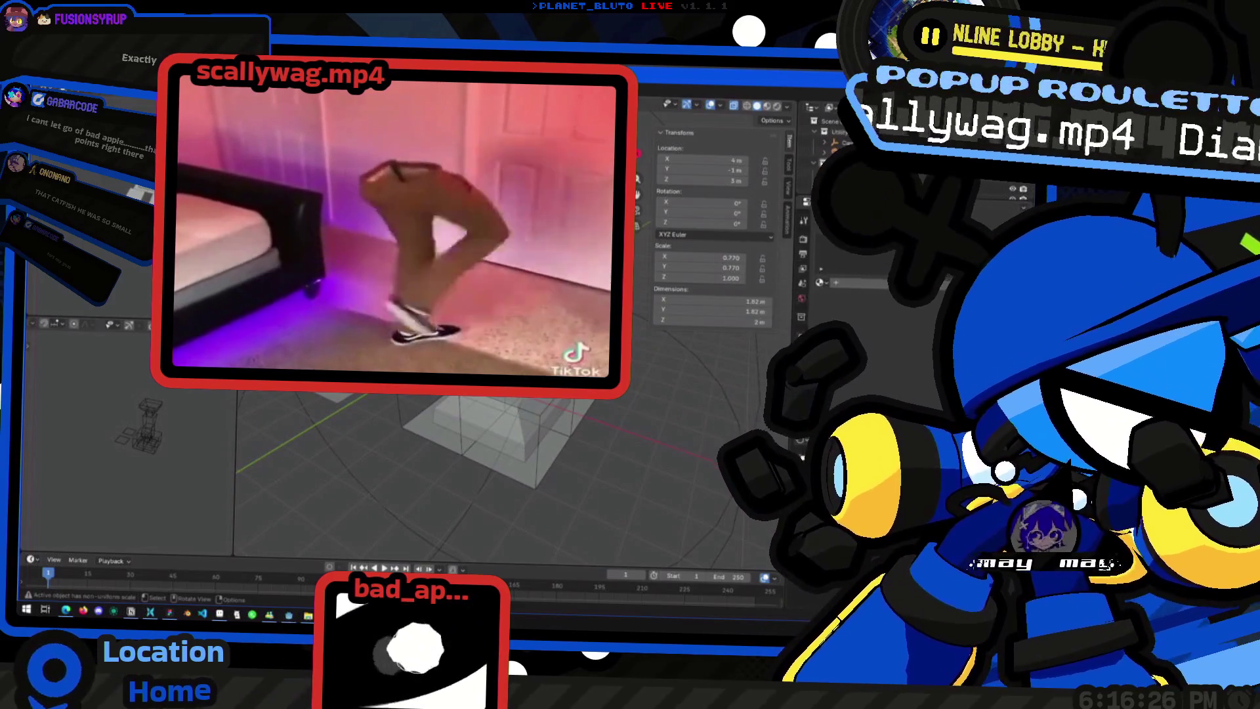
{"action": "mouse_move", "coordinate": [566, 276]}
{"action": "middle_mouse_down"}
{"action": "mouse_move", "coordinate": [416, 298]}
{"action": "mouse_move", "coordinate": [479, 414]}
{"action": "middle_mouse_up"}
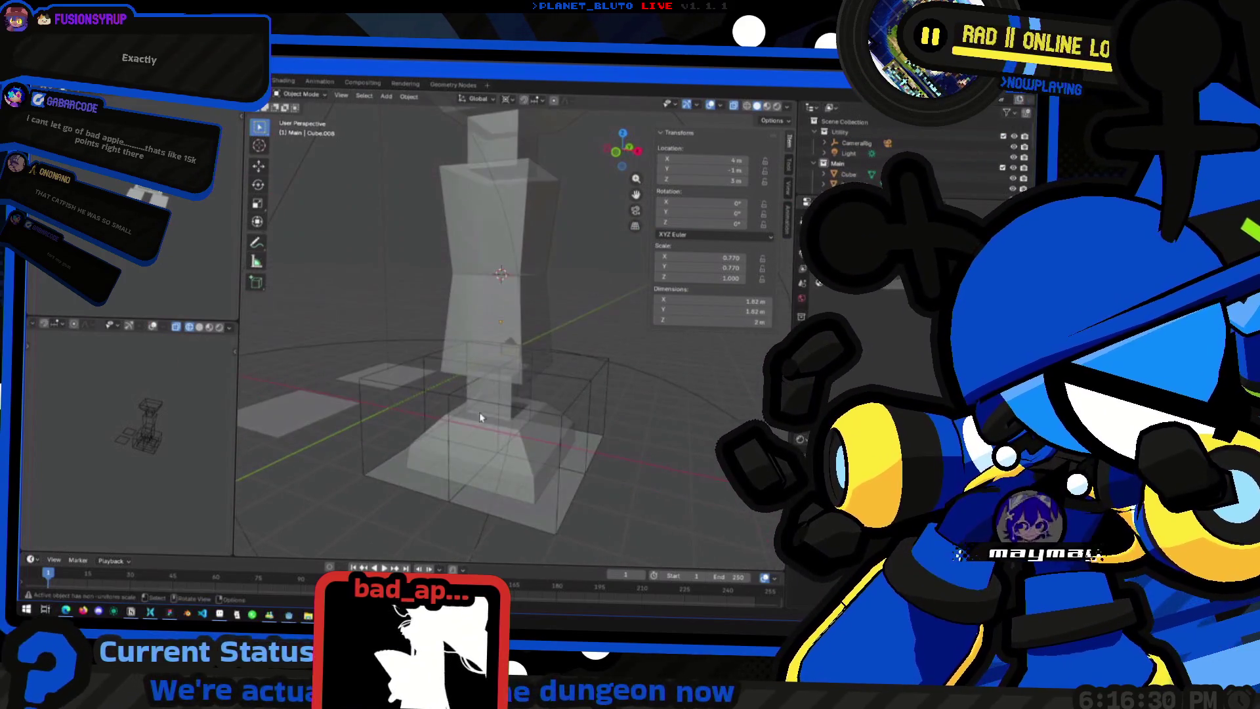
{"action": "middle_click_drag", "start_coordinate": [438, 310], "coordinate": [499, 262]}
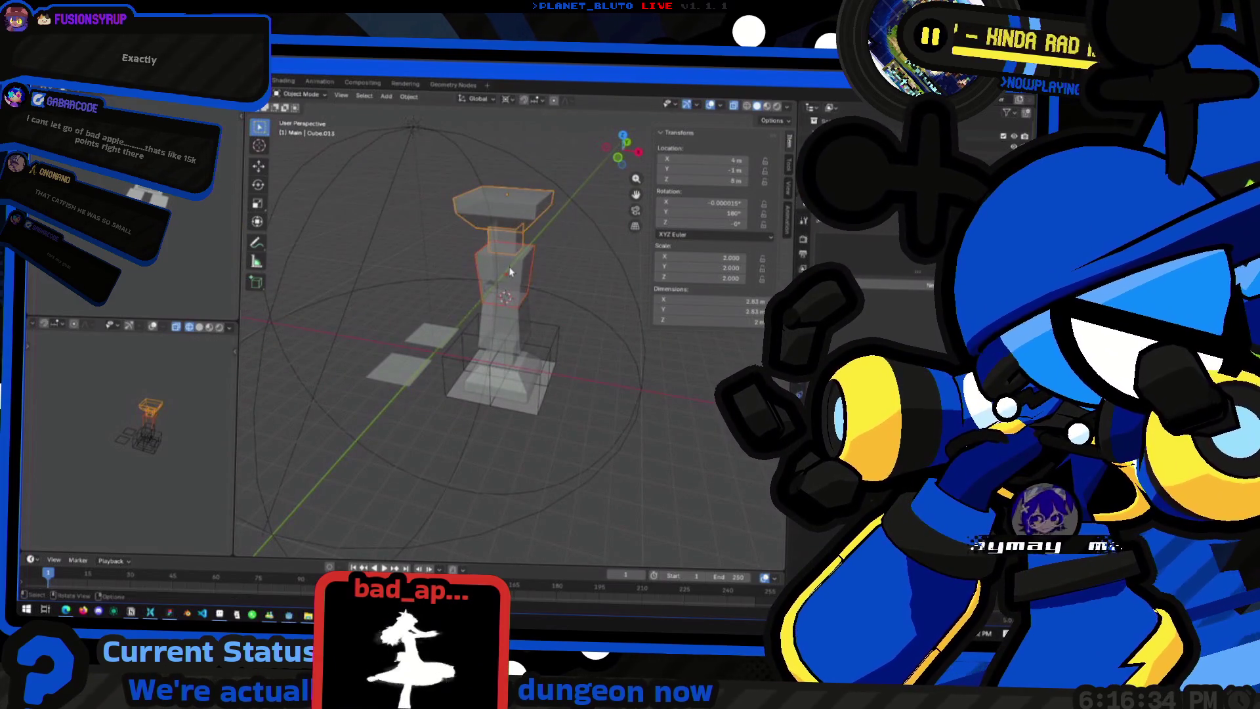
Step: Raise the capital along the Z axis from the front view
{"action": "key", "text": "KP_1"}
{"action": "key", "text": "g"}
{"action": "key", "text": "z"}
{"action": "key", "text": "Return"}
{"action": "middle_click_drag", "start_coordinate": [500, 262], "coordinate": [551, 295]}
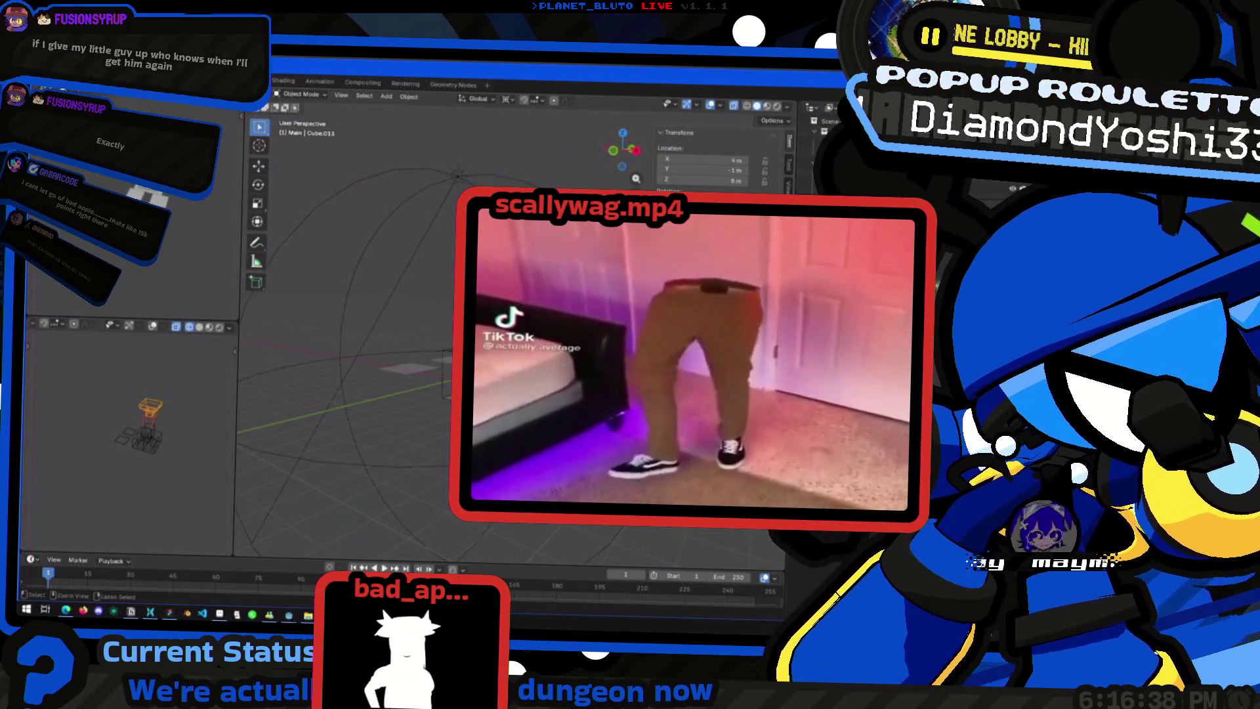
{"action": "left_click_drag", "start_coordinate": [623, 146], "coordinate": [625, 174]}
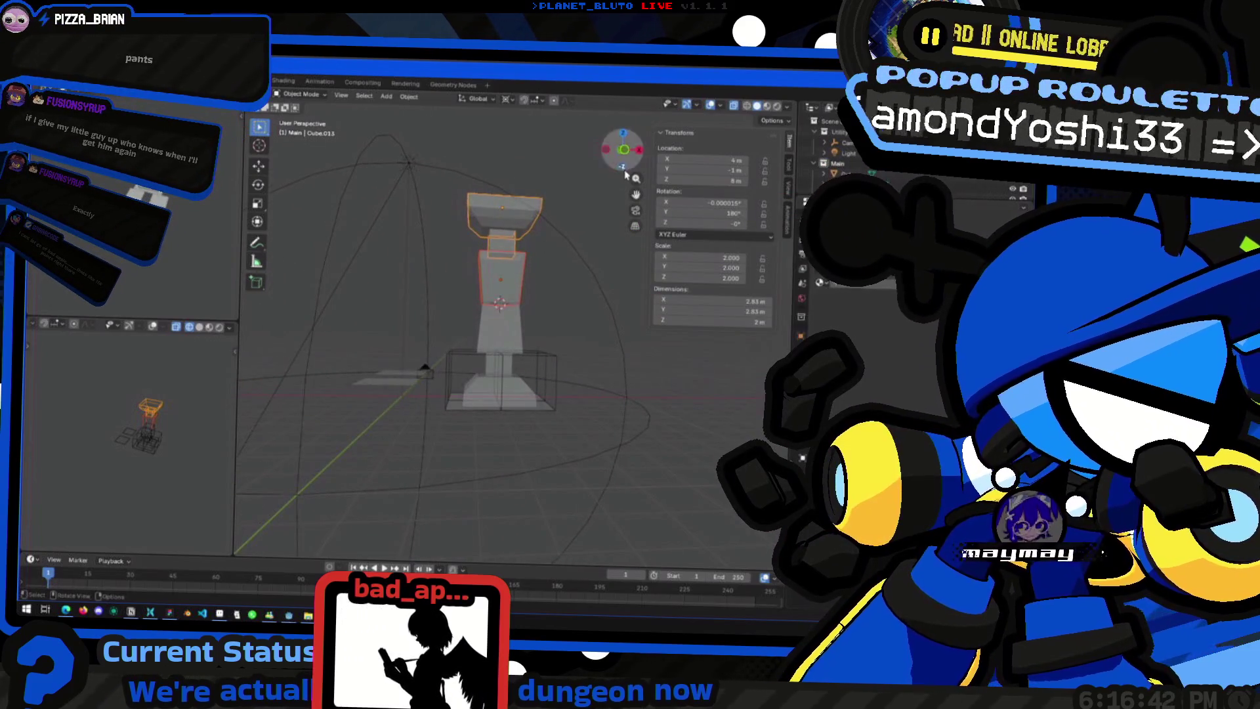
Step: Move the selected piece up 4 along Z in front view
{"action": "key", "text": "KP_1"}
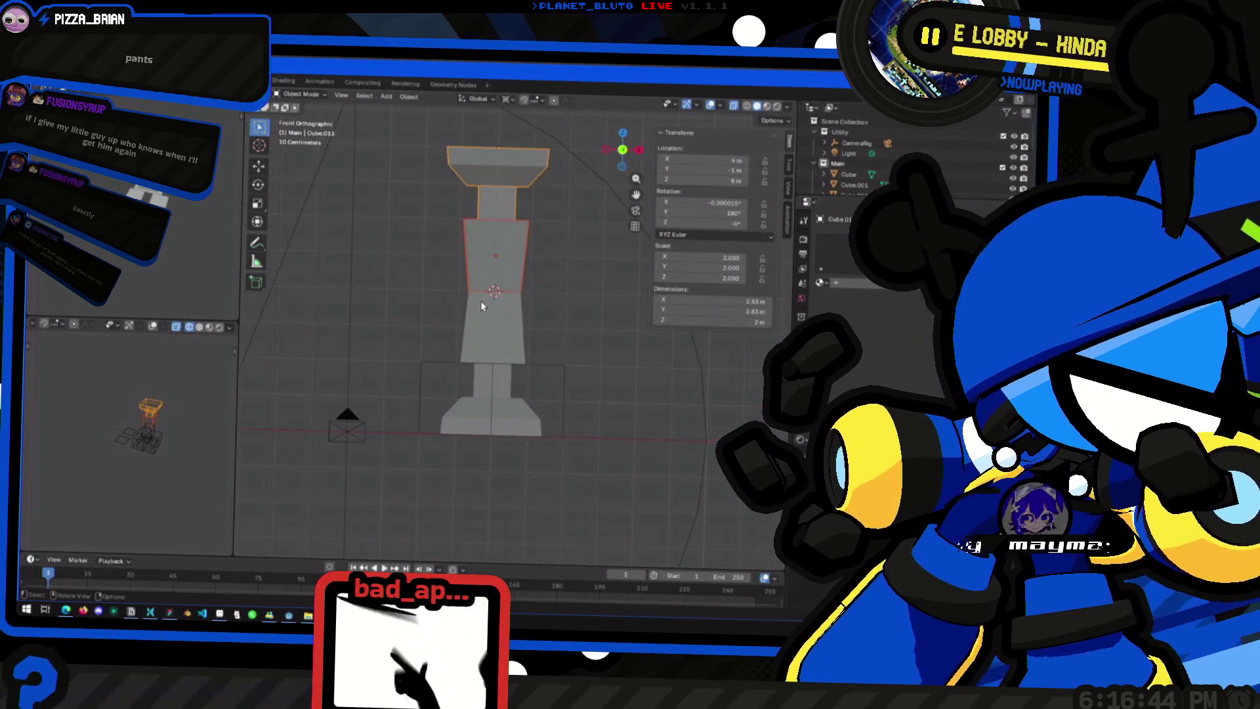
{"action": "key", "text": "g"}
{"action": "key", "text": "z"}
{"action": "key", "text": "4"}
{"action": "key", "text": "Return"}
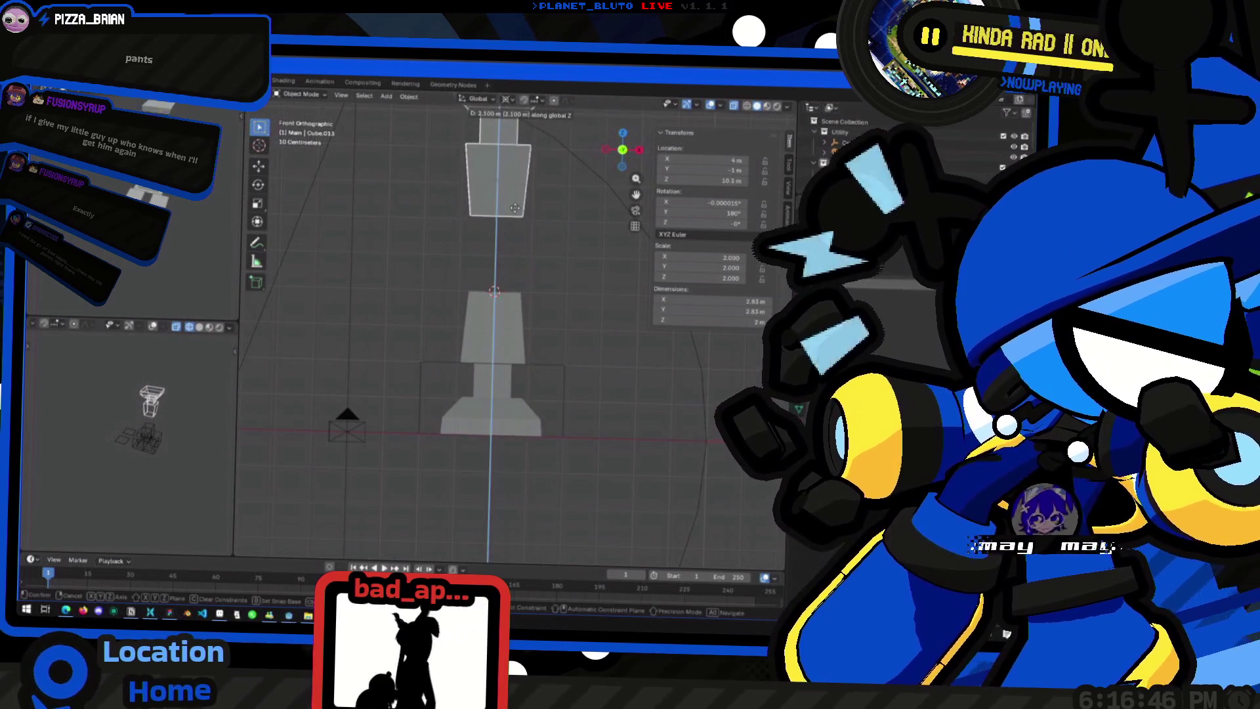
Step: Place the duplicated shaft block beneath the capital and shrink its mesh to 0.7 scale
{"action": "key", "text": "g"}
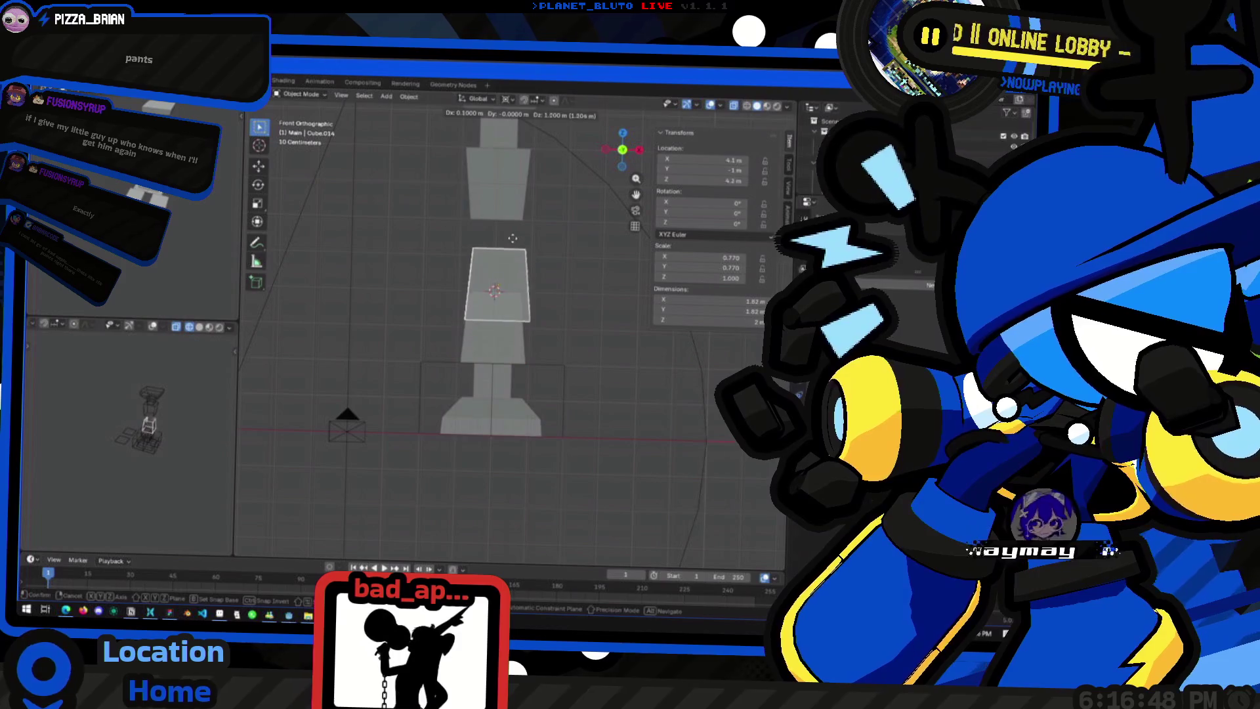
{"action": "key", "text": "Return"}
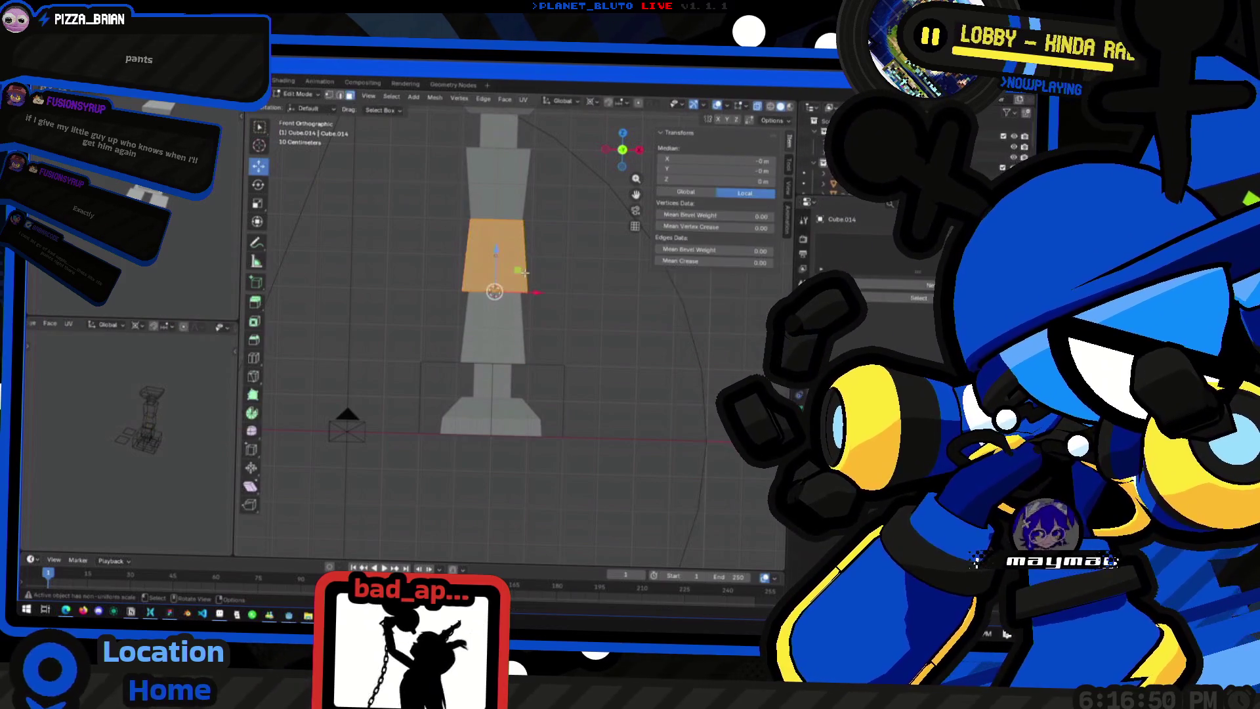
{"action": "key", "text": "Tab"}
{"action": "key", "text": "s"}
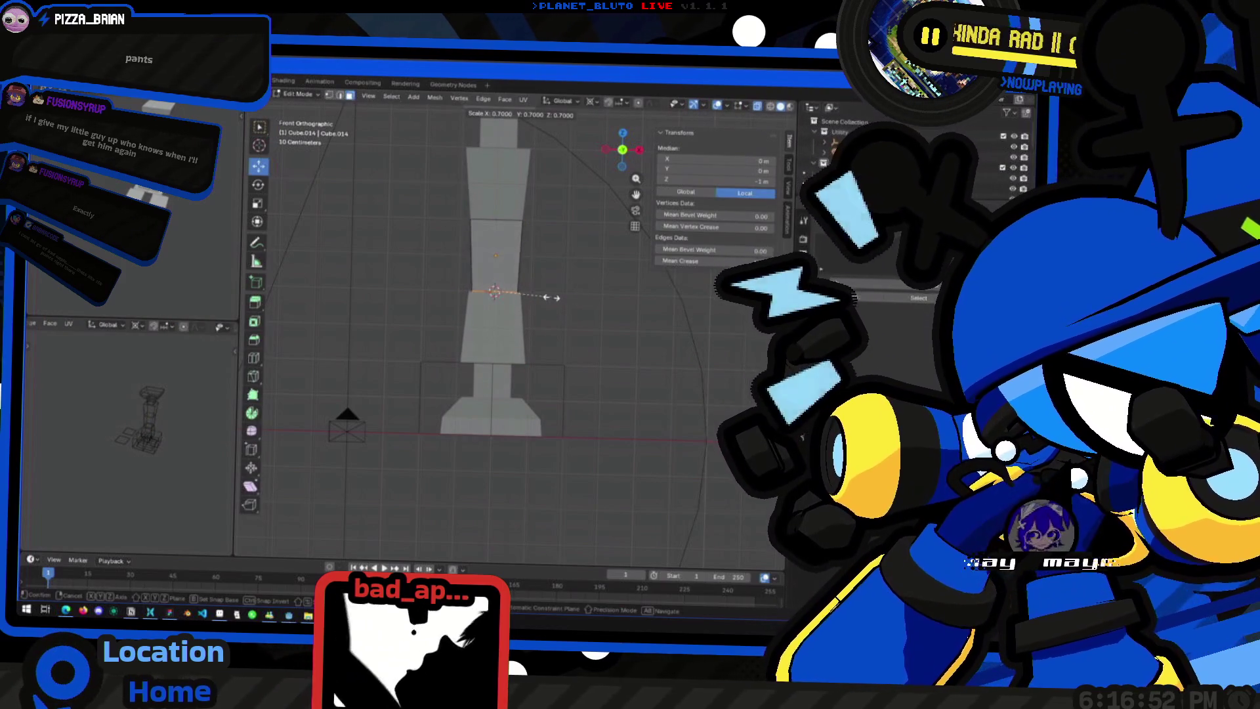
{"action": "key", "text": "Return"}
{"action": "key", "text": "Tab"}
{"action": "mouse_move", "coordinate": [550, 297]}
{"action": "middle_mouse_down"}
{"action": "mouse_move", "coordinate": [554, 328]}
{"action": "mouse_move", "coordinate": [428, 372]}
{"action": "mouse_move", "coordinate": [443, 246]}
{"action": "mouse_move", "coordinate": [414, 296]}
{"action": "middle_mouse_up"}
{"action": "scroll", "coordinate": [428, 372], "scroll_direction": "down", "scroll_amount": 3}
{"action": "scroll", "coordinate": [472, 394], "scroll_direction": "up", "scroll_amount": 3}
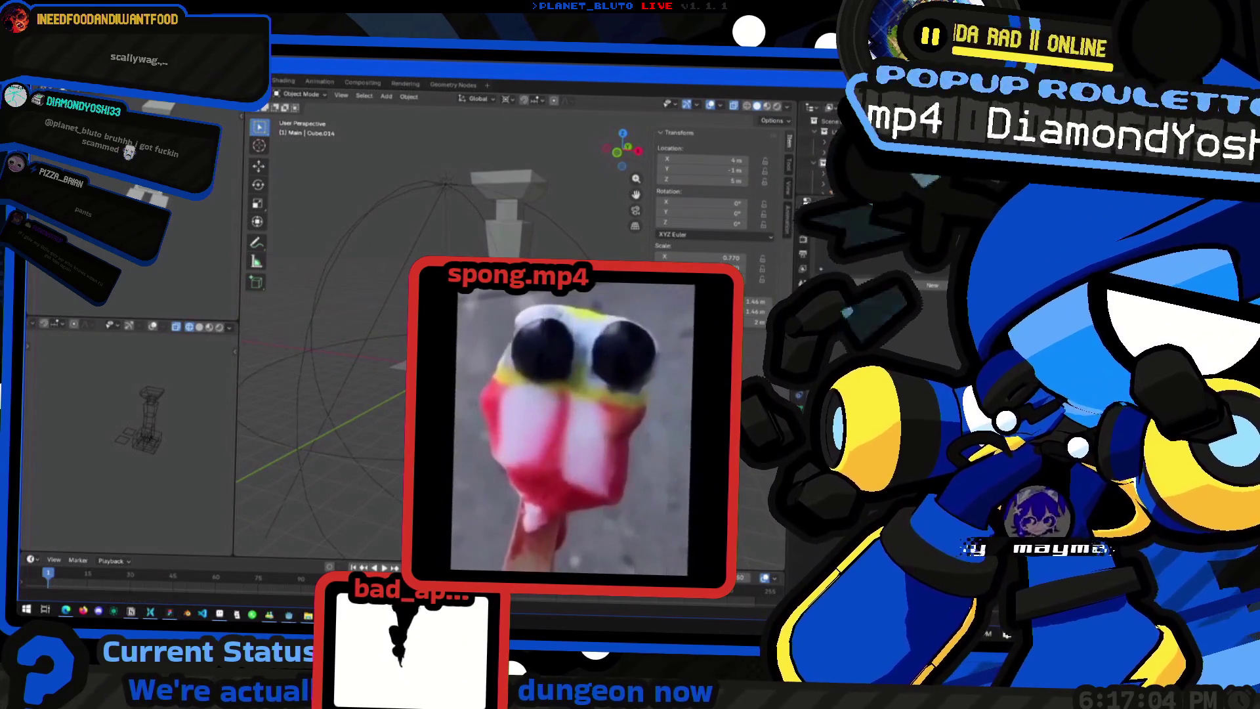
Step: Probe the pillar and middle block in Edit Mode, selecting and clearing faces to find the right segment
{"action": "mouse_move", "coordinate": [473, 296]}
{"action": "middle_mouse_down"}
{"action": "mouse_move", "coordinate": [512, 258]}
{"action": "mouse_move", "coordinate": [483, 247]}
{"action": "mouse_move", "coordinate": [470, 198]}
{"action": "middle_mouse_up"}
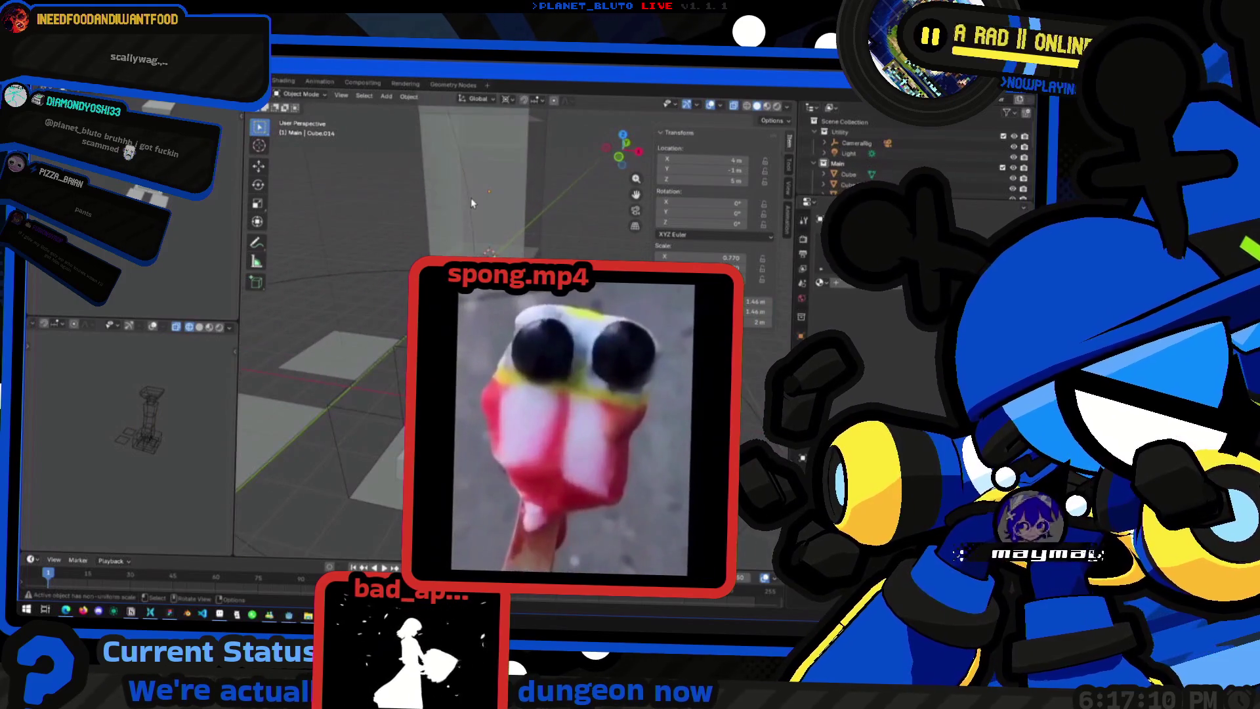
{"action": "key", "text": "KP_1"}
{"action": "key", "text": "Tab"}
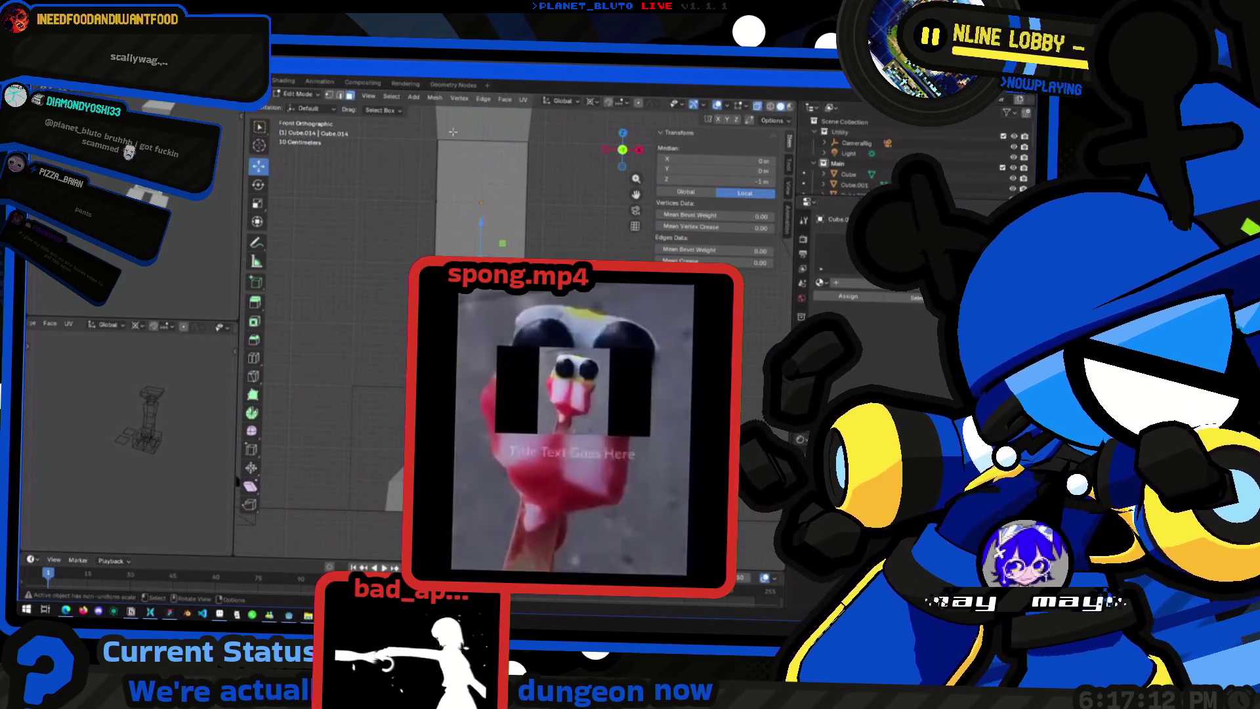
{"action": "left_click", "coordinate": [503, 175]}
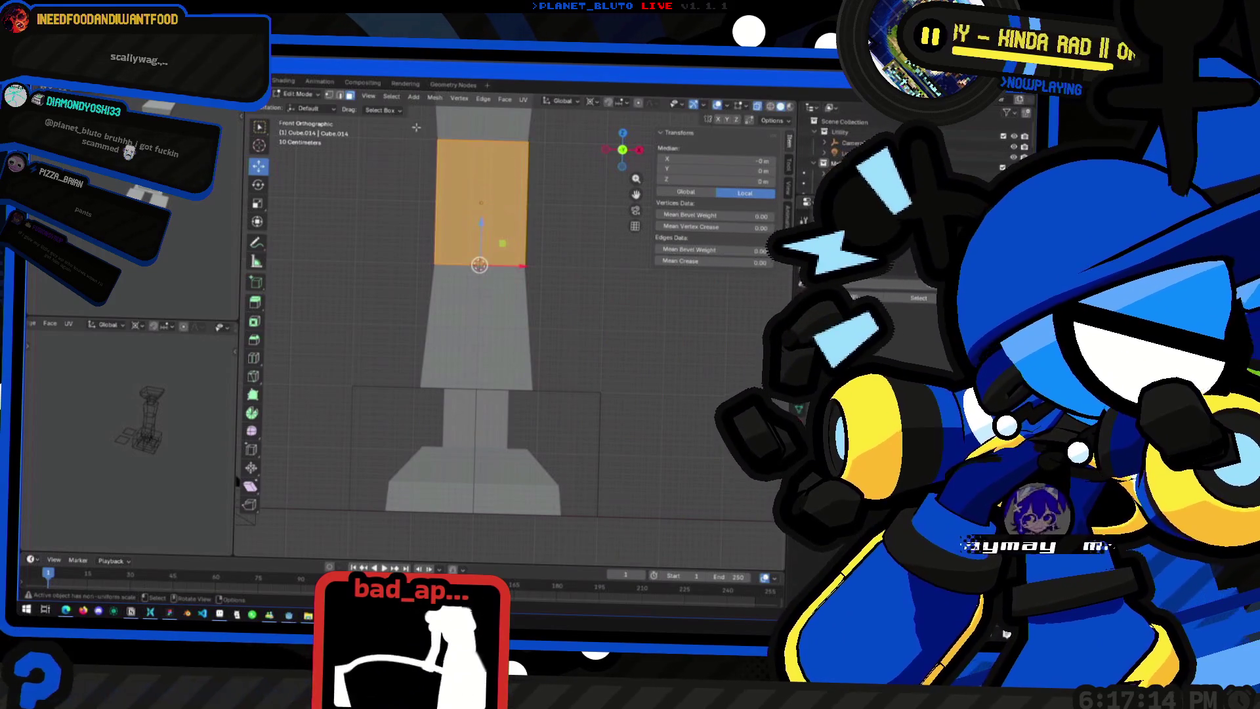
{"action": "left_click", "coordinate": [410, 124]}
{"action": "middle_click_drag", "start_coordinate": [531, 272], "coordinate": [550, 286], "text": "shift"}
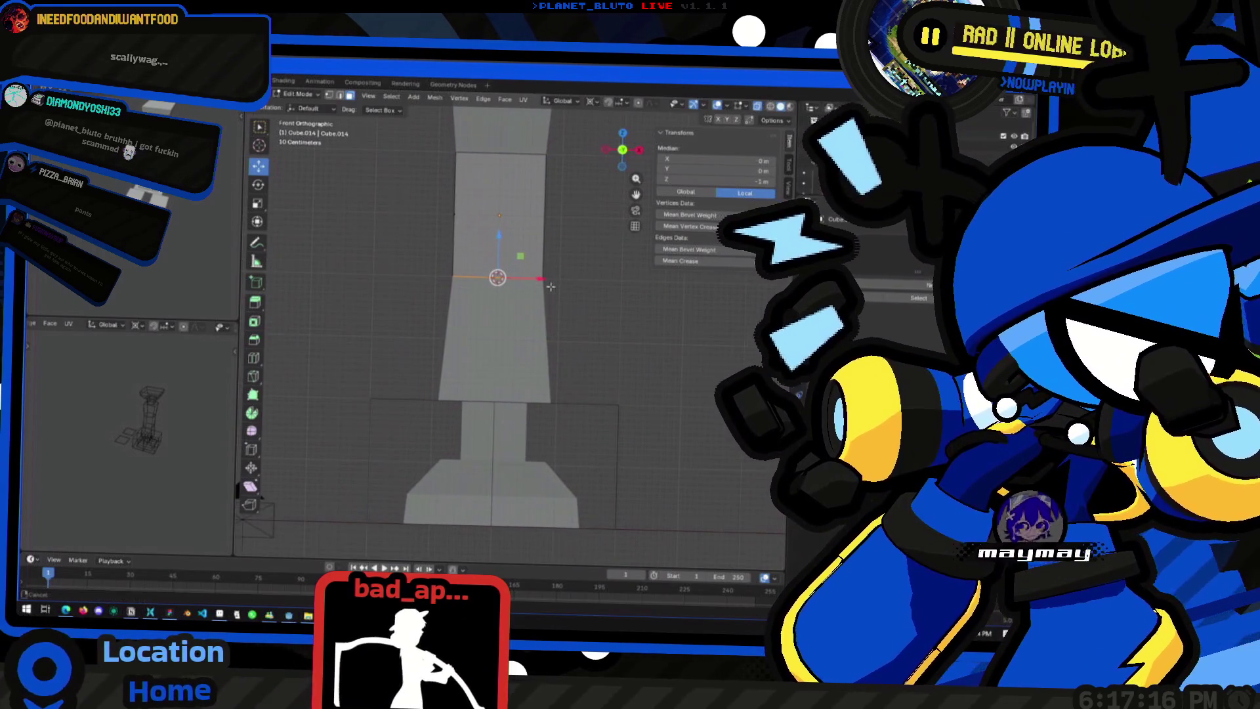
{"action": "left_click", "coordinate": [424, 294]}
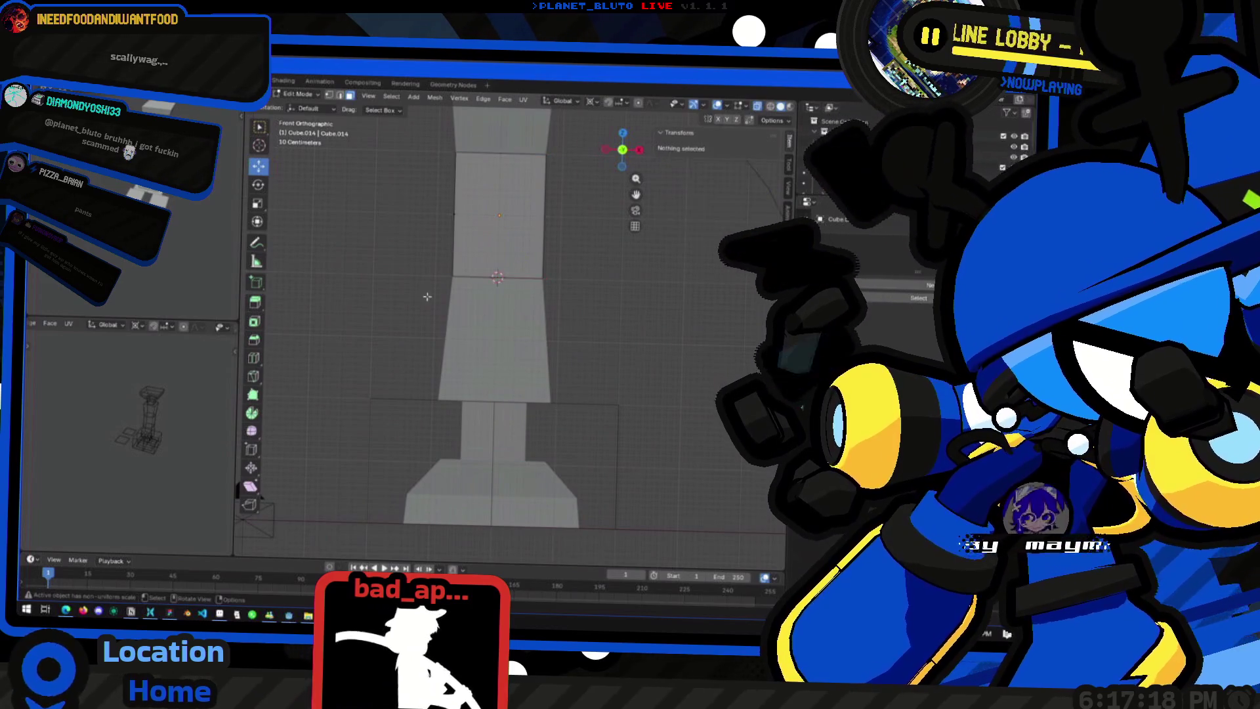
{"action": "key", "text": "Tab"}
{"action": "left_click", "coordinate": [456, 315]}
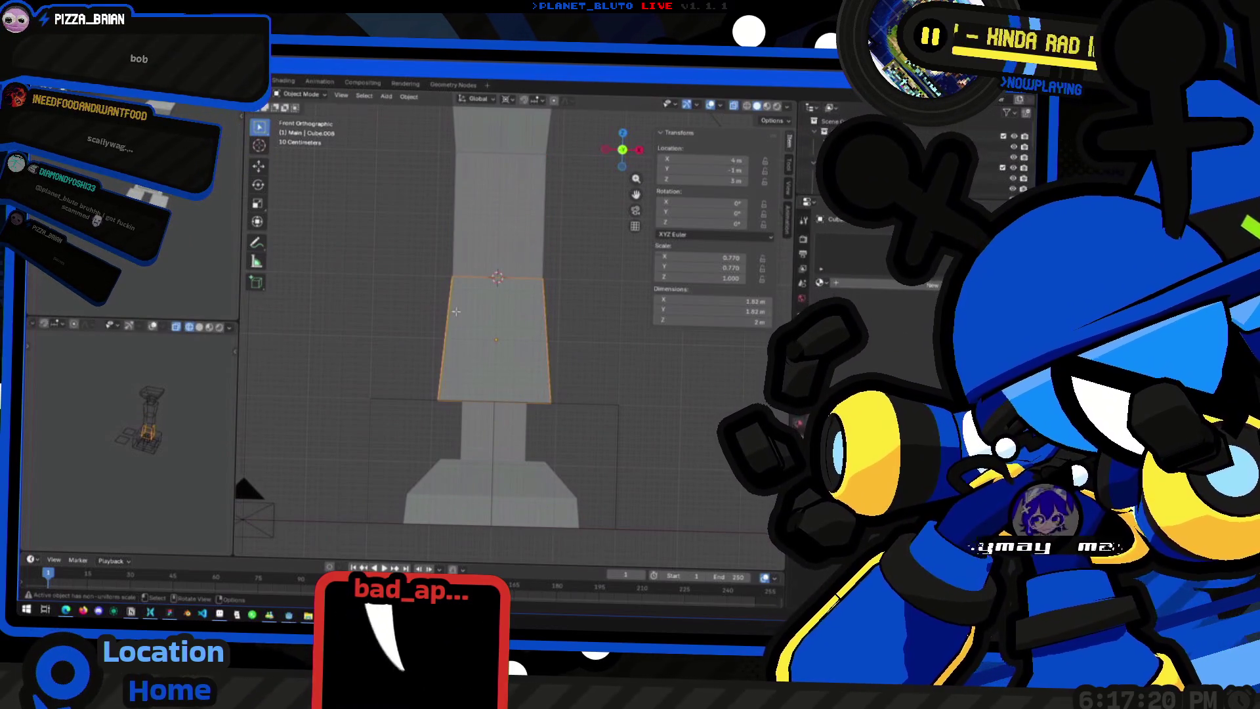
{"action": "key", "text": "Tab"}
{"action": "key", "text": "Tab"}
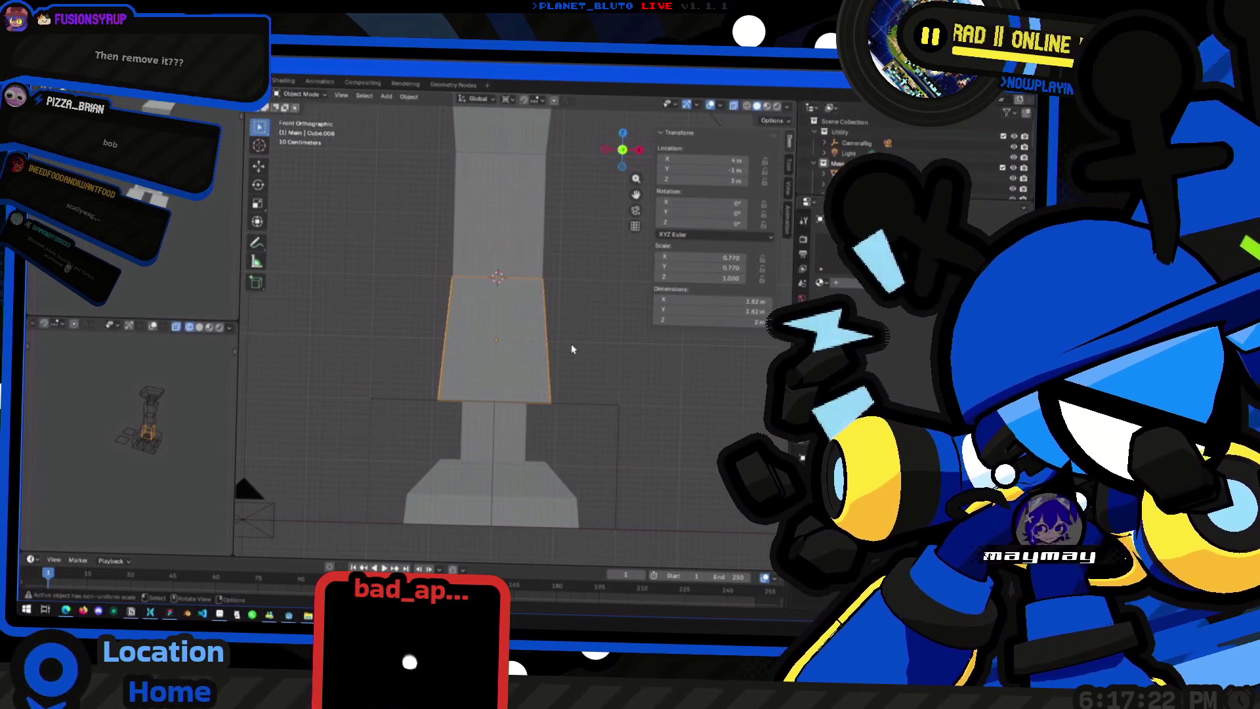
{"action": "key", "text": "Tab"}
Step: Scale an edge loop on the new shaft segment (Cube.014) about 2.23 wider along X
{"action": "key", "text": "Tab"}
{"action": "left_click", "coordinate": [472, 258]}
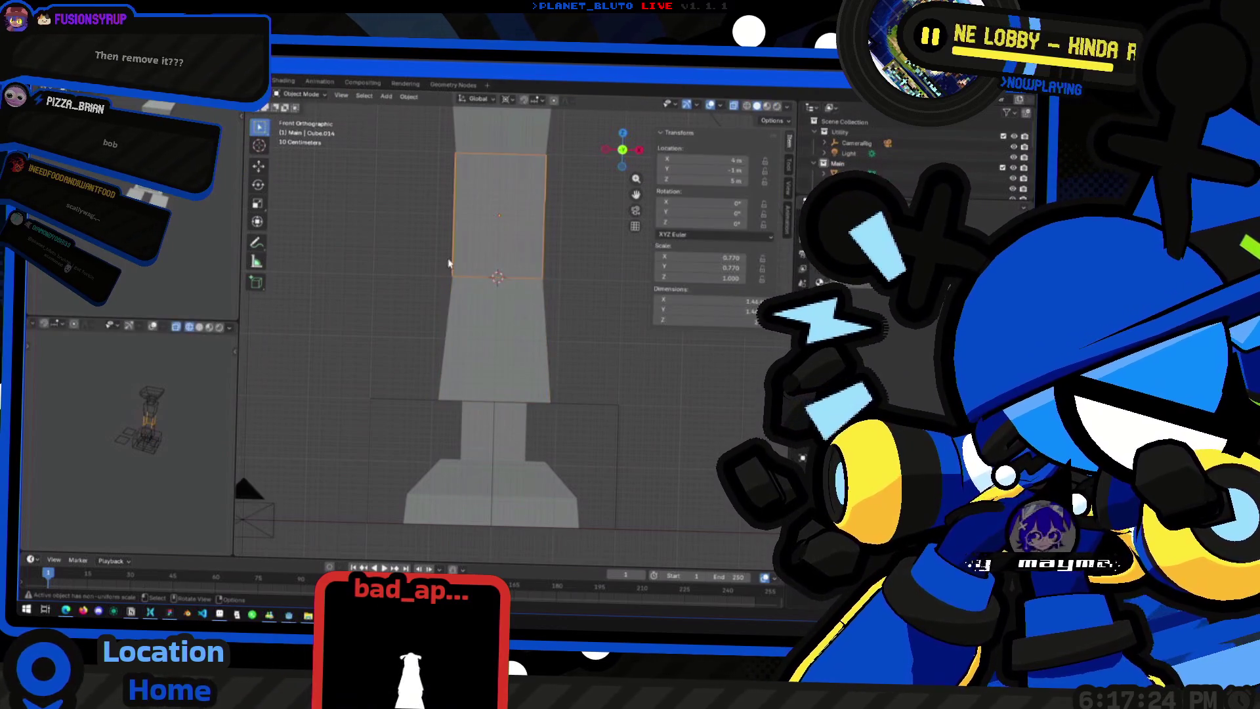
{"action": "key", "text": "Tab"}
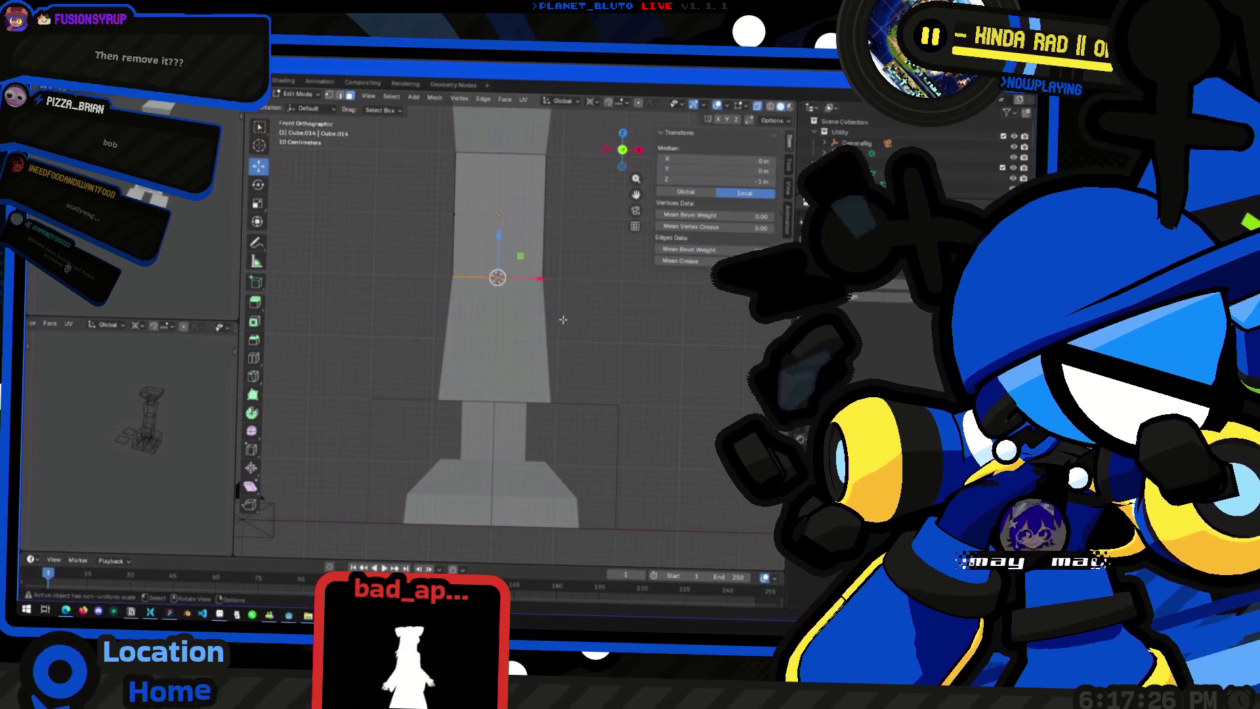
{"action": "key", "text": "s"}
{"action": "left_click", "coordinate": [588, 322]}
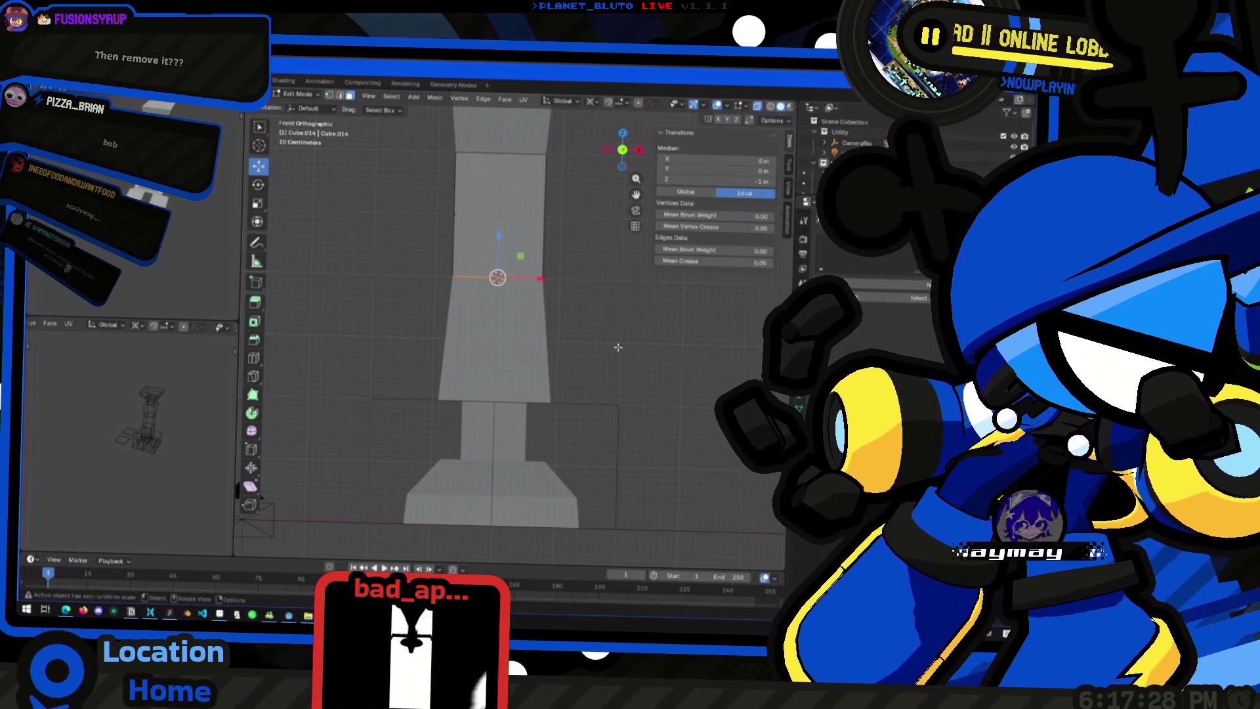
{"action": "scroll", "coordinate": [440, 260], "scroll_direction": "up", "scroll_amount": 3}
{"action": "scroll", "coordinate": [439, 259], "scroll_direction": "down", "scroll_amount": 1}
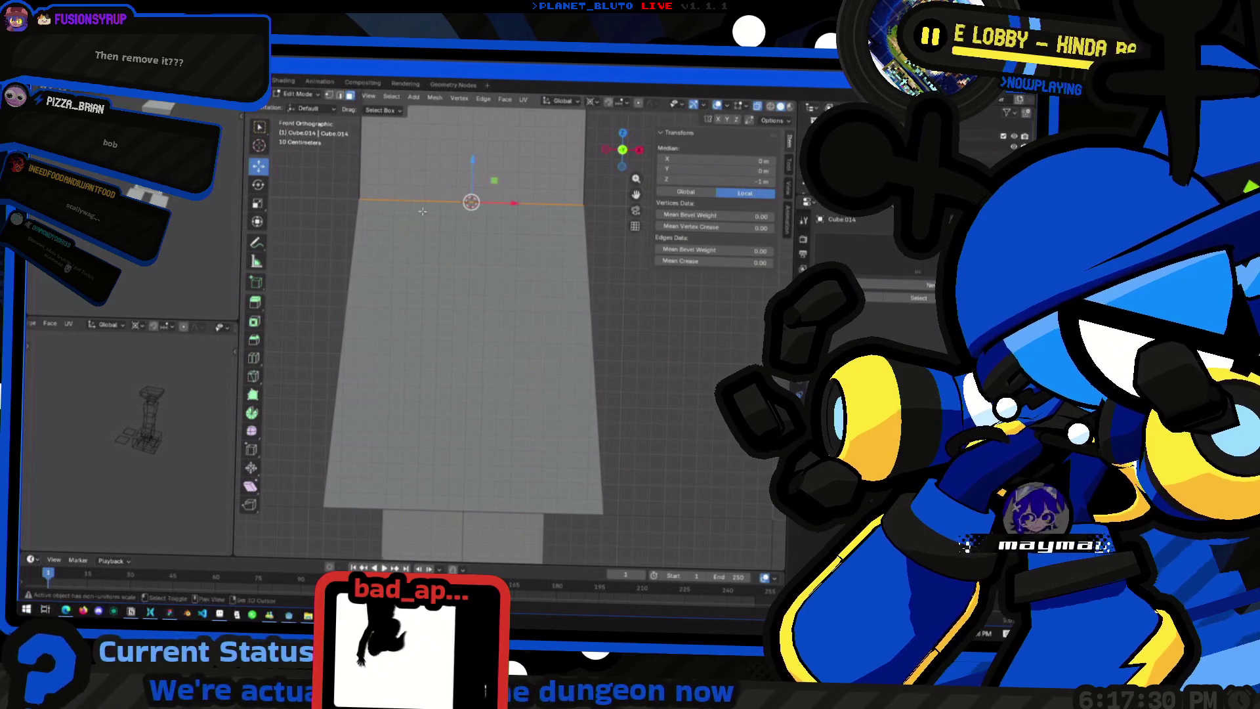
{"action": "scroll", "coordinate": [544, 285], "scroll_direction": "down", "scroll_amount": 3}
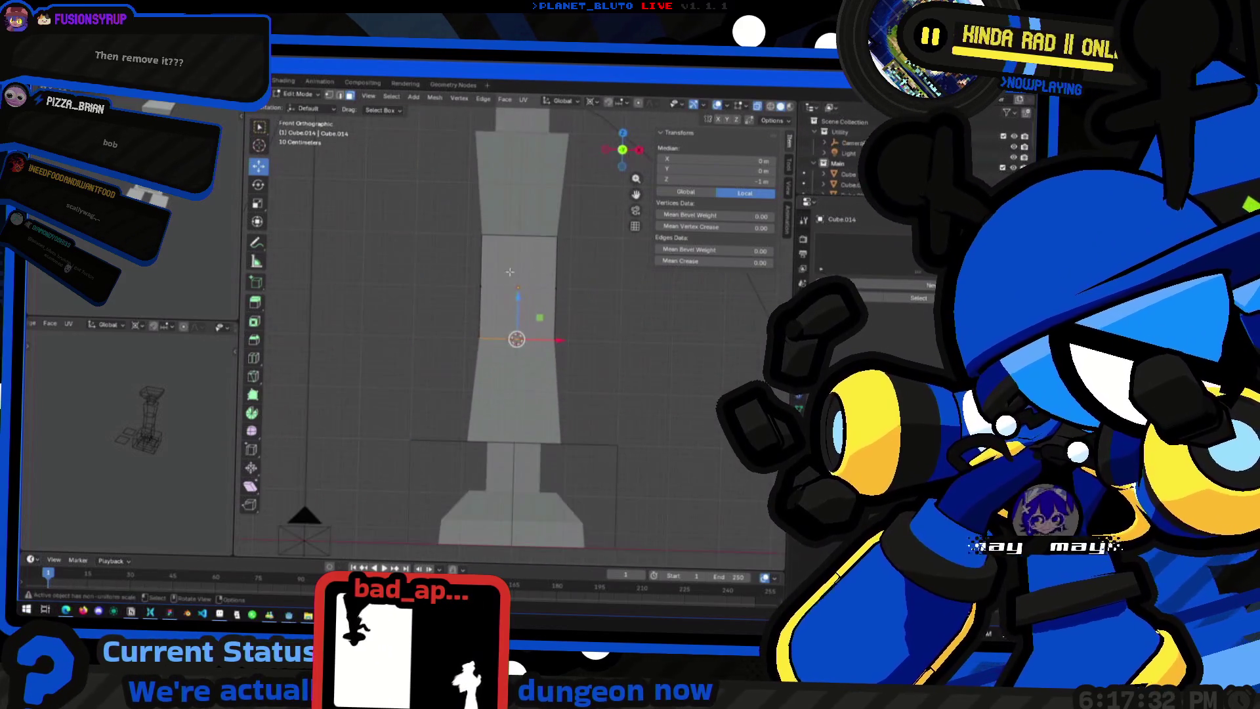
{"action": "scroll", "coordinate": [545, 285], "scroll_direction": "up", "scroll_amount": 3}
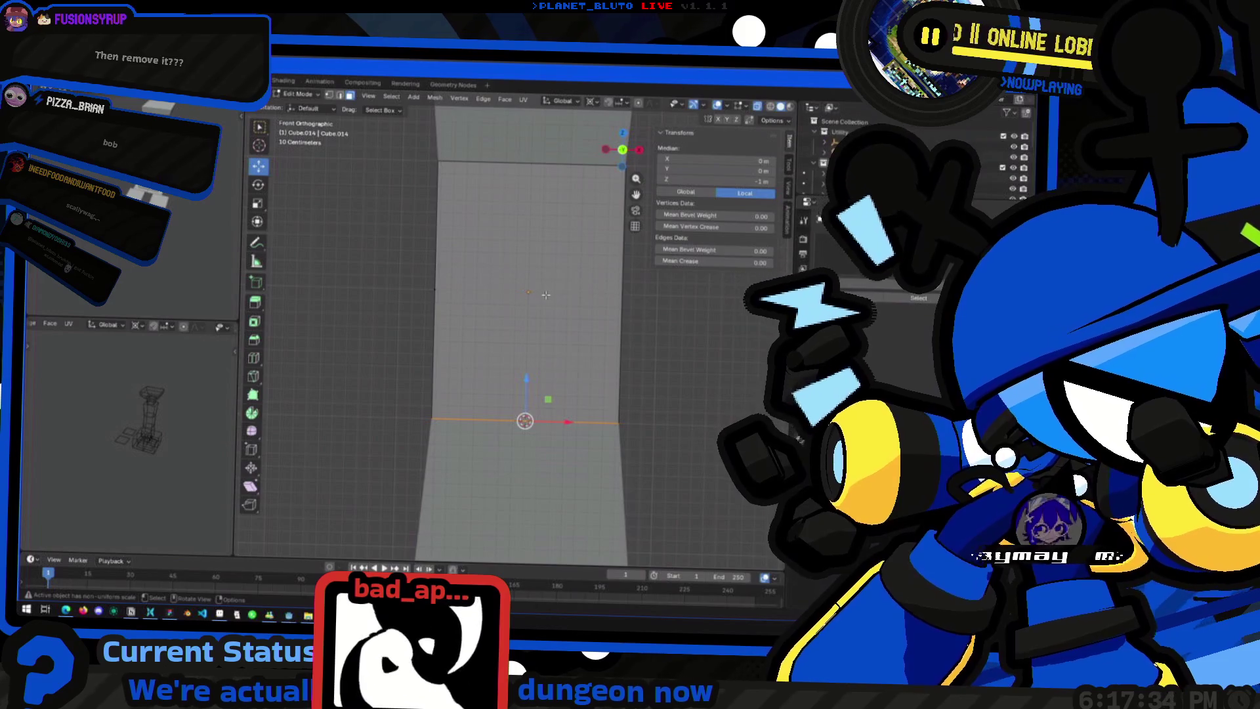
{"action": "middle_click_drag", "start_coordinate": [606, 330], "coordinate": [590, 323], "text": "shift"}
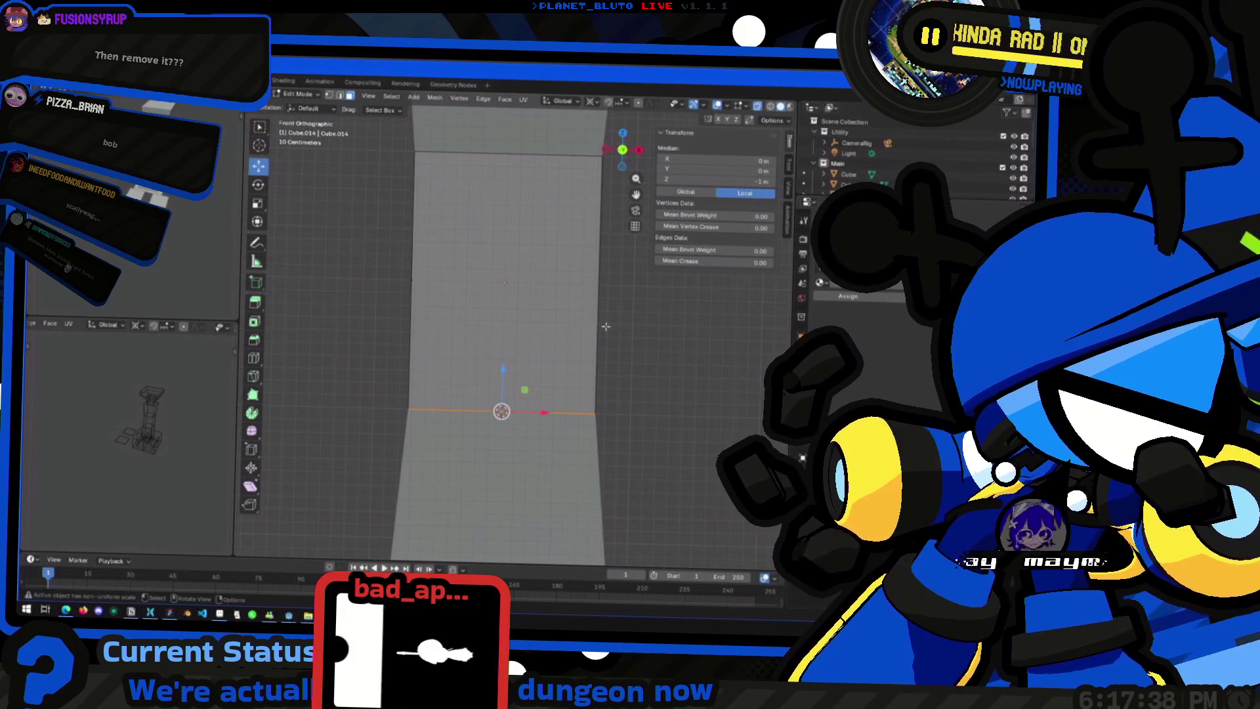
{"action": "middle_click_drag", "start_coordinate": [601, 286], "coordinate": [580, 284], "text": "shift"}
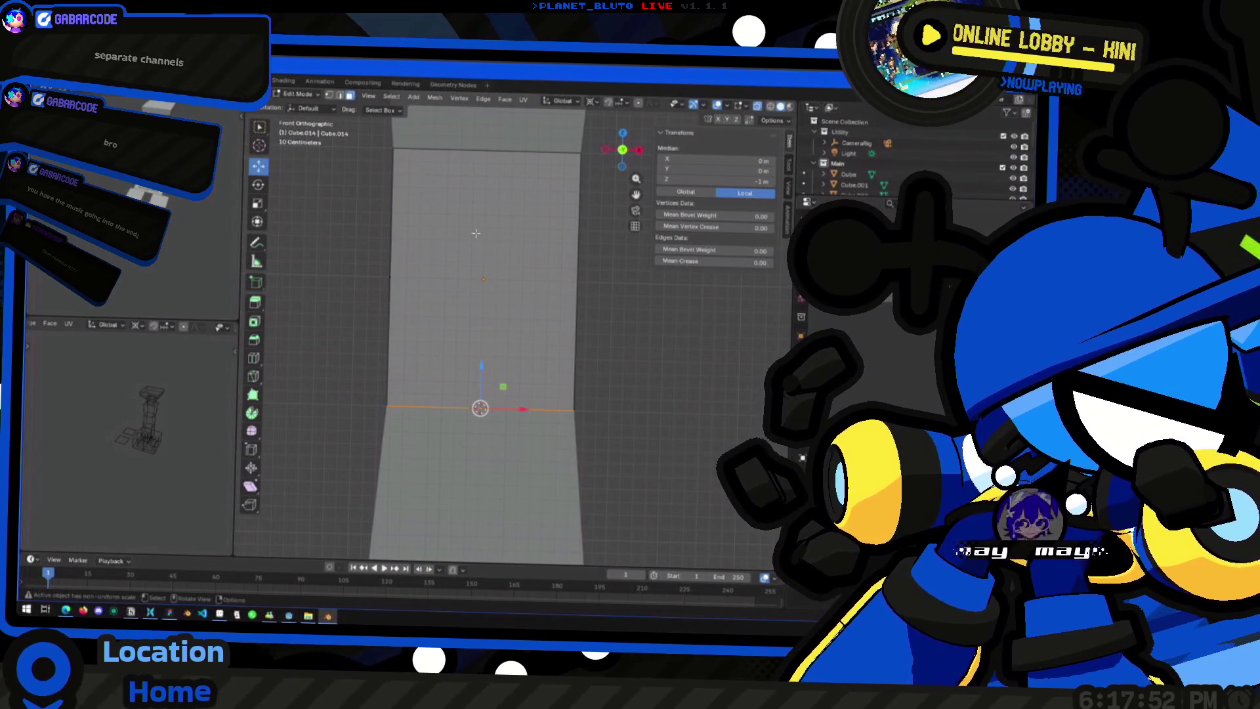
{"action": "scroll", "coordinate": [495, 234], "scroll_direction": "down", "scroll_amount": 1}
{"action": "scroll", "coordinate": [522, 247], "scroll_direction": "down", "scroll_amount": 1}
{"action": "scroll", "coordinate": [571, 265], "scroll_direction": "down", "scroll_amount": 2}
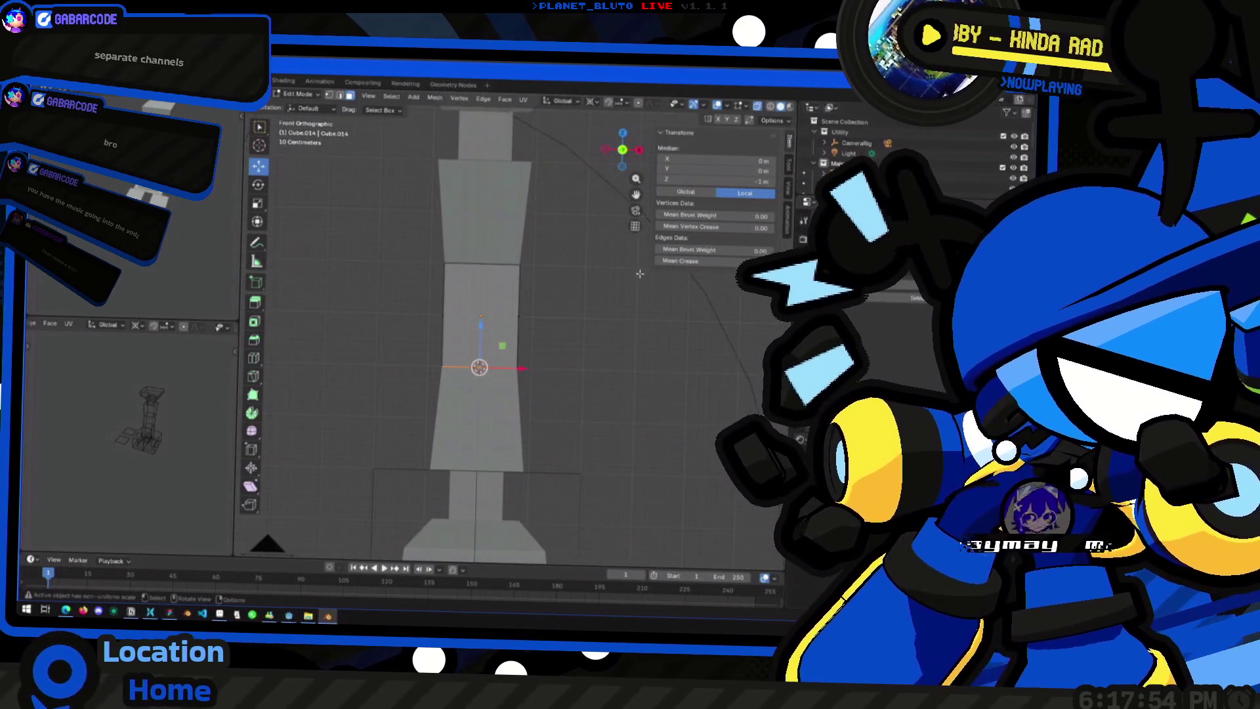
{"action": "scroll", "coordinate": [602, 280], "scroll_direction": "down", "scroll_amount": 1}
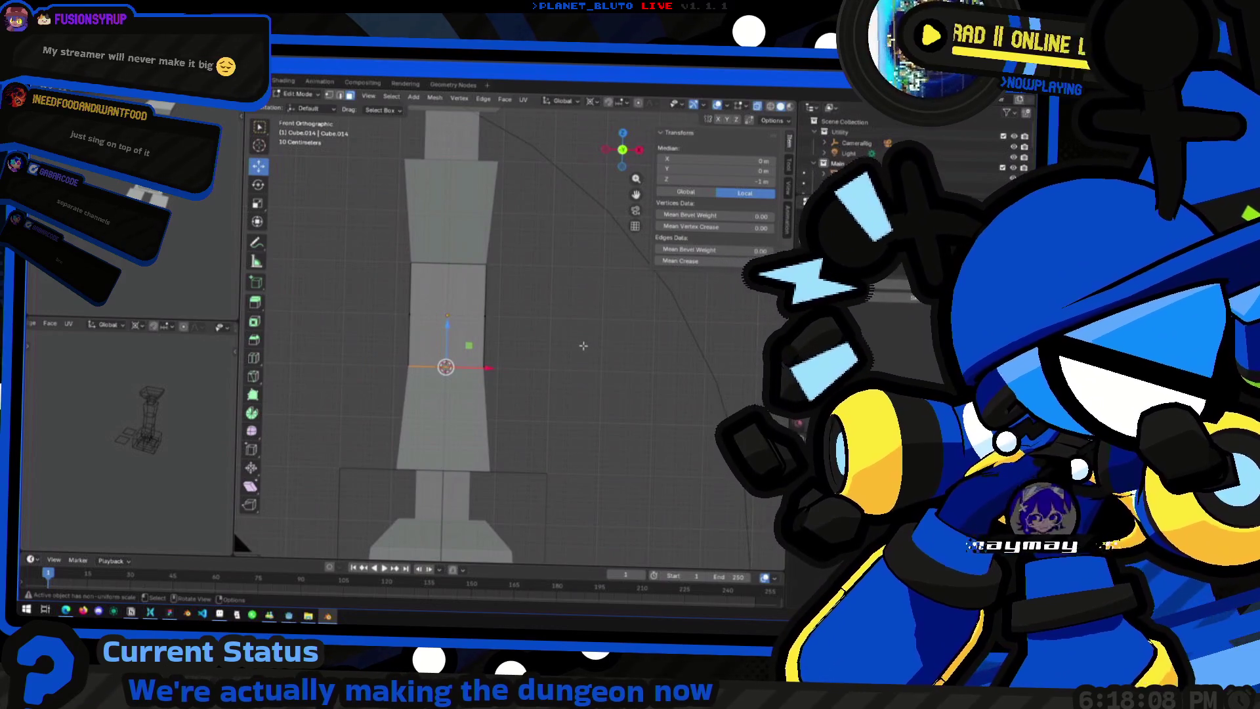
{"action": "scroll", "coordinate": [561, 352], "scroll_direction": "up", "scroll_amount": 2}
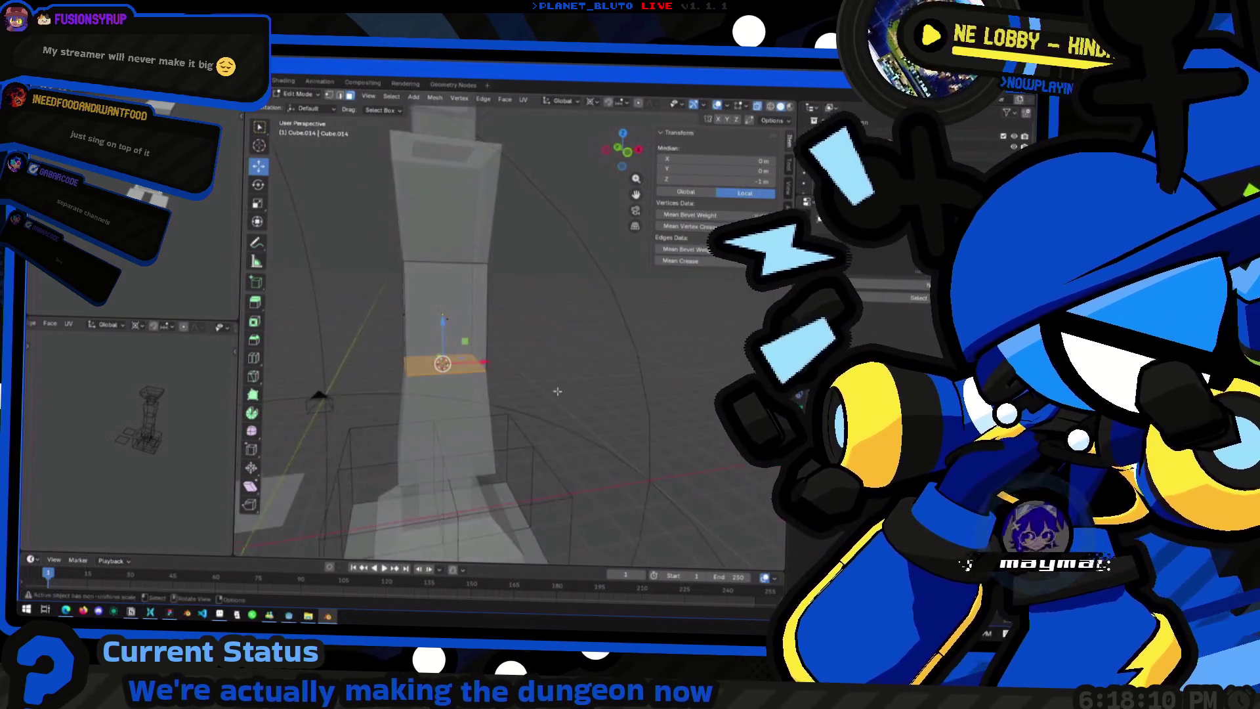
{"action": "scroll", "coordinate": [452, 340], "scroll_direction": "down", "scroll_amount": 4}
{"action": "scroll", "coordinate": [451, 340], "scroll_direction": "up", "scroll_amount": 1}
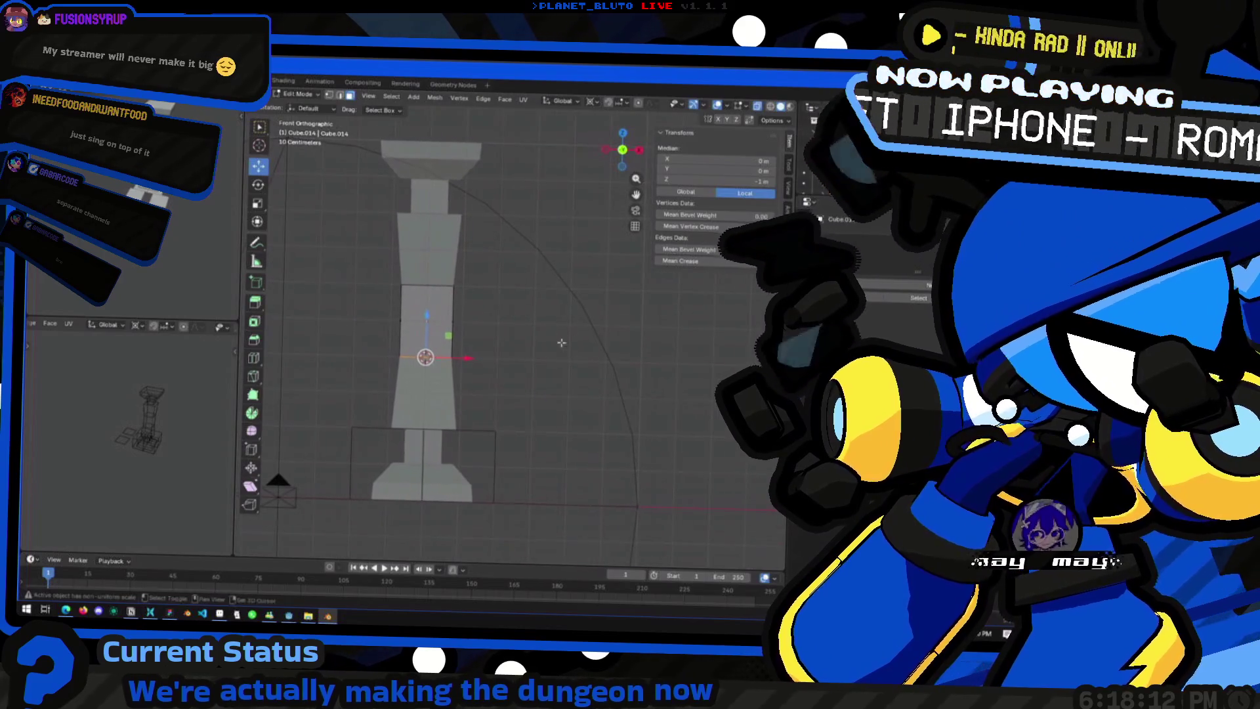
{"action": "scroll", "coordinate": [452, 340], "scroll_direction": "up", "scroll_amount": 2}
{"action": "scroll", "coordinate": [452, 341], "scroll_direction": "up", "scroll_amount": 2}
{"action": "scroll", "coordinate": [688, 385], "scroll_direction": "down", "scroll_amount": 1}
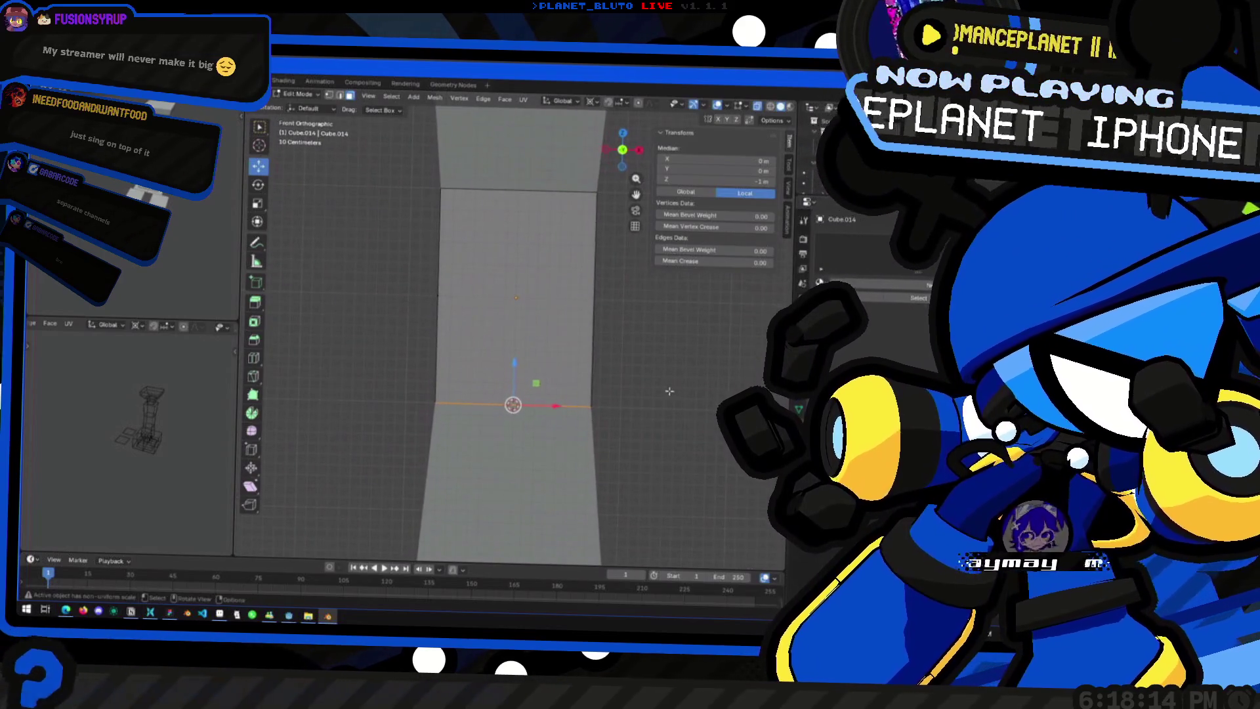
{"action": "scroll", "coordinate": [688, 385], "scroll_direction": "down", "scroll_amount": 1}
{"action": "scroll", "coordinate": [523, 399], "scroll_direction": "down", "scroll_amount": 1}
{"action": "scroll", "coordinate": [523, 399], "scroll_direction": "down", "scroll_amount": 1}
Step: Shrink one more shaft edge loop slightly, leaving the block 1.44 m across and 2 m tall in Object Mode
{"action": "middle_click_drag", "start_coordinate": [524, 399], "coordinate": [571, 298]}
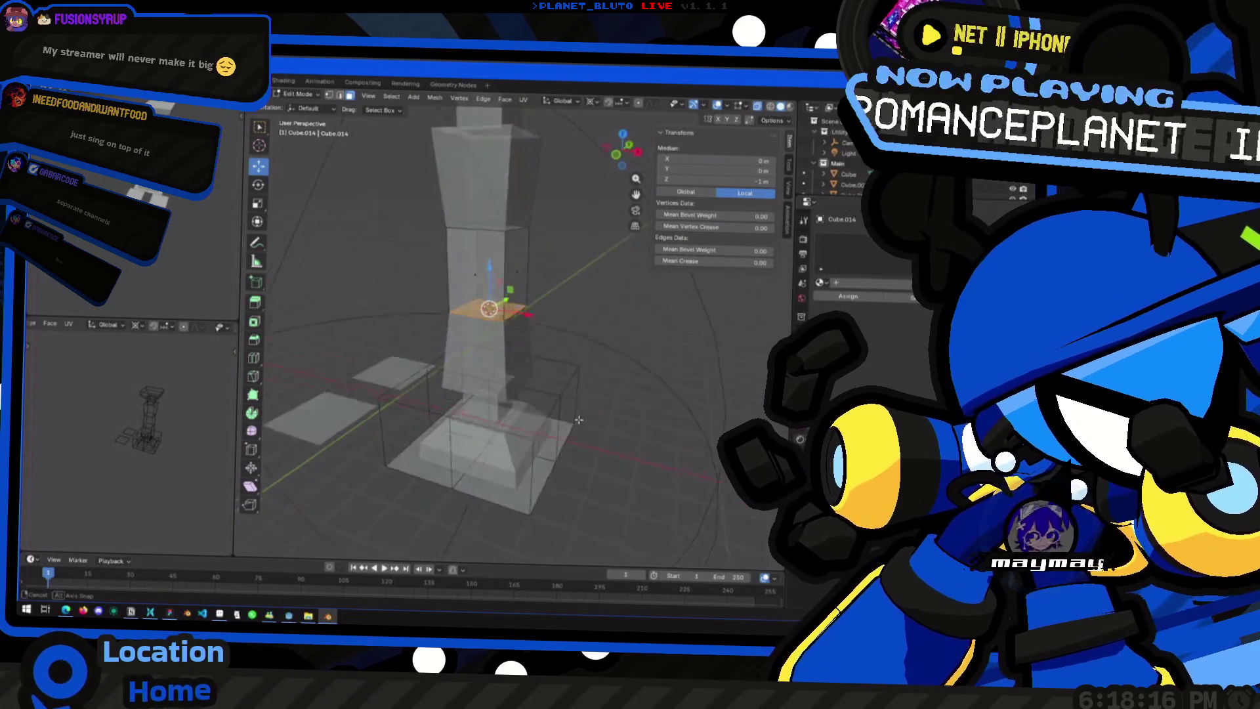
{"action": "left_click", "coordinate": [571, 298]}
{"action": "scroll", "coordinate": [571, 299], "scroll_direction": "up", "scroll_amount": 2}
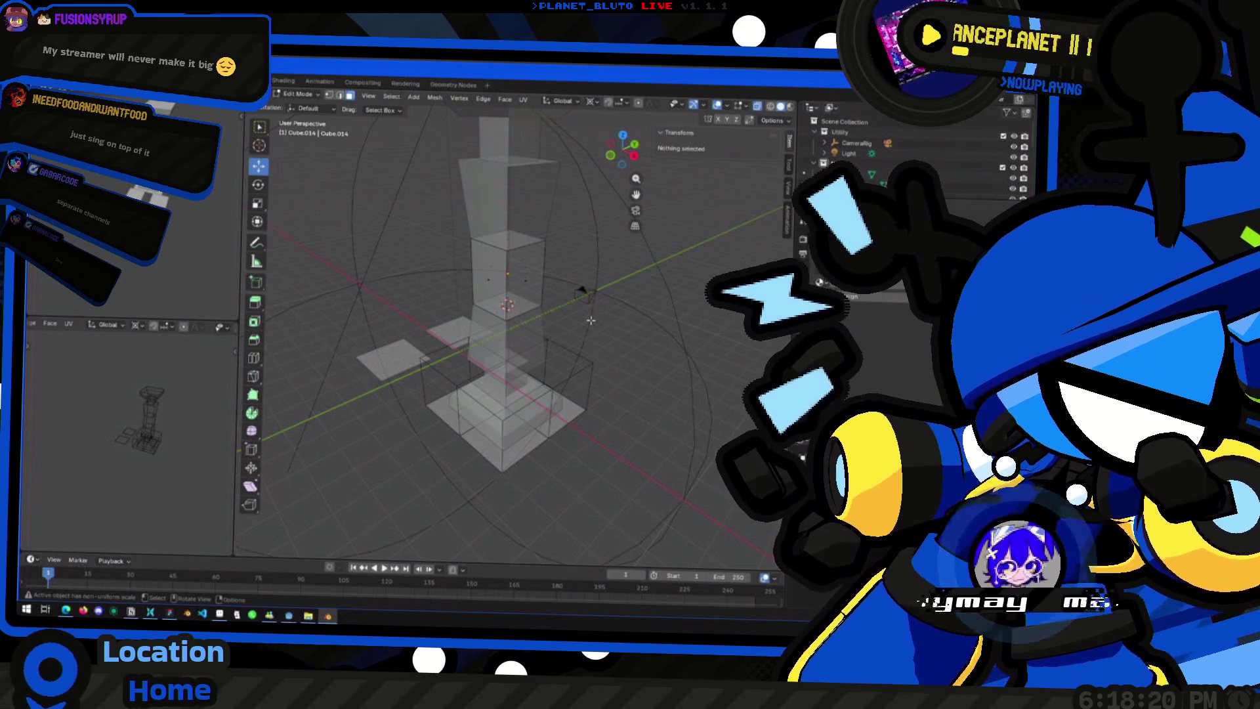
{"action": "mouse_move", "coordinate": [540, 352]}
{"action": "middle_mouse_down"}
{"action": "mouse_move", "coordinate": [522, 325]}
{"action": "mouse_move", "coordinate": [539, 335]}
{"action": "middle_mouse_up"}
{"action": "left_click", "coordinate": [497, 315]}
{"action": "key", "text": "s"}
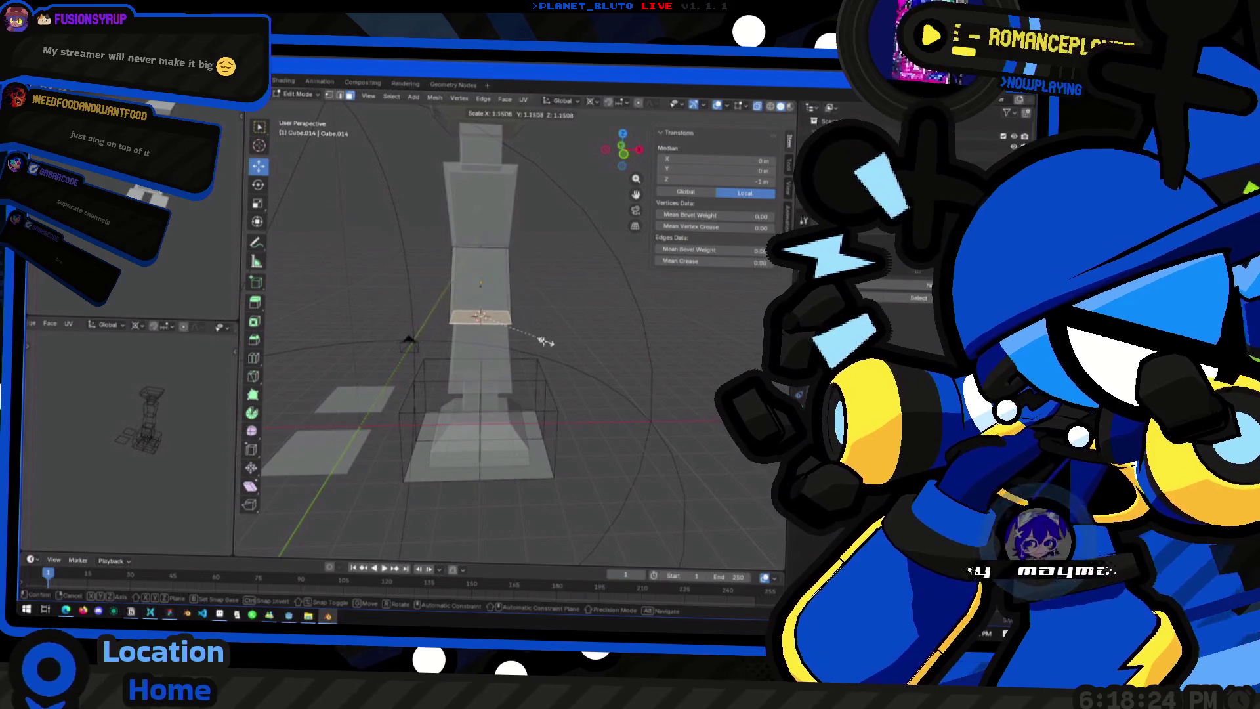
{"action": "left_click", "coordinate": [601, 345]}
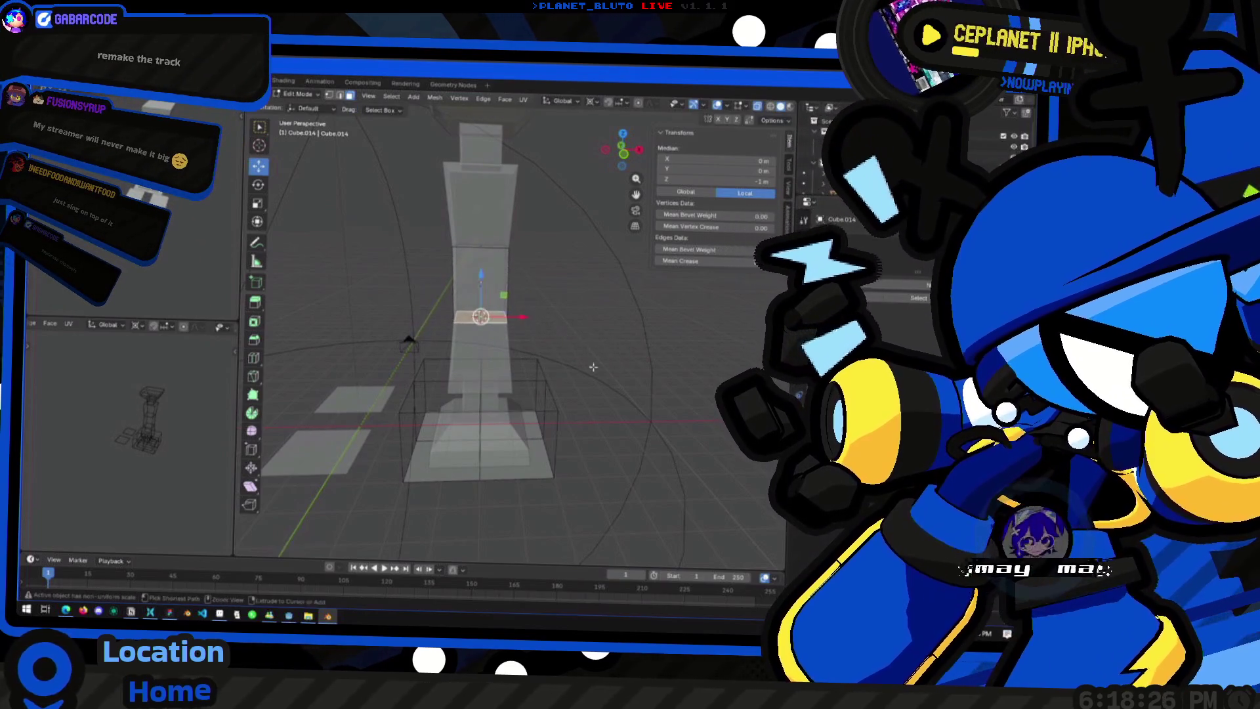
{"action": "middle_click_drag", "start_coordinate": [601, 346], "coordinate": [342, 385]}
{"action": "key", "text": "Tab"}
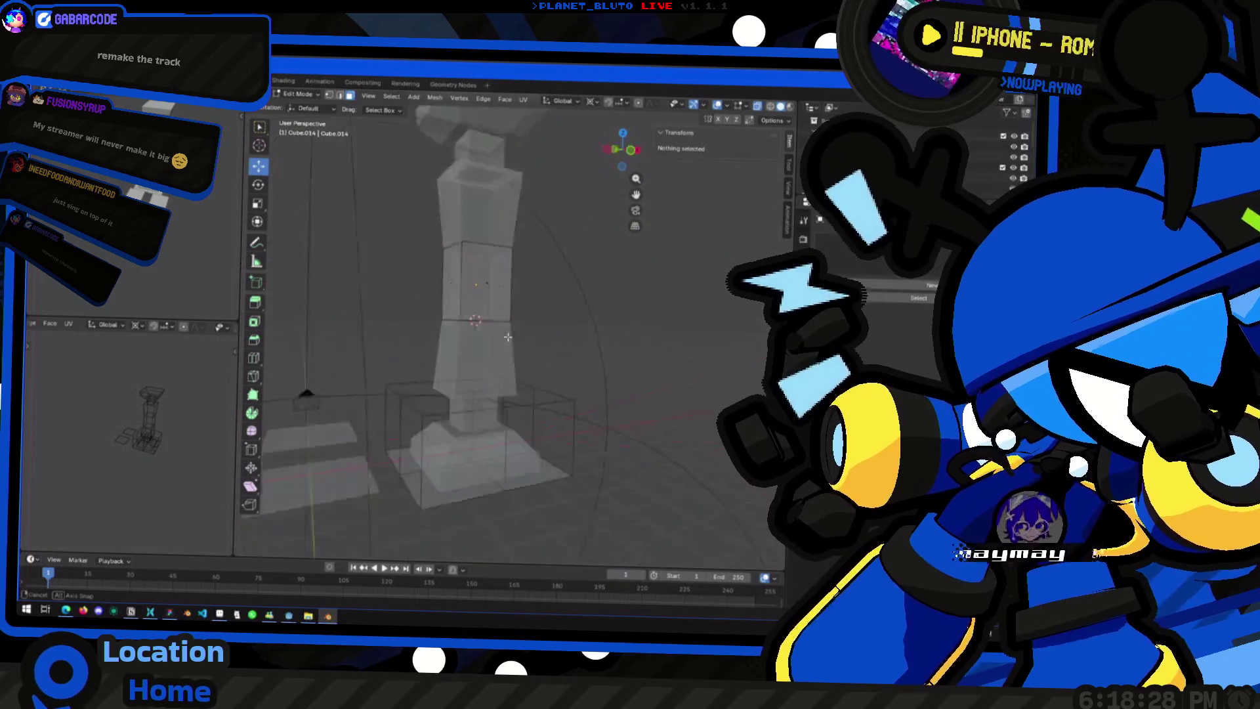
{"action": "middle_click_drag", "start_coordinate": [368, 315], "coordinate": [566, 365]}
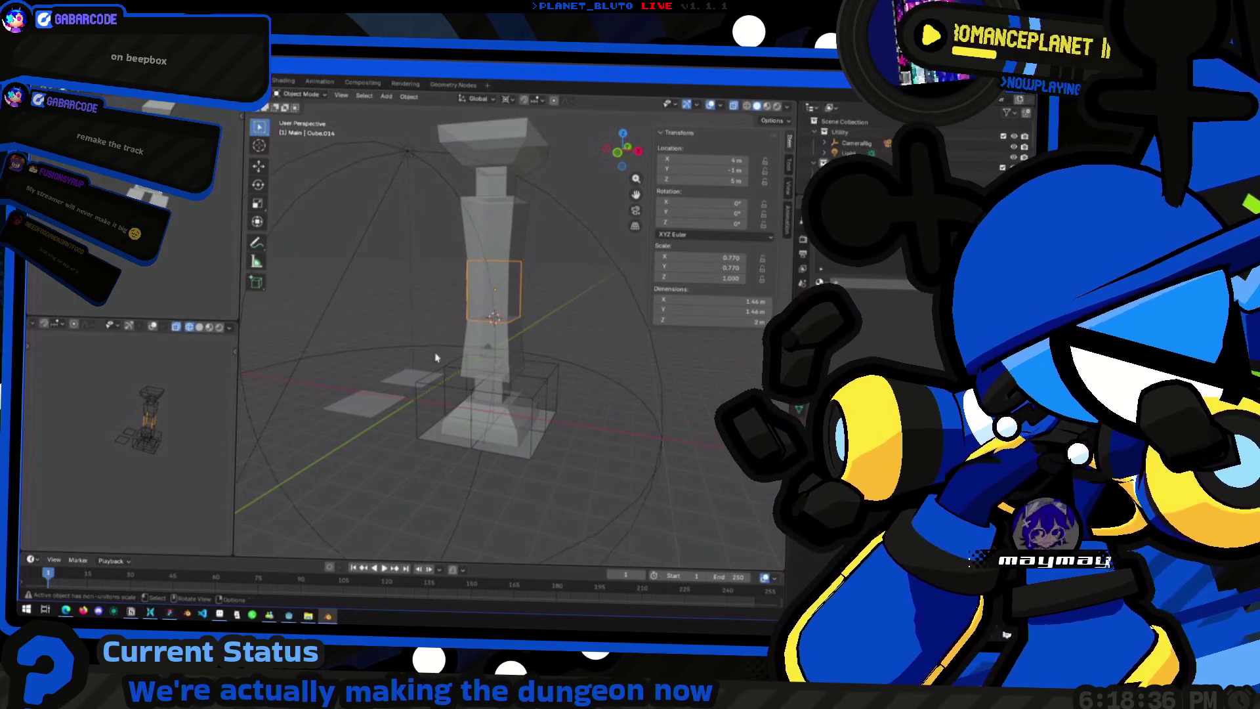
{"action": "middle_click_drag", "start_coordinate": [436, 358], "coordinate": [454, 315]}
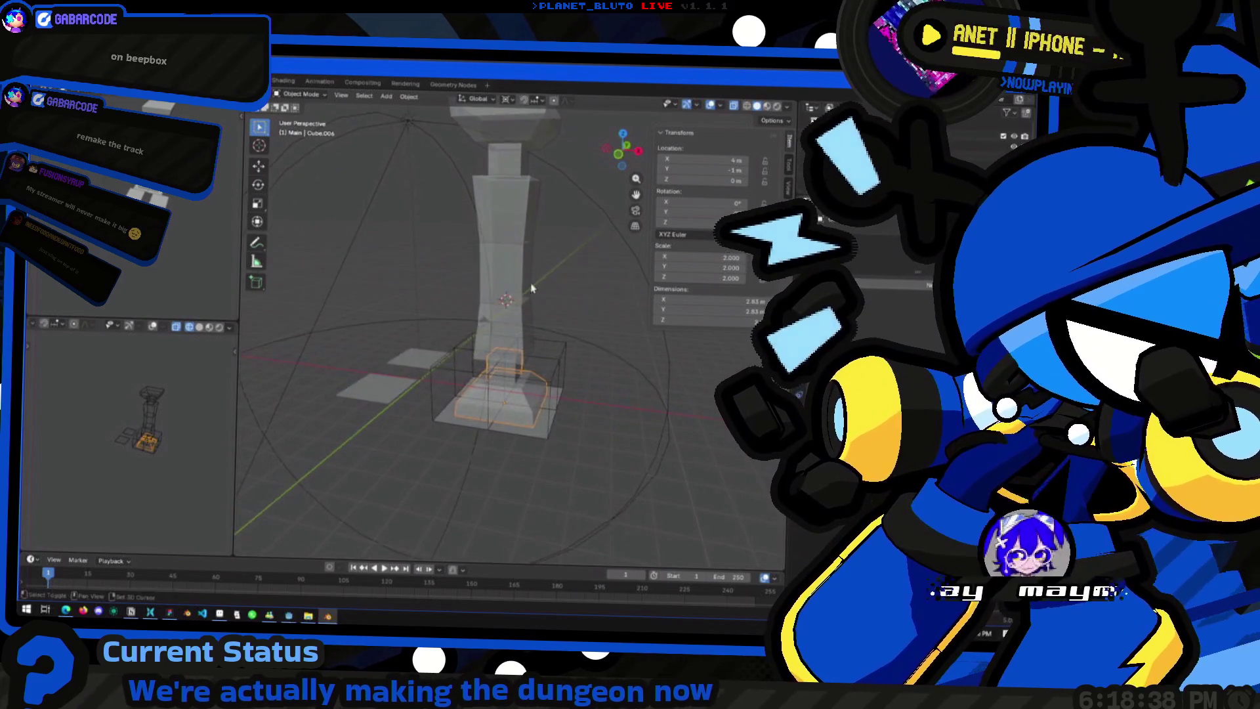
{"action": "middle_click_drag", "start_coordinate": [512, 410], "coordinate": [553, 208]}
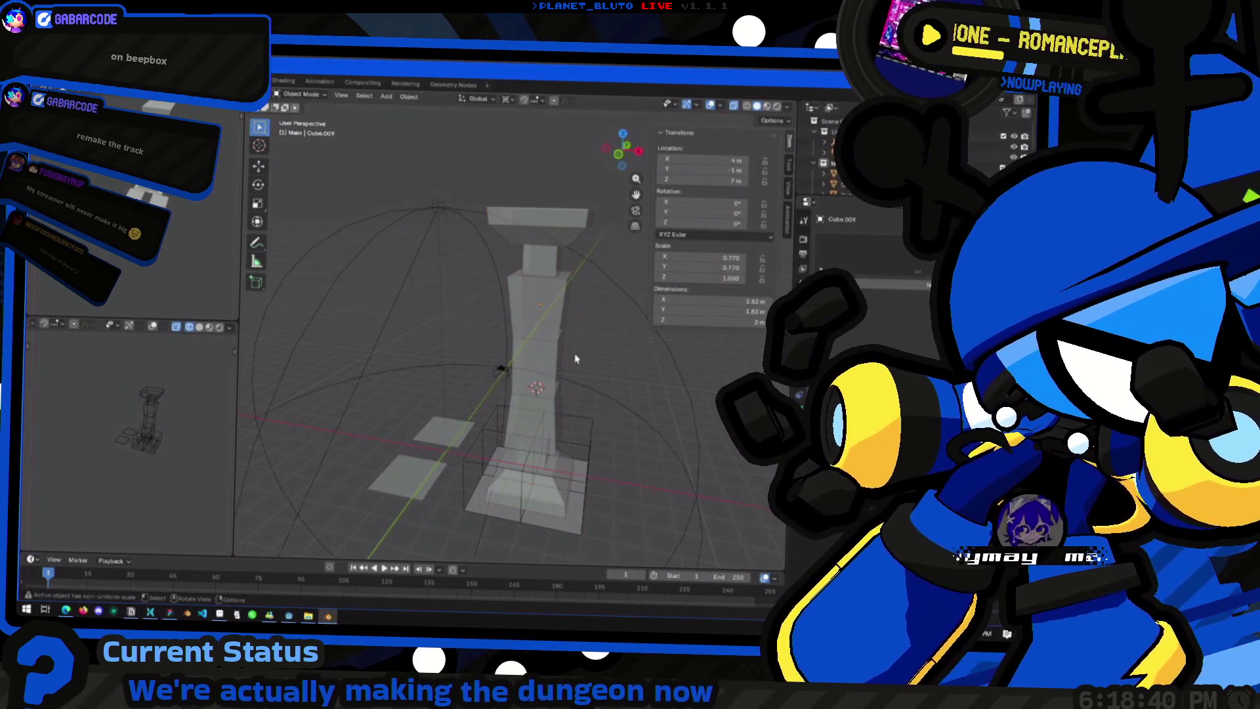
{"action": "middle_click_drag", "start_coordinate": [572, 344], "coordinate": [542, 363]}
{"action": "key", "text": "KP_1"}
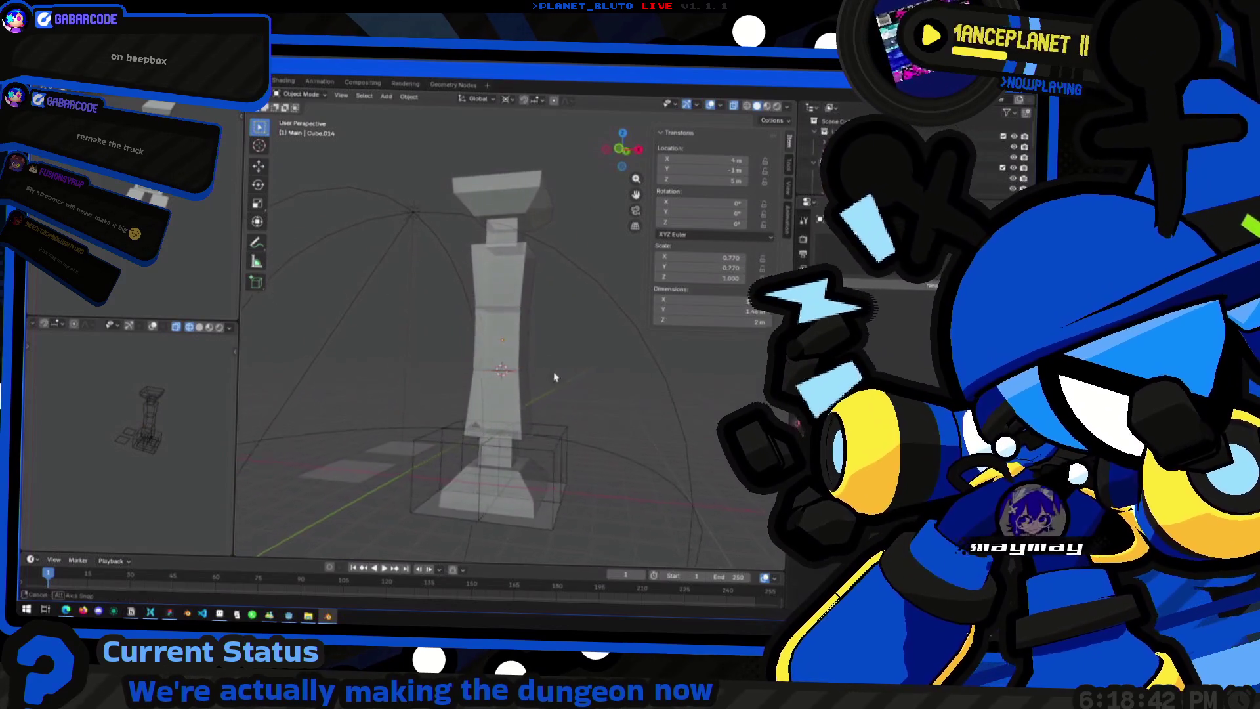
{"action": "scroll", "coordinate": [511, 431], "scroll_direction": "up", "scroll_amount": 3}
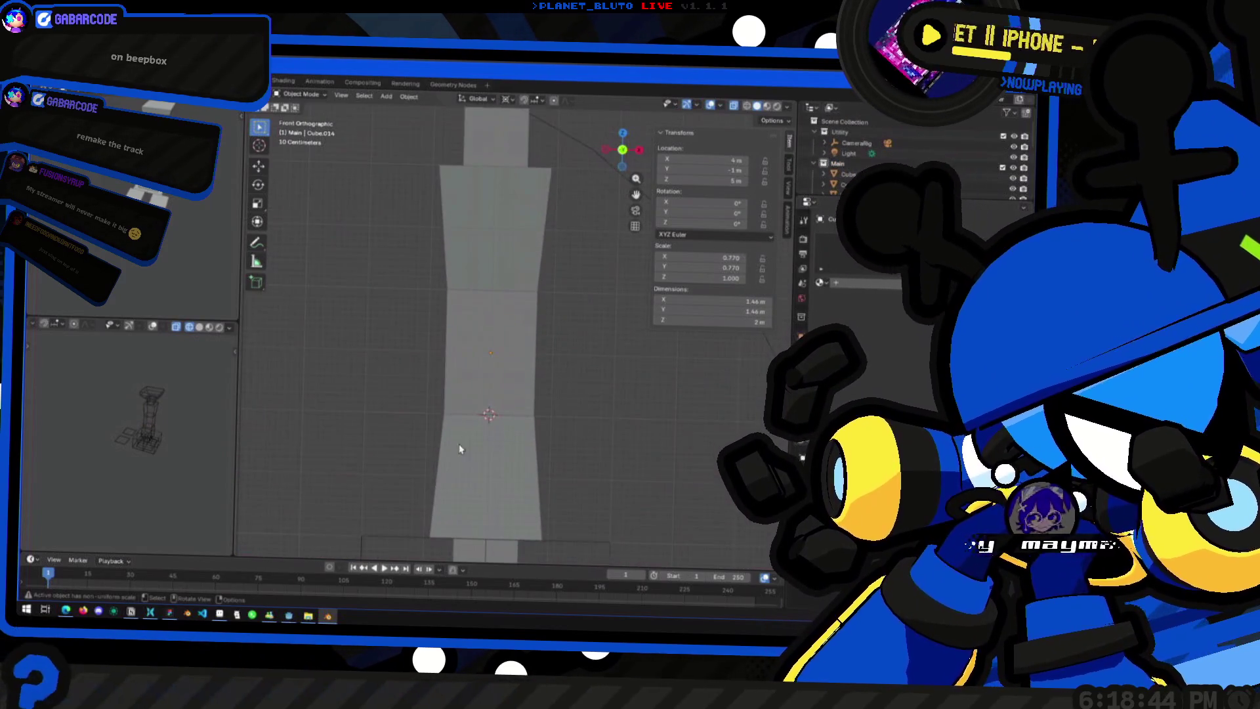
{"action": "scroll", "coordinate": [506, 438], "scroll_direction": "down", "scroll_amount": 2}
{"action": "mouse_move", "coordinate": [500, 349]}
{"action": "middle_mouse_down"}
{"action": "mouse_move", "coordinate": [481, 407]}
{"action": "mouse_move", "coordinate": [501, 409]}
{"action": "middle_mouse_up"}
{"action": "scroll", "coordinate": [500, 409], "scroll_direction": "down", "scroll_amount": 3}
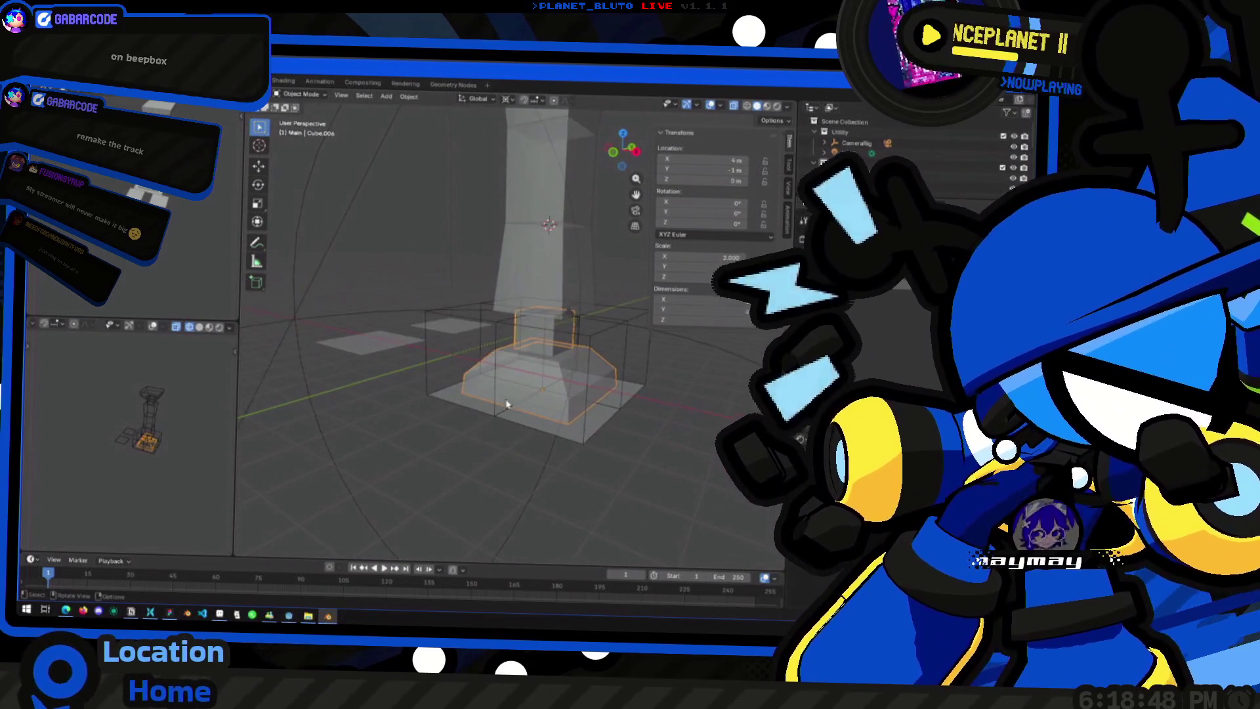
{"action": "scroll", "coordinate": [500, 394], "scroll_direction": "down", "scroll_amount": 2}
{"action": "scroll", "coordinate": [500, 394], "scroll_direction": "up", "scroll_amount": 2}
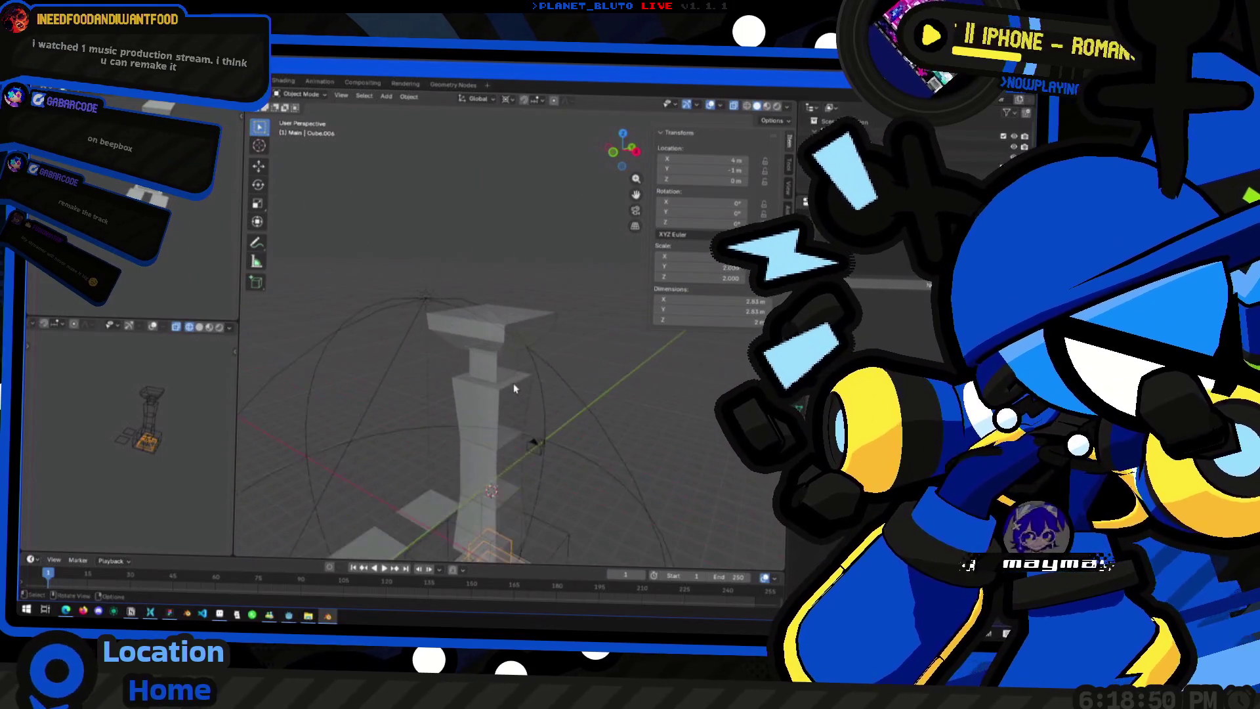
{"action": "scroll", "coordinate": [487, 350], "scroll_direction": "up", "scroll_amount": 3}
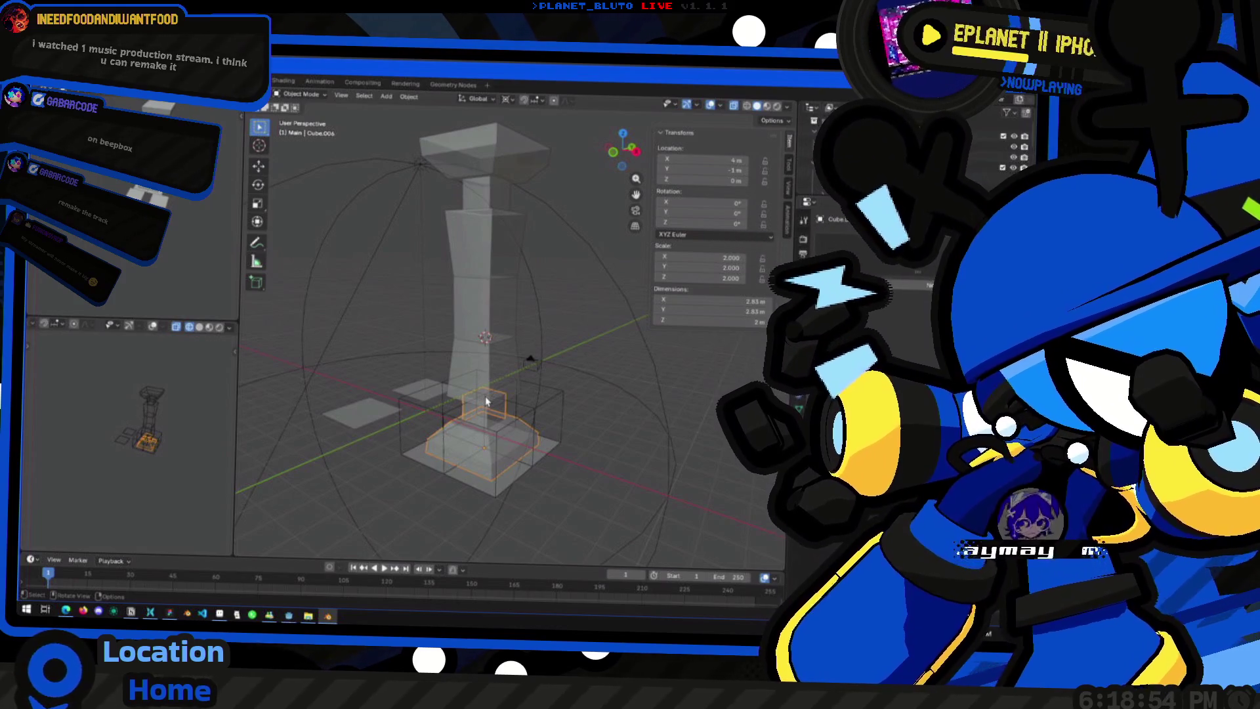
{"action": "mouse_move", "coordinate": [483, 380]}
{"action": "middle_mouse_down"}
{"action": "mouse_move", "coordinate": [622, 355]}
{"action": "mouse_move", "coordinate": [588, 465]}
{"action": "middle_mouse_up"}
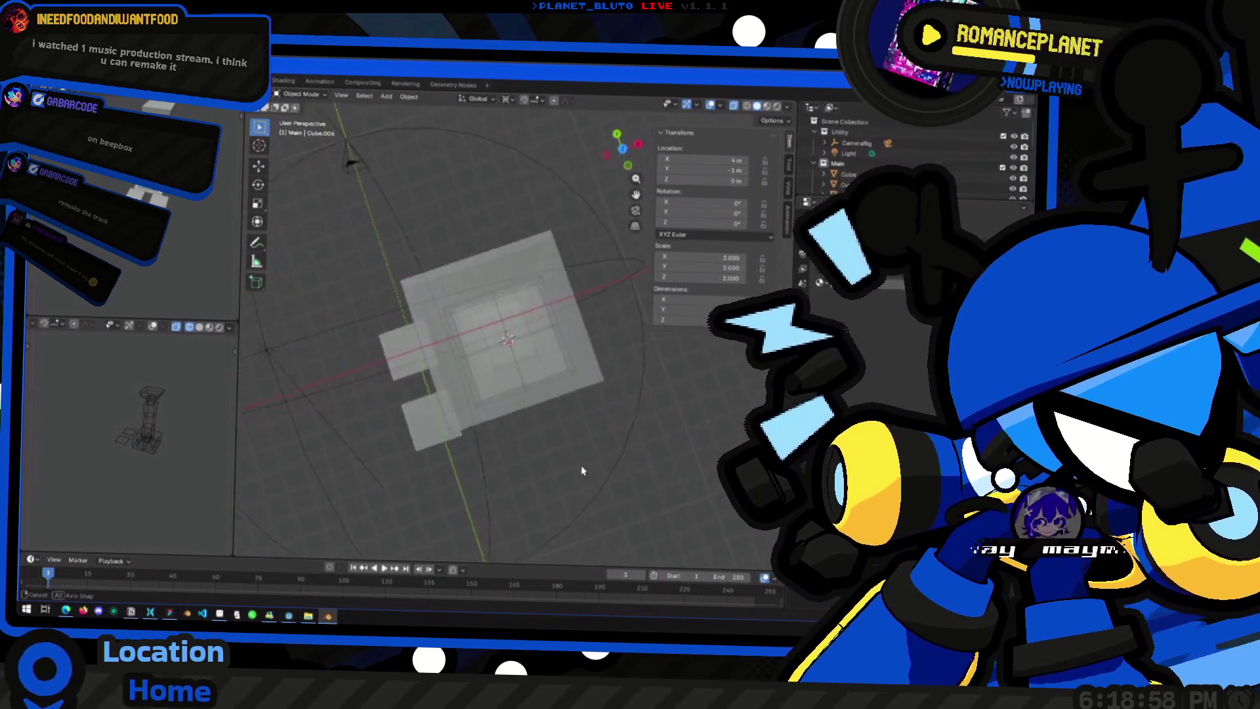
{"action": "left_click", "coordinate": [622, 147]}
{"action": "scroll", "coordinate": [458, 364], "scroll_direction": "up", "scroll_amount": 3}
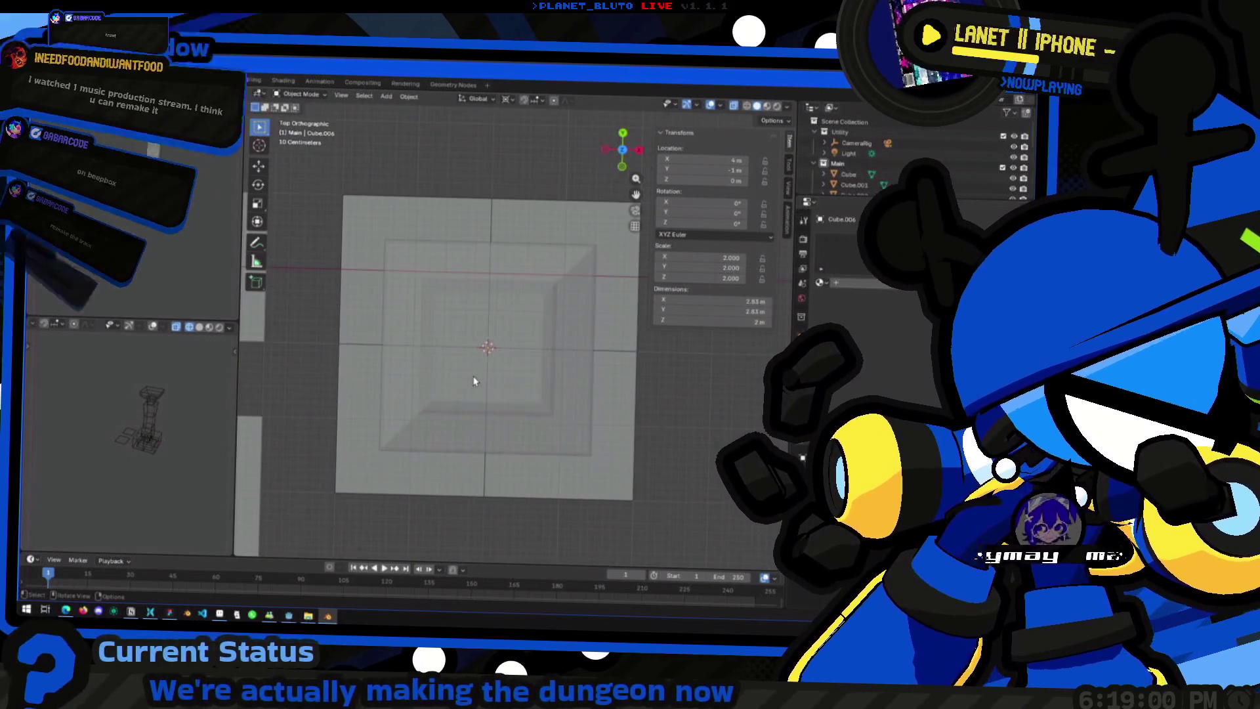
{"action": "scroll", "coordinate": [493, 404], "scroll_direction": "down", "scroll_amount": 2}
{"action": "middle_click_drag", "start_coordinate": [509, 421], "coordinate": [512, 318]}
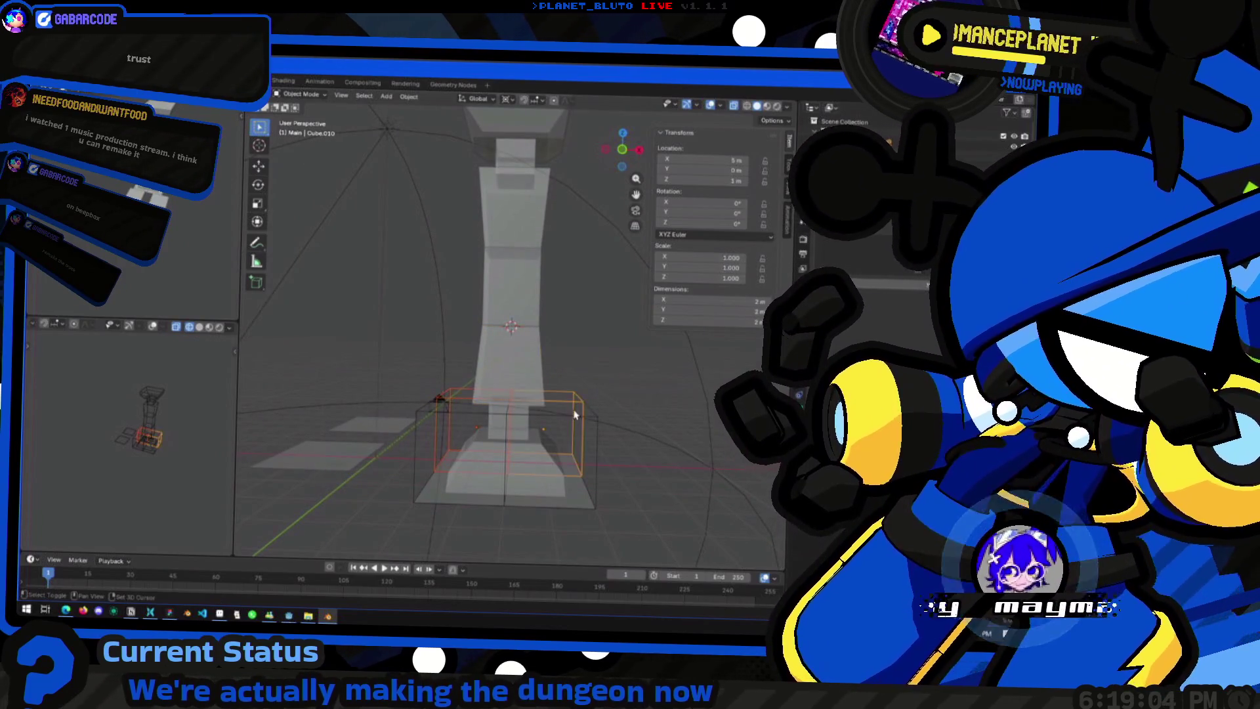
{"action": "middle_click_drag", "start_coordinate": [454, 391], "coordinate": [468, 325]}
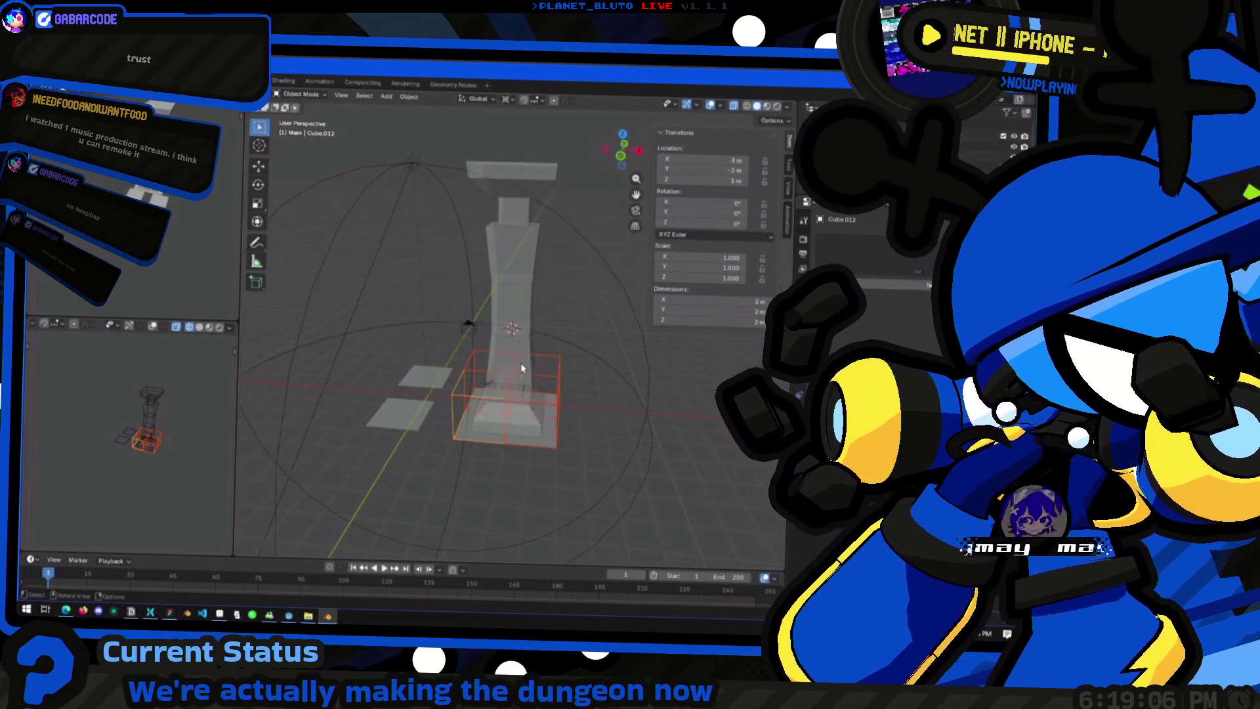
{"action": "key", "text": "g"}
{"action": "key", "text": "z"}
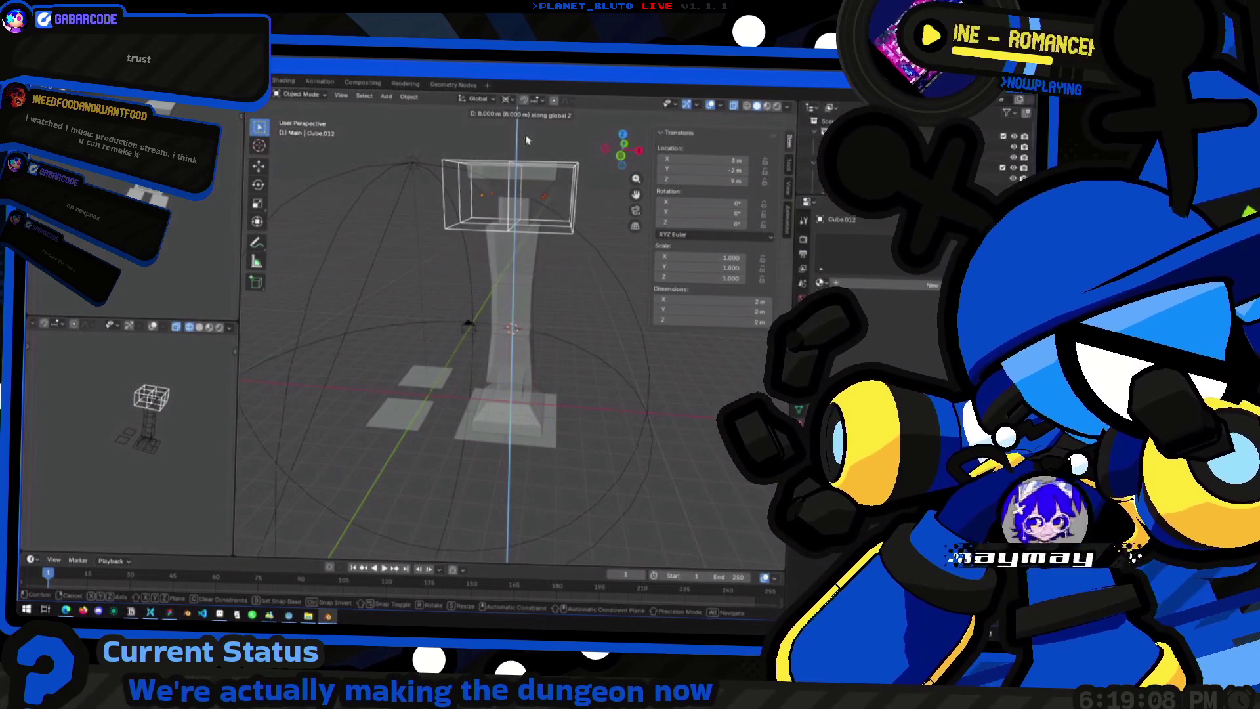
{"action": "left_click", "coordinate": [520, 175]}
{"action": "middle_click_drag", "start_coordinate": [521, 175], "coordinate": [595, 161]}
{"action": "left_click", "coordinate": [622, 146]}
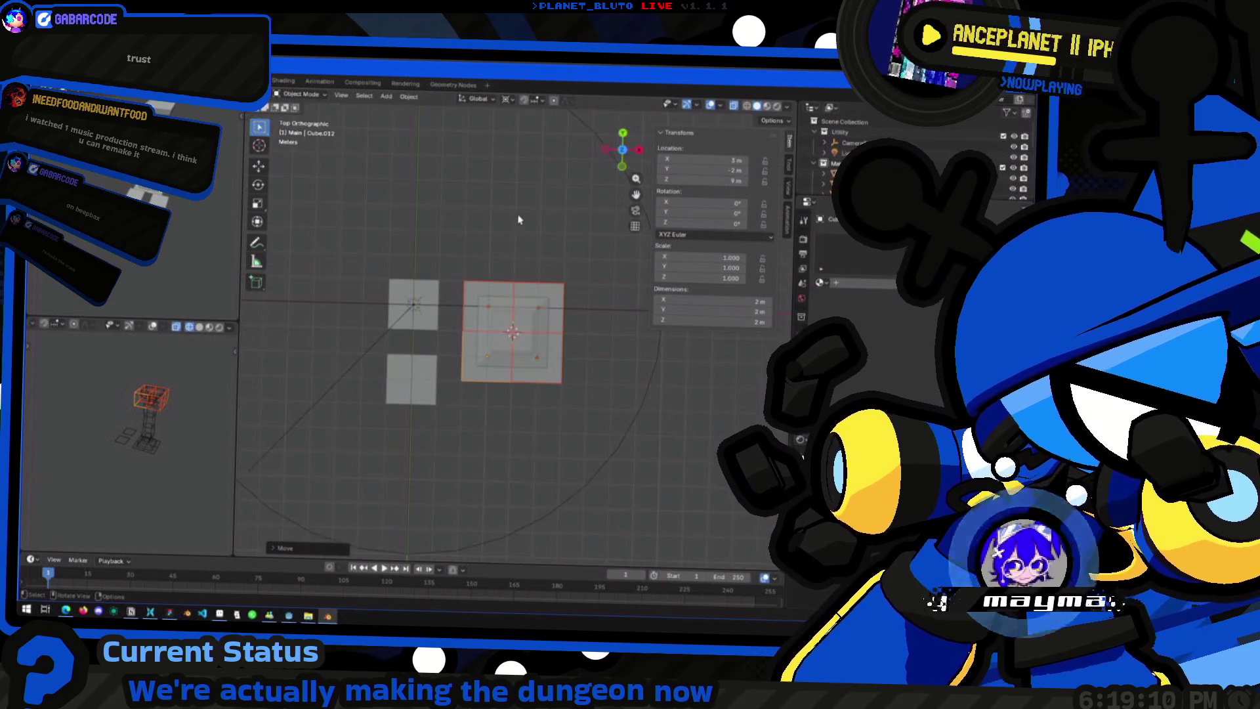
{"action": "middle_click_drag", "start_coordinate": [545, 412], "coordinate": [505, 313]}
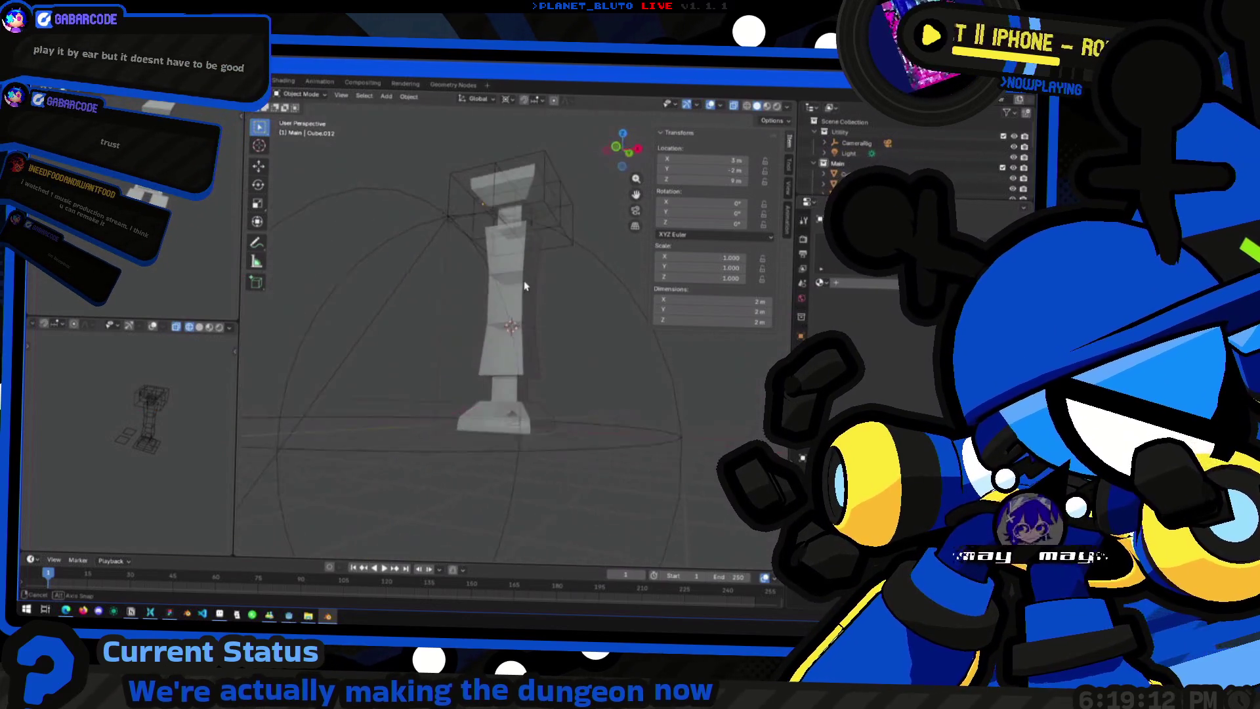
{"action": "key", "text": "ctrl+z"}
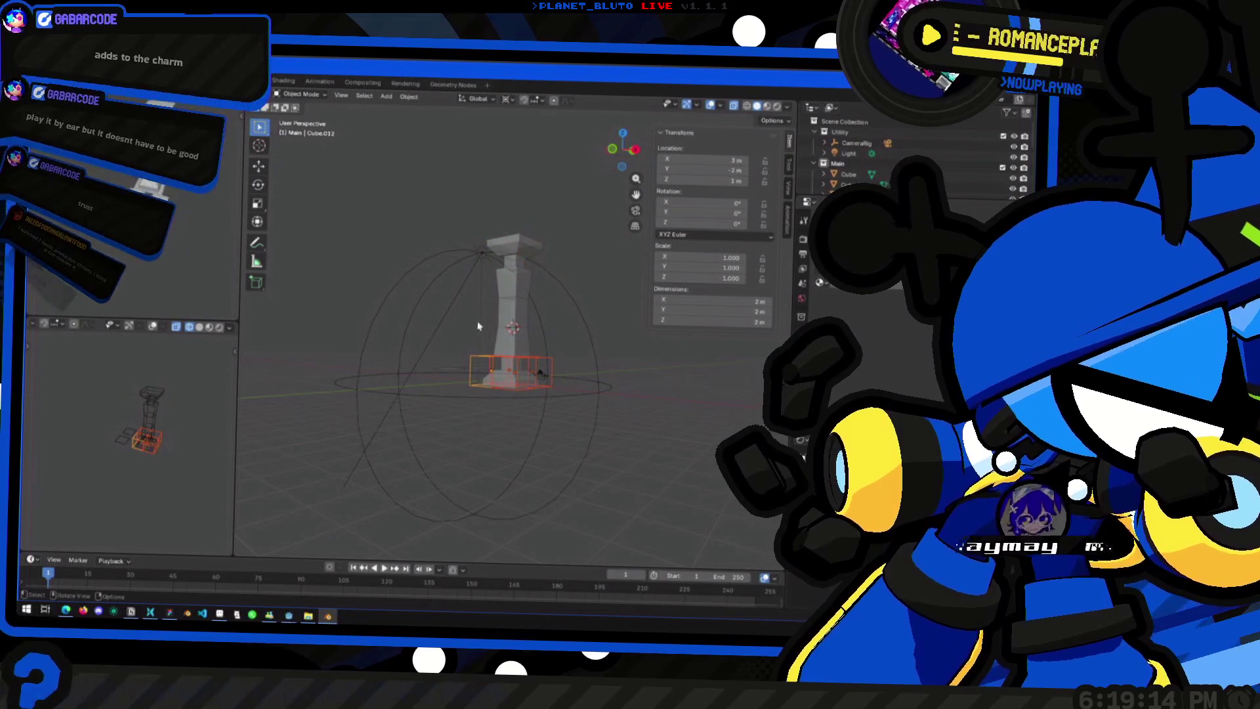
{"action": "key", "text": "ctrl+z"}
{"action": "left_click", "coordinate": [584, 332]}
{"action": "middle_click_drag", "start_coordinate": [584, 331], "coordinate": [624, 372]}
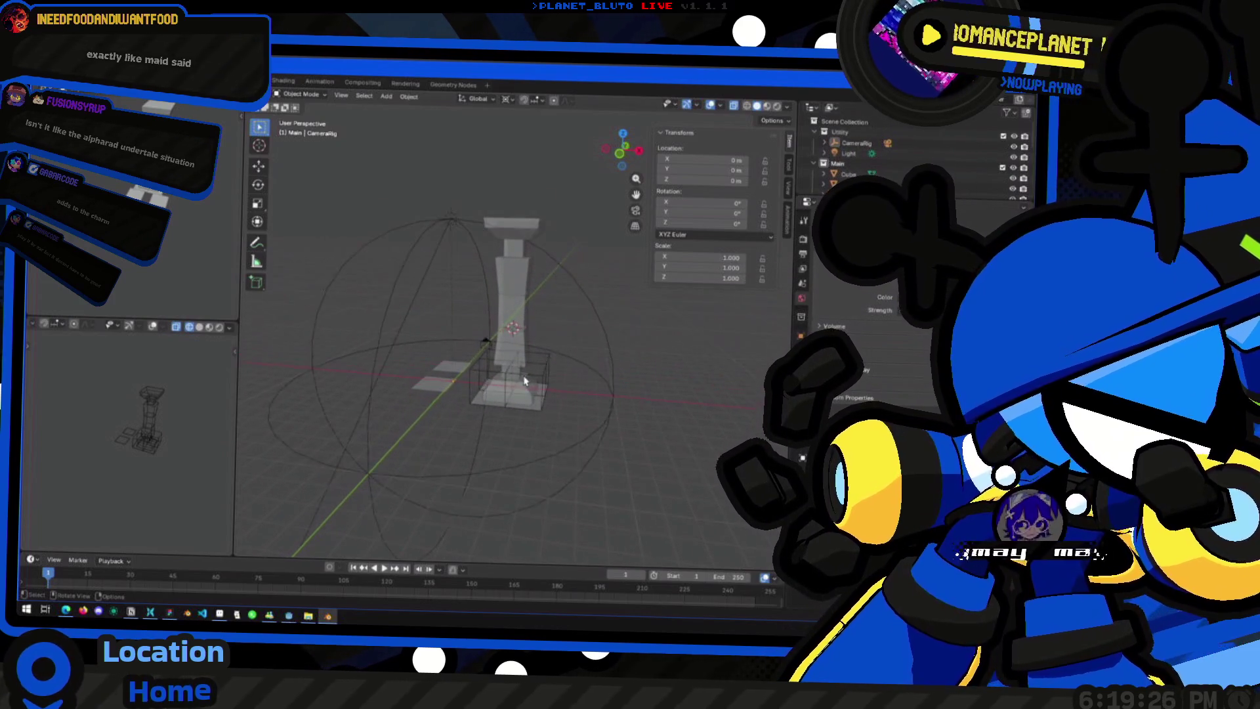
{"action": "scroll", "coordinate": [548, 360], "scroll_direction": "up", "scroll_amount": 5}
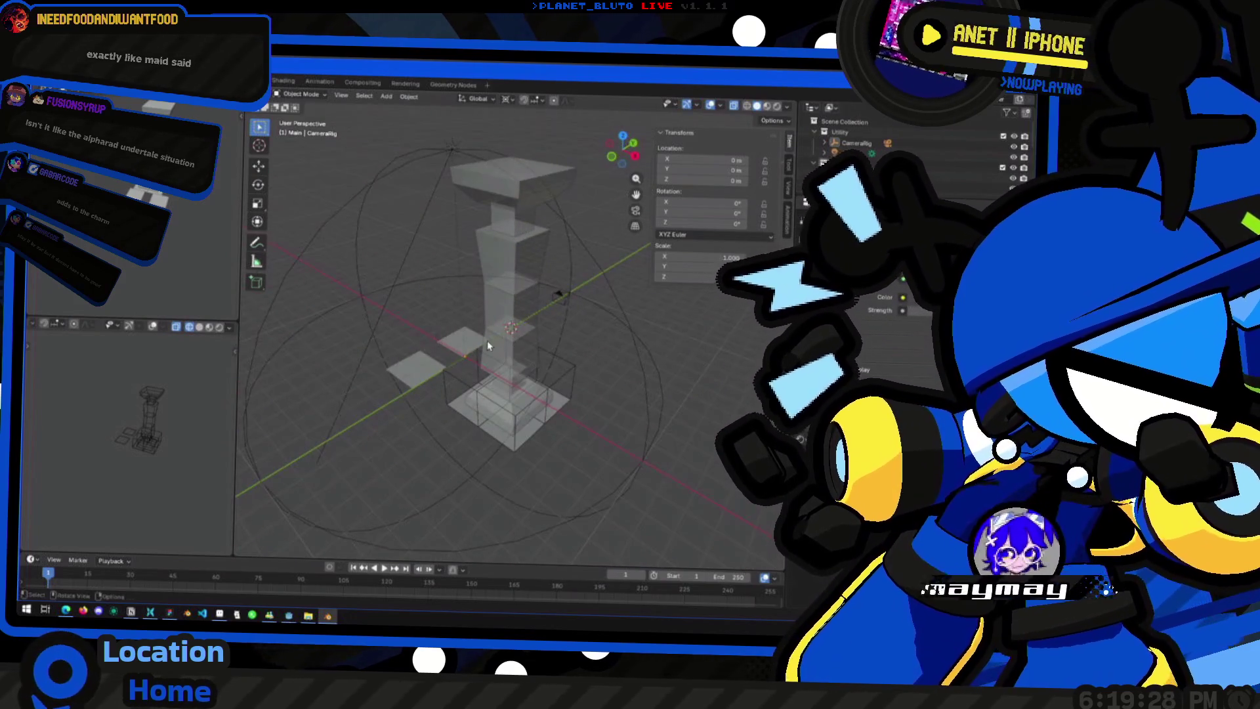
{"action": "key", "text": "alt+Tab"}
{"action": "left_click", "coordinate": [647, 219]}
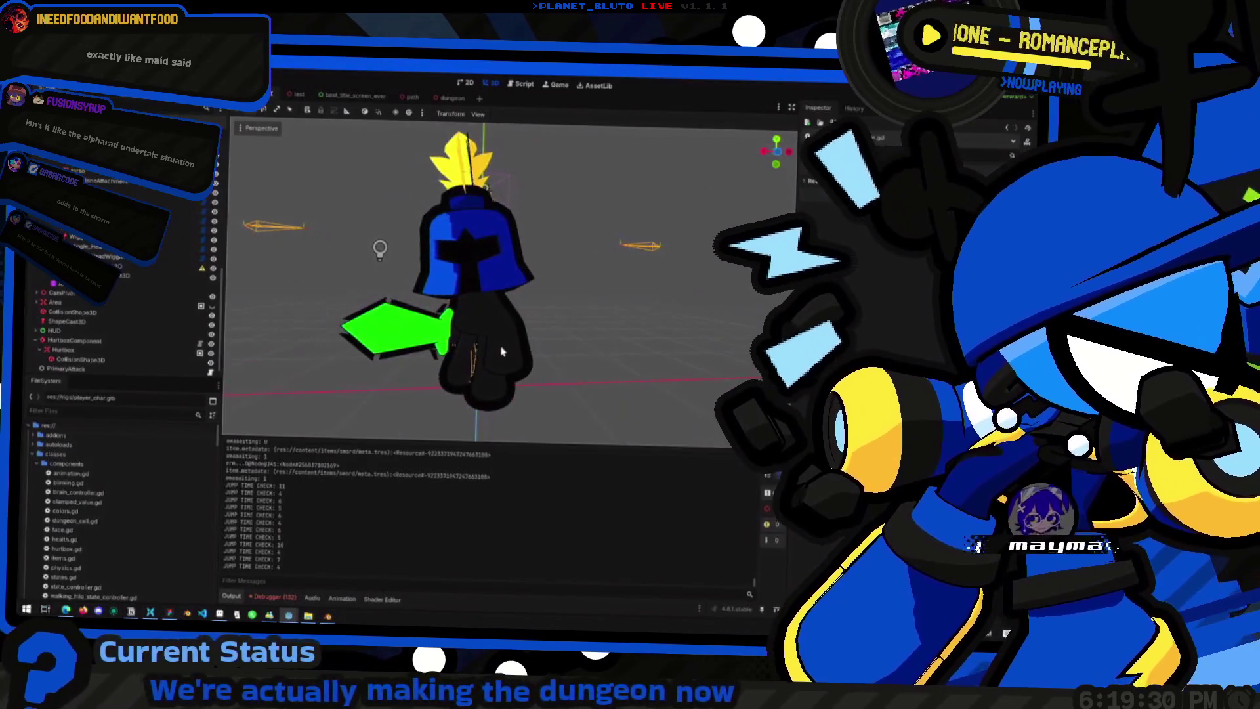
{"action": "key", "text": "alt+Tab"}
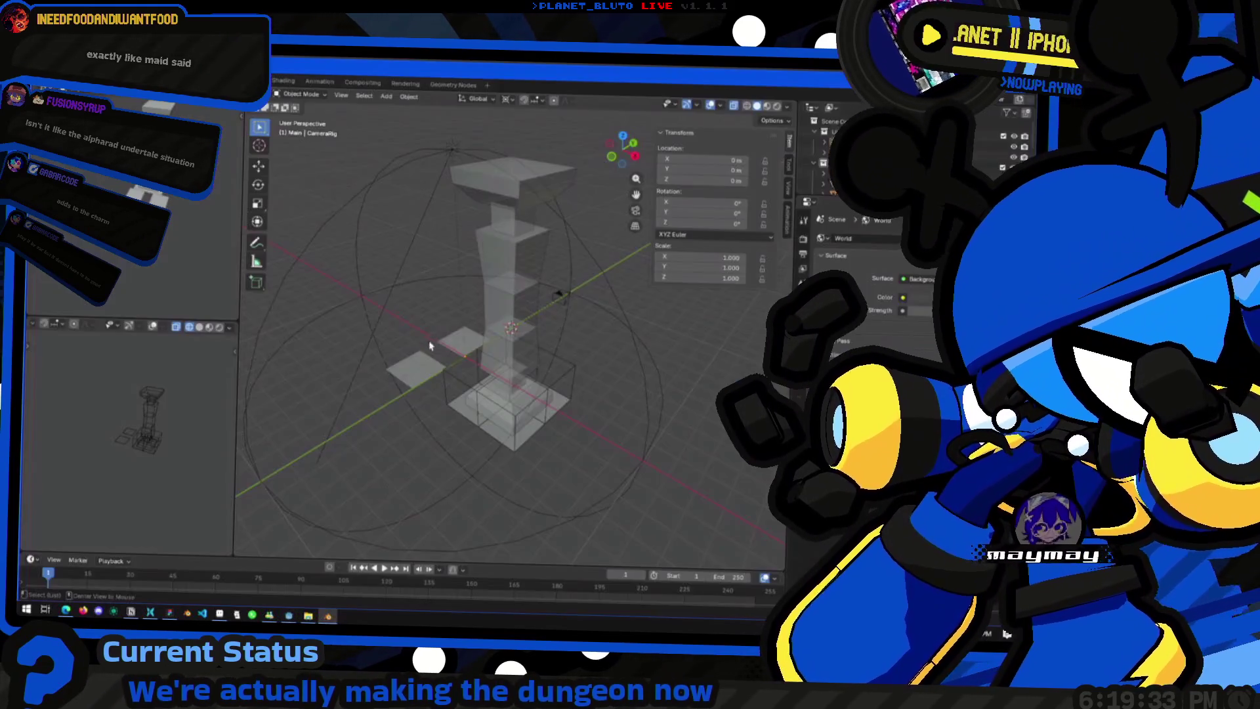
{"action": "middle_click_drag", "start_coordinate": [551, 296], "coordinate": [485, 315]}
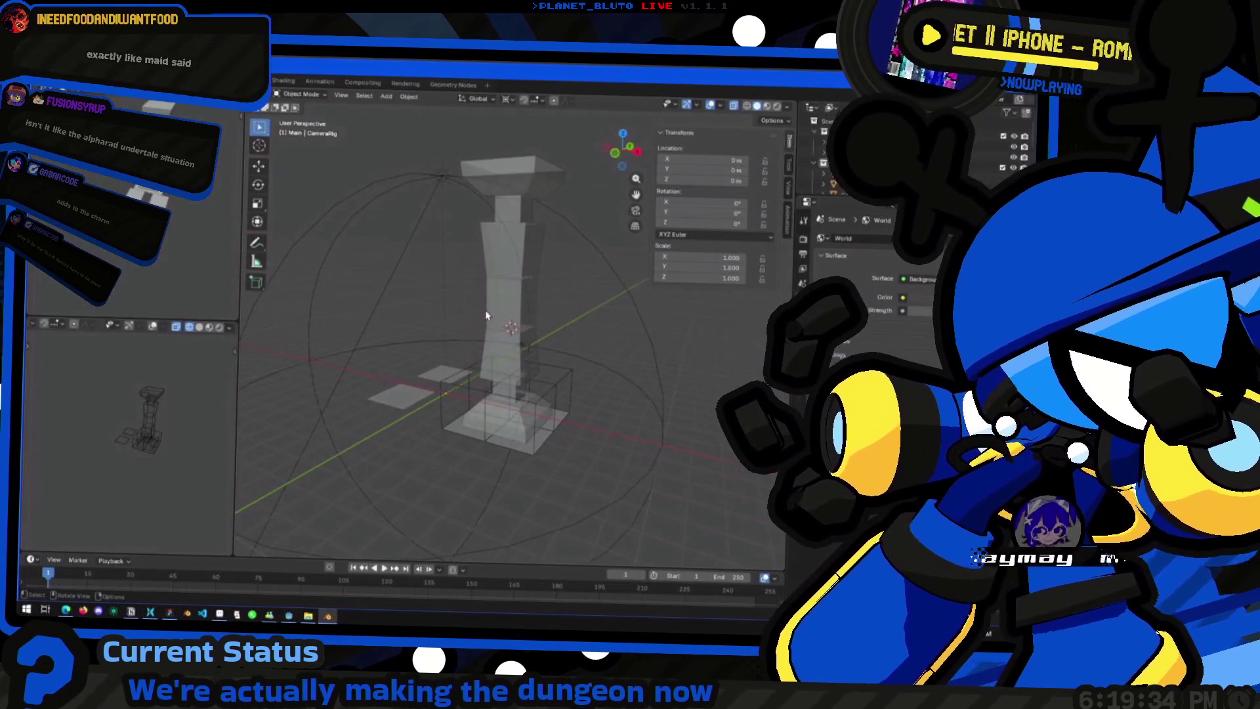
{"action": "scroll", "coordinate": [534, 298], "scroll_direction": "up", "scroll_amount": 1}
{"action": "scroll", "coordinate": [535, 298], "scroll_direction": "up", "scroll_amount": 2}
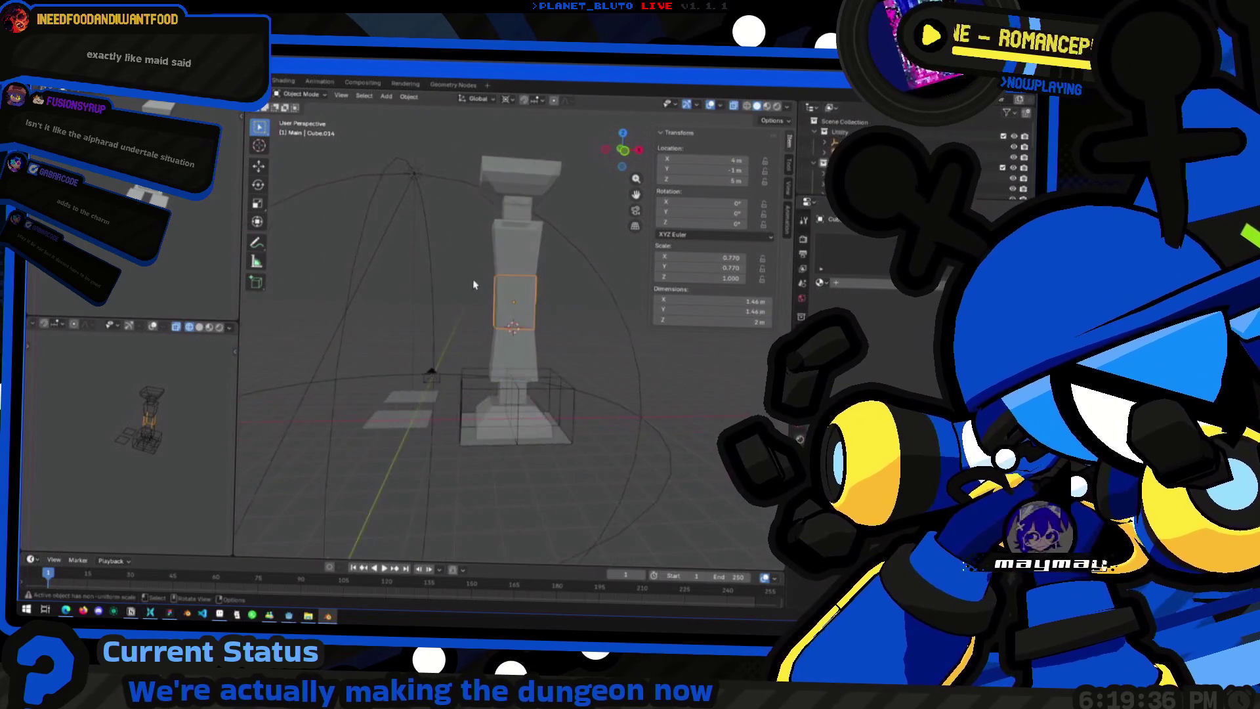
{"action": "scroll", "coordinate": [535, 298], "scroll_direction": "up", "scroll_amount": 2}
{"action": "scroll", "coordinate": [535, 298], "scroll_direction": "up", "scroll_amount": 2}
Step: Snap the 3D cursor to the middle face's centre and rotate that face about it in front view
{"action": "key", "text": "KP_1"}
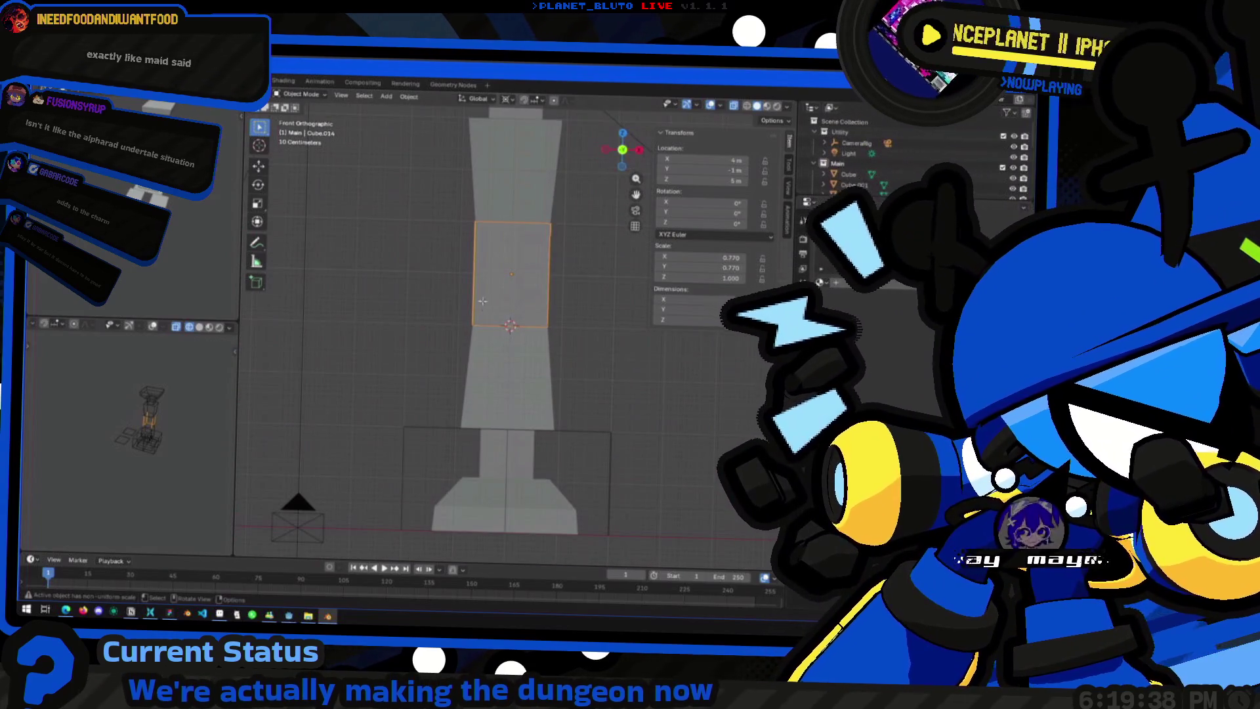
{"action": "key", "text": "Tab"}
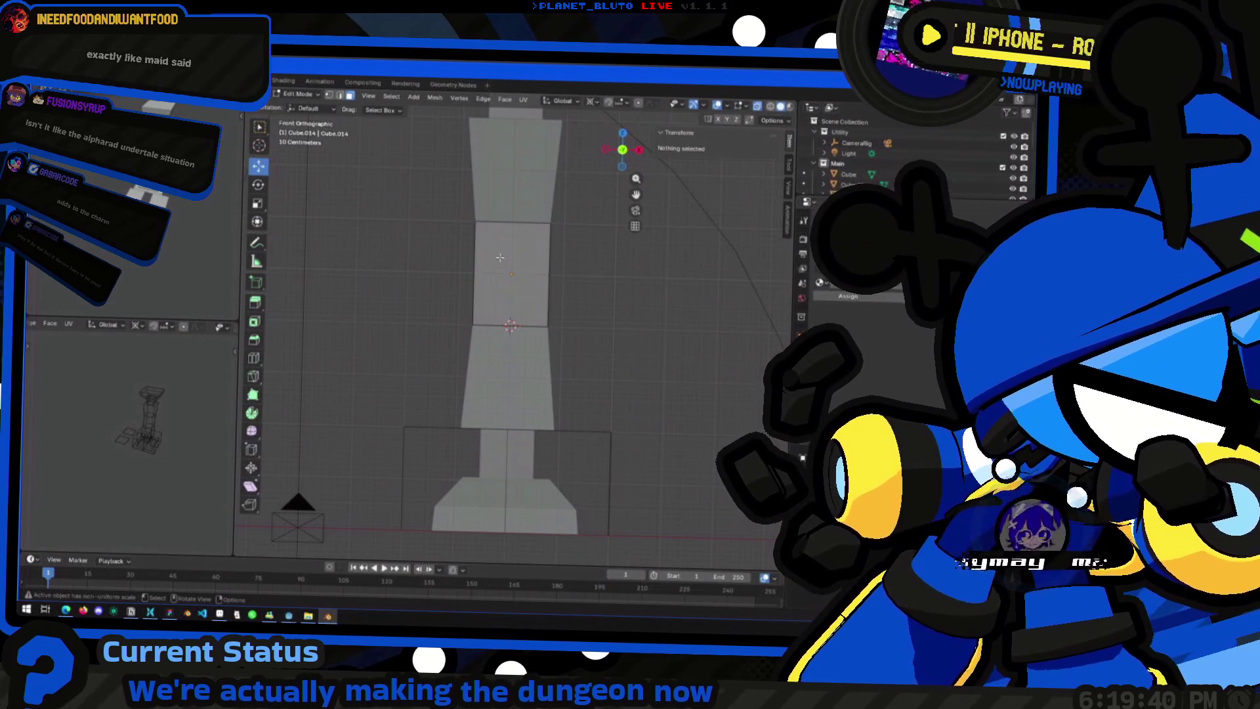
{"action": "left_click", "coordinate": [525, 277]}
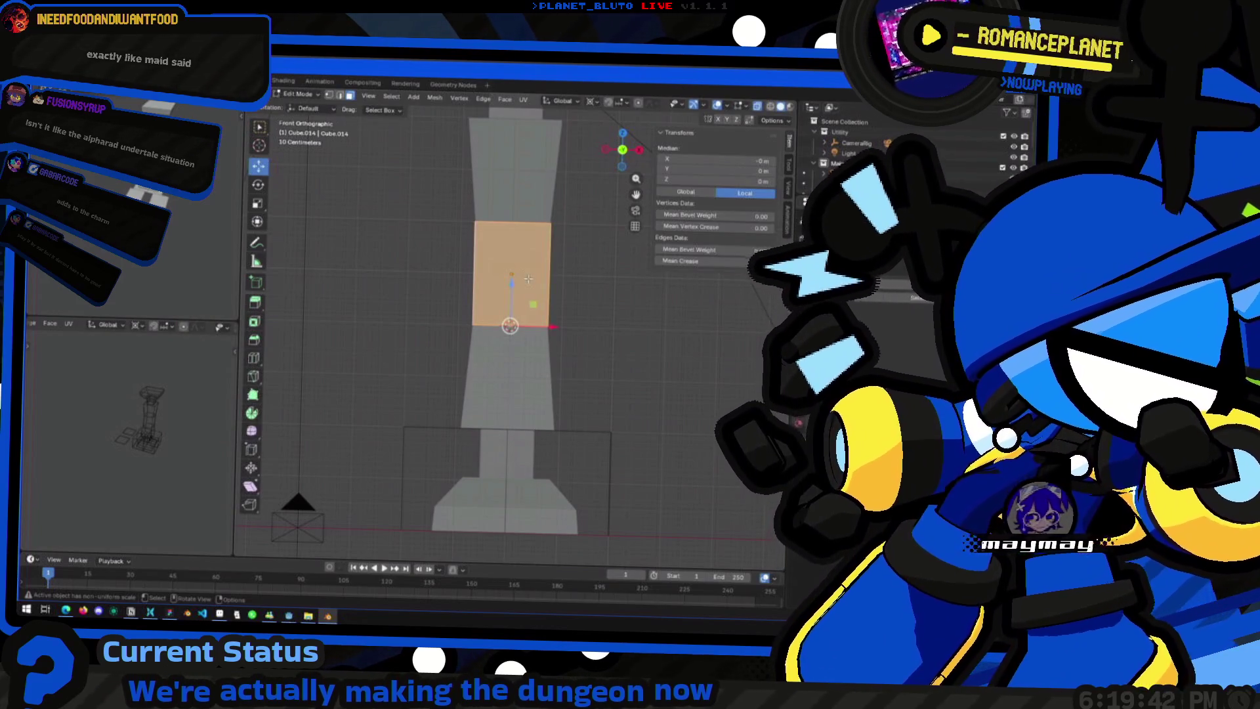
{"action": "key", "text": "r"}
{"action": "right_click", "coordinate": [554, 290]}
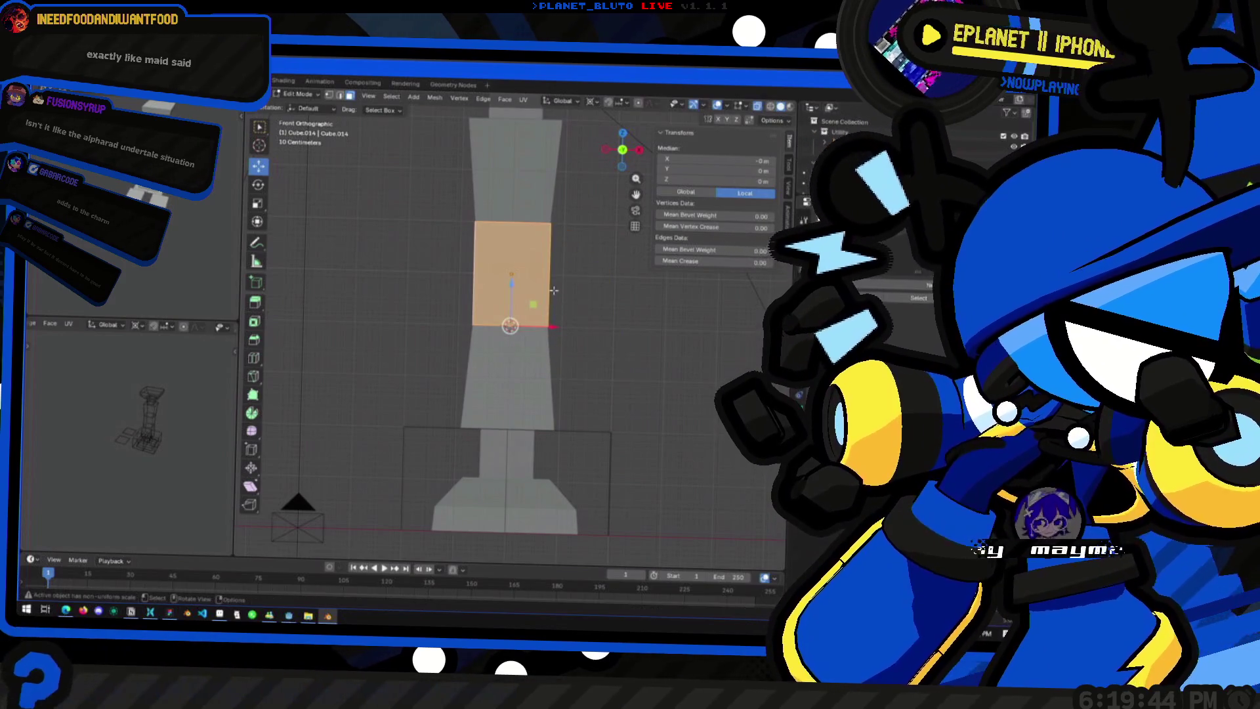
{"action": "key", "text": "z"}
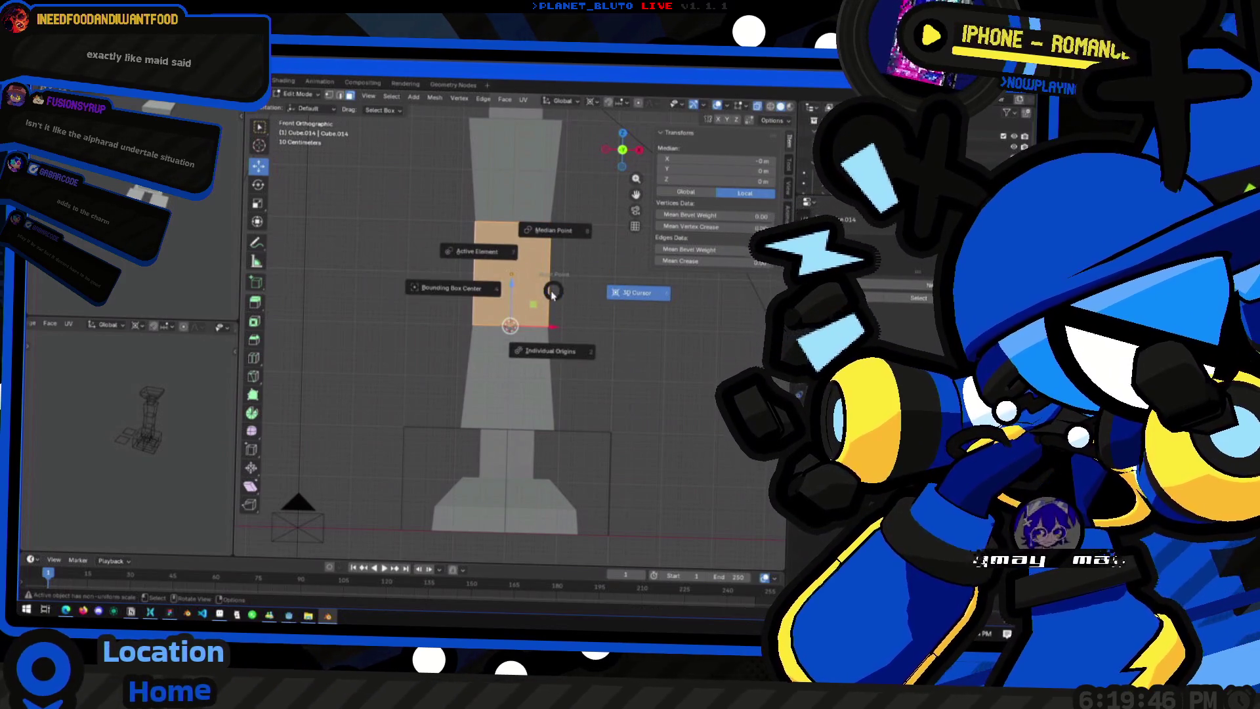
{"action": "key", "text": "Escape"}
{"action": "key", "text": "shift+s"}
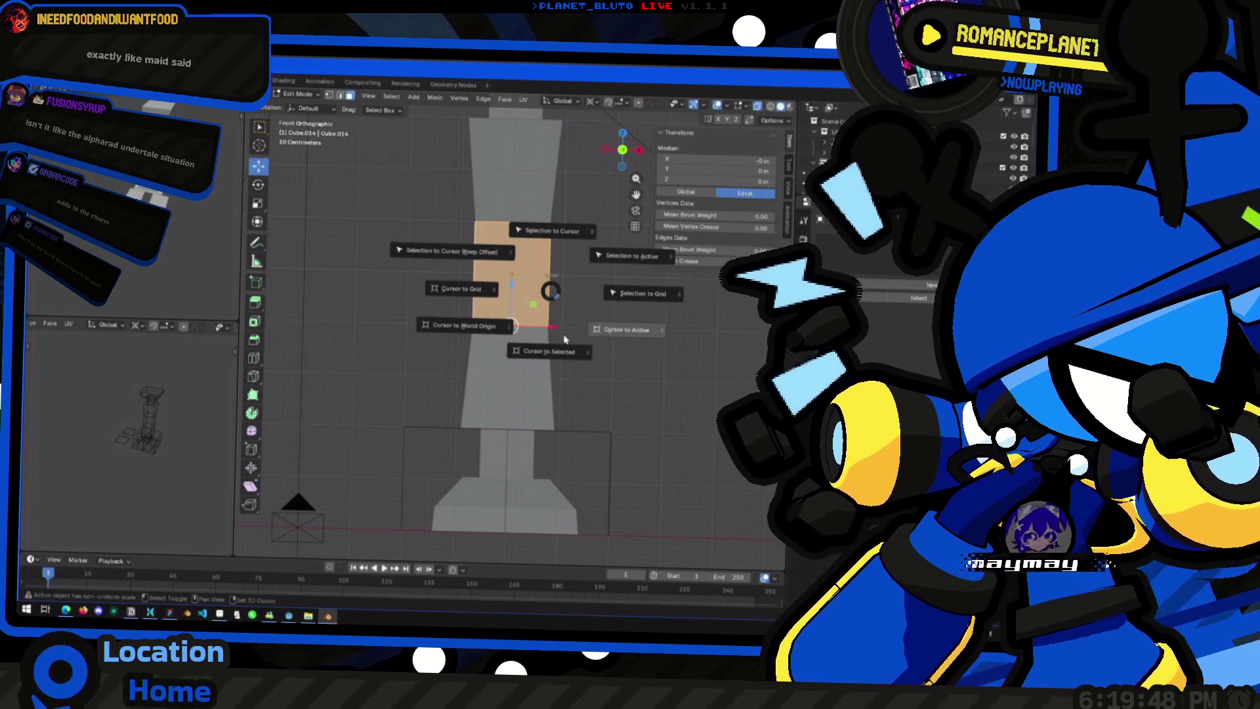
{"action": "left_click", "coordinate": [531, 353]}
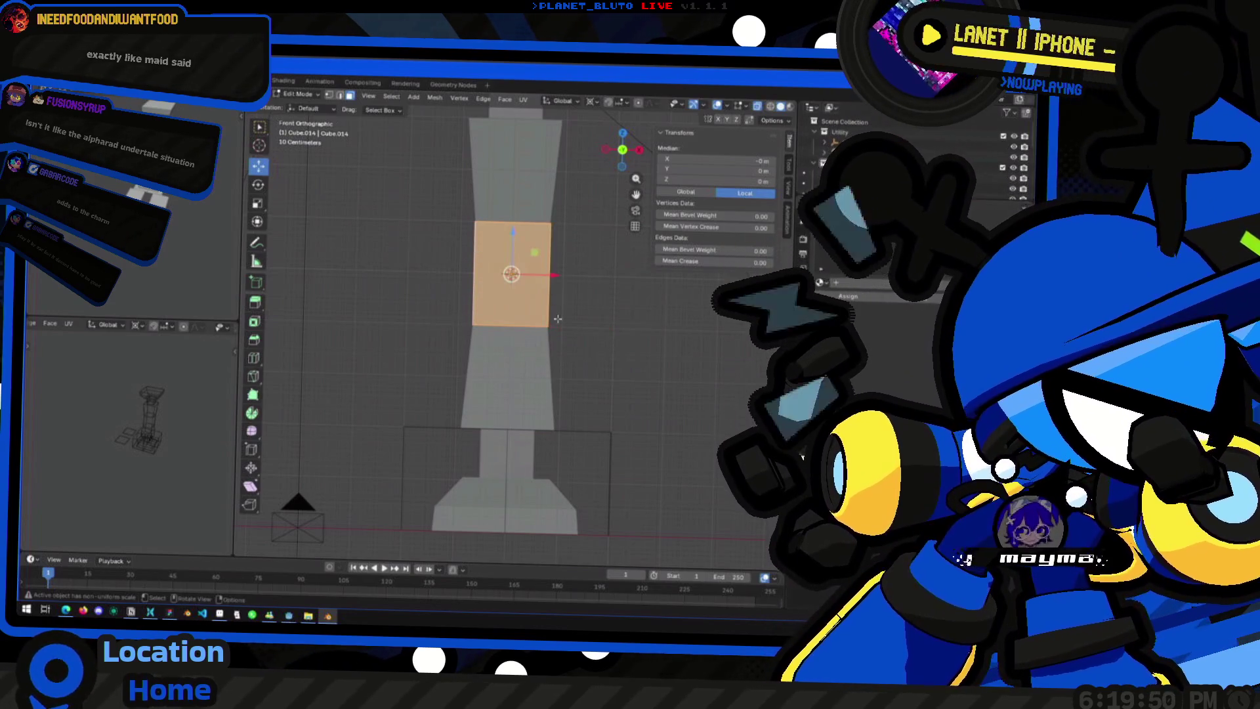
{"action": "key", "text": "r"}
{"action": "left_click", "coordinate": [418, 278]}
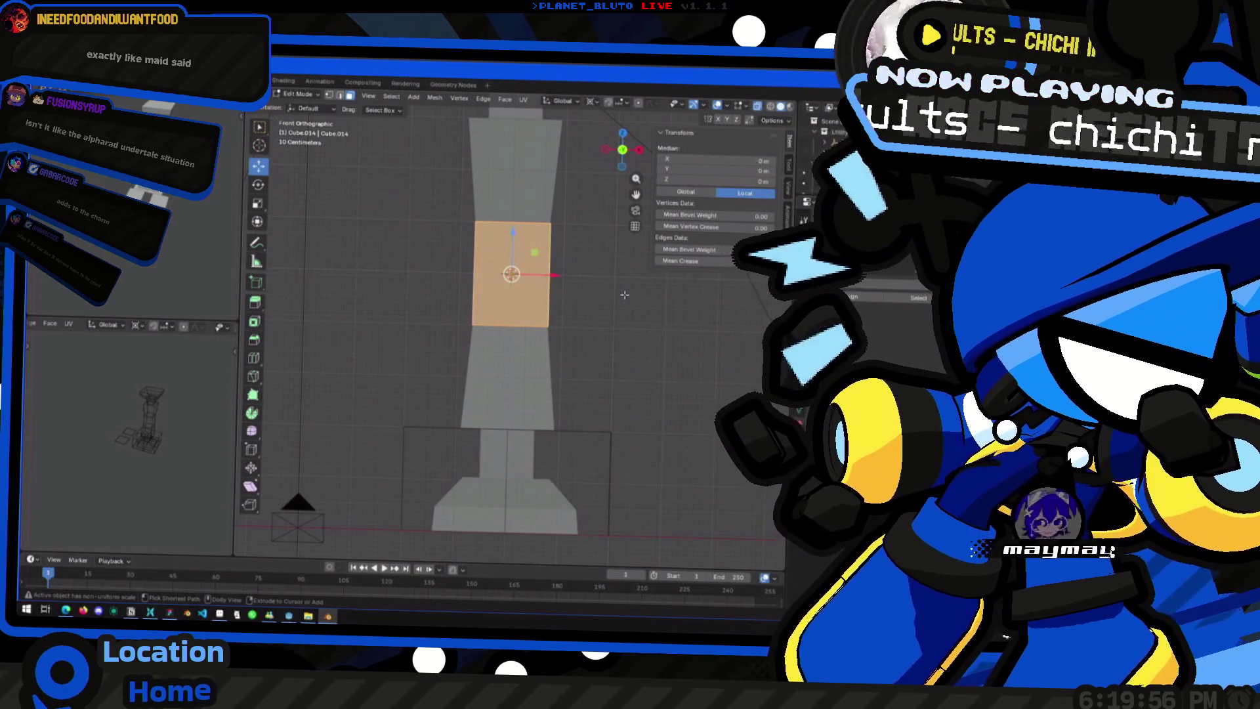
Step: Resize the middle face and inspect the reshaped section from a perspective angle
{"action": "key", "text": "Tab"}
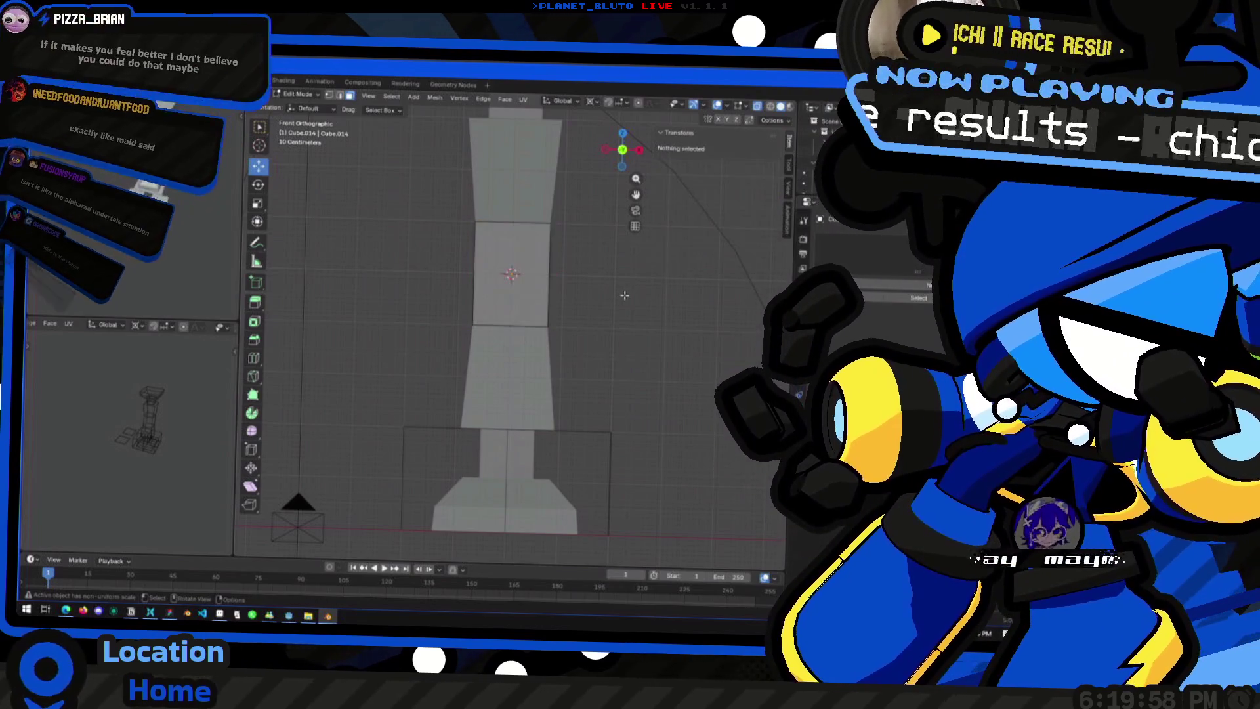
{"action": "key", "text": "Tab"}
{"action": "left_click", "coordinate": [614, 304]}
{"action": "mouse_move", "coordinate": [613, 304]}
{"action": "middle_mouse_down"}
{"action": "mouse_move", "coordinate": [421, 374]}
{"action": "mouse_move", "coordinate": [530, 394]}
{"action": "mouse_move", "coordinate": [512, 340]}
{"action": "middle_mouse_up"}
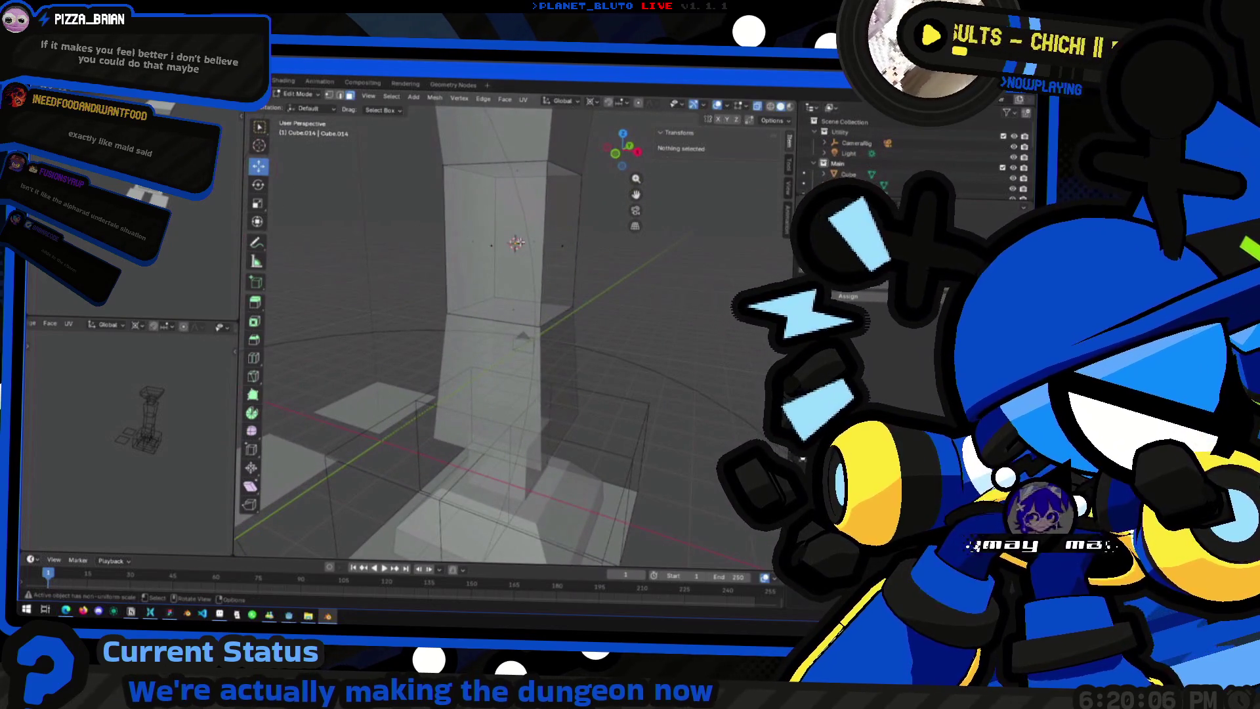
{"action": "mouse_move", "coordinate": [512, 340]}
{"action": "middle_mouse_down"}
{"action": "mouse_move", "coordinate": [530, 271]}
{"action": "mouse_move", "coordinate": [545, 266]}
{"action": "mouse_move", "coordinate": [483, 303]}
{"action": "mouse_move", "coordinate": [592, 312]}
{"action": "mouse_move", "coordinate": [605, 156]}
{"action": "middle_mouse_up"}
Step: Box-select the section's top and bottom edges in front view and bring up the Delete options
{"action": "left_click", "coordinate": [590, 311]}
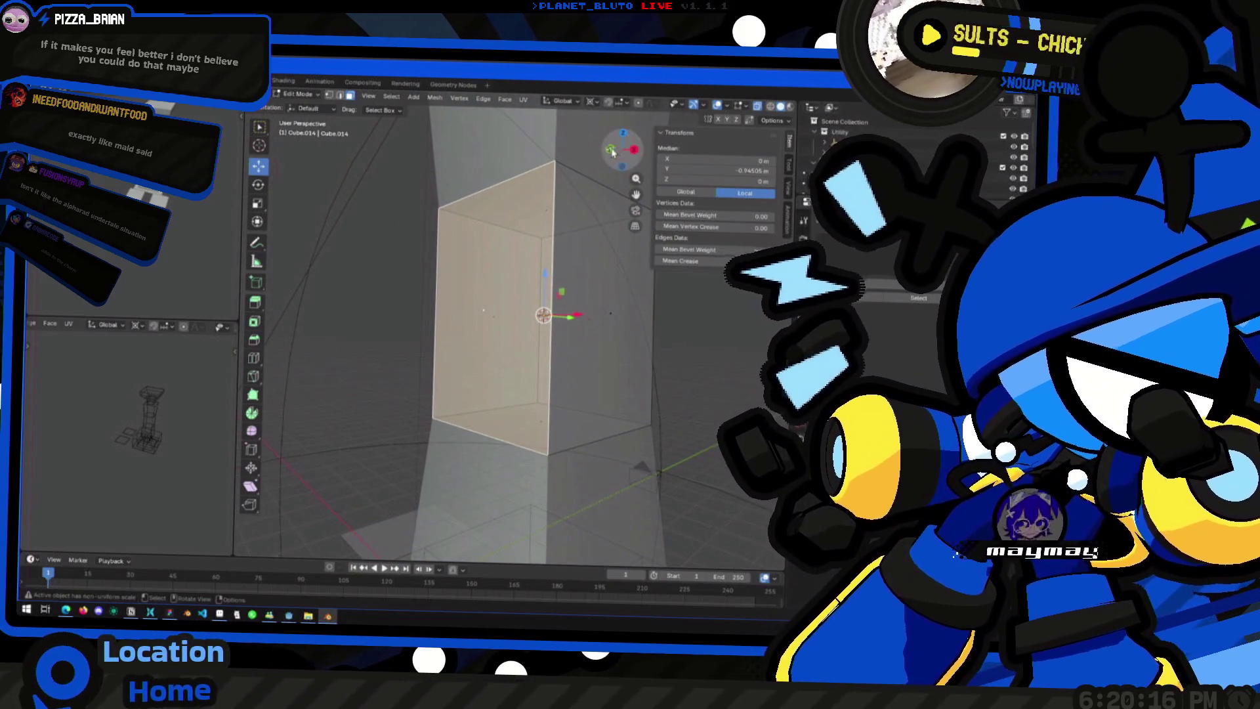
{"action": "left_click", "coordinate": [612, 149]}
{"action": "left_click", "coordinate": [639, 154]}
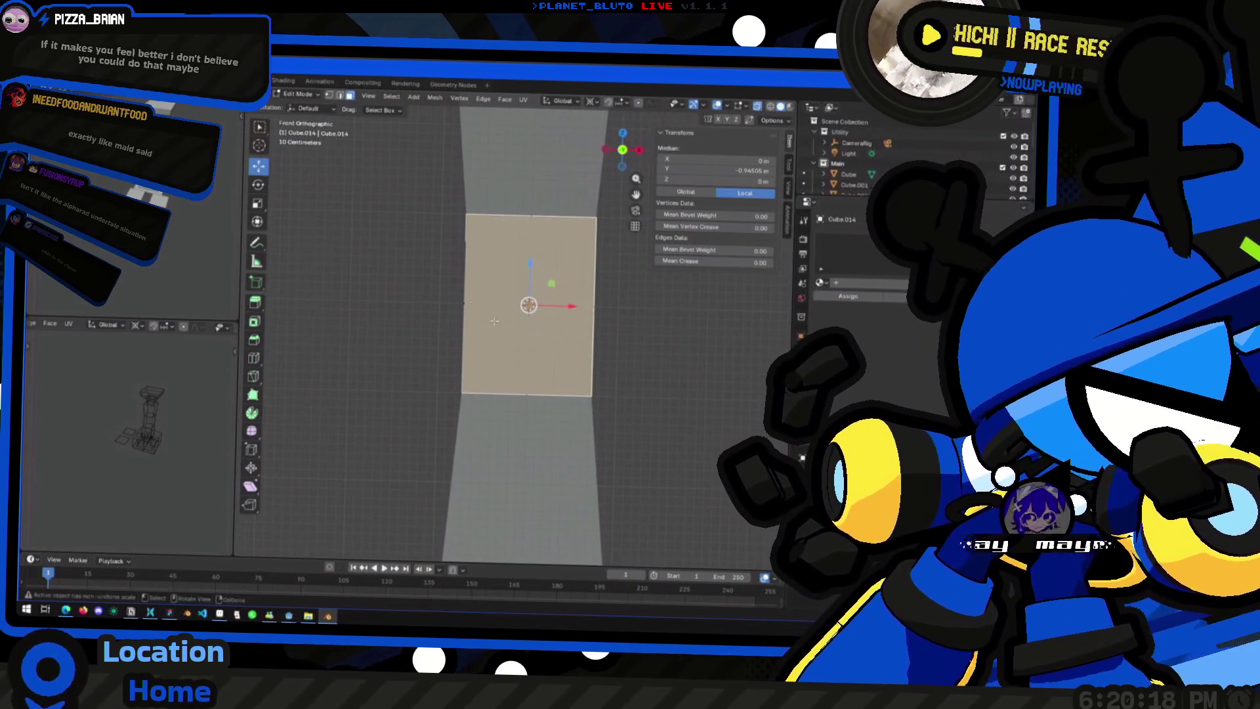
{"action": "left_click", "coordinate": [332, 102]}
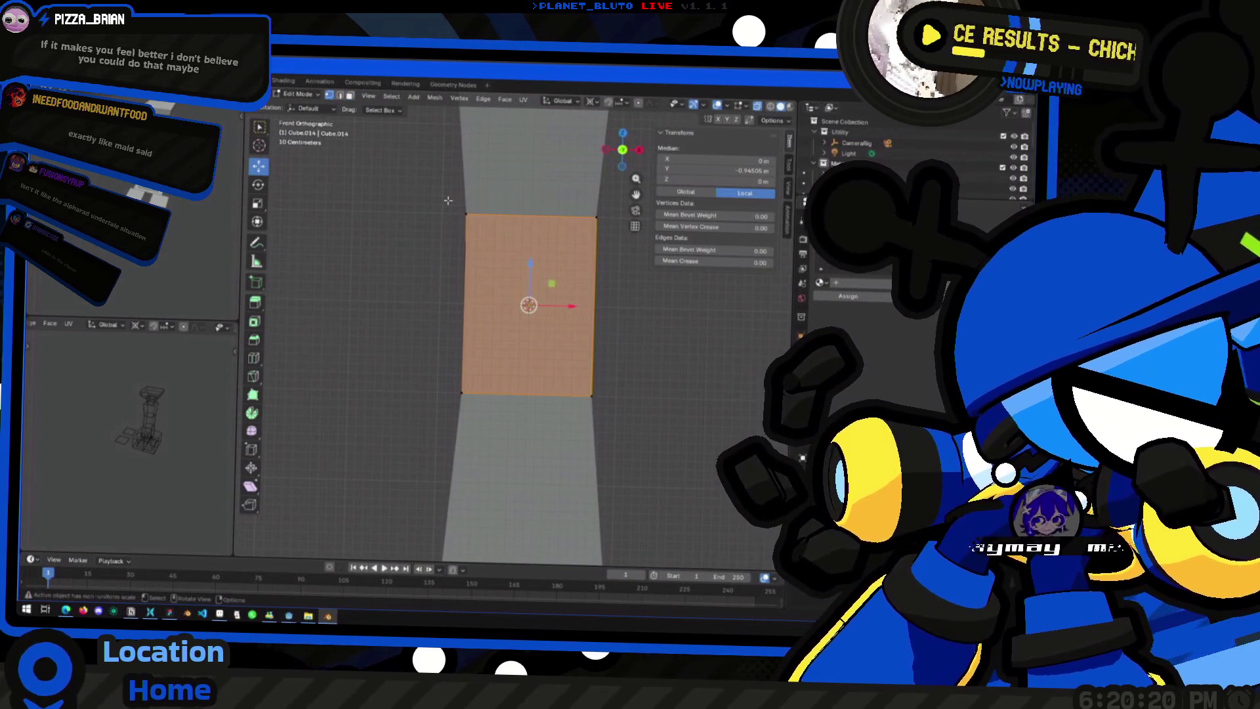
{"action": "left_click", "coordinate": [449, 200]}
{"action": "left_click_drag", "start_coordinate": [406, 189], "coordinate": [744, 239]}
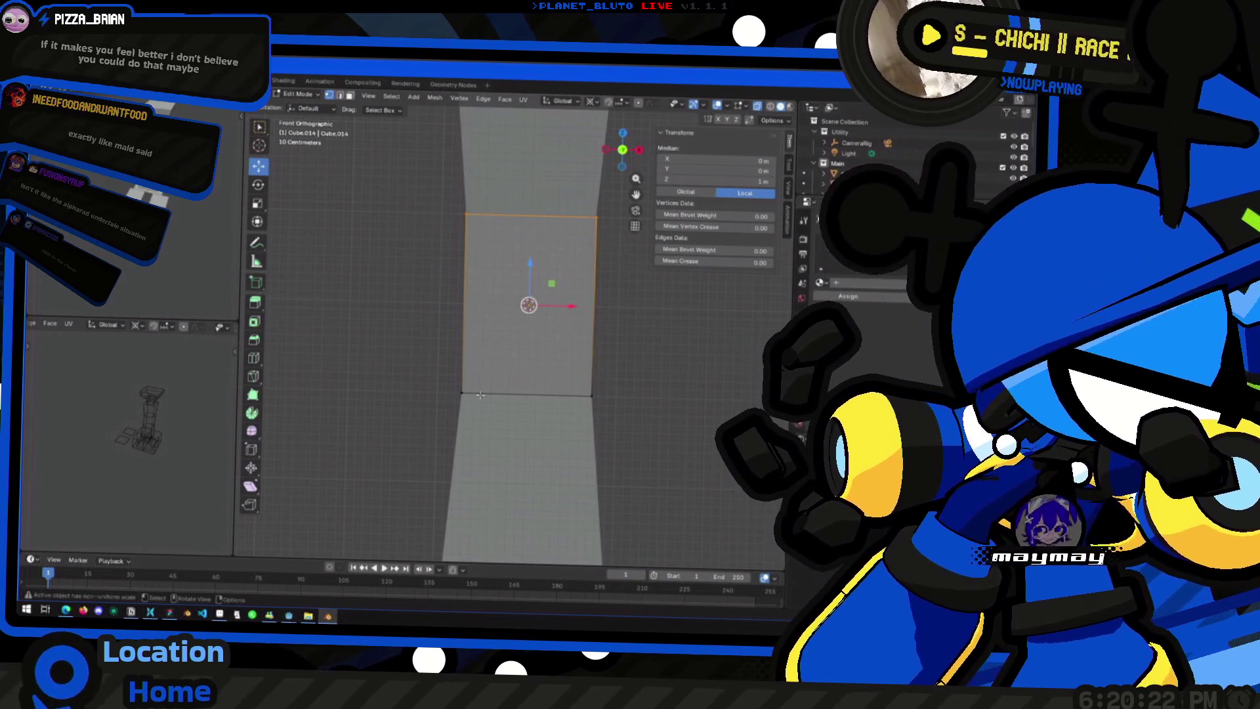
{"action": "left_click_drag", "start_coordinate": [401, 368], "coordinate": [788, 429]}
{"action": "key", "text": "x"}
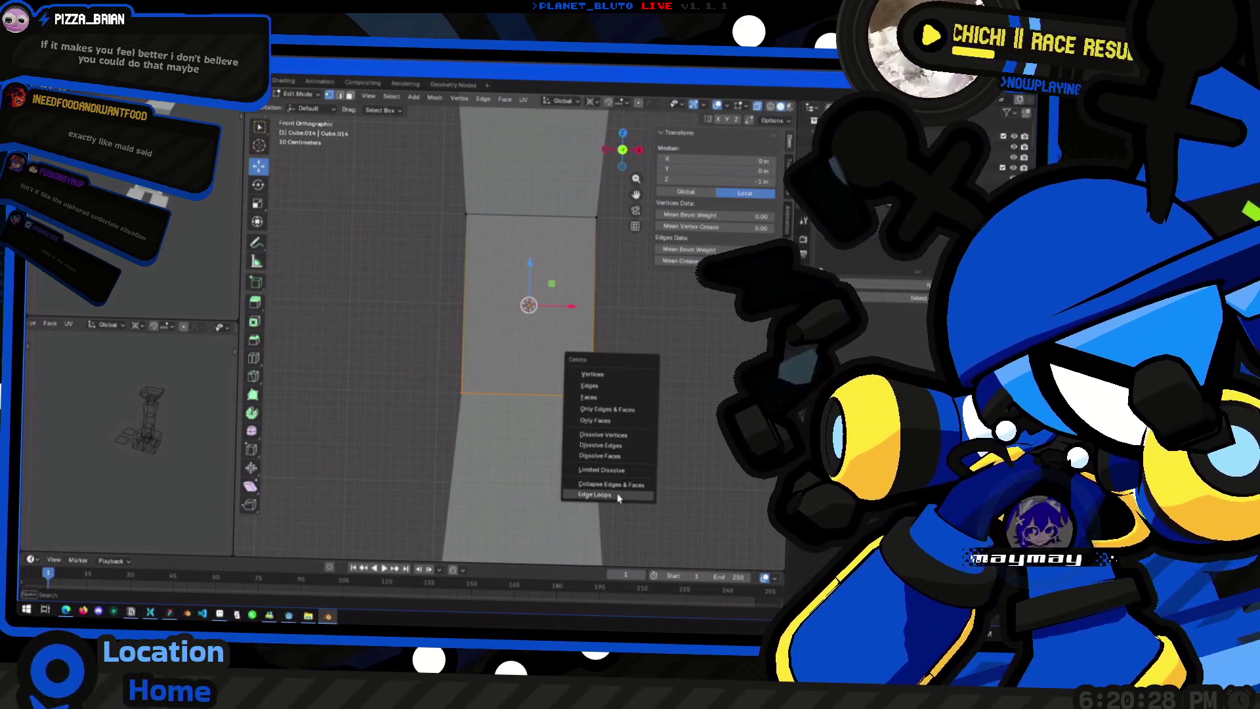
Step: Delete the selected vertices and extrude the remaining top edge downward along Z to rebuild the section
{"action": "left_click", "coordinate": [594, 374]}
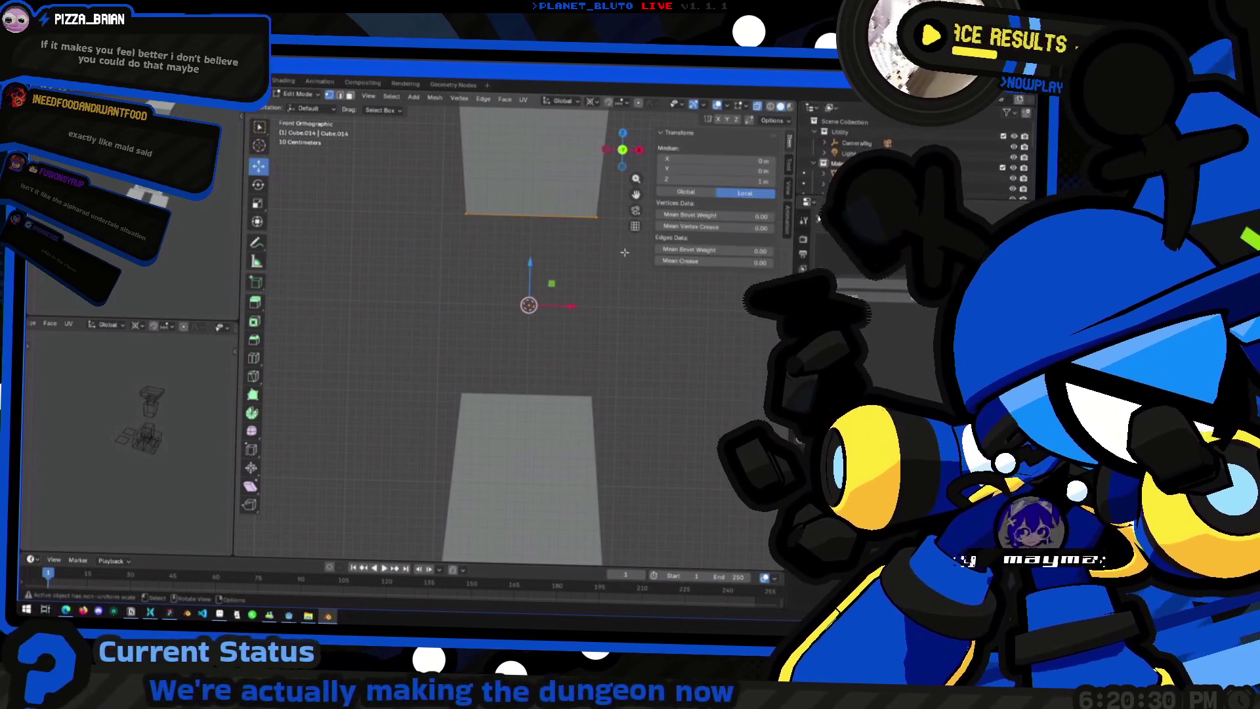
{"action": "key", "text": "e"}
{"action": "key", "text": "z"}
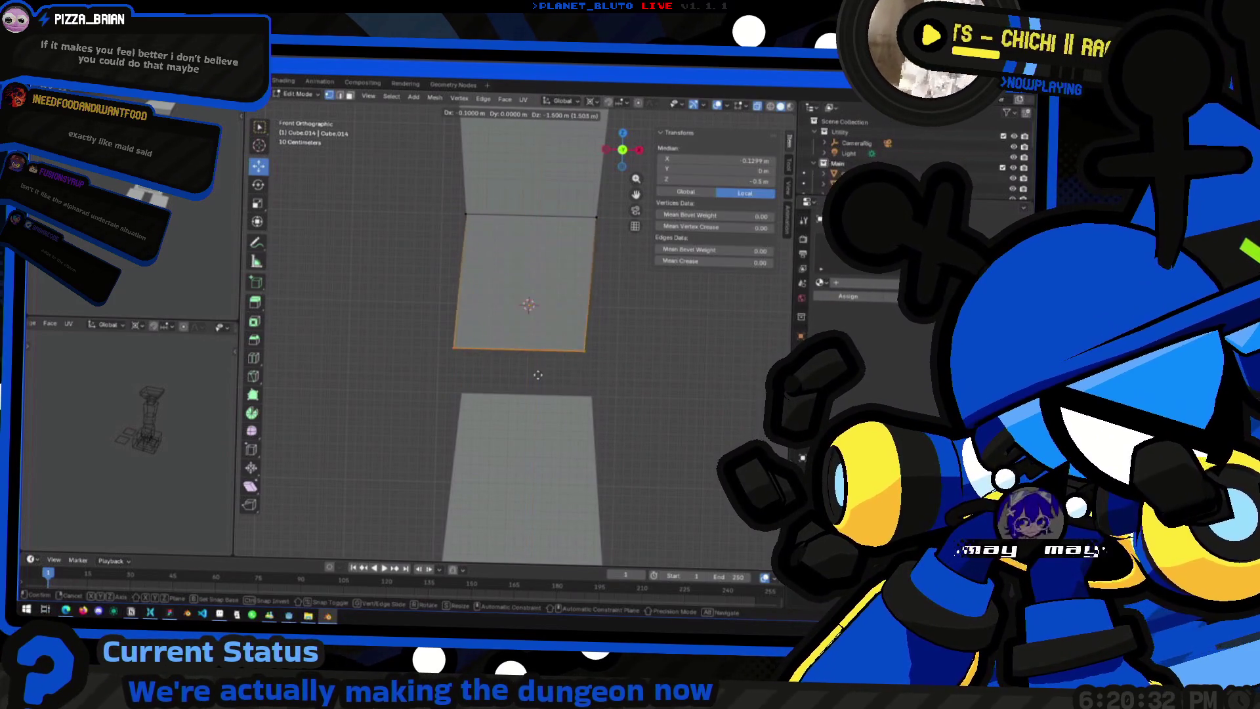
{"action": "left_click", "coordinate": [545, 420]}
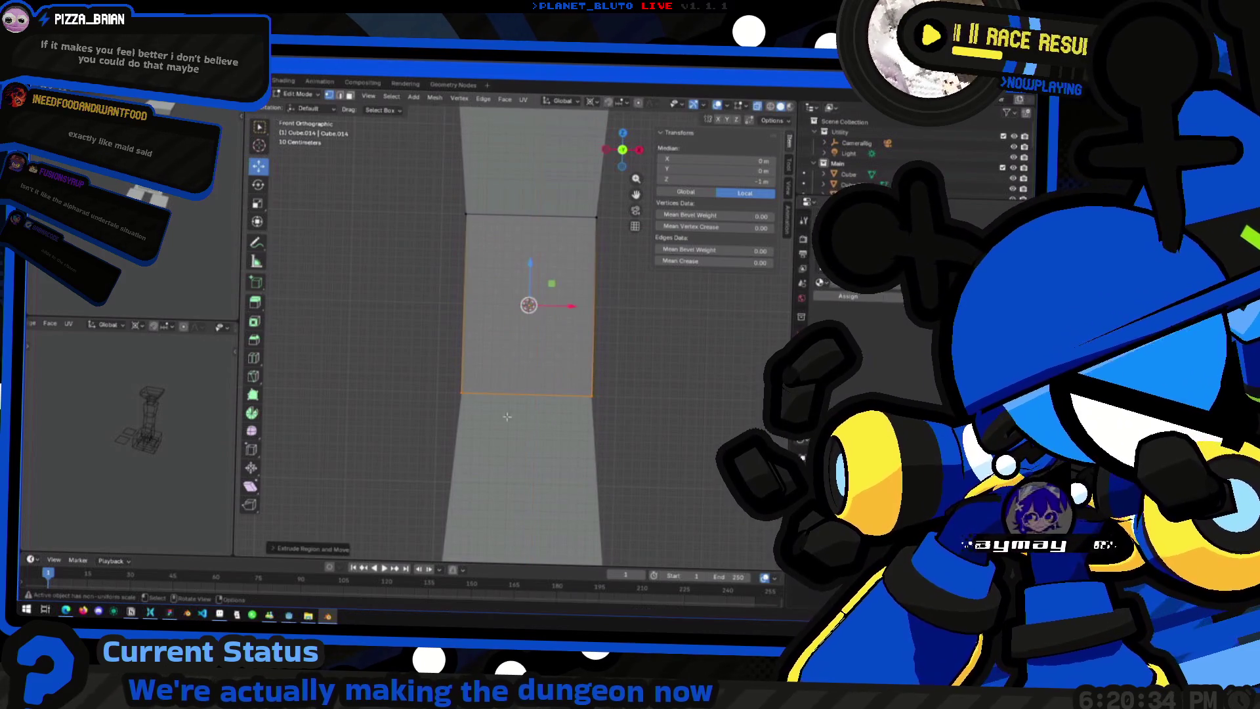
{"action": "key", "text": "Tab"}
{"action": "scroll", "coordinate": [417, 374], "scroll_direction": "down", "scroll_amount": 3}
{"action": "mouse_move", "coordinate": [416, 375]}
{"action": "middle_mouse_down"}
{"action": "mouse_move", "coordinate": [332, 381]}
{"action": "mouse_move", "coordinate": [387, 377]}
{"action": "middle_mouse_up"}
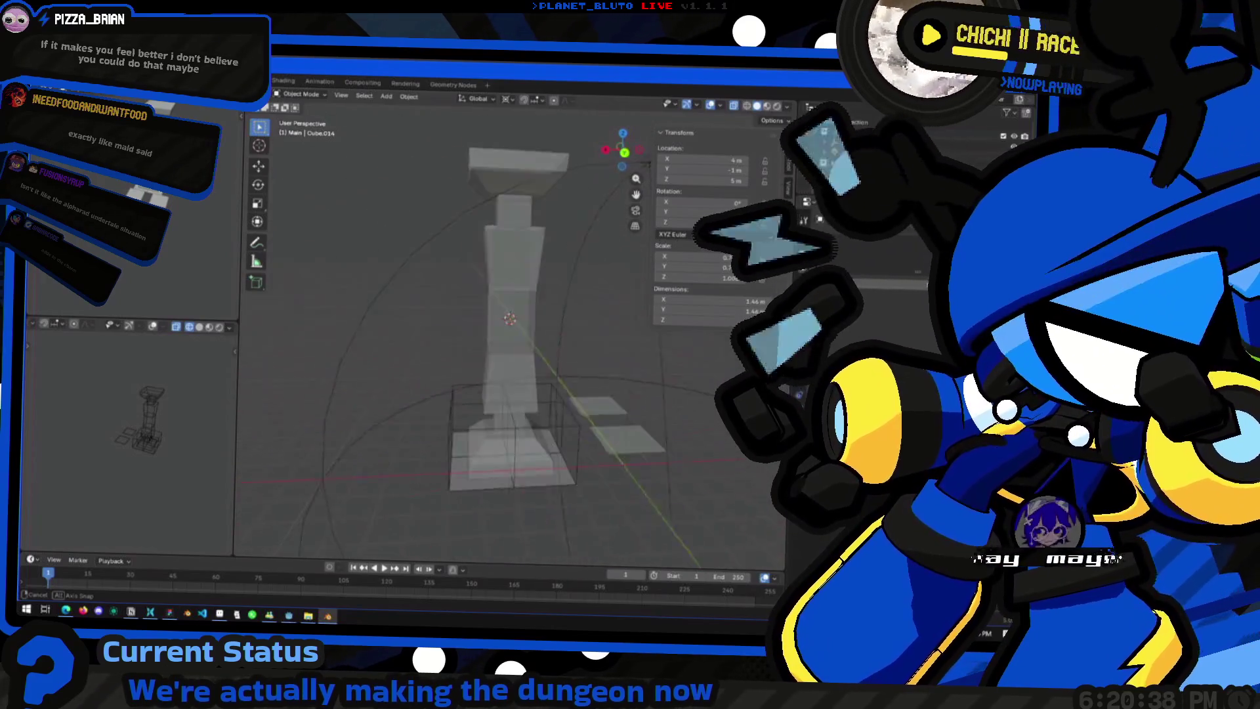
{"action": "middle_click_drag", "start_coordinate": [387, 376], "coordinate": [558, 332]}
Step: Select all of the cube's geometry and flip its face normals via Mesh > Normals
{"action": "key", "text": "Tab"}
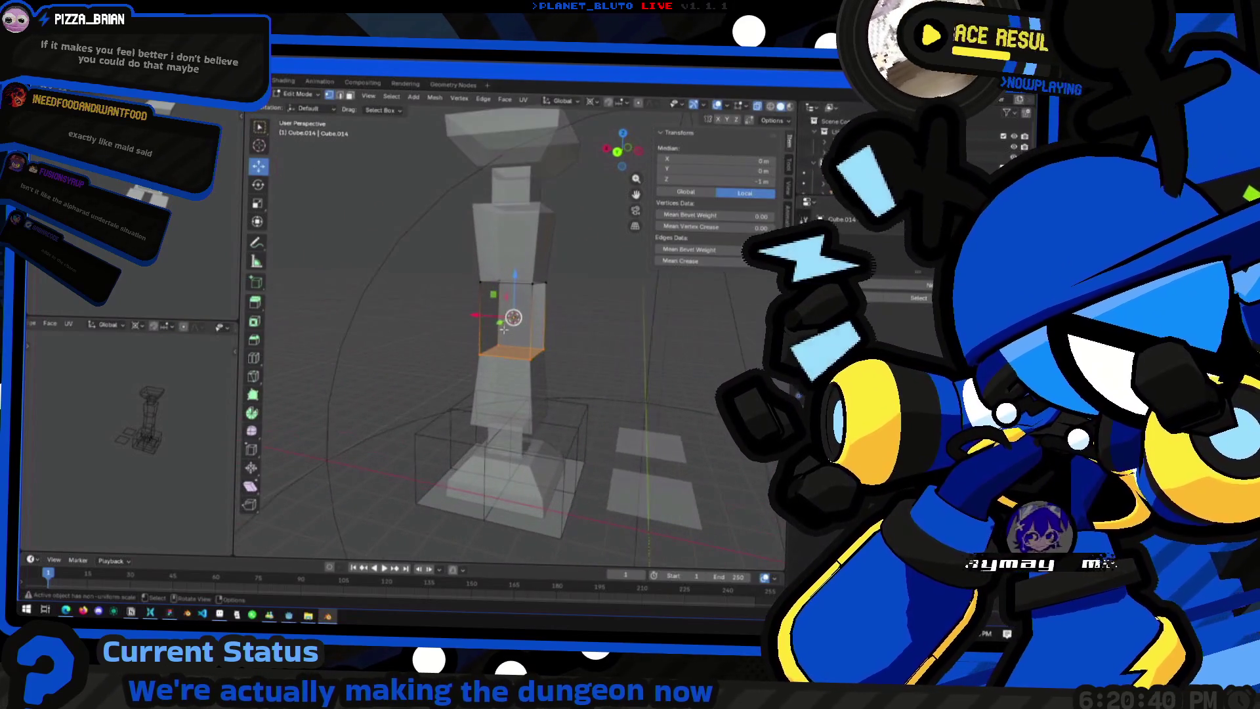
{"action": "scroll", "coordinate": [558, 331], "scroll_direction": "up", "scroll_amount": 3}
{"action": "key", "text": "a"}
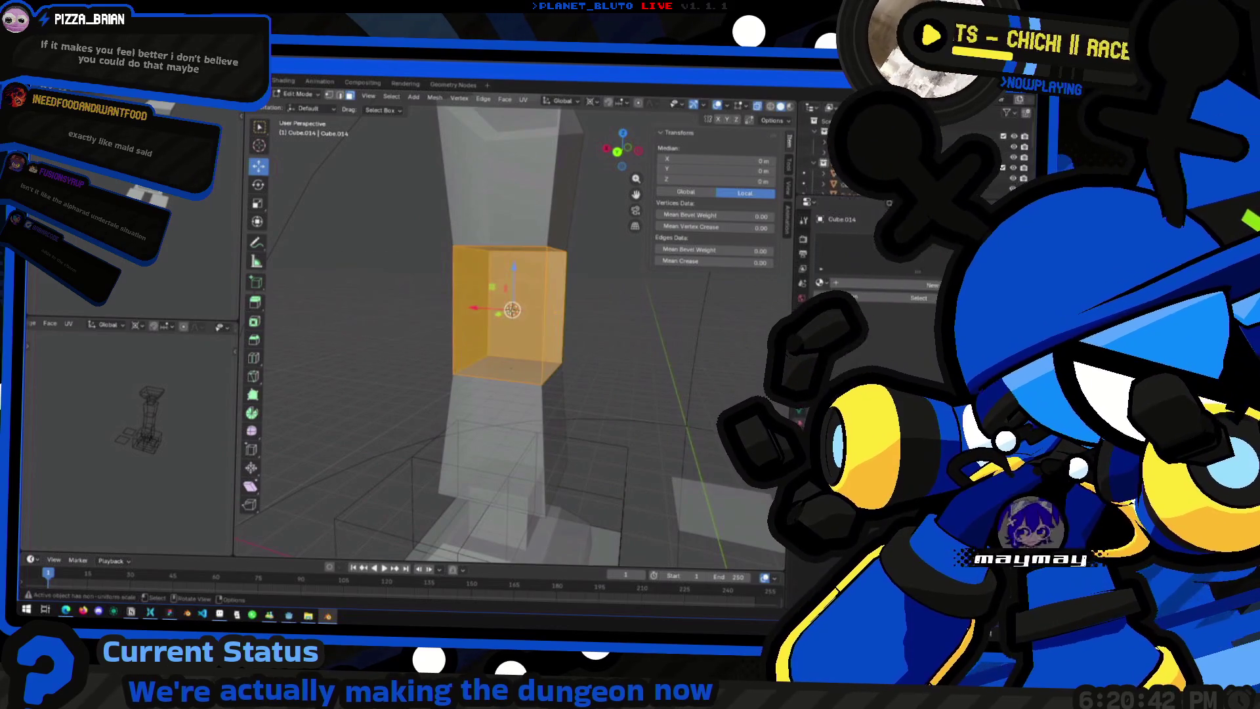
{"action": "left_click", "coordinate": [390, 98]}
{"action": "left_click", "coordinate": [572, 282]}
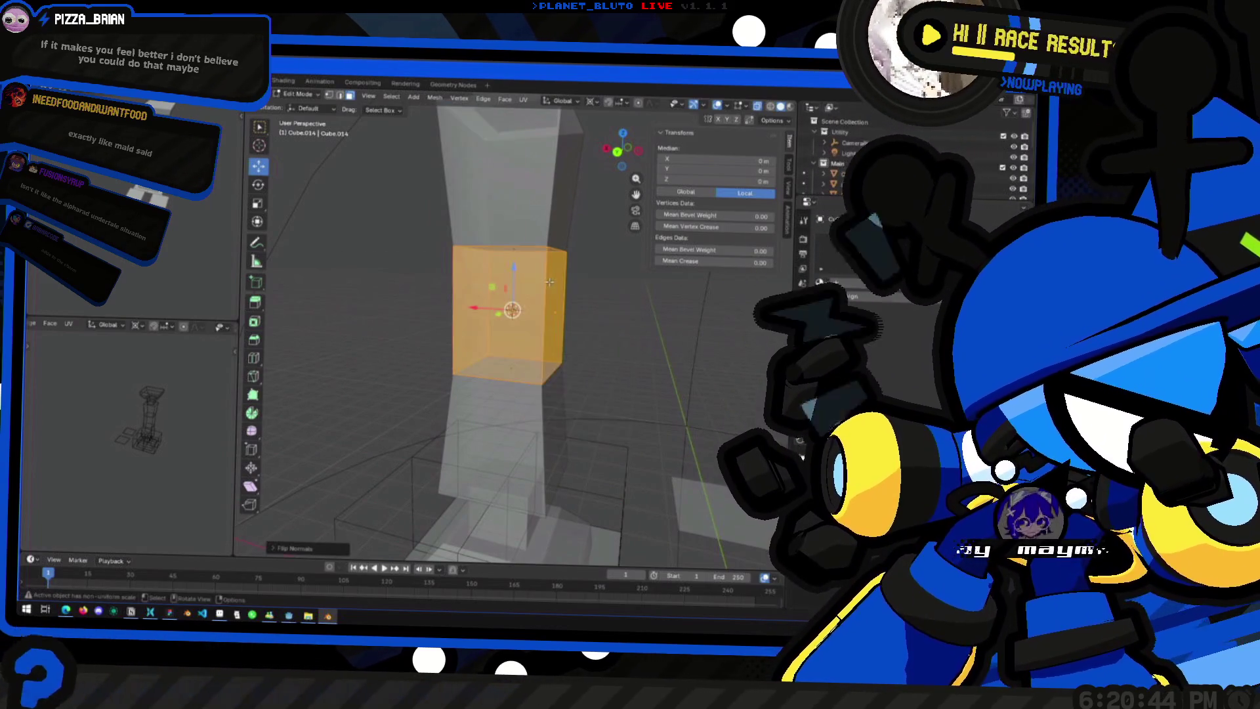
{"action": "key", "text": "Tab"}
{"action": "mouse_move", "coordinate": [383, 315]}
{"action": "middle_mouse_down"}
{"action": "mouse_move", "coordinate": [394, 353]}
{"action": "mouse_move", "coordinate": [318, 346]}
{"action": "middle_mouse_up"}
{"action": "scroll", "coordinate": [458, 298], "scroll_direction": "up", "scroll_amount": 3}
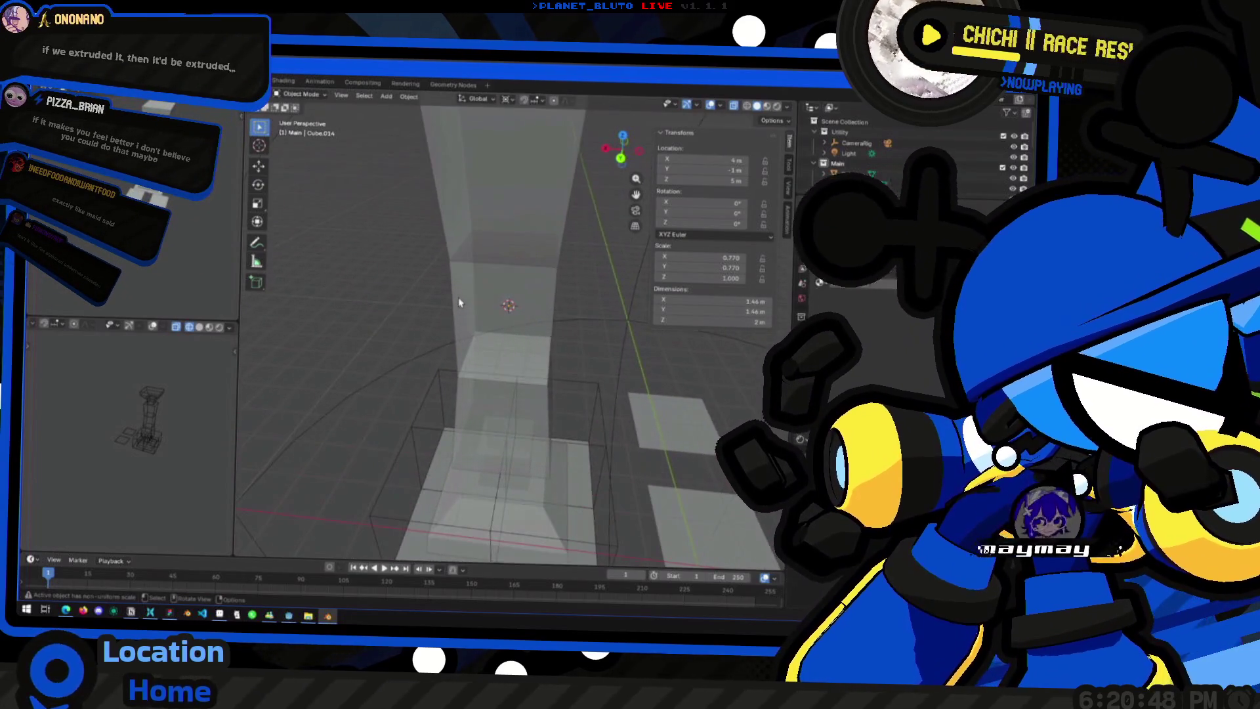
{"action": "scroll", "coordinate": [458, 298], "scroll_direction": "up", "scroll_amount": 2}
{"action": "middle_click_drag", "start_coordinate": [715, 119], "coordinate": [502, 337]}
{"action": "middle_click_drag", "start_coordinate": [698, 116], "coordinate": [783, 117]}
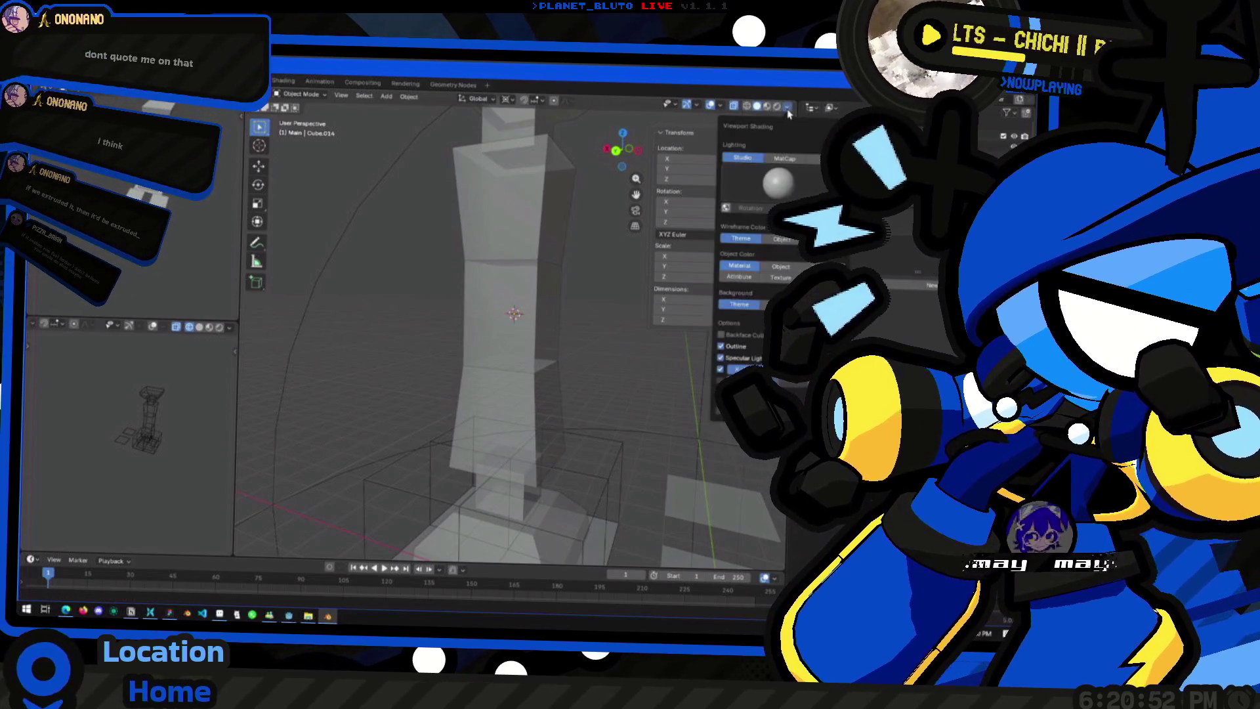
Step: Turn off X-ray so the pillar shows solid, browsing the Overlays, Gizmos, Shading and Snapping popovers
{"action": "left_click", "coordinate": [722, 109]}
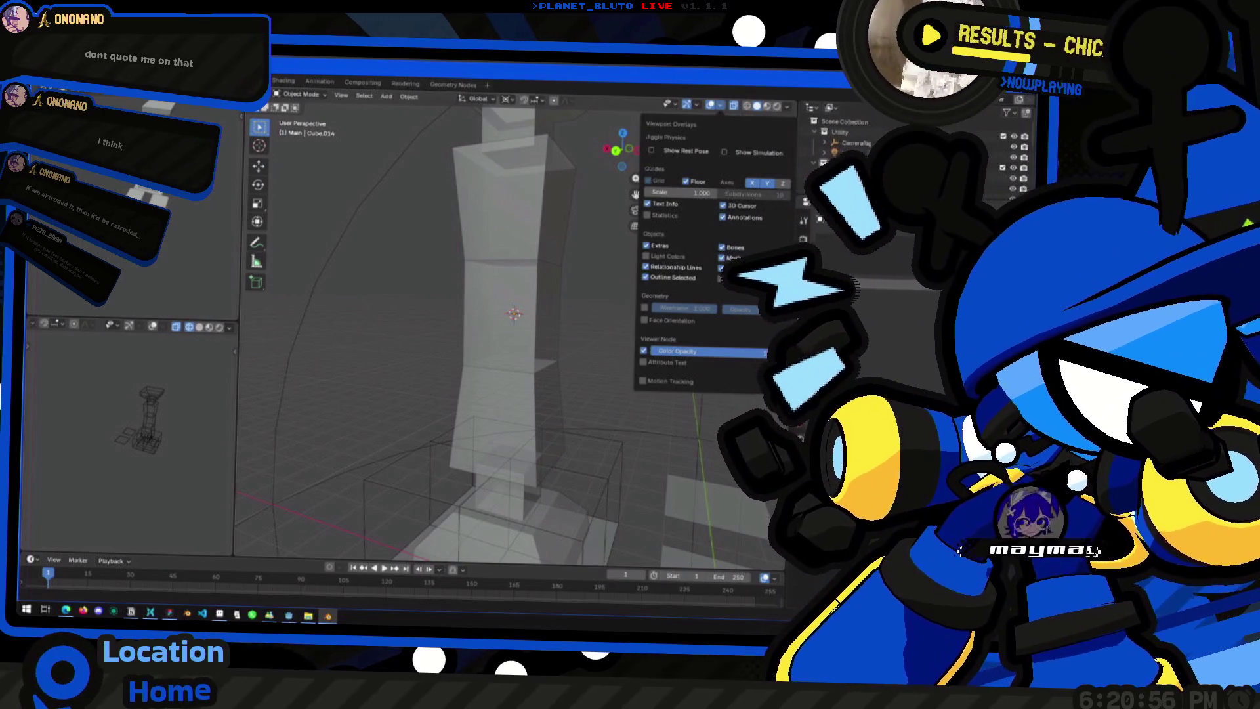
{"action": "left_click", "coordinate": [696, 104]}
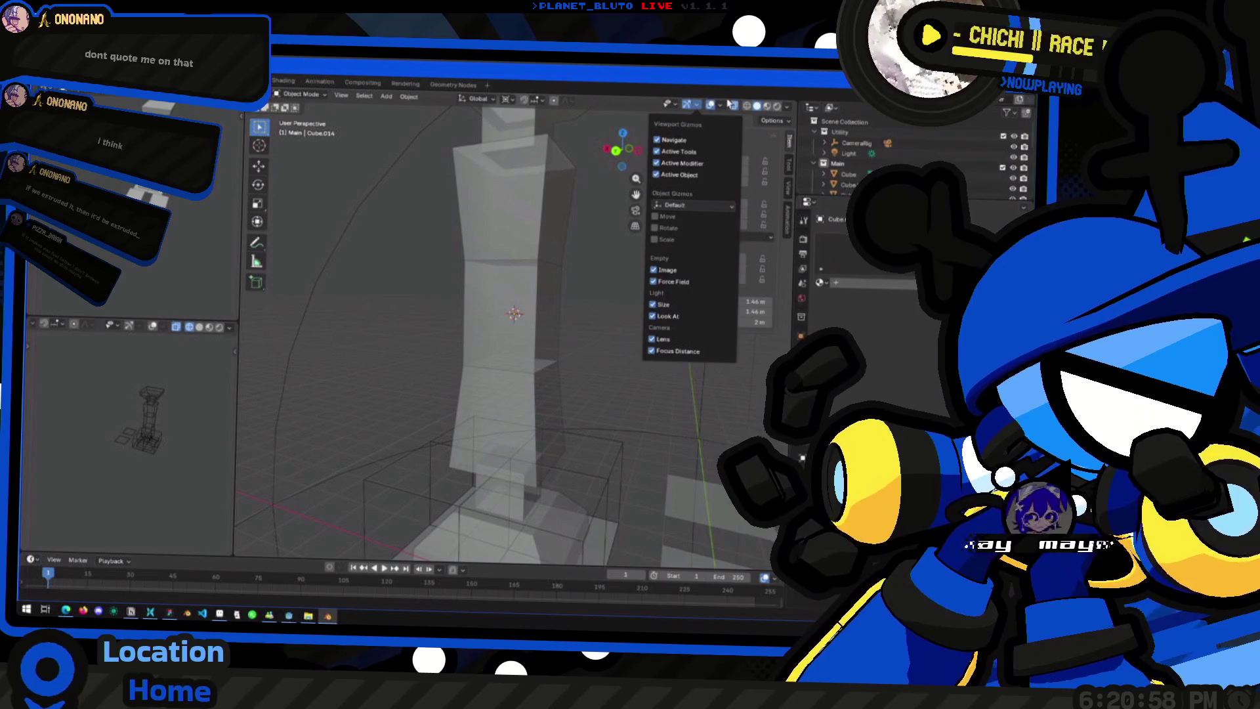
{"action": "left_click", "coordinate": [722, 104]}
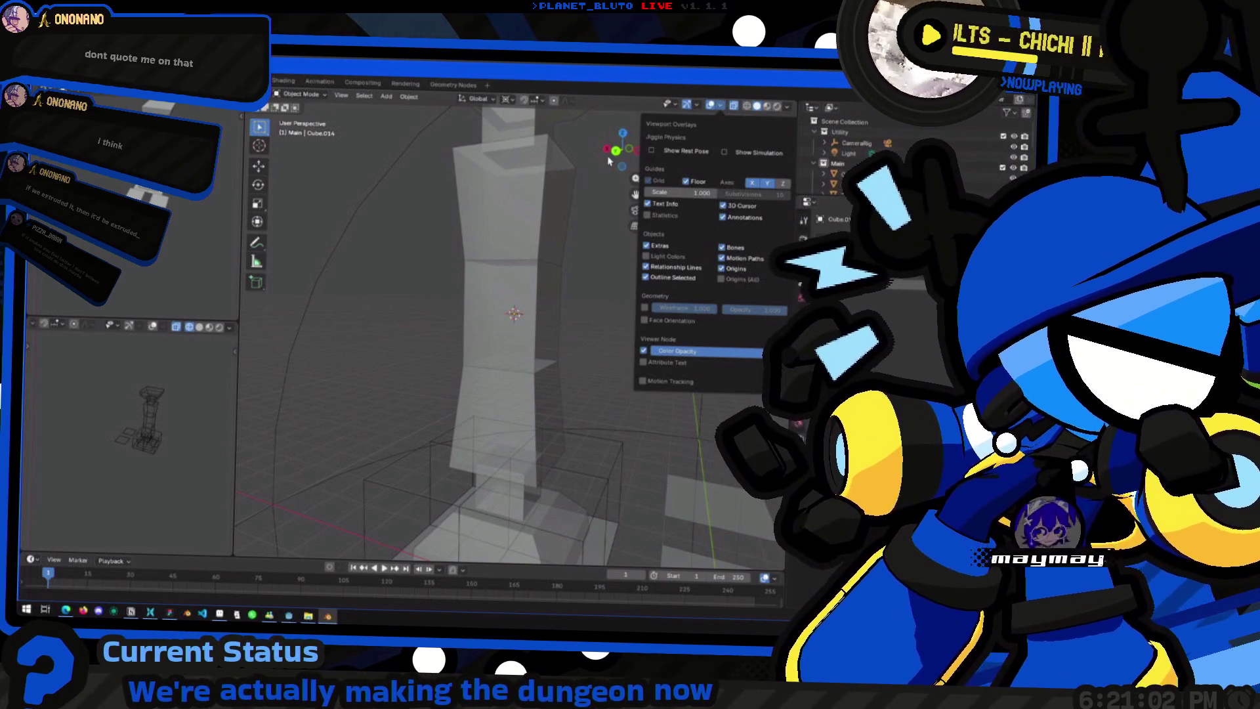
{"action": "left_click", "coordinate": [745, 105]}
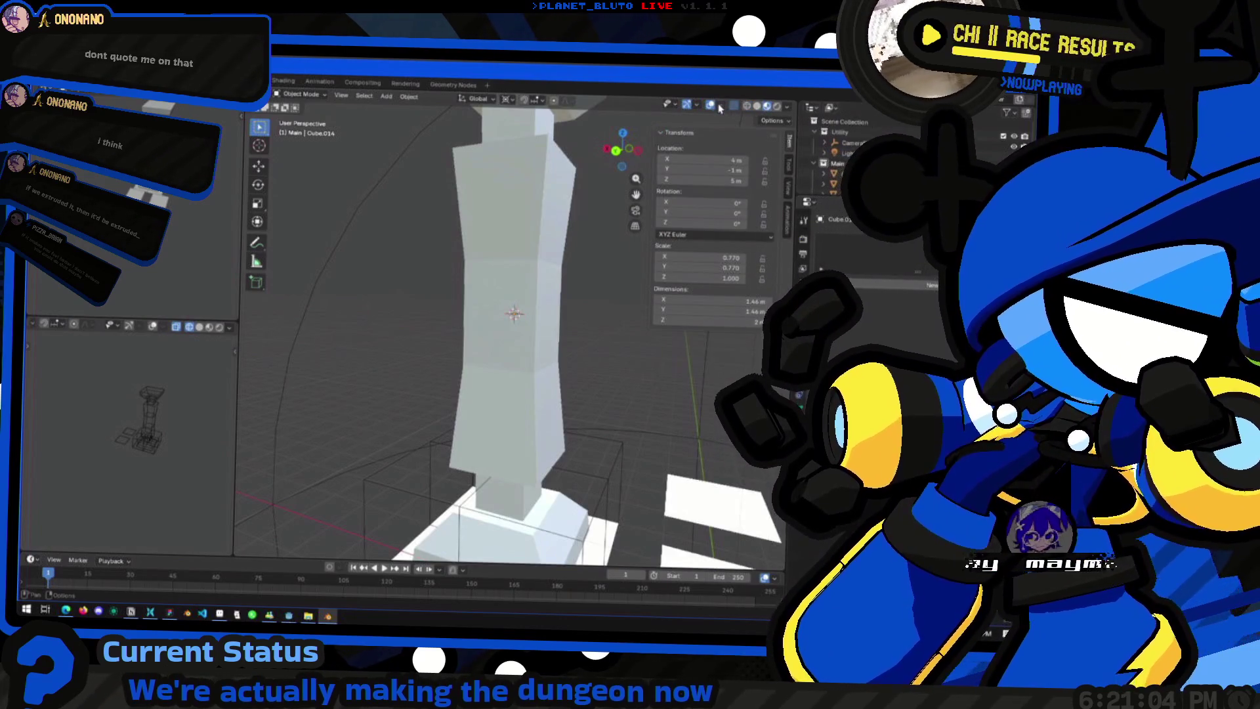
{"action": "left_click", "coordinate": [722, 105]}
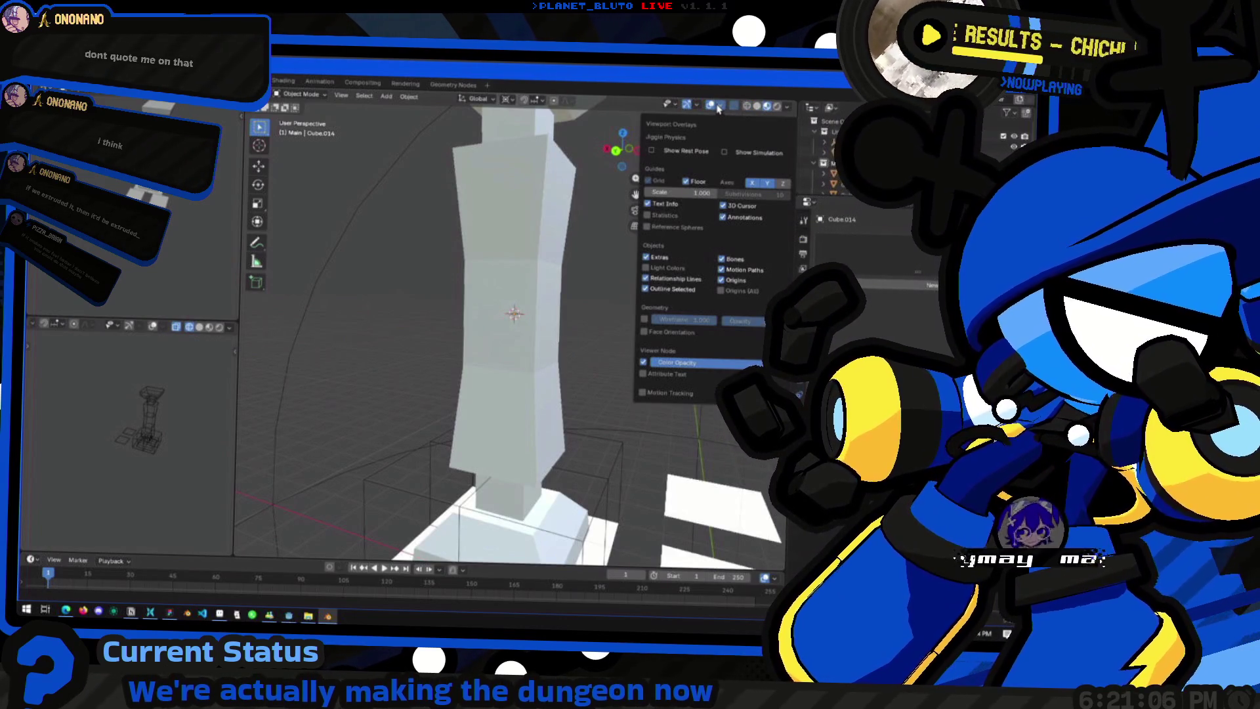
{"action": "mouse_move", "coordinate": [720, 105]}
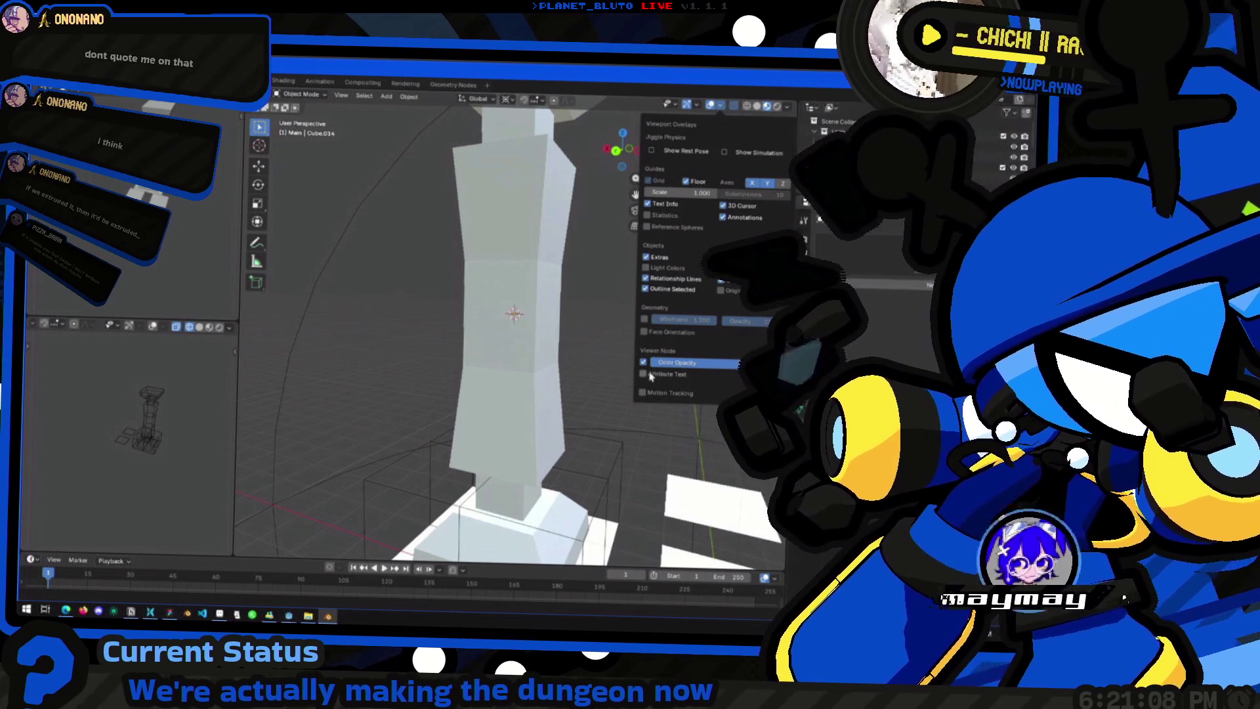
{"action": "left_click", "coordinate": [787, 106]}
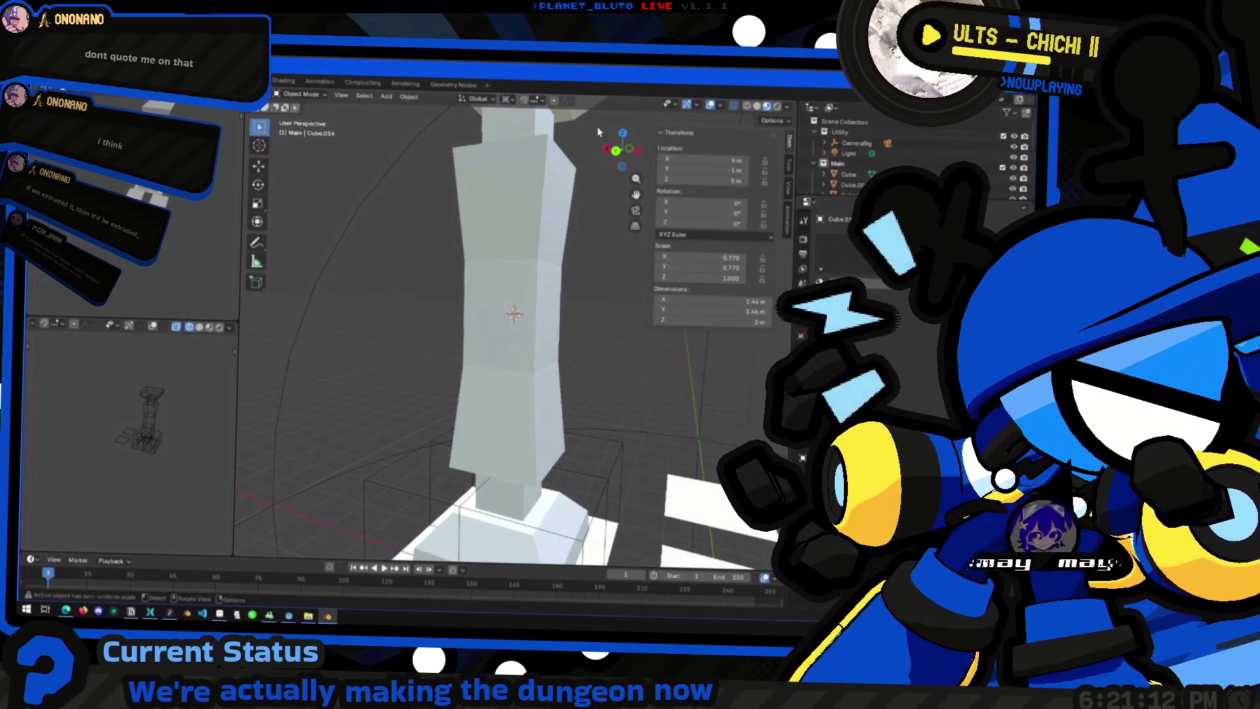
{"action": "left_click", "coordinate": [545, 101]}
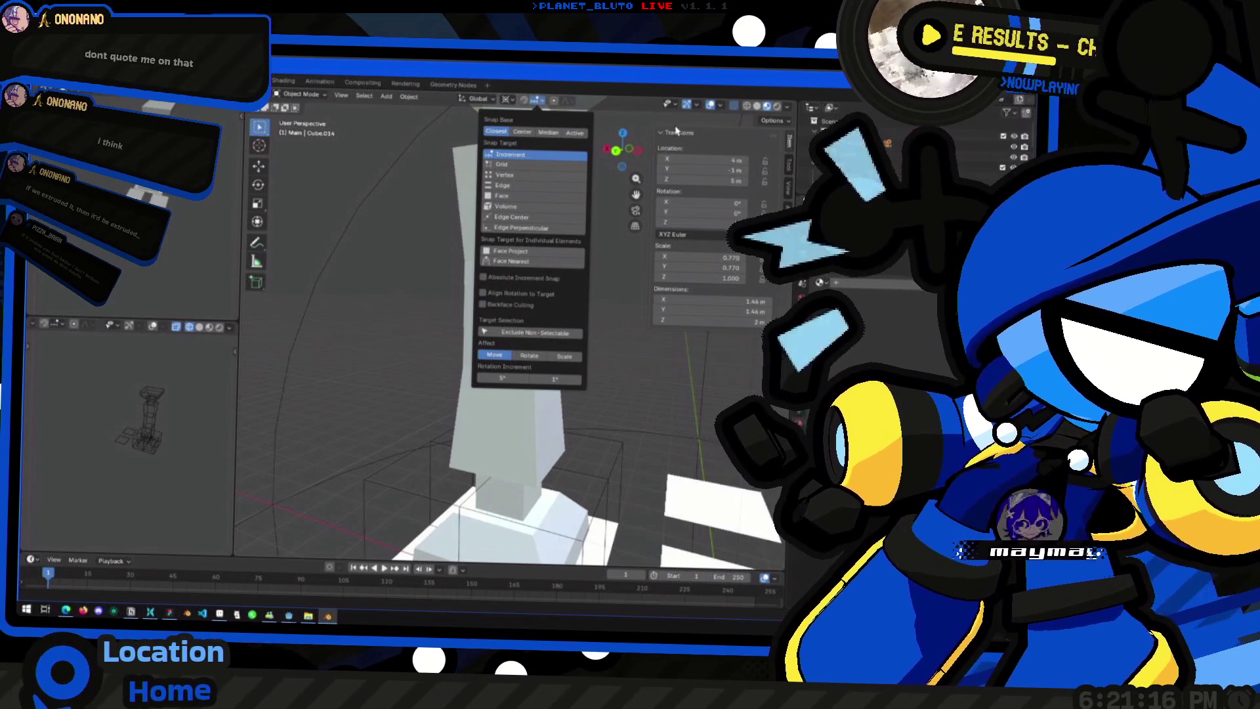
Step: Enter Edit Mode on the middle block and list its Mesh Edit Mode overlay options
{"action": "left_click", "coordinate": [722, 104]}
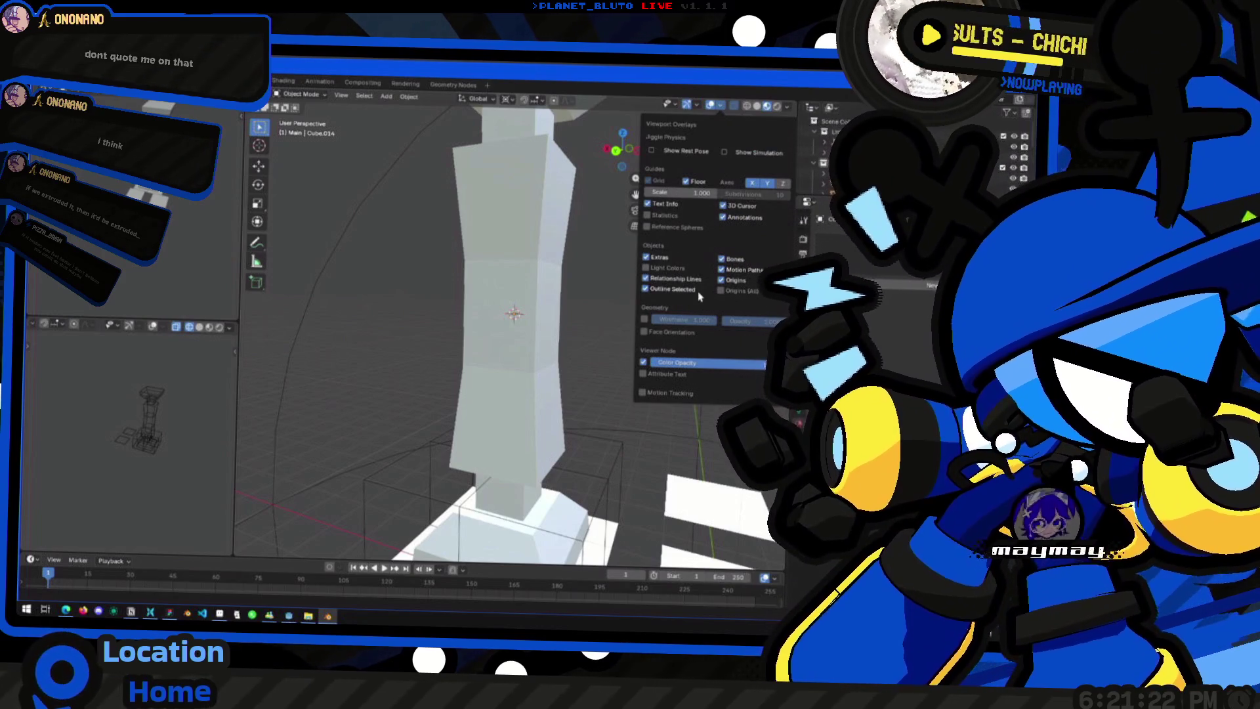
{"action": "left_click", "coordinate": [694, 106]}
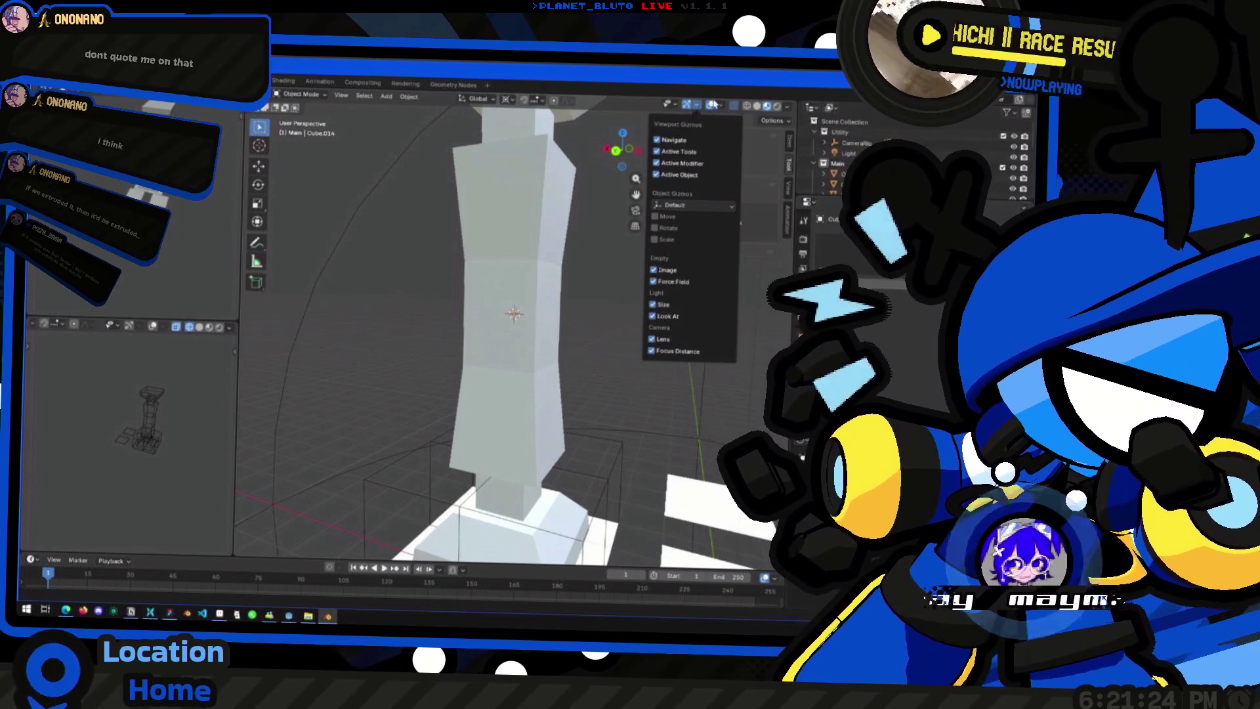
{"action": "left_click", "coordinate": [721, 108]}
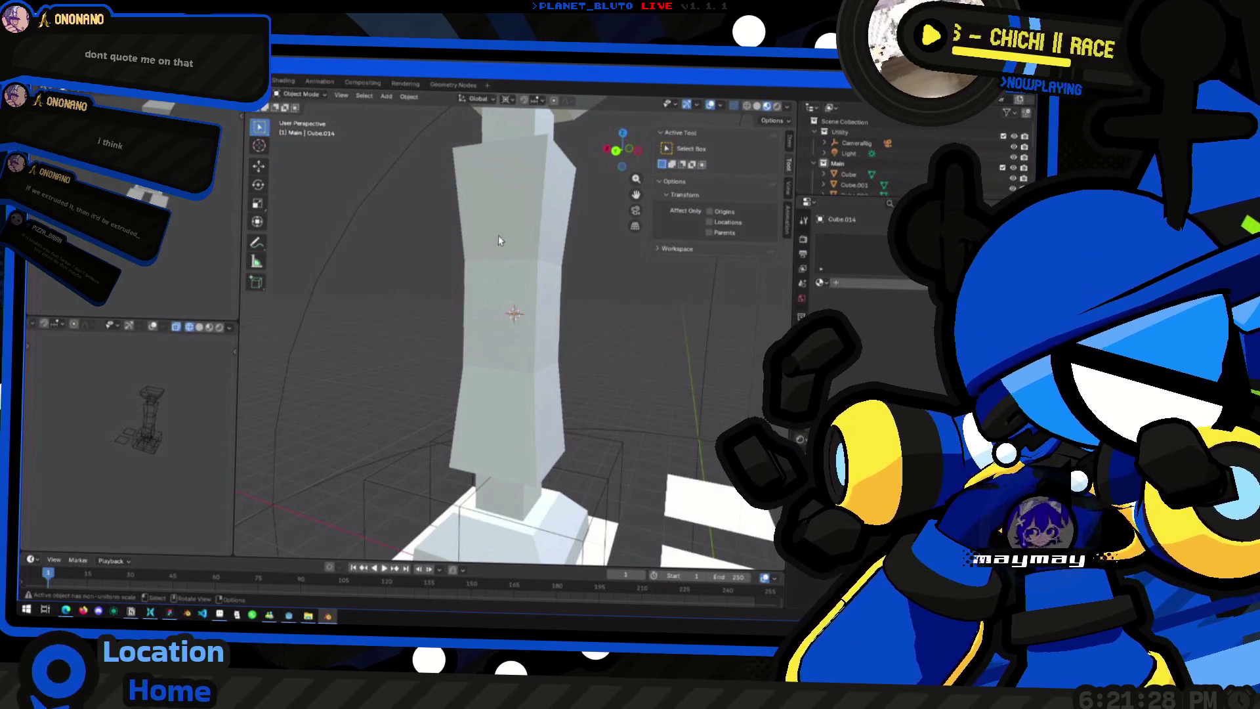
{"action": "key", "text": "Tab"}
{"action": "left_click", "coordinate": [736, 106]}
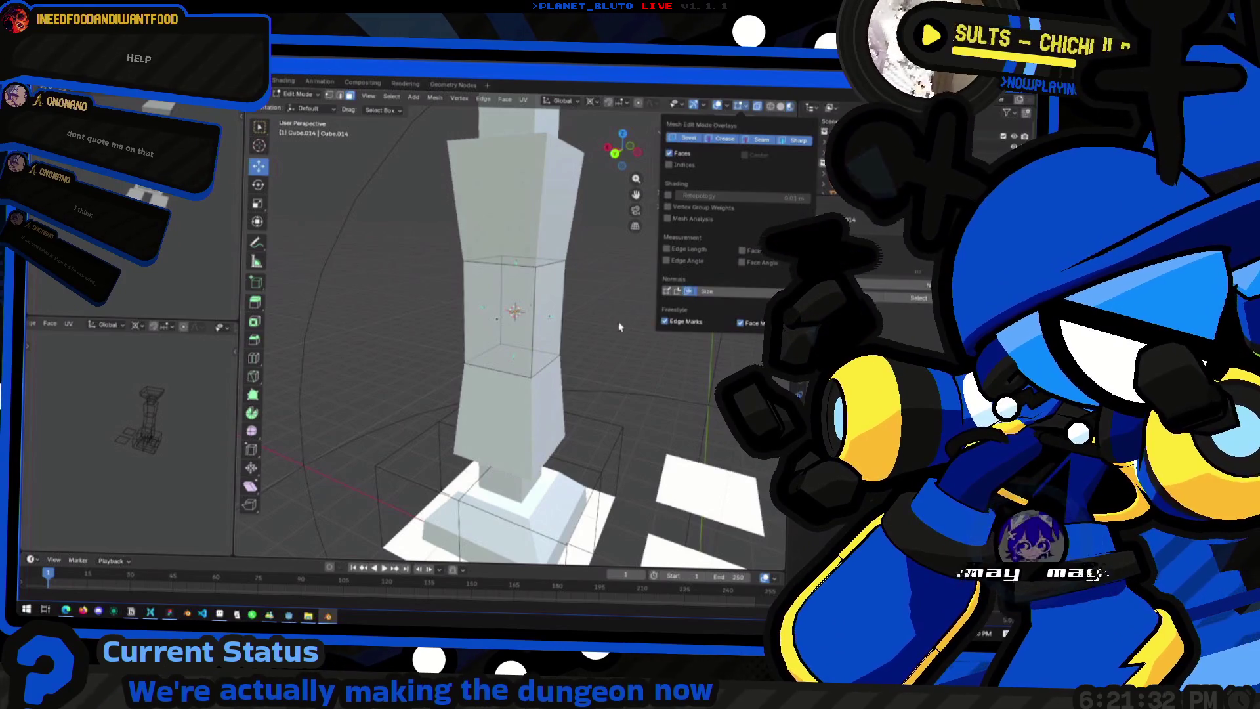
Step: Change the mesh shading from the Mesh menu, then bring up Delete for the faces inside the shaft
{"action": "middle_click_drag", "start_coordinate": [624, 328], "coordinate": [590, 295]}
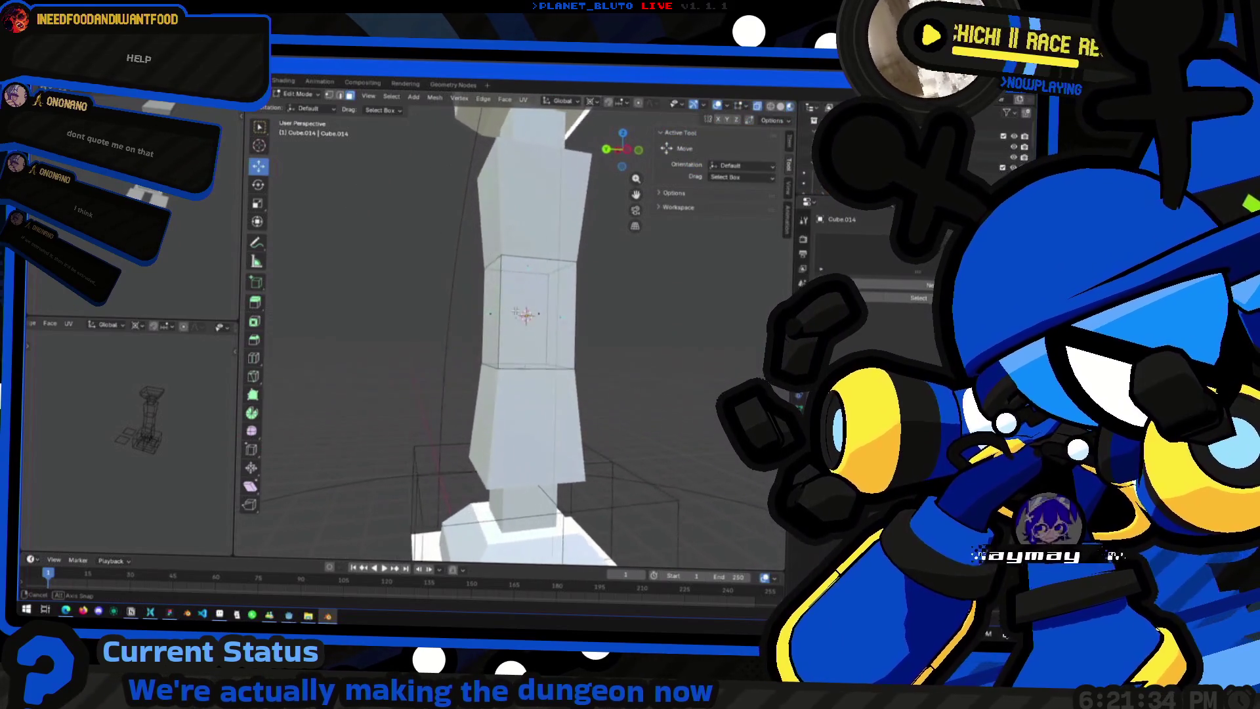
{"action": "middle_click_drag", "start_coordinate": [517, 311], "coordinate": [525, 260]}
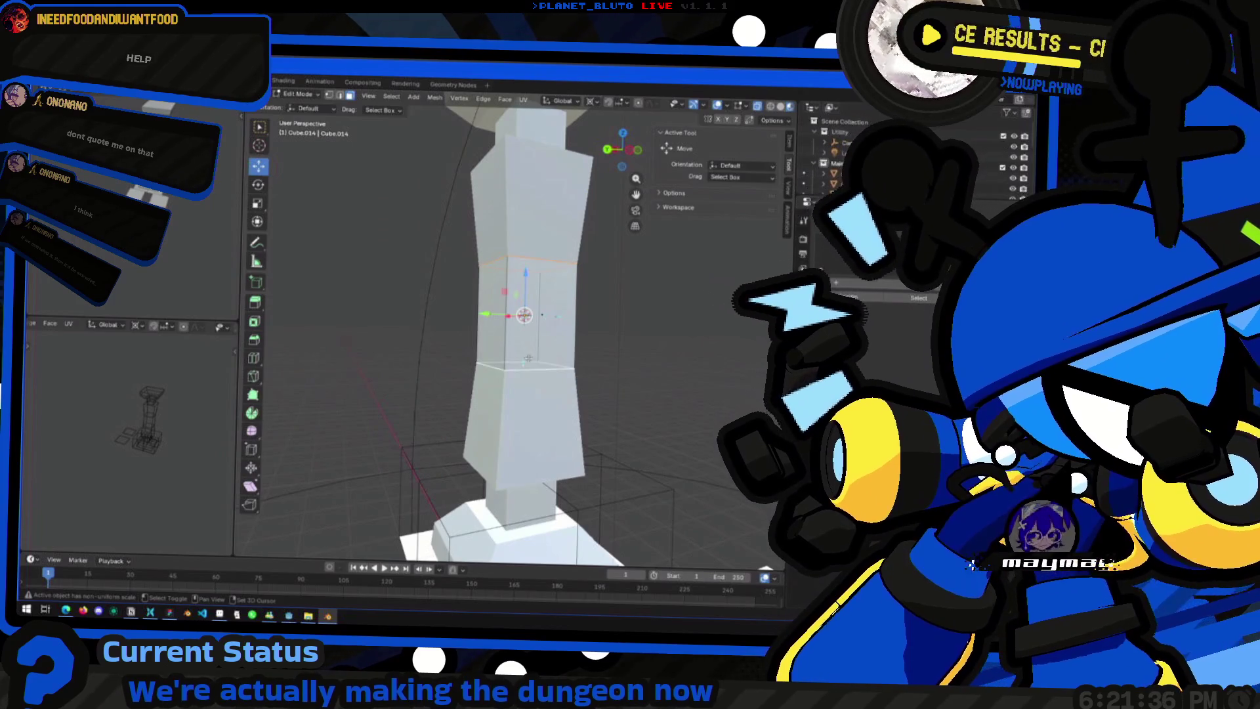
{"action": "middle_click_drag", "start_coordinate": [527, 355], "coordinate": [511, 377]}
{"action": "left_click", "coordinate": [436, 99]}
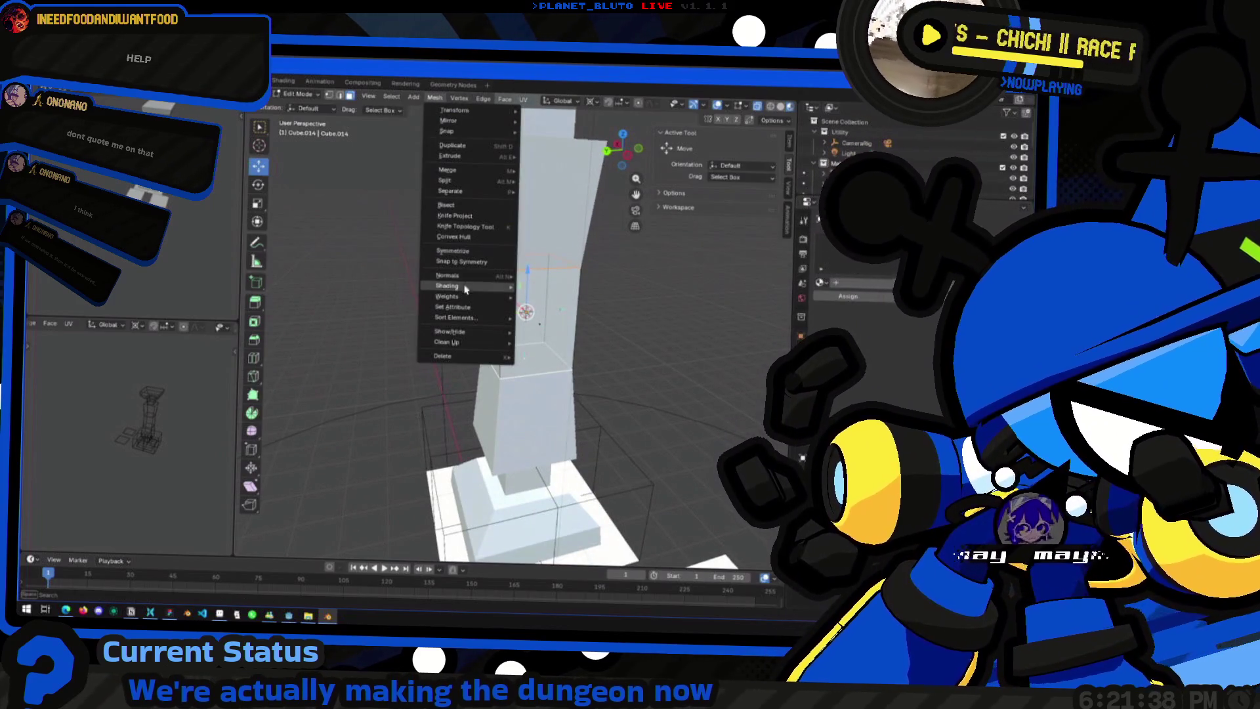
{"action": "left_click", "coordinate": [552, 295]}
{"action": "key", "text": "Tab"}
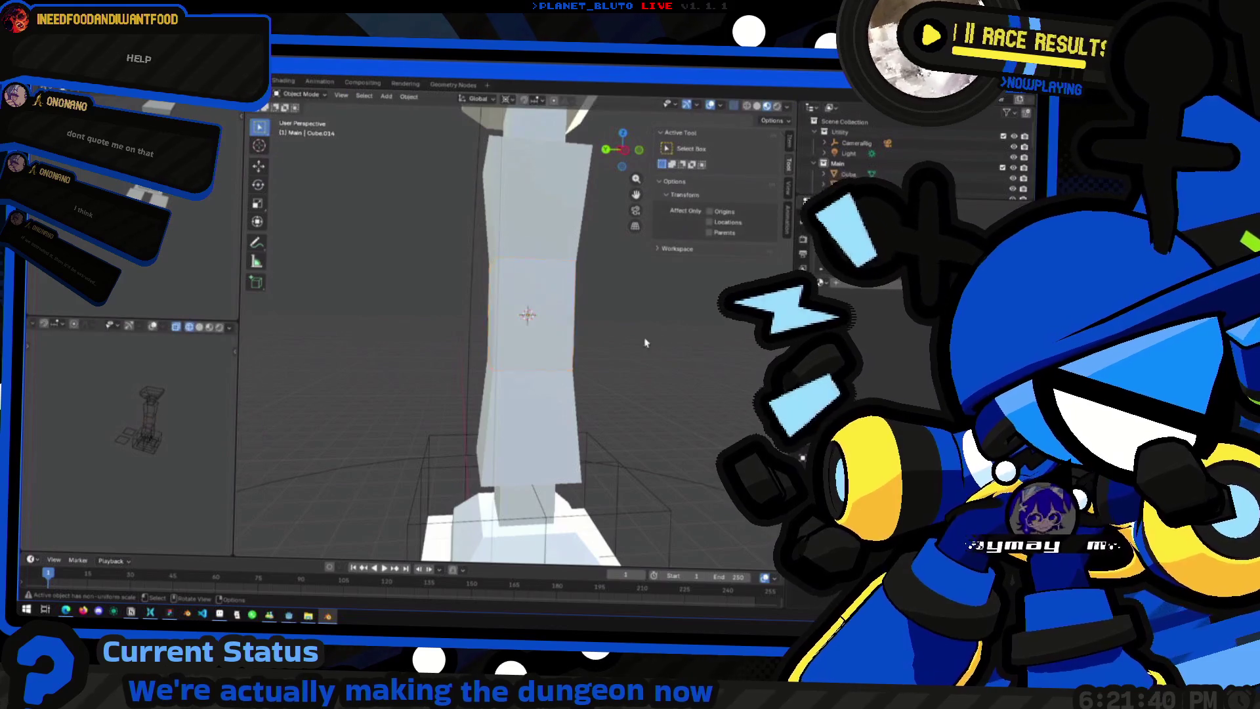
{"action": "scroll", "coordinate": [647, 335], "scroll_direction": "down", "scroll_amount": 3}
{"action": "middle_click_drag", "start_coordinate": [647, 336], "coordinate": [518, 341]}
{"action": "key", "text": "Tab"}
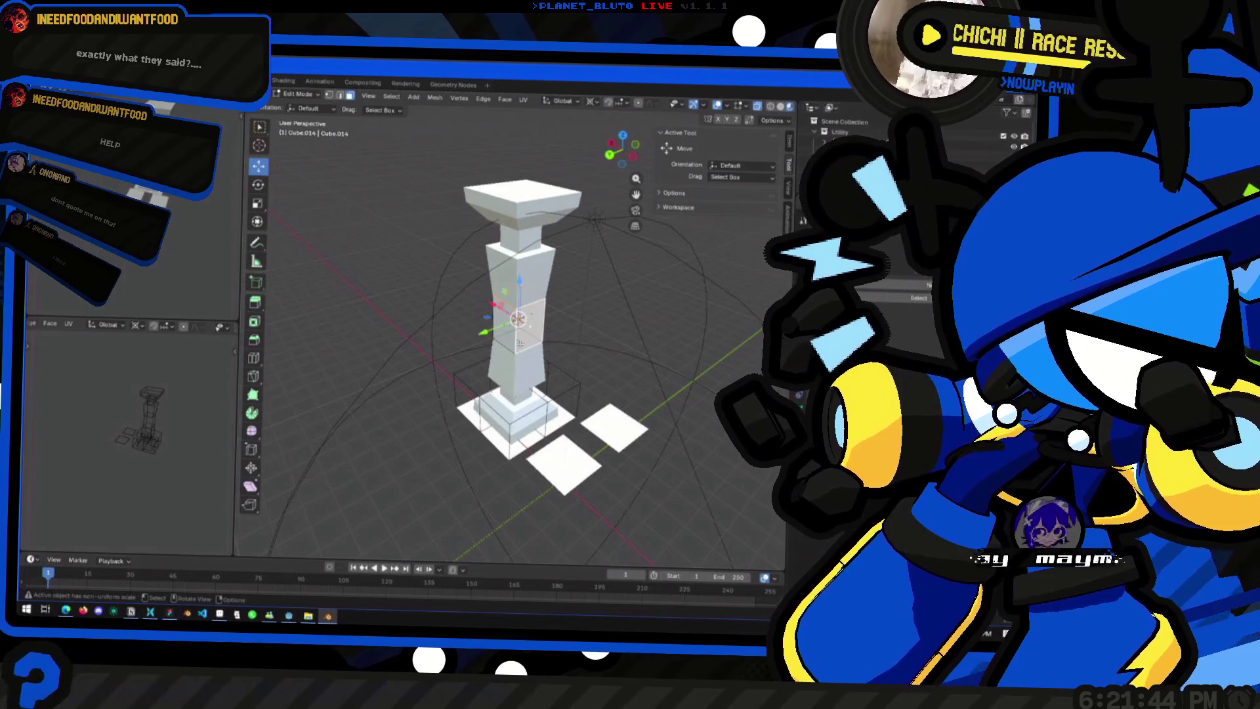
{"action": "scroll", "coordinate": [518, 338], "scroll_direction": "up", "scroll_amount": 3}
{"action": "scroll", "coordinate": [518, 338], "scroll_direction": "up", "scroll_amount": 2}
{"action": "key", "text": "x"}
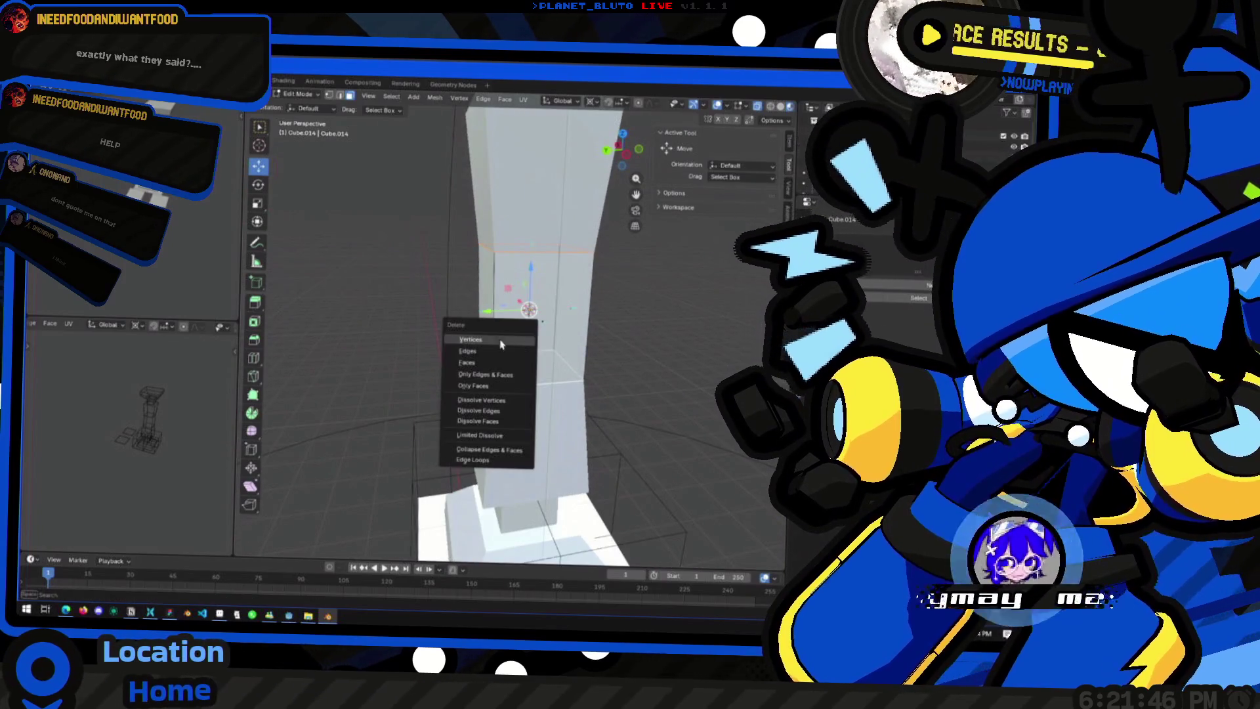
Step: Delete the hidden meeting faces on the shaft's middle, upper and lower blocks
{"action": "left_click", "coordinate": [473, 367]}
{"action": "scroll", "coordinate": [452, 339], "scroll_direction": "down", "scroll_amount": 3}
{"action": "mouse_move", "coordinate": [452, 325]}
{"action": "middle_mouse_down"}
{"action": "mouse_move", "coordinate": [452, 339]}
{"action": "mouse_move", "coordinate": [496, 361]}
{"action": "middle_mouse_up"}
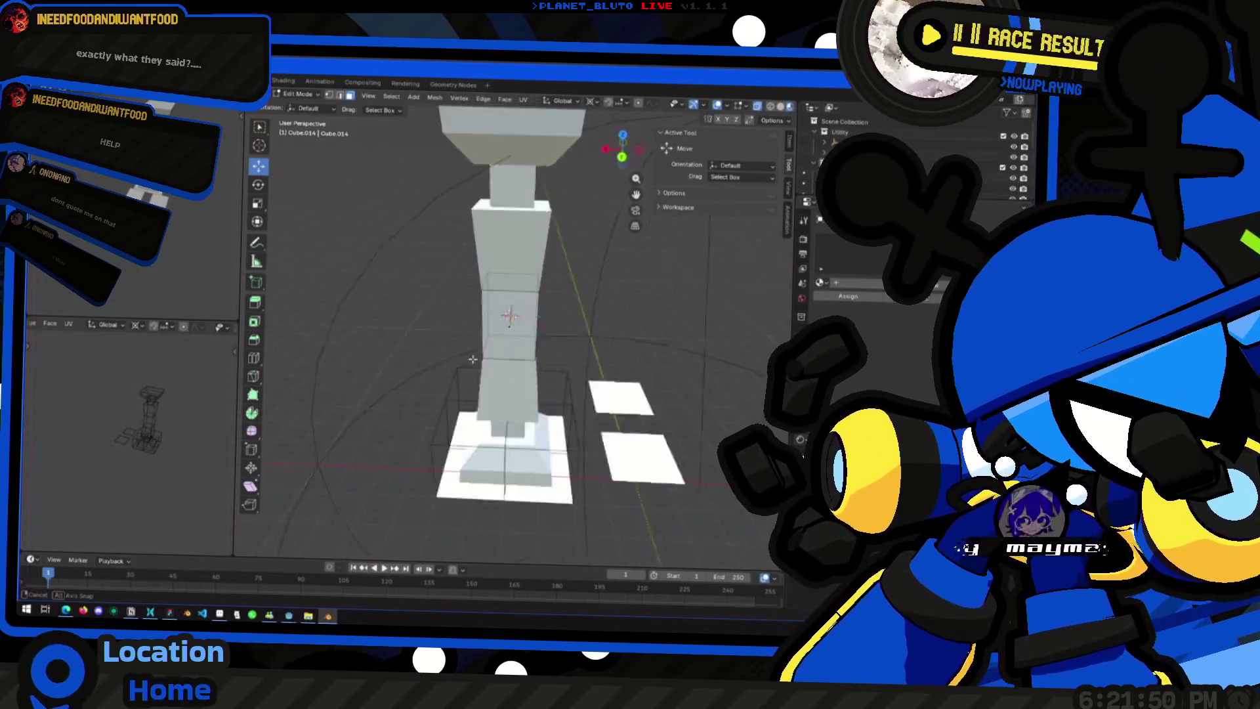
{"action": "scroll", "coordinate": [494, 359], "scroll_direction": "up", "scroll_amount": 3}
{"action": "left_click", "coordinate": [533, 240]}
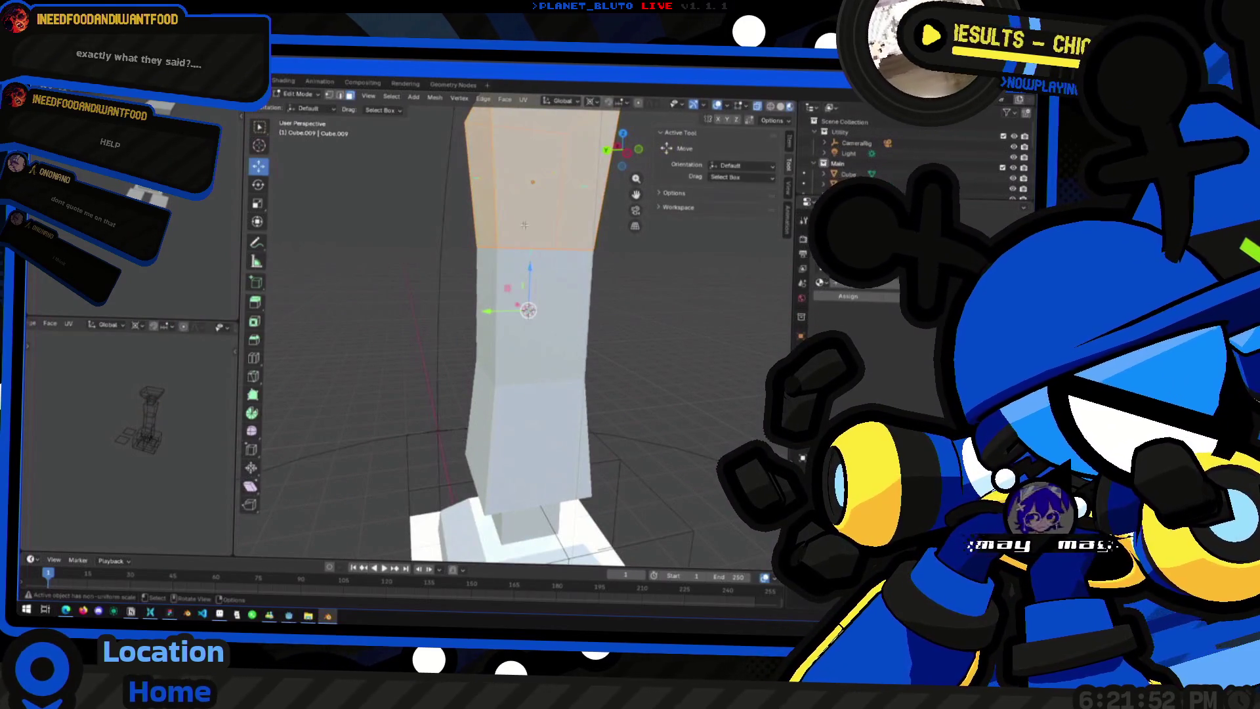
{"action": "scroll", "coordinate": [529, 307], "scroll_direction": "down", "scroll_amount": 2}
{"action": "key", "text": "x"}
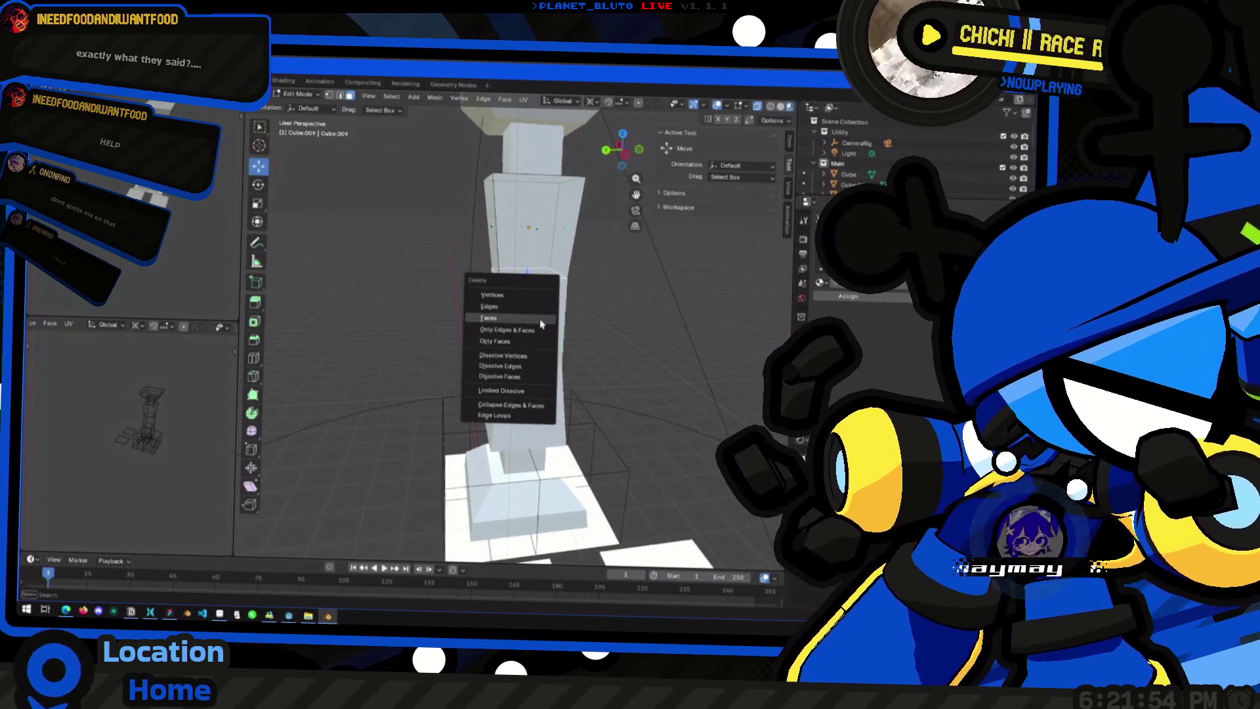
{"action": "left_click", "coordinate": [532, 364]}
{"action": "left_click", "coordinate": [526, 357]}
{"action": "key", "text": "x"}
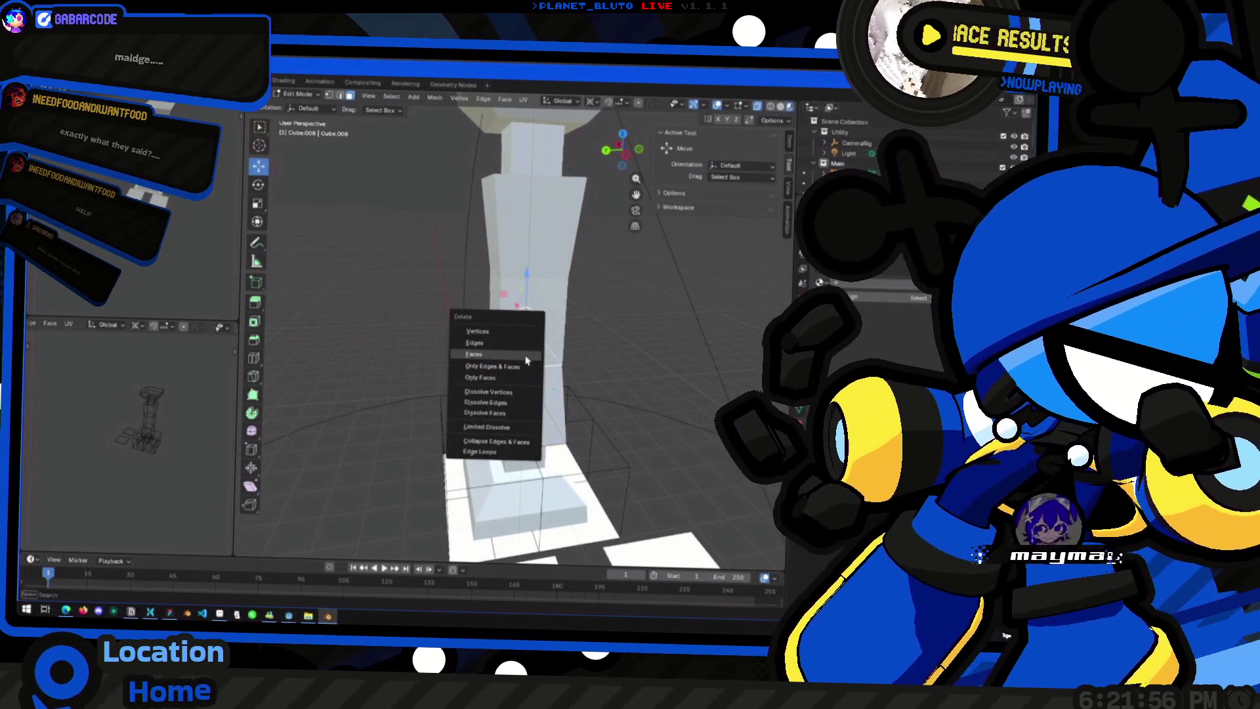
{"action": "left_click", "coordinate": [526, 359]}
{"action": "key", "text": "Tab"}
{"action": "mouse_move", "coordinate": [559, 363]}
{"action": "middle_mouse_down"}
{"action": "mouse_move", "coordinate": [556, 482]}
{"action": "mouse_move", "coordinate": [552, 424]}
{"action": "middle_mouse_up"}
Step: Delete the hidden contact faces on the base block and the block above it
{"action": "key", "text": "Tab"}
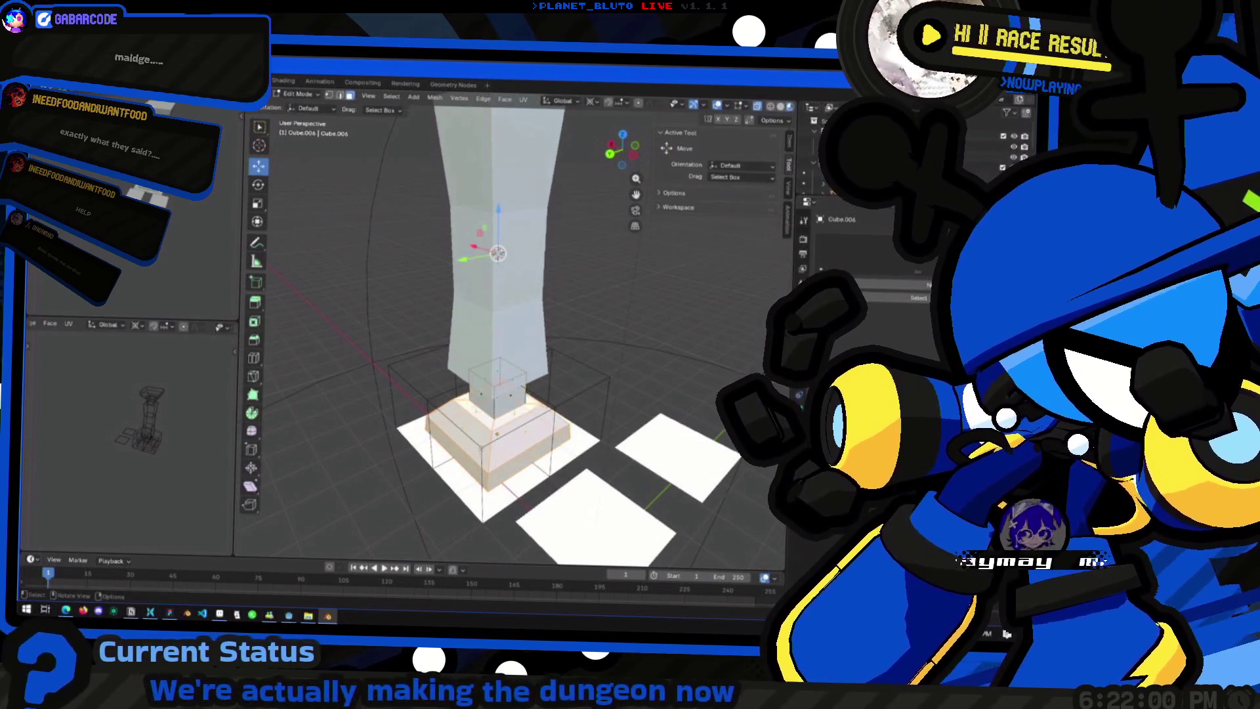
{"action": "key", "text": "x"}
{"action": "left_click", "coordinate": [502, 380]}
{"action": "key", "text": "Tab"}
{"action": "mouse_move", "coordinate": [503, 379]}
{"action": "middle_mouse_down"}
{"action": "mouse_move", "coordinate": [543, 426]}
{"action": "mouse_move", "coordinate": [511, 505]}
{"action": "middle_mouse_up"}
{"action": "key", "text": "Tab"}
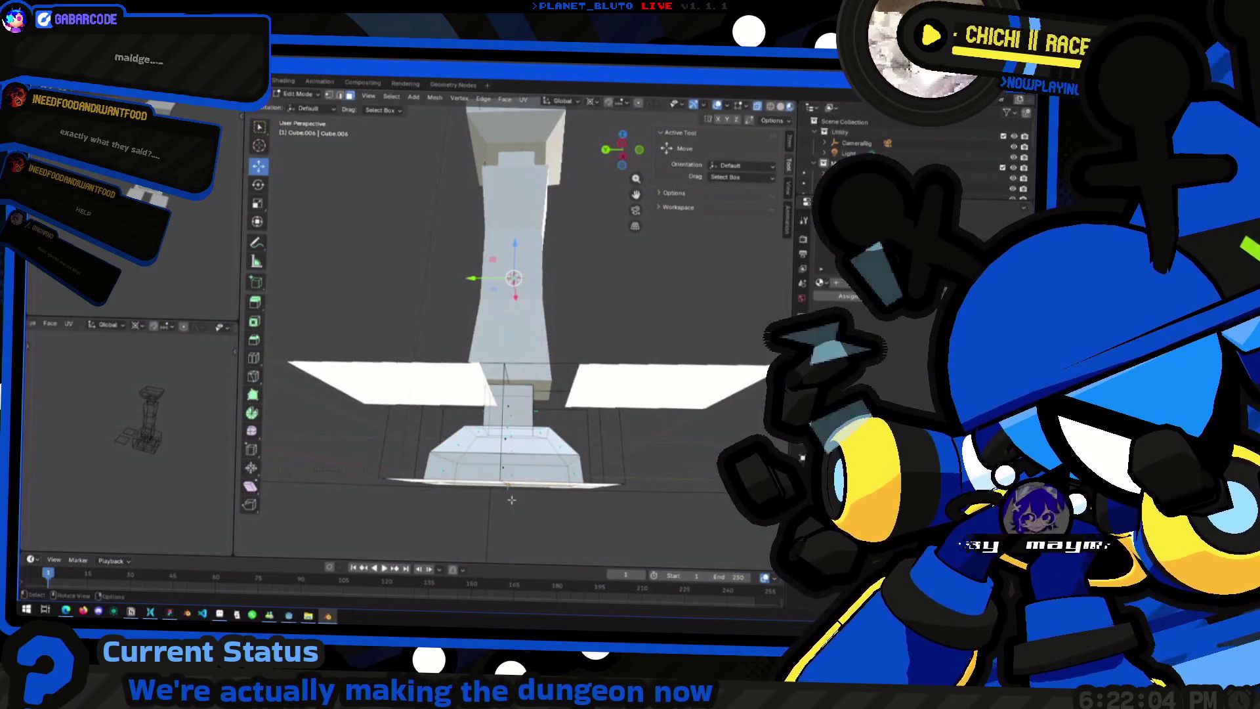
{"action": "key", "text": "x"}
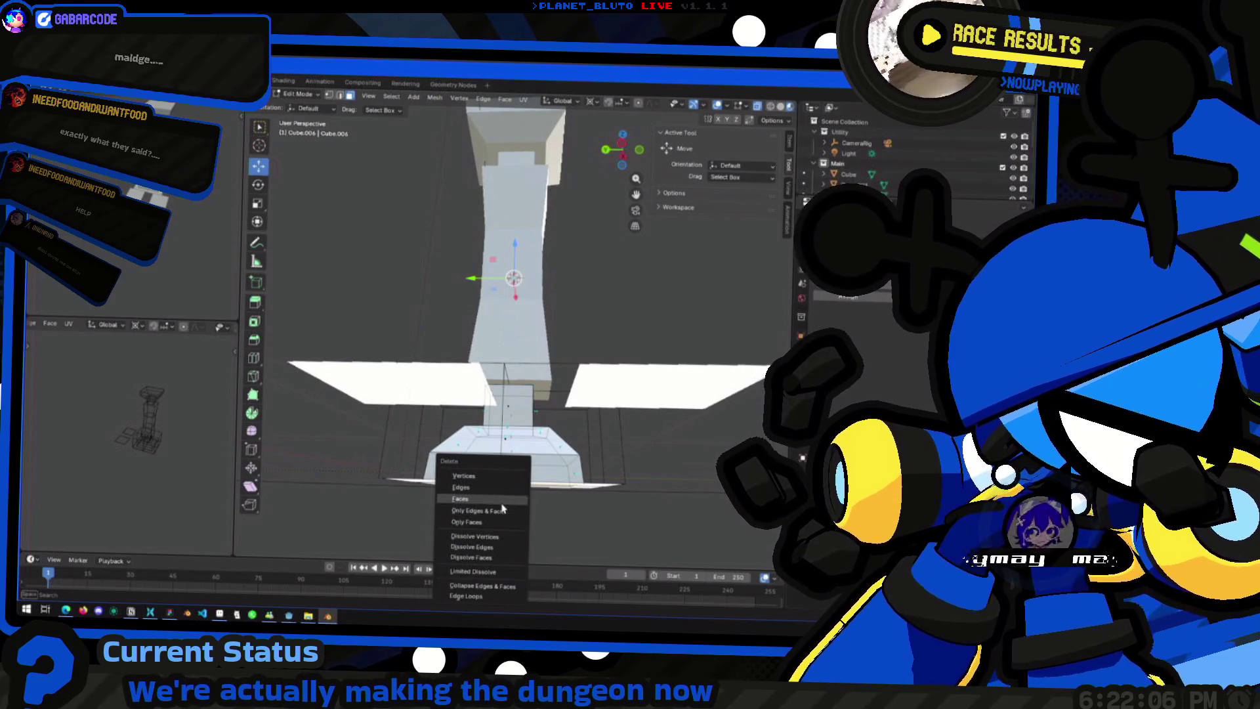
{"action": "left_click", "coordinate": [503, 507]}
{"action": "key", "text": "Tab"}
{"action": "mouse_move", "coordinate": [503, 508]}
{"action": "middle_mouse_down"}
{"action": "mouse_move", "coordinate": [520, 337]}
{"action": "mouse_move", "coordinate": [512, 200]}
{"action": "middle_mouse_up"}
Step: Delete the capital block's hidden top face and return to object mode
{"action": "key", "text": "Tab"}
{"action": "key", "text": "x"}
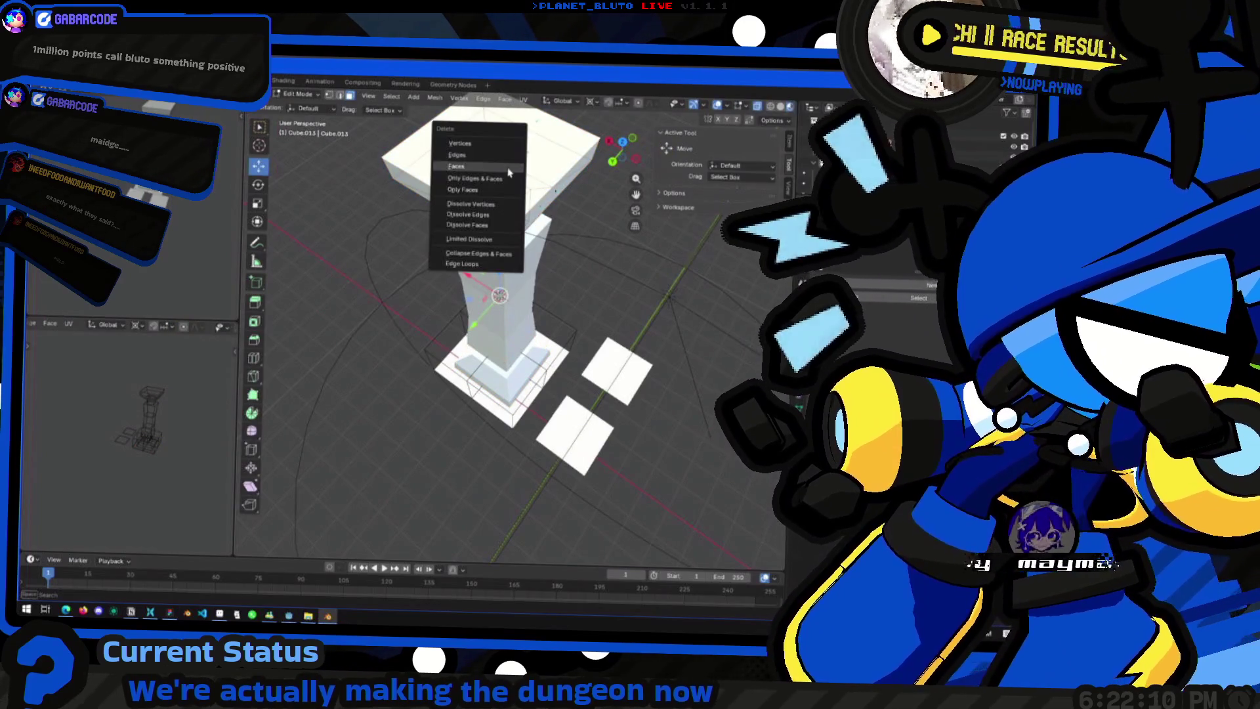
{"action": "left_click", "coordinate": [502, 150]}
{"action": "middle_click_drag", "start_coordinate": [503, 151], "coordinate": [503, 276]}
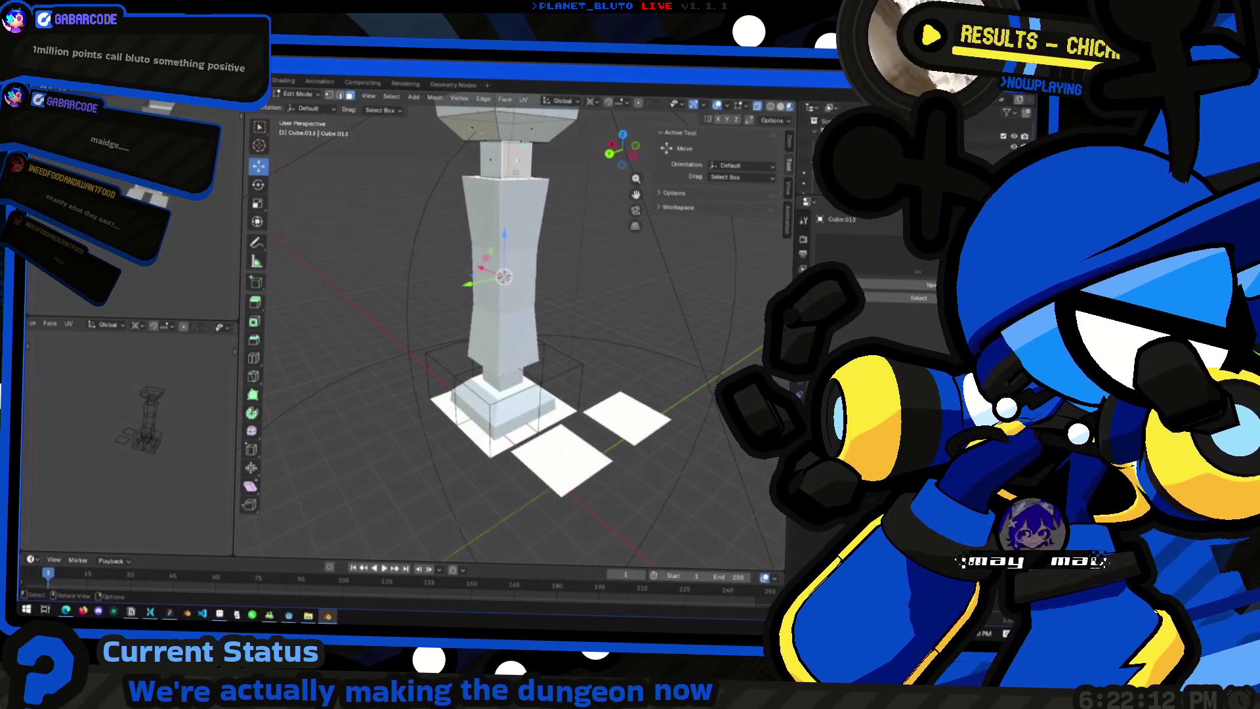
{"action": "key", "text": "x"}
{"action": "key", "text": "Escape"}
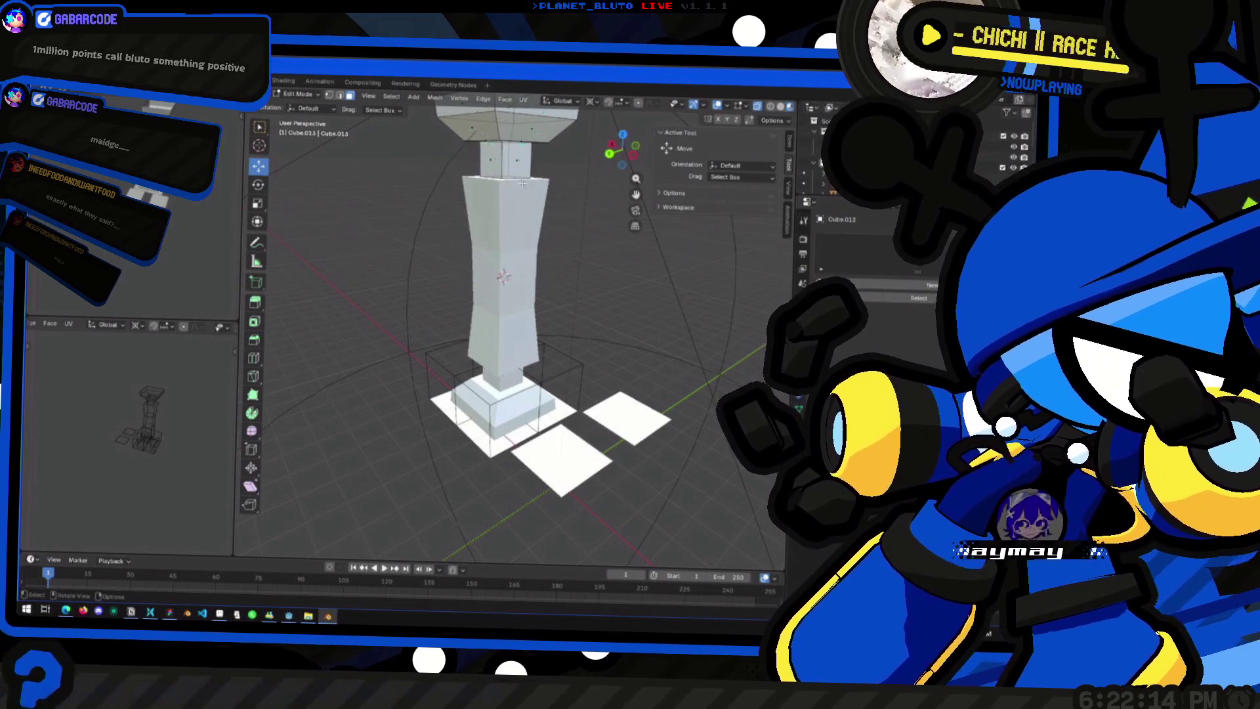
{"action": "key", "text": "Tab"}
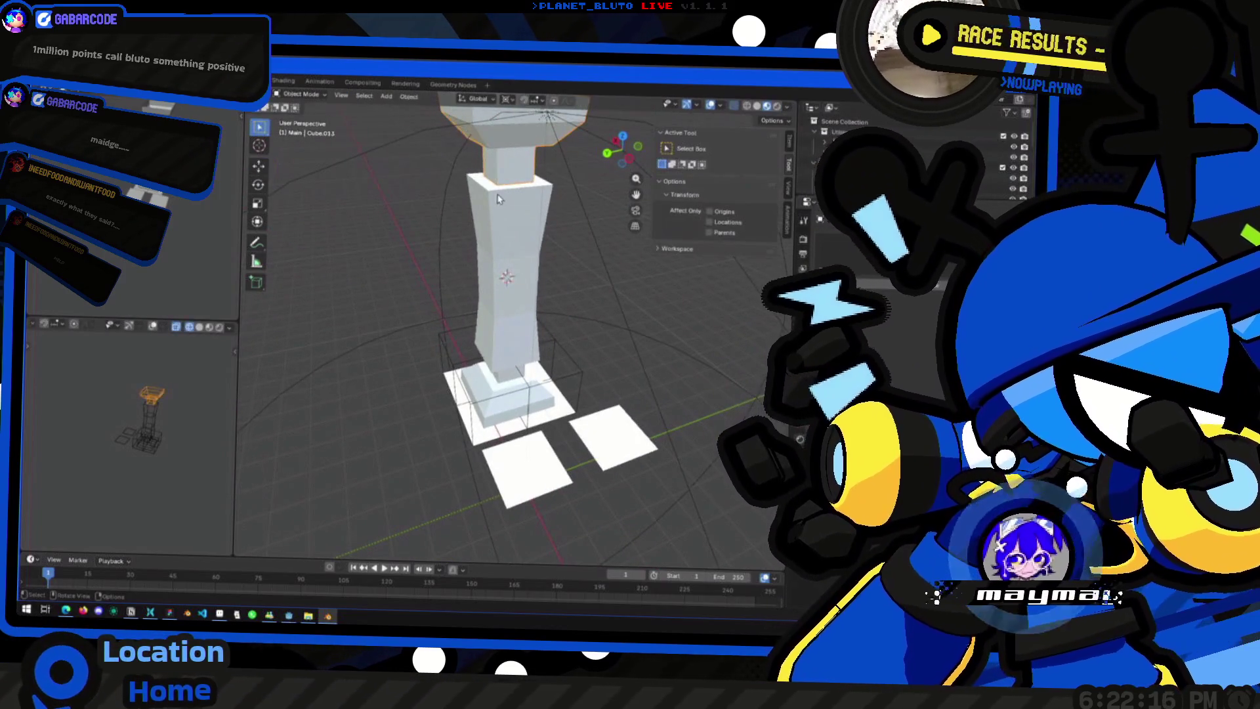
{"action": "mouse_move", "coordinate": [502, 223]}
{"action": "middle_mouse_down"}
{"action": "mouse_move", "coordinate": [402, 307]}
{"action": "mouse_move", "coordinate": [516, 347]}
{"action": "mouse_move", "coordinate": [535, 301]}
{"action": "mouse_move", "coordinate": [455, 359]}
{"action": "mouse_move", "coordinate": [471, 404]}
{"action": "middle_mouse_up"}
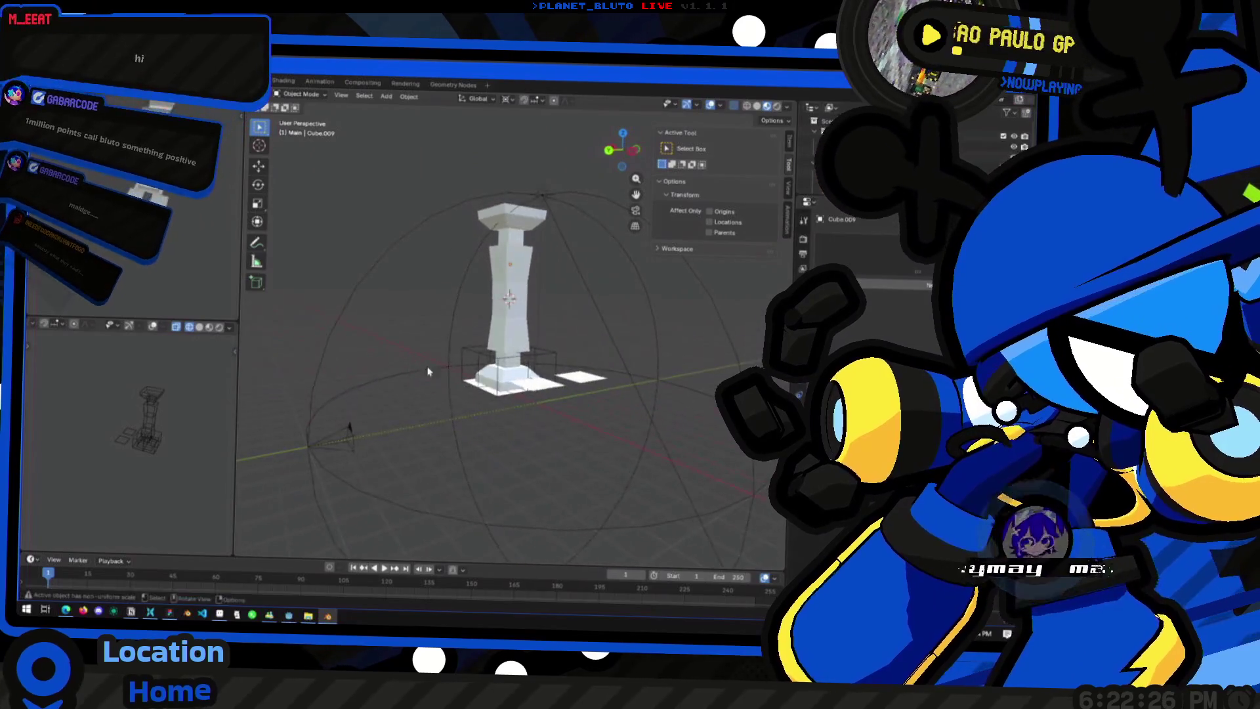
{"action": "scroll", "coordinate": [519, 377], "scroll_direction": "up", "scroll_amount": 4}
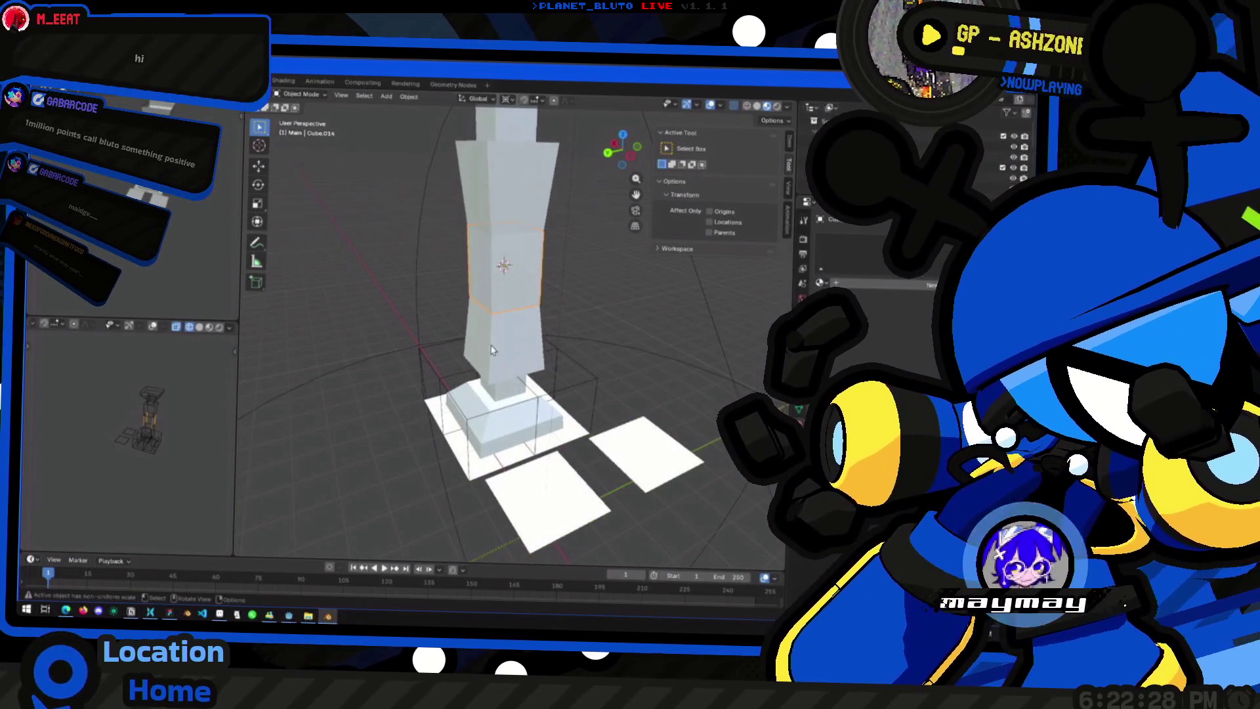
Step: In back orthographic view, select the shaft's middle faces and scale them down uniformly
{"action": "key", "text": "Tab"}
{"action": "middle_click_drag", "start_coordinate": [491, 205], "coordinate": [437, 283]}
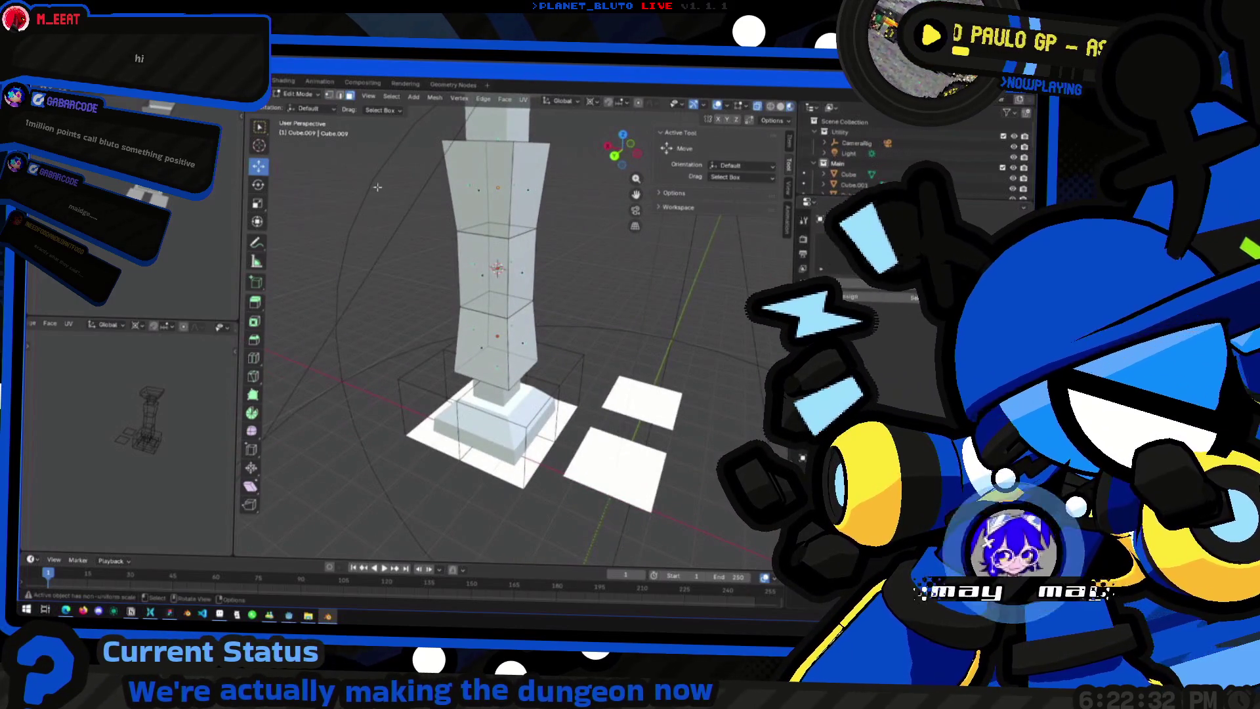
{"action": "key", "text": "ctrl+KP_1"}
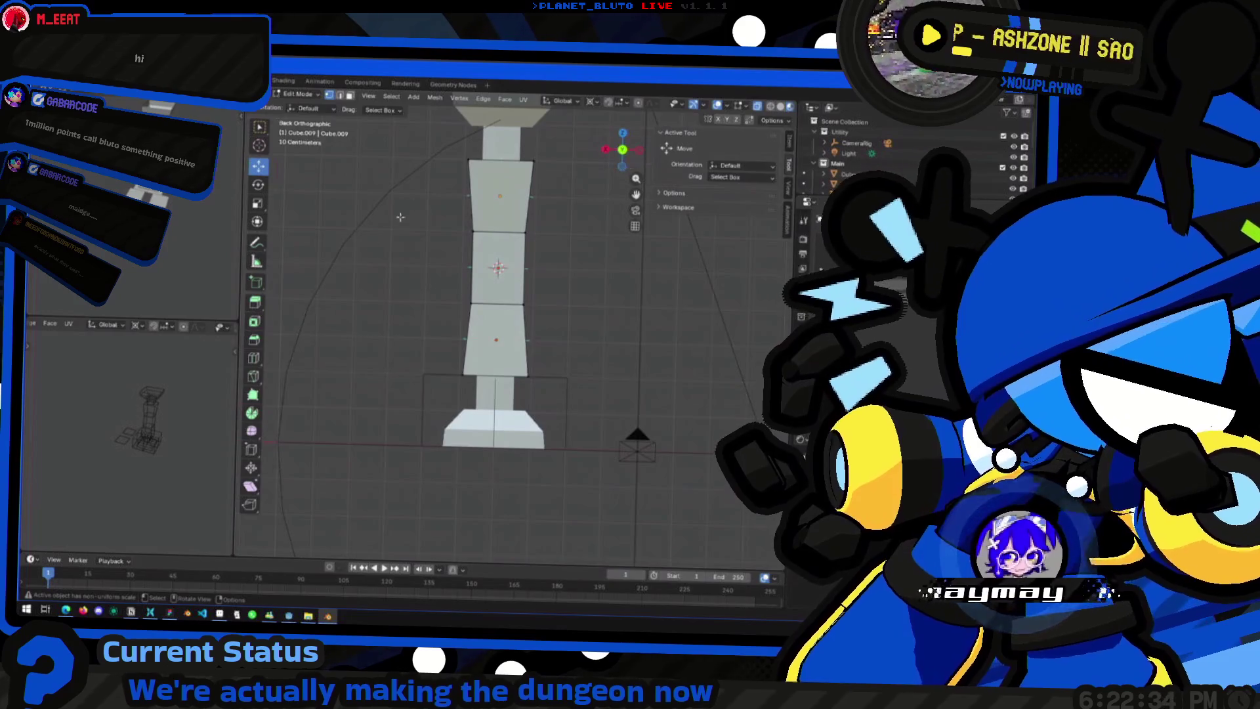
{"action": "left_click_drag", "start_coordinate": [415, 197], "coordinate": [603, 325]}
{"action": "middle_click_drag", "start_coordinate": [586, 277], "coordinate": [650, 196]}
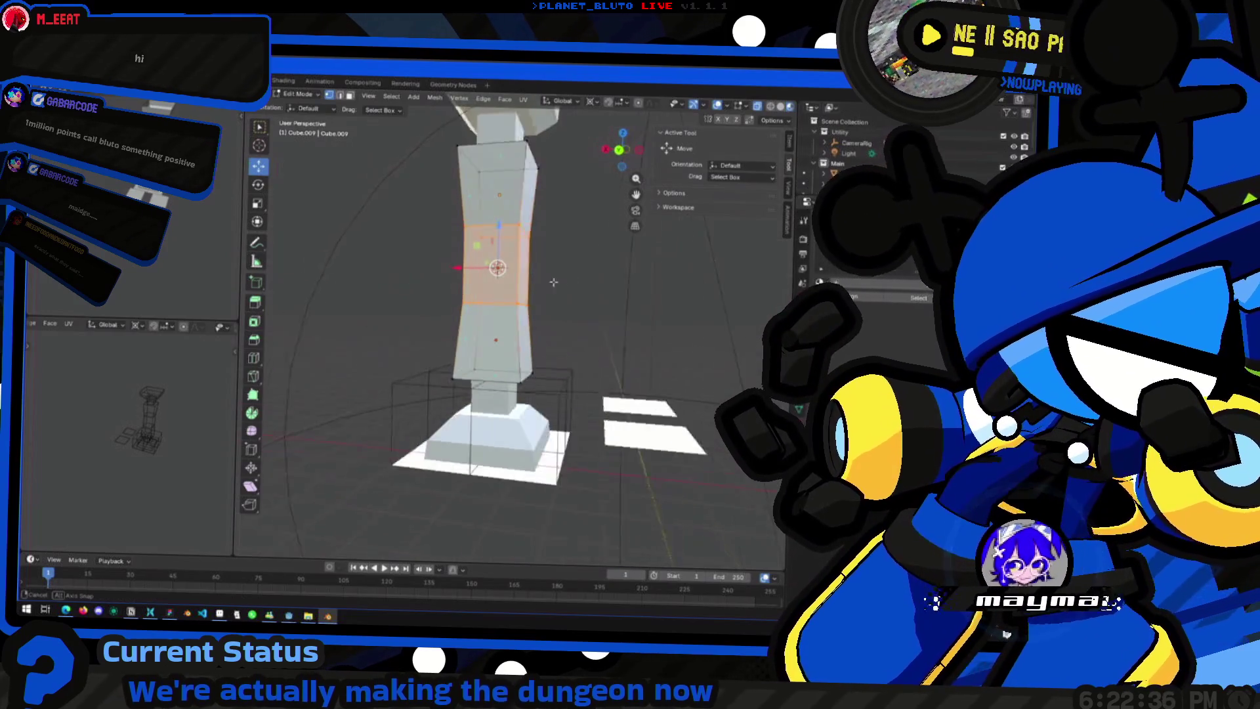
{"action": "left_click", "coordinate": [611, 157]}
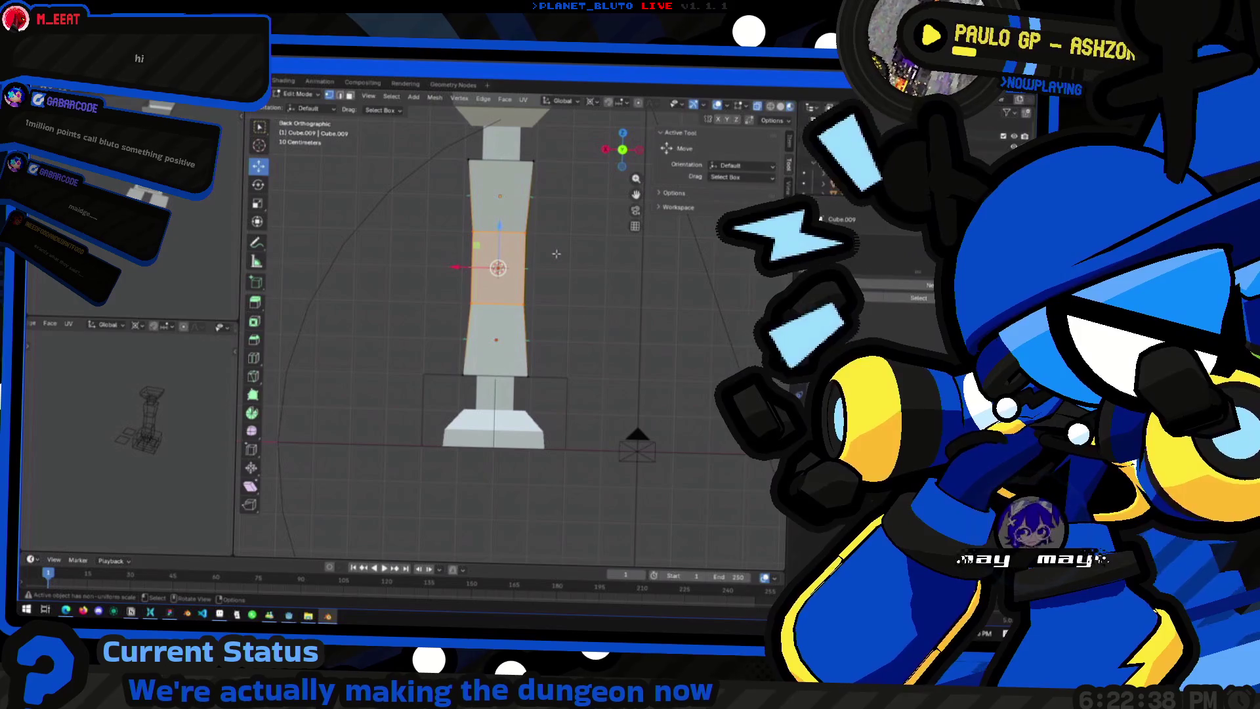
{"action": "key", "text": "s"}
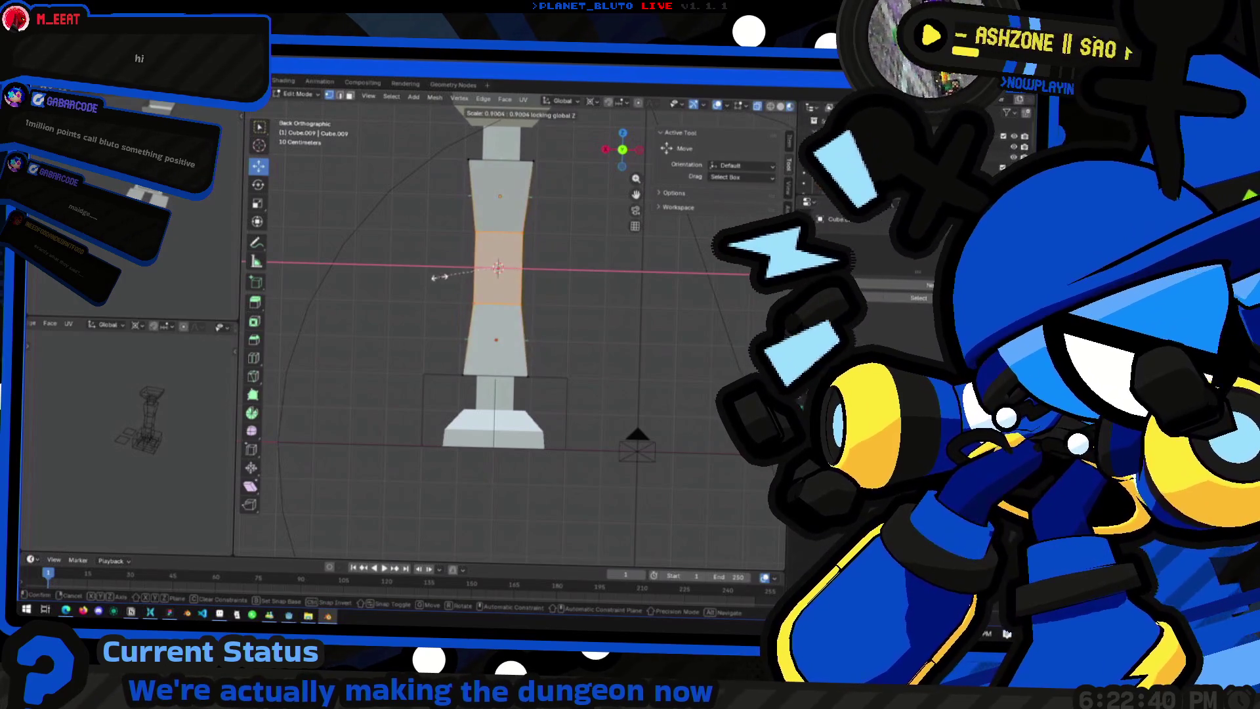
{"action": "left_click", "coordinate": [671, 296]}
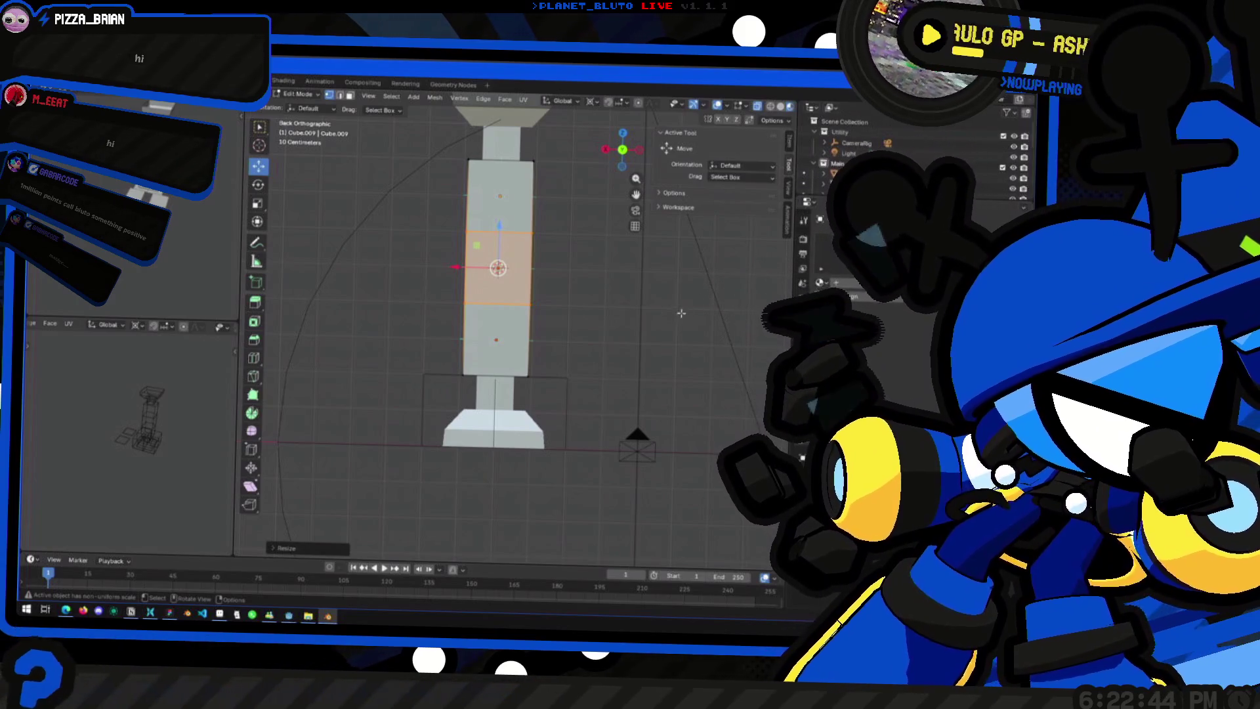
Step: Scale the middle section horizontally only (Shift+Z) to about 0.85, keeping its height
{"action": "left_click_drag", "start_coordinate": [615, 156], "coordinate": [609, 162]}
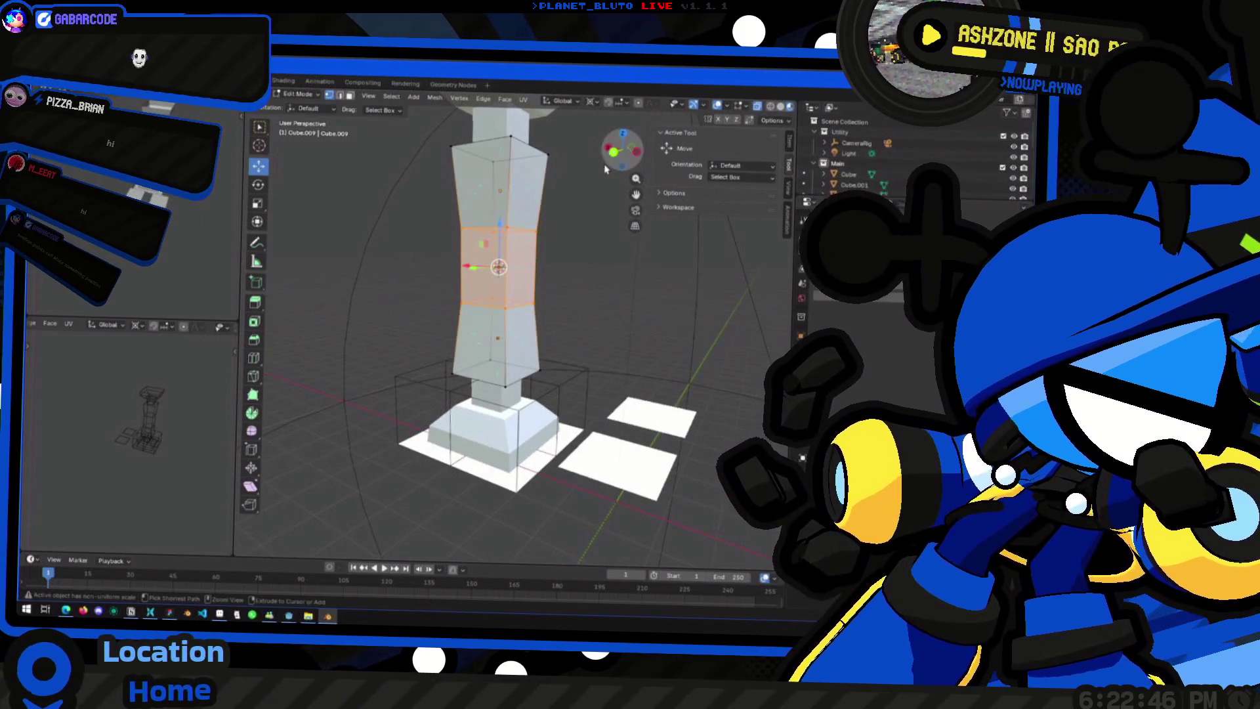
{"action": "middle_click_drag", "start_coordinate": [569, 281], "coordinate": [581, 301]}
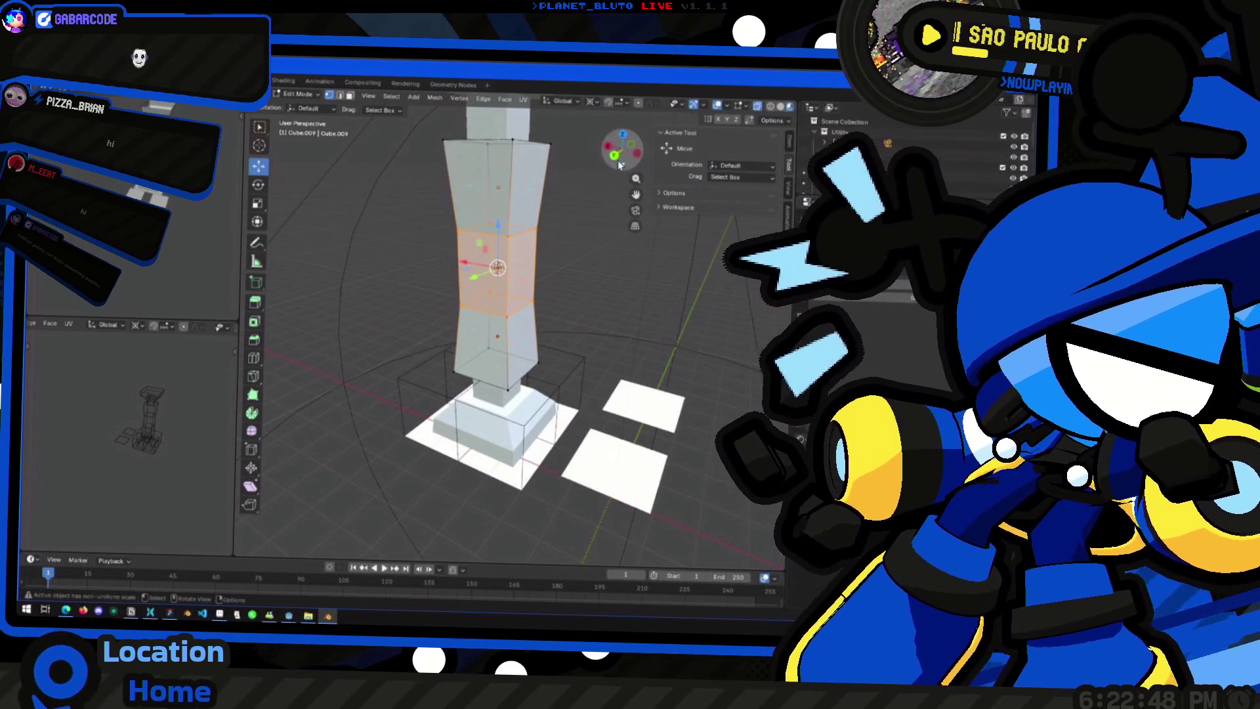
{"action": "left_click", "coordinate": [617, 159]}
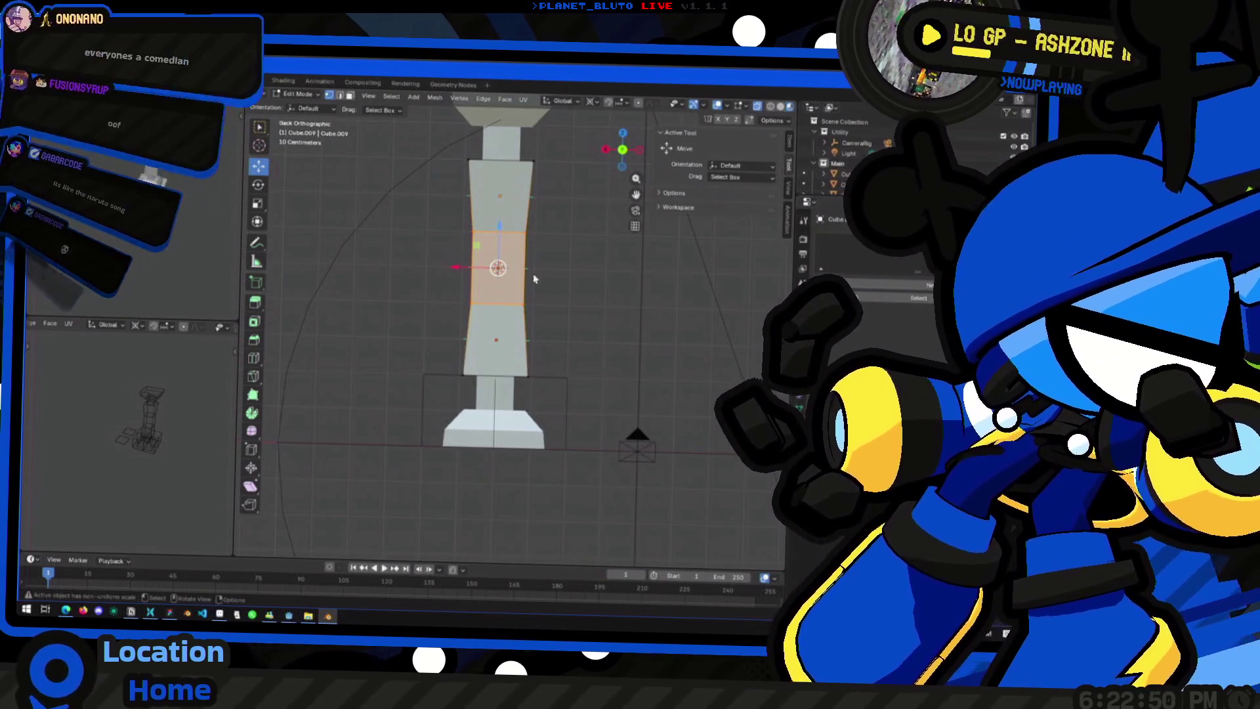
{"action": "key", "text": "s"}
{"action": "key", "text": "shift+z"}
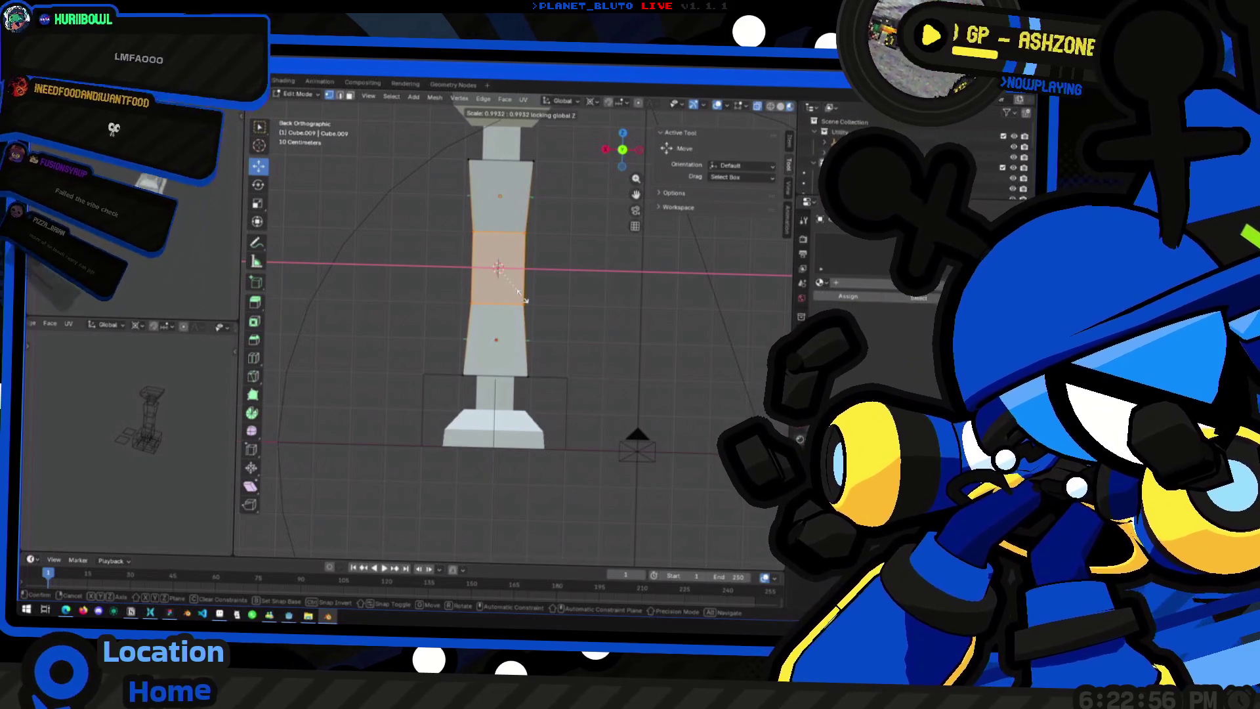
{"action": "left_click", "coordinate": [524, 302]}
Step: Scale the middle section down once more to narrow the waist, then leave edit mode
{"action": "middle_click_drag", "start_coordinate": [532, 309], "coordinate": [599, 309]}
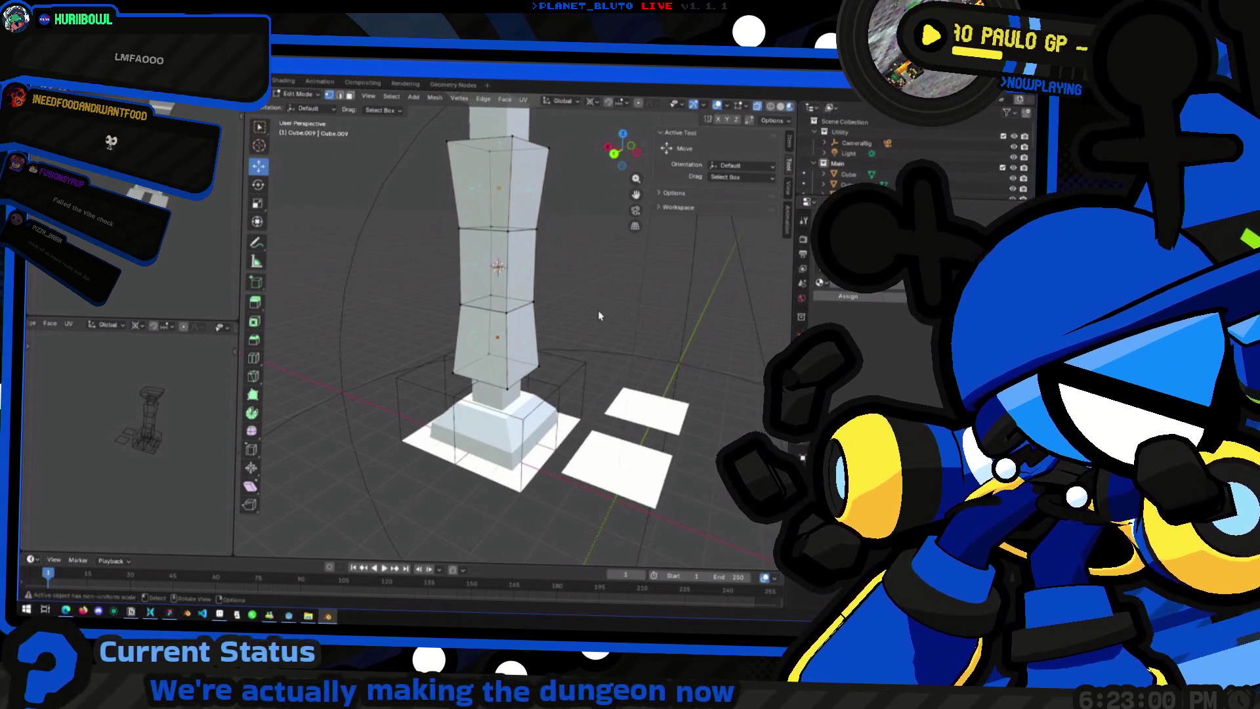
{"action": "left_click", "coordinate": [614, 158]}
{"action": "key", "text": "s"}
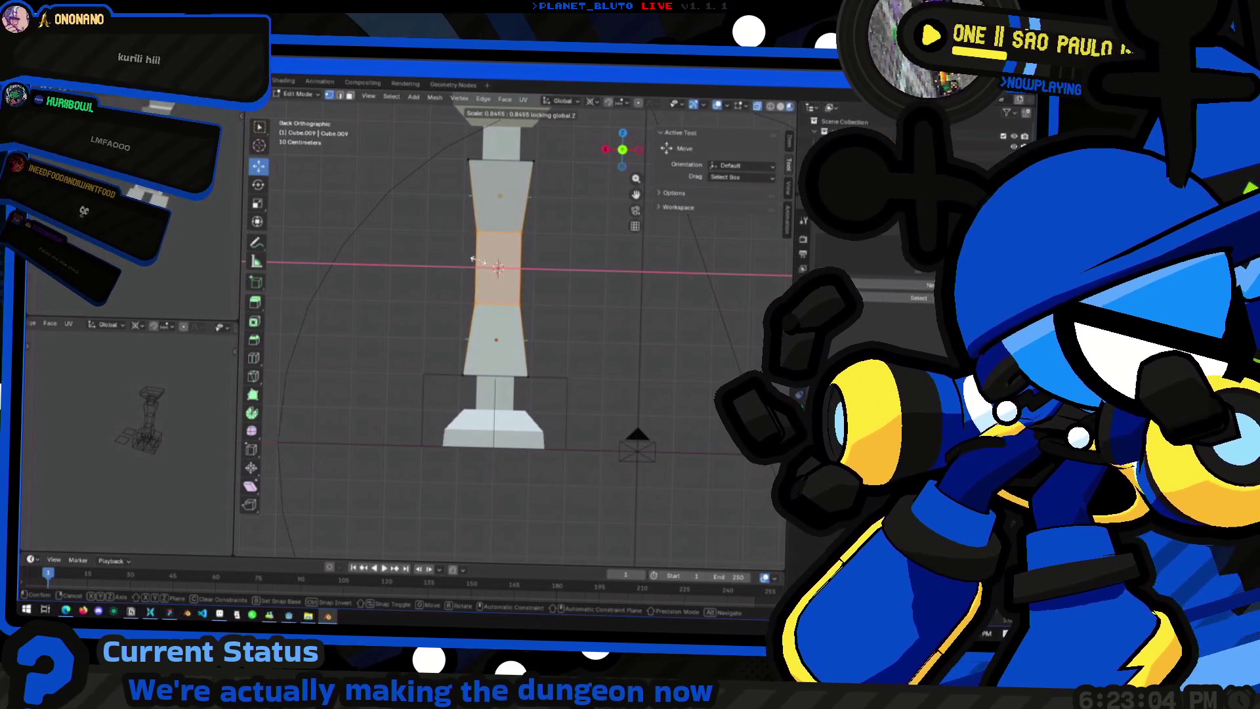
{"action": "left_click", "coordinate": [508, 260]}
{"action": "mouse_move", "coordinate": [509, 261]}
{"action": "middle_mouse_down"}
{"action": "mouse_move", "coordinate": [618, 303]}
{"action": "mouse_move", "coordinate": [528, 415]}
{"action": "mouse_move", "coordinate": [428, 394]}
{"action": "middle_mouse_up"}
{"action": "key", "text": "Tab"}
{"action": "scroll", "coordinate": [618, 303], "scroll_direction": "down", "scroll_amount": 3}
{"action": "scroll", "coordinate": [428, 394], "scroll_direction": "up", "scroll_amount": 3}
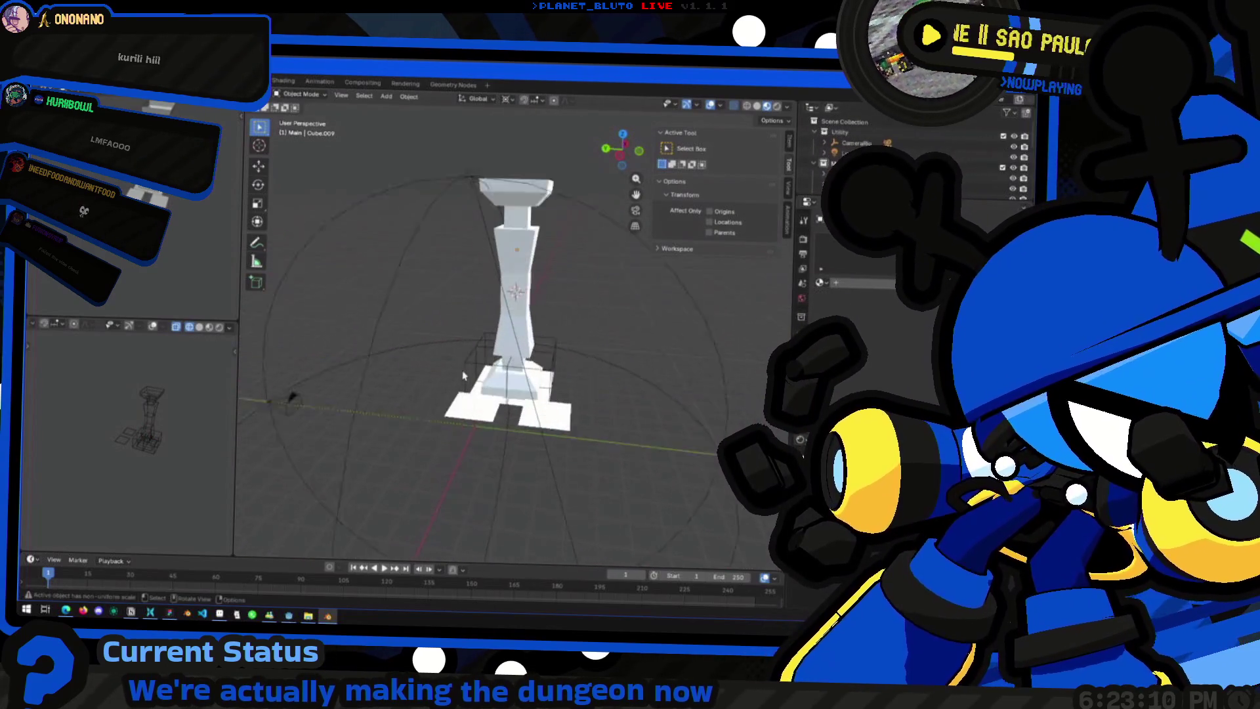
{"action": "scroll", "coordinate": [492, 390], "scroll_direction": "up", "scroll_amount": 2}
{"action": "scroll", "coordinate": [452, 434], "scroll_direction": "down", "scroll_amount": 3}
{"action": "middle_click_drag", "start_coordinate": [450, 422], "coordinate": [515, 389]}
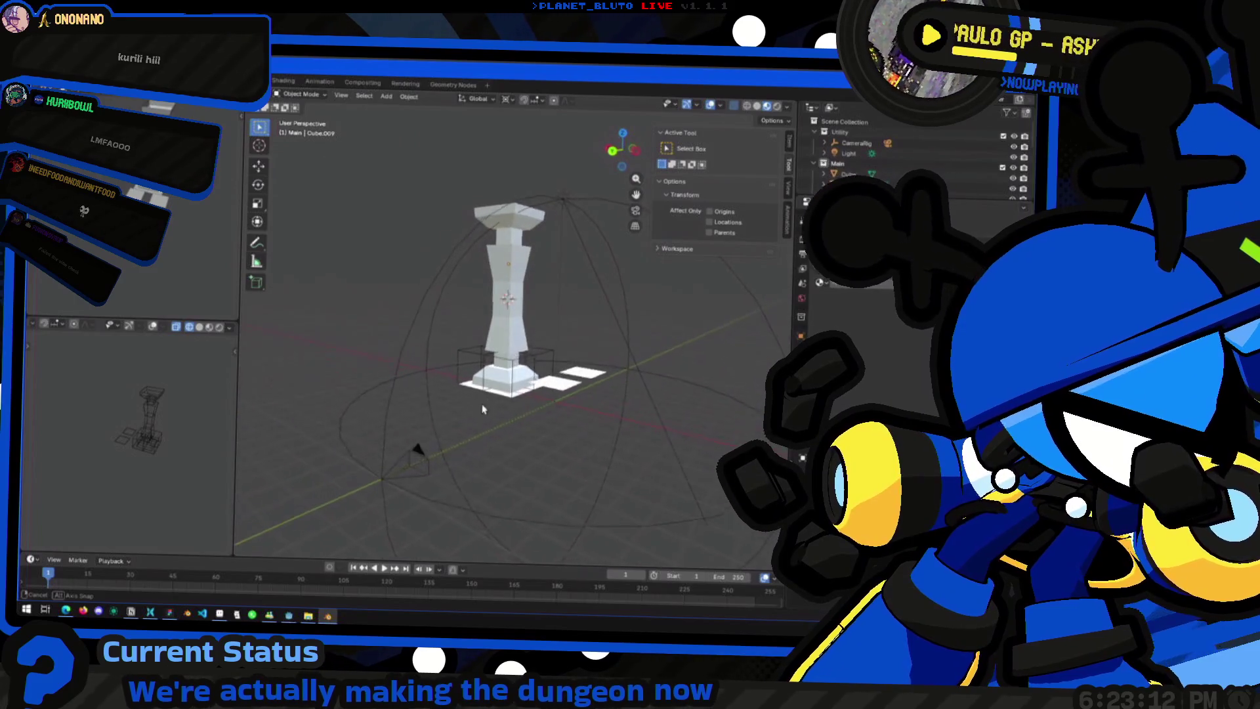
{"action": "scroll", "coordinate": [564, 363], "scroll_direction": "up", "scroll_amount": 3}
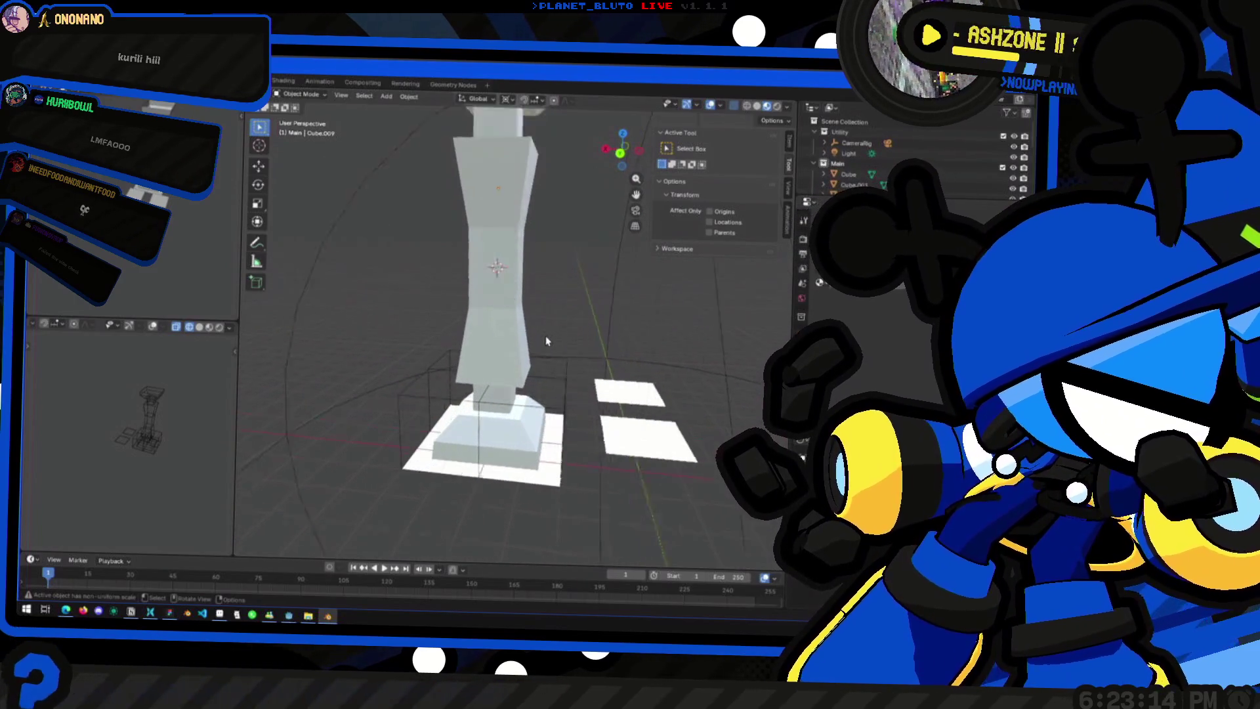
{"action": "scroll", "coordinate": [563, 363], "scroll_direction": "up", "scroll_amount": 2}
{"action": "key", "text": "Tab"}
{"action": "key", "text": "Tab"}
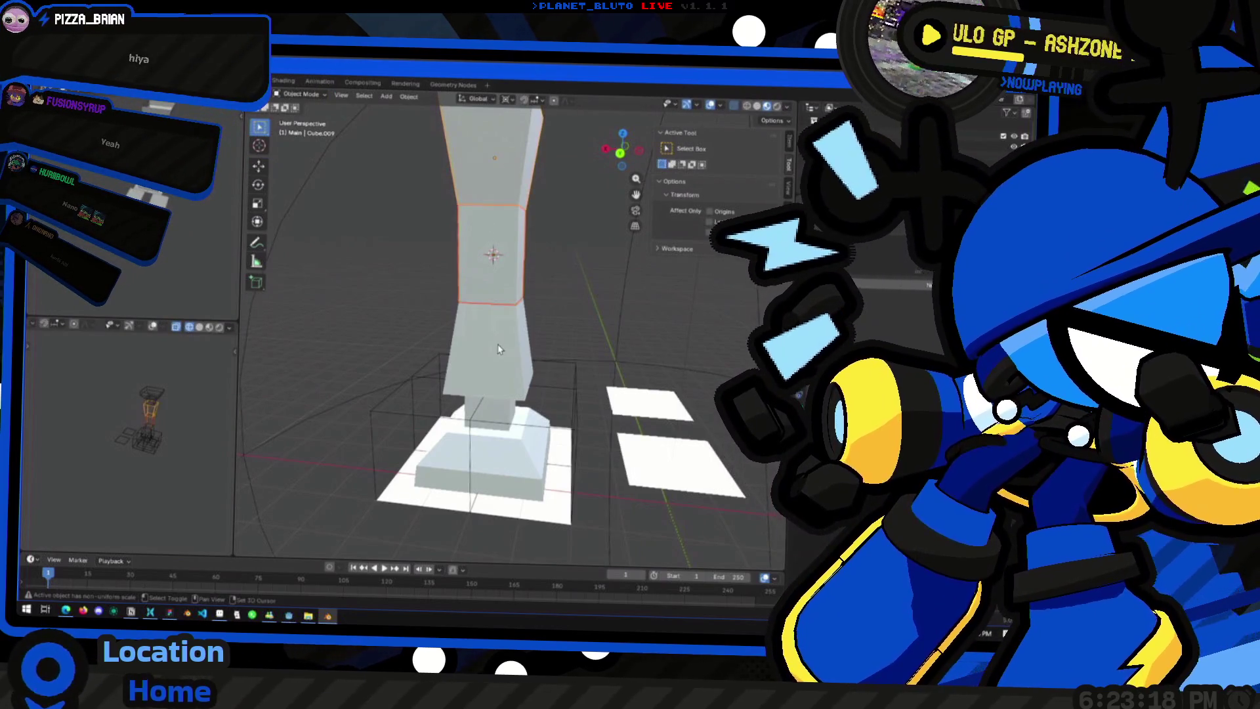
{"action": "key", "text": "Tab"}
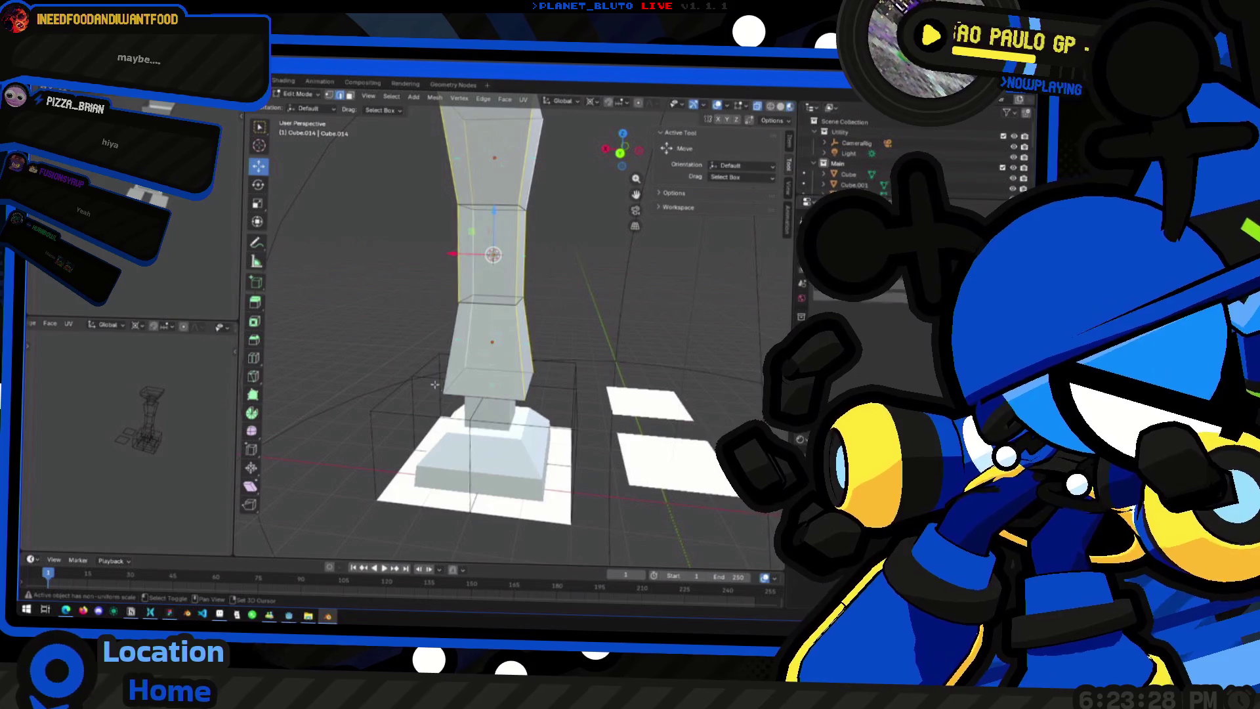
{"action": "mouse_move", "coordinate": [448, 361]}
{"action": "middle_mouse_down"}
{"action": "mouse_move", "coordinate": [422, 338]}
{"action": "mouse_move", "coordinate": [362, 350]}
{"action": "mouse_move", "coordinate": [421, 375]}
{"action": "middle_mouse_up"}
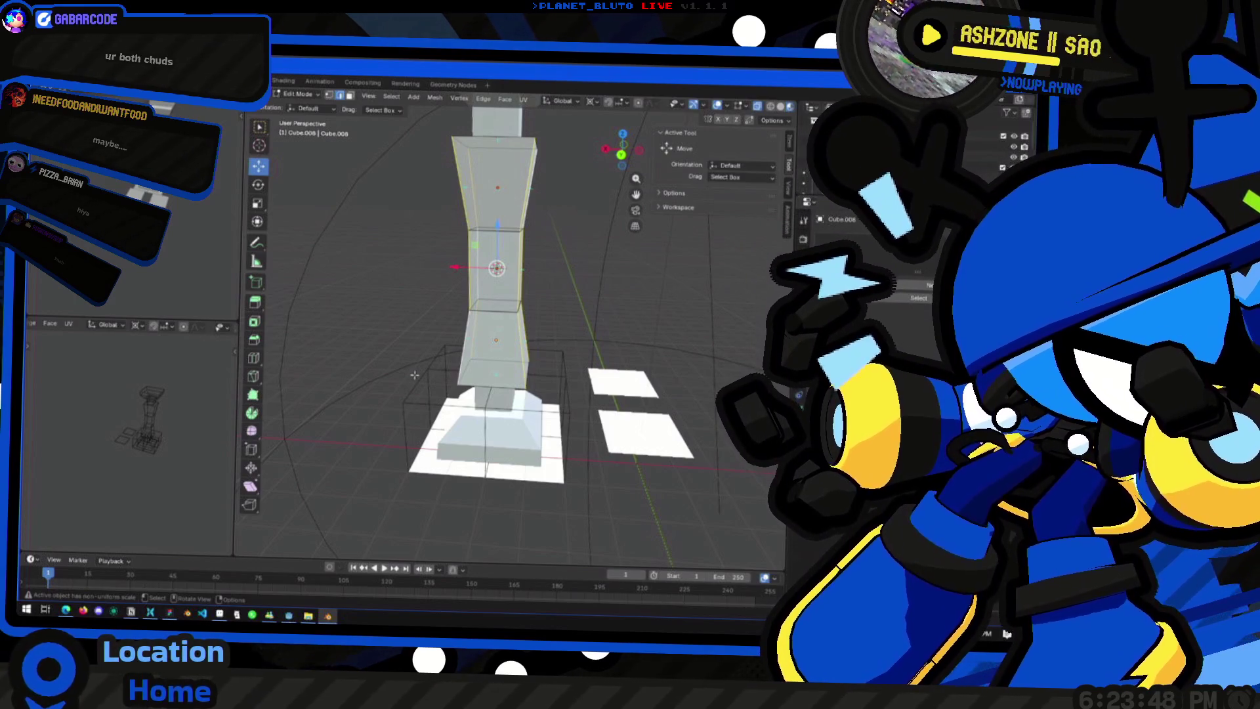
Step: Bevel the shaft's edges with Ctrl+B and check the result in object mode
{"action": "mouse_move", "coordinate": [494, 506]}
{"action": "middle_mouse_down"}
{"action": "mouse_move", "coordinate": [549, 386]}
{"action": "mouse_move", "coordinate": [571, 372]}
{"action": "middle_mouse_up"}
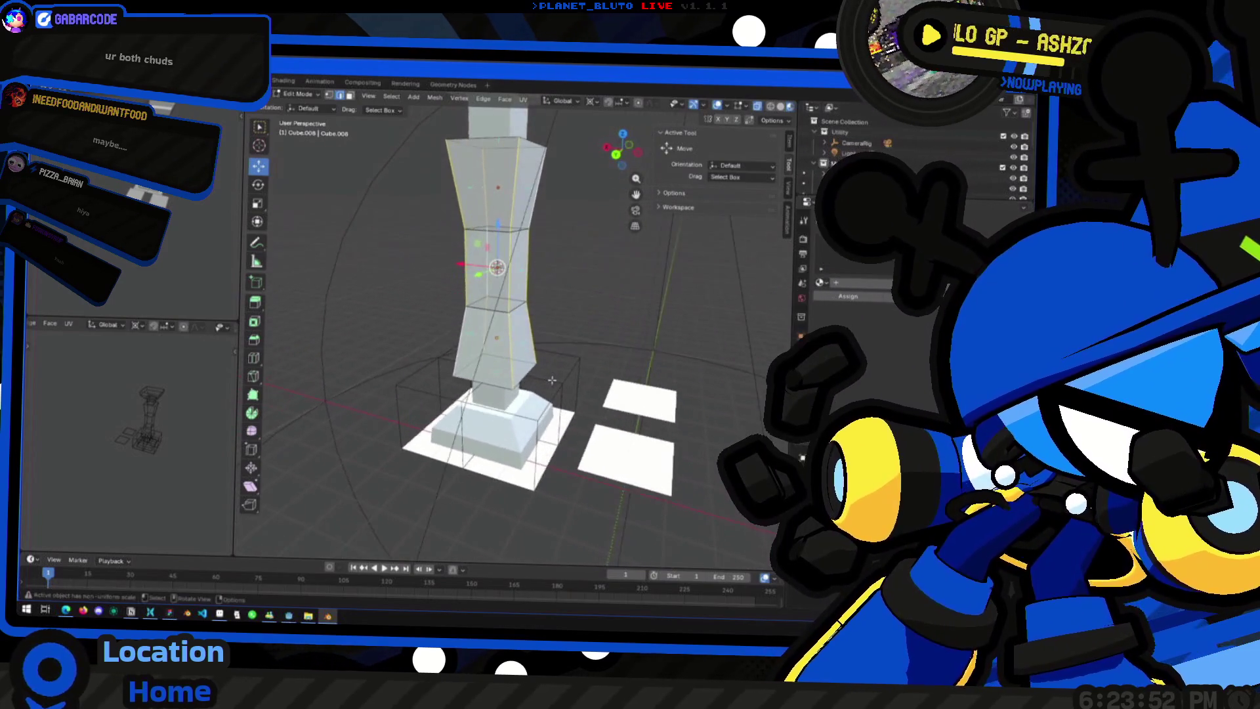
{"action": "key", "text": "ctrl+b"}
{"action": "key", "text": "Escape"}
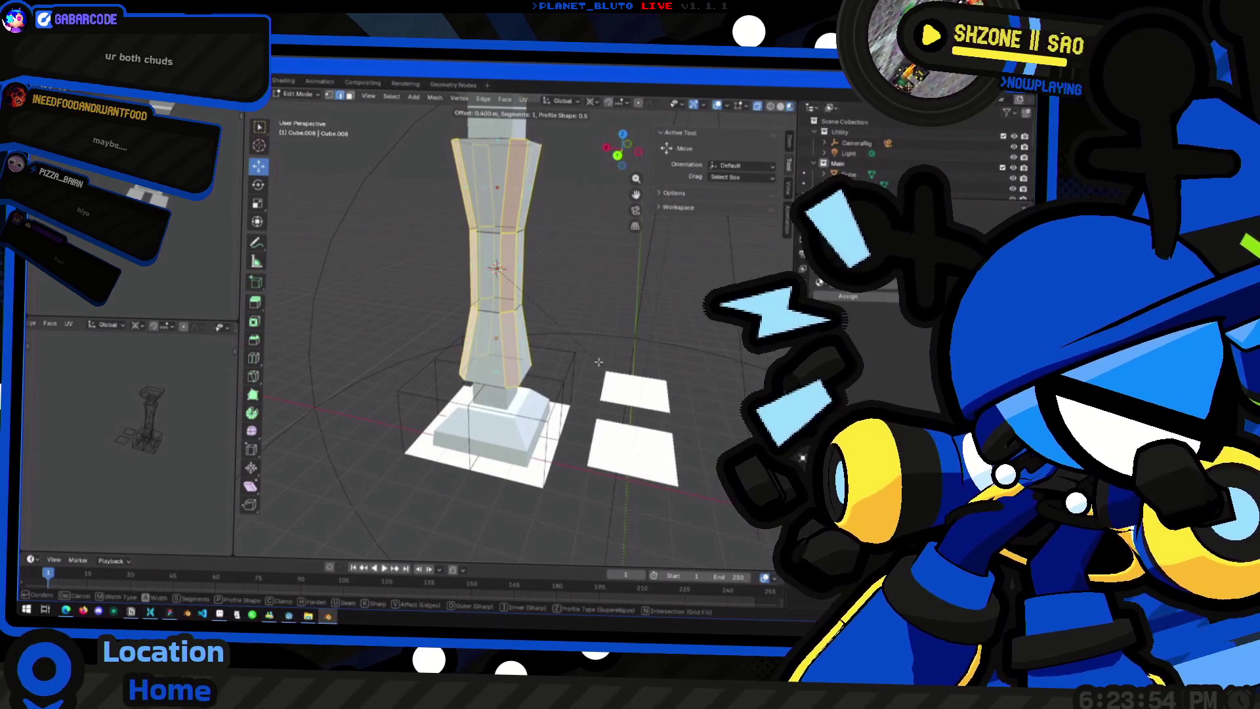
{"action": "key", "text": "Tab"}
{"action": "mouse_move", "coordinate": [584, 292]}
{"action": "middle_mouse_down"}
{"action": "mouse_move", "coordinate": [555, 272]}
{"action": "mouse_move", "coordinate": [564, 292]}
{"action": "middle_mouse_up"}
{"action": "key", "text": "Tab"}
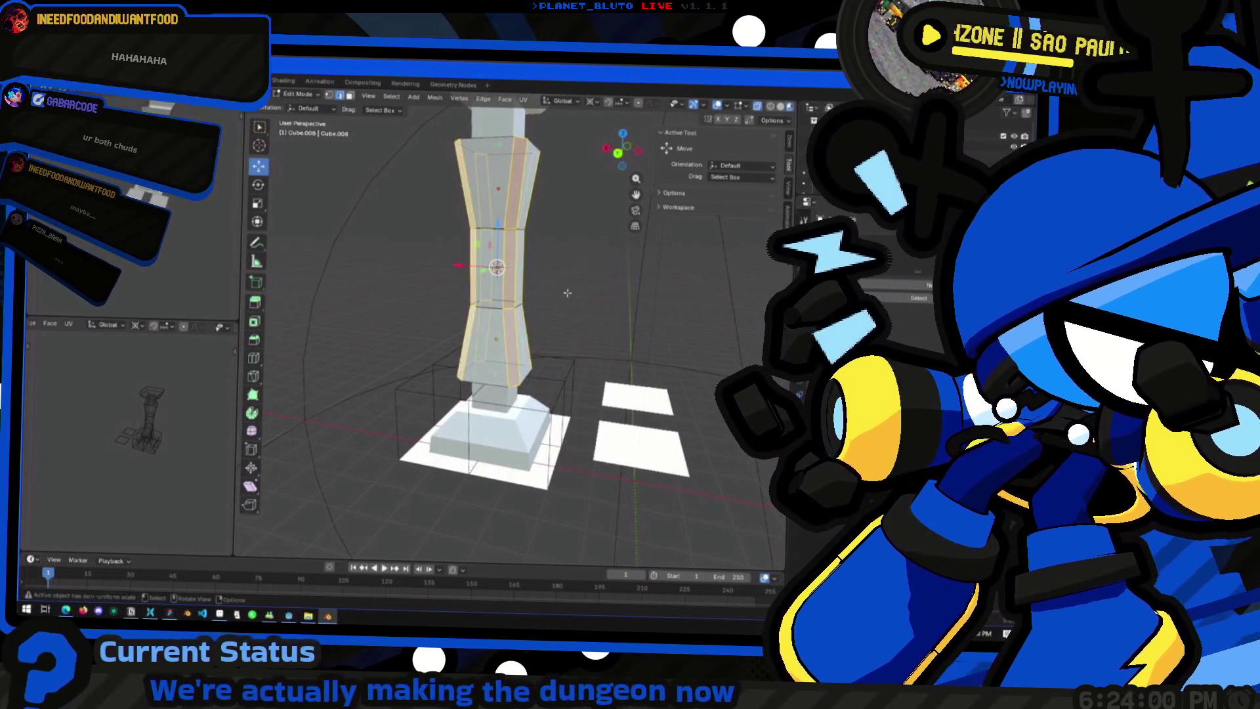
{"action": "key", "text": "Tab"}
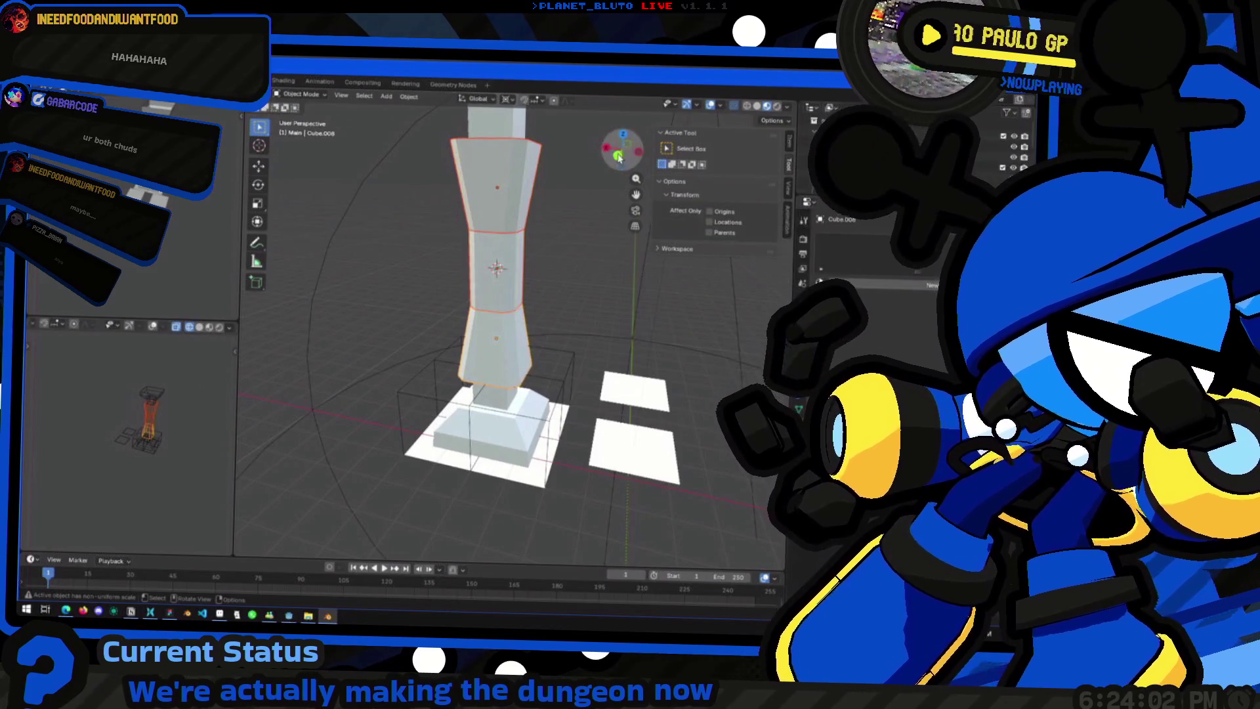
Step: Widen the shaft's middle face loop horizontally by about 1.11, keeping its height
{"action": "key", "text": "ctrl+KP_1"}
{"action": "key", "text": "Tab"}
{"action": "left_click", "coordinate": [522, 265], "text": "alt"}
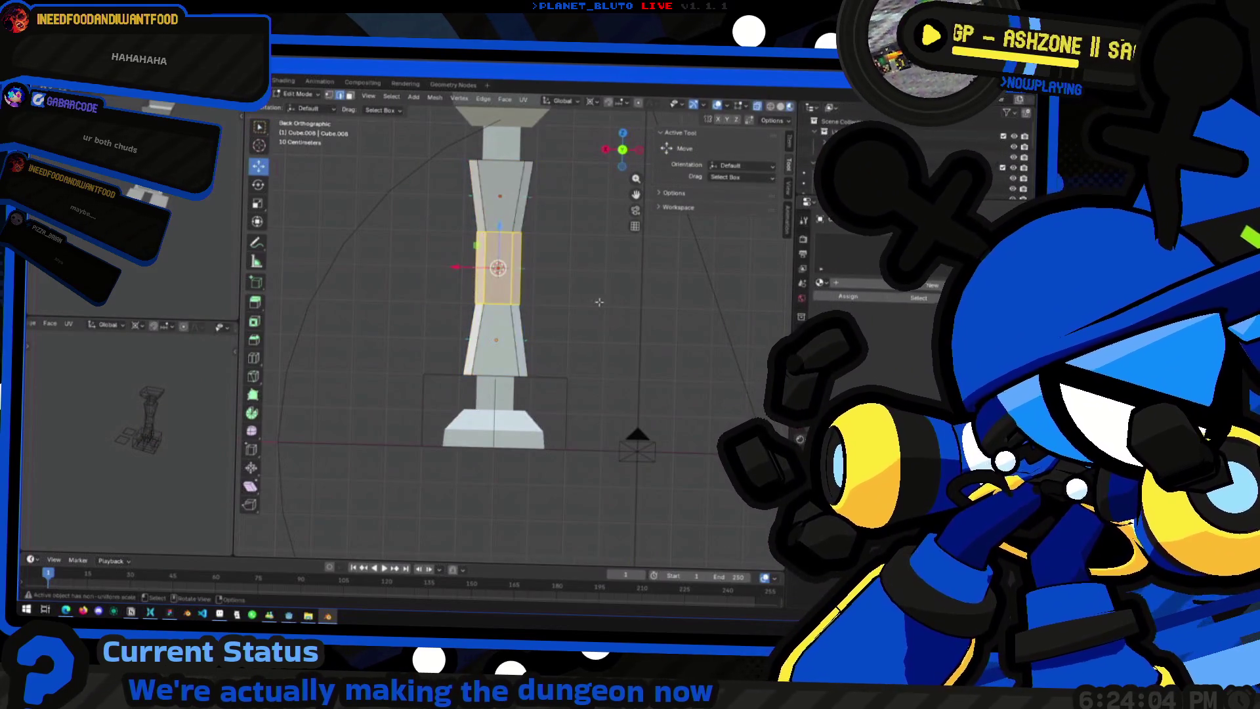
{"action": "middle_click_drag", "start_coordinate": [521, 267], "coordinate": [589, 300]}
{"action": "key", "text": "s"}
{"action": "key", "text": "shift+z"}
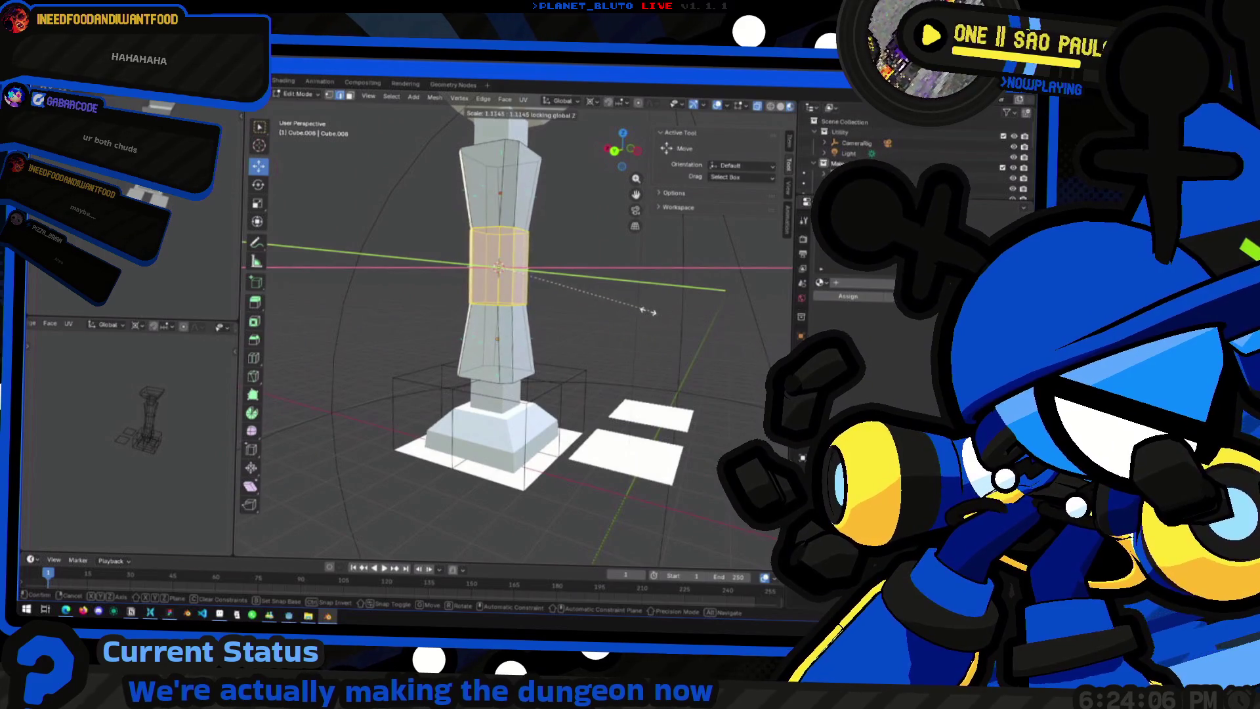
{"action": "left_click", "coordinate": [687, 313]}
{"action": "key", "text": "Tab"}
{"action": "middle_click_drag", "start_coordinate": [687, 313], "coordinate": [544, 280]}
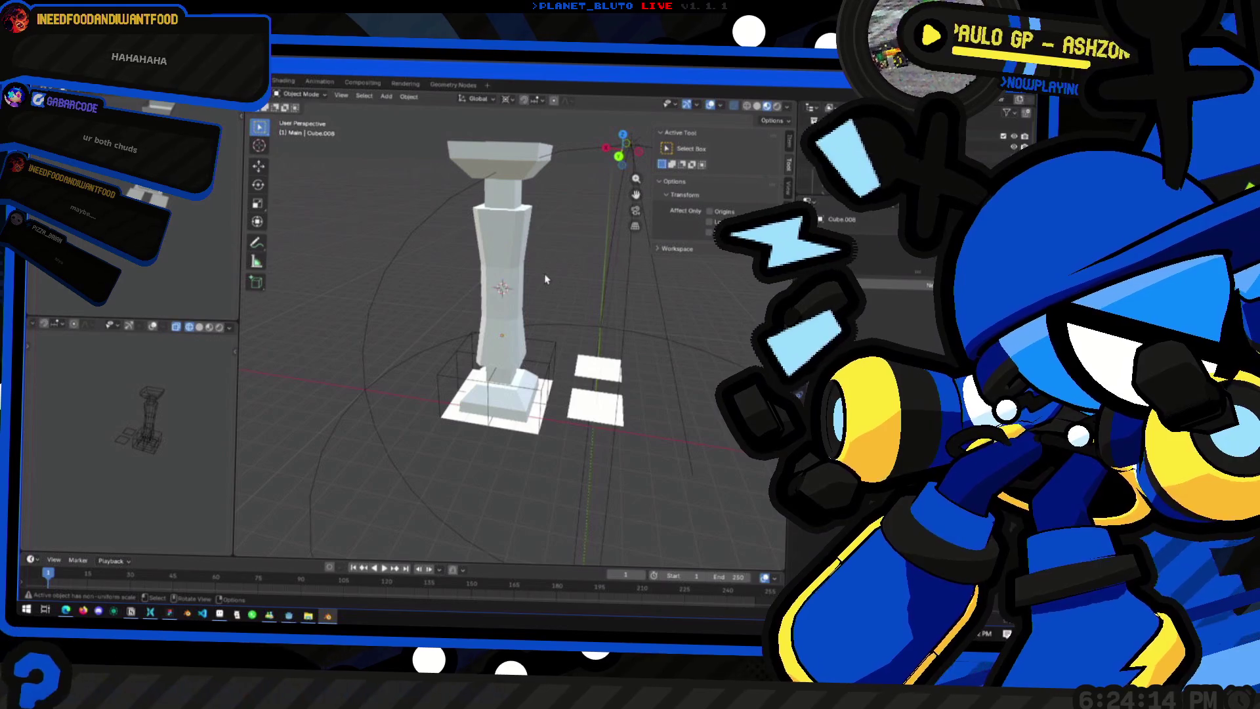
Step: Inspect the pillar from several angles, toggling in and out of edit mode
{"action": "middle_click_drag", "start_coordinate": [545, 280], "coordinate": [556, 288]}
{"action": "scroll", "coordinate": [551, 296], "scroll_direction": "down", "scroll_amount": 3}
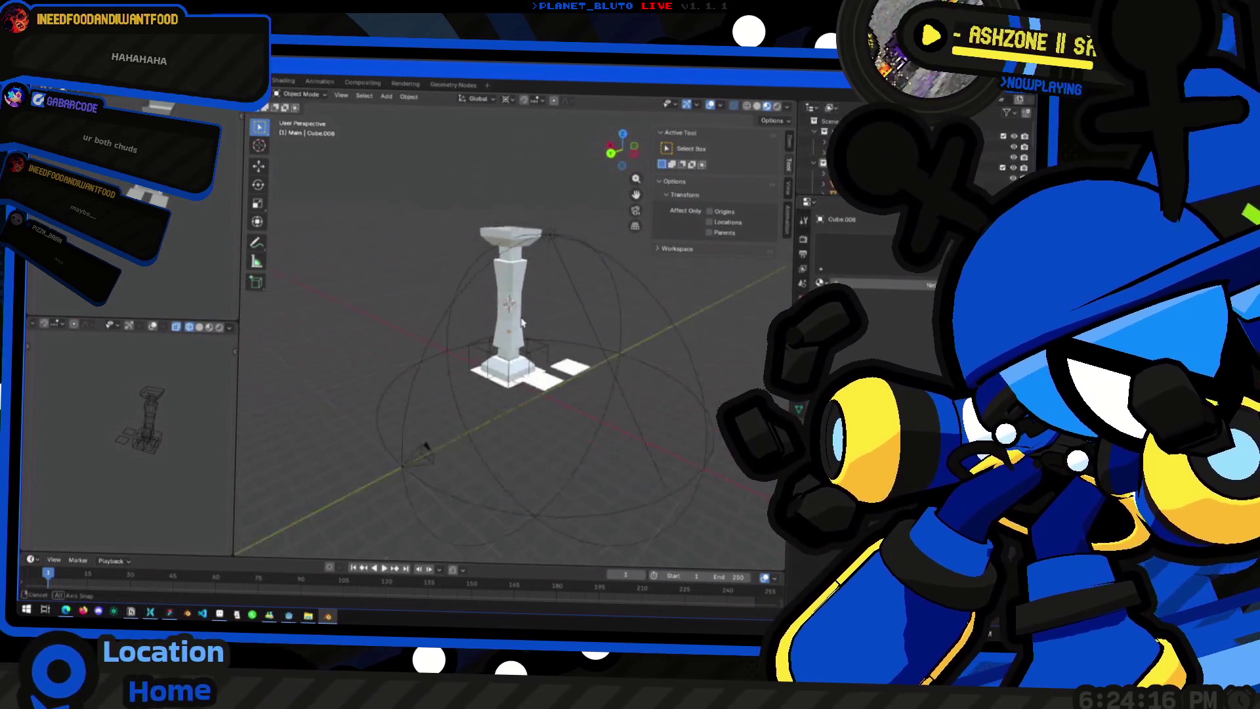
{"action": "scroll", "coordinate": [540, 350], "scroll_direction": "up", "scroll_amount": 5}
{"action": "middle_click_drag", "start_coordinate": [540, 350], "coordinate": [473, 365]}
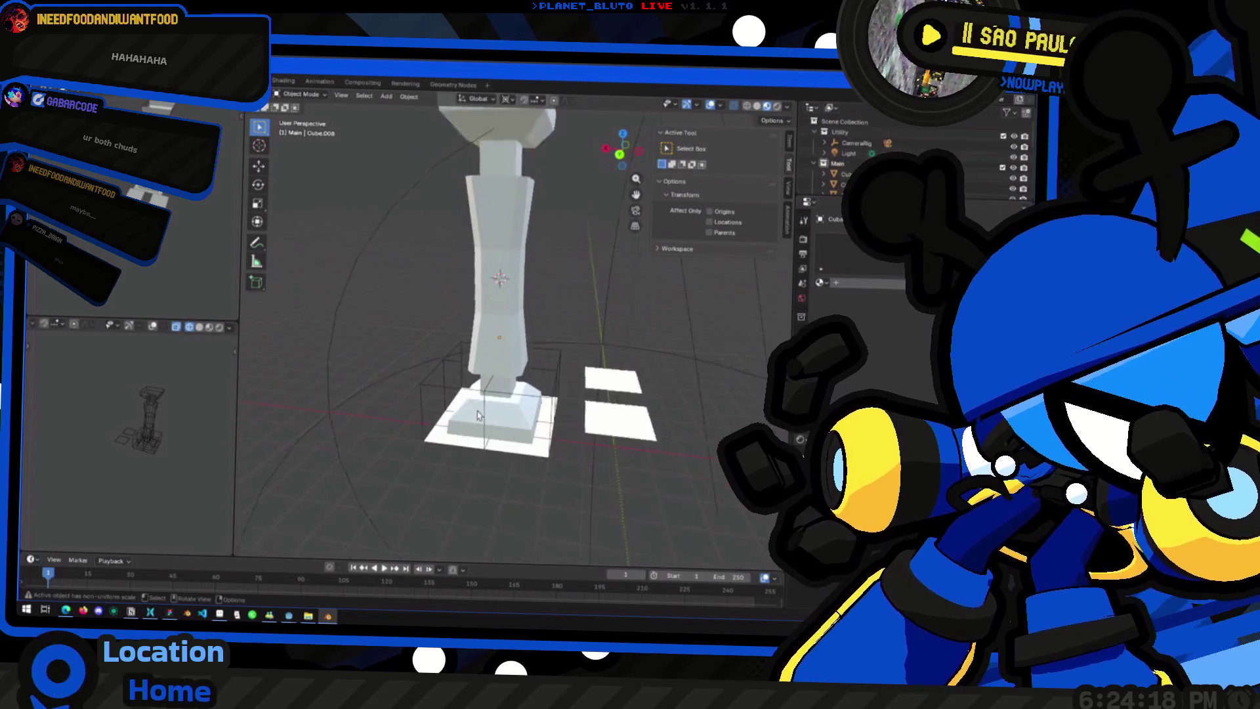
{"action": "scroll", "coordinate": [473, 365], "scroll_direction": "down", "scroll_amount": 2}
{"action": "key", "text": "Tab"}
{"action": "scroll", "coordinate": [545, 261], "scroll_direction": "up", "scroll_amount": 3}
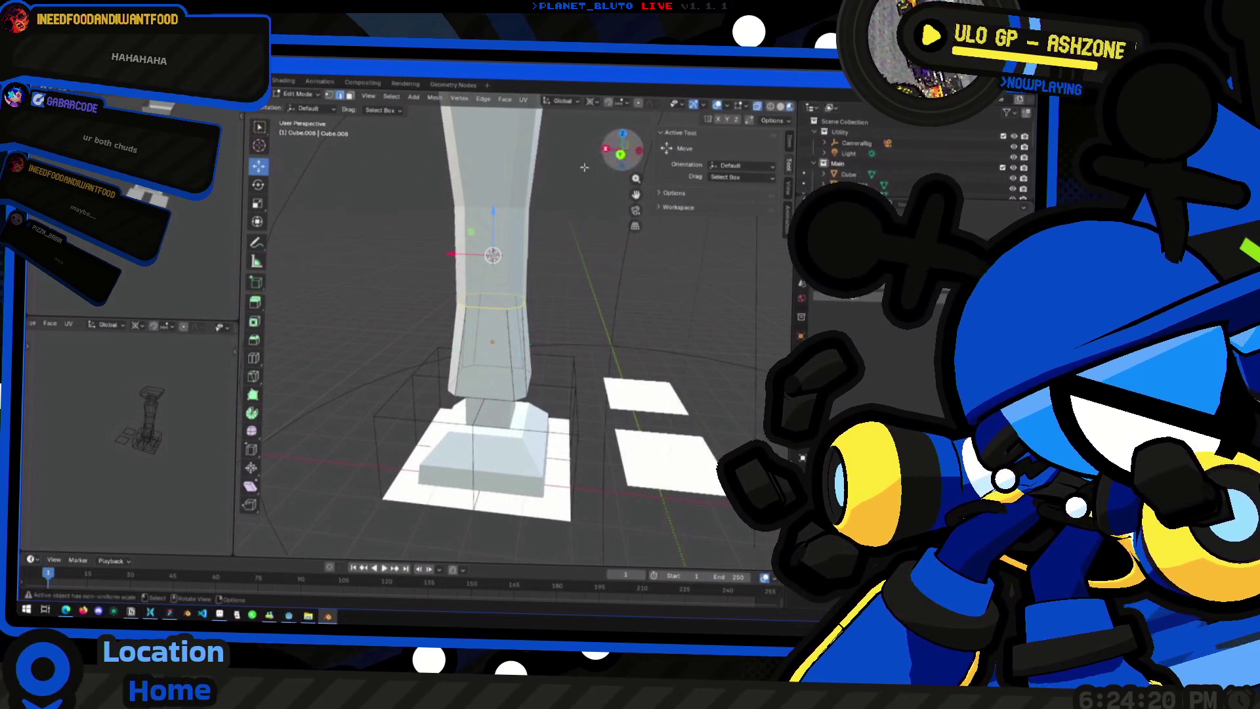
{"action": "key", "text": "Tab"}
{"action": "key", "text": "Tab"}
{"action": "key", "text": "Tab"}
{"action": "key", "text": "Tab"}
{"action": "key", "text": "Tab"}
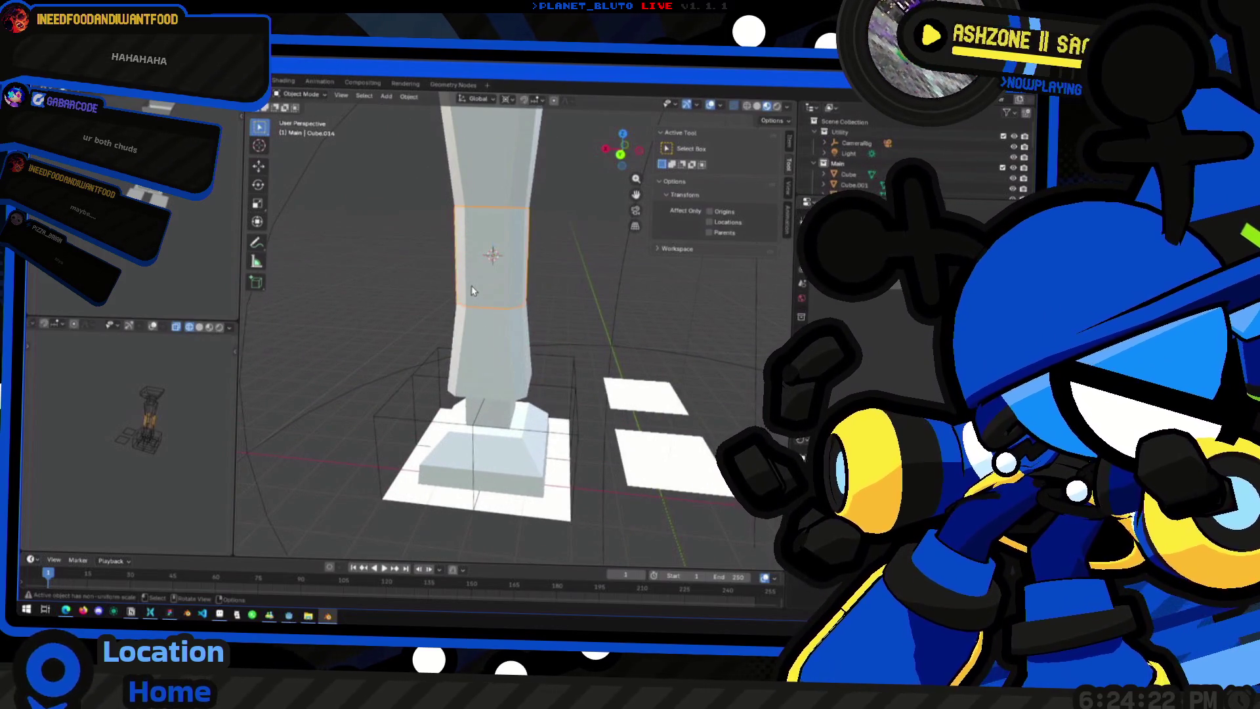
{"action": "key", "text": "Tab"}
{"action": "scroll", "coordinate": [504, 296], "scroll_direction": "down", "scroll_amount": 3}
{"action": "scroll", "coordinate": [504, 315], "scroll_direction": "up", "scroll_amount": 3}
{"action": "scroll", "coordinate": [504, 315], "scroll_direction": "up", "scroll_amount": 2}
{"action": "scroll", "coordinate": [505, 315], "scroll_direction": "down", "scroll_amount": 1}
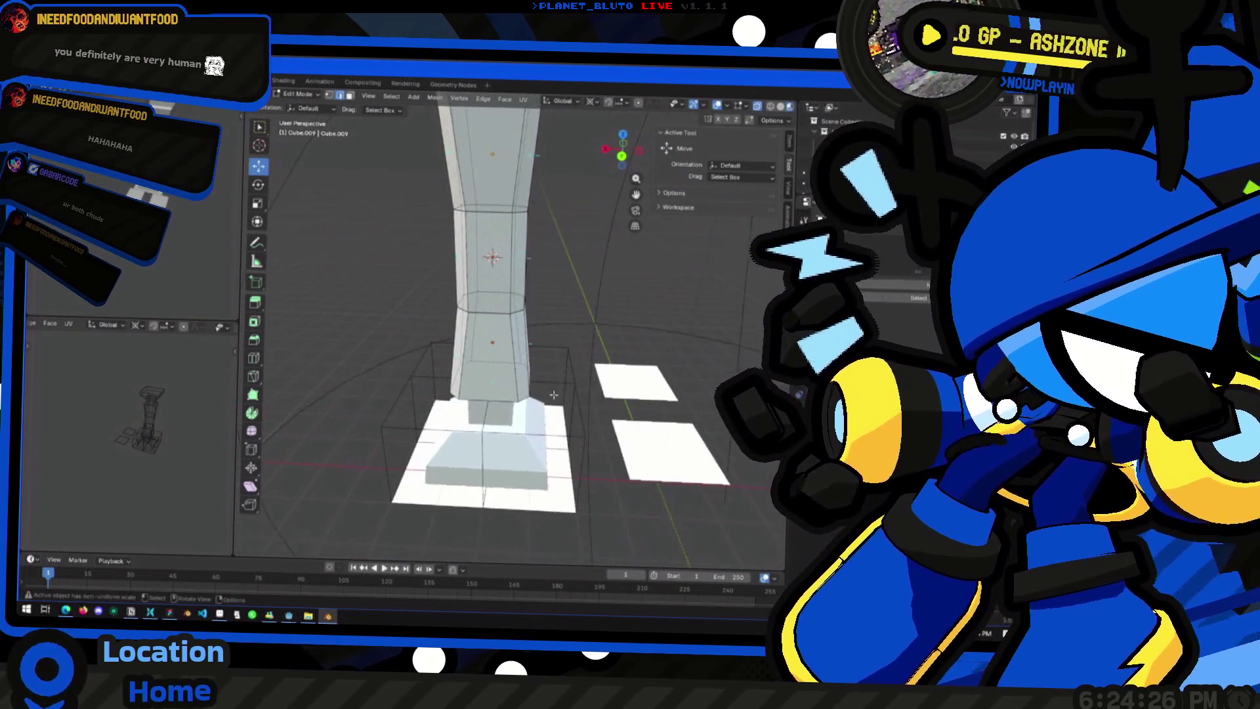
{"action": "scroll", "coordinate": [491, 197], "scroll_direction": "down", "scroll_amount": 3}
{"action": "key", "text": "Tab"}
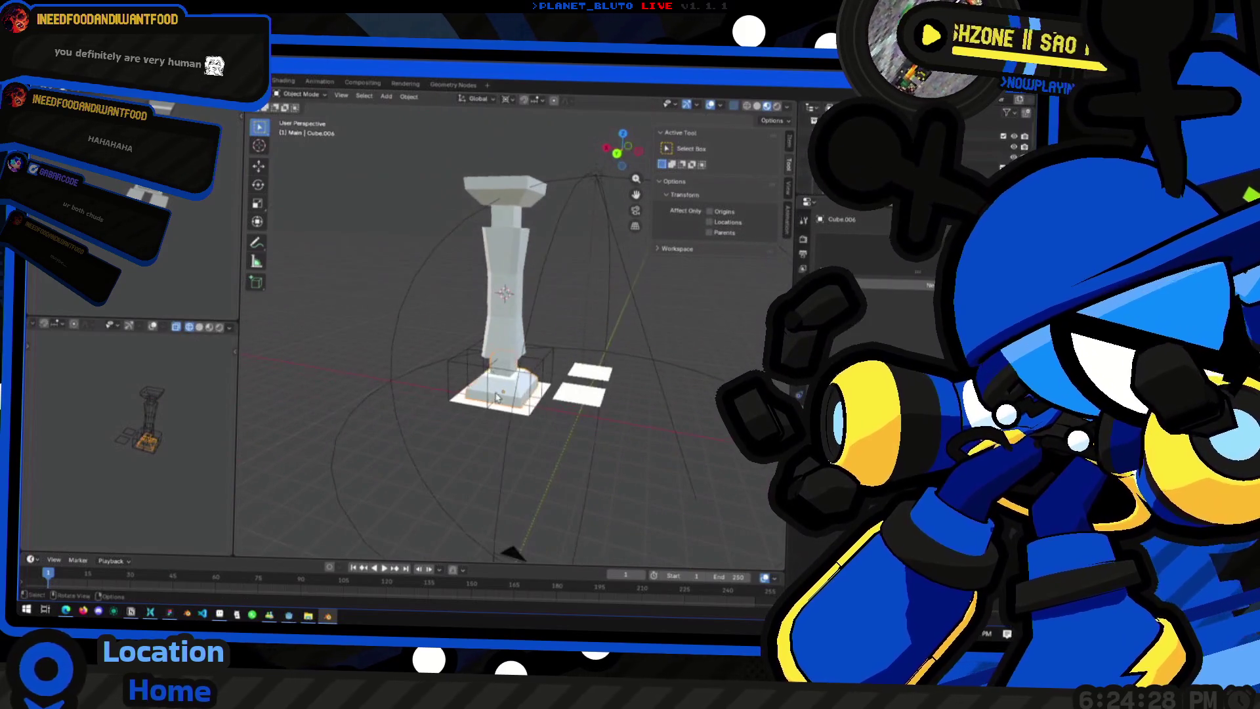
{"action": "key", "text": "Tab"}
{"action": "scroll", "coordinate": [502, 443], "scroll_direction": "up", "scroll_amount": 1}
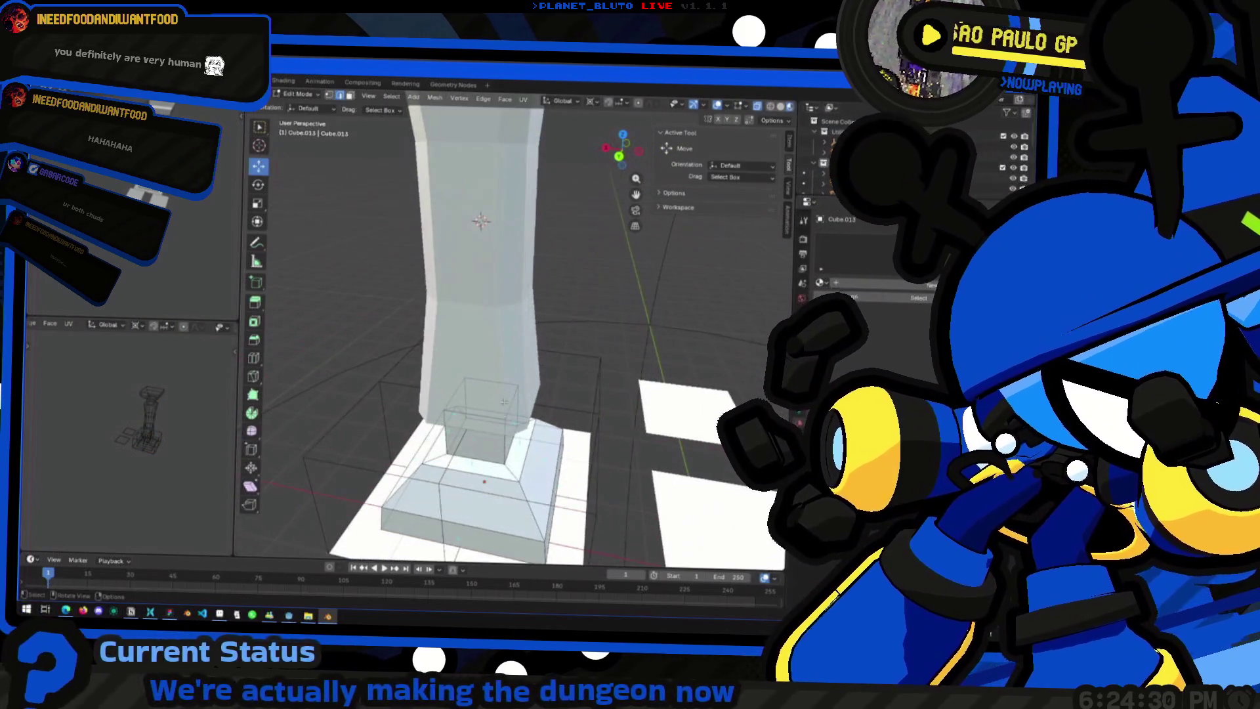
{"action": "scroll", "coordinate": [502, 443], "scroll_direction": "up", "scroll_amount": 3}
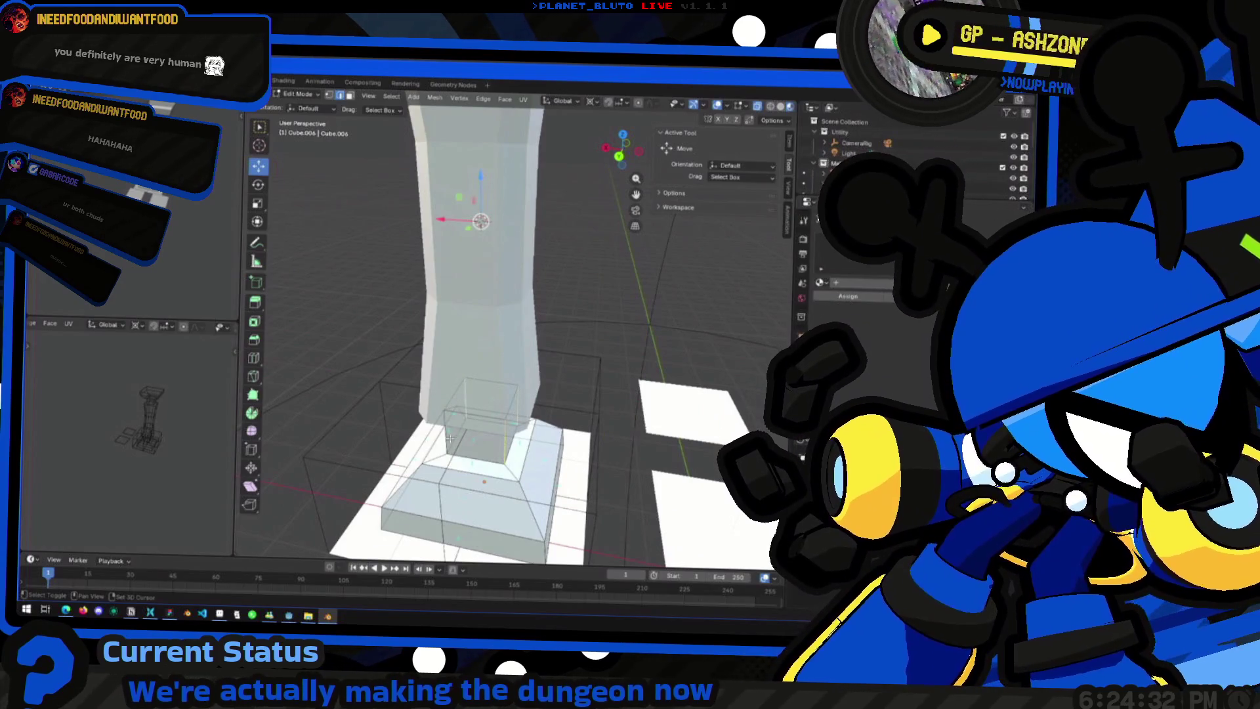
Step: Edit the Cube.013 neck pieces and start a 0.108 m bevel on their edges
{"action": "middle_click_drag", "start_coordinate": [450, 440], "coordinate": [525, 454]}
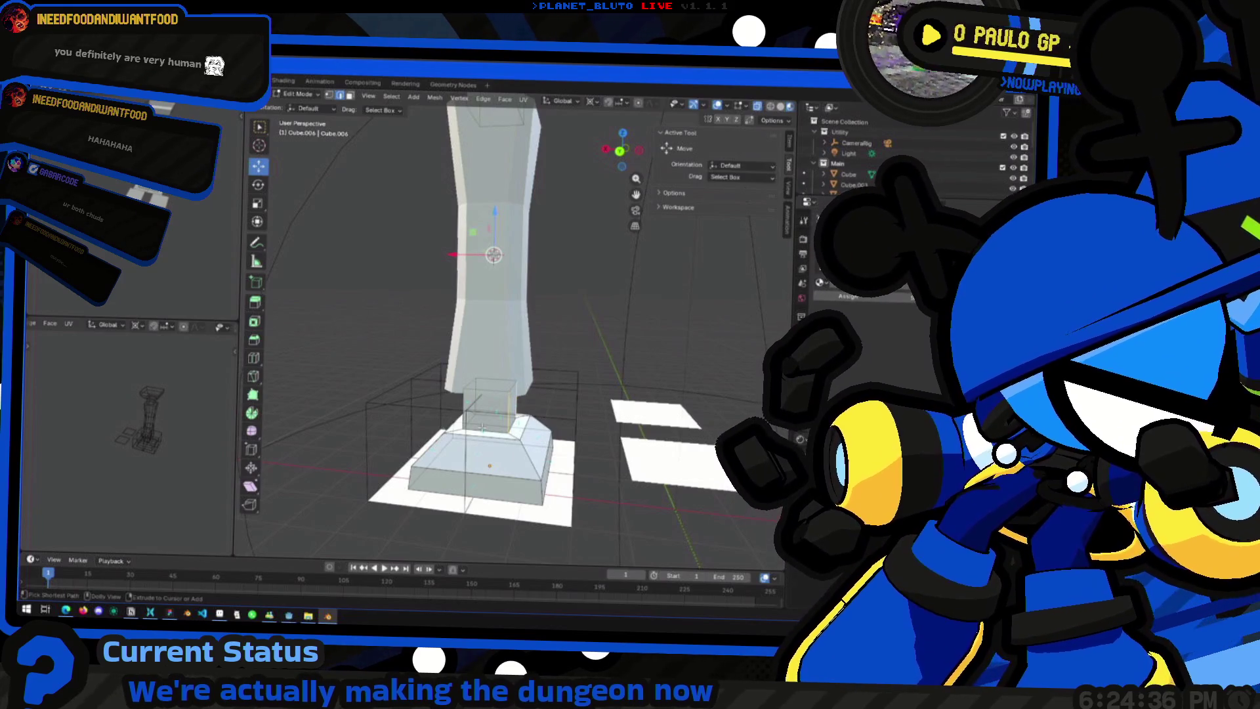
{"action": "scroll", "coordinate": [492, 296], "scroll_direction": "down", "scroll_amount": 2}
{"action": "scroll", "coordinate": [493, 296], "scroll_direction": "down", "scroll_amount": 1}
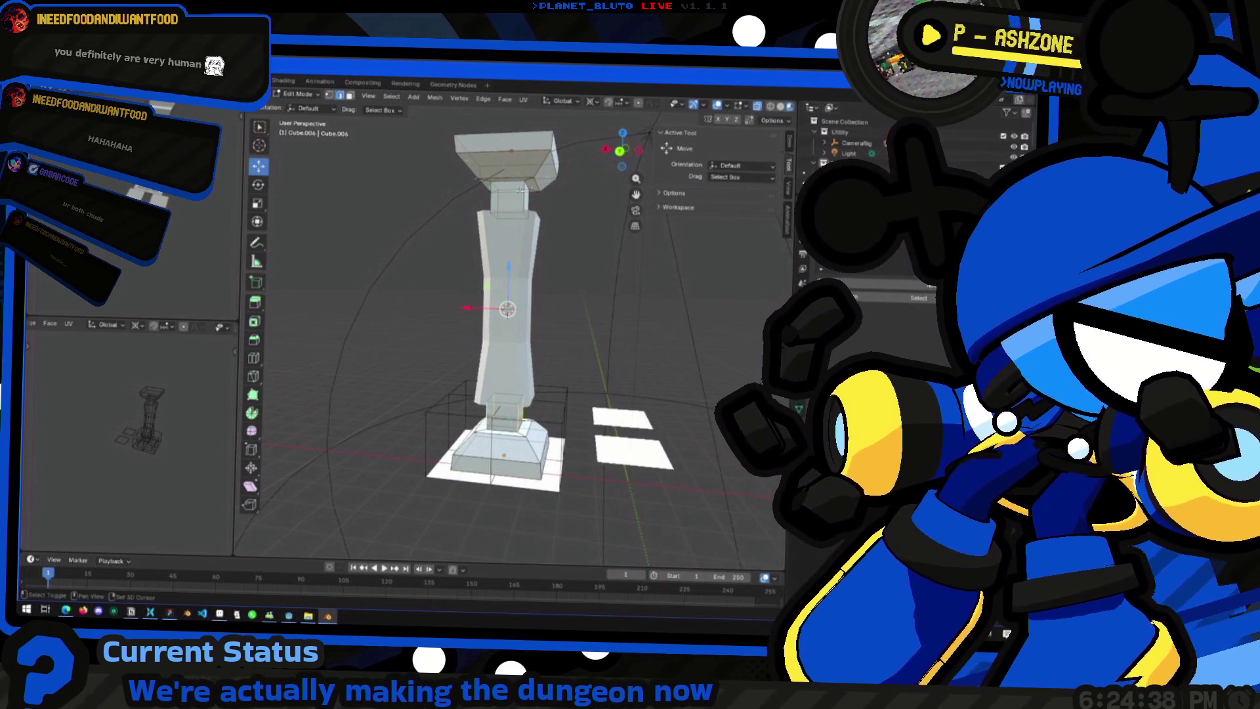
{"action": "middle_click_drag", "start_coordinate": [531, 197], "coordinate": [537, 240]}
{"action": "middle_click_drag", "start_coordinate": [512, 315], "coordinate": [562, 325]}
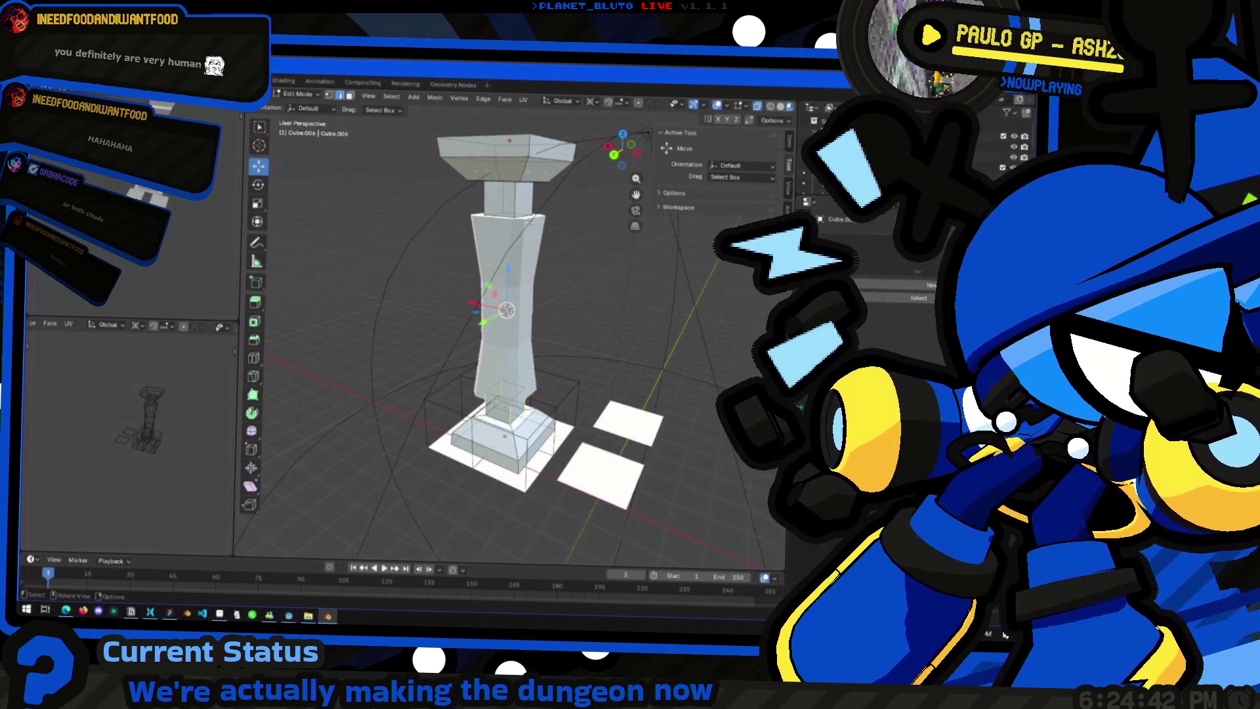
{"action": "left_click", "coordinate": [535, 205]}
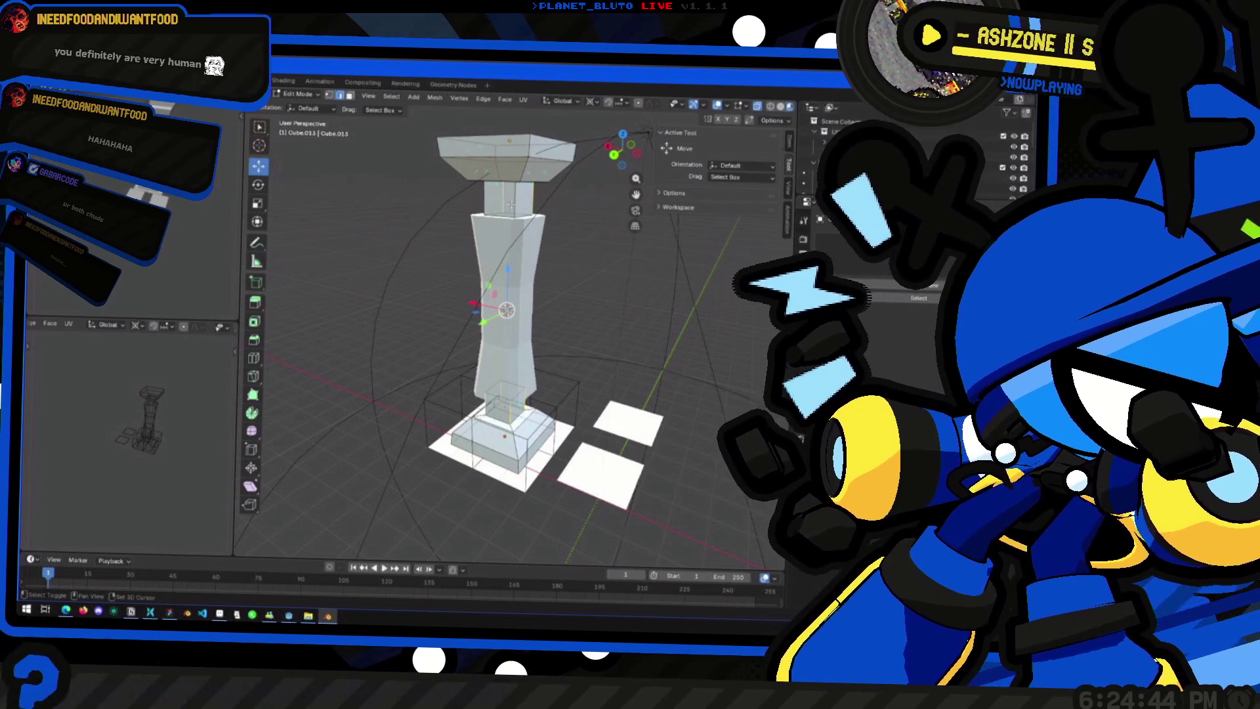
{"action": "middle_click_drag", "start_coordinate": [506, 309], "coordinate": [552, 325]}
{"action": "key", "text": "ctrl+b"}
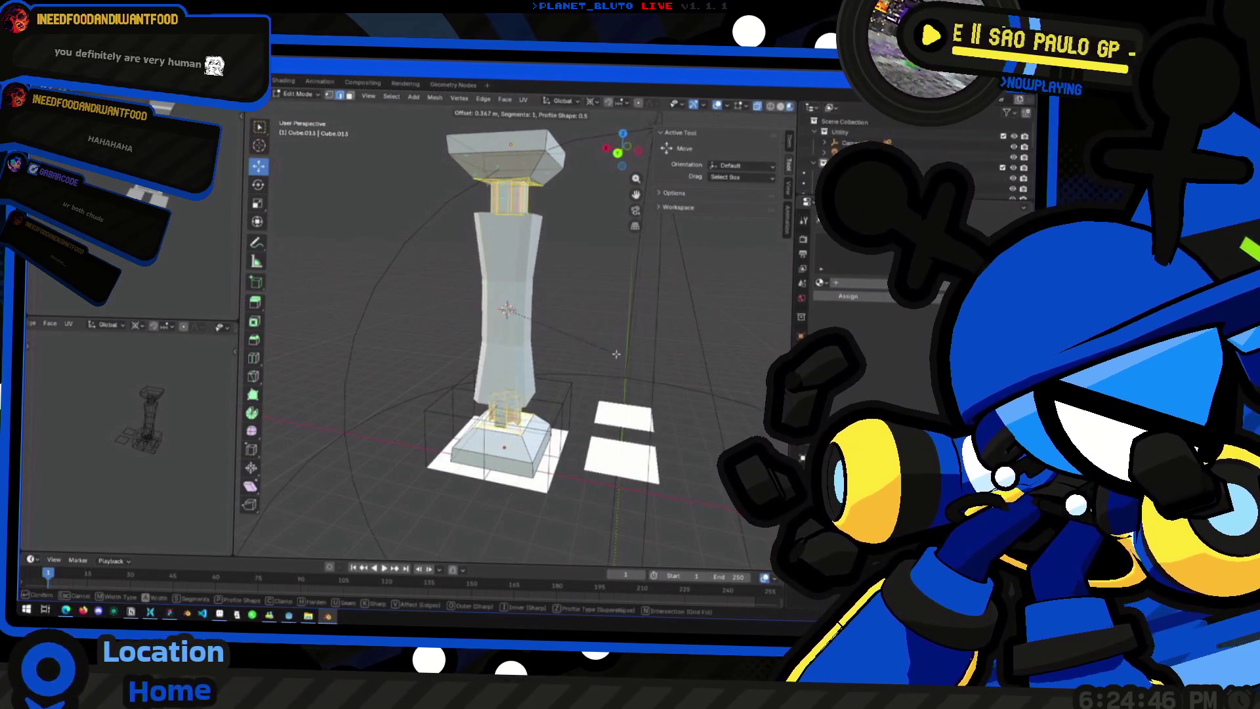
Step: Confirm the neck pieces' edge bevel and review the whole pillar
{"action": "left_click", "coordinate": [665, 342]}
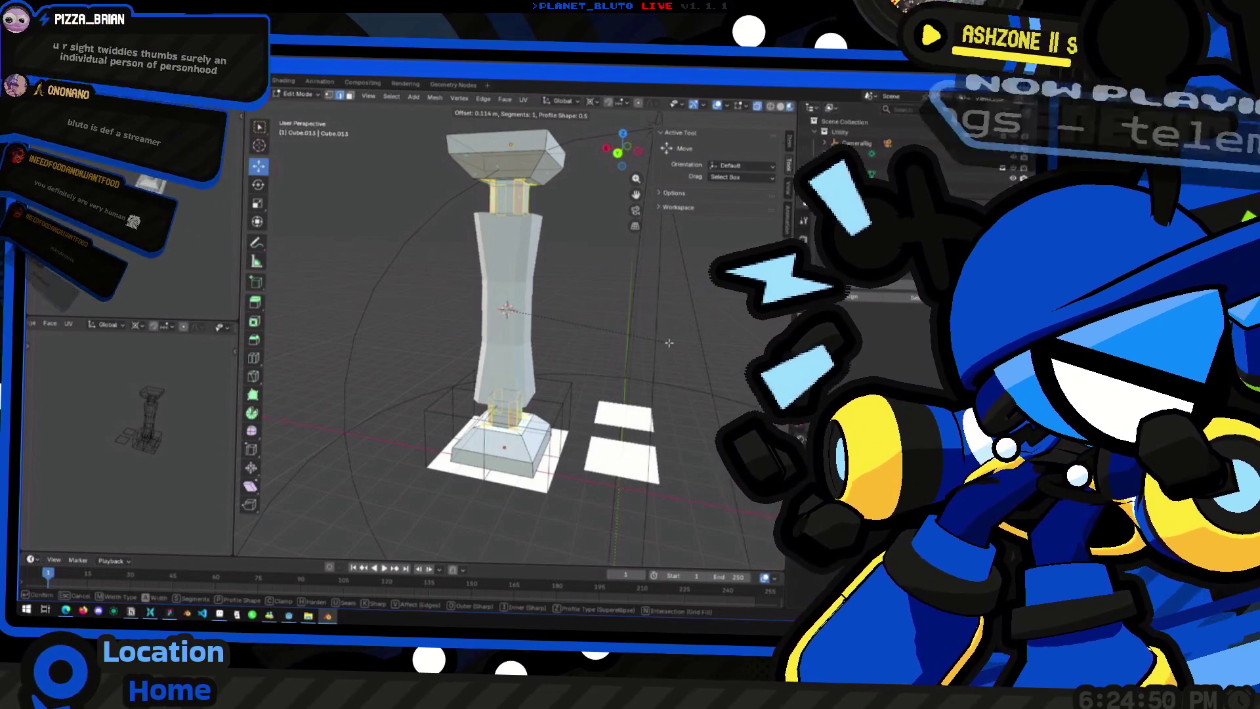
{"action": "key", "text": "Tab"}
{"action": "mouse_move", "coordinate": [542, 309]}
{"action": "middle_mouse_down"}
{"action": "mouse_move", "coordinate": [411, 374]}
{"action": "mouse_move", "coordinate": [428, 380]}
{"action": "mouse_move", "coordinate": [379, 384]}
{"action": "mouse_move", "coordinate": [427, 435]}
{"action": "mouse_move", "coordinate": [416, 422]}
{"action": "mouse_move", "coordinate": [591, 492]}
{"action": "mouse_move", "coordinate": [645, 480]}
{"action": "mouse_move", "coordinate": [506, 373]}
{"action": "middle_mouse_up"}
{"action": "scroll", "coordinate": [644, 480], "scroll_direction": "up", "scroll_amount": 5}
Step: Edit the shaft segment and start a 0.247 m bevel on its top and bottom rims
{"action": "key", "text": "Tab"}
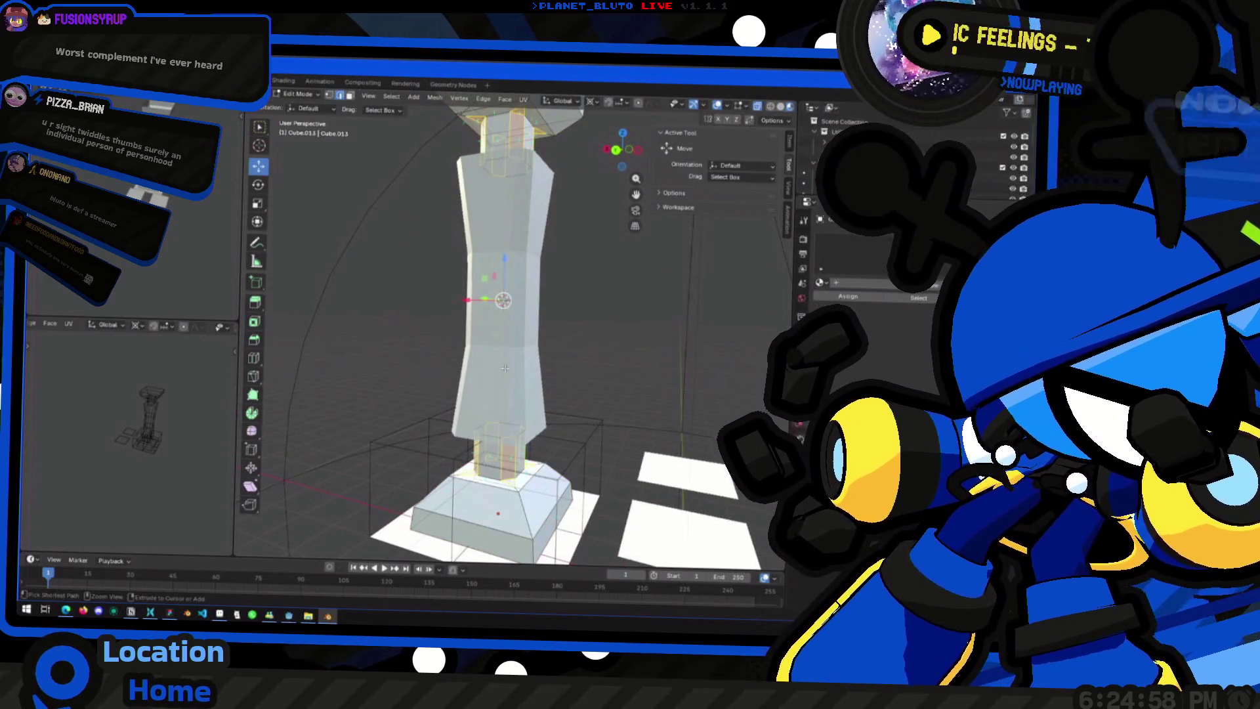
{"action": "key", "text": "Tab"}
{"action": "key", "text": "Tab"}
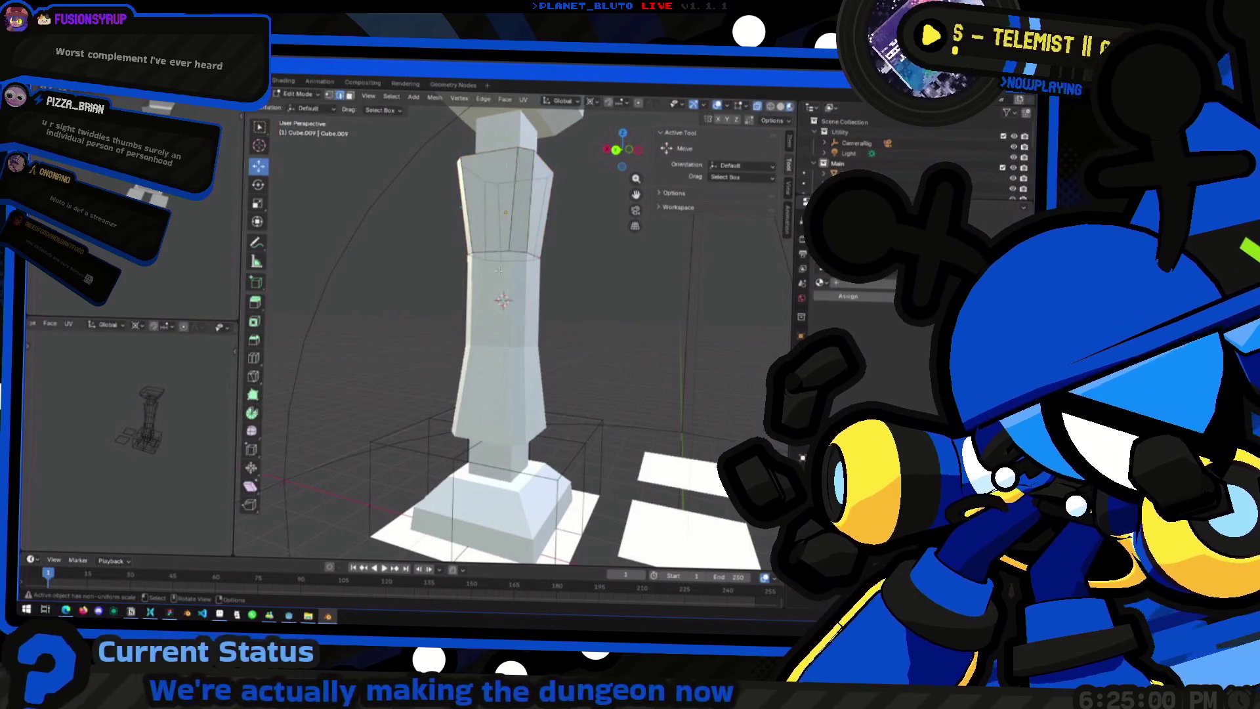
{"action": "key", "text": "Tab"}
{"action": "key", "text": "Tab"}
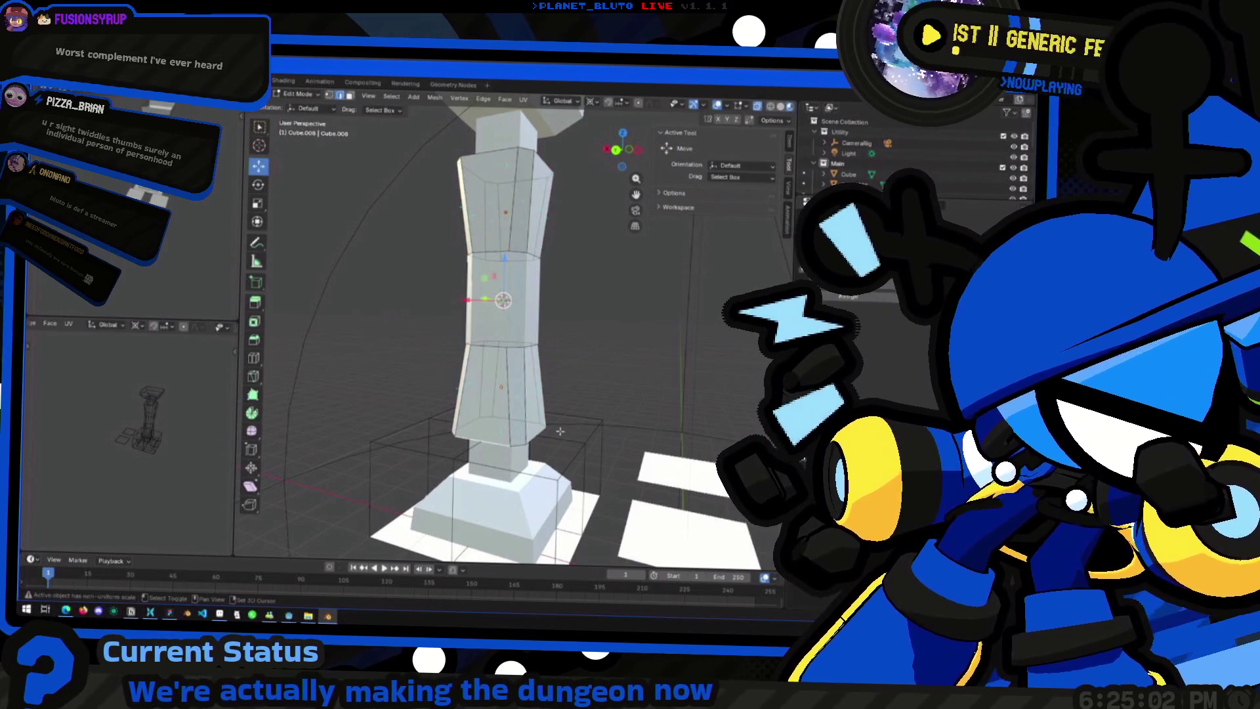
{"action": "mouse_move", "coordinate": [525, 420]}
{"action": "middle_mouse_down"}
{"action": "mouse_move", "coordinate": [516, 428]}
{"action": "mouse_move", "coordinate": [497, 389]}
{"action": "middle_mouse_up"}
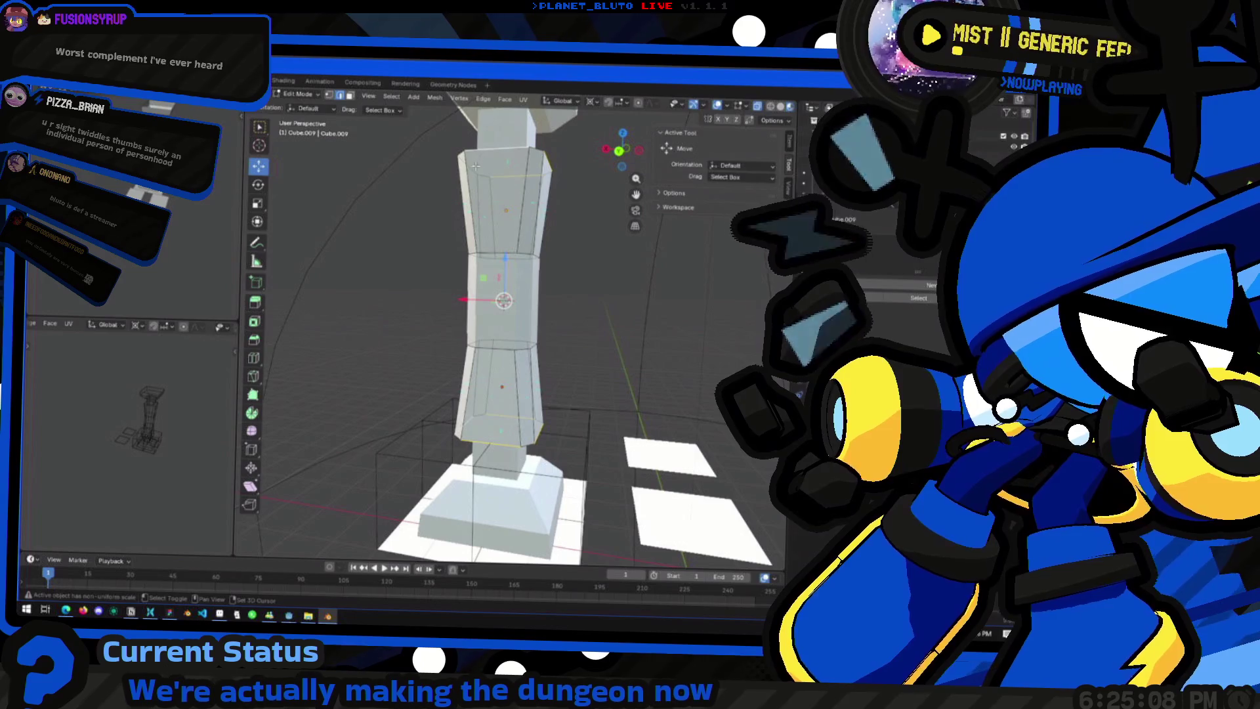
{"action": "middle_click_drag", "start_coordinate": [508, 176], "coordinate": [532, 187]}
{"action": "key", "text": "ctrl+b"}
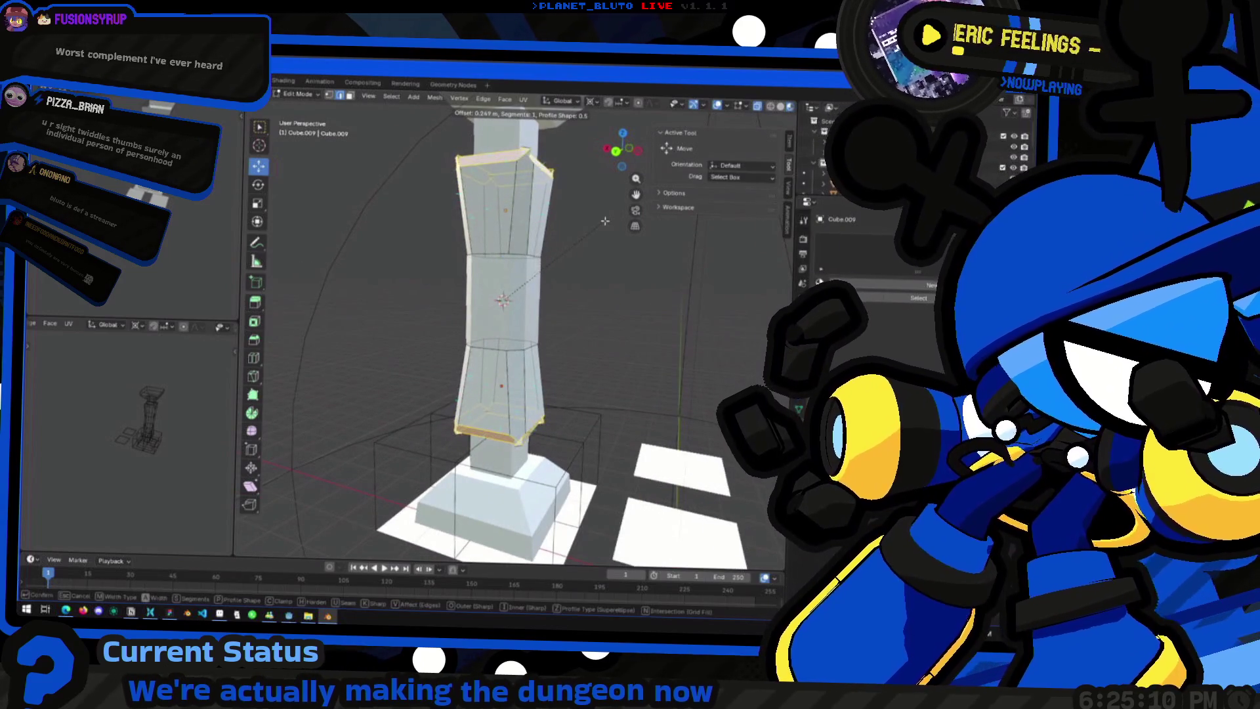